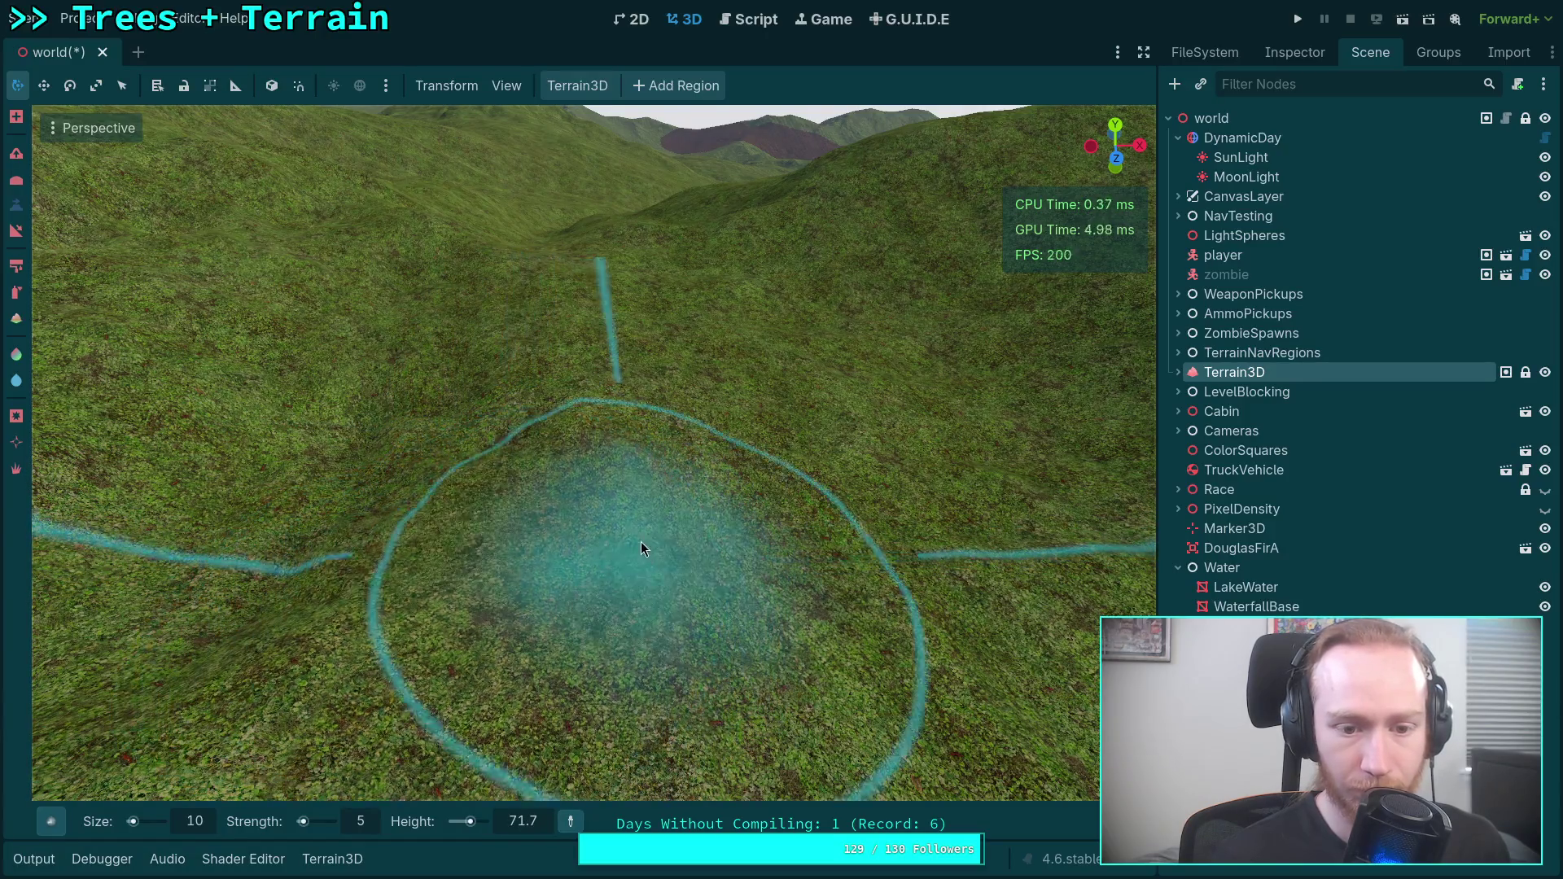
# Fly the view toward the brush circle on the slope, then over the distant hills.
pyautogui.rightClick(769, 579)
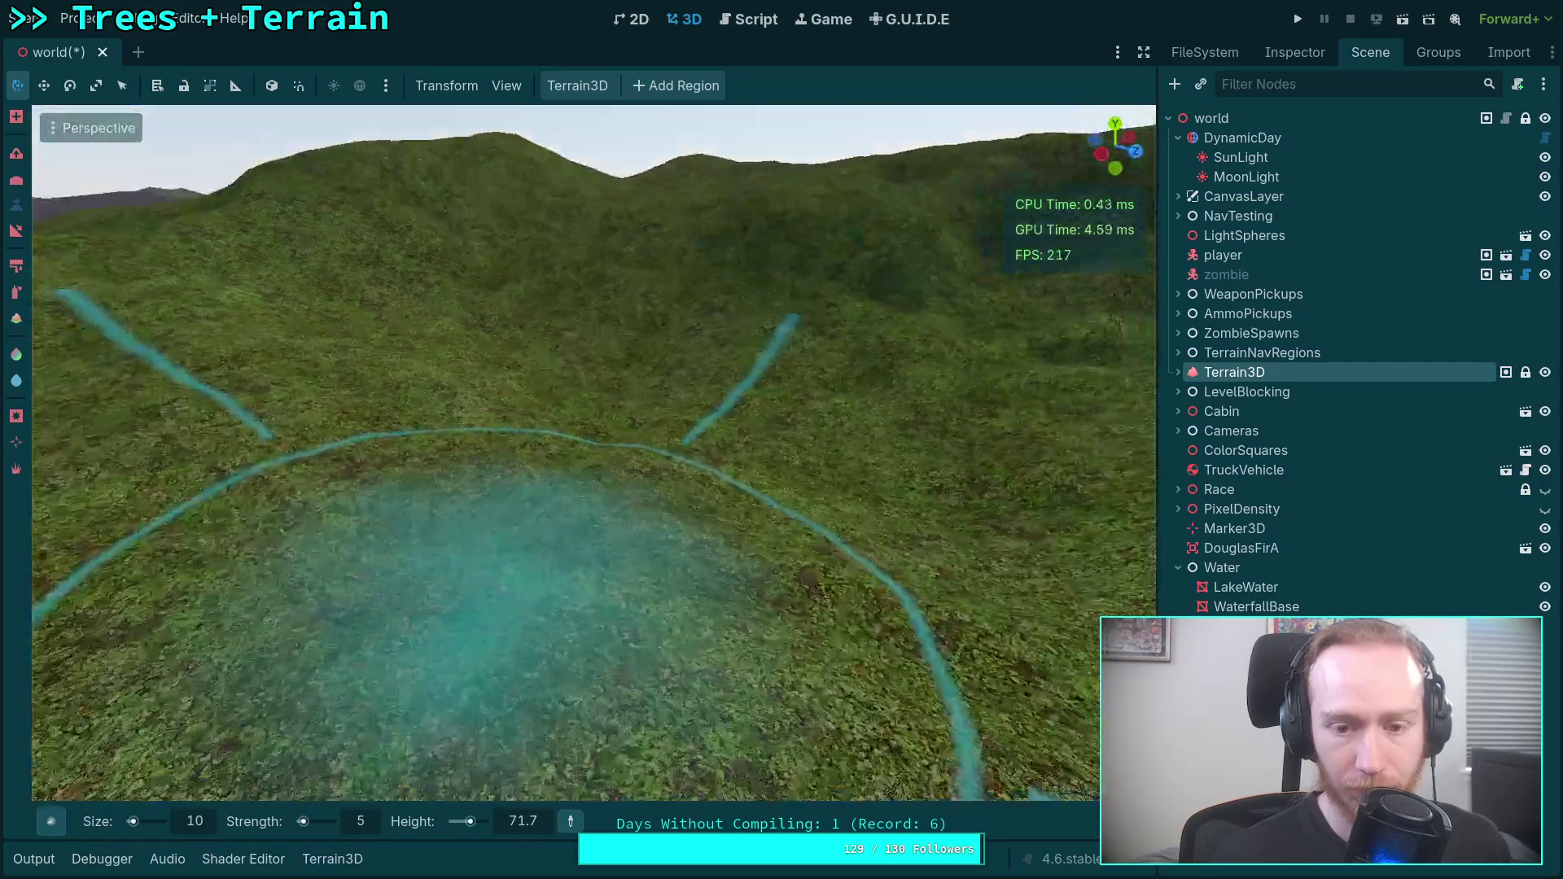
pyautogui.press('s')
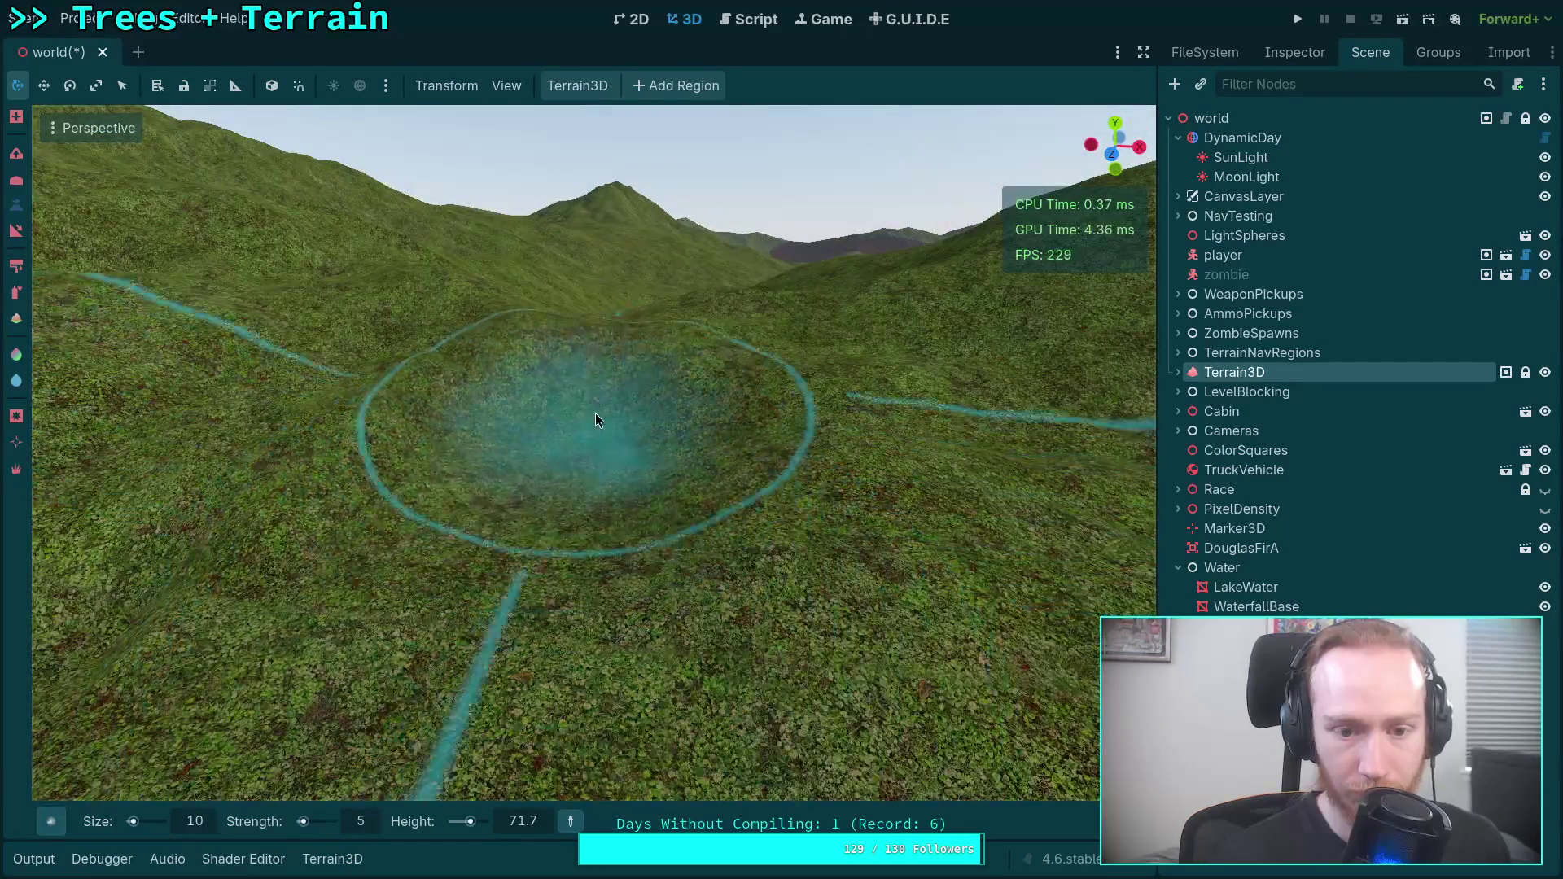
pyautogui.rightClick(608, 387)
pyautogui.scroll(-3, 539, 536)
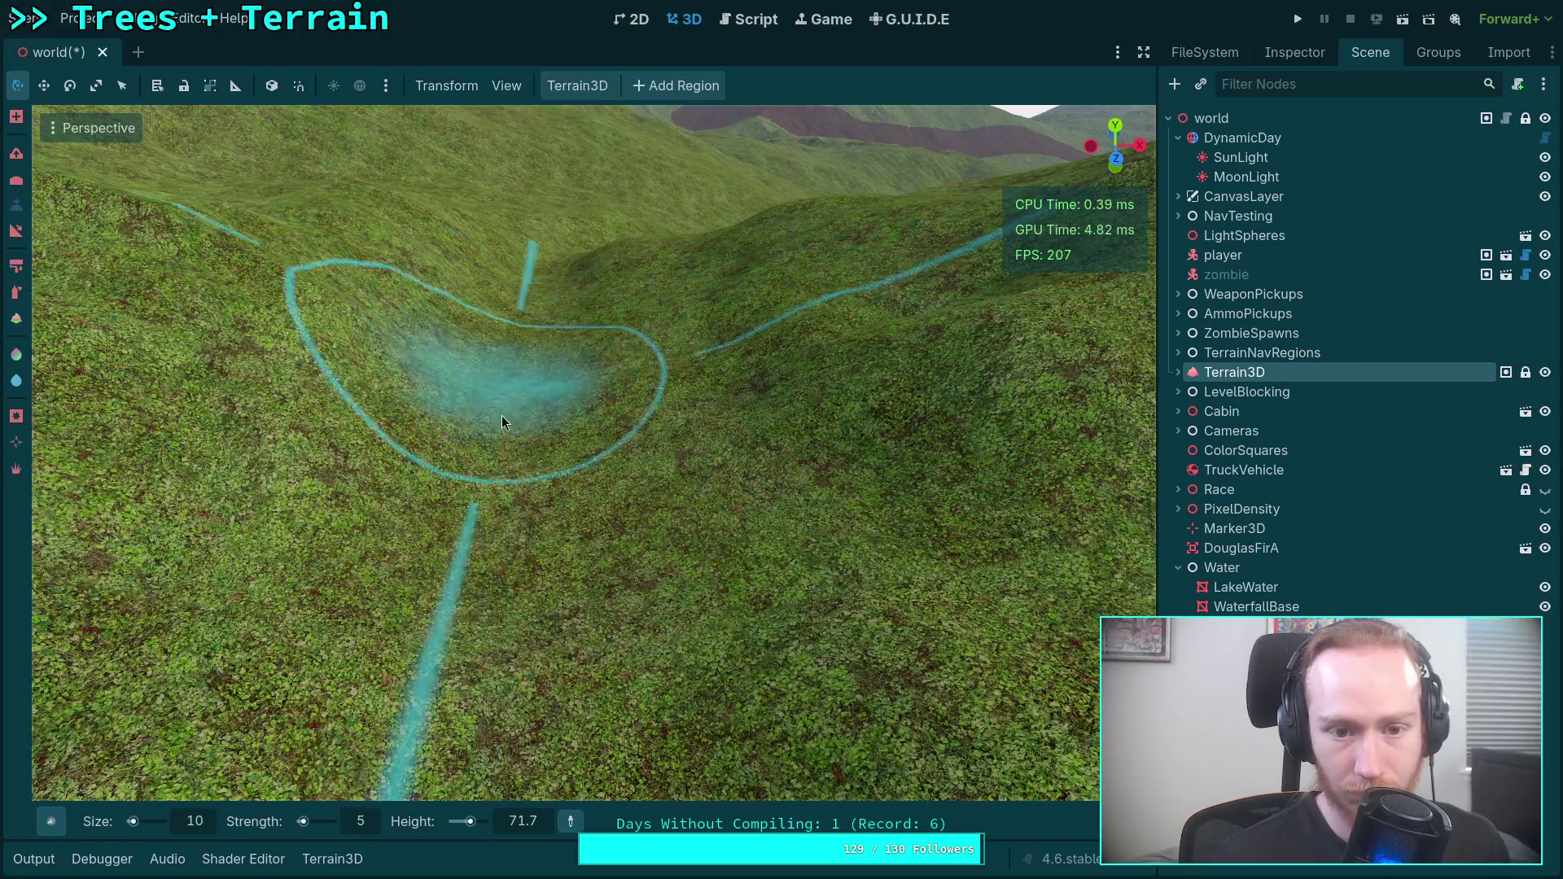
pyautogui.moveTo(519, 451)
pyautogui.mouseDown()
pyautogui.moveTo(533, 326)
pyautogui.moveTo(505, 317)
pyautogui.moveTo(497, 358)
pyautogui.moveTo(526, 426)
pyautogui.mouseUp()
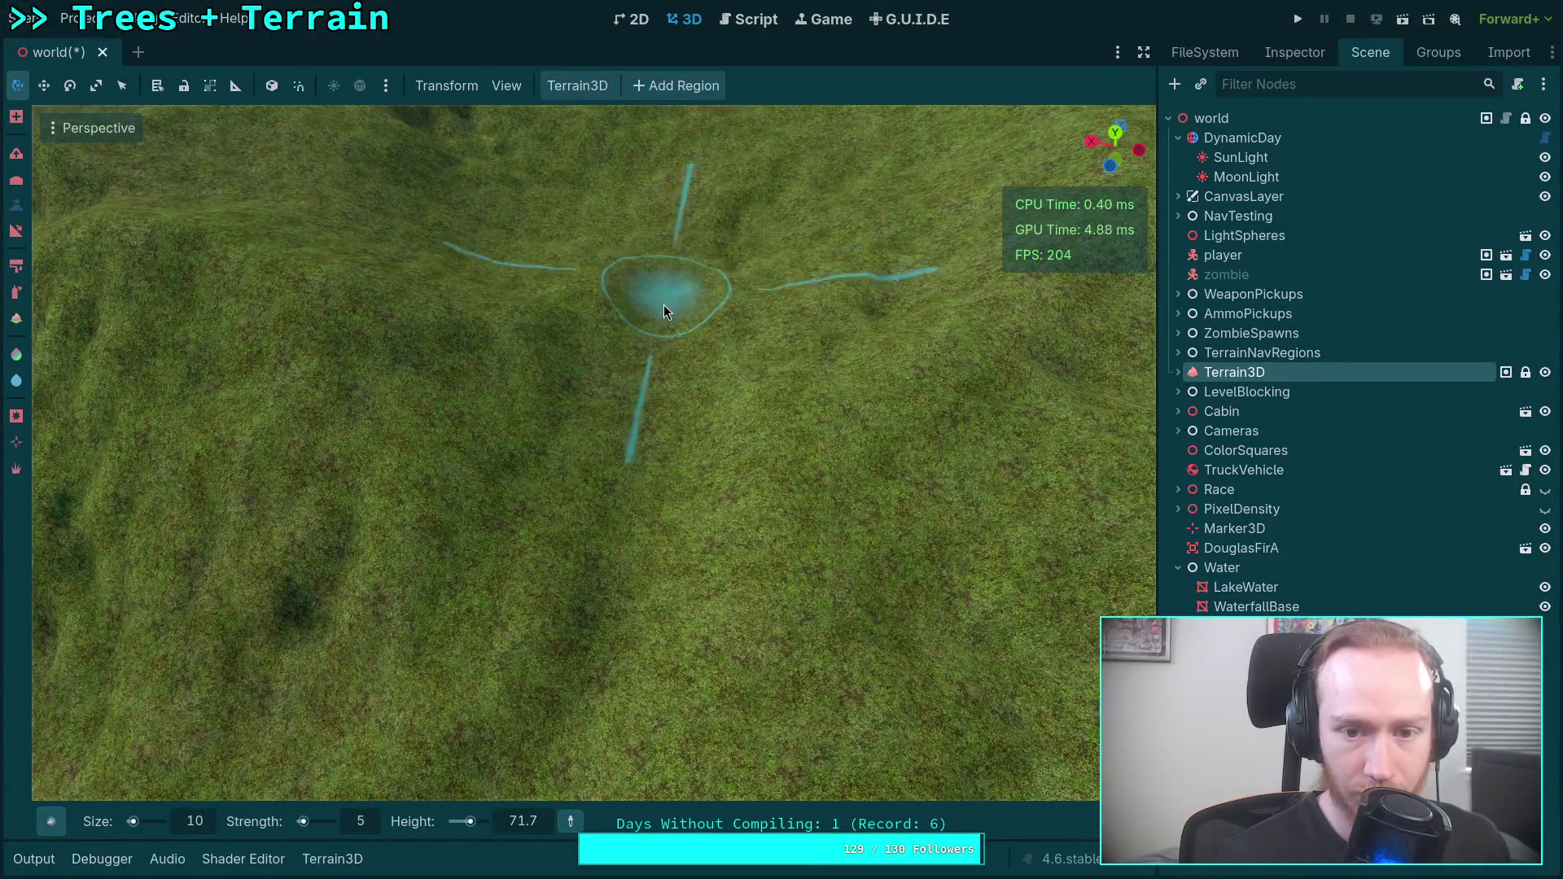
# Sculpt a height trail across the terrain slope, then fly through the grassy valley to survey it.
pyautogui.moveTo(657, 434)
pyautogui.mouseDown()
pyautogui.moveTo(583, 671)
pyautogui.moveTo(632, 616)
pyautogui.mouseUp()
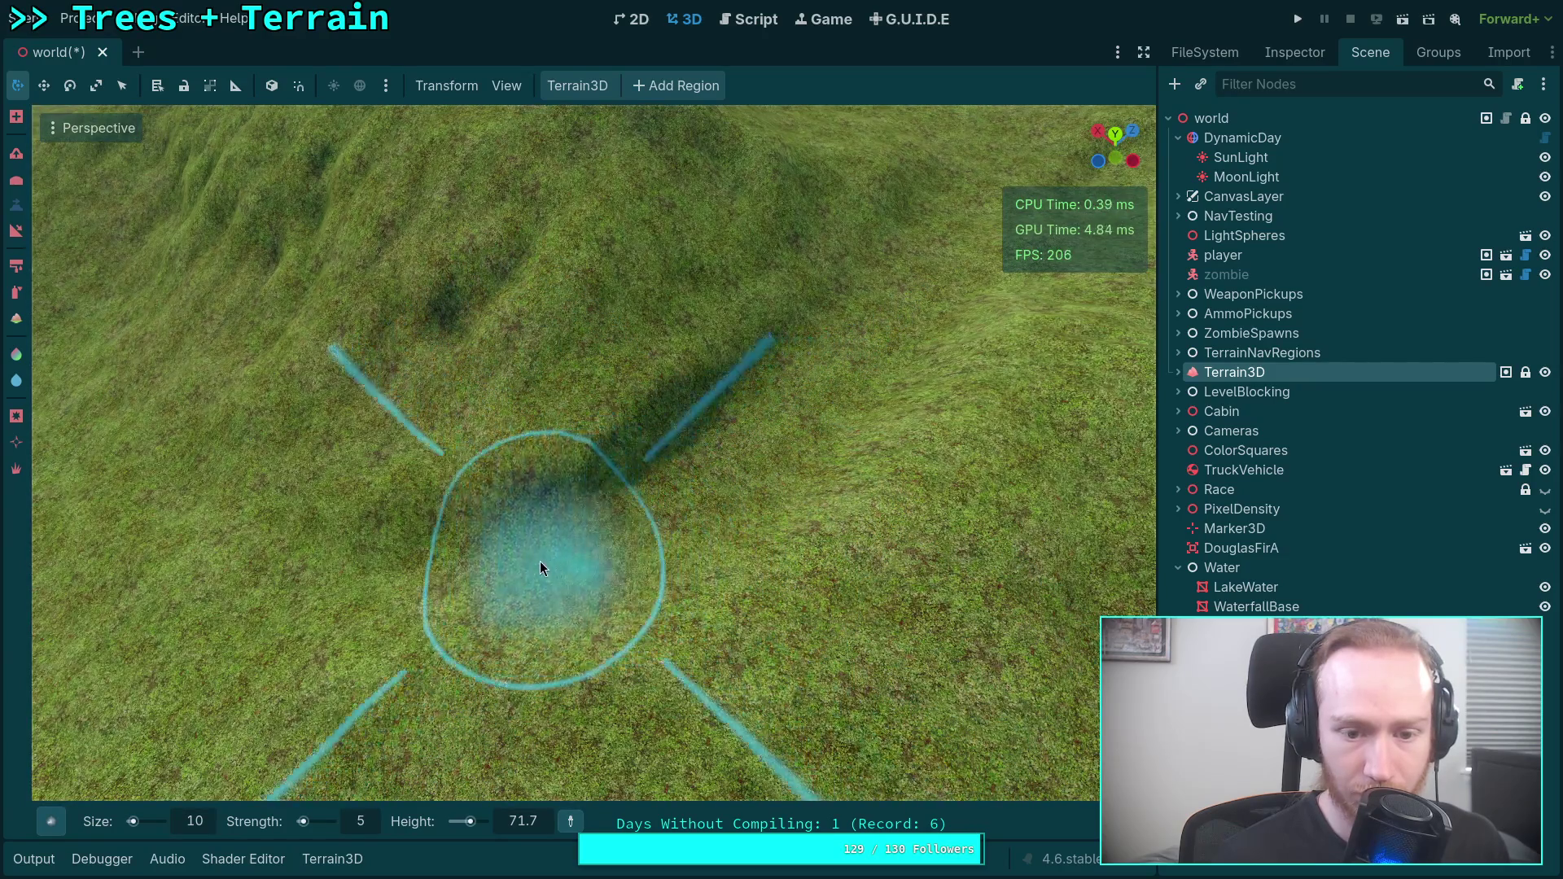
pyautogui.press('ctrl')
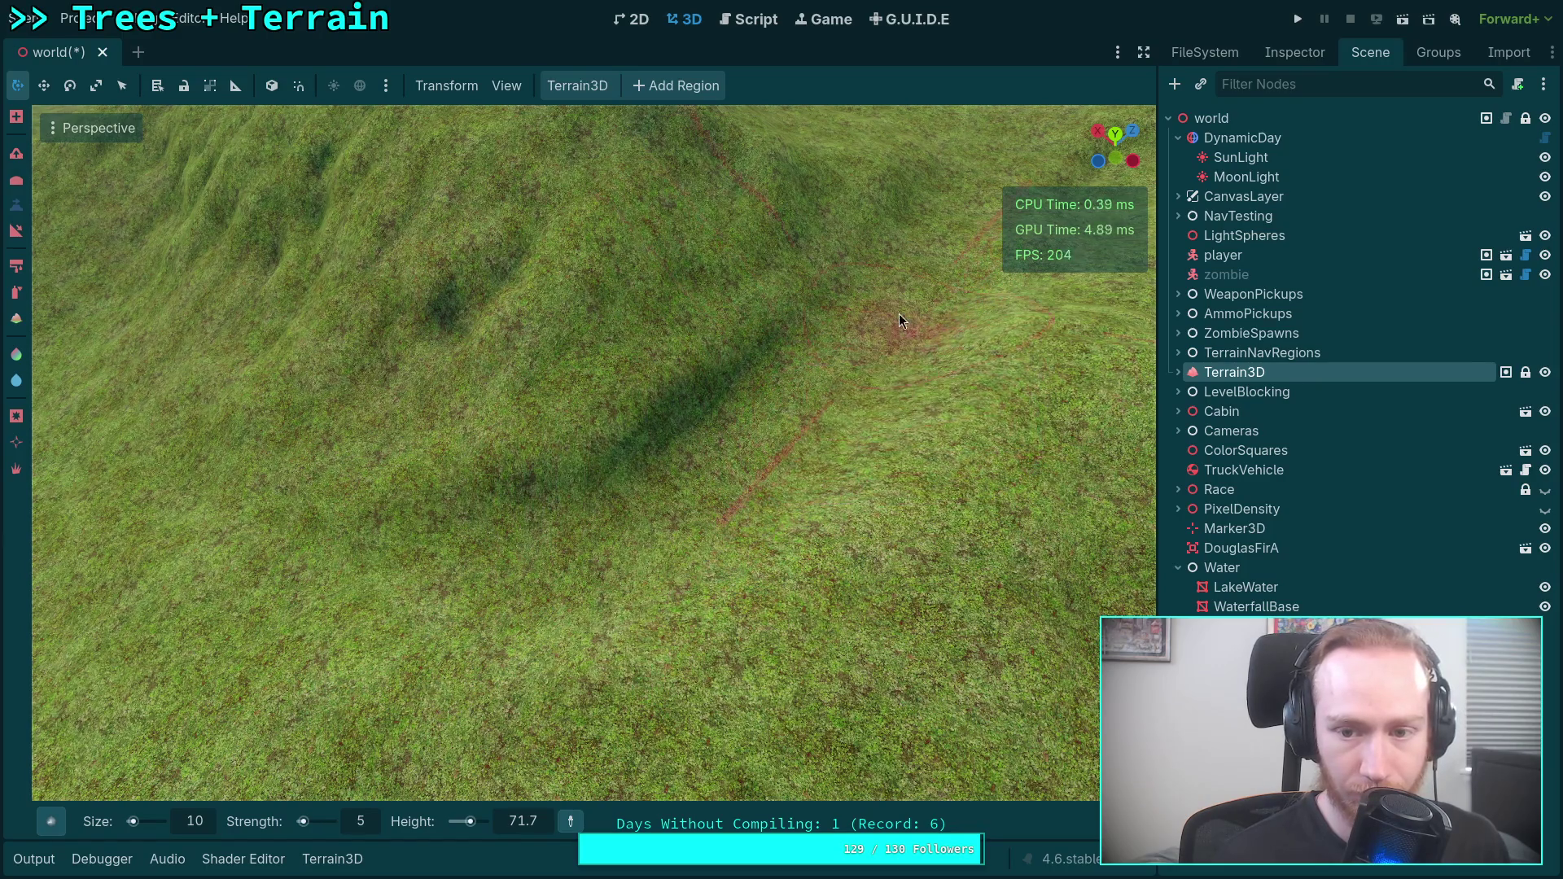
pyautogui.press('w')
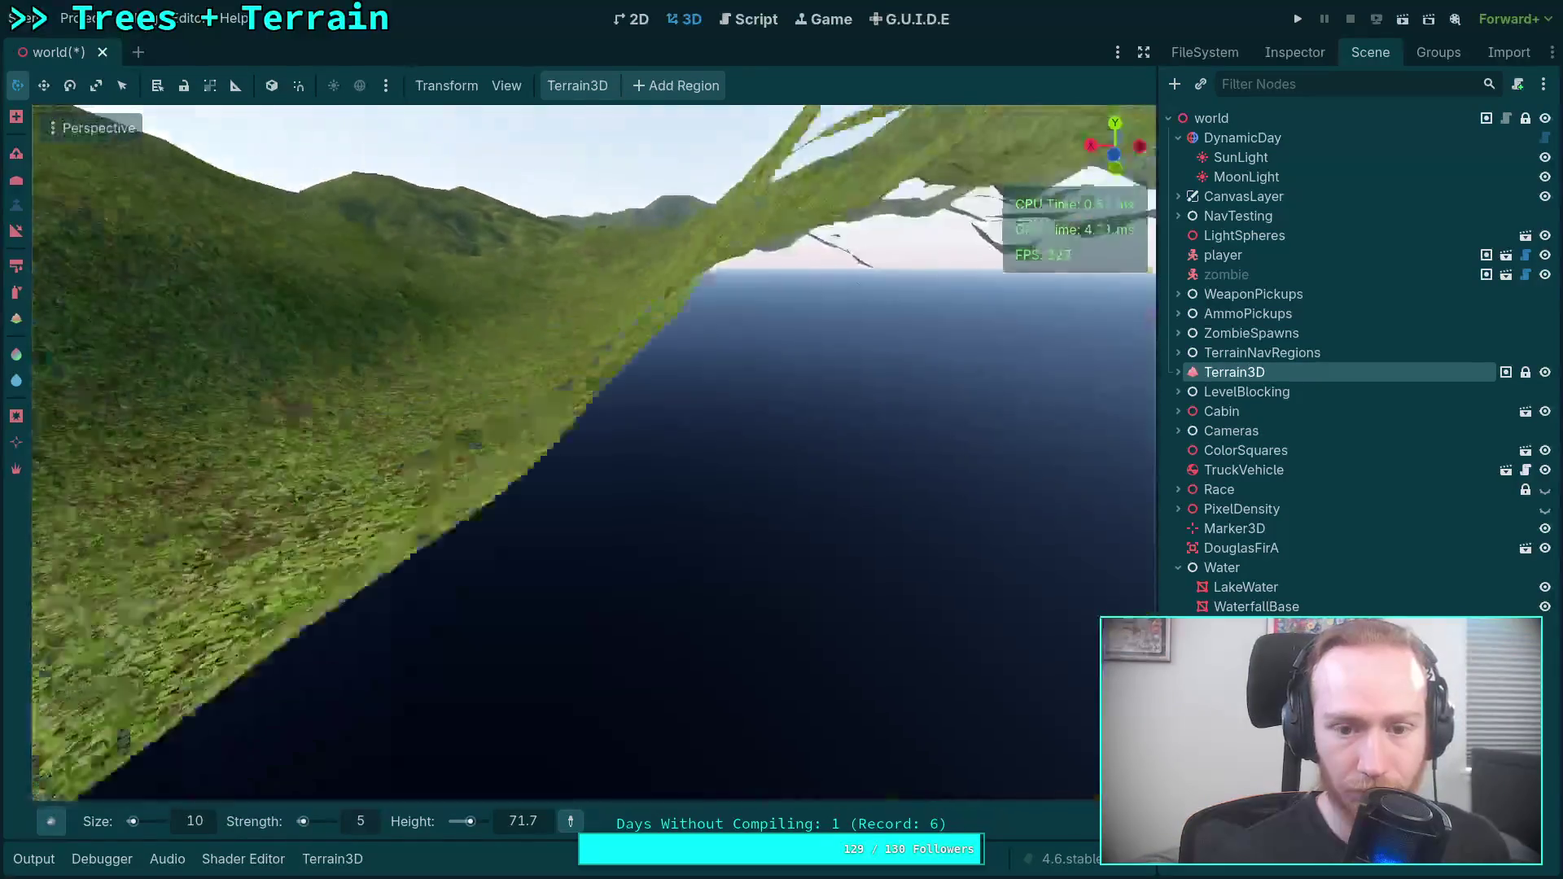
pyautogui.press('s')
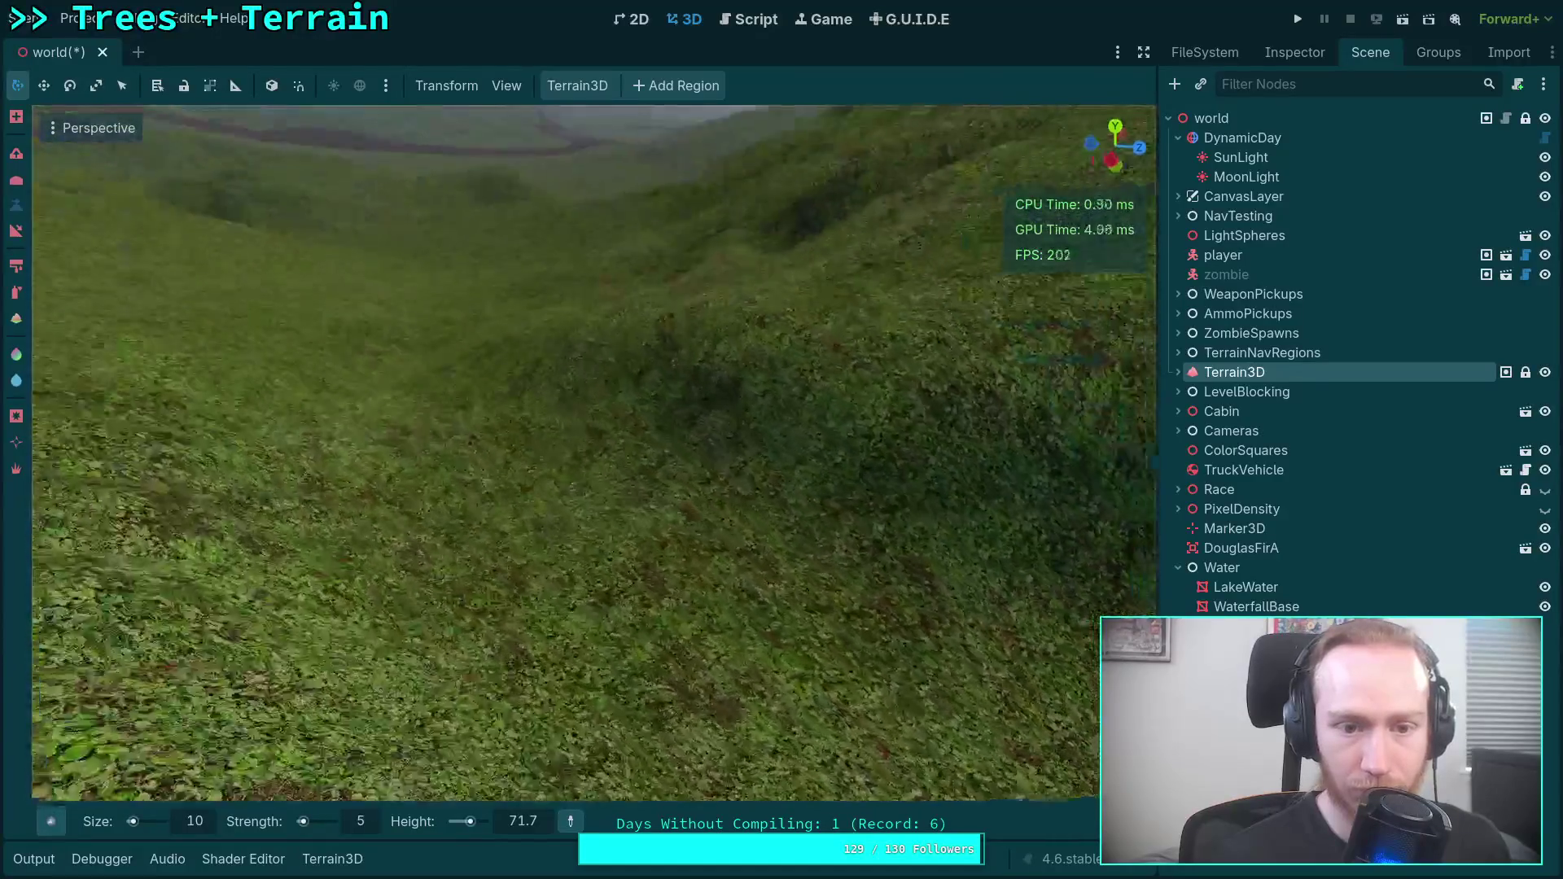
pyautogui.press('w')
pyautogui.moveTo(428, 420)
pyautogui.mouseDown()
pyautogui.moveTo(456, 475)
pyautogui.moveTo(680, 606)
pyautogui.moveTo(692, 434)
pyautogui.moveTo(791, 586)
pyautogui.moveTo(990, 521)
pyautogui.moveTo(619, 525)
pyautogui.moveTo(431, 651)
pyautogui.moveTo(1089, 525)
pyautogui.moveTo(595, 582)
pyautogui.moveTo(439, 422)
pyautogui.moveTo(391, 488)
pyautogui.moveTo(412, 525)
pyautogui.moveTo(407, 570)
pyautogui.moveTo(553, 521)
pyautogui.moveTo(423, 521)
pyautogui.moveTo(390, 488)
pyautogui.moveTo(424, 537)
pyautogui.moveTo(489, 472)
pyautogui.moveTo(549, 510)
pyautogui.moveTo(578, 489)
pyautogui.moveTo(545, 522)
pyautogui.mouseUp()
pyautogui.scroll(2, 578, 489)
pyautogui.moveTo(847, 405)
pyautogui.mouseDown()
pyautogui.moveTo(822, 415)
pyautogui.moveTo(903, 419)
pyautogui.moveTo(846, 419)
pyautogui.mouseUp()
pyautogui.press('w')
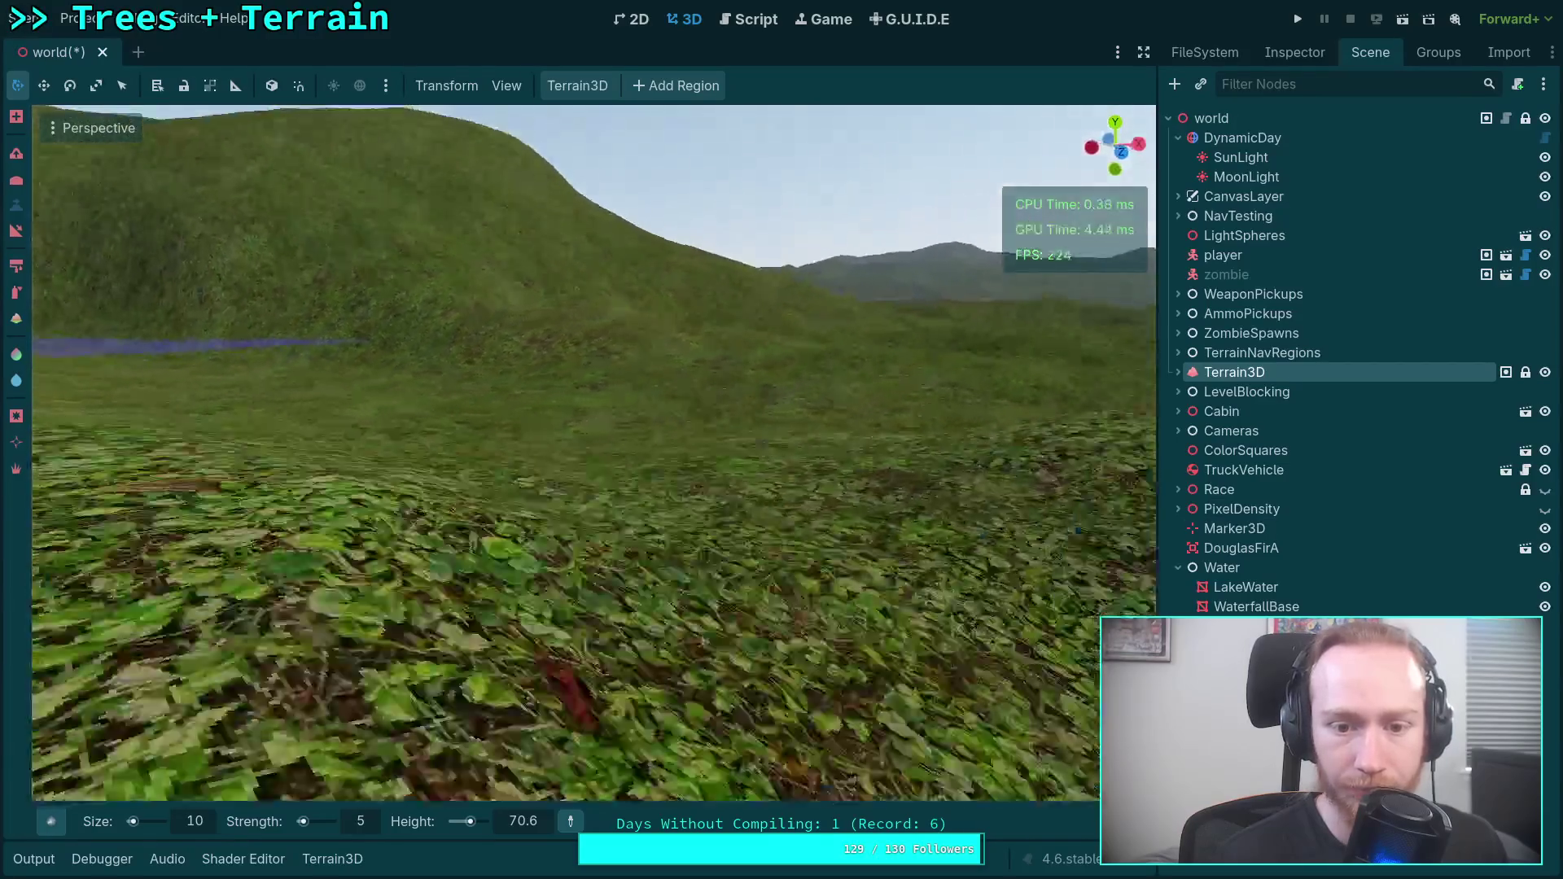
pyautogui.moveTo(847, 420)
pyautogui.mouseDown()
pyautogui.moveTo(757, 419)
pyautogui.moveTo(659, 452)
pyautogui.mouseUp()
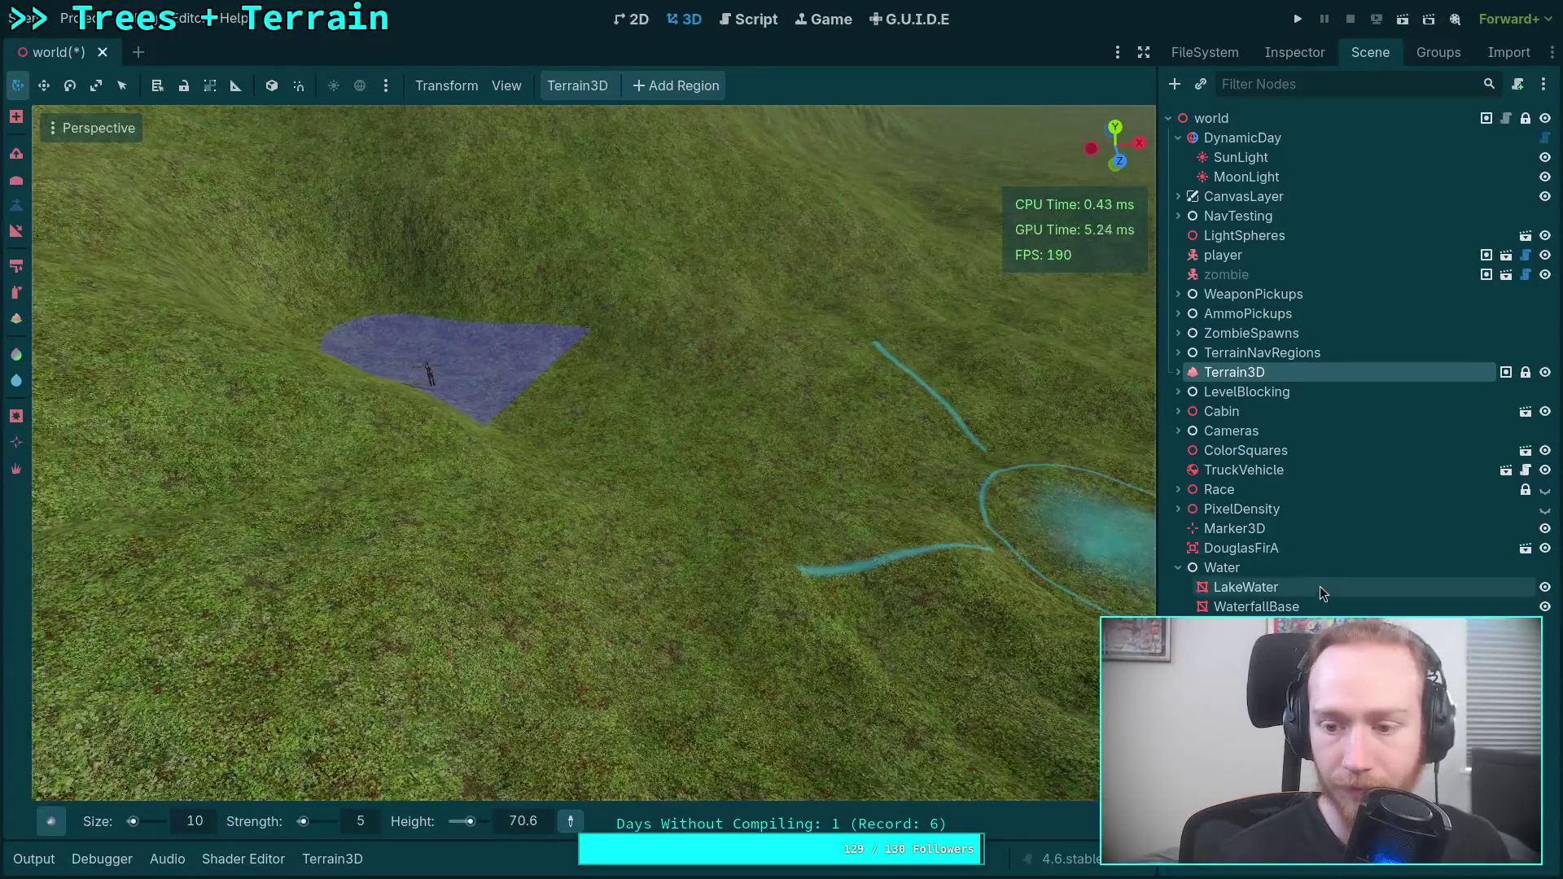
pyautogui.click(1234, 607)
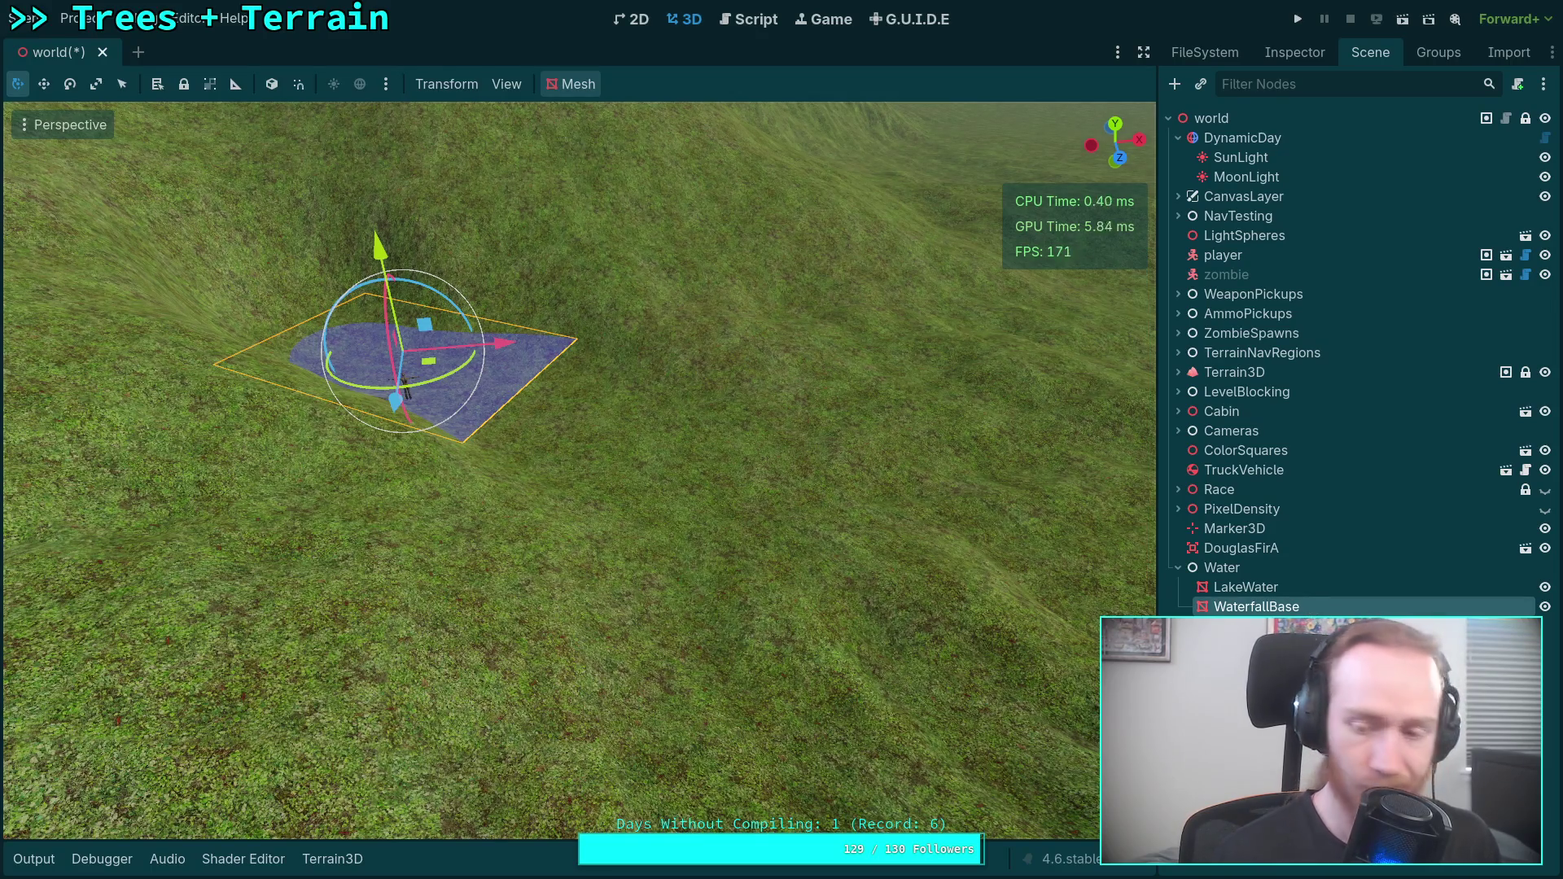
# Open the new water plane's PlaneMesh size settings in the Inspector.
pyautogui.click(1295, 52)
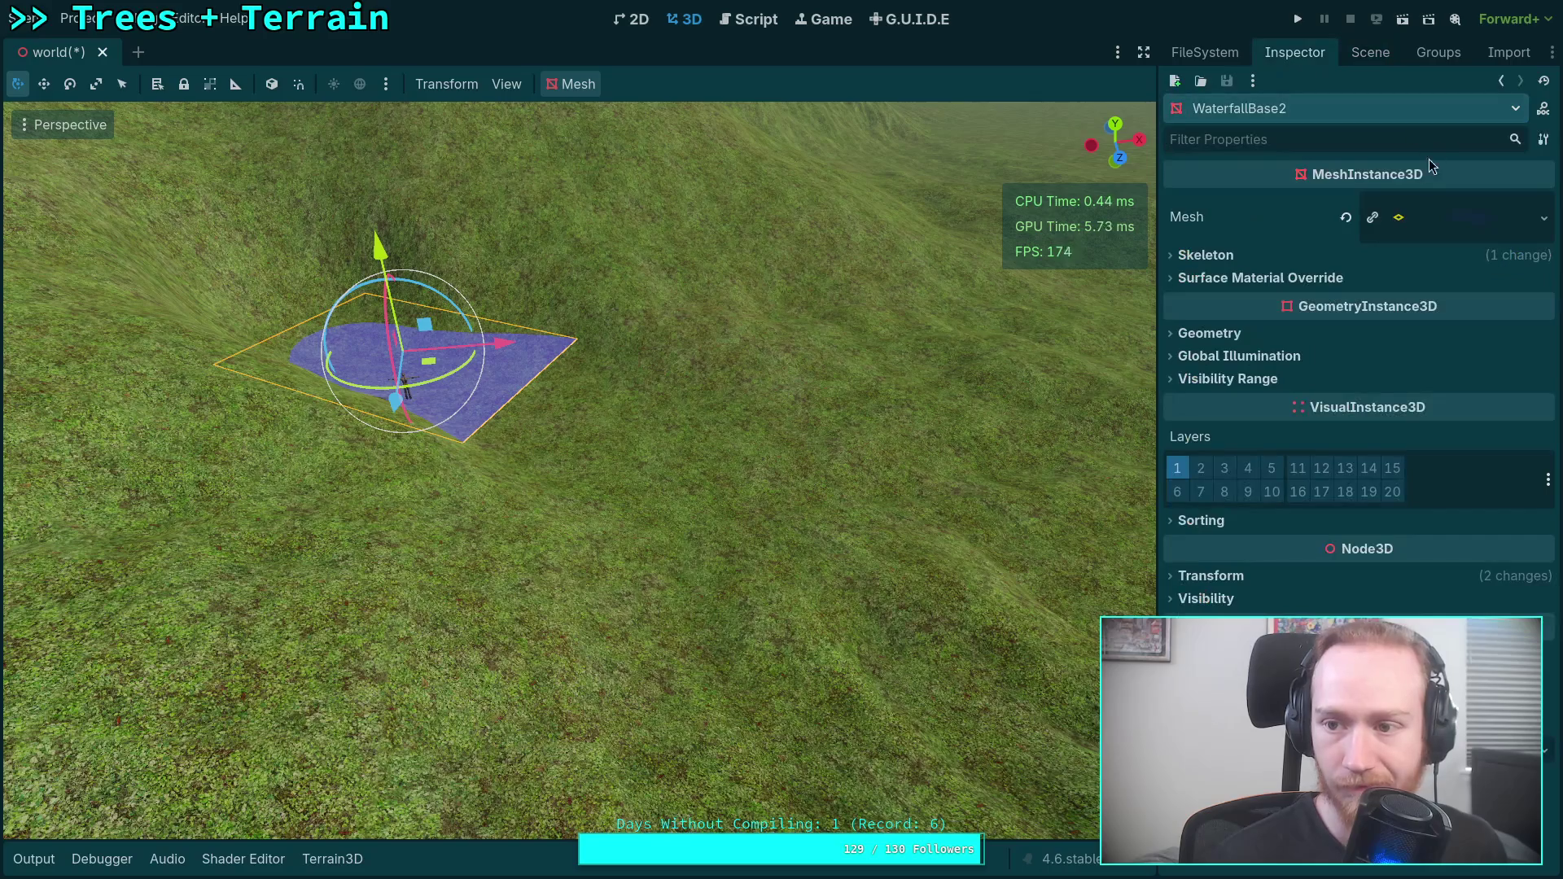
pyautogui.click(1447, 215)
pyautogui.click(1534, 217)
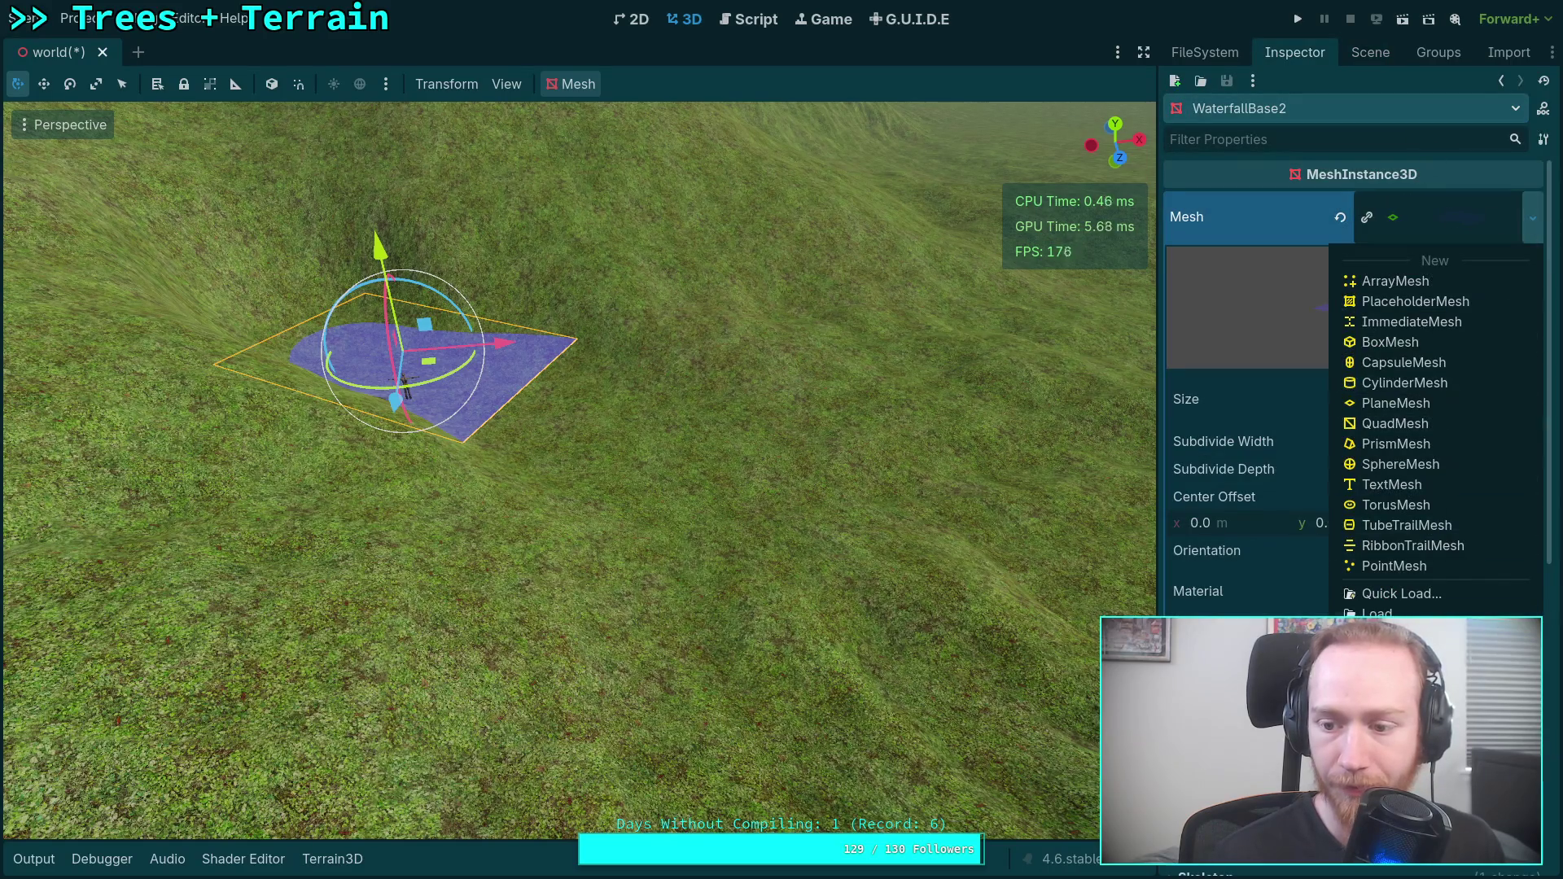
pyautogui.click(1439, 214)
pyautogui.click(1435, 215)
pyautogui.click(1419, 222)
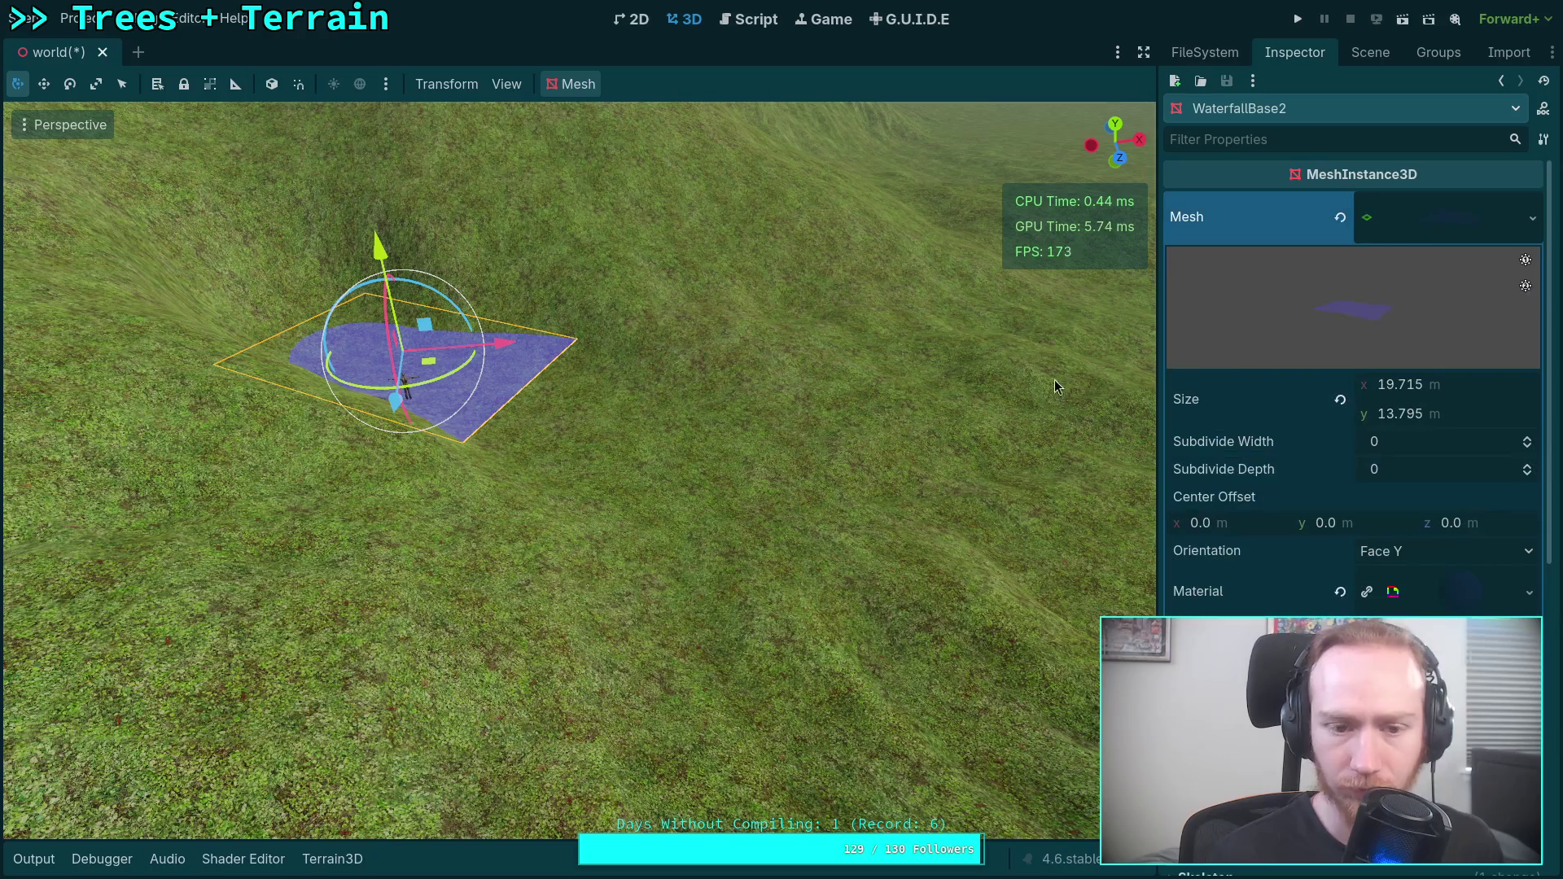
# Slide the second water plane across the ground until it sits against the first patch.
pyautogui.press('f')
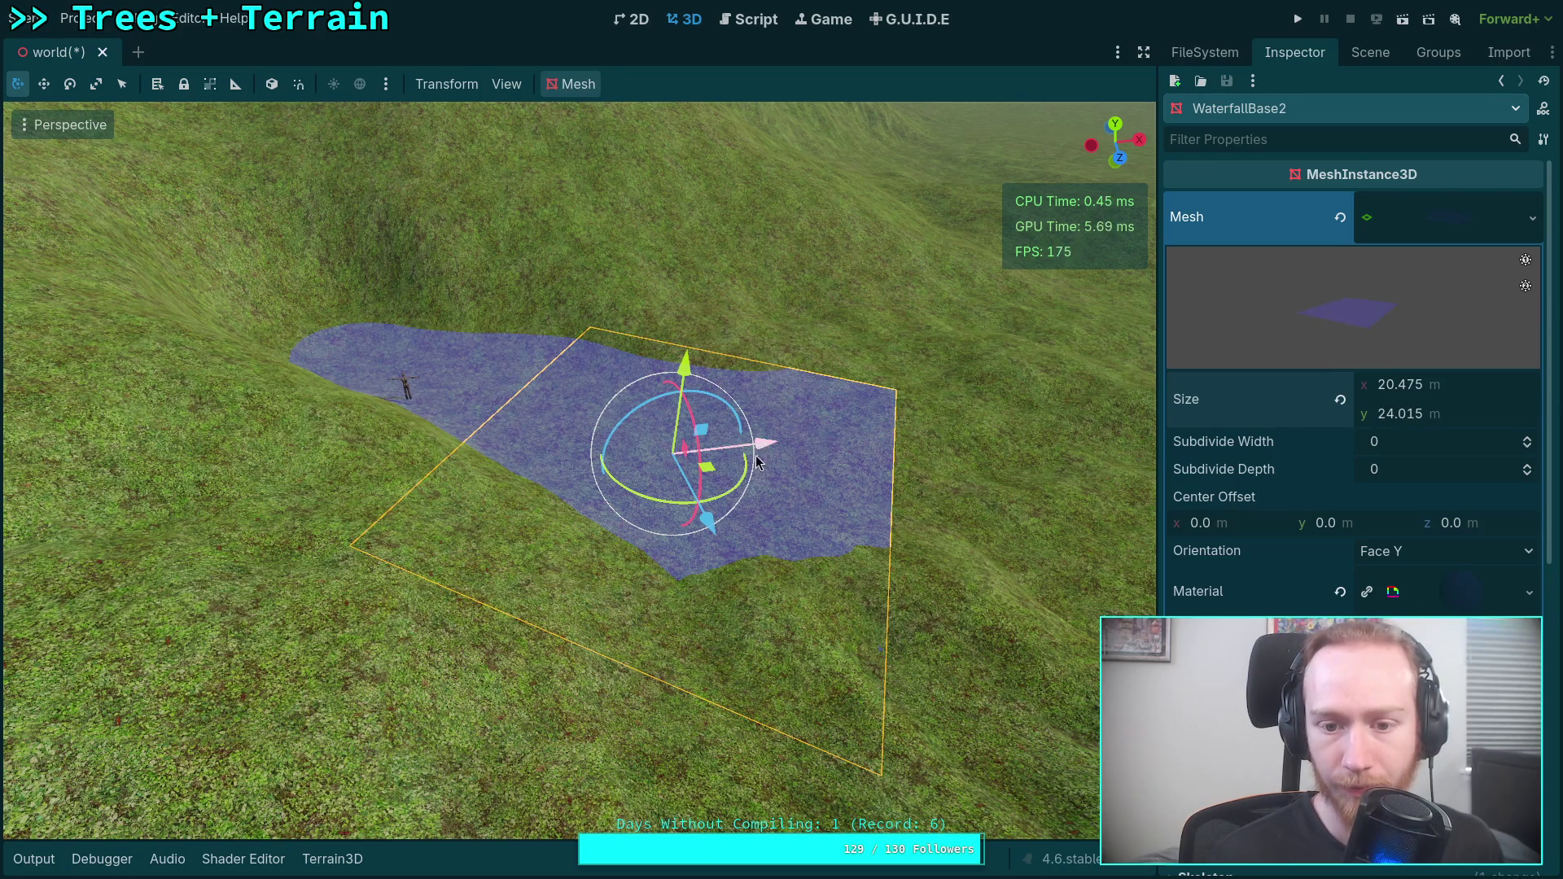
pyautogui.moveTo(709, 480)
pyautogui.mouseDown()
pyautogui.moveTo(877, 429)
pyautogui.moveTo(899, 462)
pyautogui.mouseUp()
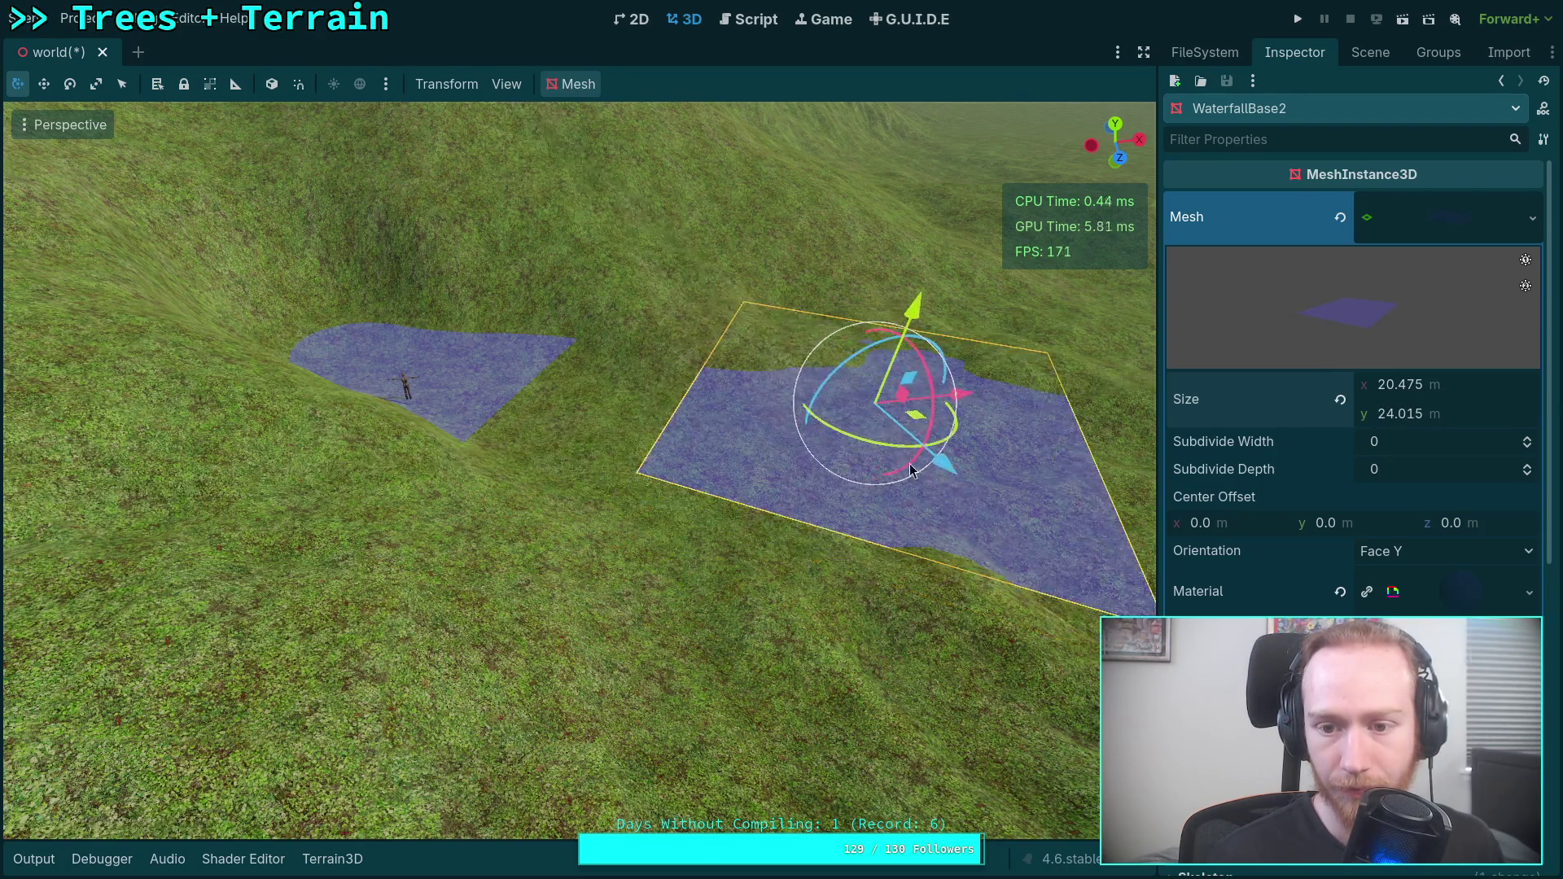
pyautogui.press('f')
pyautogui.moveTo(628, 356)
pyautogui.mouseDown()
pyautogui.moveTo(798, 350)
pyautogui.moveTo(843, 389)
pyautogui.moveTo(841, 407)
pyautogui.moveTo(928, 397)
pyautogui.moveTo(977, 371)
pyautogui.mouseUp()
pyautogui.press('f')
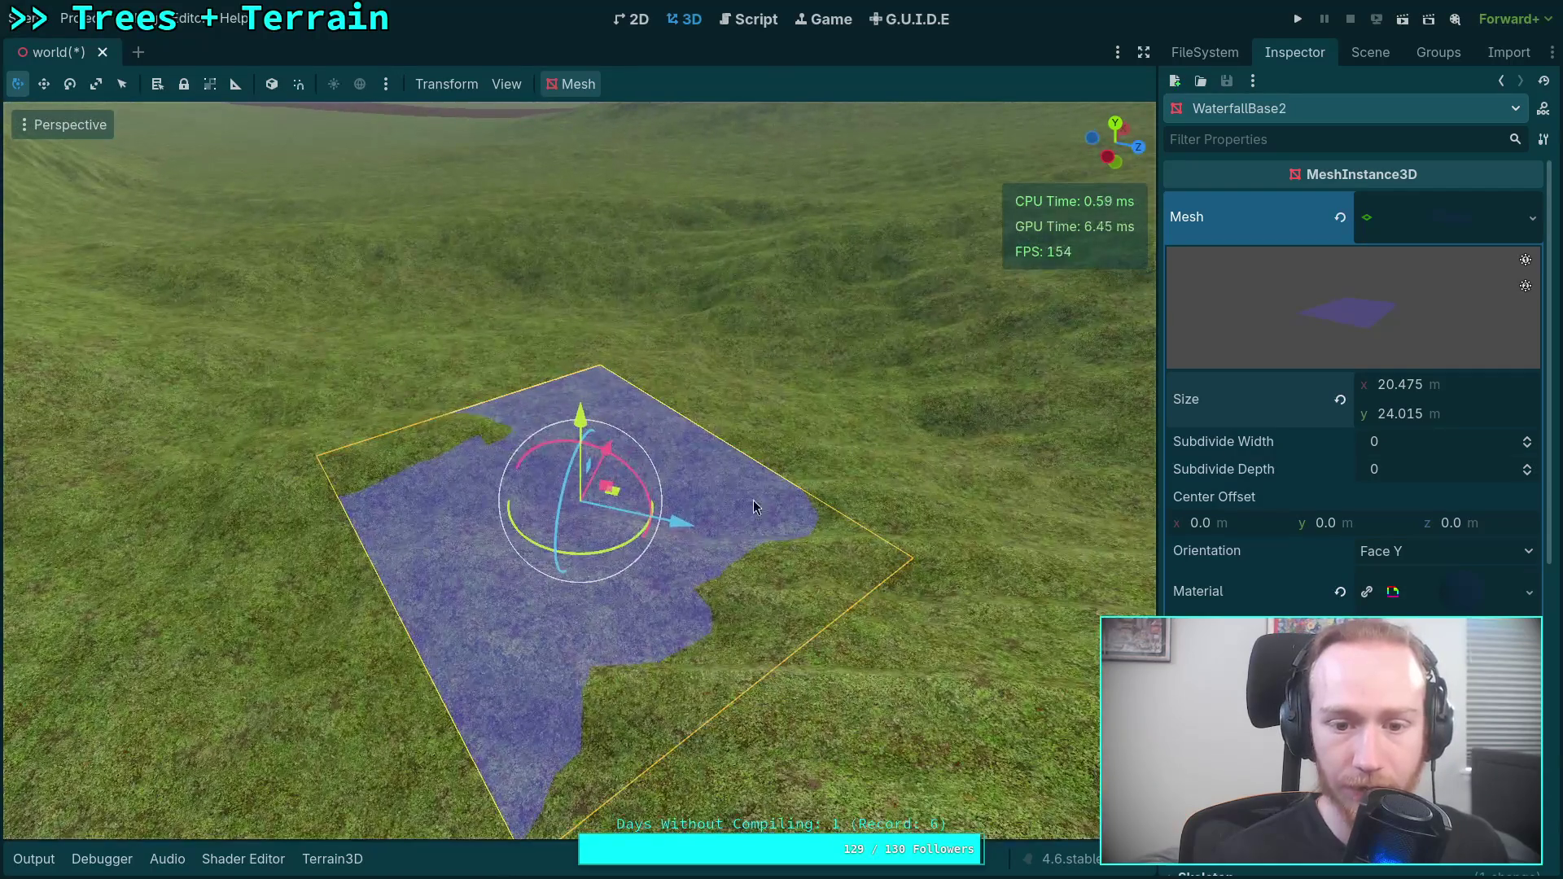
pyautogui.moveTo(619, 499); pyautogui.dragTo(344, 632)
pyautogui.press('f')
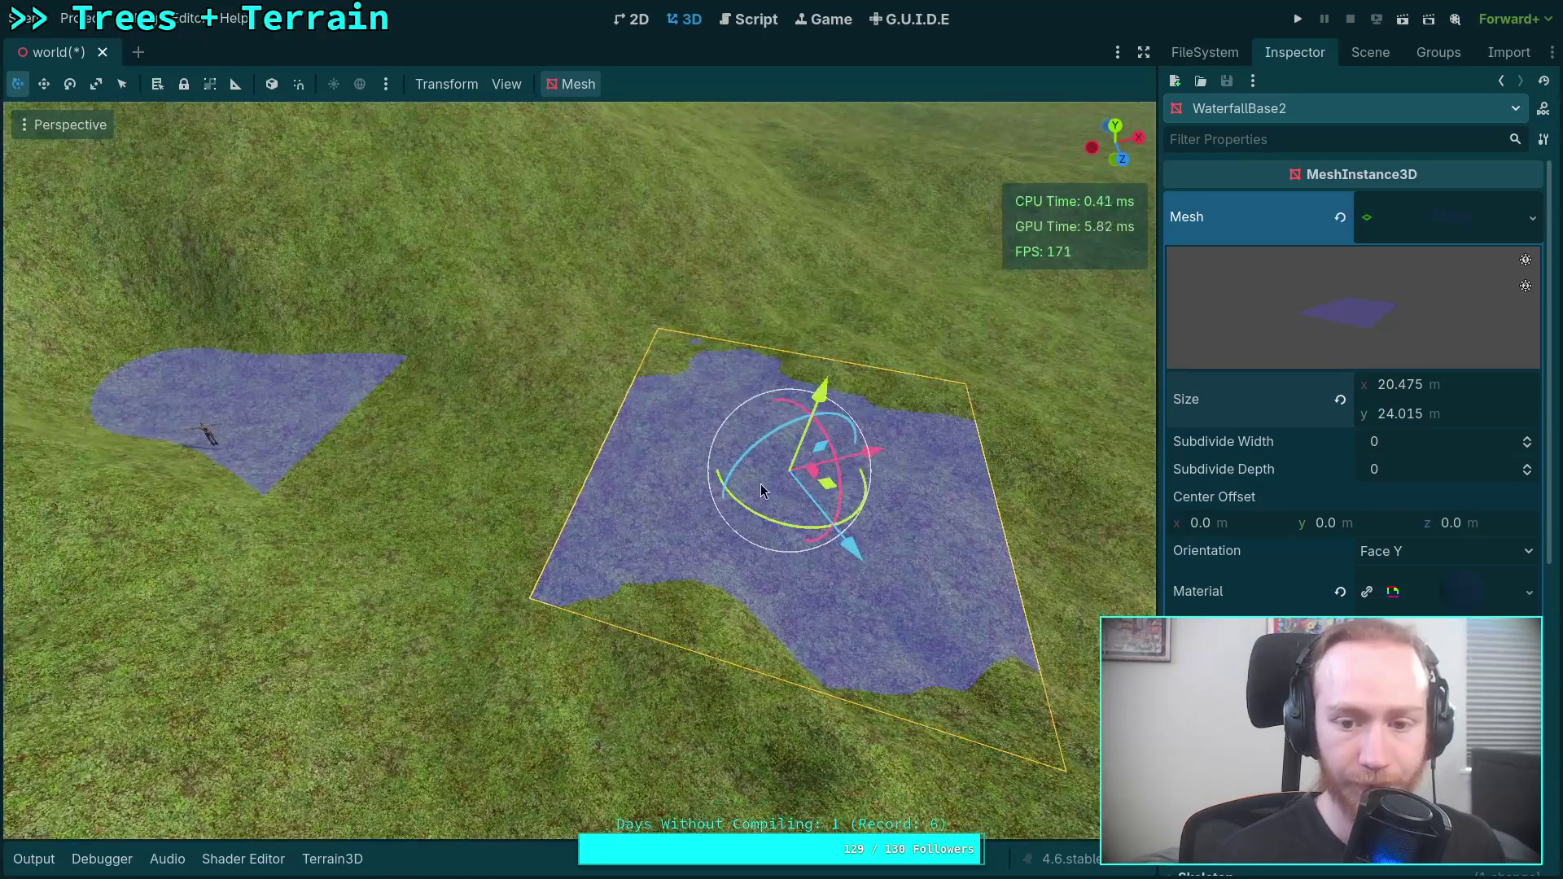
pyautogui.moveTo(826, 487)
pyautogui.mouseDown()
pyautogui.moveTo(746, 476)
pyautogui.moveTo(562, 501)
pyautogui.moveTo(516, 486)
pyautogui.moveTo(530, 487)
pyautogui.mouseUp()
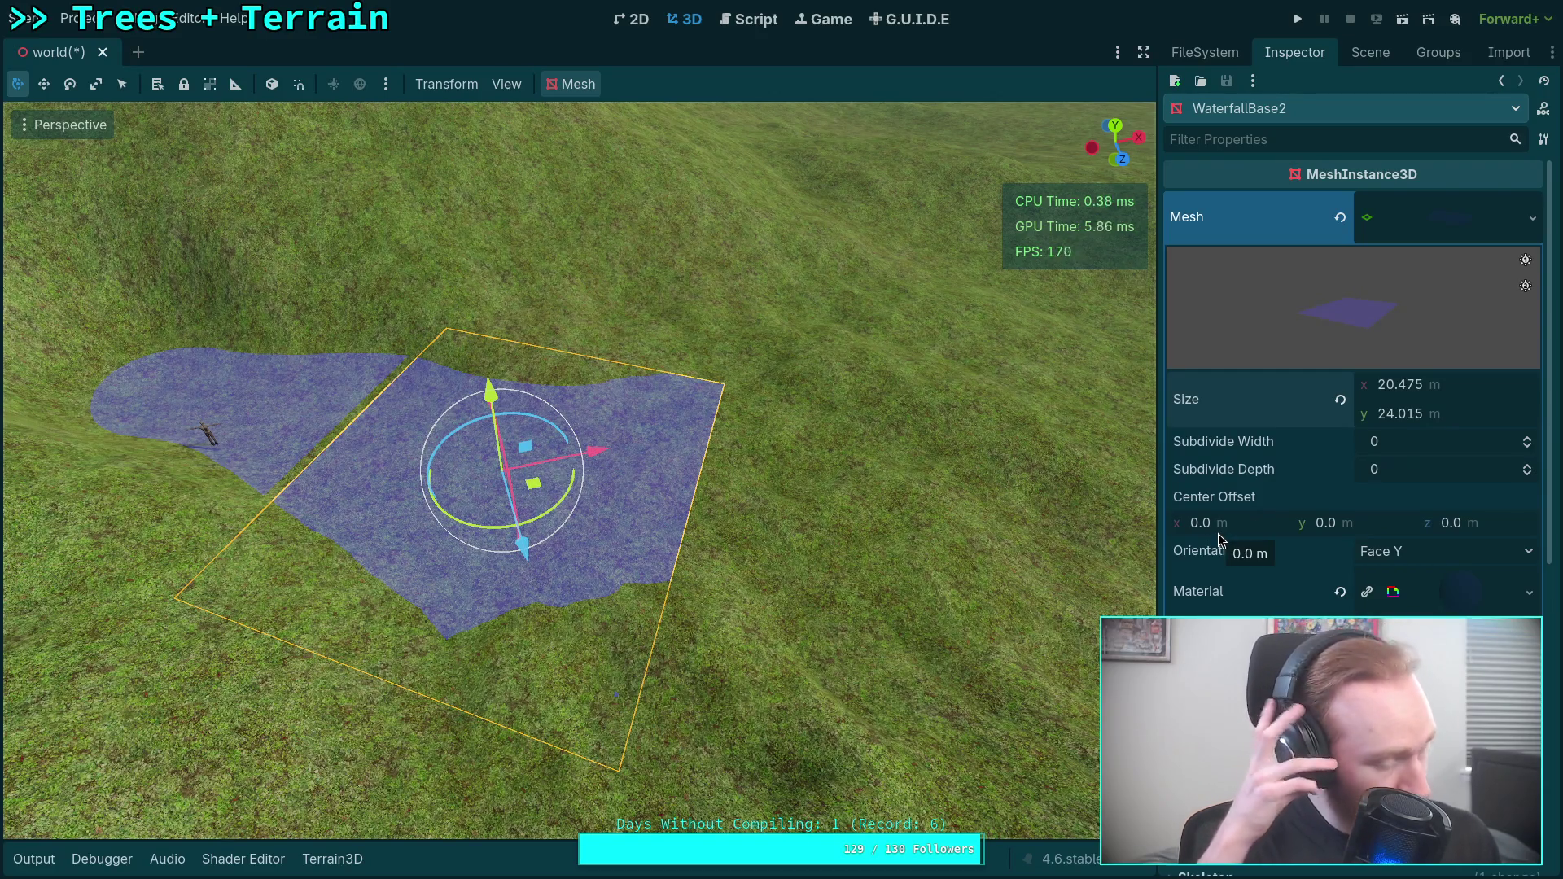
pyautogui.scroll(3, 1067, 547)
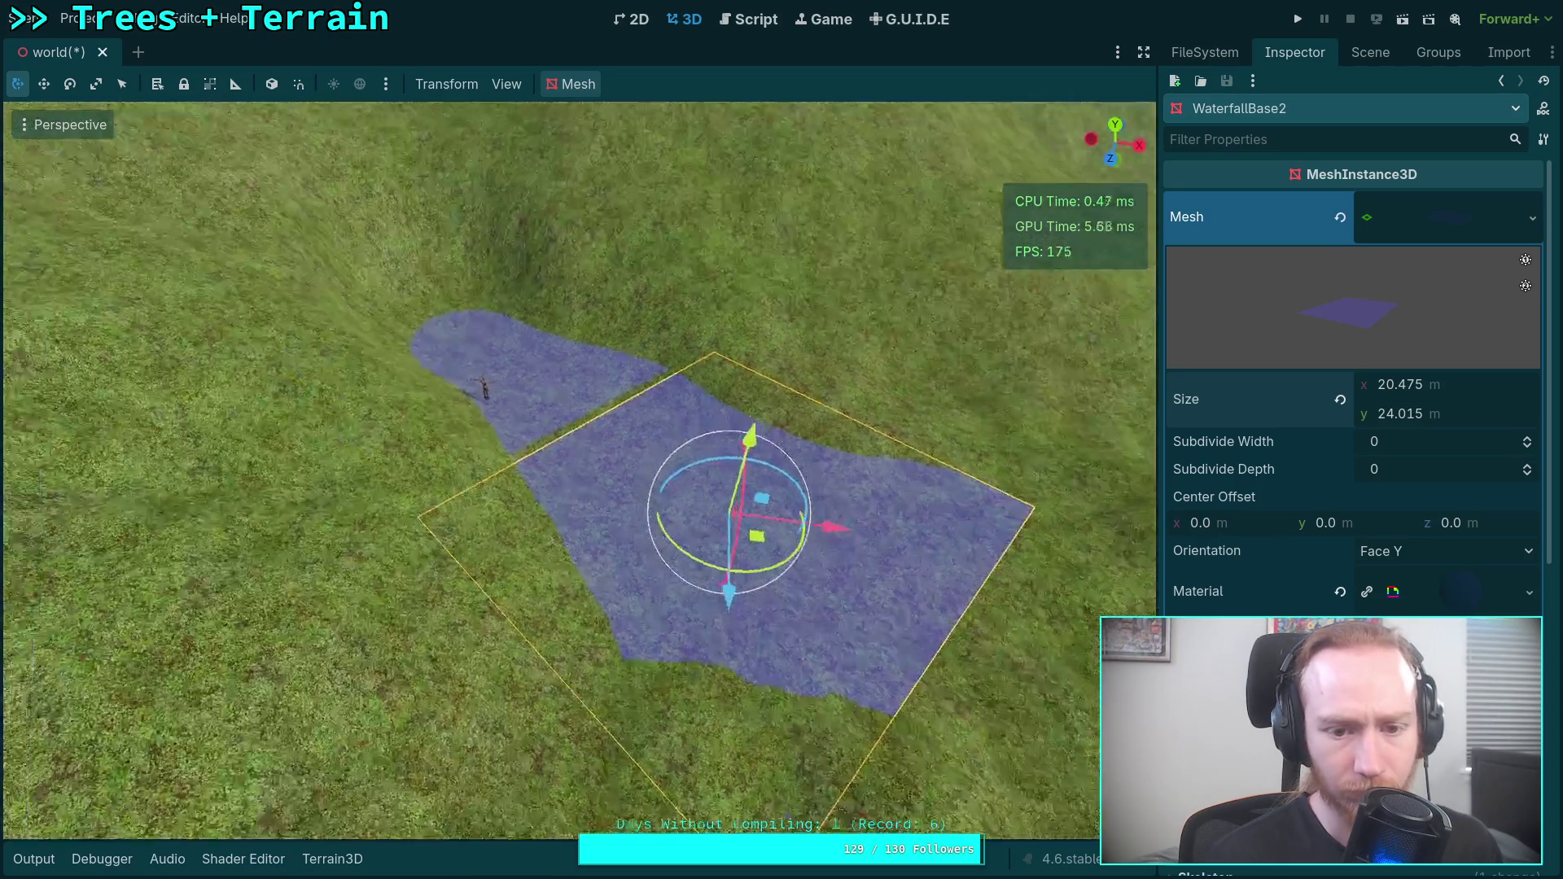
# Look down on both water planes and inspect the lower WaterfallBase plane's mesh and position settings.
pyautogui.press('w')
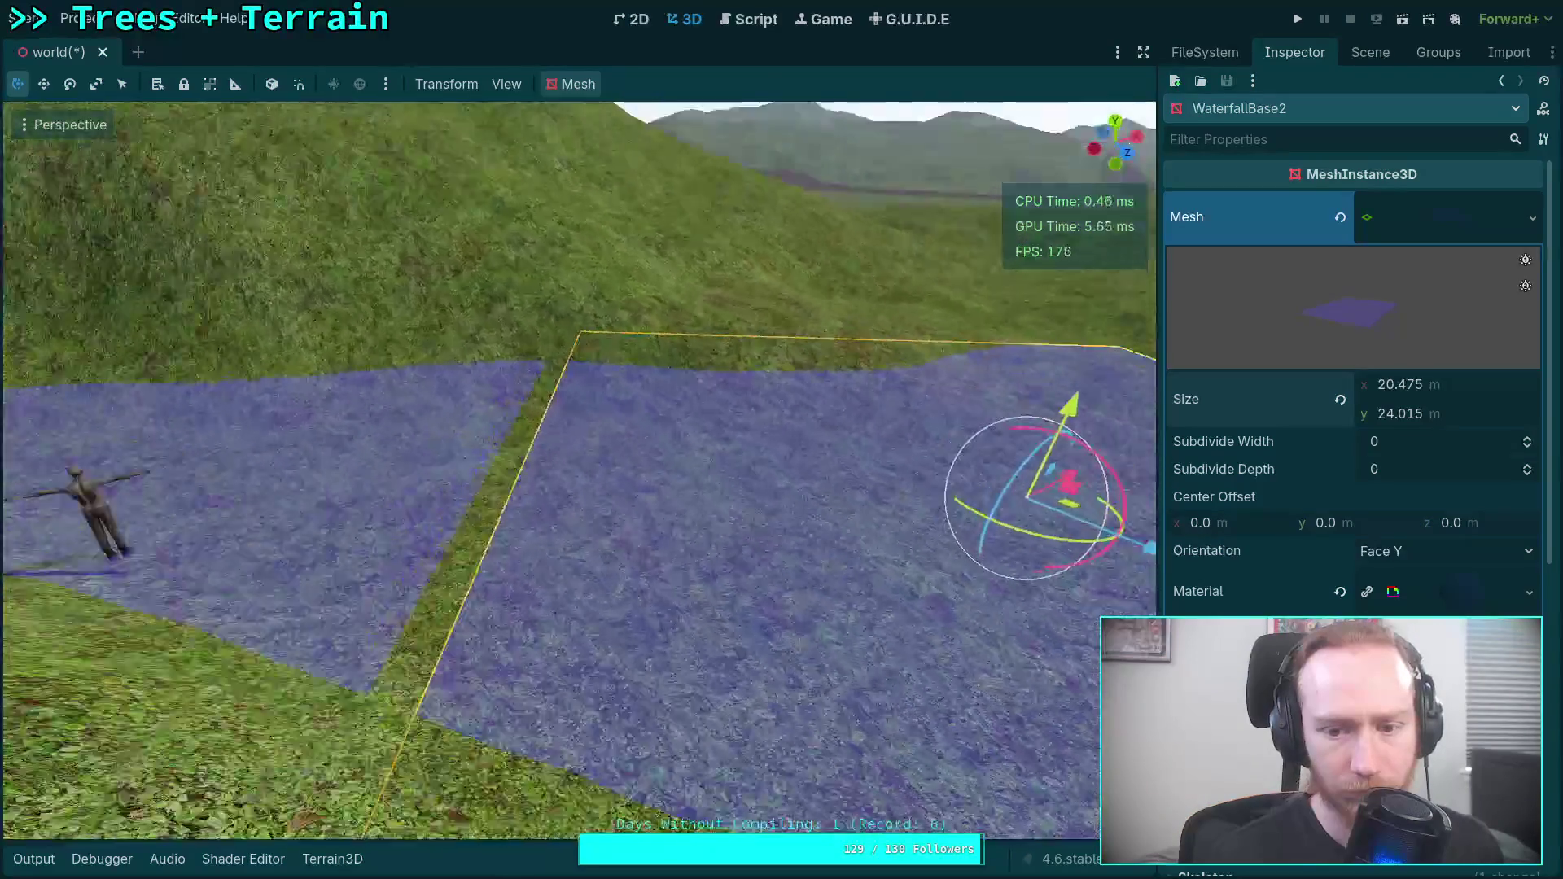
pyautogui.press('s')
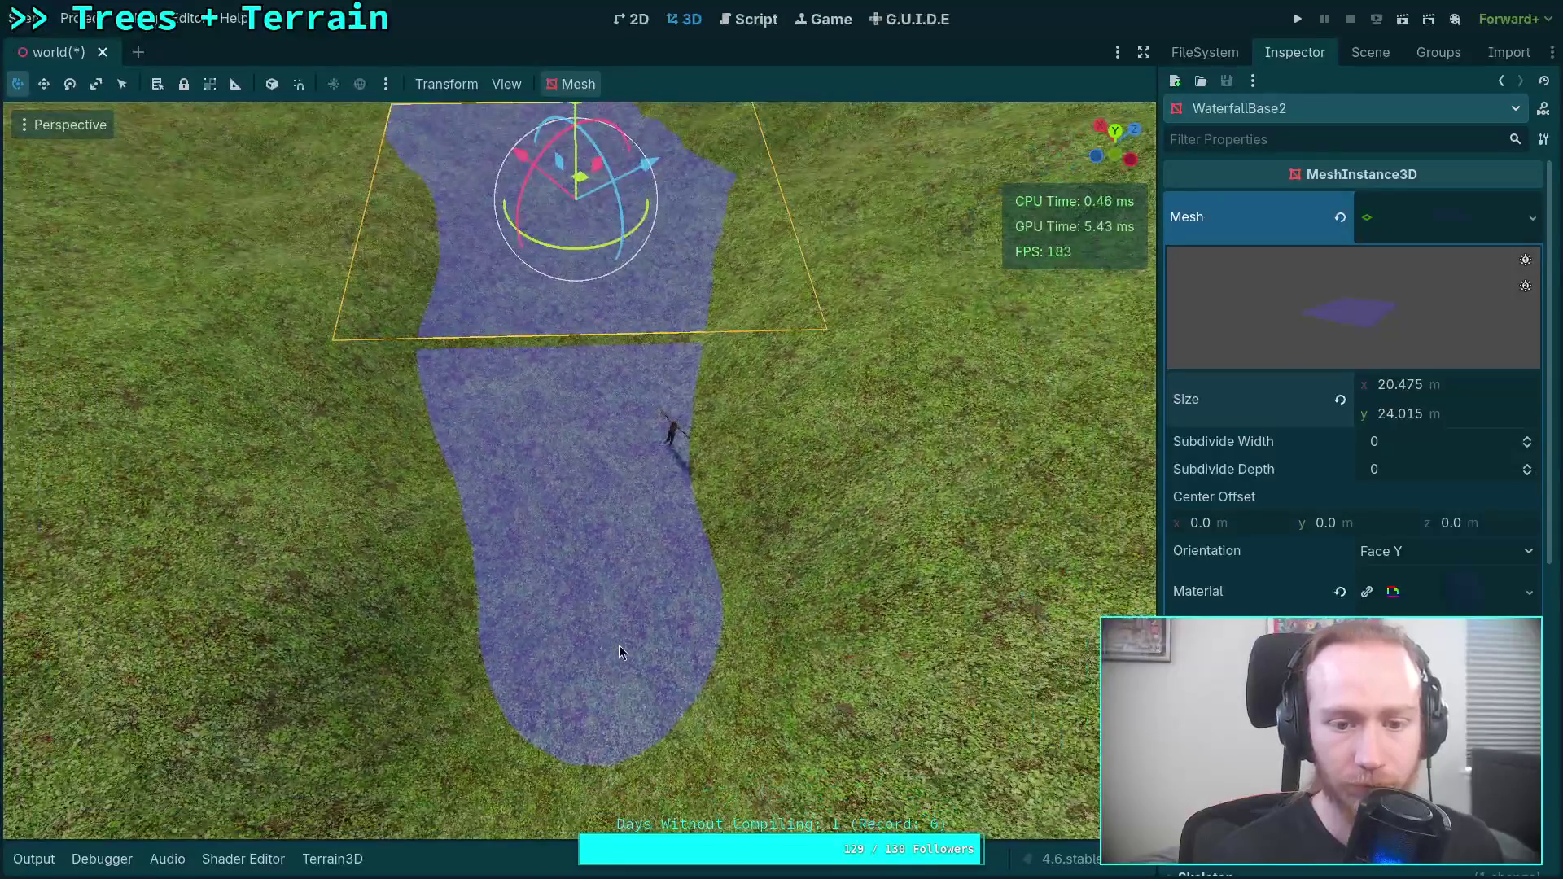
pyautogui.click(619, 651)
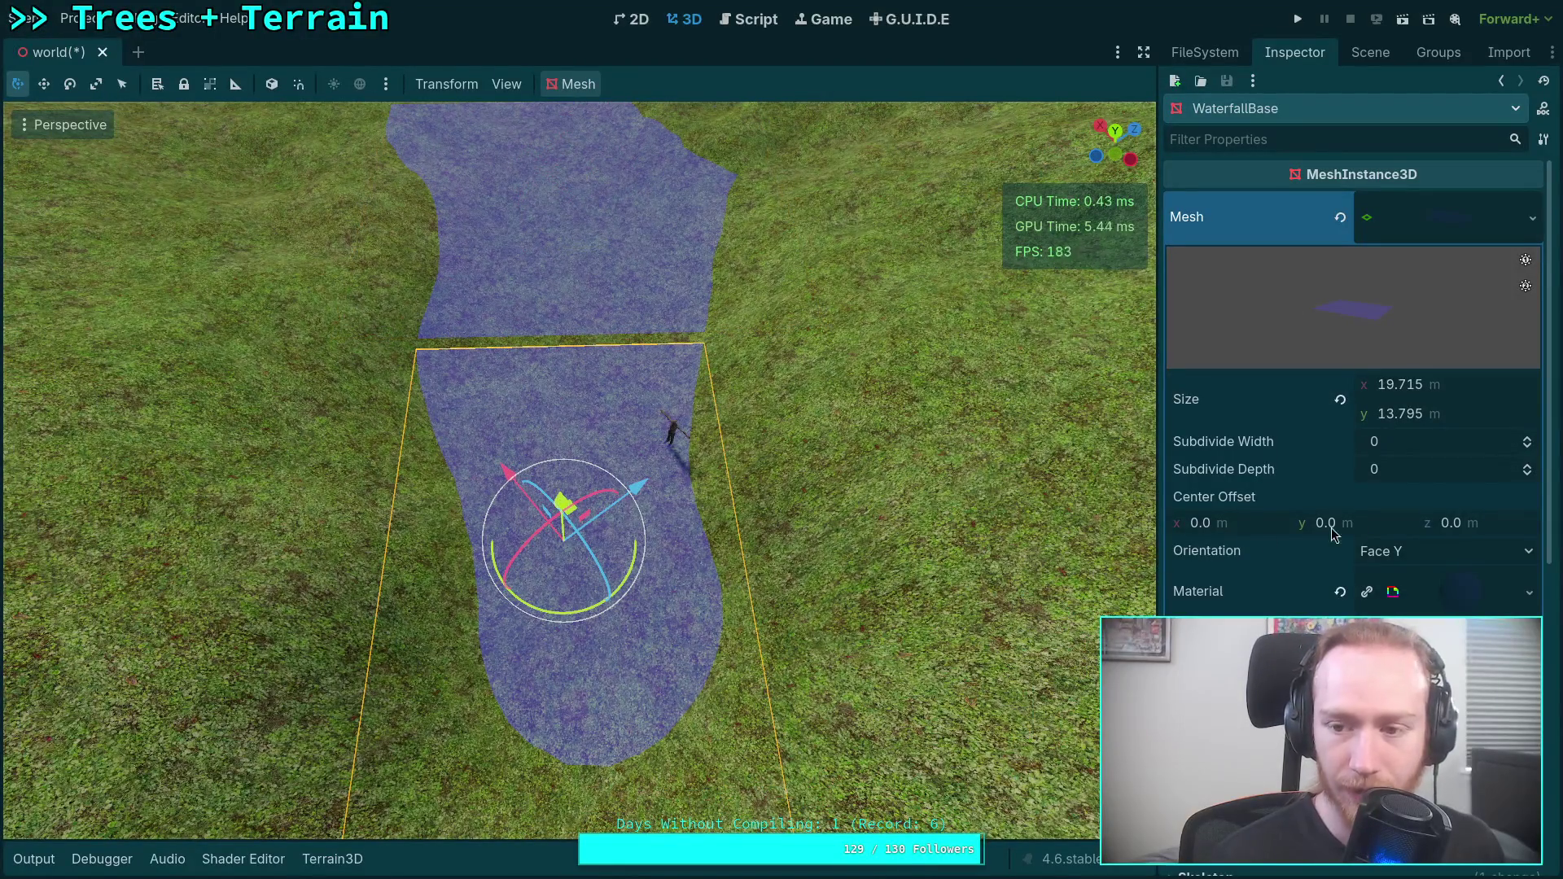
pyautogui.click(1416, 216)
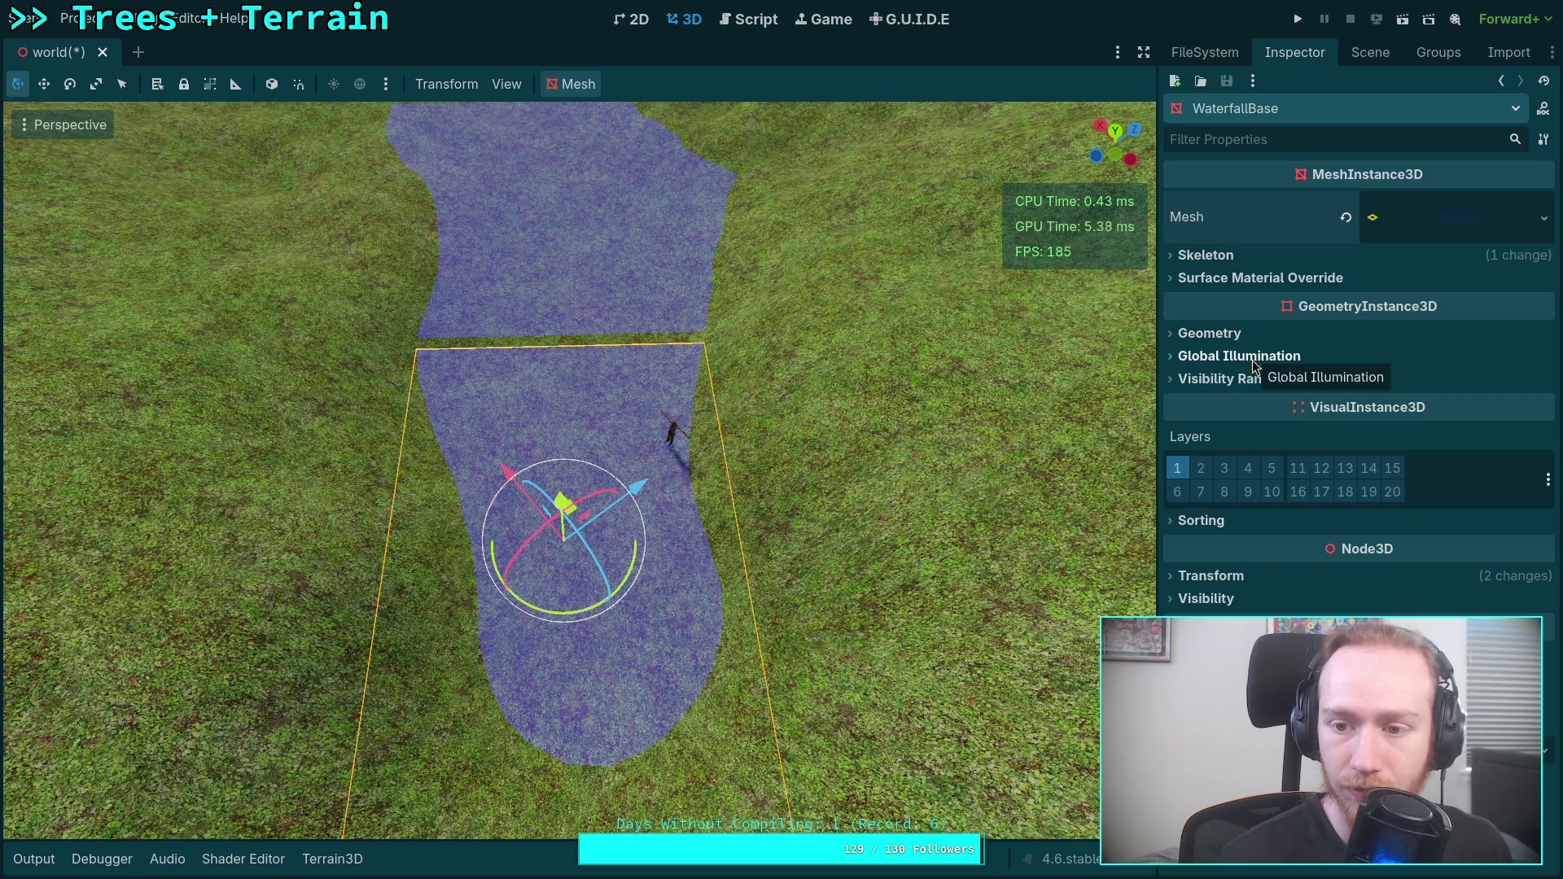
pyautogui.click(1437, 225)
pyautogui.click(1365, 326)
pyautogui.click(1224, 576)
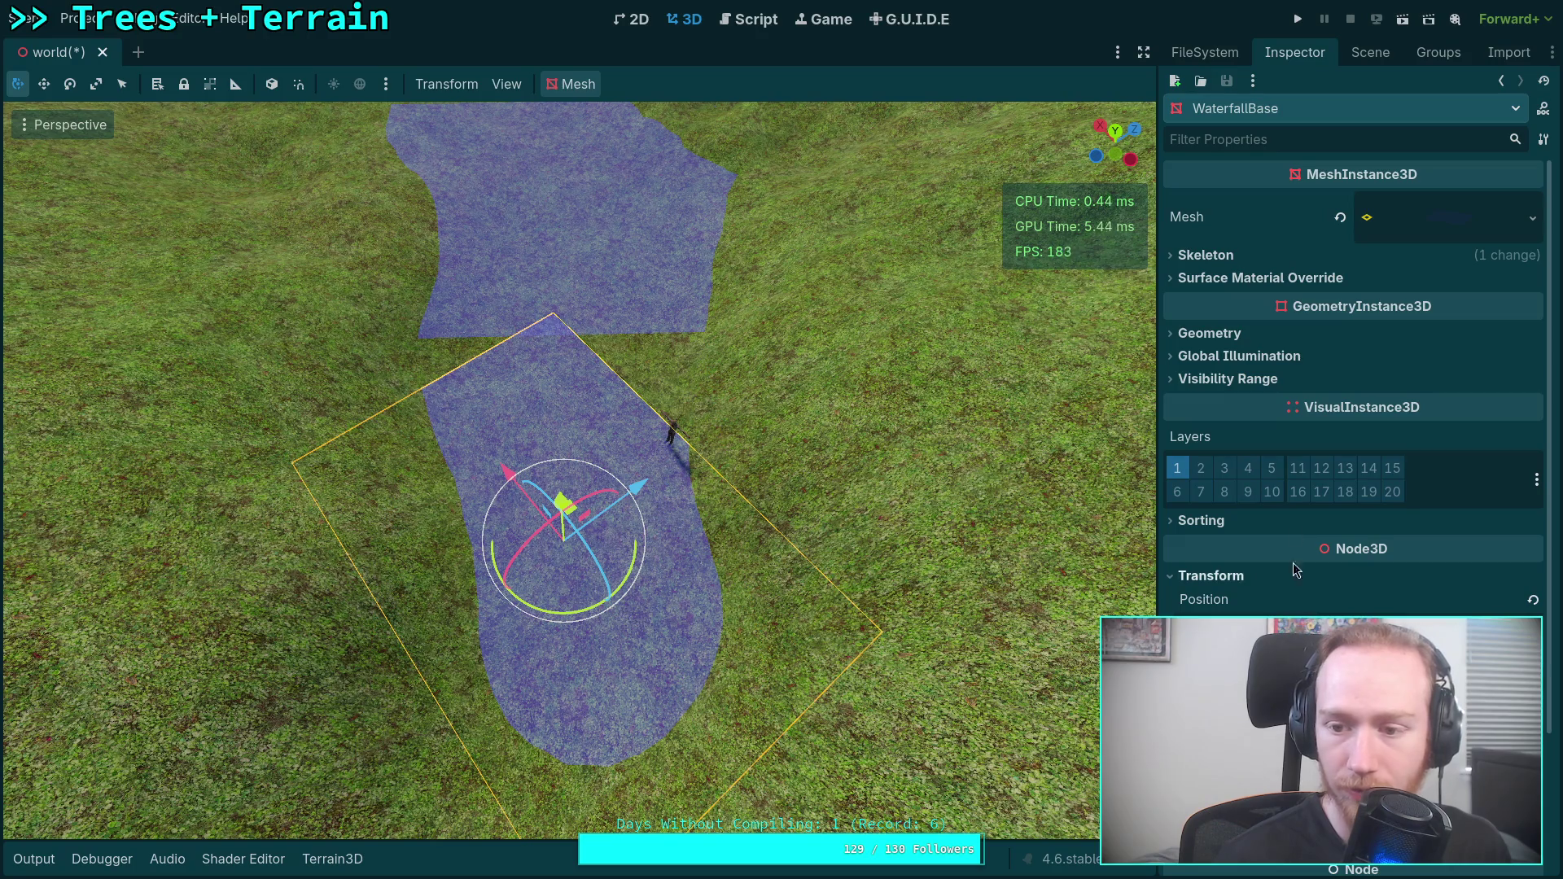
pyautogui.click(1370, 53)
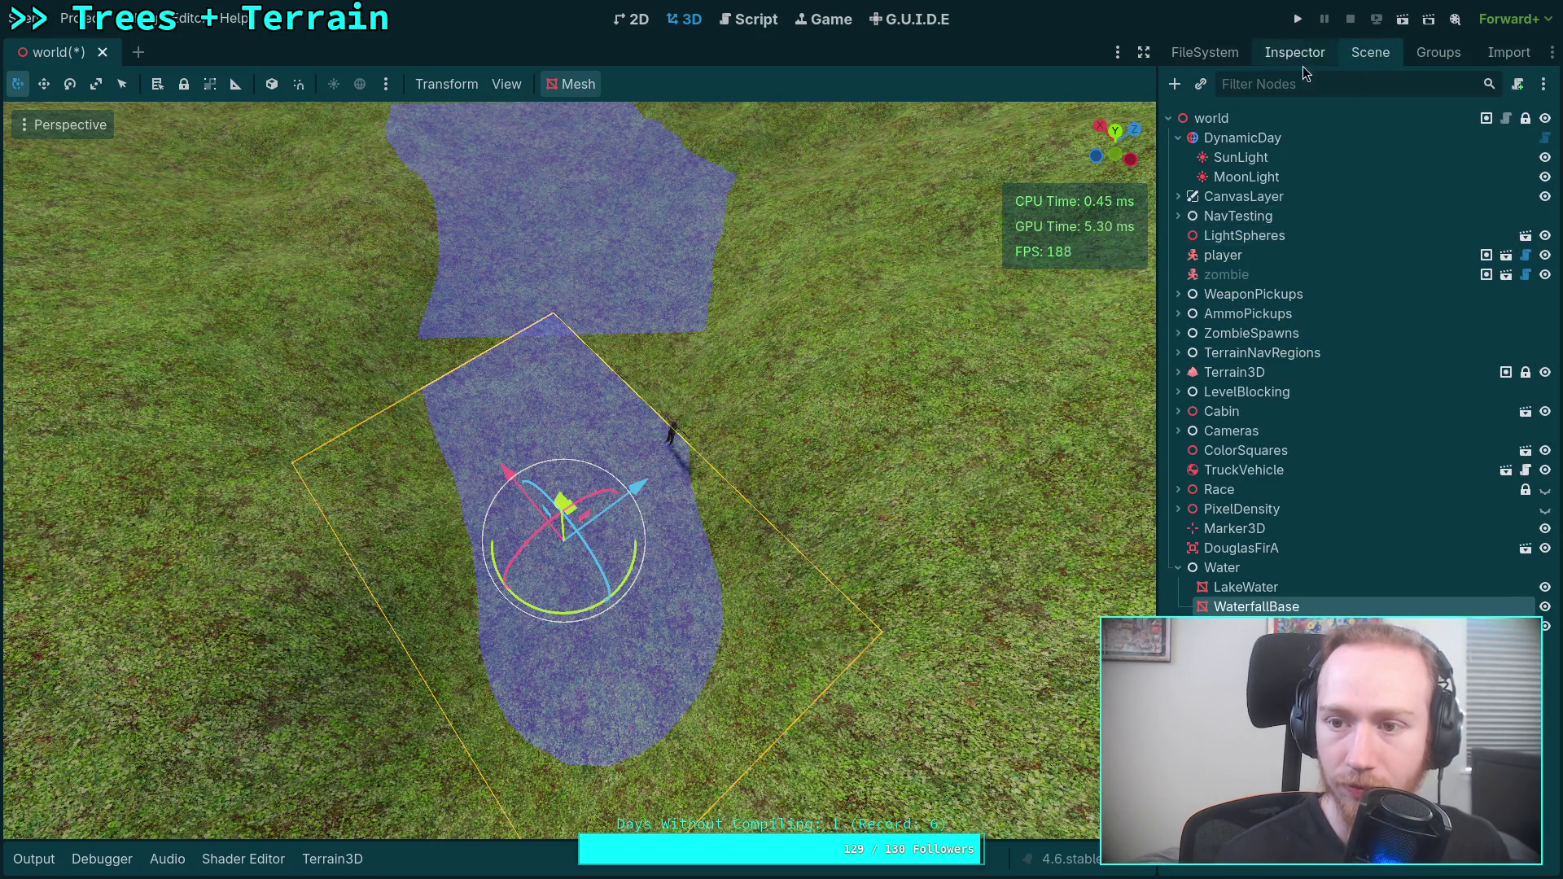
pyautogui.click(1299, 56)
pyautogui.click(1457, 222)
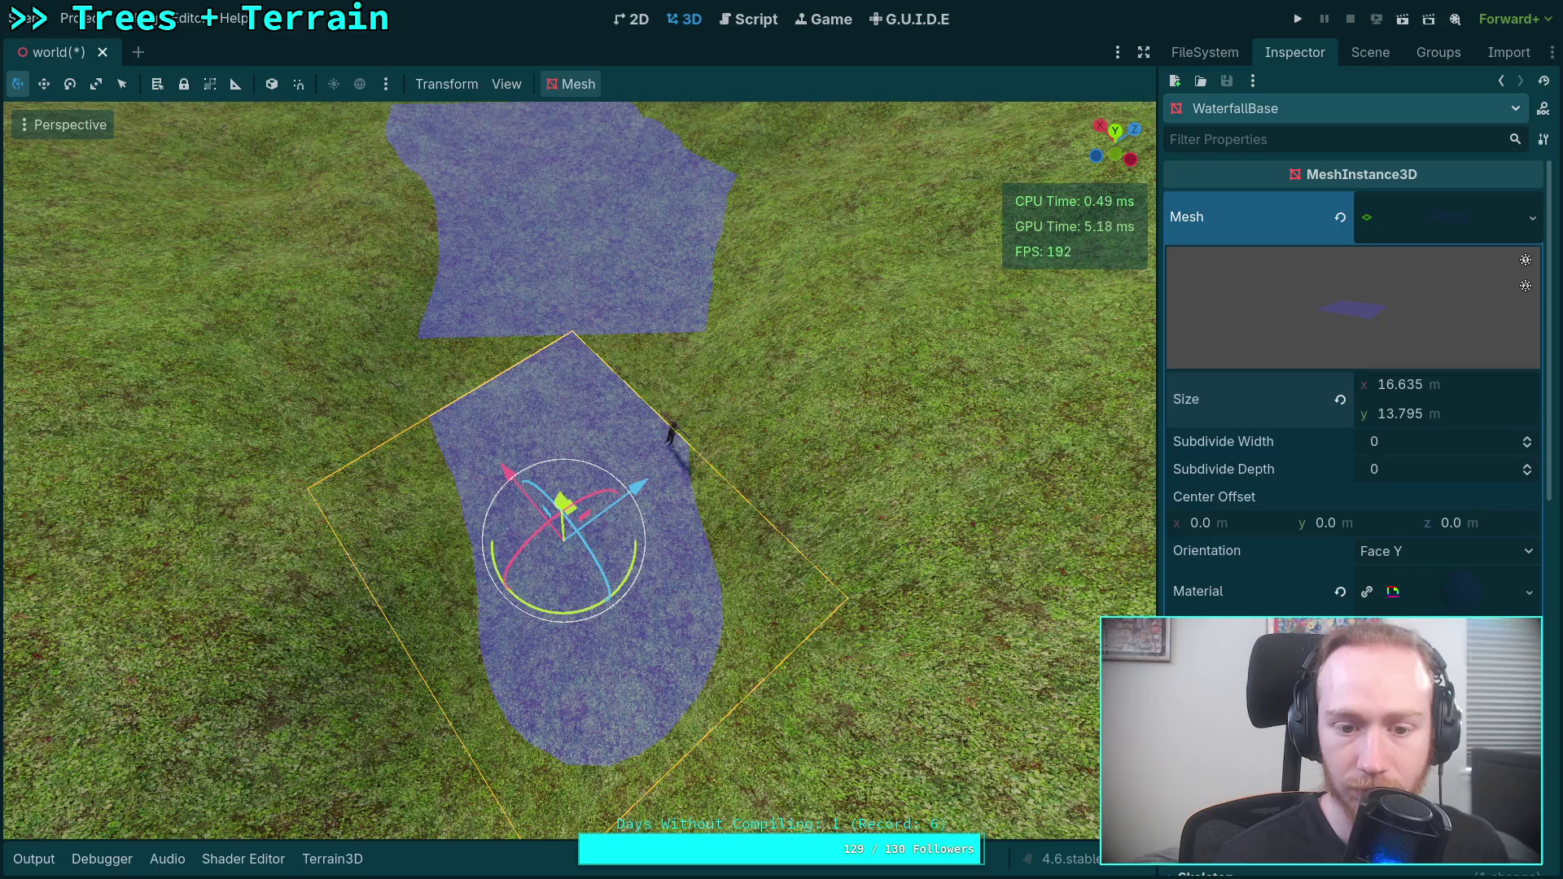
pyautogui.scroll(-3, 735, 486)
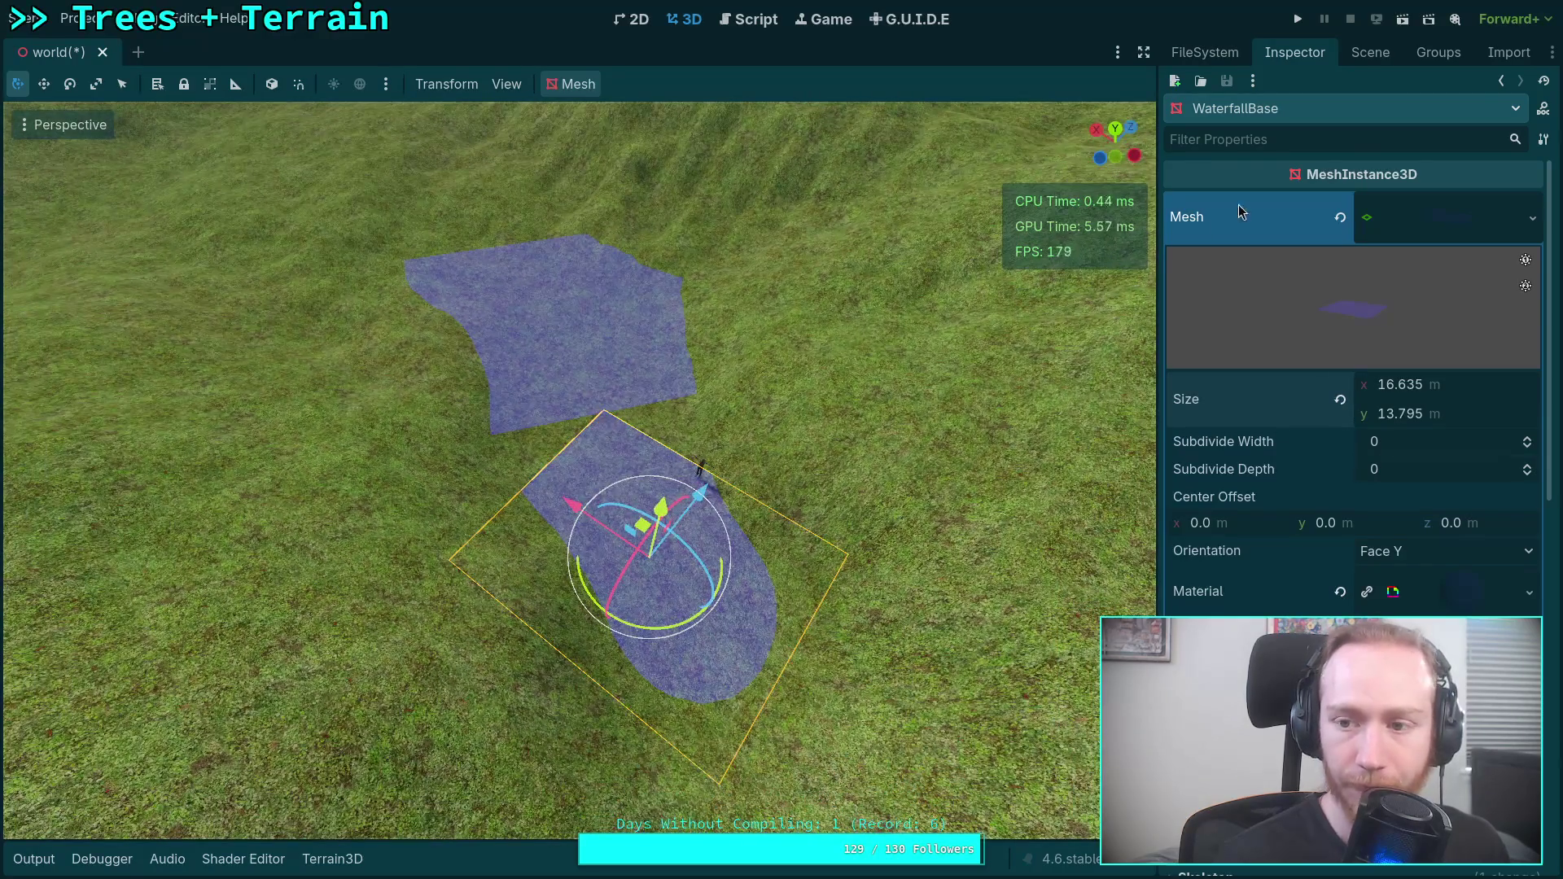
# Select the upper water plane and move it up-left onto the hillside, off the lower patch.
pyautogui.click(1369, 54)
pyautogui.click(1283, 626)
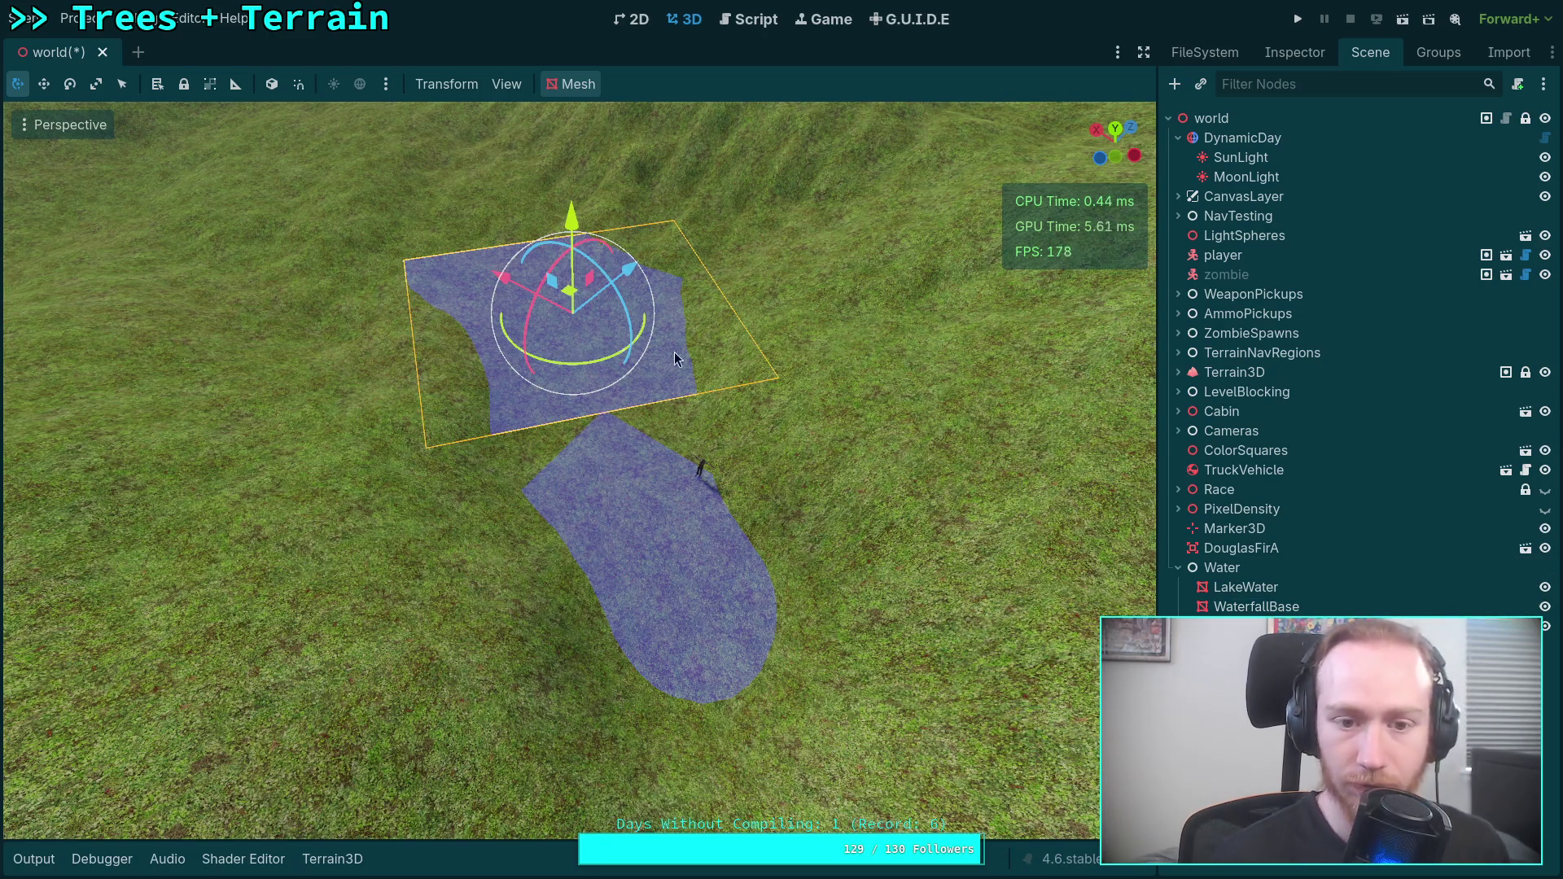
pyautogui.moveTo(570, 298)
pyautogui.mouseDown()
pyautogui.moveTo(525, 183)
pyautogui.moveTo(521, 197)
pyautogui.mouseUp()
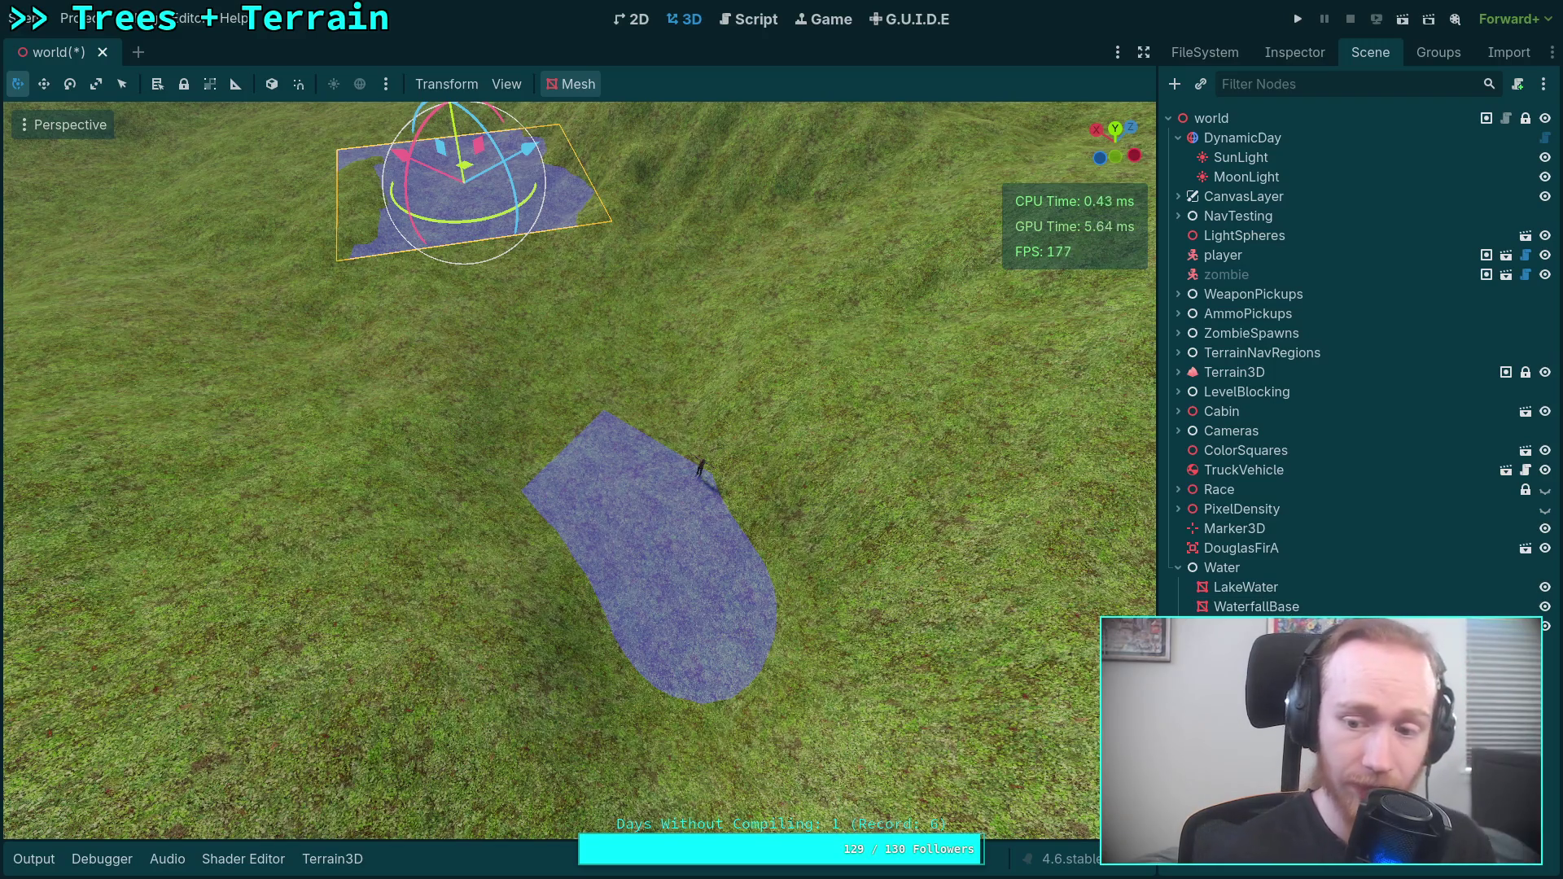
pyautogui.press('Escape')
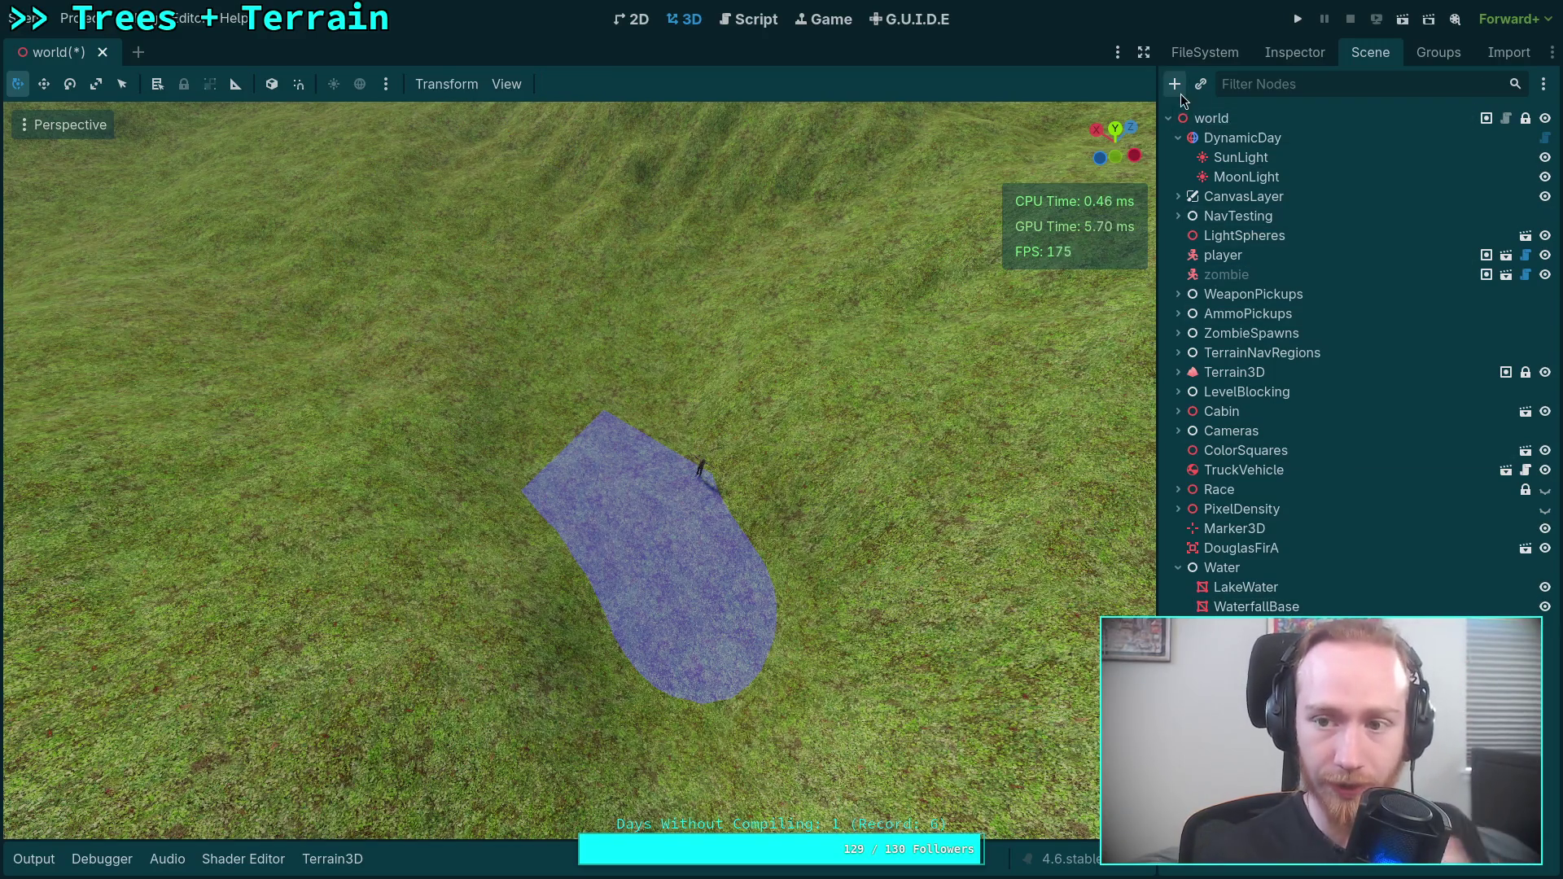
# Add a CSGCurve3D node to the world scene, found by searching 'CSG'.
pyautogui.click(1178, 89)
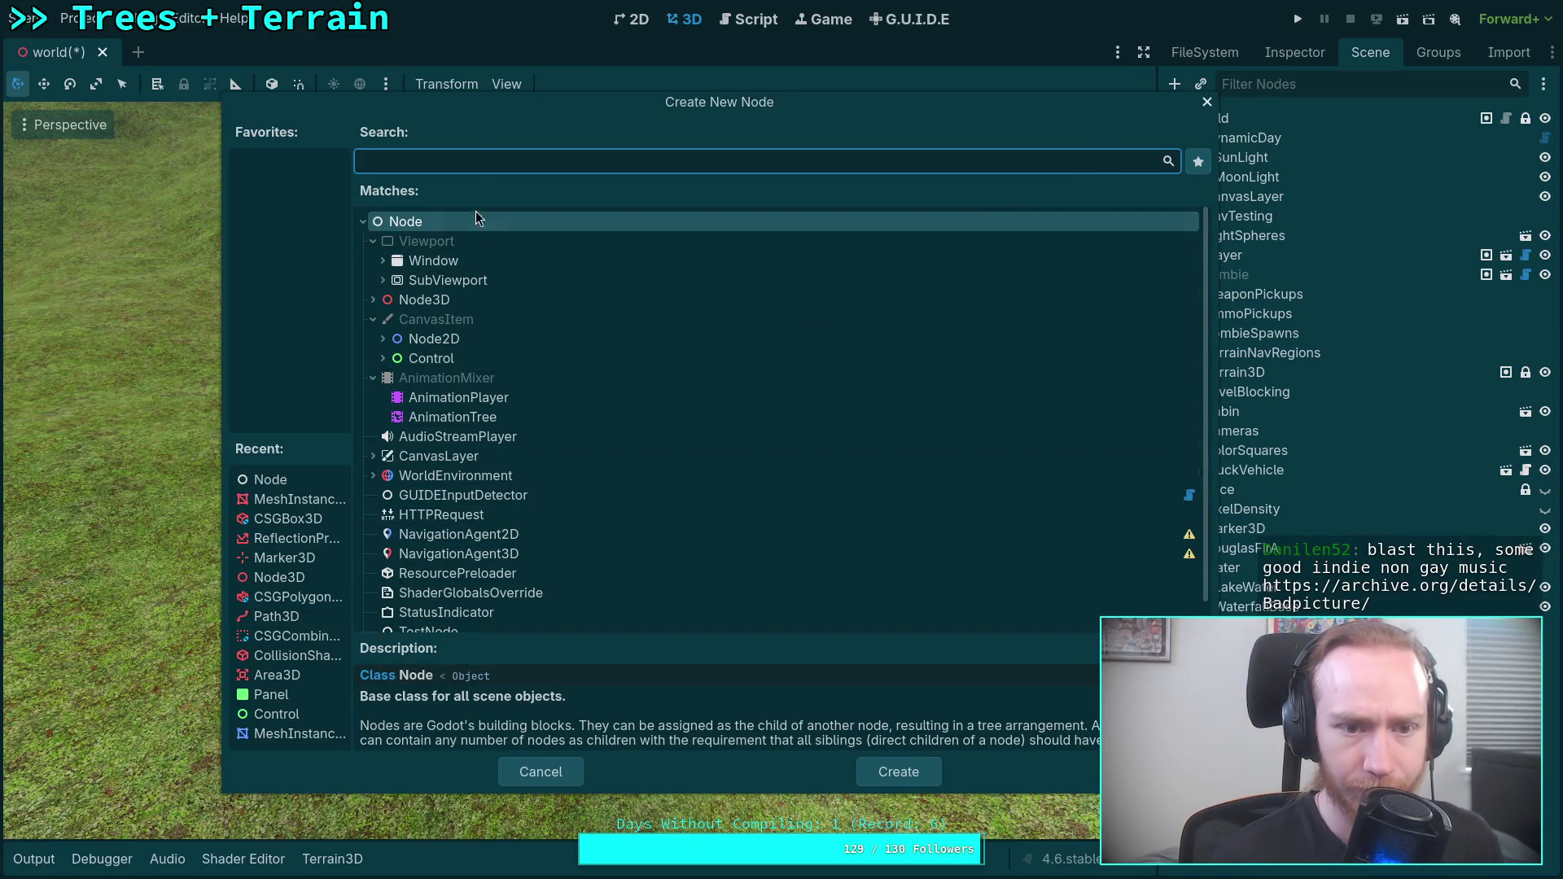
pyautogui.write('CSG')
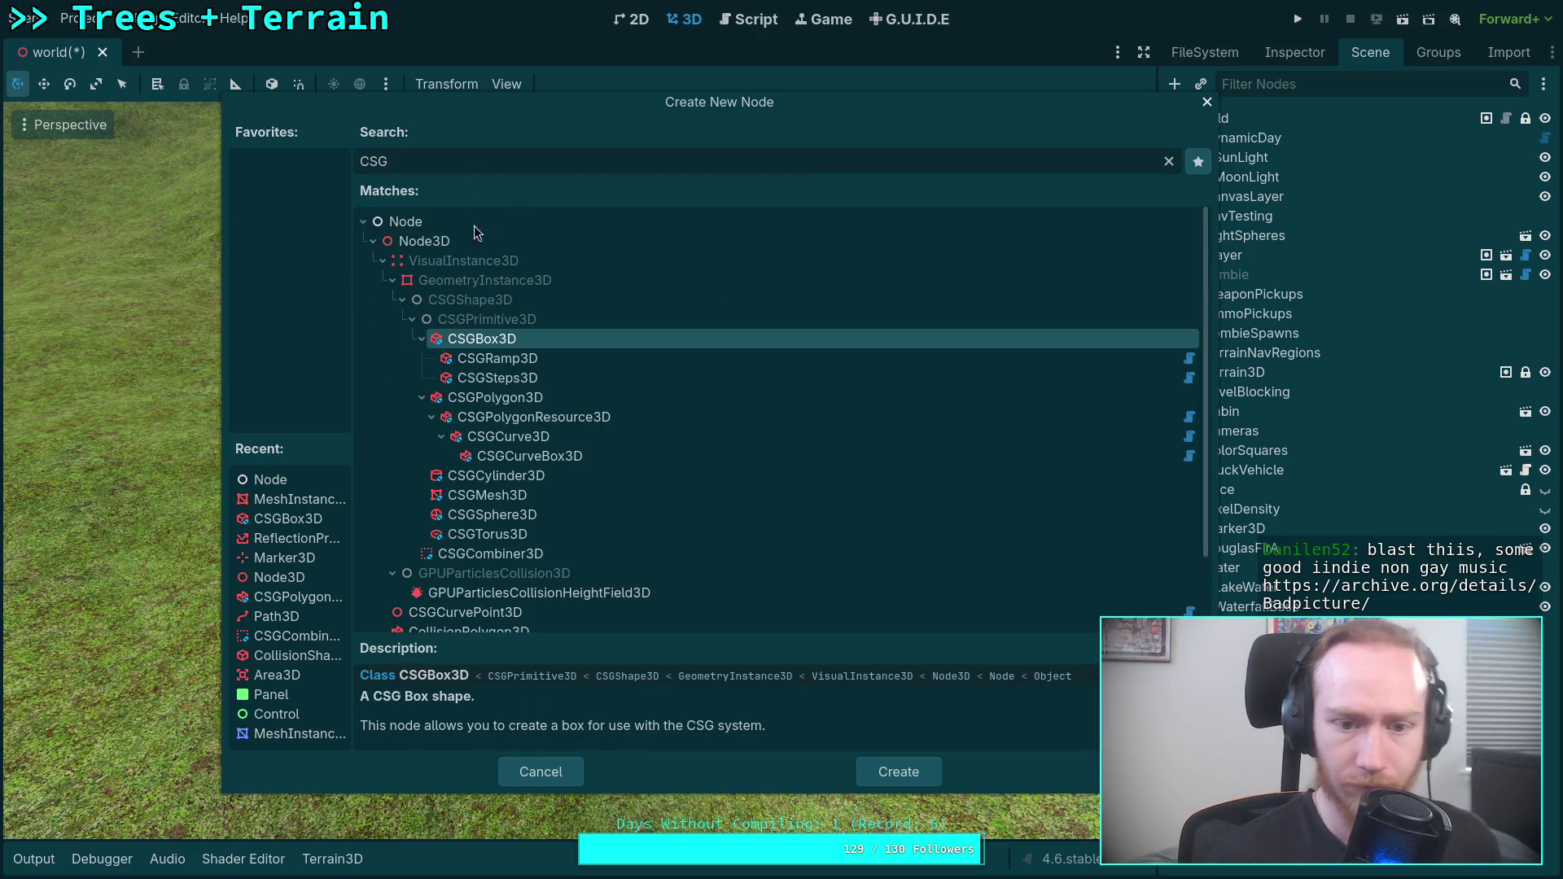
pyautogui.click(582, 444)
pyautogui.click(894, 769)
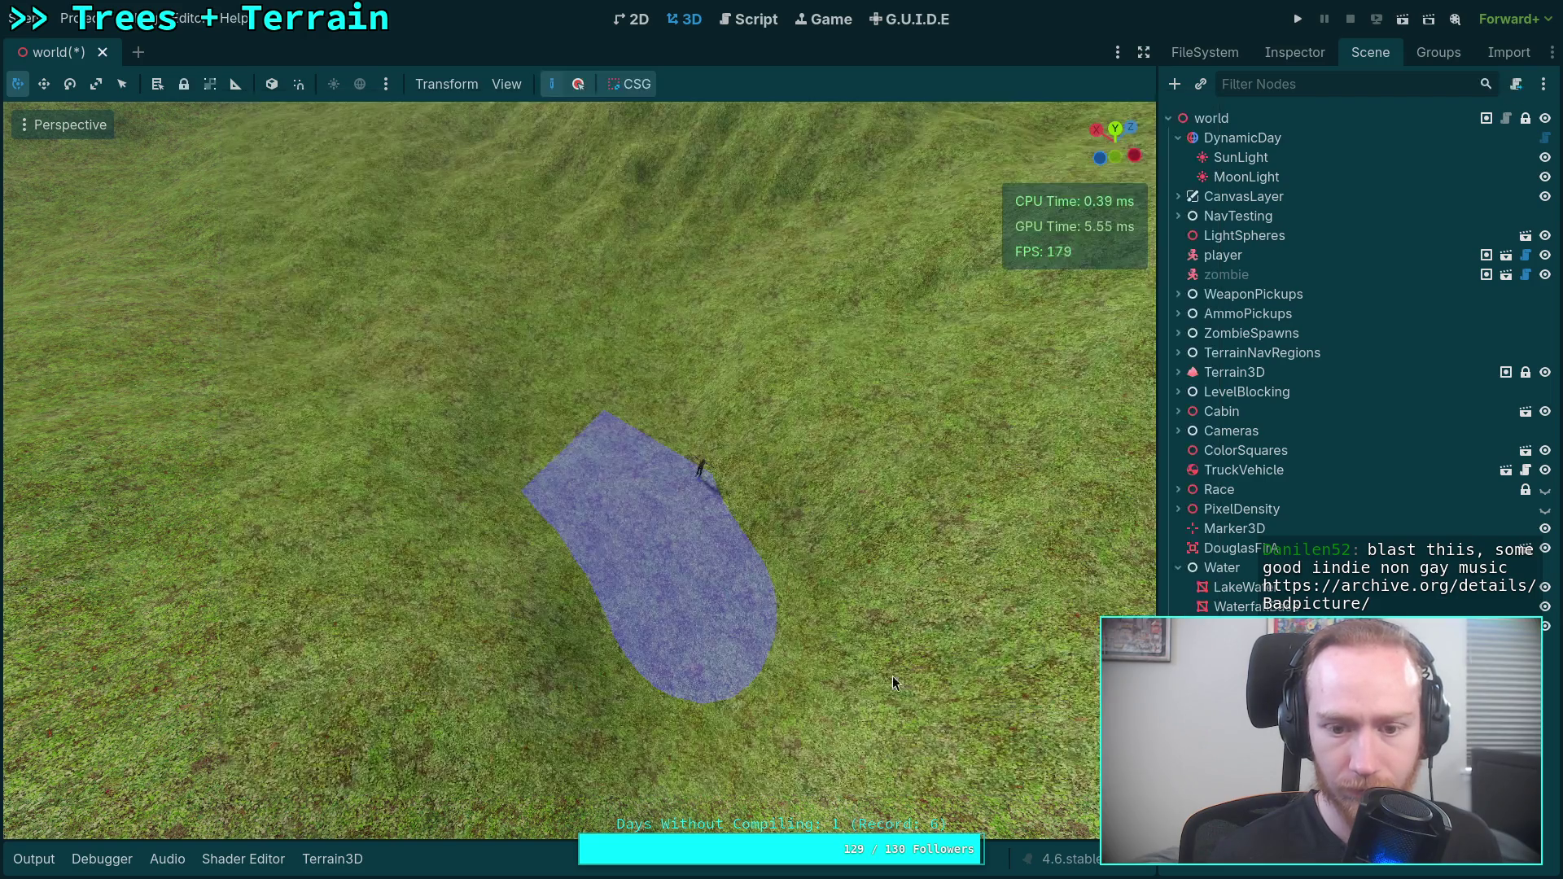
# Give the curve's cross-section polygon two points, with x values -1 and 1.
pyautogui.click(1275, 60)
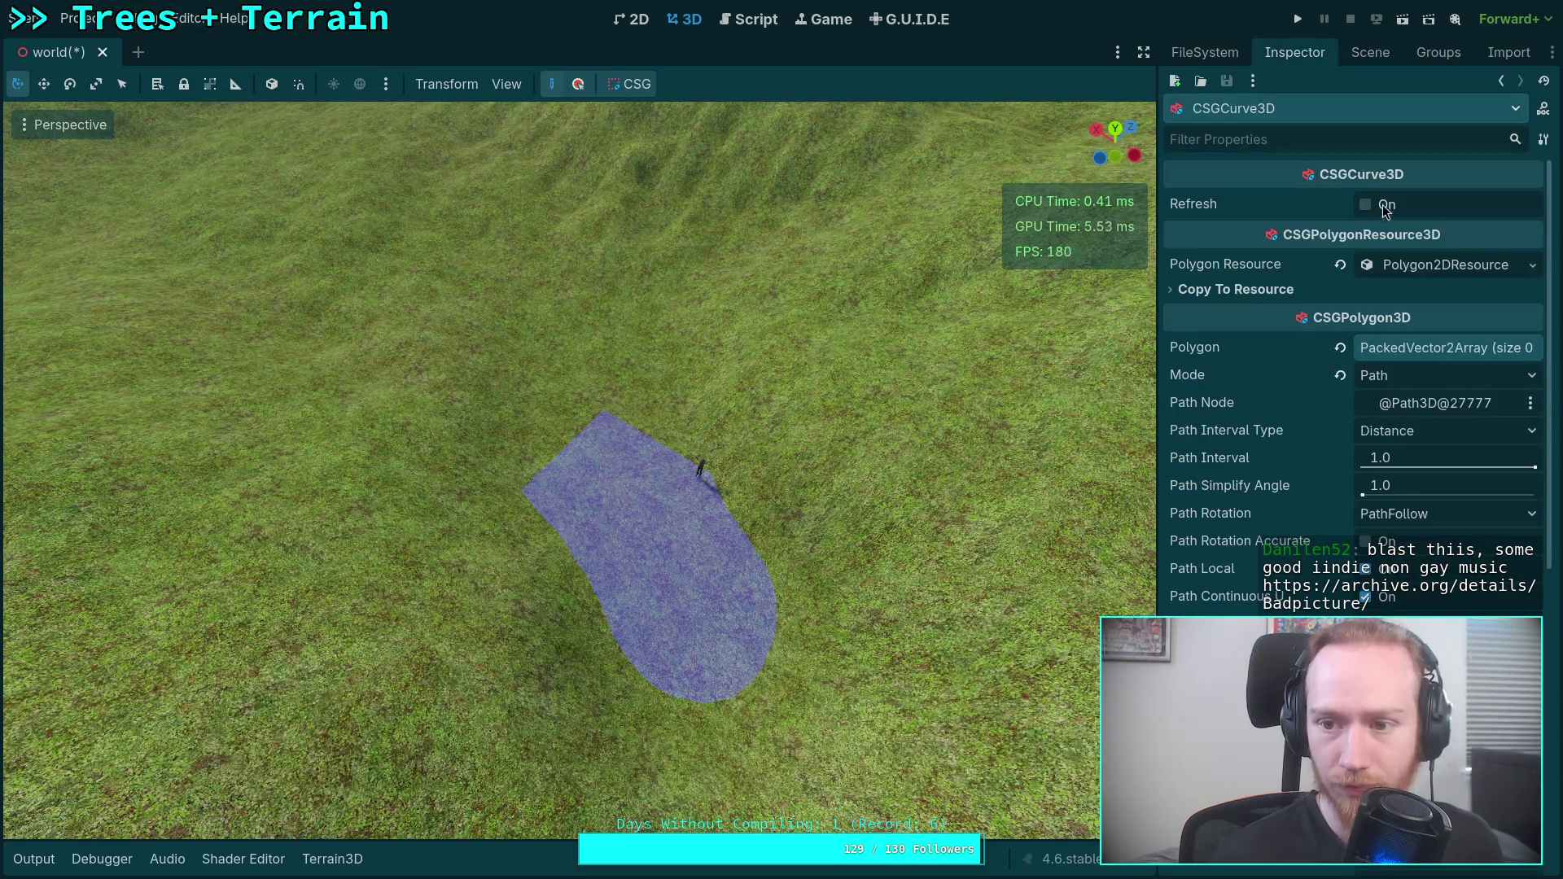
pyautogui.click(1462, 263)
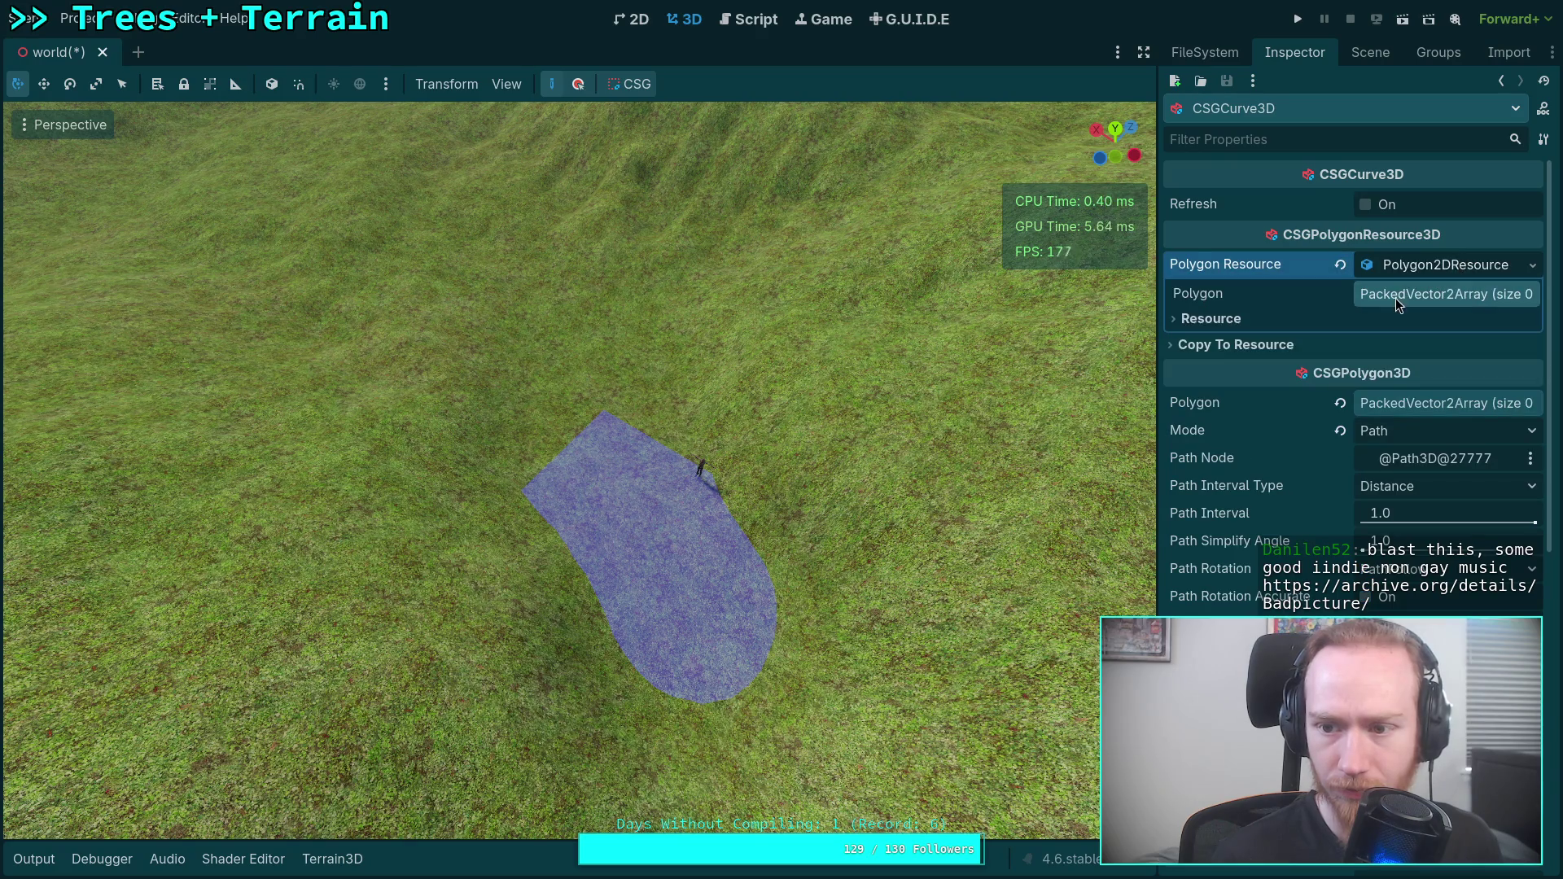
pyautogui.click(1420, 295)
pyautogui.click(1394, 352)
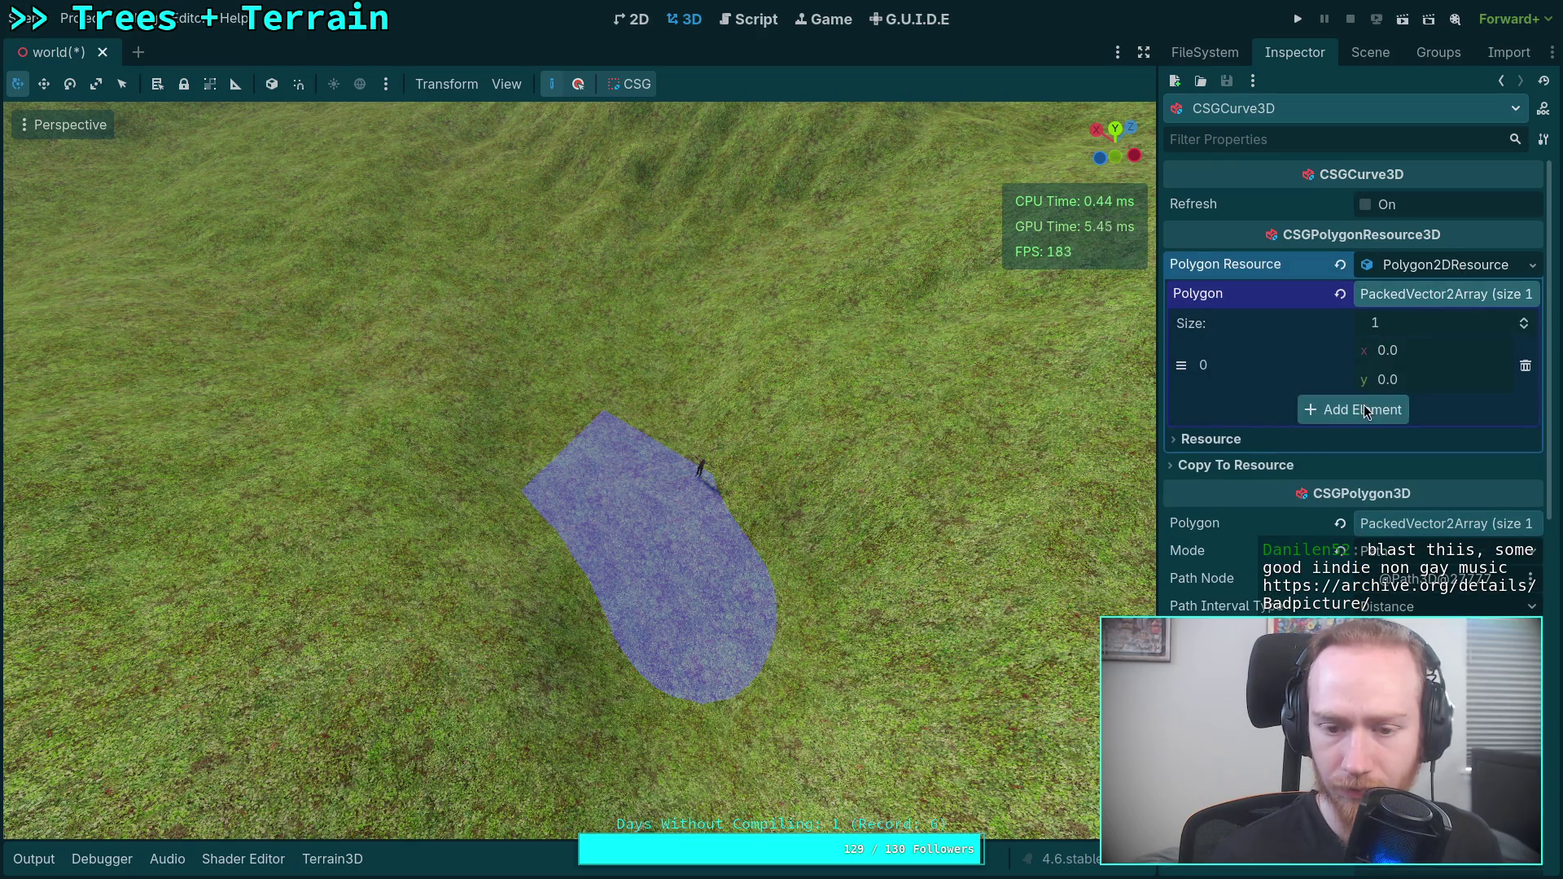
pyautogui.click(1365, 407)
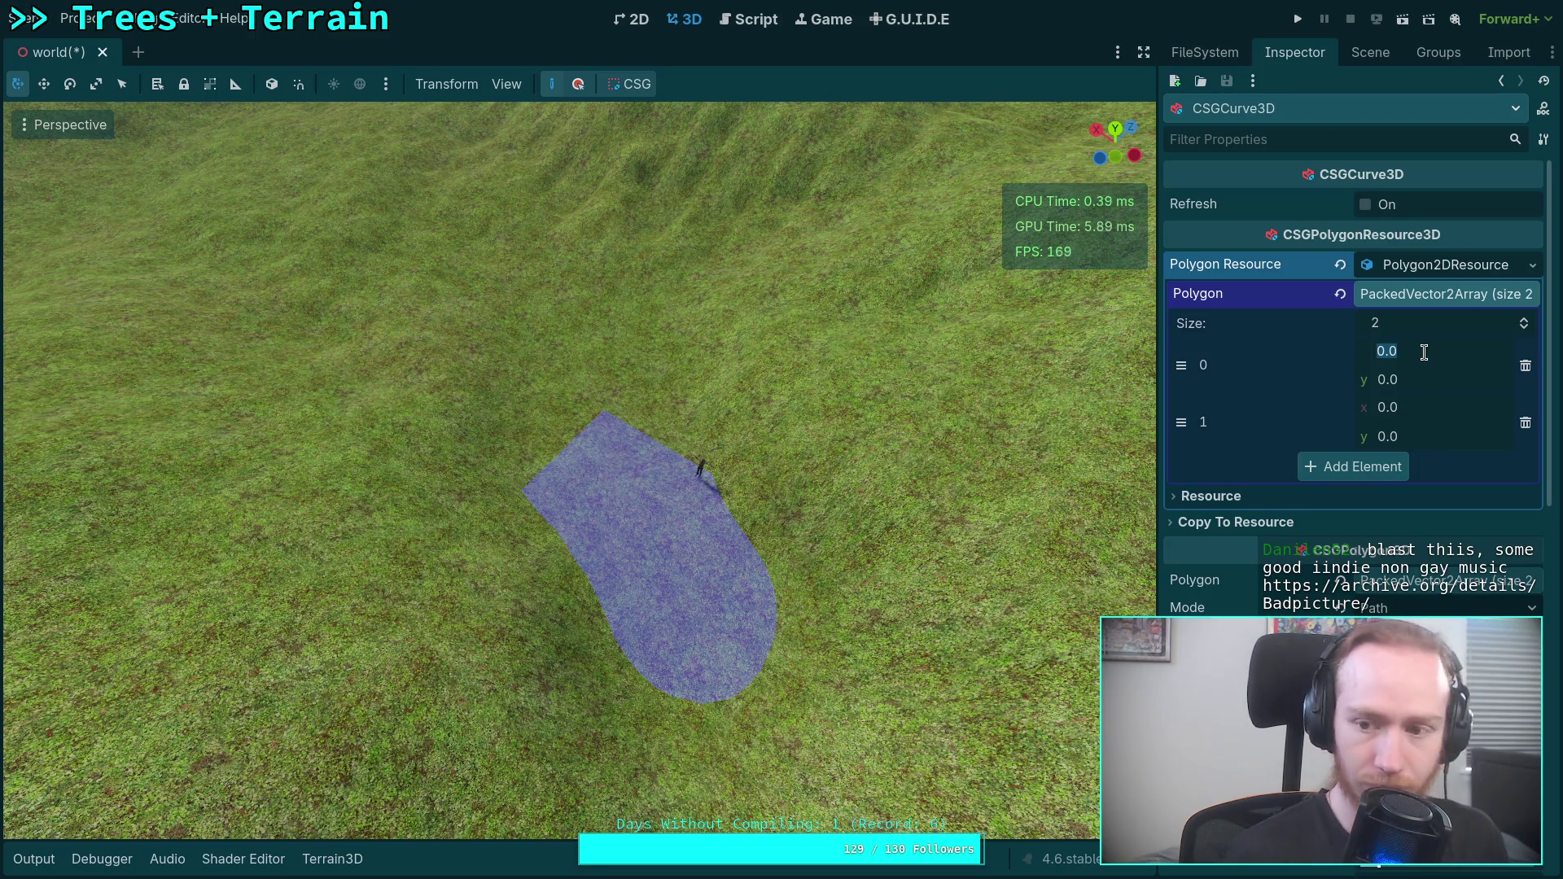
pyautogui.write('-1')
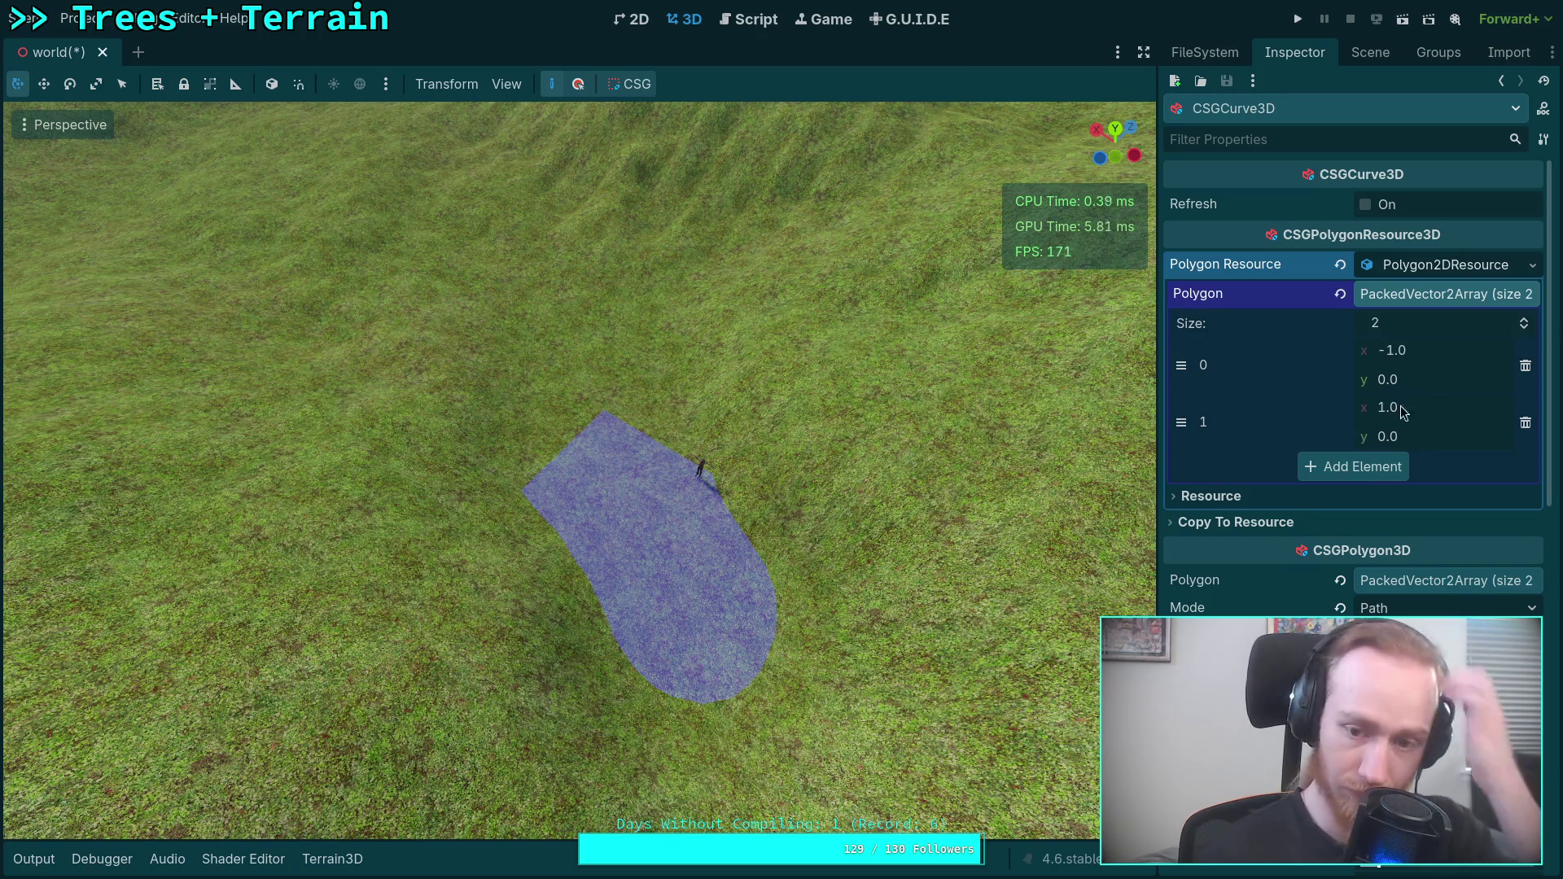
# Orbit toward the hills and review the CSG curve's properties.
pyautogui.click(1370, 52)
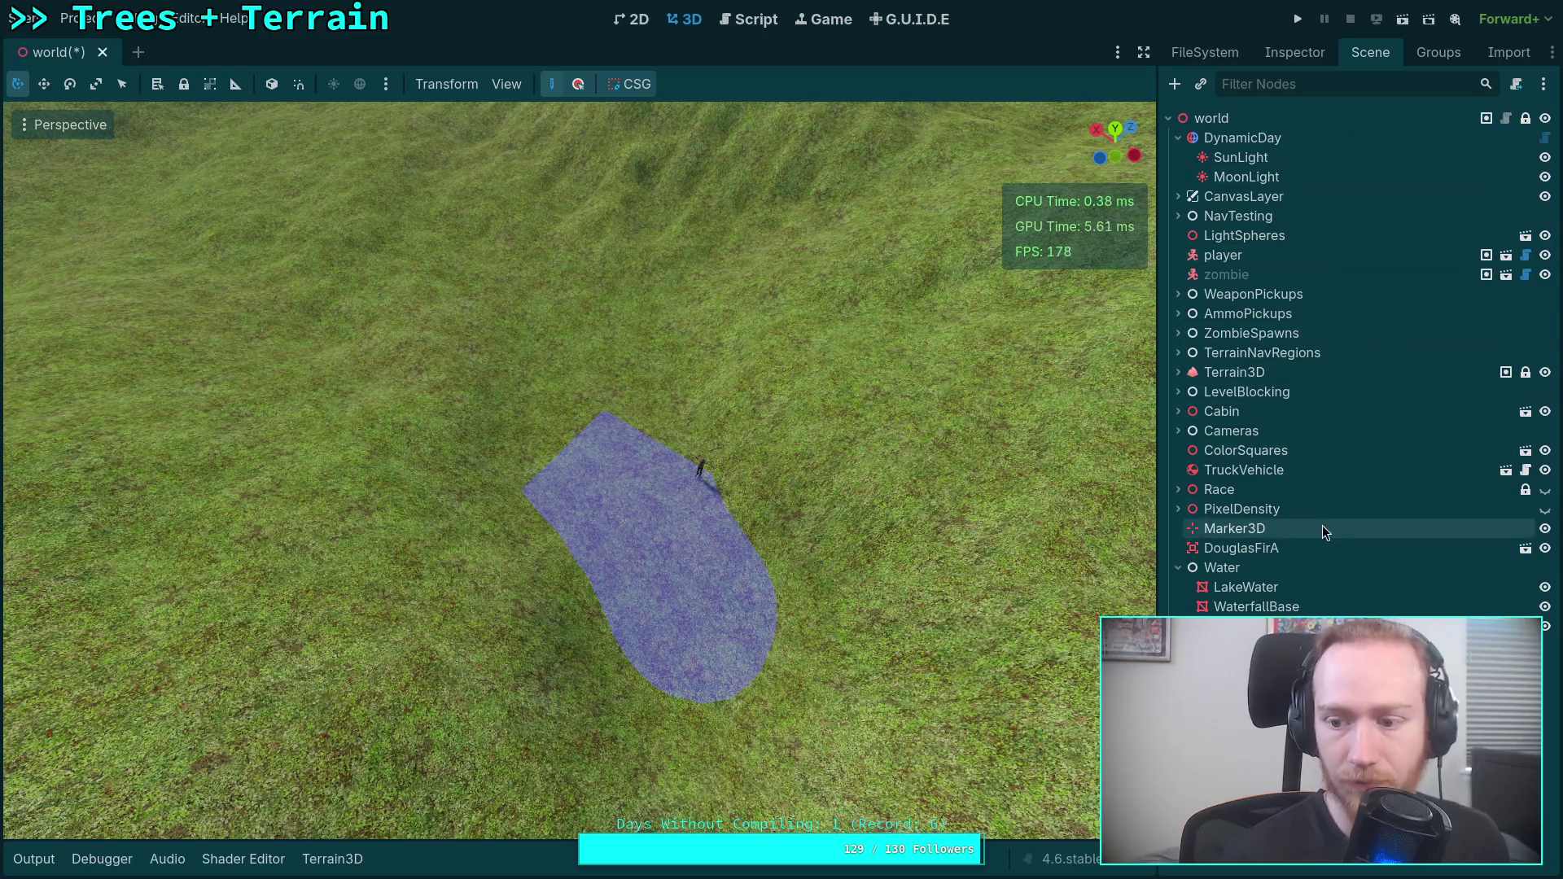
pyautogui.moveTo(832, 583); pyautogui.dragTo(832, 583)
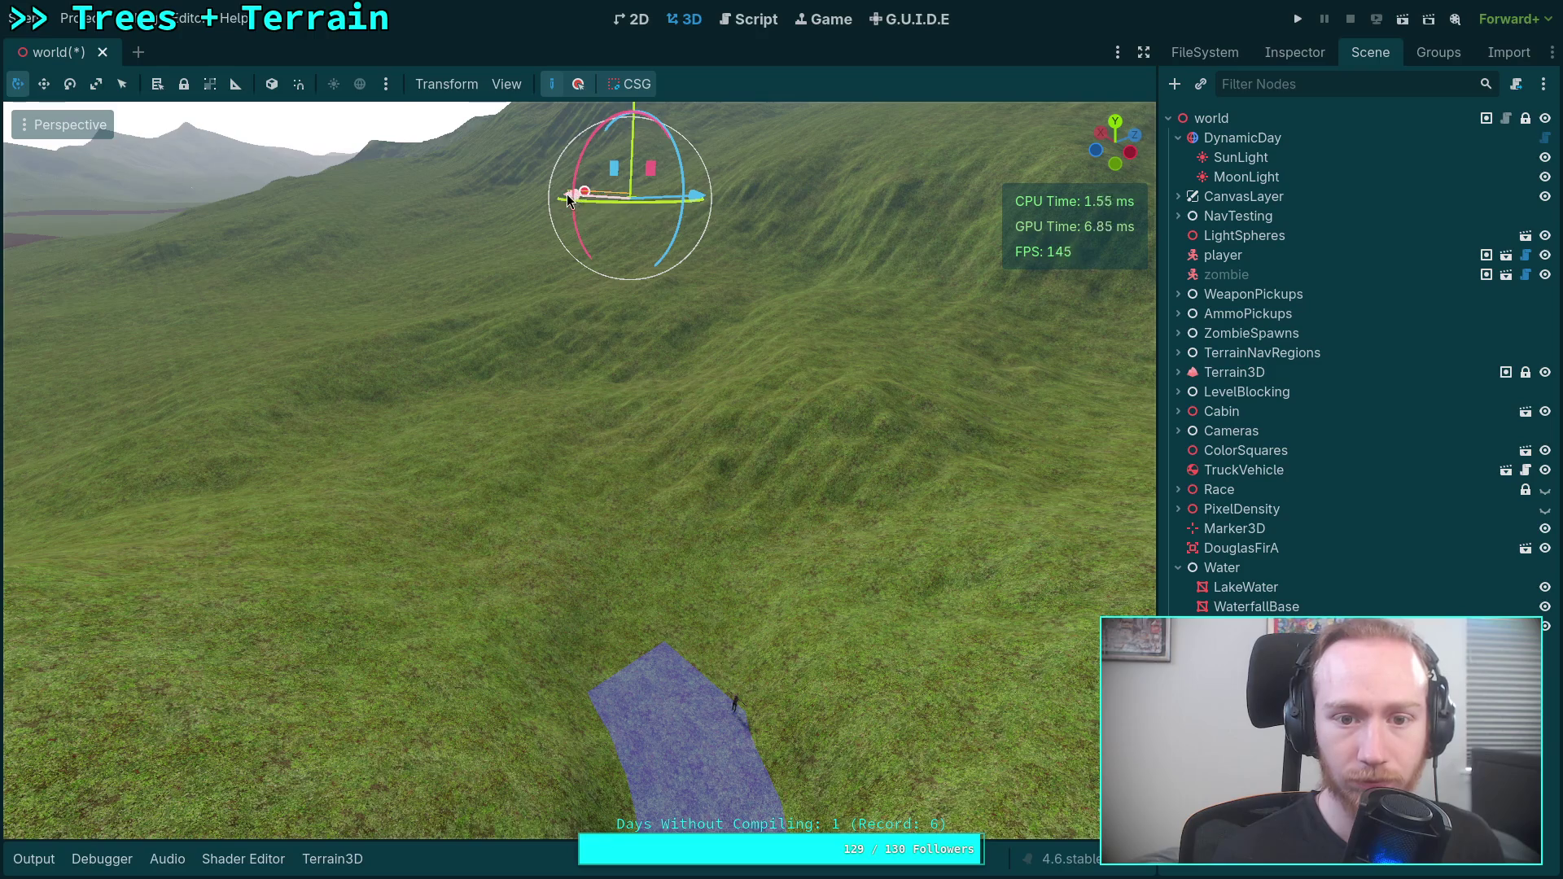
pyautogui.moveTo(586, 207)
pyautogui.mouseDown()
pyautogui.moveTo(672, 254)
pyautogui.moveTo(723, 319)
pyautogui.mouseUp()
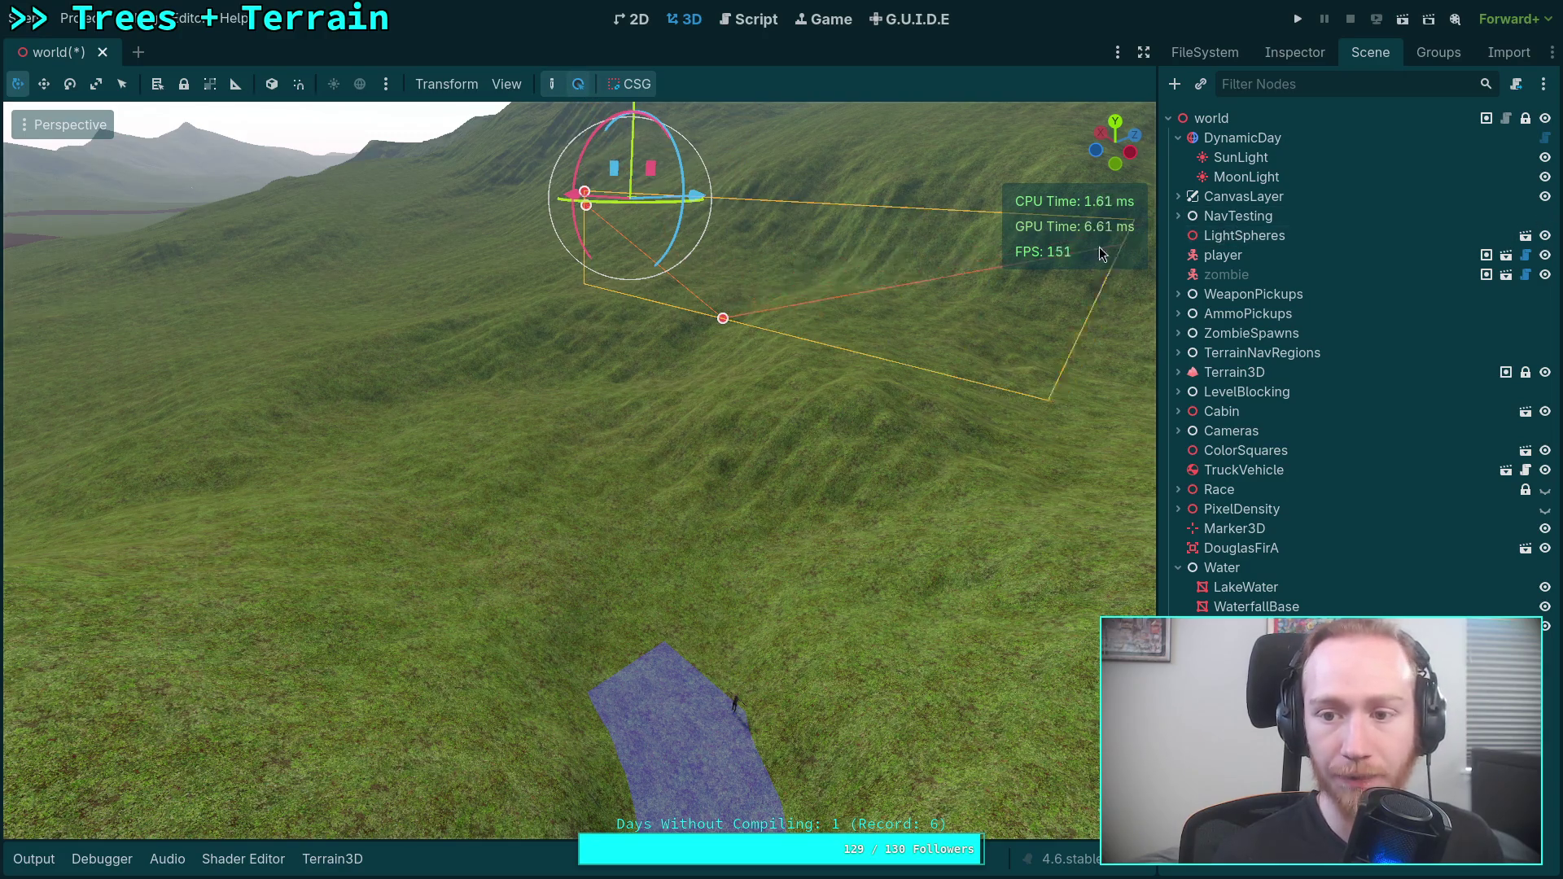
pyautogui.click(1246, 626)
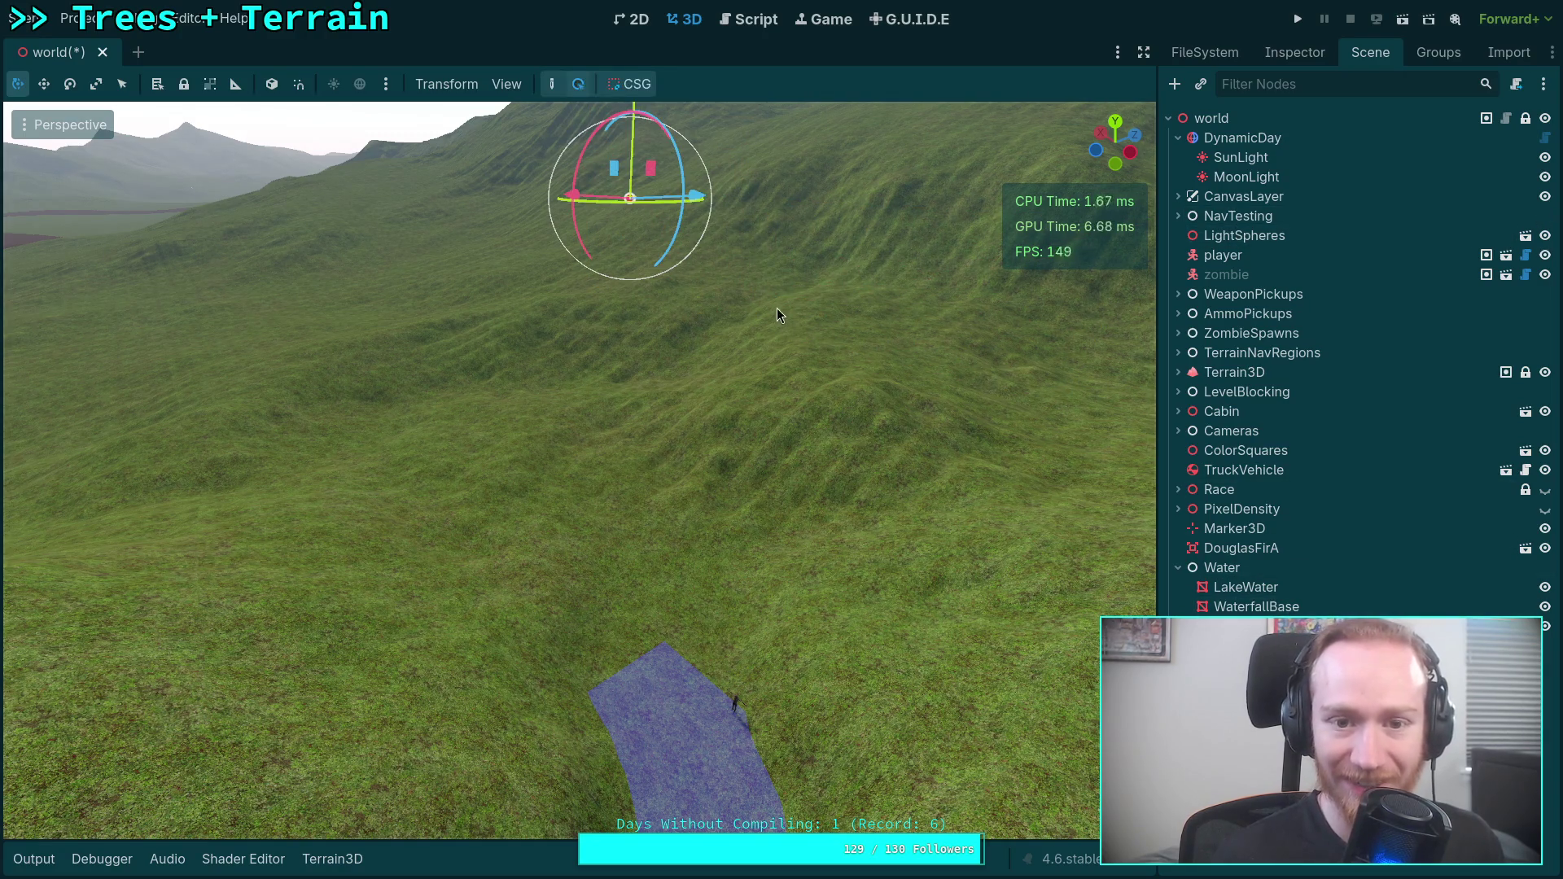
pyautogui.click(1298, 57)
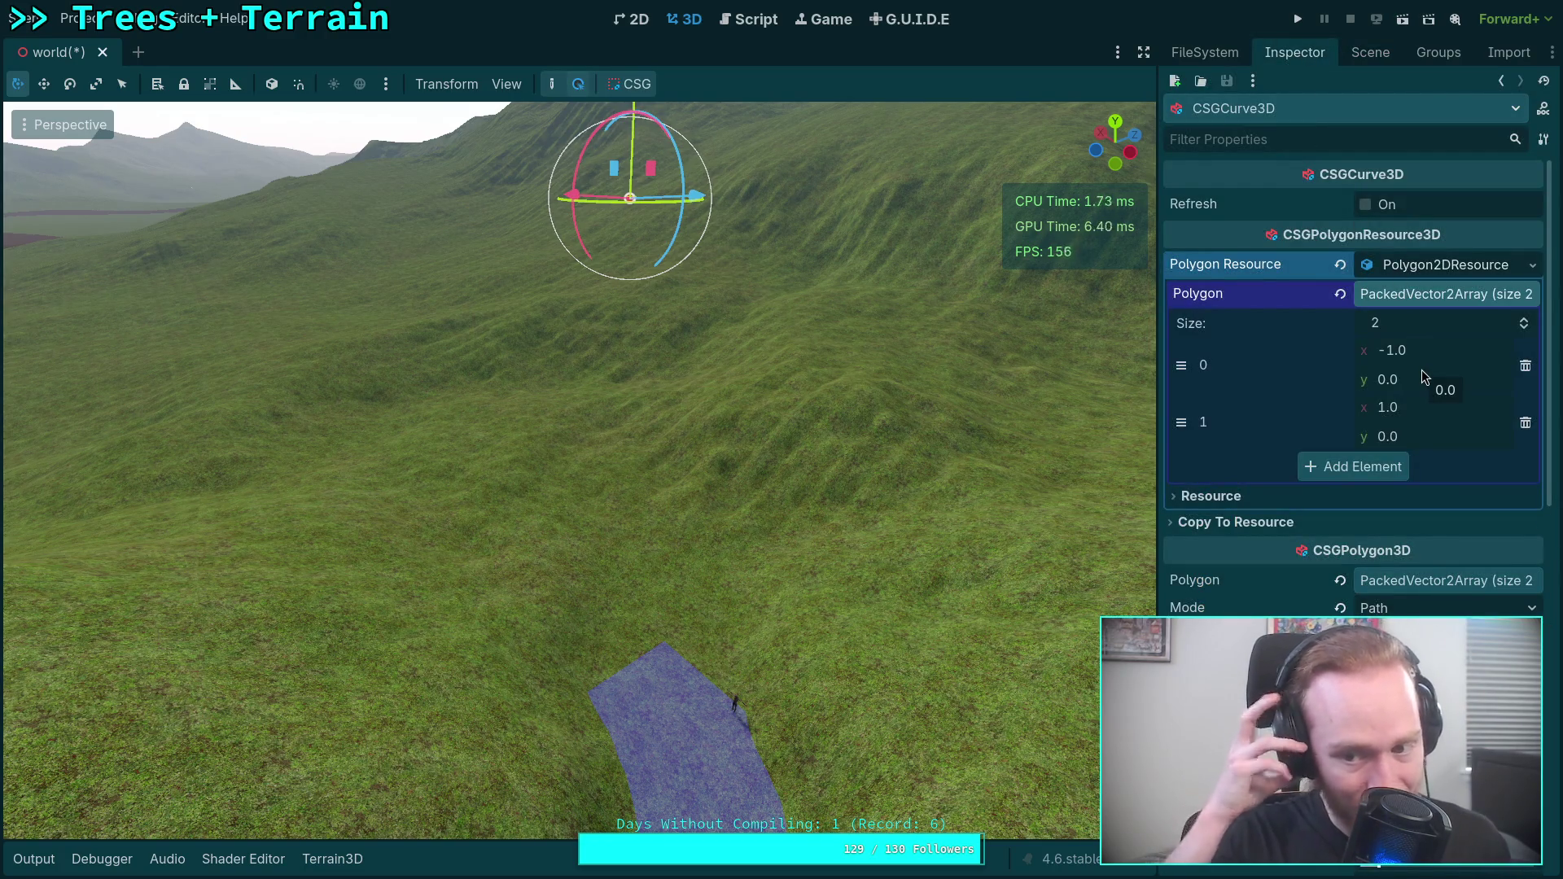
pyautogui.click(1272, 523)
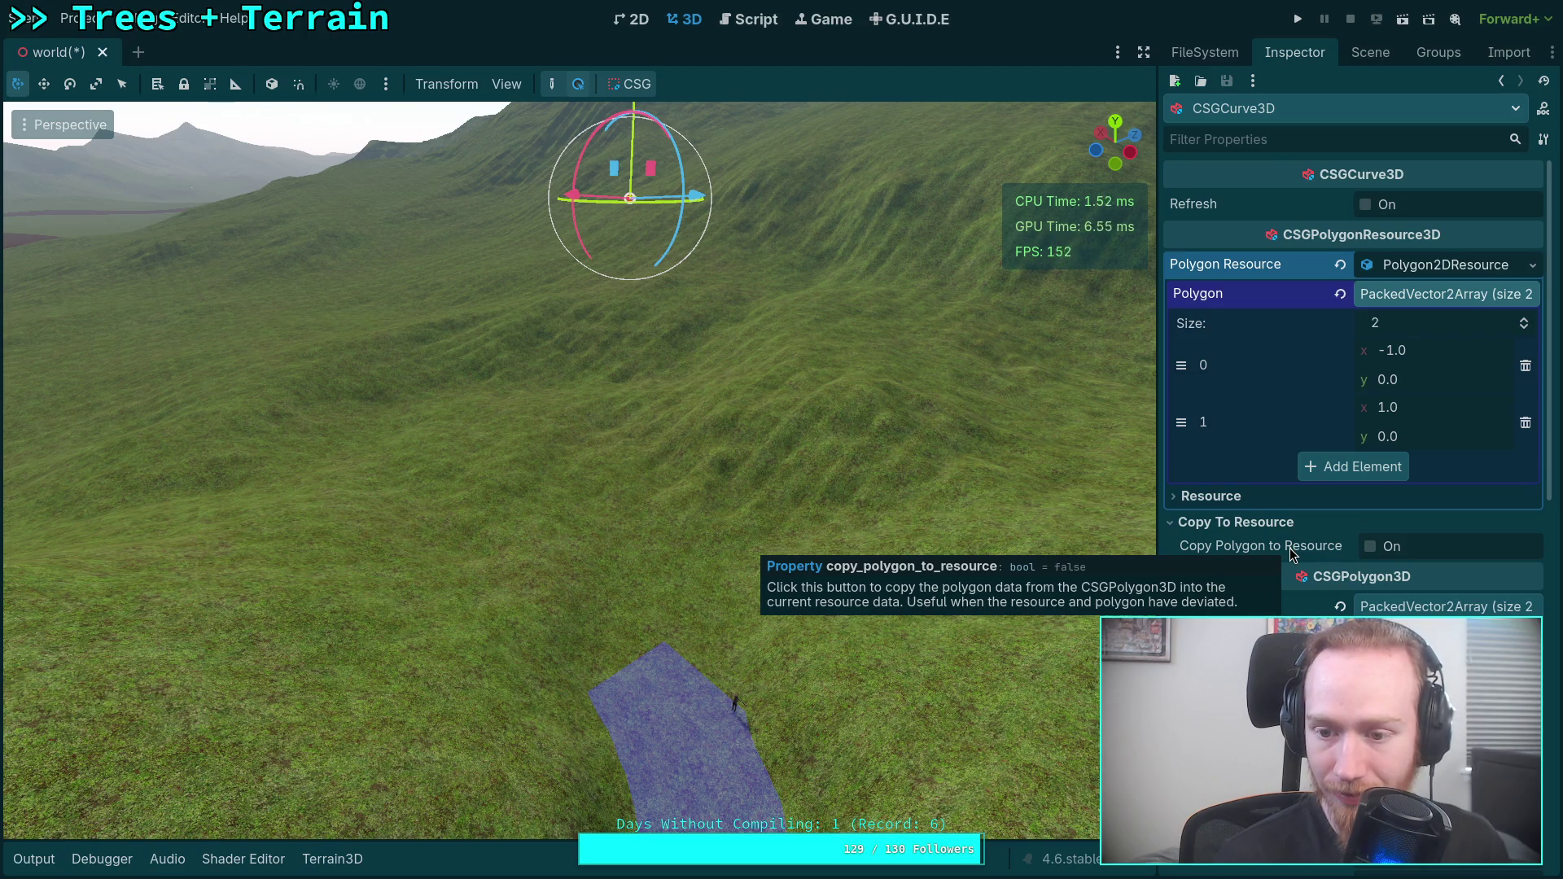
pyautogui.click(1272, 522)
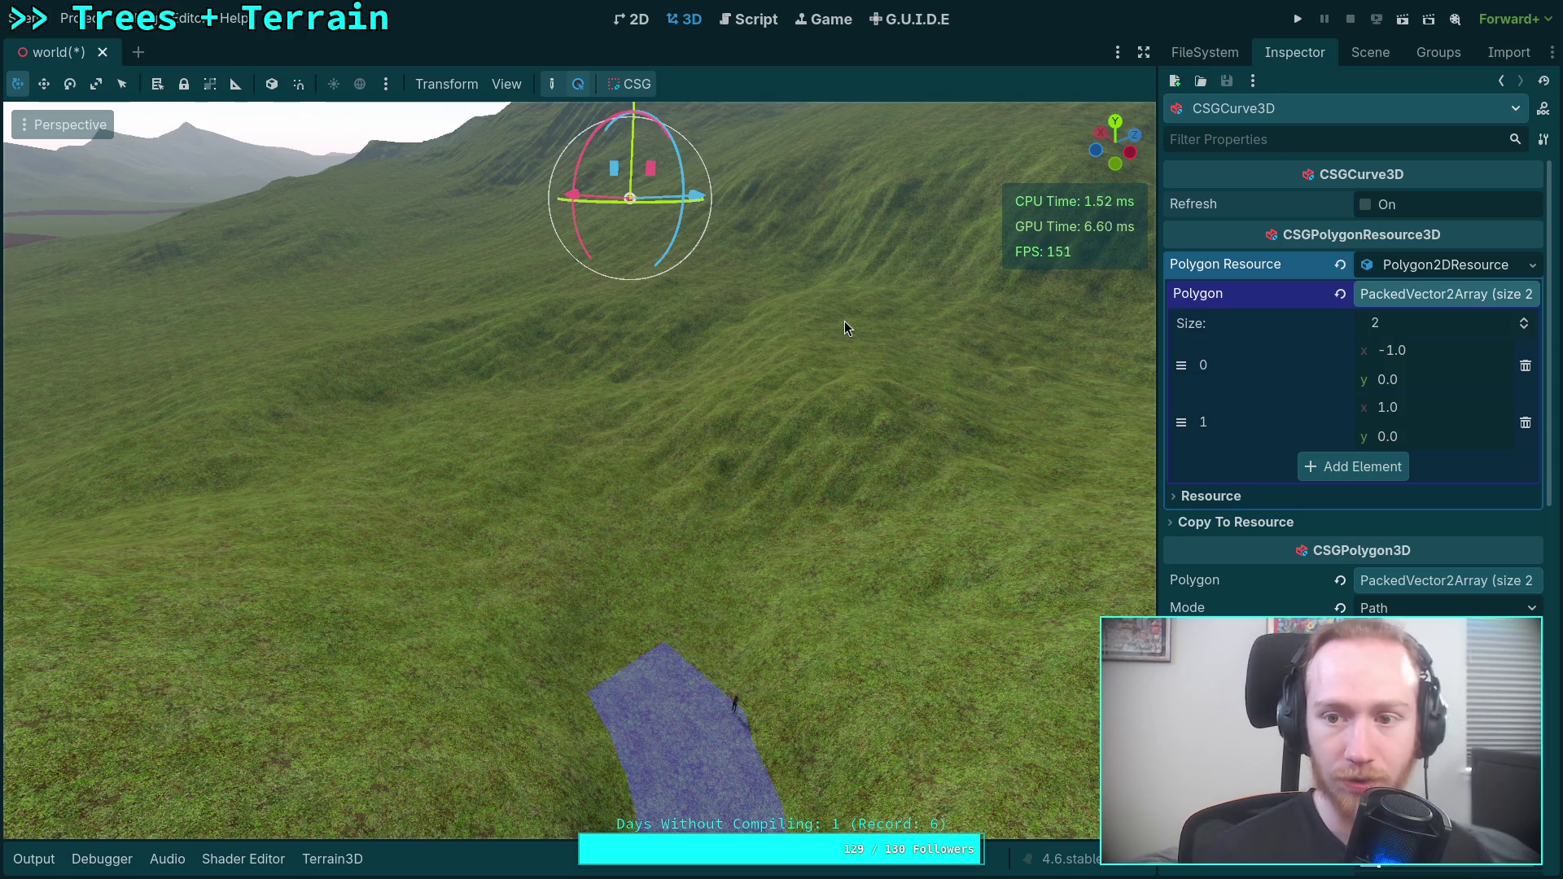
# Browse the project files, then select the CSG curve node in the Scene tree.
pyautogui.click(1200, 55)
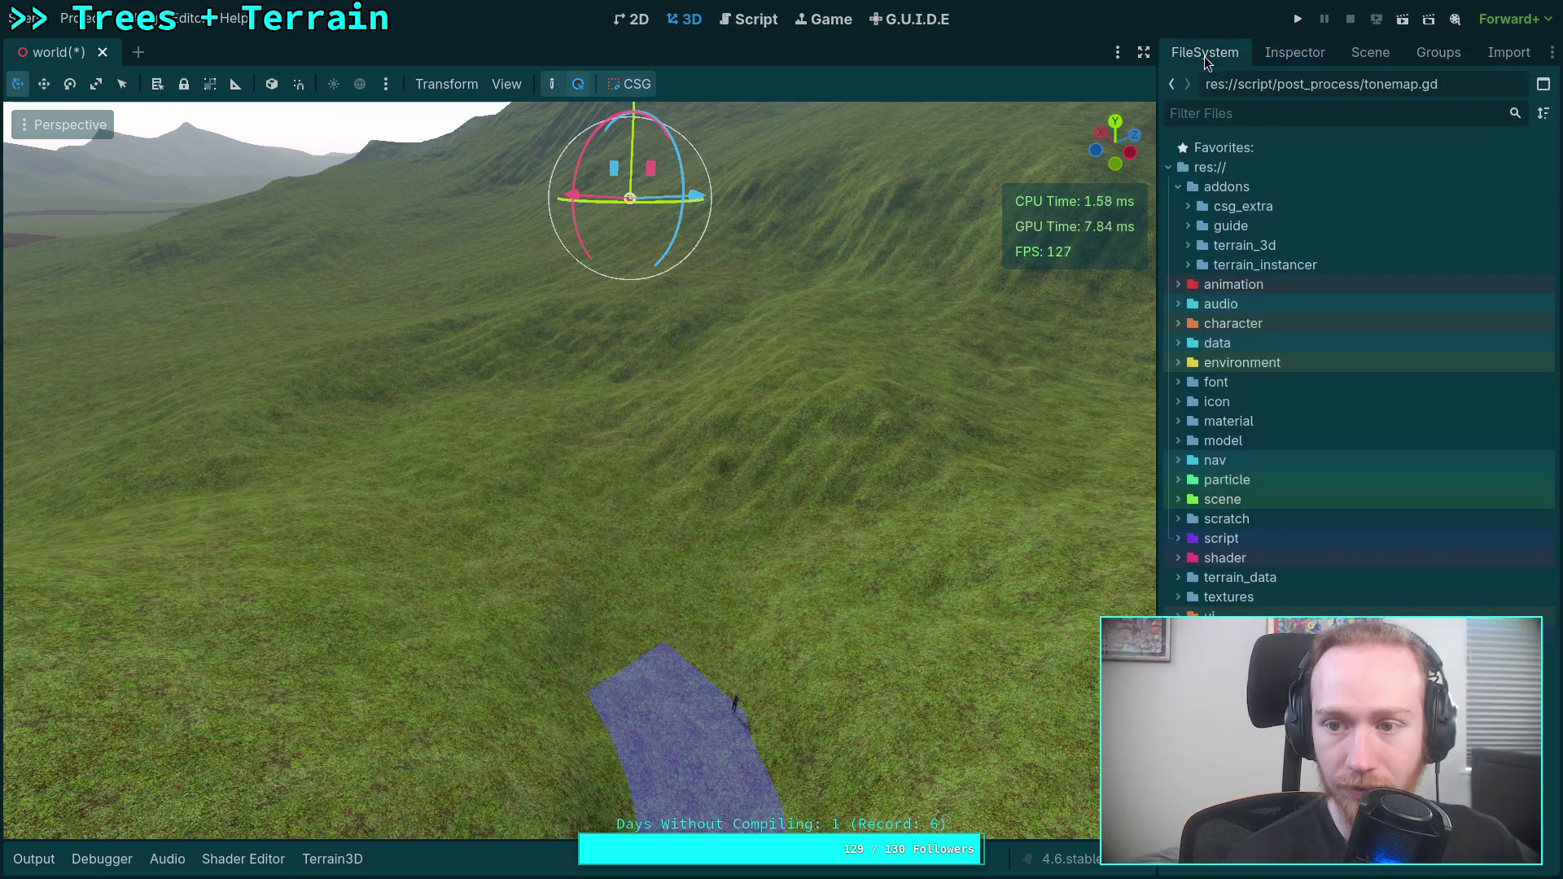
pyautogui.click(1368, 54)
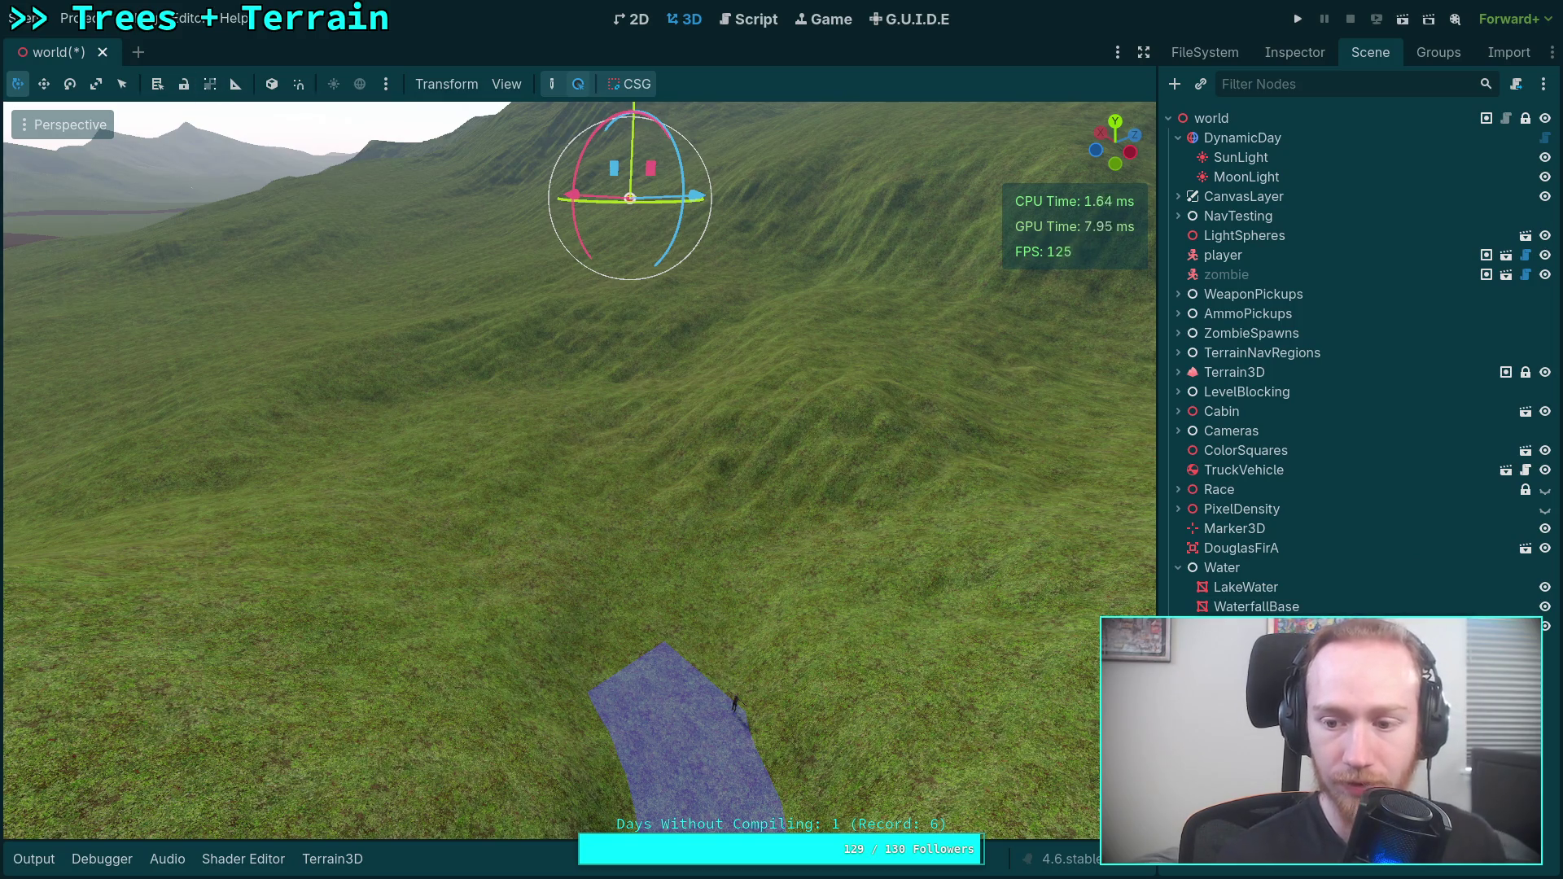
pyautogui.press('Escape')
pyautogui.click(1233, 617)
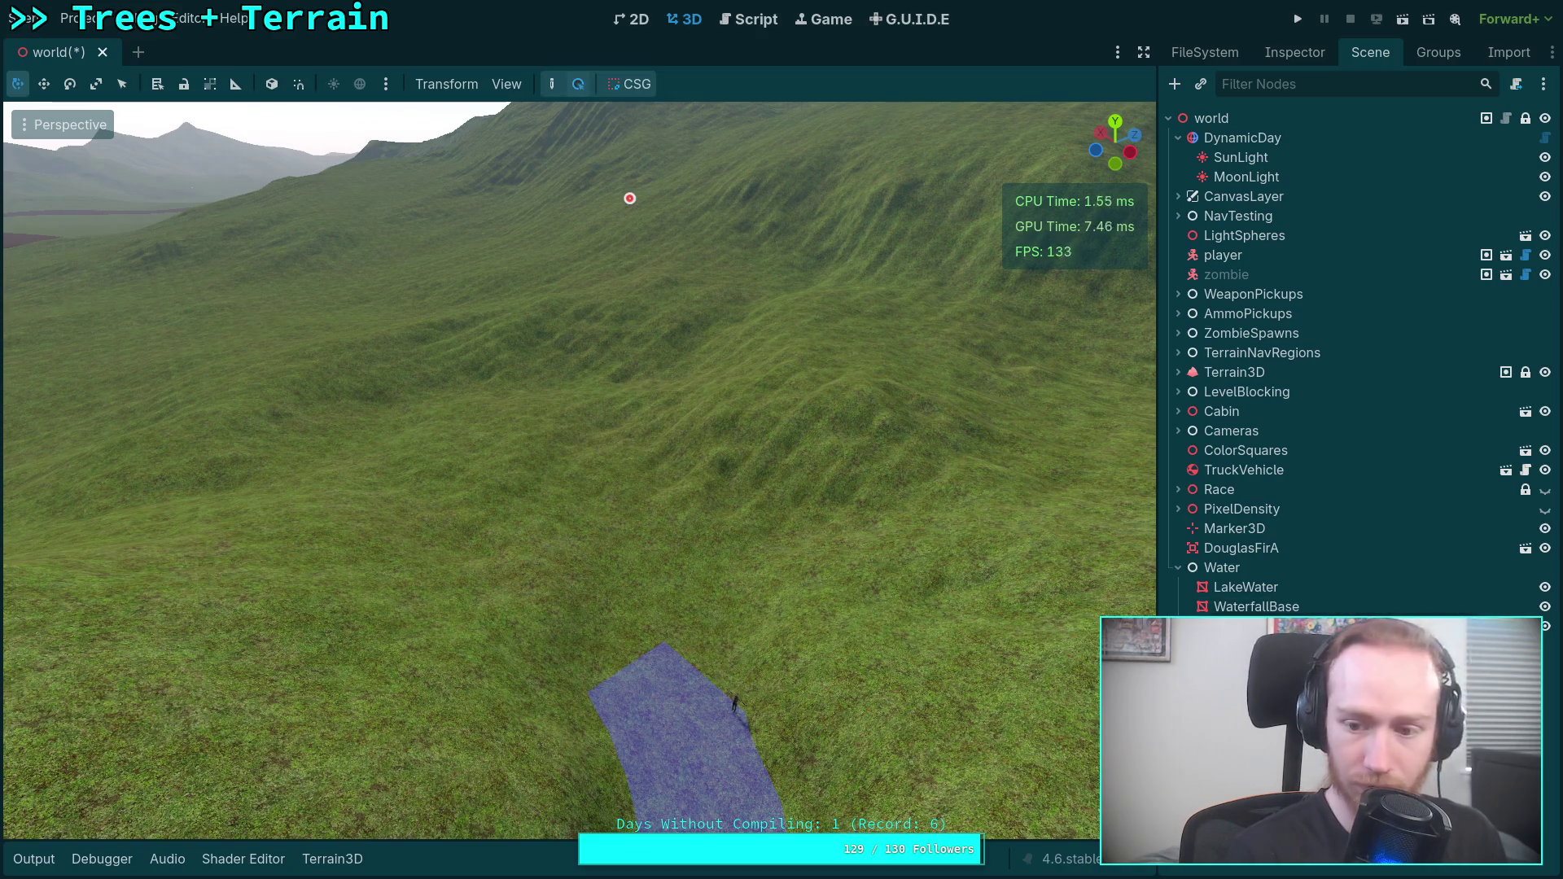
pyautogui.rightClick(1234, 617)
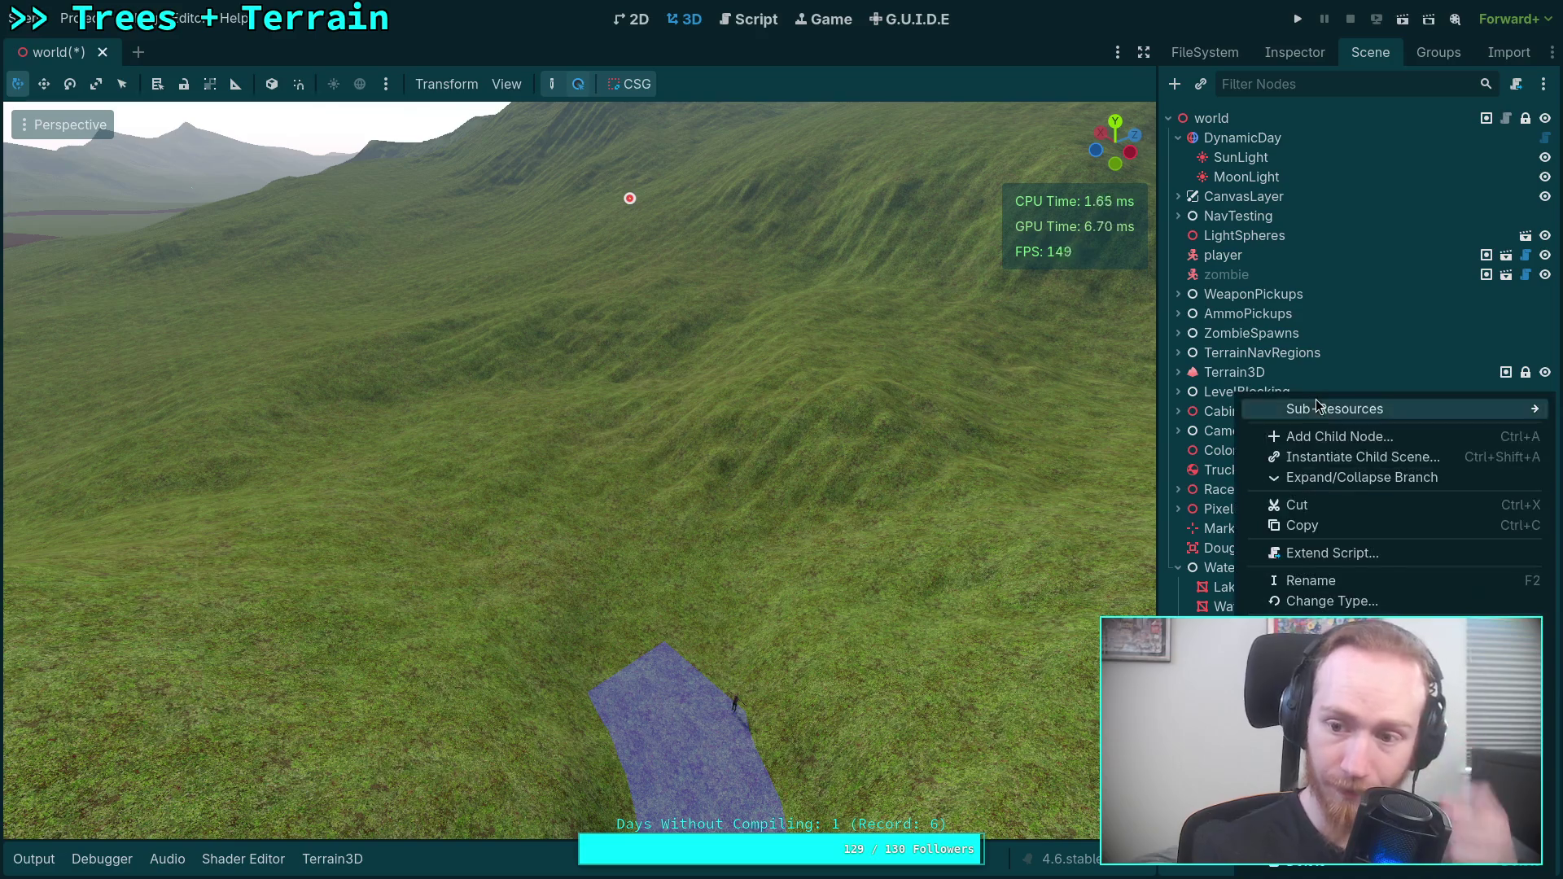
# Add a CSGCurvePoint3D child under the CSG curve.
pyautogui.click(1327, 448)
pyautogui.scroll(-1, 556, 546)
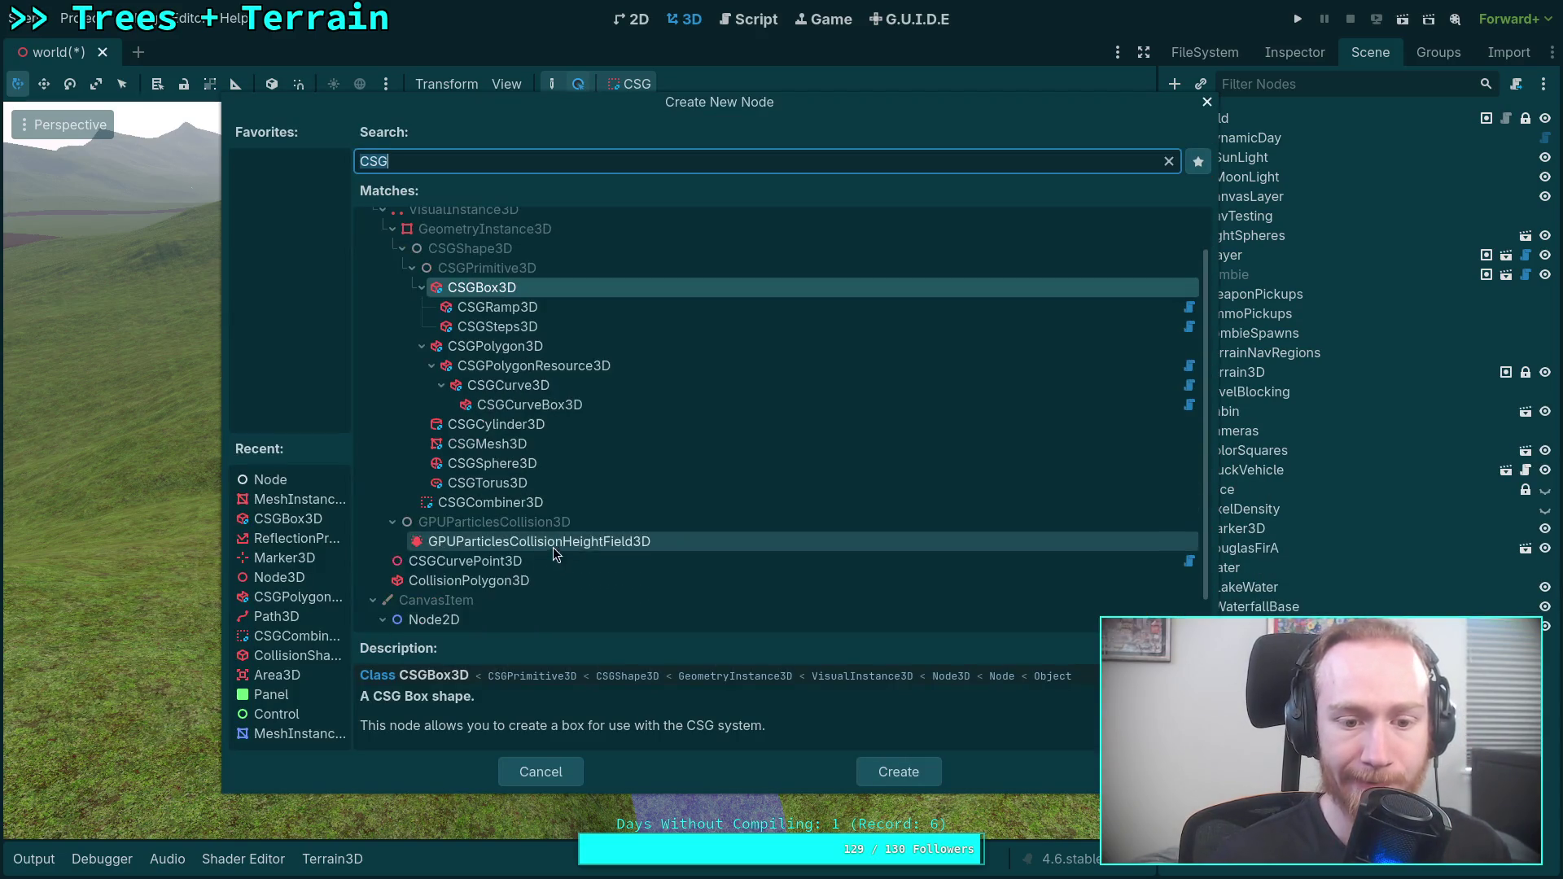
pyautogui.click(515, 561)
pyautogui.click(923, 784)
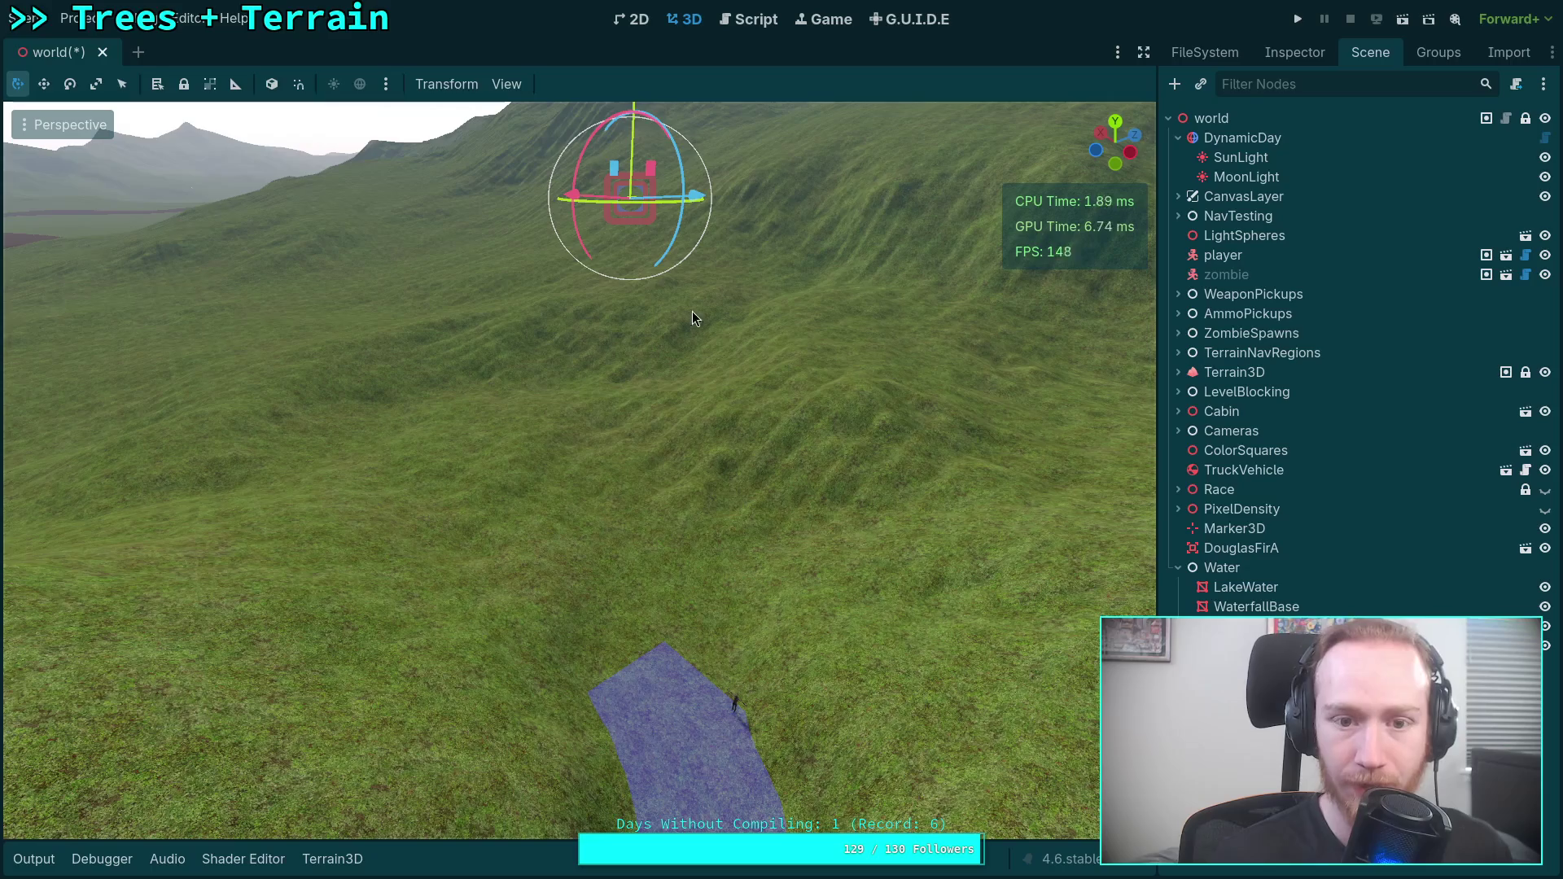
# Drag the new curve point out onto the grassy slope and nudge it along X.
pyautogui.moveTo(593, 196)
pyautogui.mouseDown()
pyautogui.moveTo(681, 194)
pyautogui.moveTo(347, 207)
pyautogui.moveTo(762, 301)
pyautogui.mouseUp()
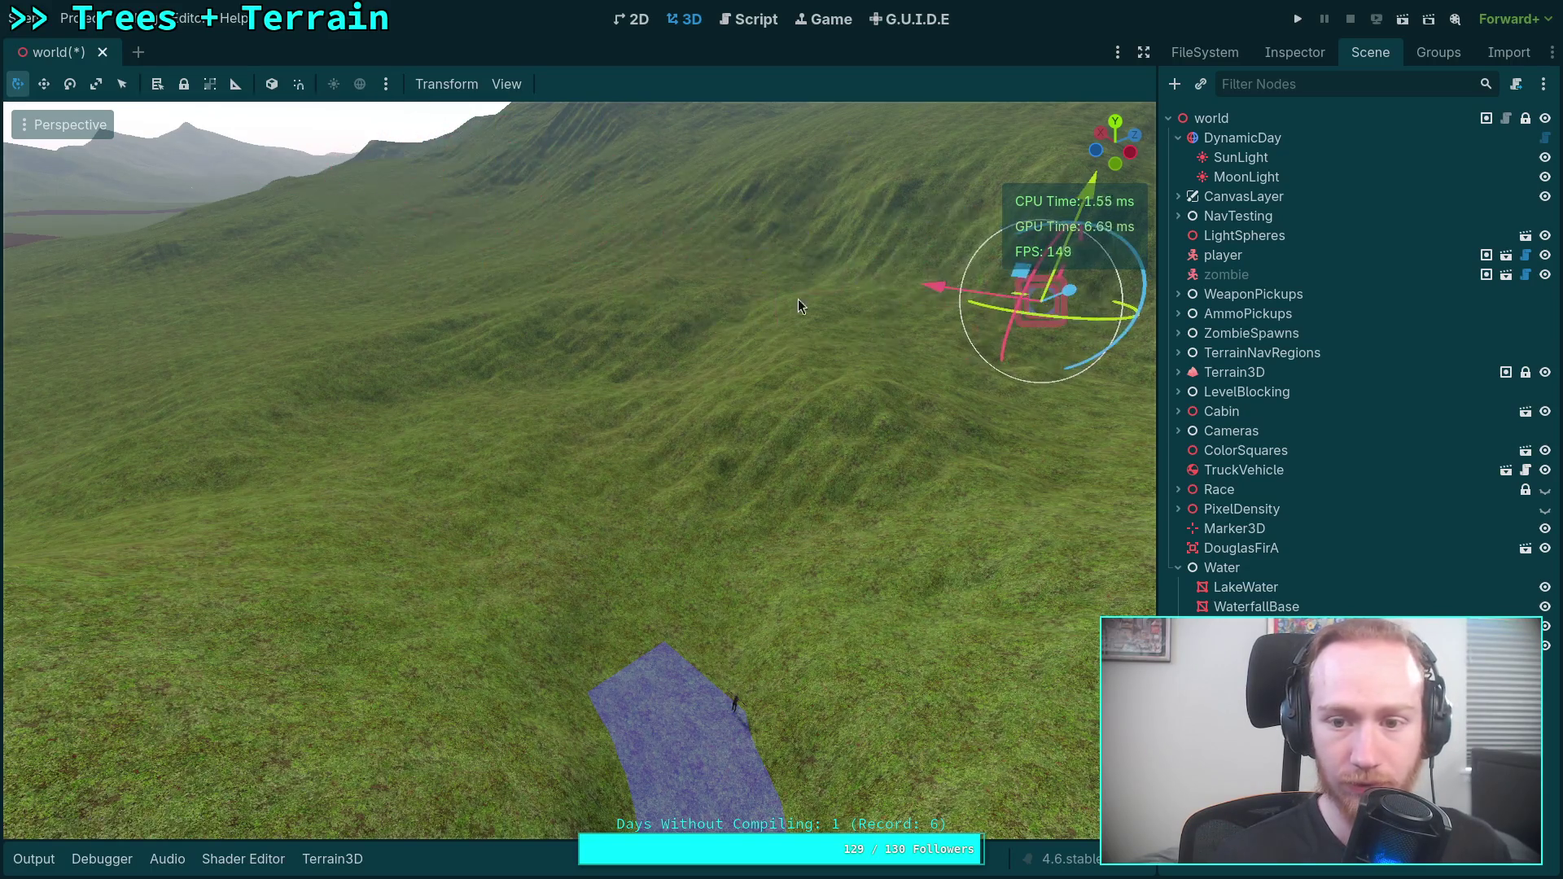
pyautogui.moveTo(1076, 293)
pyautogui.mouseDown()
pyautogui.moveTo(622, 510)
pyautogui.moveTo(287, 568)
pyautogui.moveTo(364, 676)
pyautogui.mouseUp()
pyautogui.moveTo(367, 754)
pyautogui.mouseDown()
pyautogui.moveTo(282, 487)
pyautogui.moveTo(262, 334)
pyautogui.moveTo(359, 427)
pyautogui.moveTo(607, 396)
pyautogui.moveTo(652, 358)
pyautogui.moveTo(739, 462)
pyautogui.moveTo(912, 505)
pyautogui.moveTo(732, 594)
pyautogui.moveTo(760, 589)
pyautogui.moveTo(699, 497)
pyautogui.moveTo(700, 464)
pyautogui.mouseUp()
pyautogui.moveTo(644, 594)
pyautogui.mouseDown()
pyautogui.moveTo(663, 503)
pyautogui.moveTo(821, 565)
pyautogui.mouseUp()
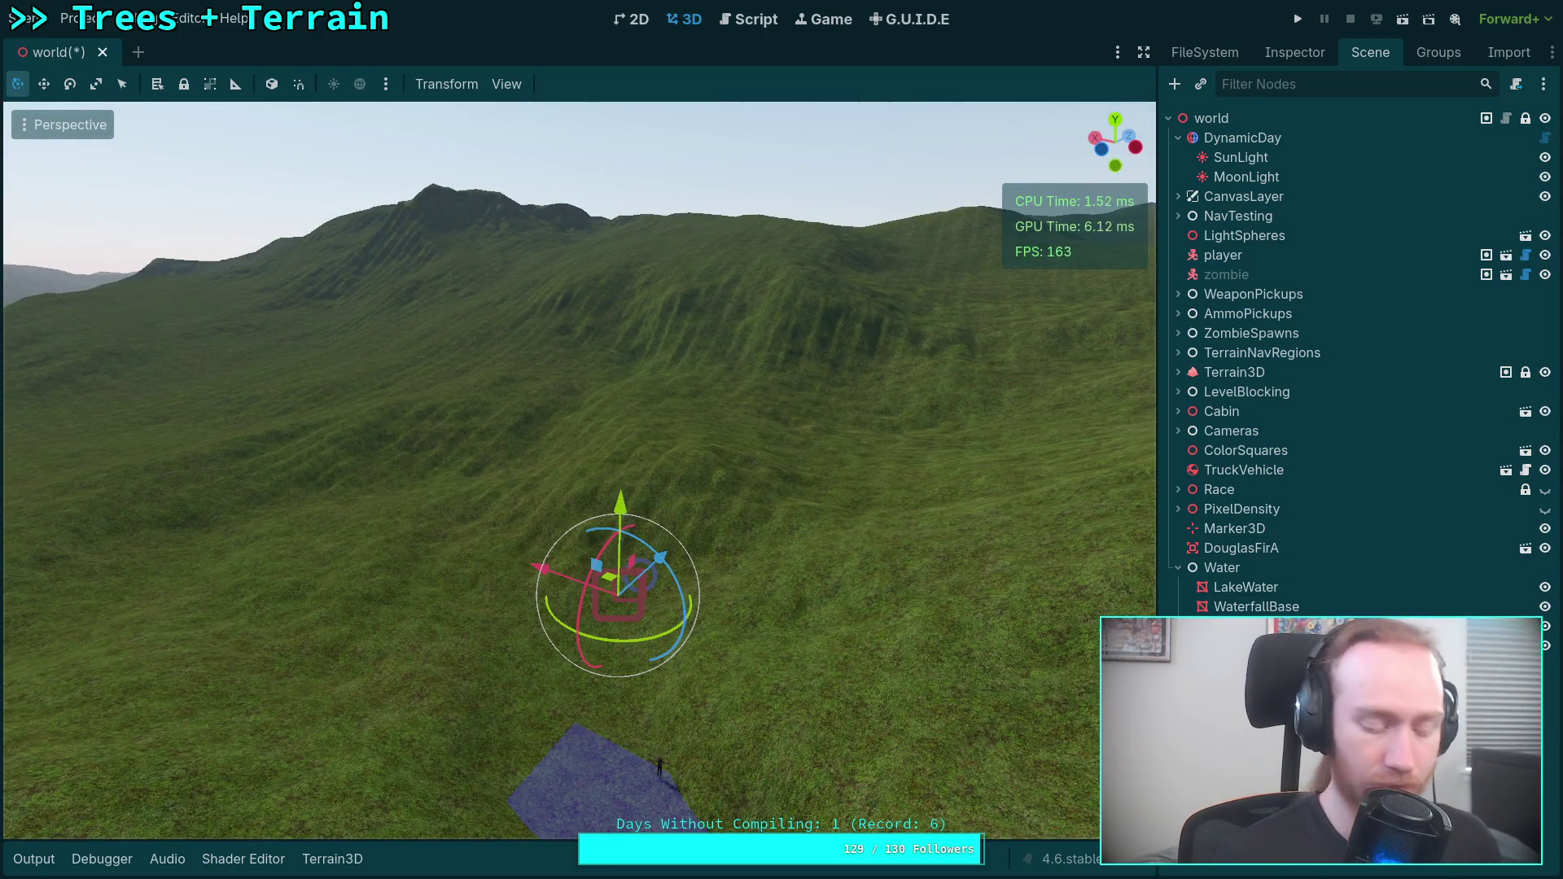
pyautogui.moveTo(538, 567); pyautogui.dragTo(469, 543)
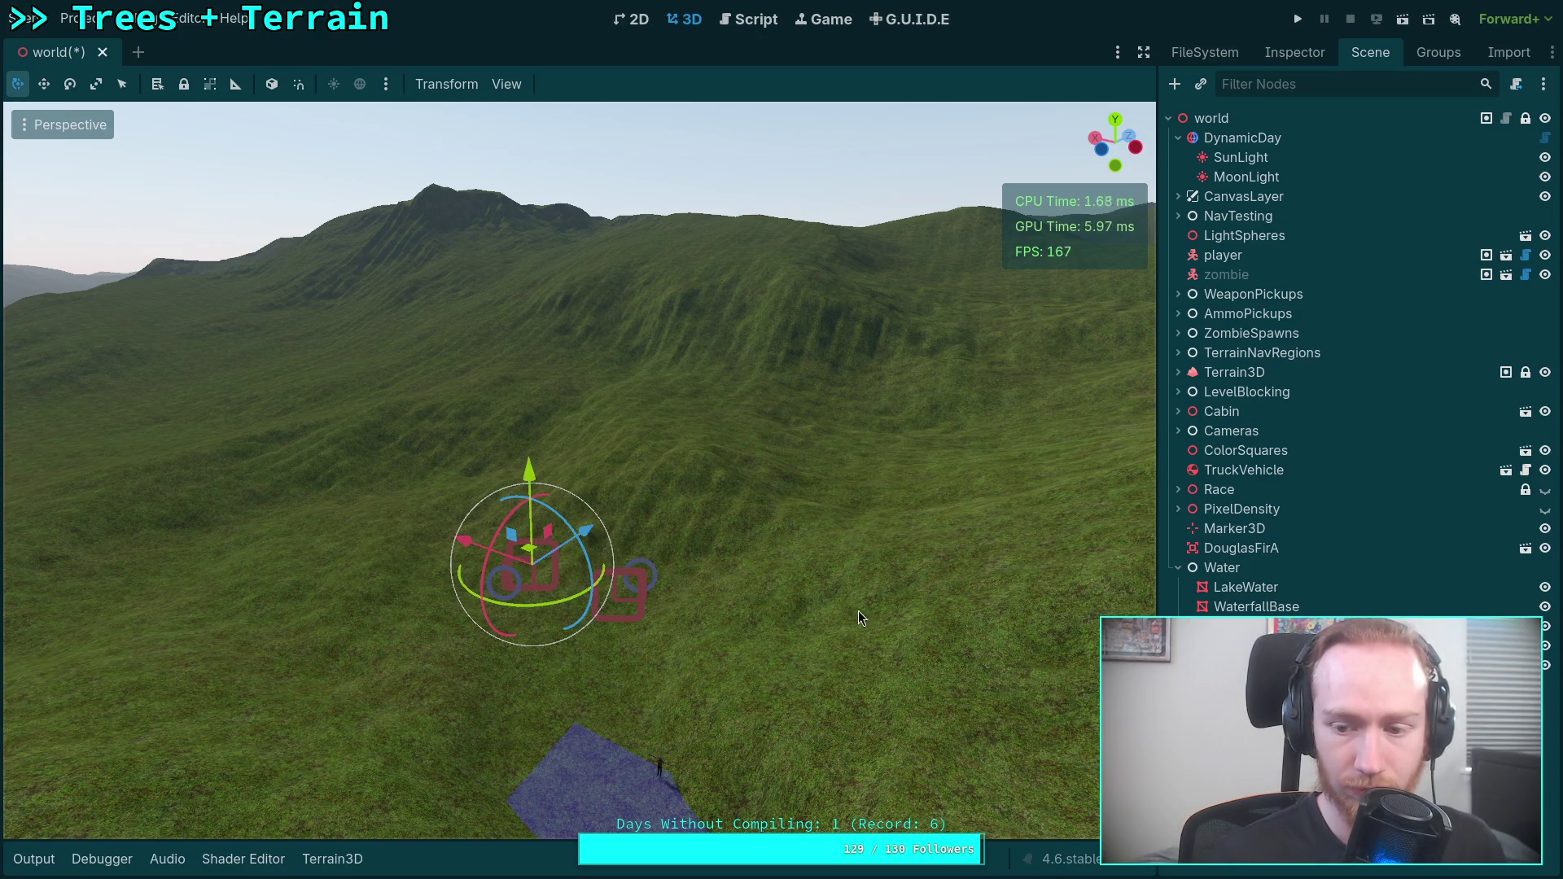
pyautogui.hotkey('ctrl', 'z')
pyautogui.hotkey('ctrl', 'shift', 'z')
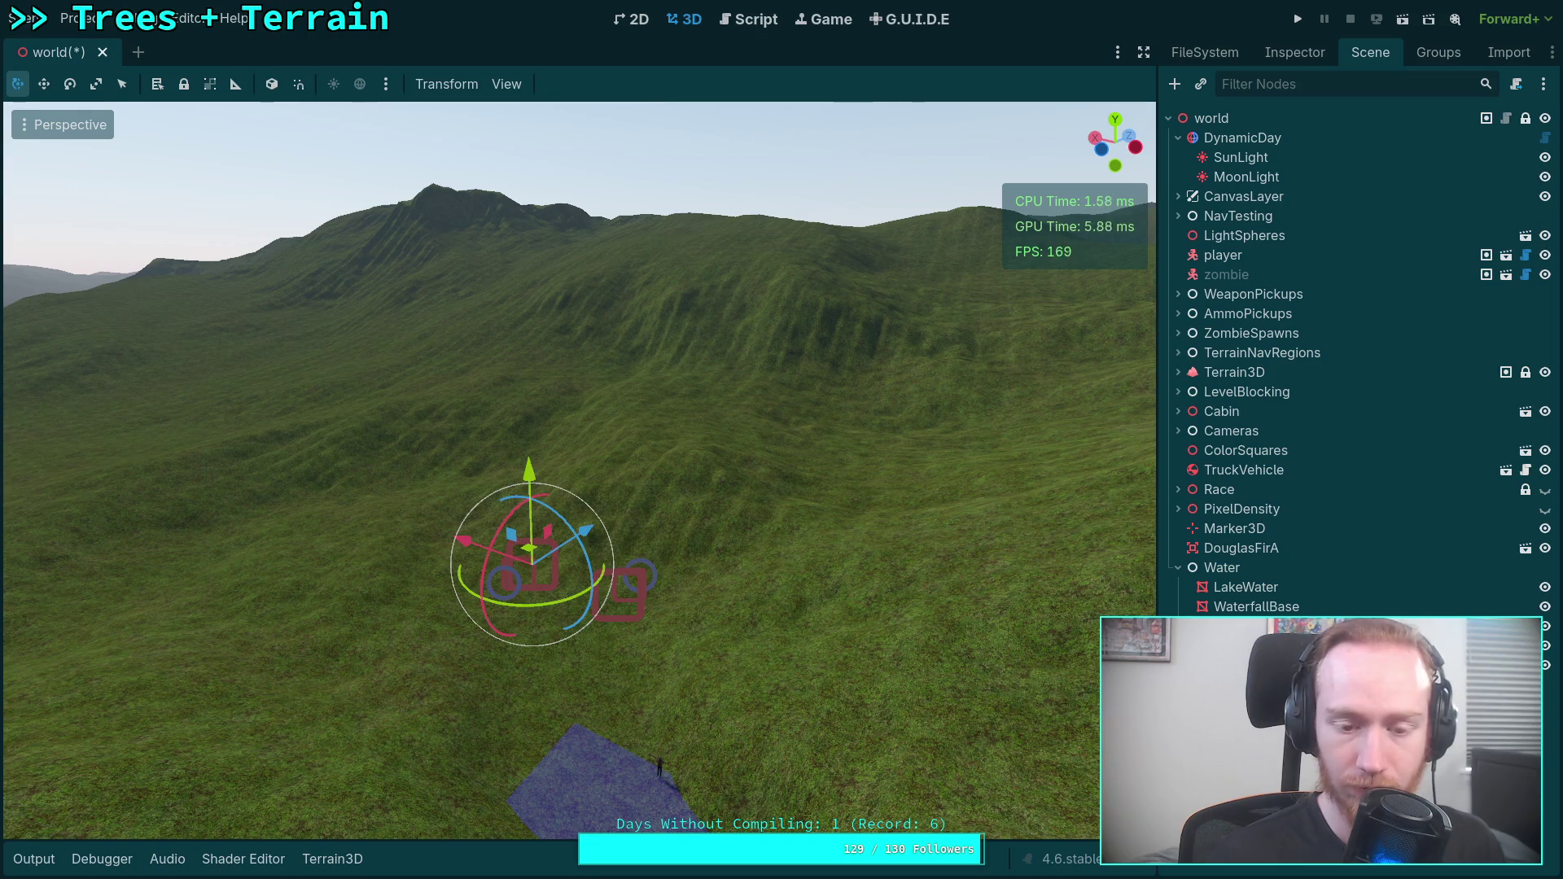
pyautogui.click(1230, 626)
# Add third and fourth points to River's cross-section, setting the fourth point's x to -1.0.
pyautogui.click(1302, 57)
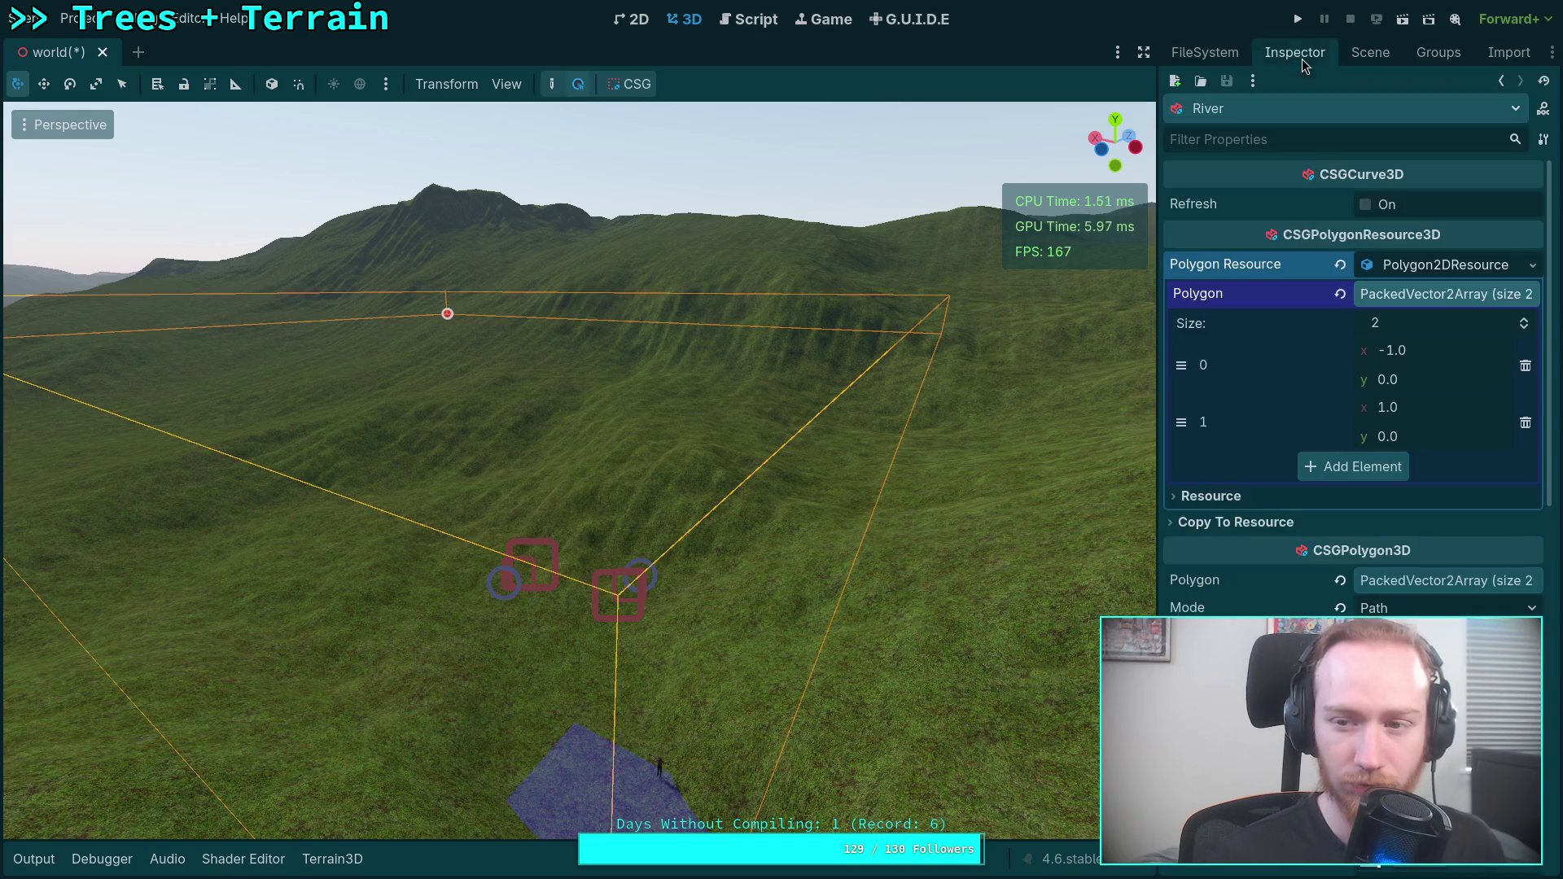
pyautogui.click(1356, 473)
pyautogui.click(1356, 523)
pyautogui.click(1423, 473)
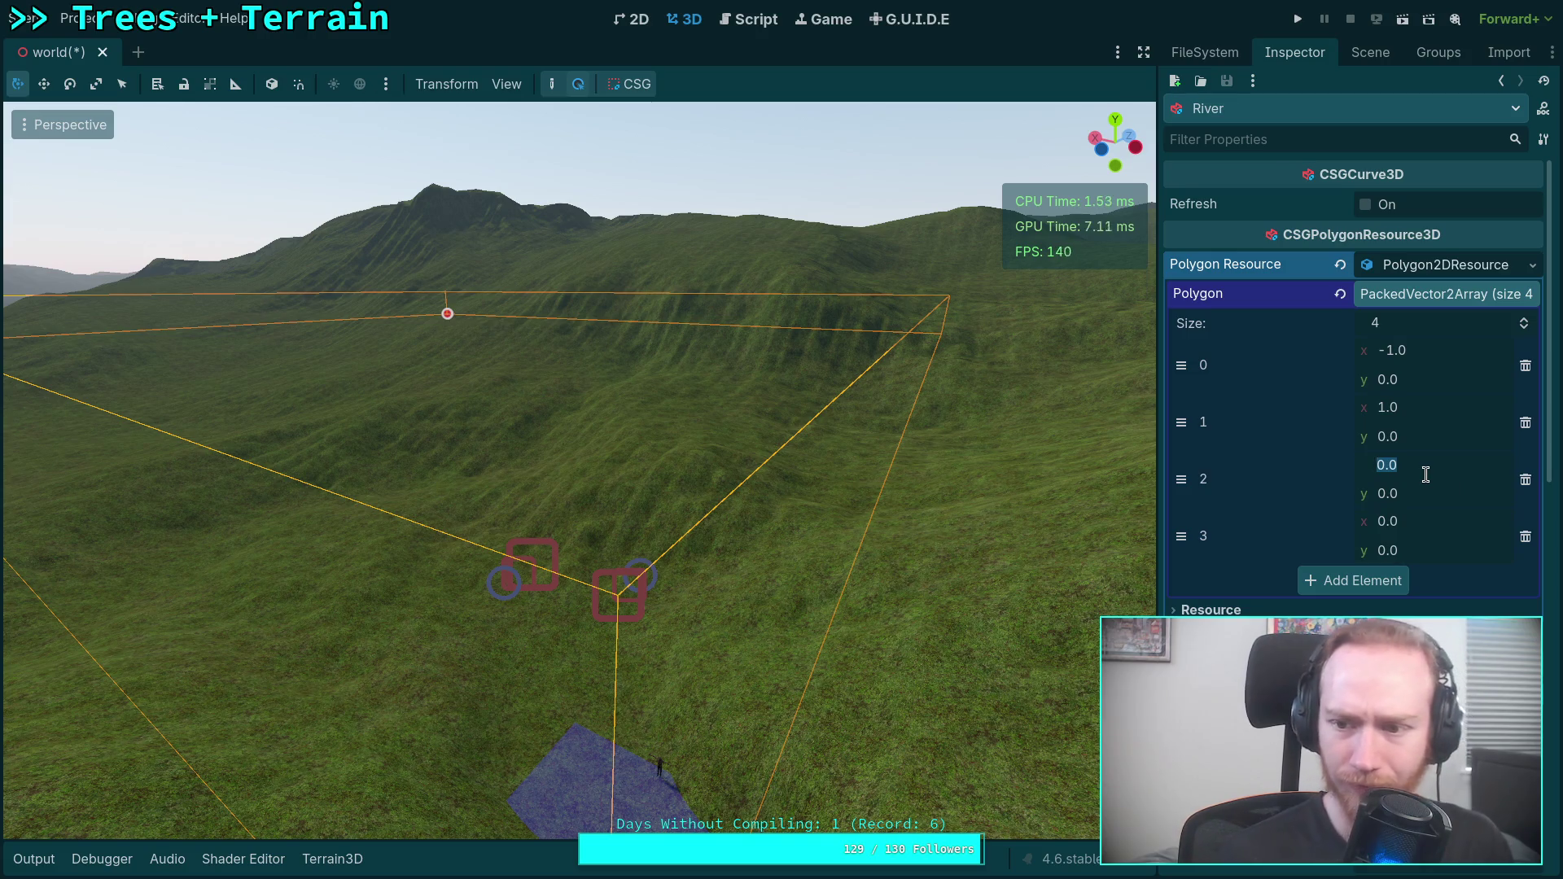
pyautogui.write('1-1')
pyautogui.press('Return')
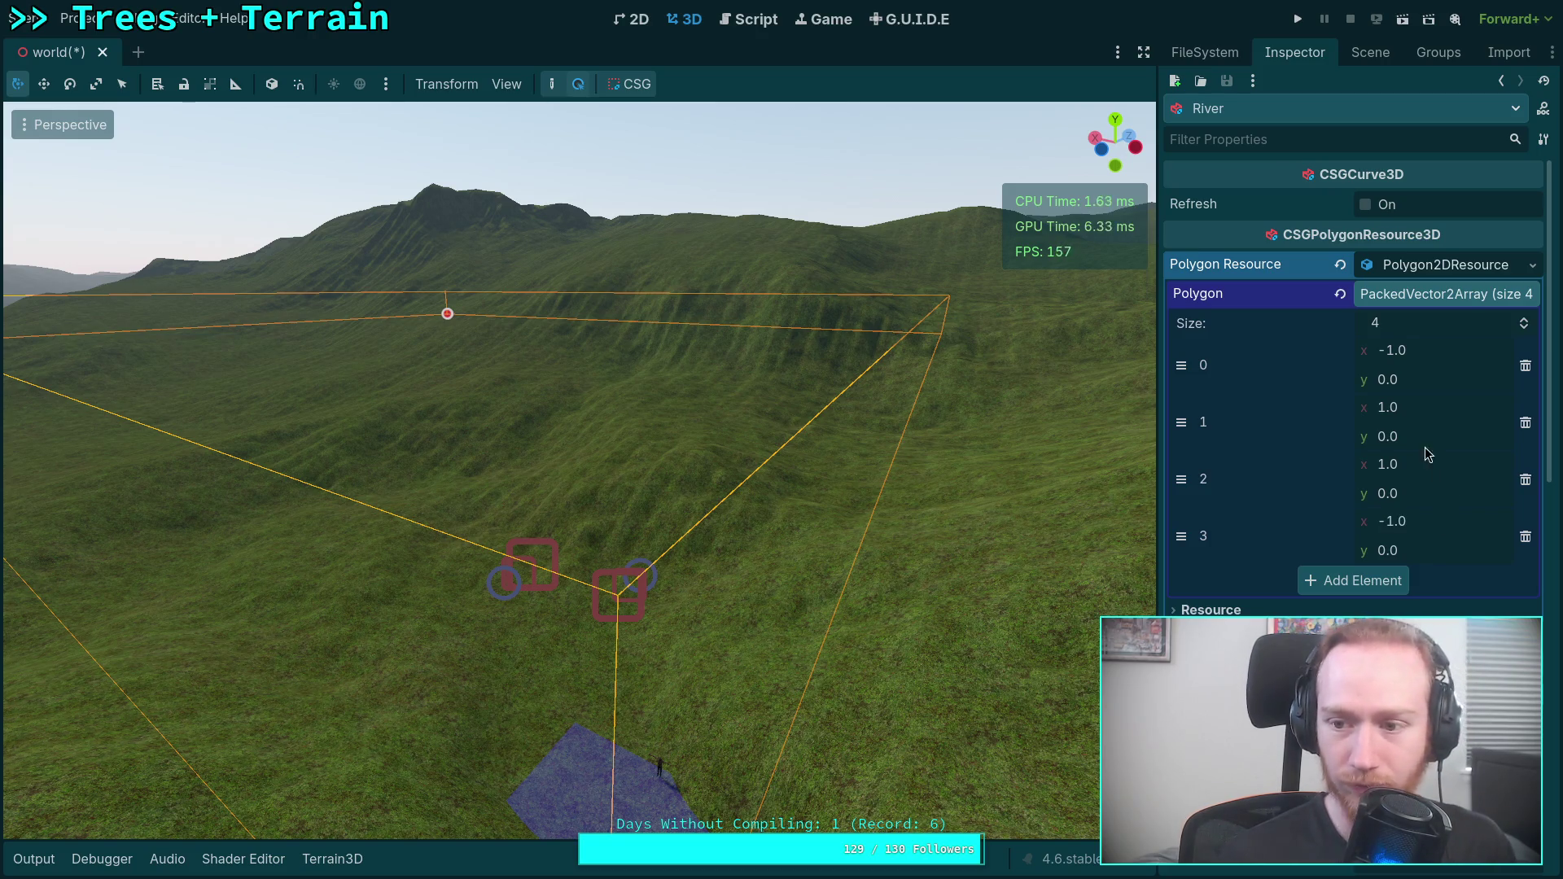
pyautogui.click(1361, 57)
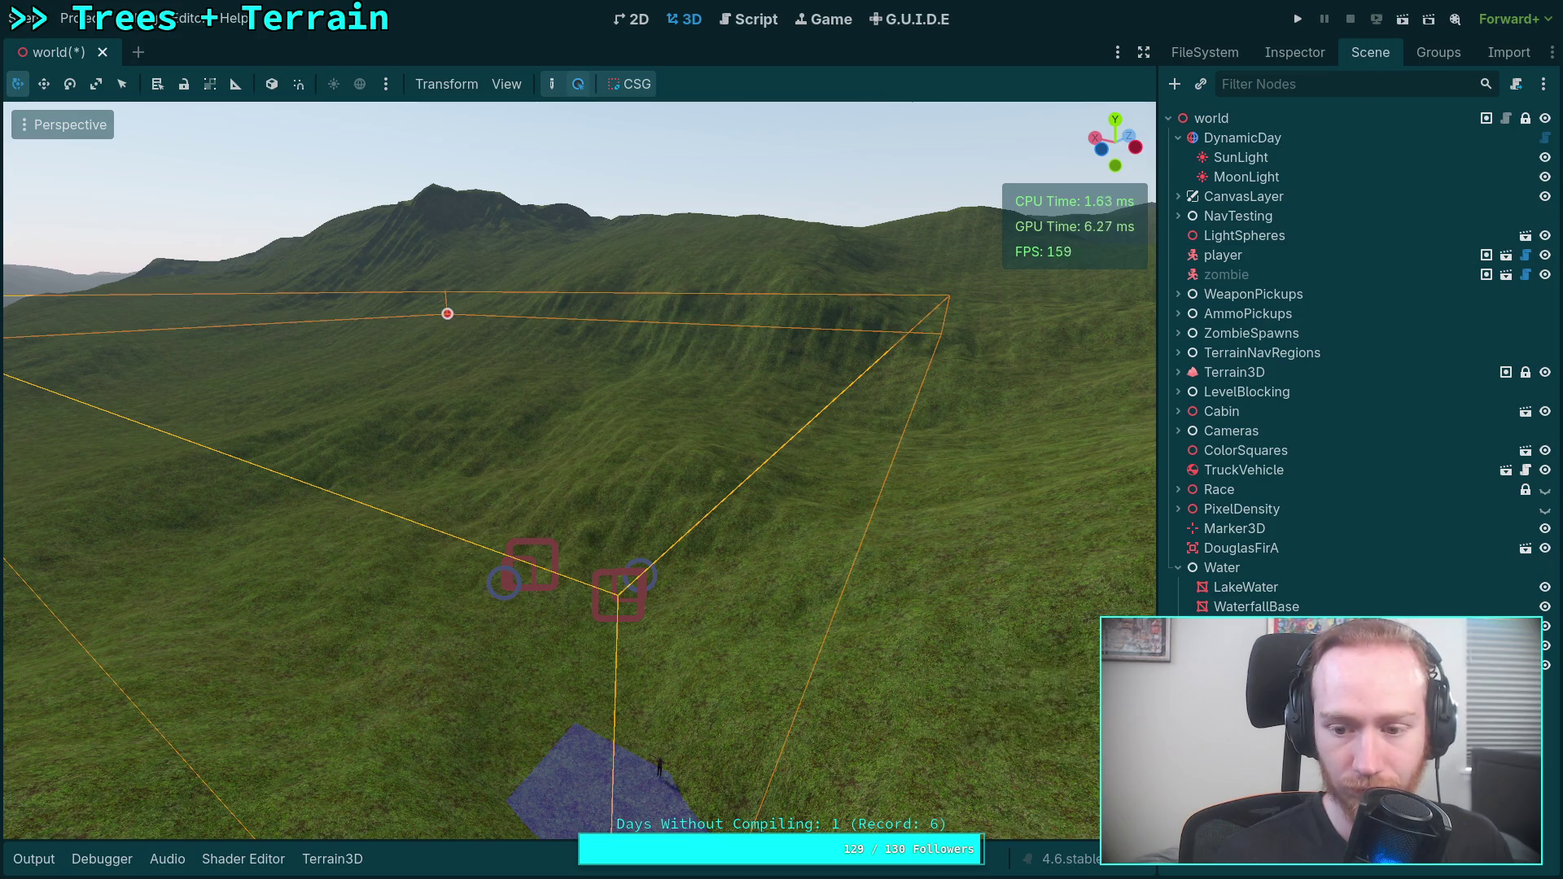
pyautogui.click(1291, 58)
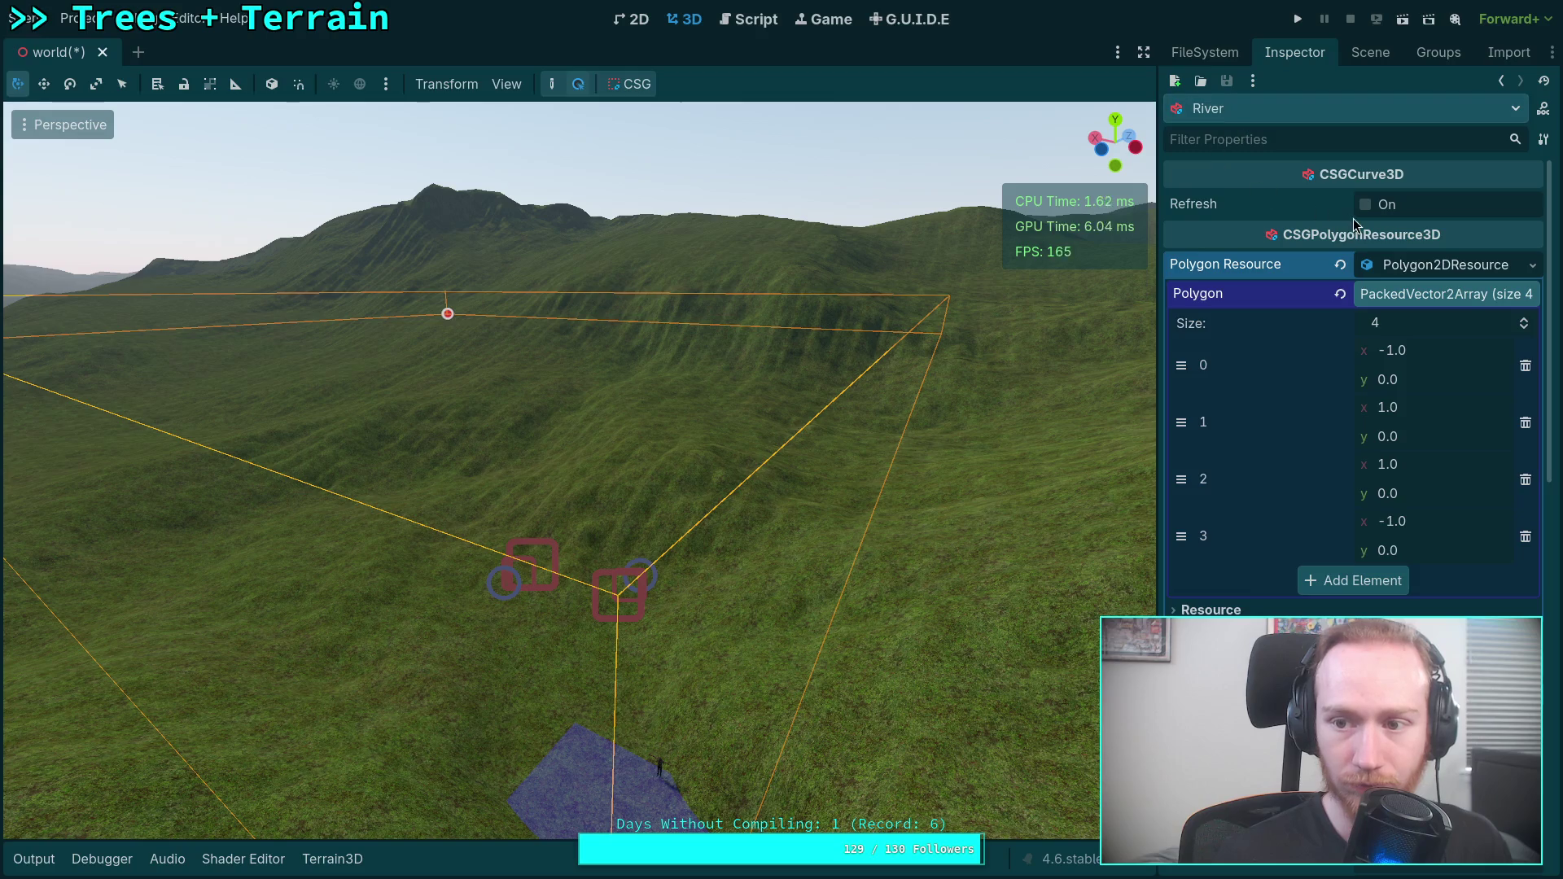
pyautogui.click(1358, 62)
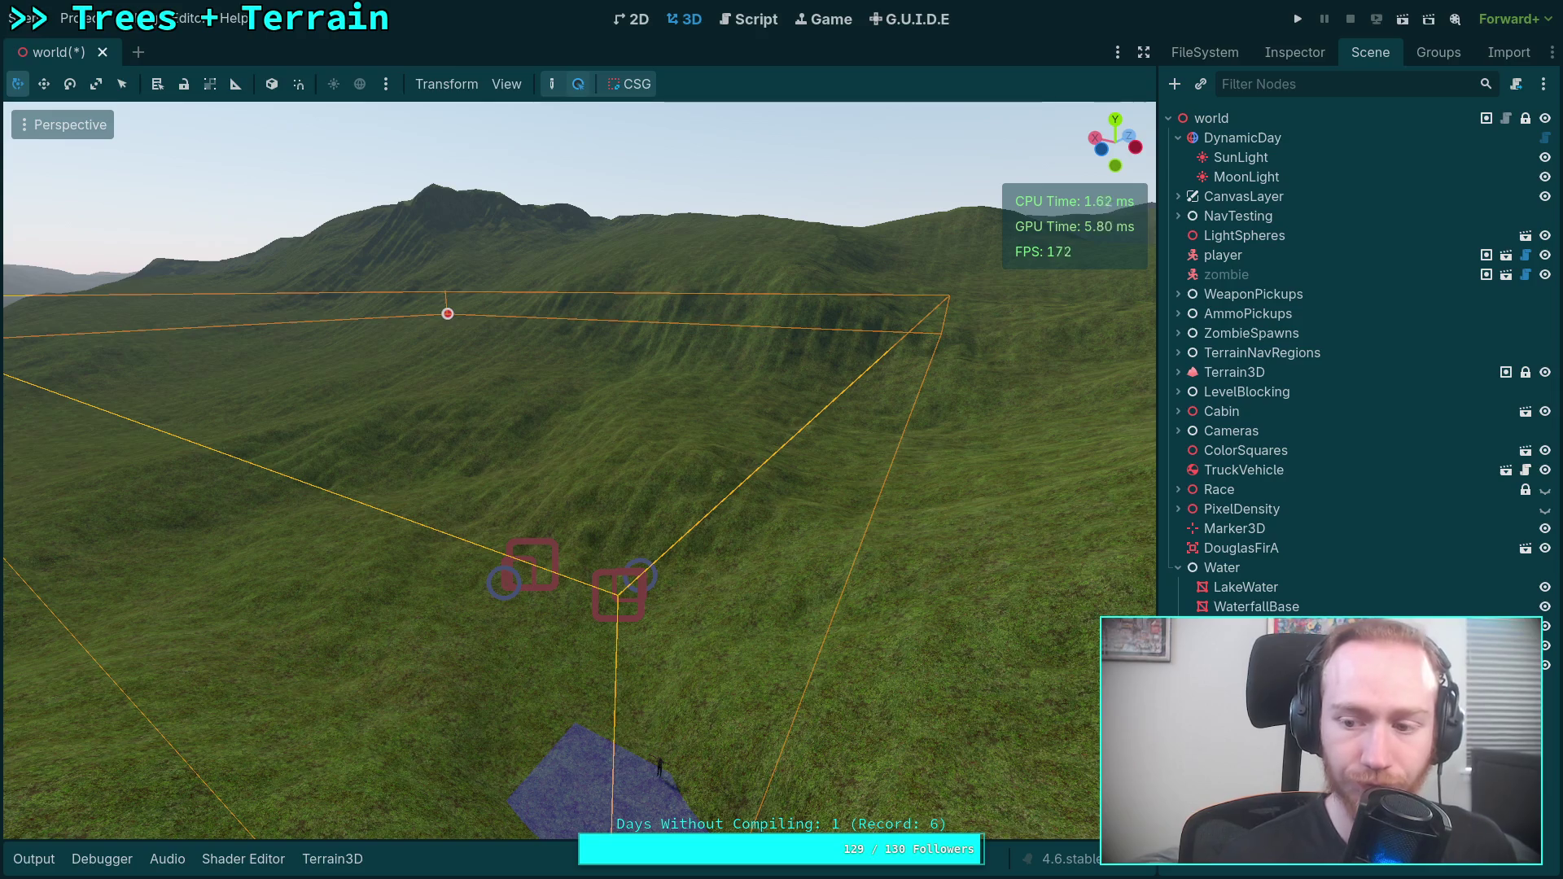
pyautogui.click(1295, 54)
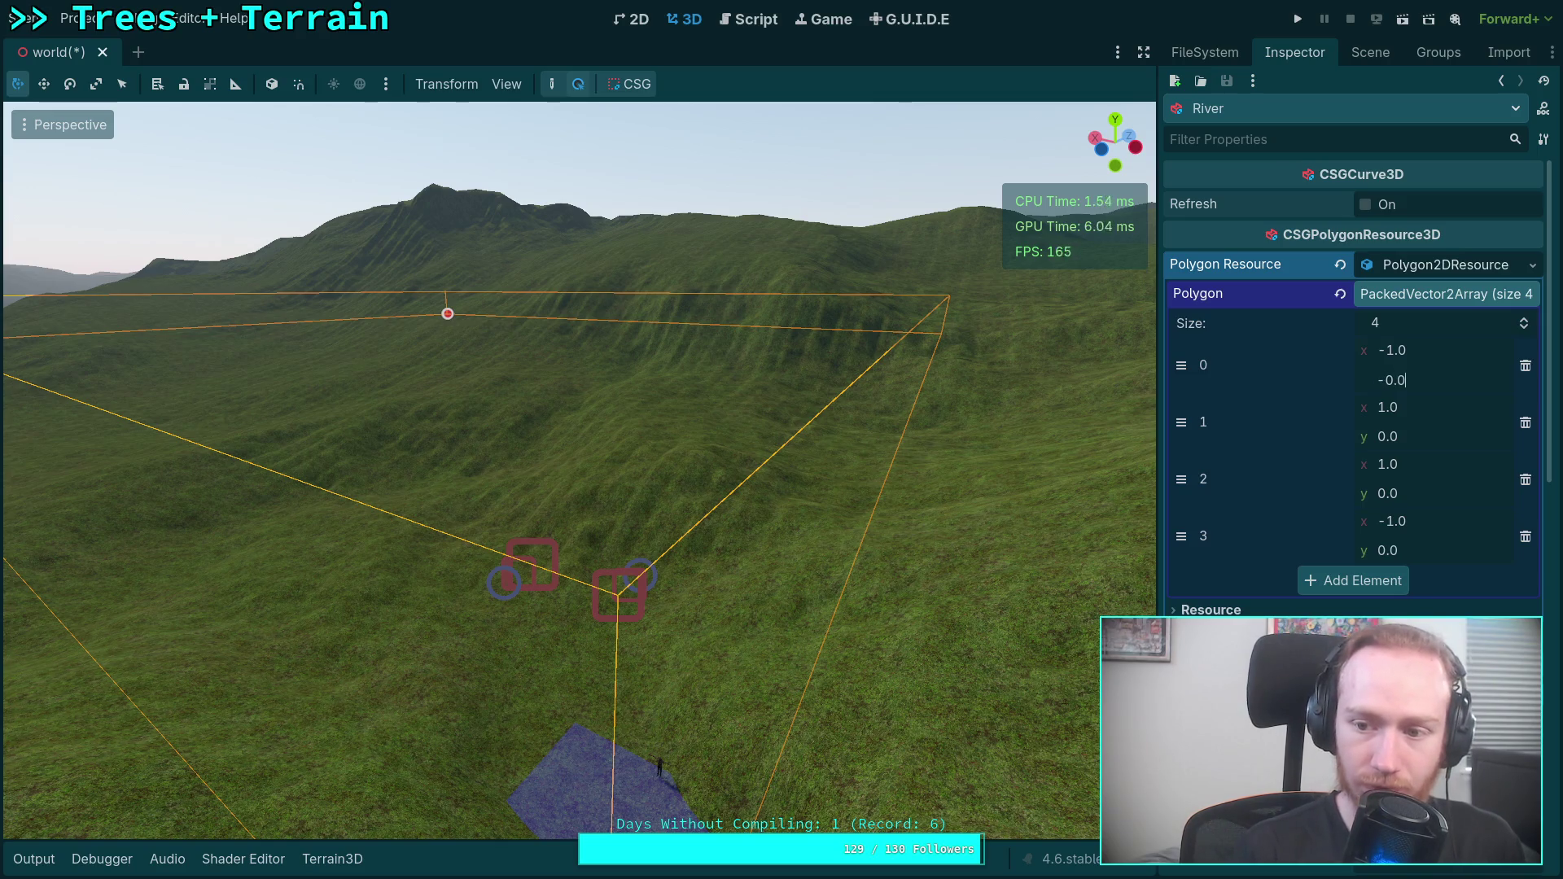
# Set the first polygon point's y value to 0.0.
pyautogui.press('Return')
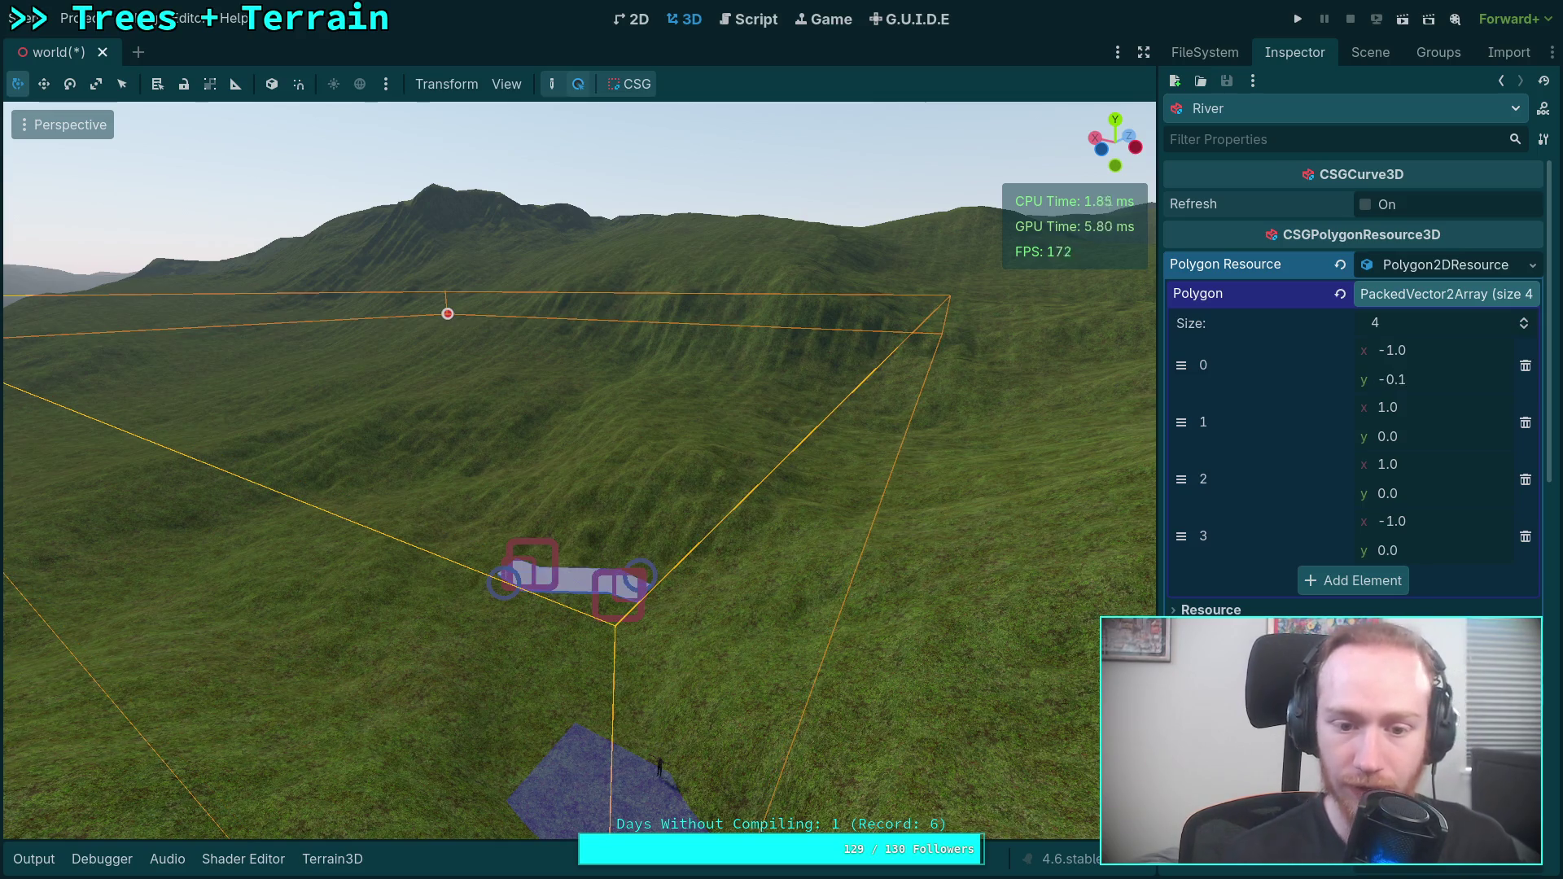
pyautogui.click(1443, 379)
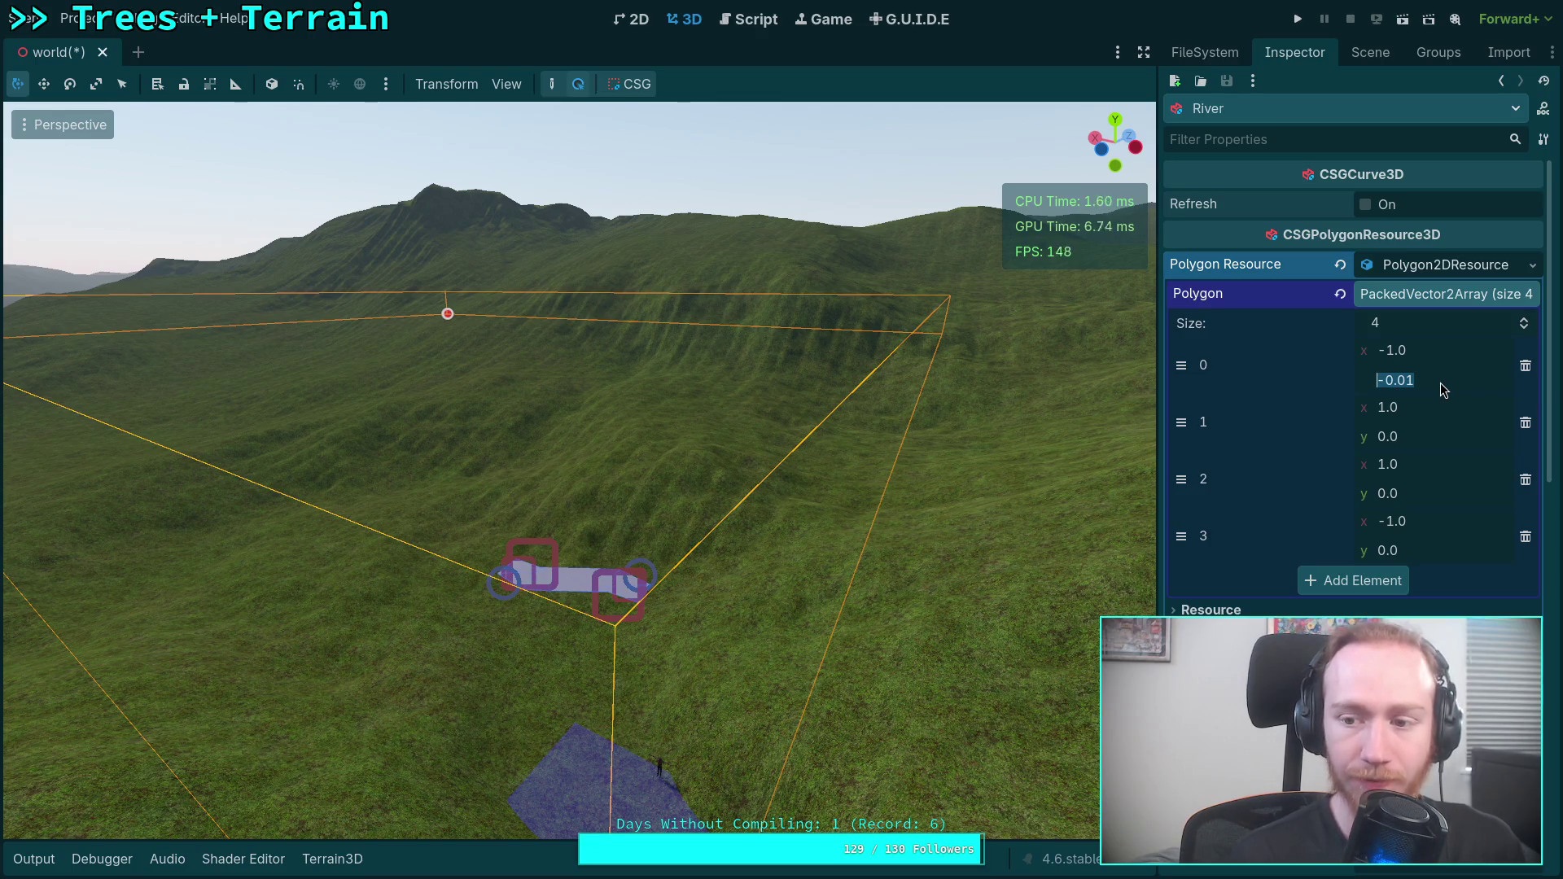
pyautogui.write('0')
pyautogui.press('BackSpace')
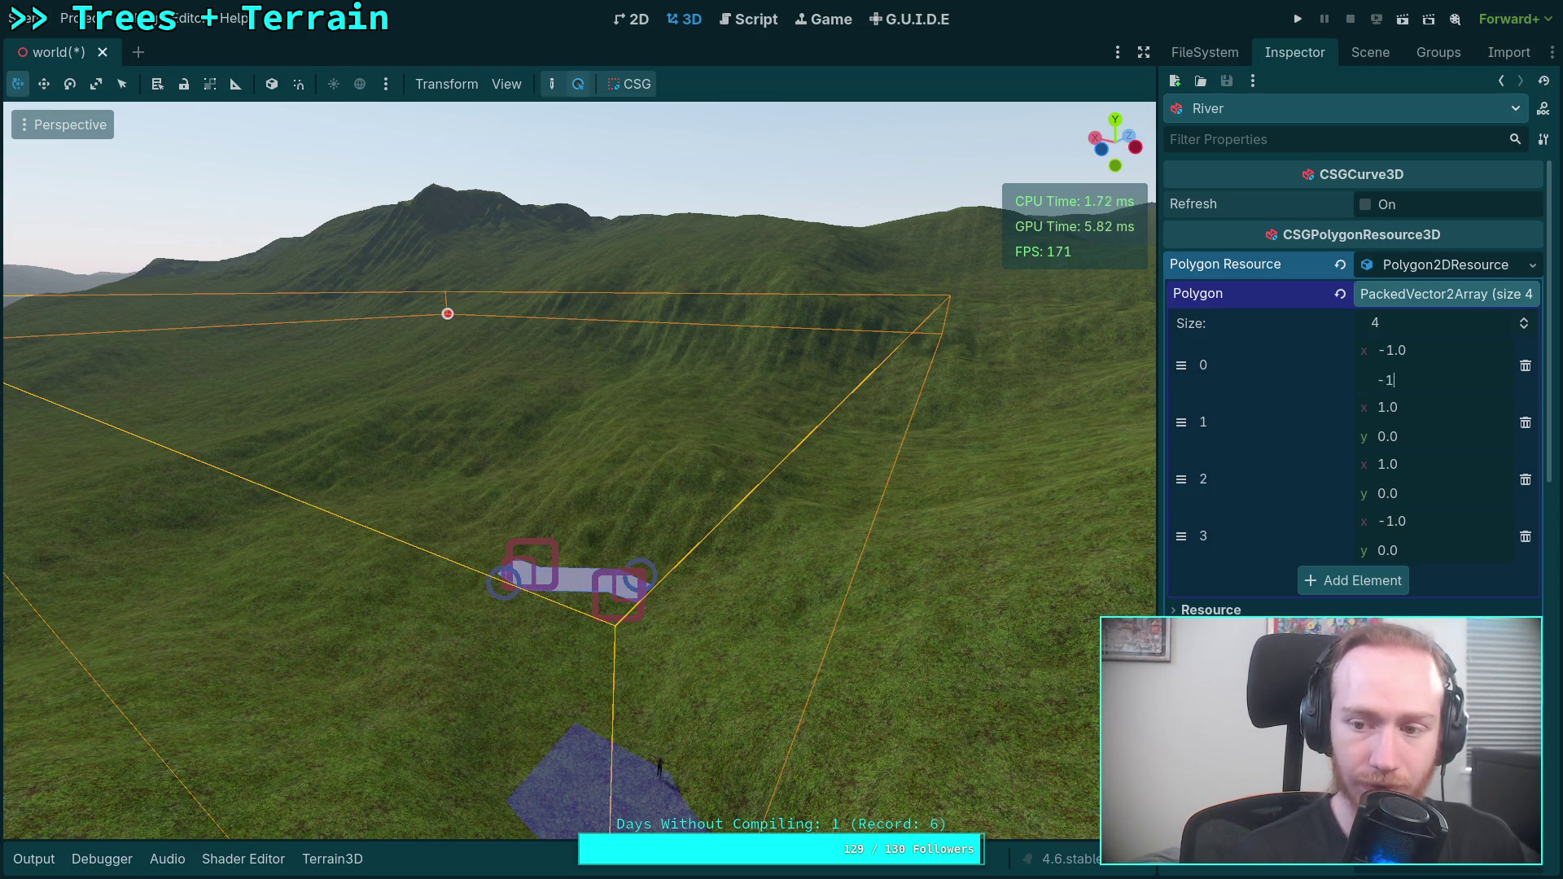
pyautogui.write('1')
pyautogui.press('Return')
pyautogui.click(1441, 437)
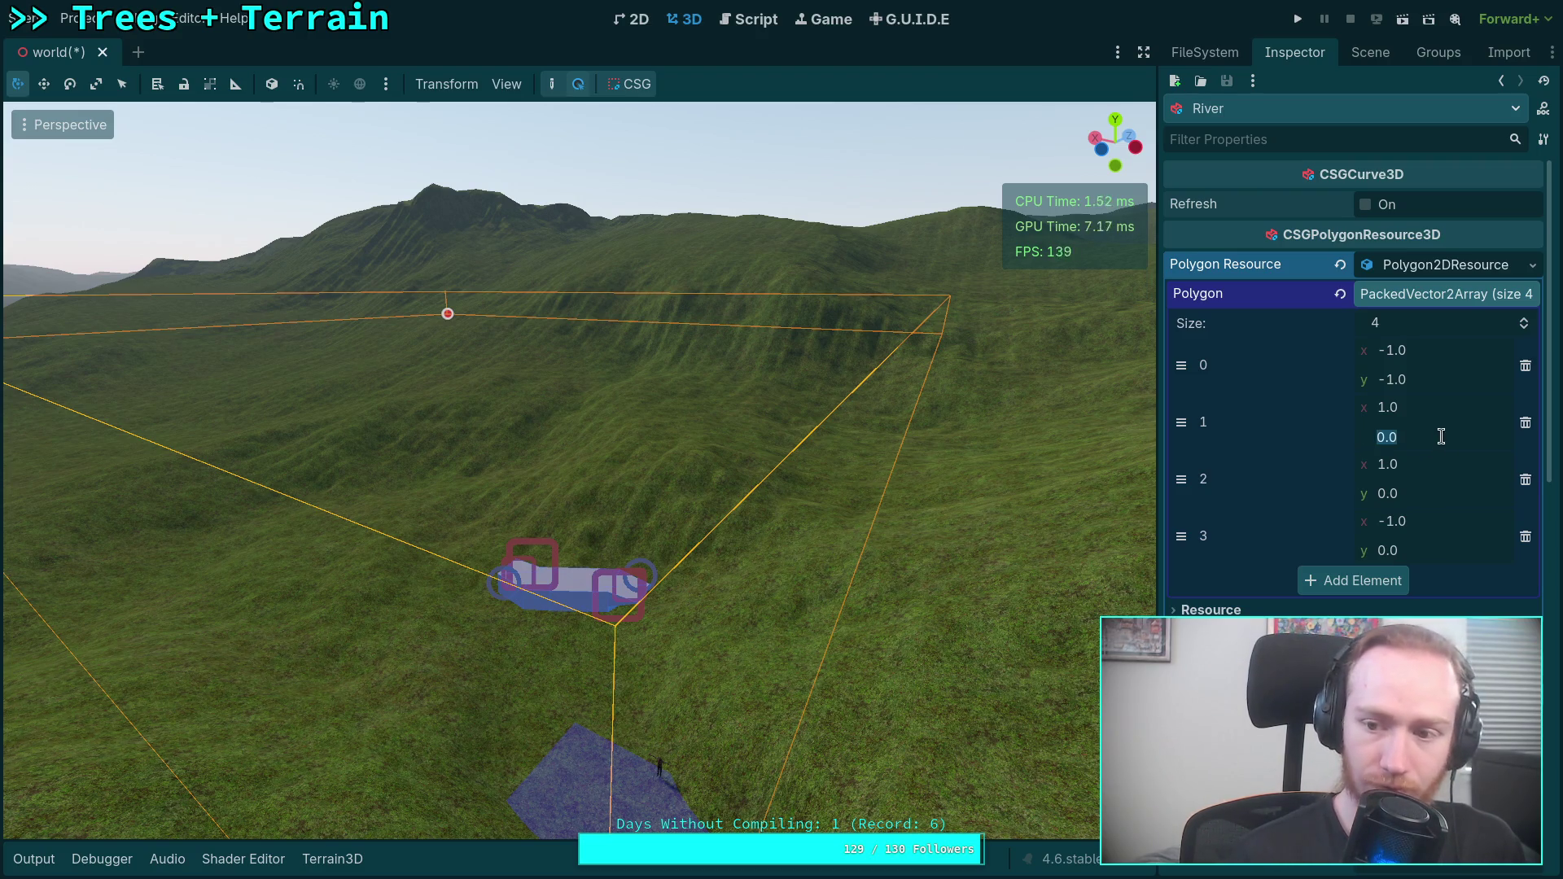
pyautogui.click(1446, 377)
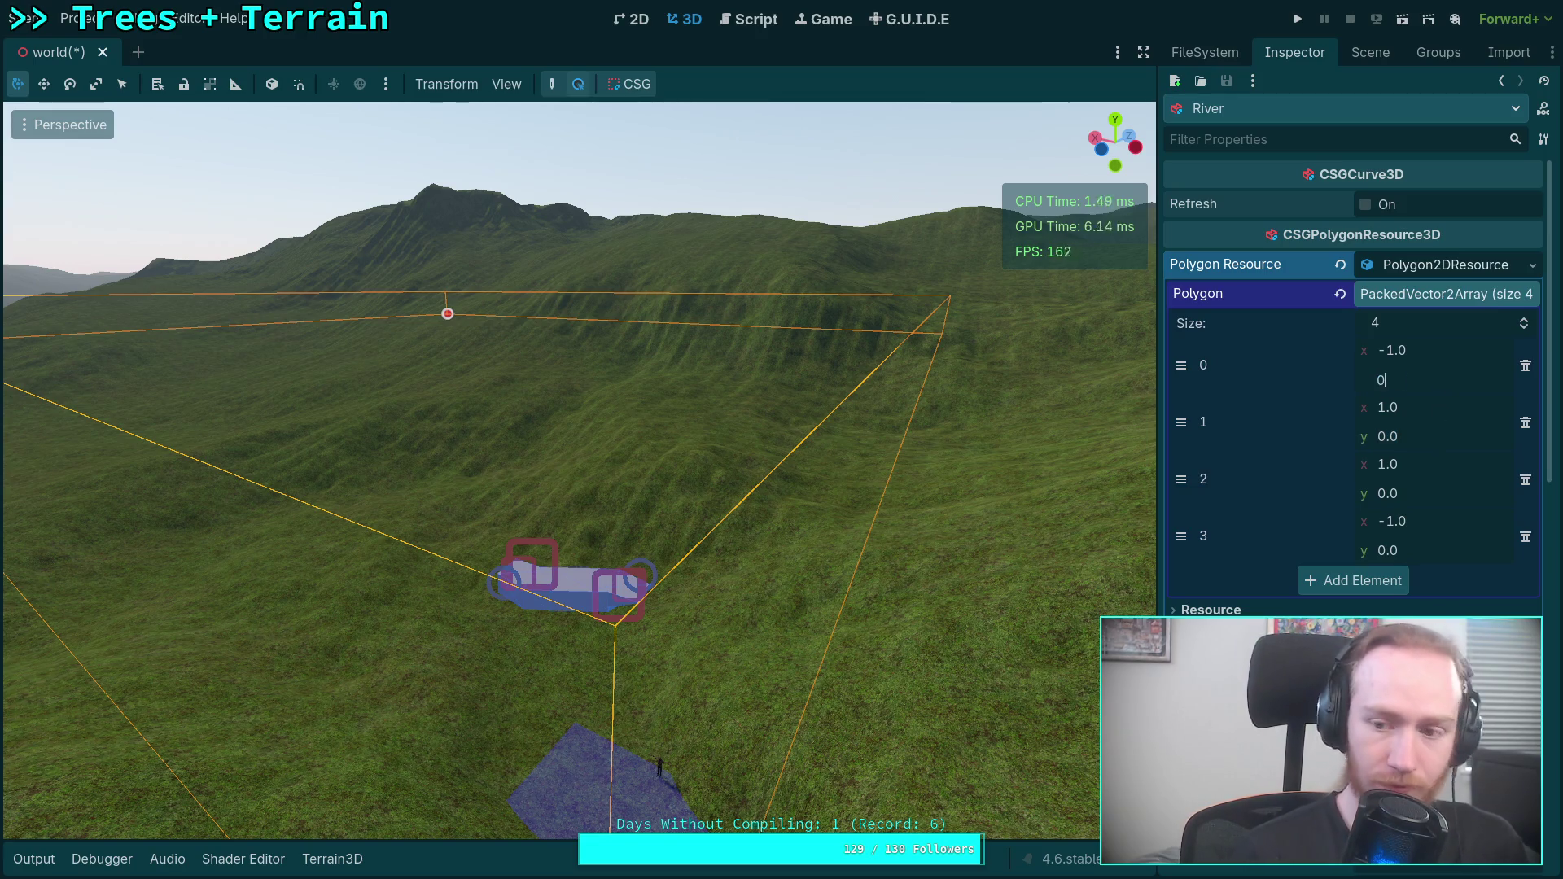
pyautogui.write('.0')
pyautogui.press('Return')
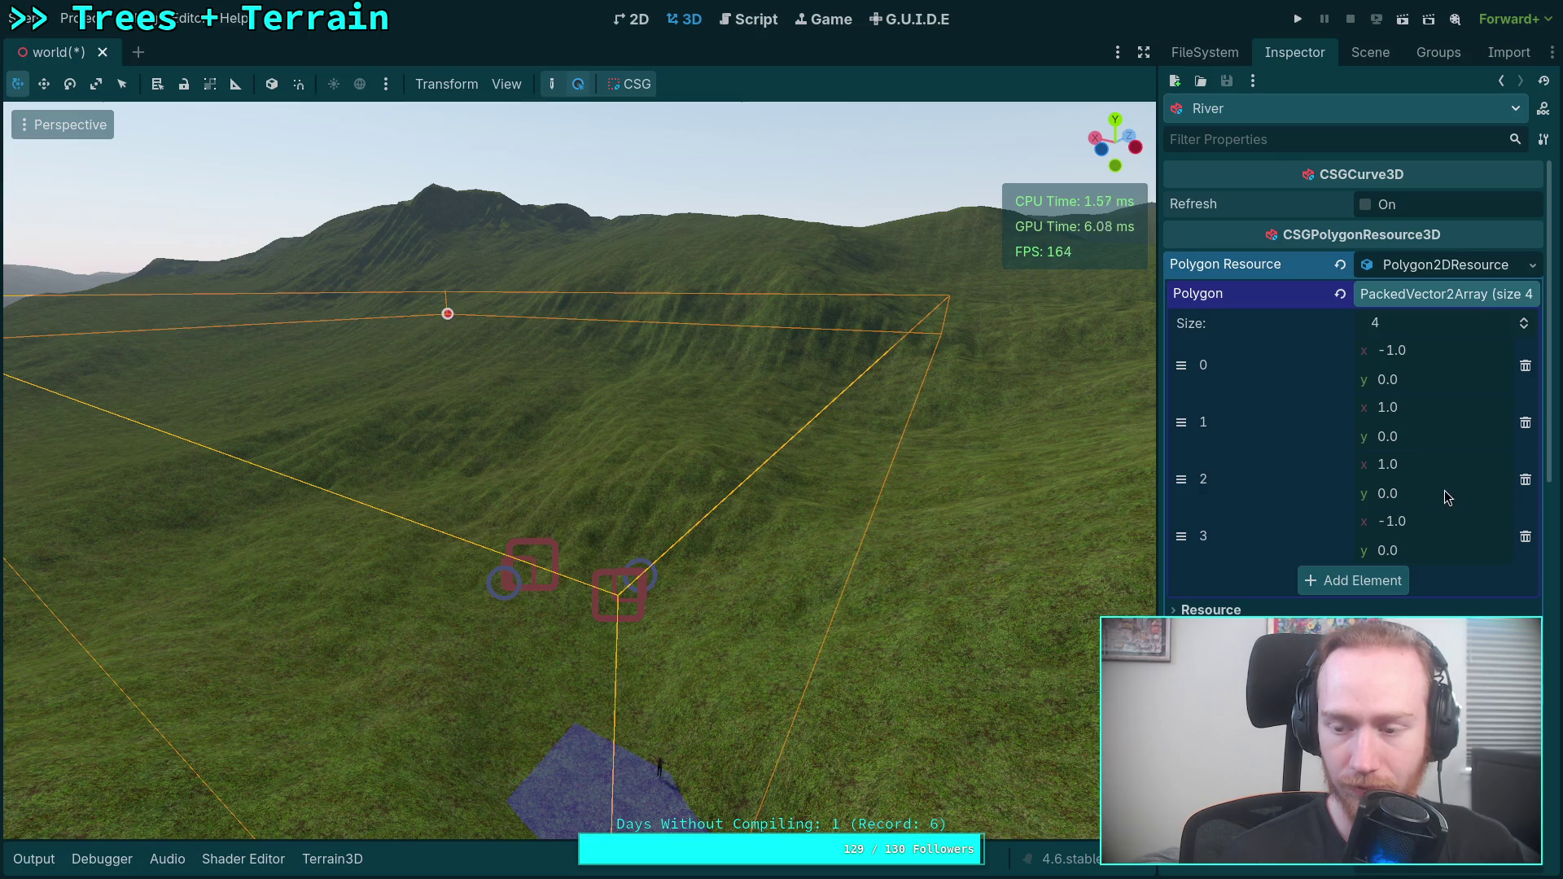
# Set the third and fourth polygon points' y values to -1.0.
pyautogui.click(1446, 495)
pyautogui.write('-1')
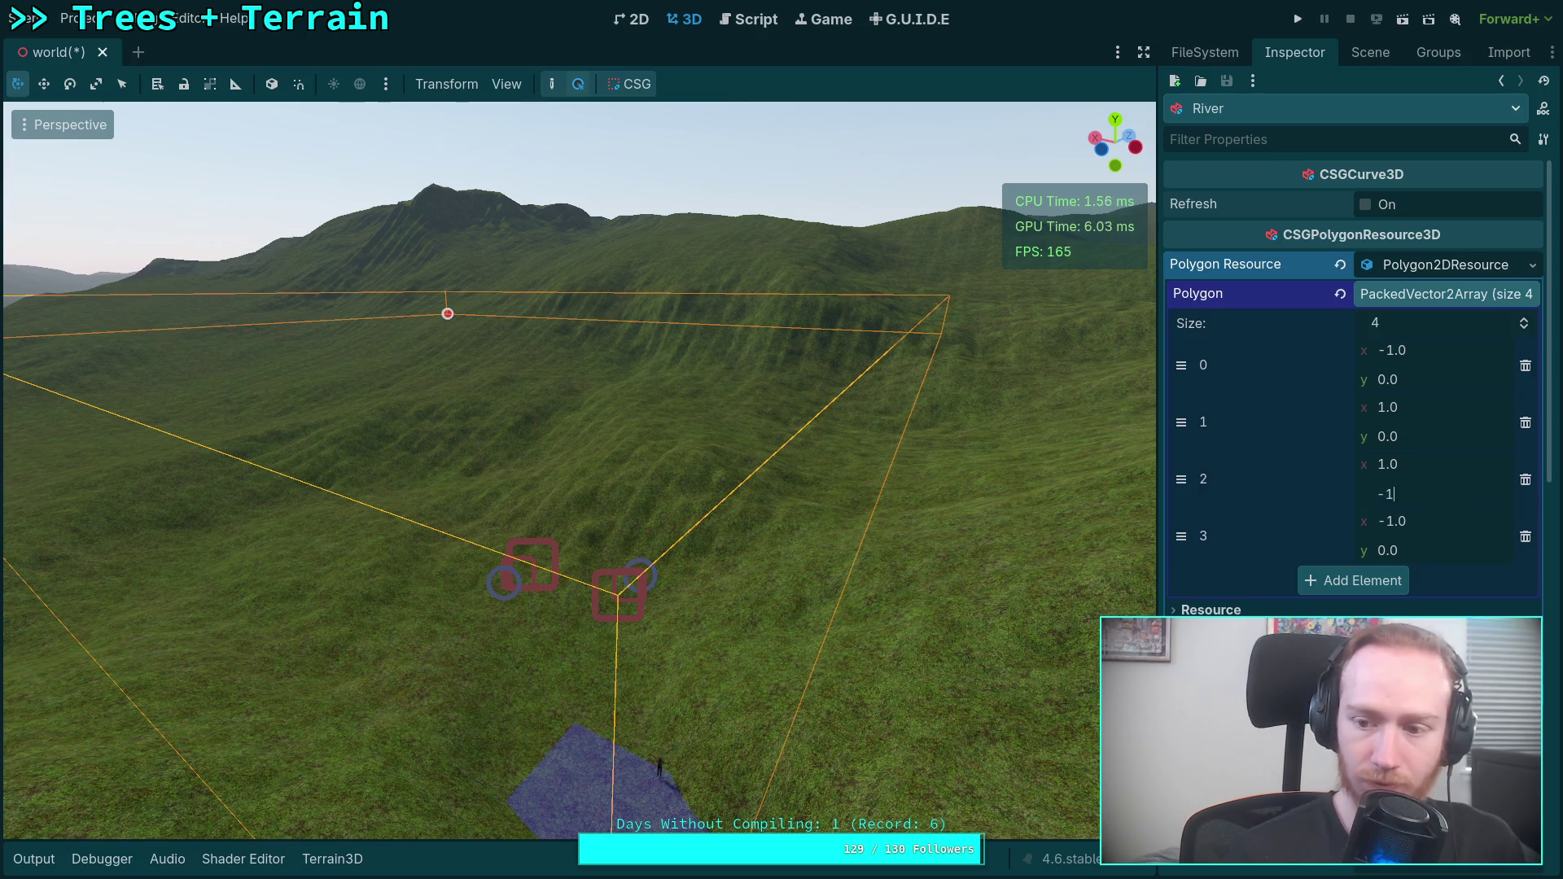
pyautogui.click(1443, 558)
pyautogui.write('-1')
pyautogui.press('Return')
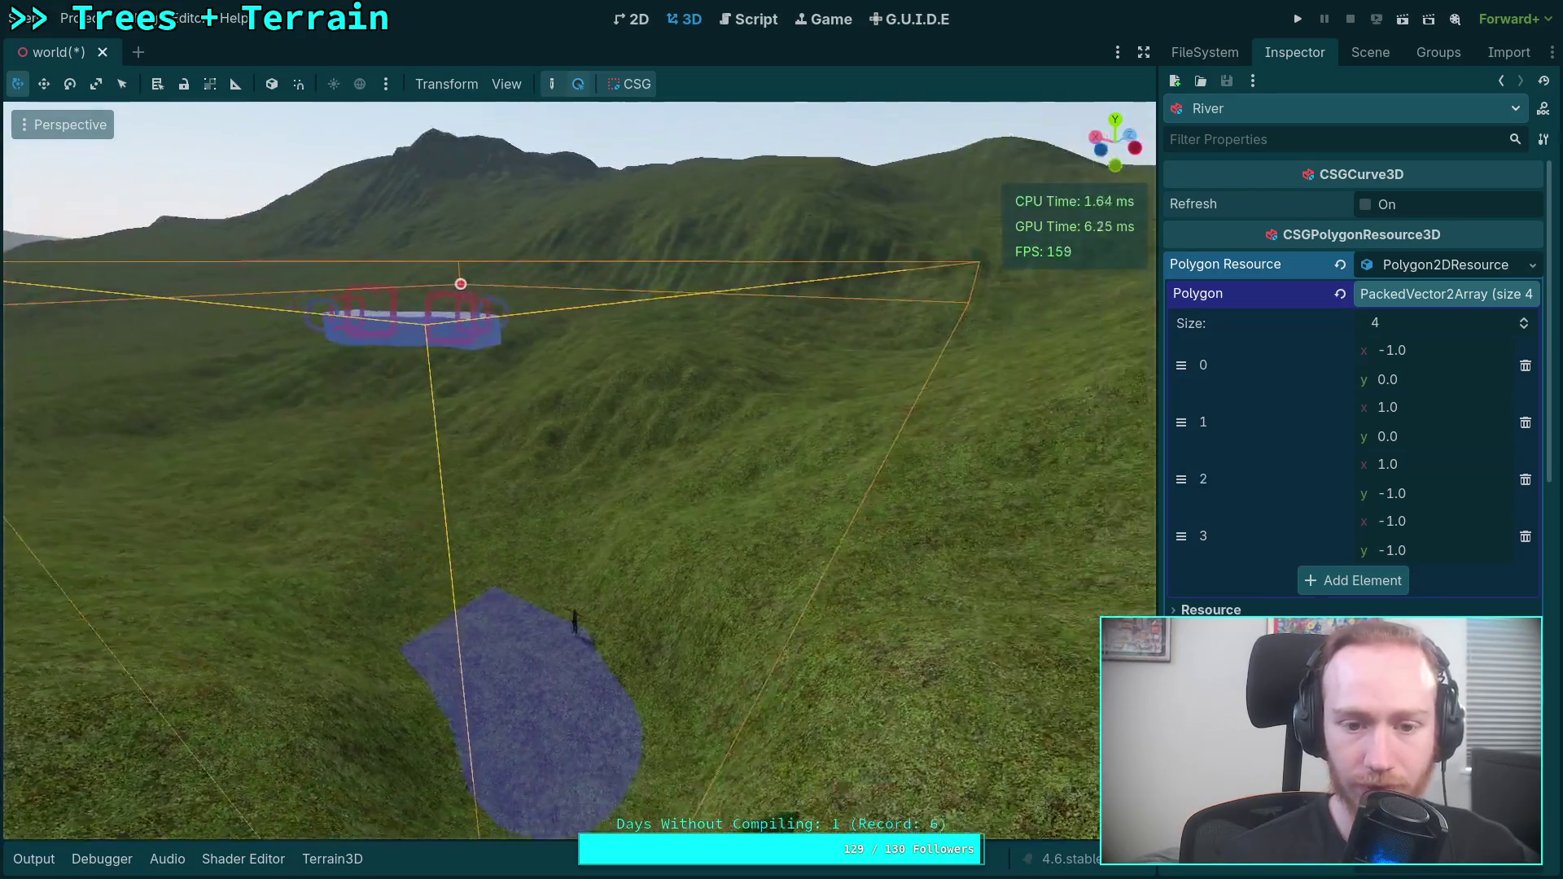
# Lower the river's end point, then lower and rotate its top point onto the terrain.
pyautogui.click(1371, 53)
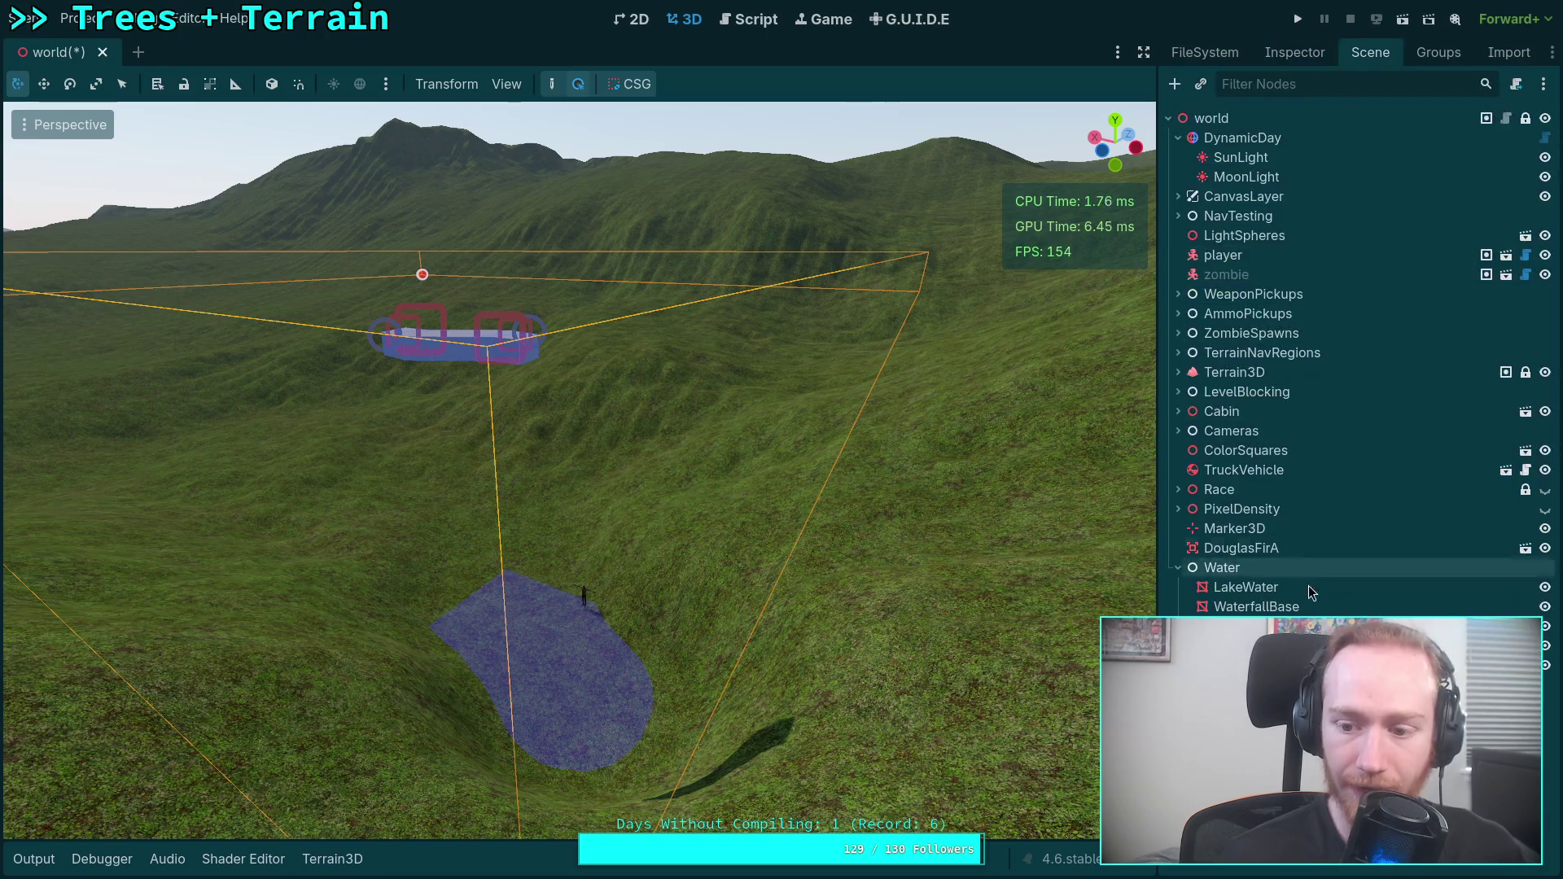
pyautogui.moveTo(484, 335); pyautogui.dragTo(495, 548)
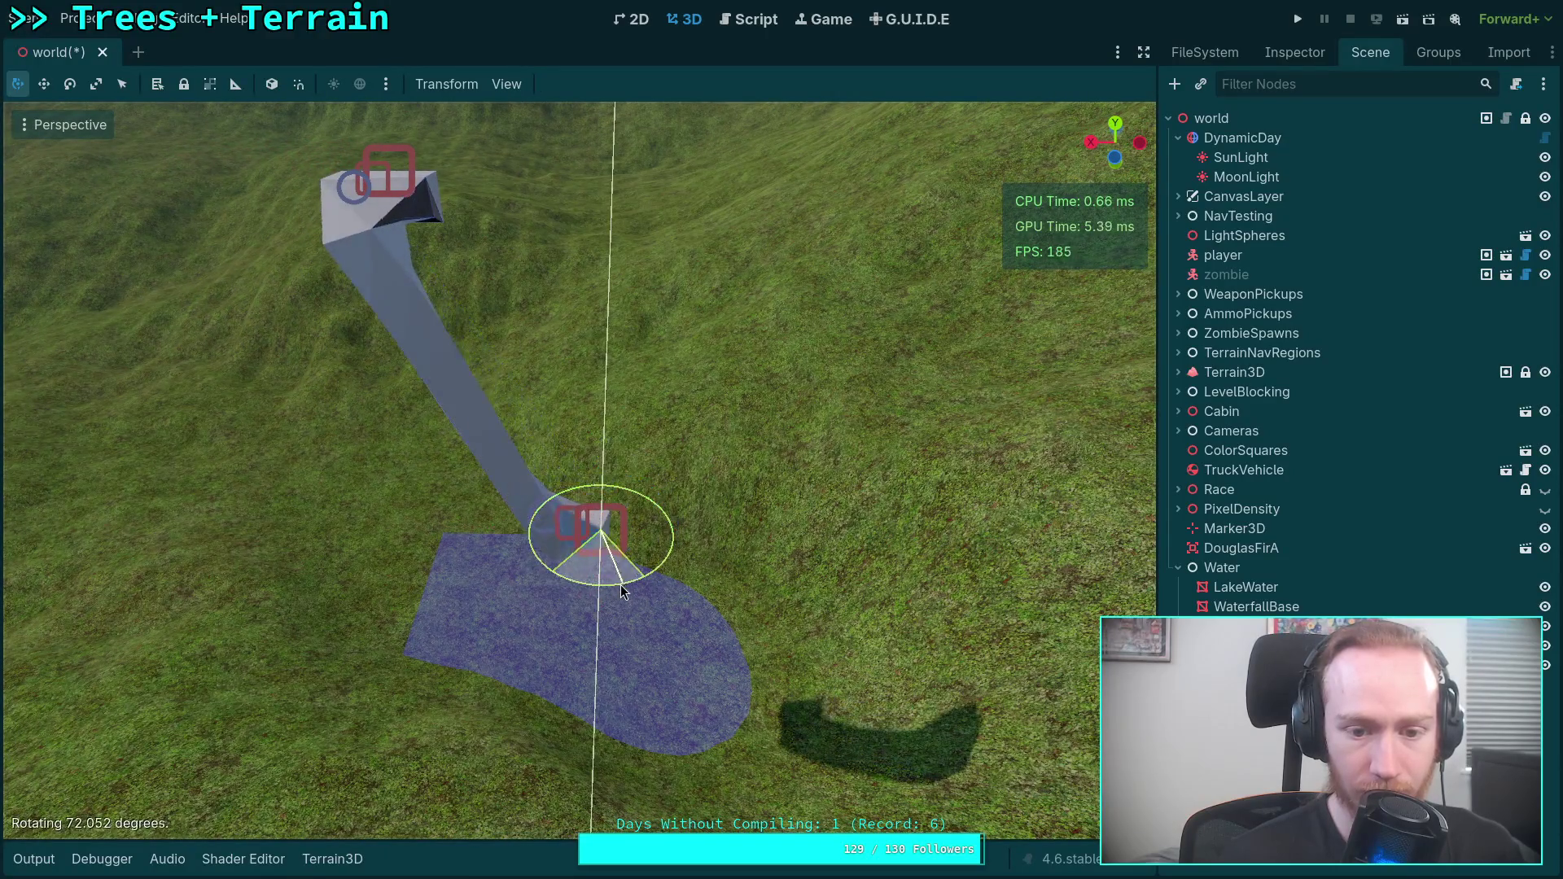
pyautogui.click(797, 510)
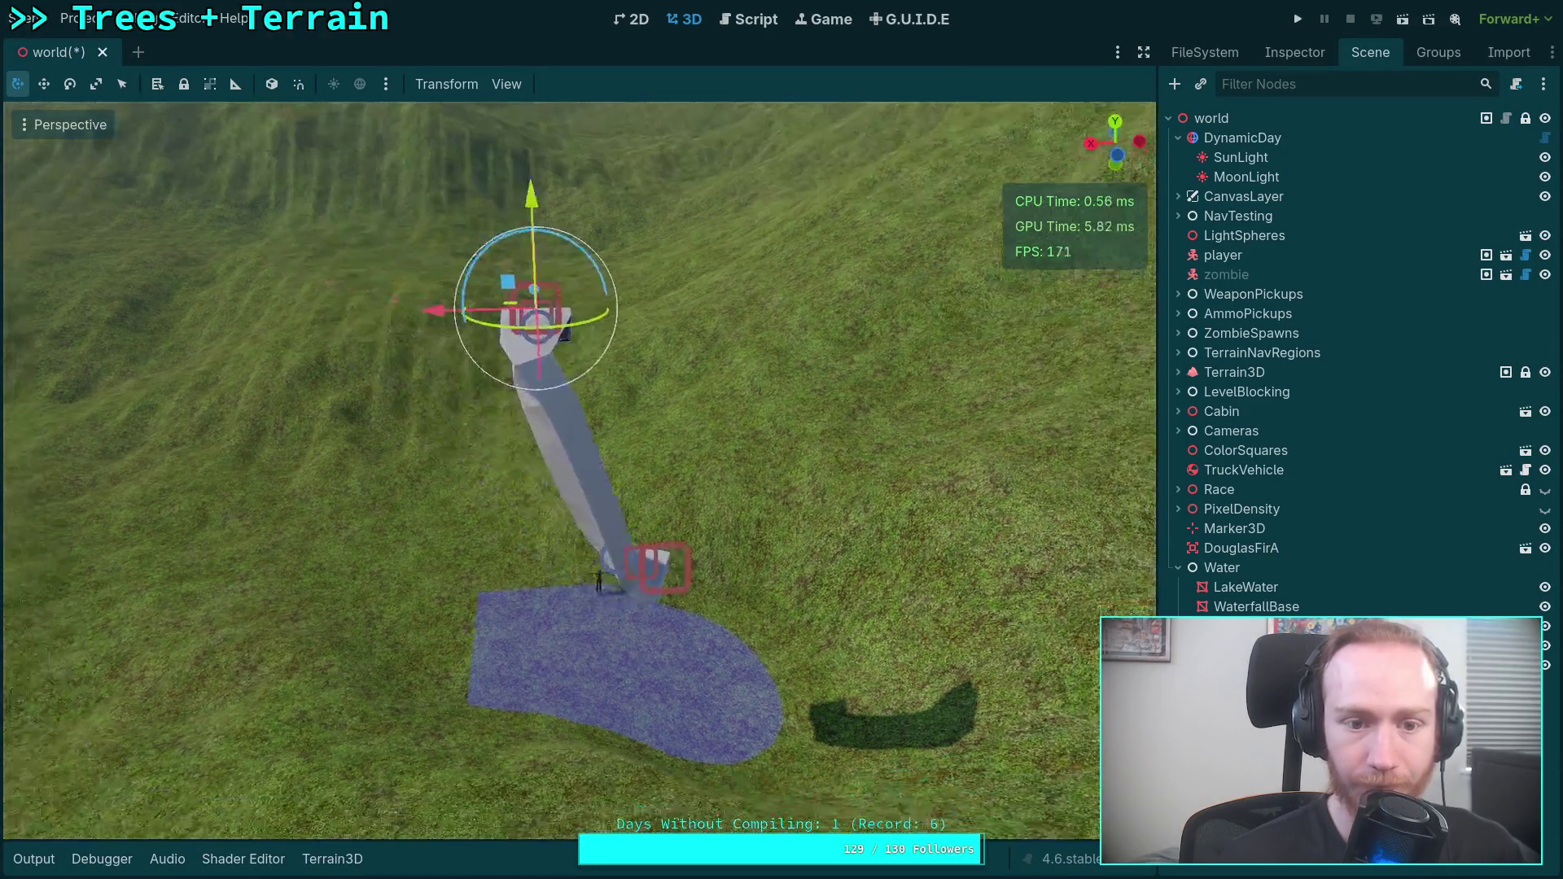
pyautogui.moveTo(525, 324); pyautogui.dragTo(547, 325)
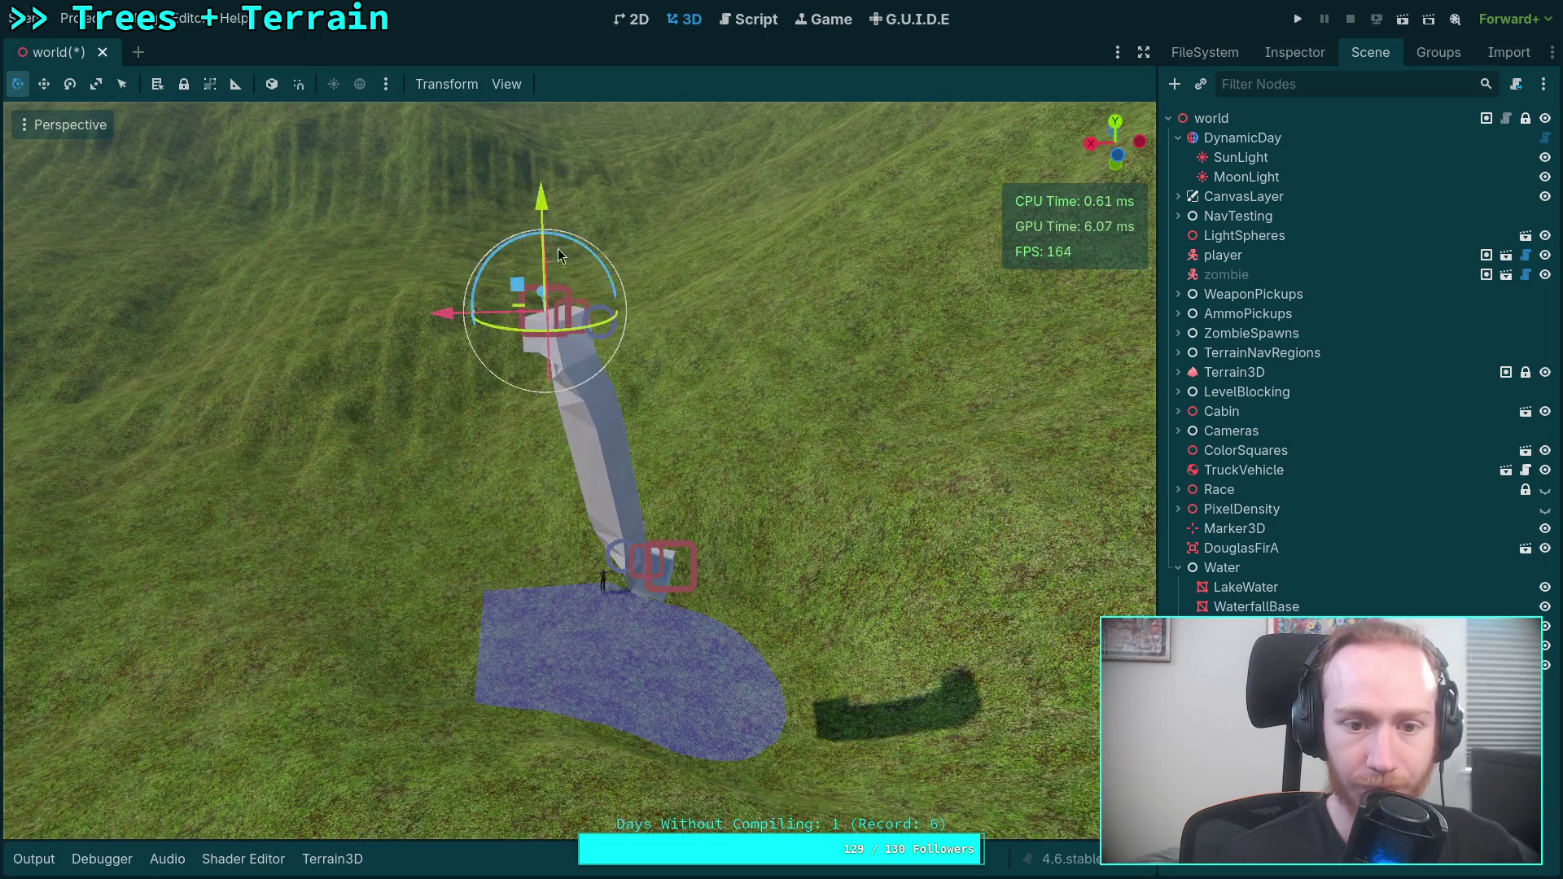
pyautogui.moveTo(553, 258); pyautogui.dragTo(506, 539)
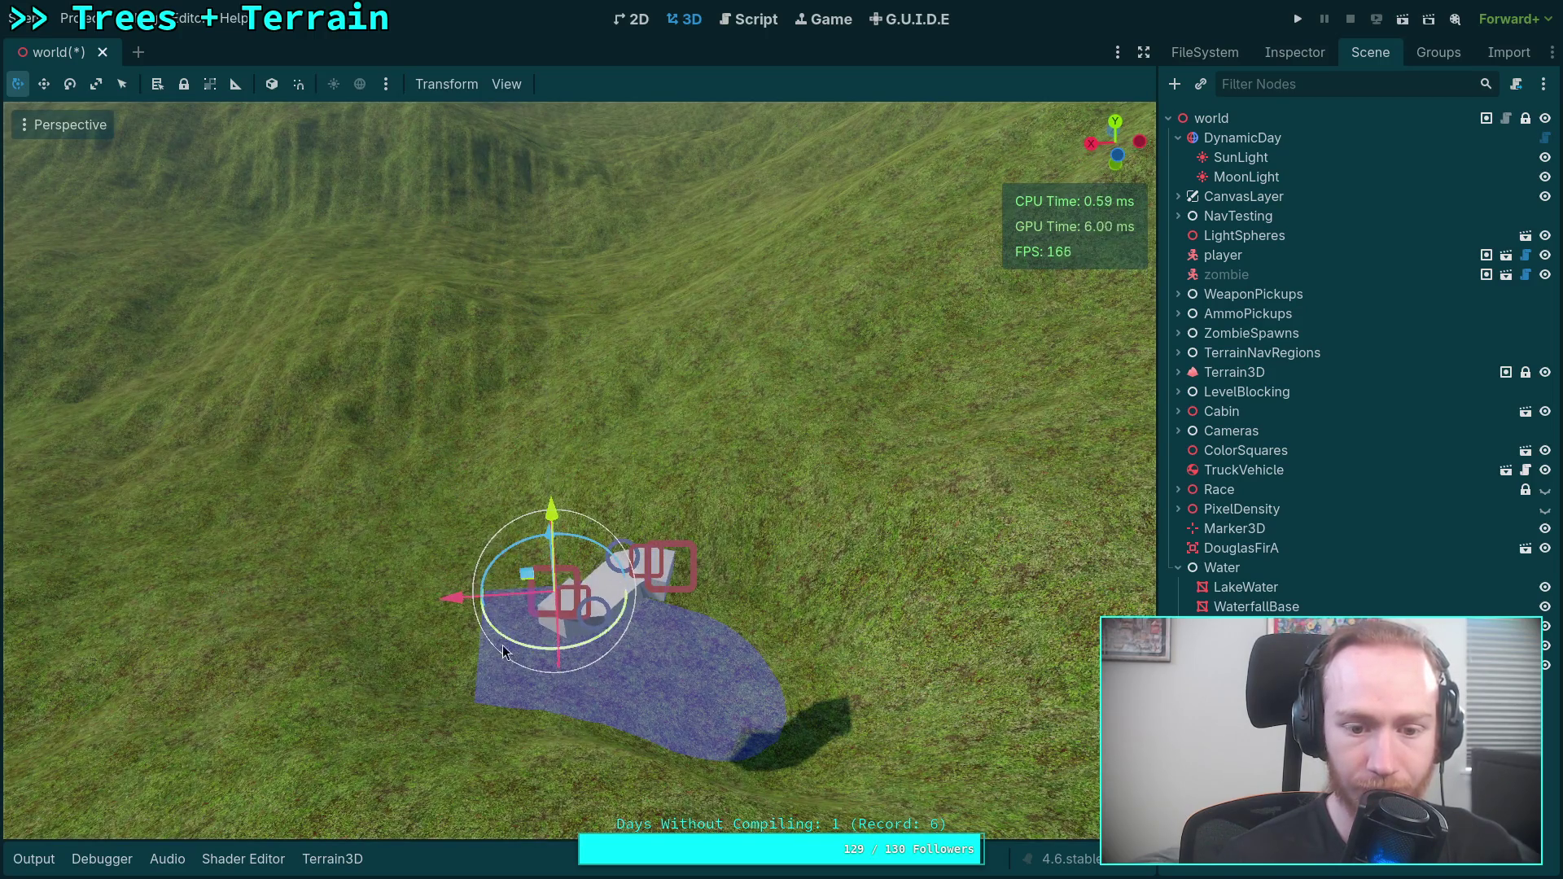
pyautogui.moveTo(516, 643)
pyautogui.mouseDown()
pyautogui.moveTo(583, 641)
pyautogui.moveTo(518, 649)
pyautogui.moveTo(637, 546)
pyautogui.moveTo(852, 456)
pyautogui.mouseUp()
# Stretch the river by pulling its end up-left, then lower it to the ground and recentre it.
pyautogui.moveTo(847, 591)
pyautogui.mouseDown()
pyautogui.moveTo(635, 553)
pyautogui.moveTo(277, 383)
pyautogui.moveTo(228, 389)
pyautogui.mouseUp()
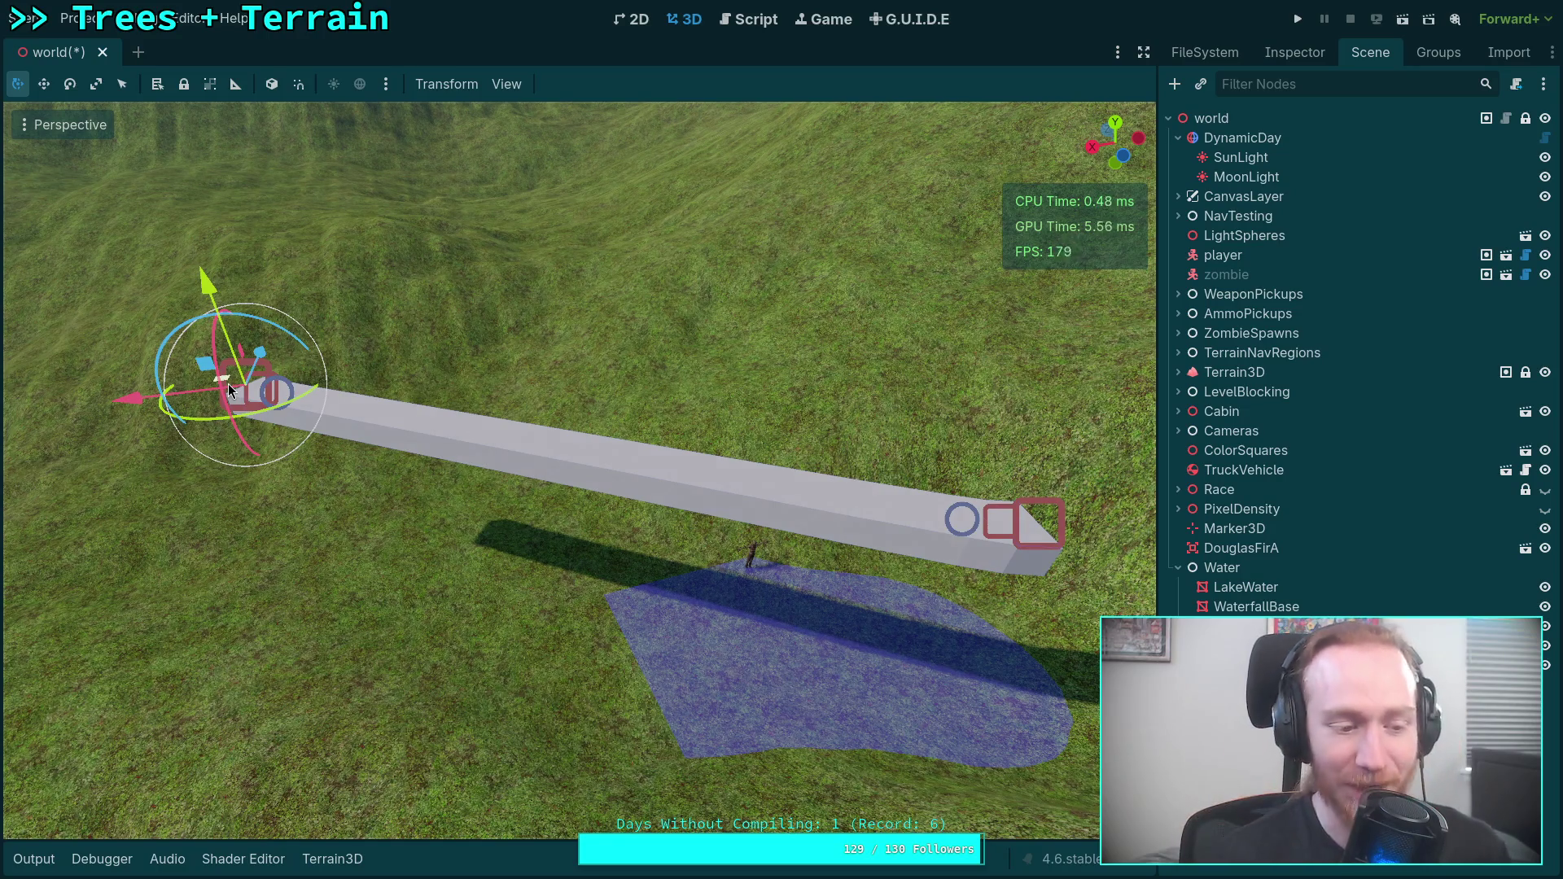
pyautogui.press('f')
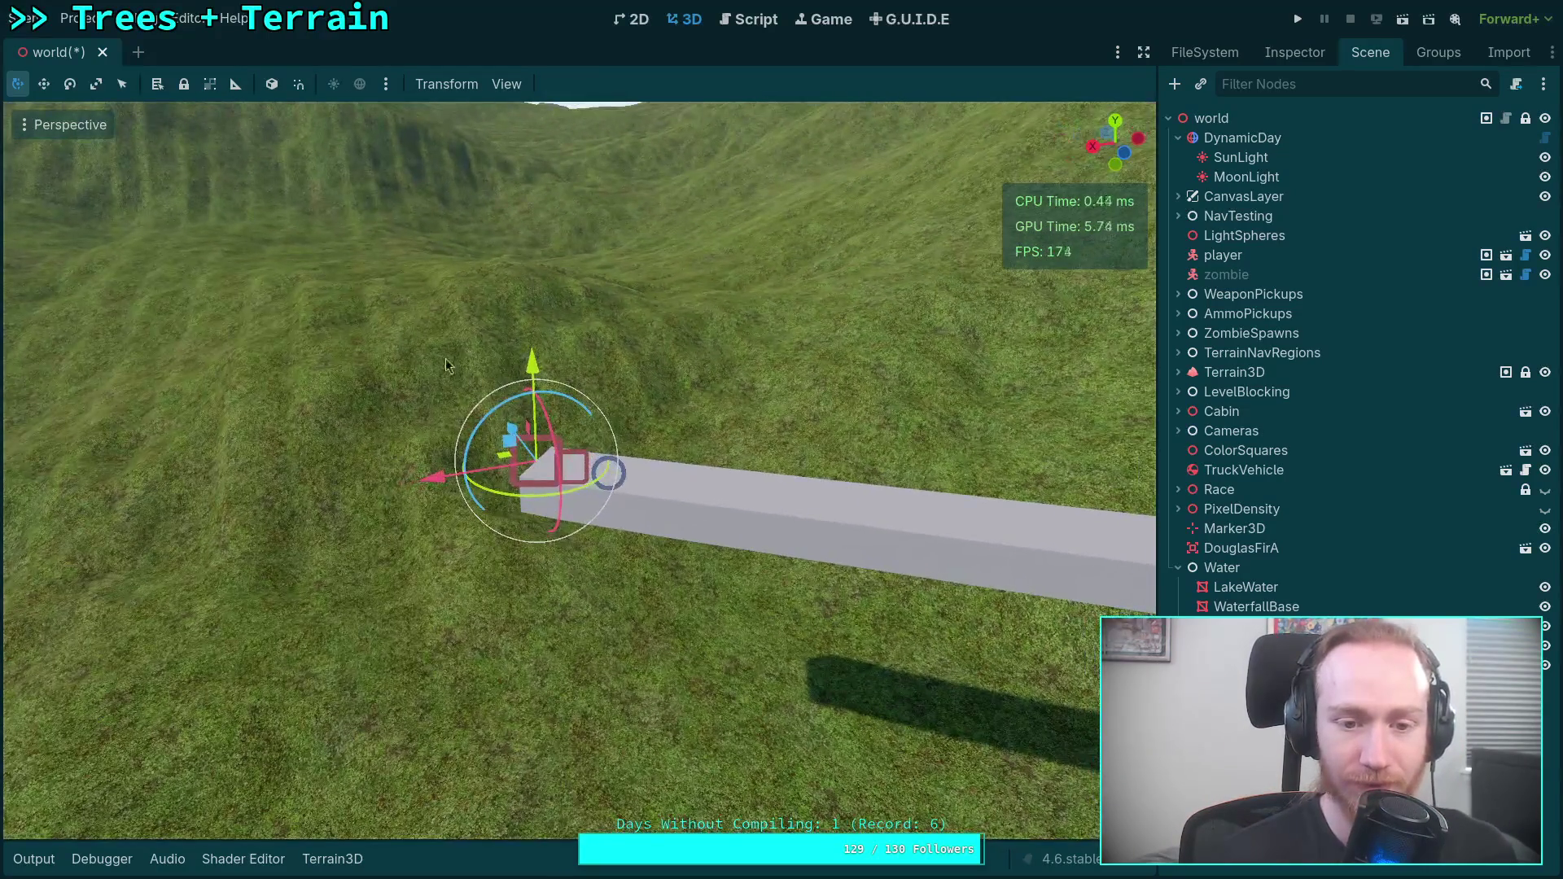
pyautogui.moveTo(533, 383); pyautogui.dragTo(532, 585)
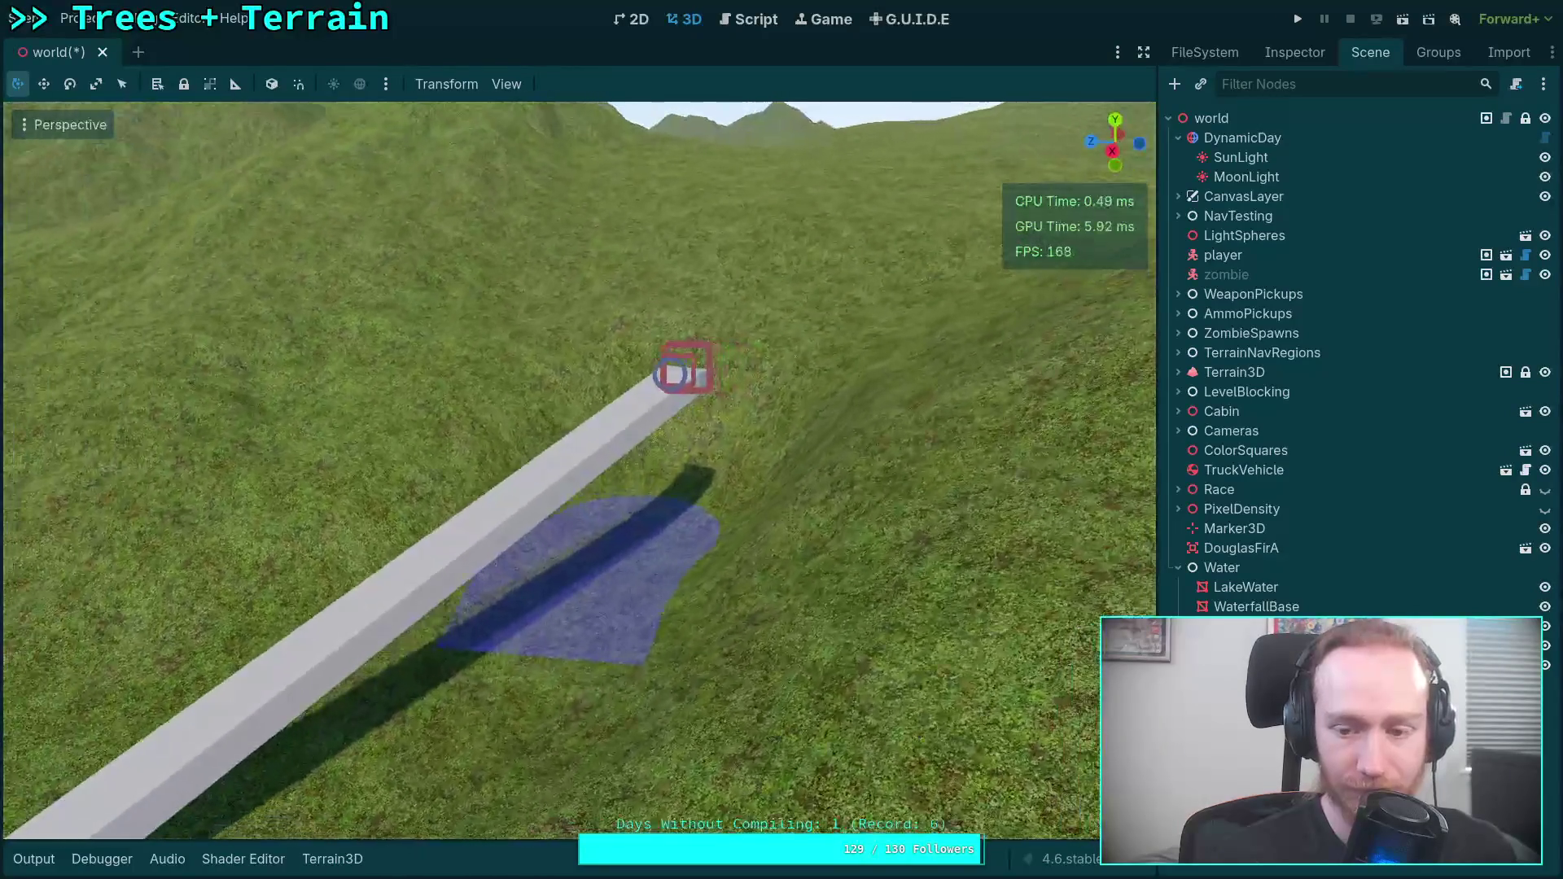
pyautogui.moveTo(671, 261)
pyautogui.mouseDown()
pyautogui.moveTo(666, 466)
pyautogui.moveTo(666, 430)
pyautogui.mouseUp()
pyautogui.moveTo(620, 534)
pyautogui.mouseDown()
pyautogui.moveTo(386, 739)
pyautogui.moveTo(785, 623)
pyautogui.mouseUp()
pyautogui.moveTo(912, 525); pyautogui.dragTo(643, 570)
# Stretch the river by dragging its other end point to the left.
pyautogui.click(582, 448)
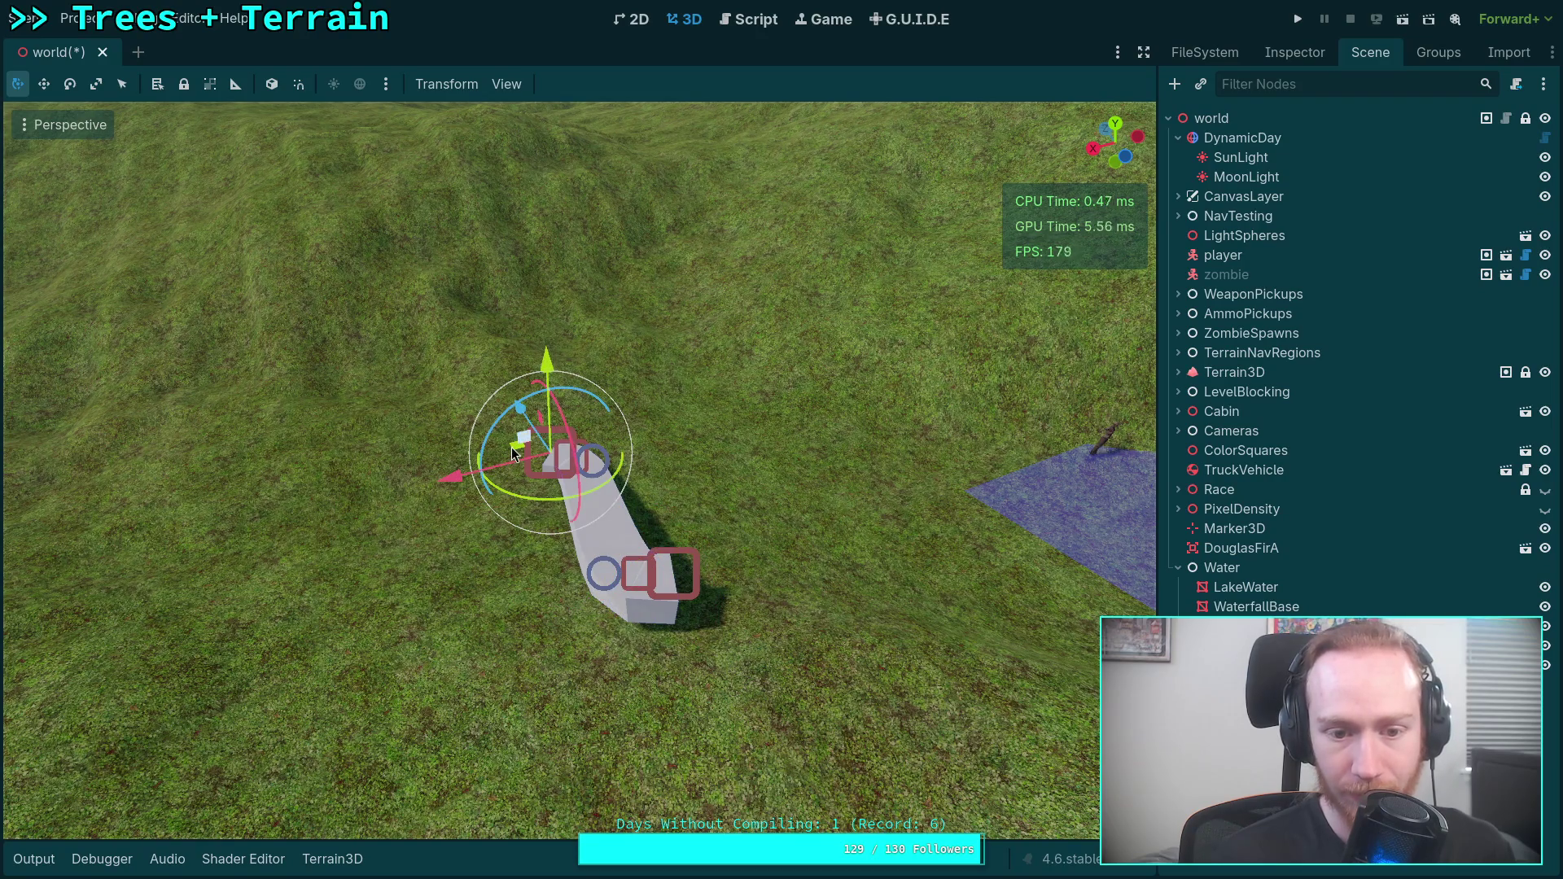
pyautogui.moveTo(508, 458); pyautogui.dragTo(240, 476)
pyautogui.click(1296, 54)
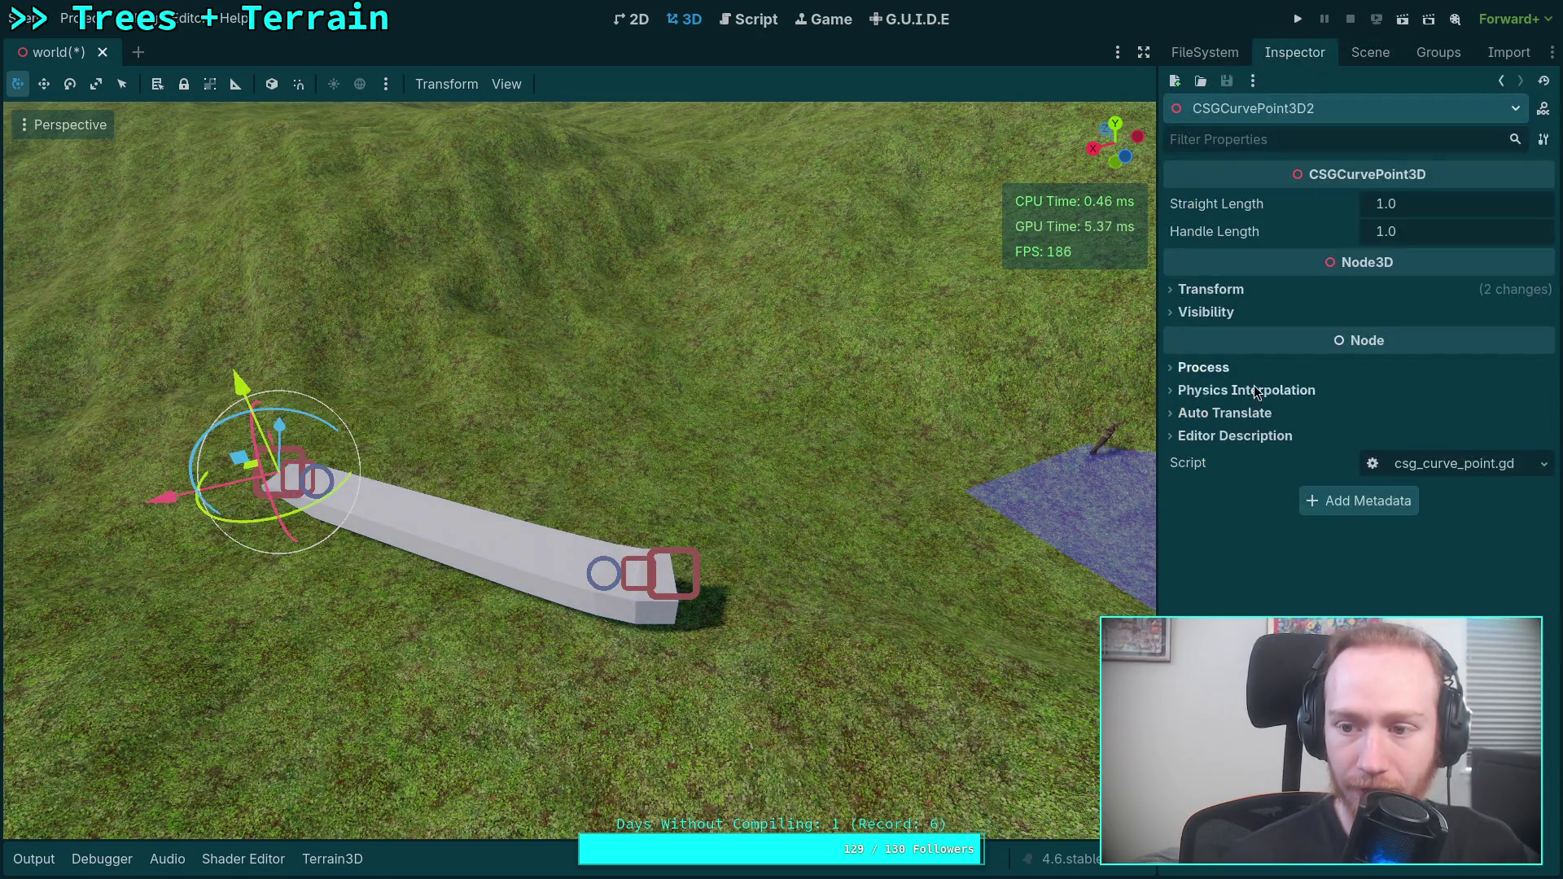
# Load the blue water material onto the River's material slot.
pyautogui.click(1371, 52)
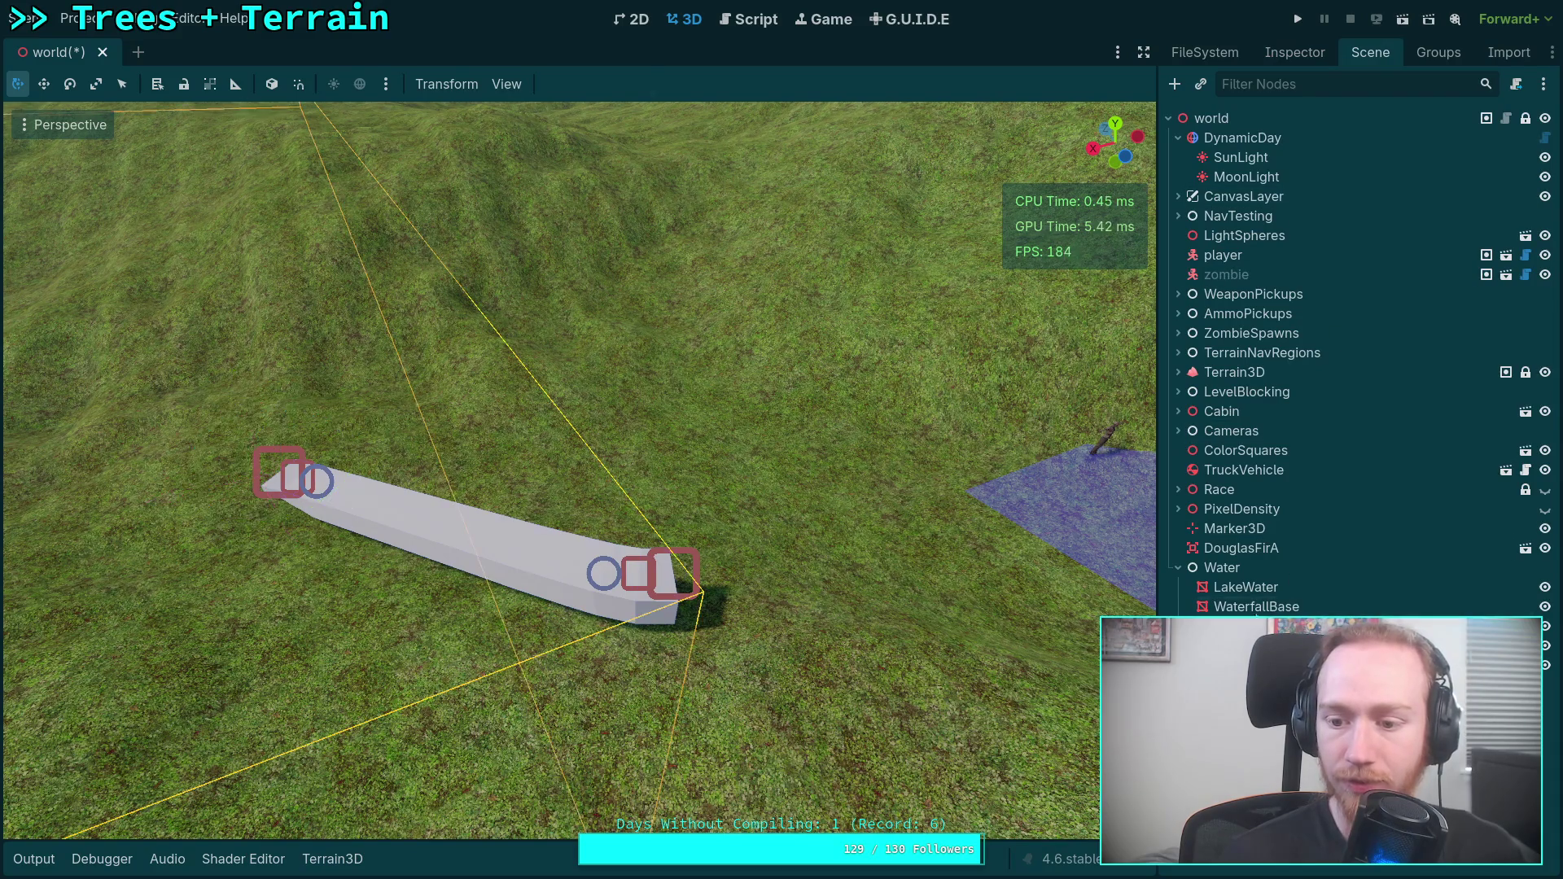
pyautogui.click(1295, 53)
pyautogui.click(1440, 263)
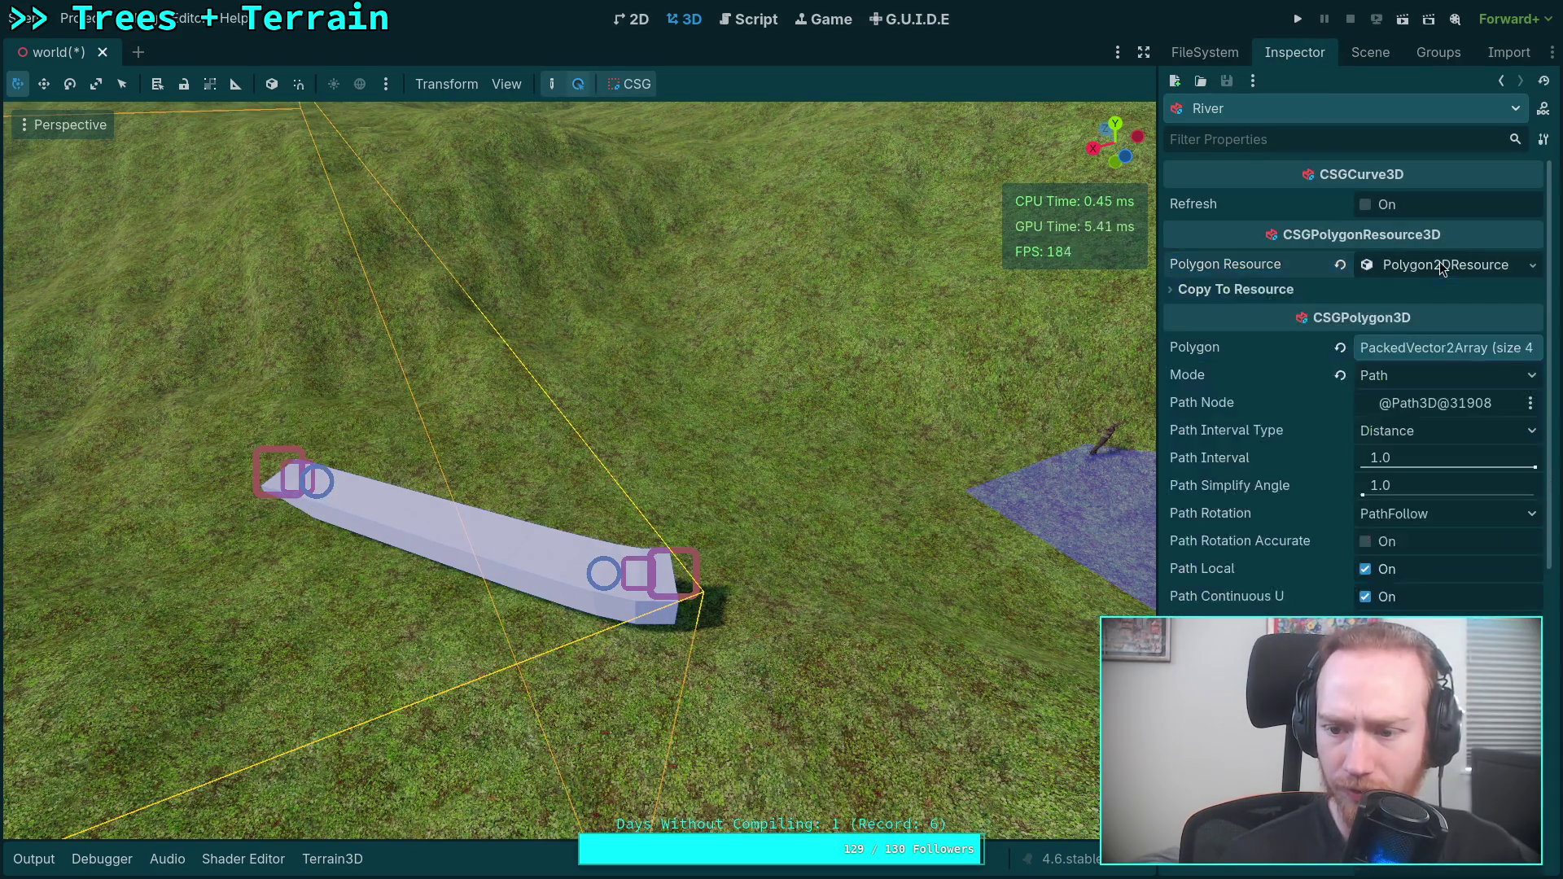
pyautogui.scroll(-4, 1336, 511)
pyautogui.click(1437, 536)
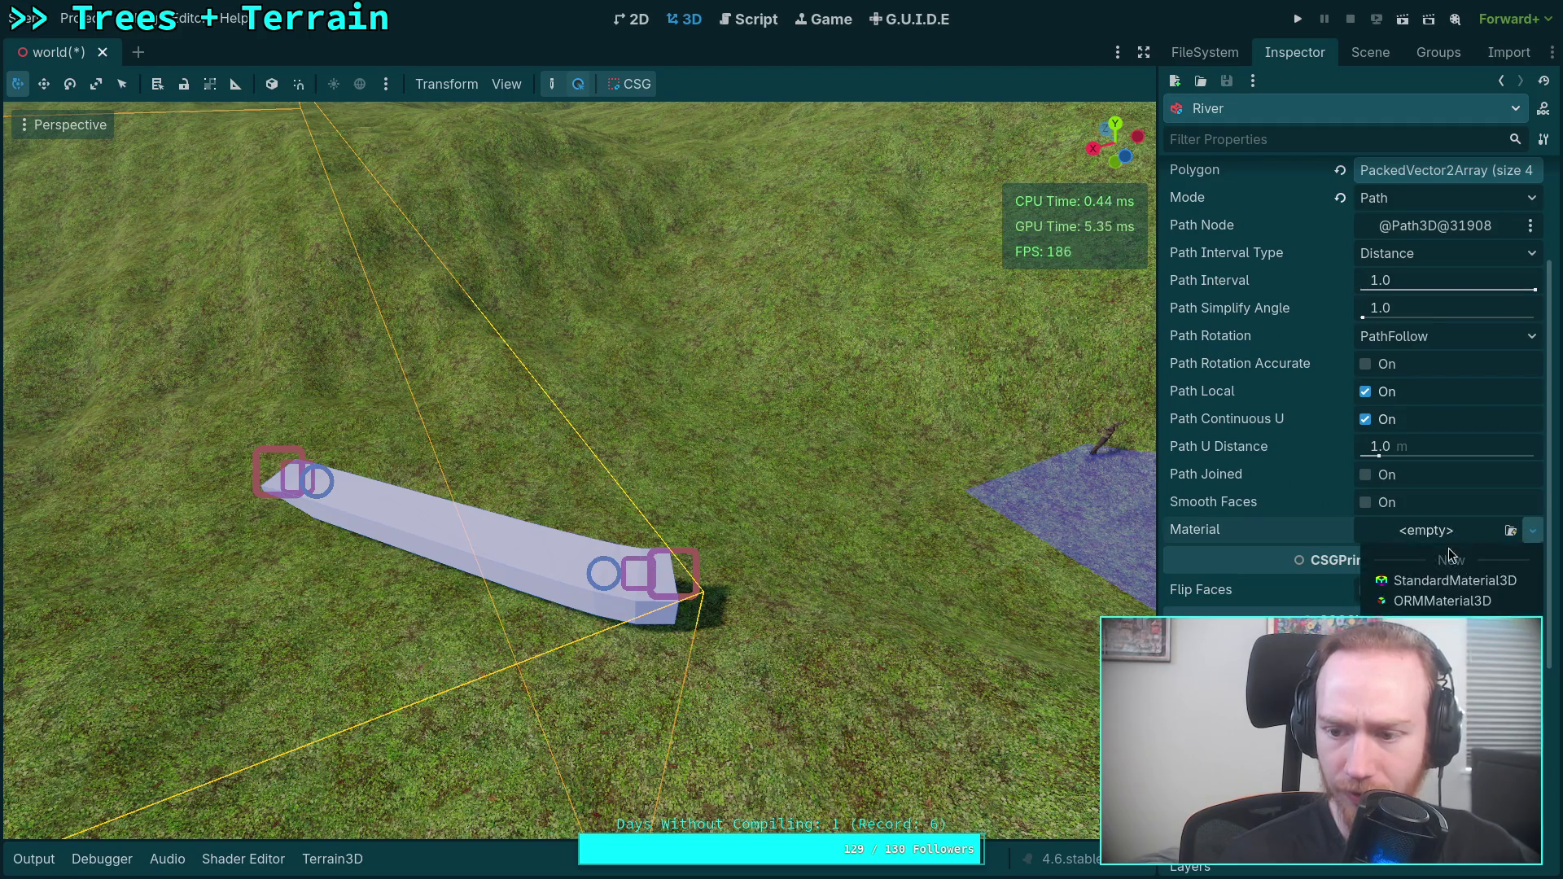
pyautogui.click(1433, 733)
pyautogui.doubleClick(814, 444)
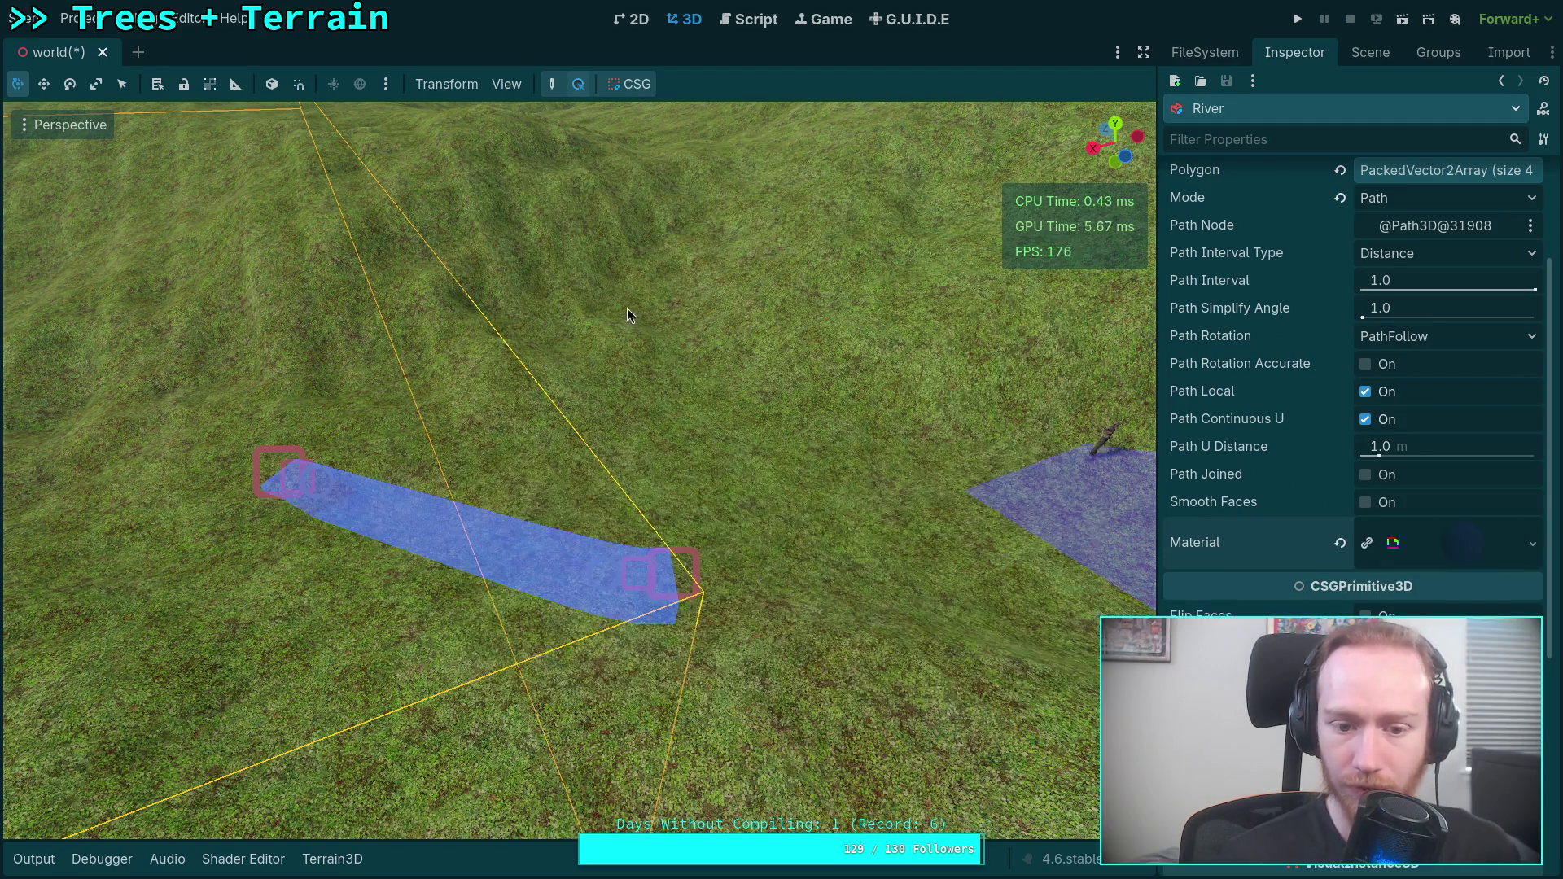
pyautogui.click(1013, 543)
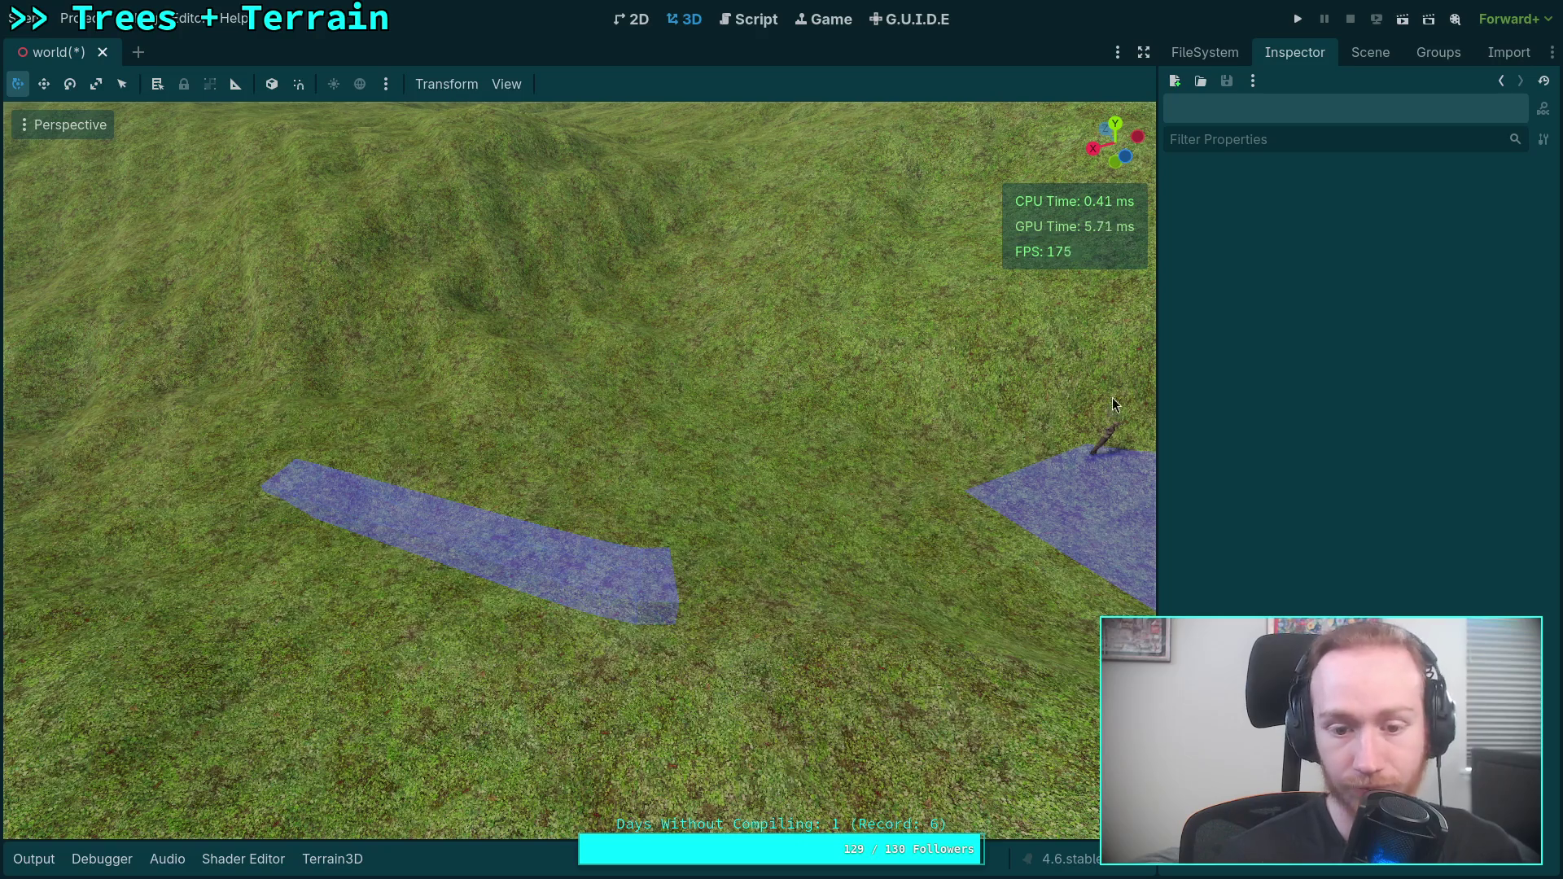
# Check the blue river at eye level, then select WaterfallBase and orbit around the water patch.
pyautogui.click(1369, 51)
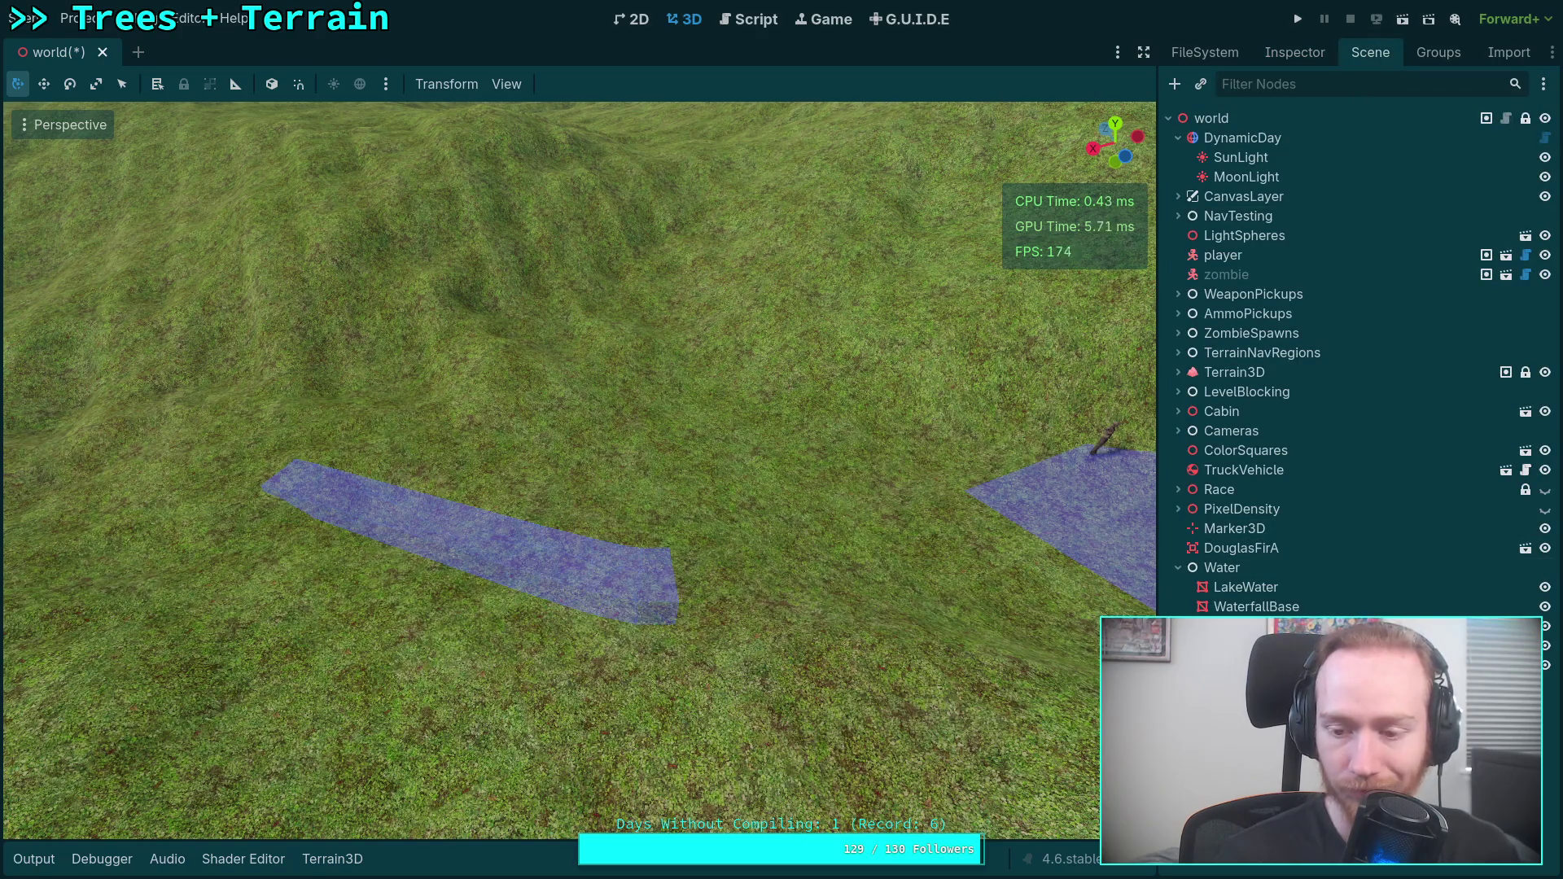
pyautogui.click(472, 537)
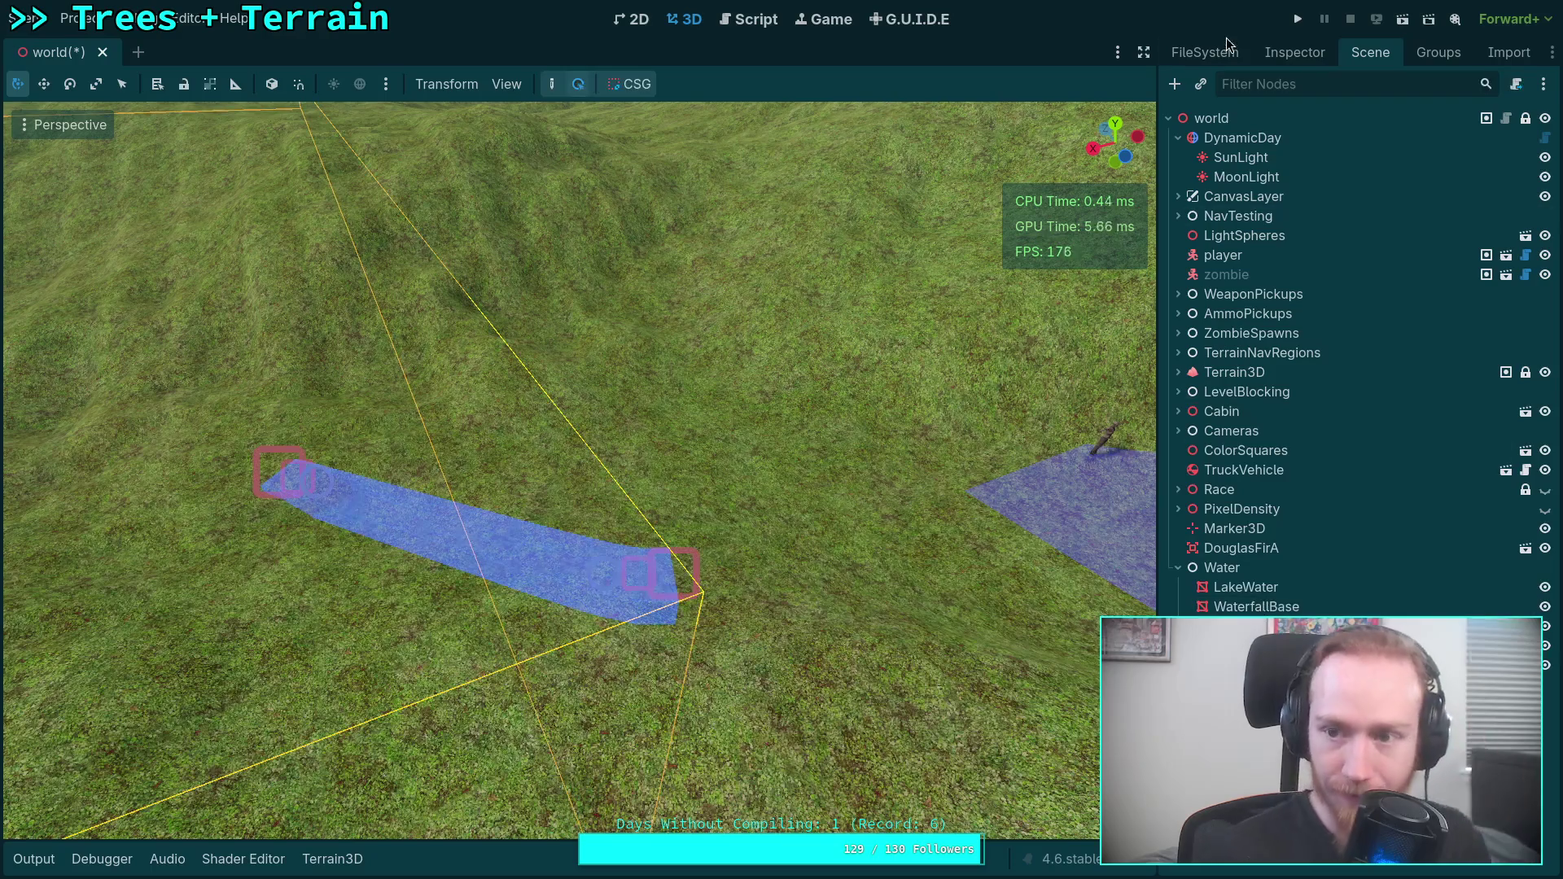
pyautogui.click(1288, 54)
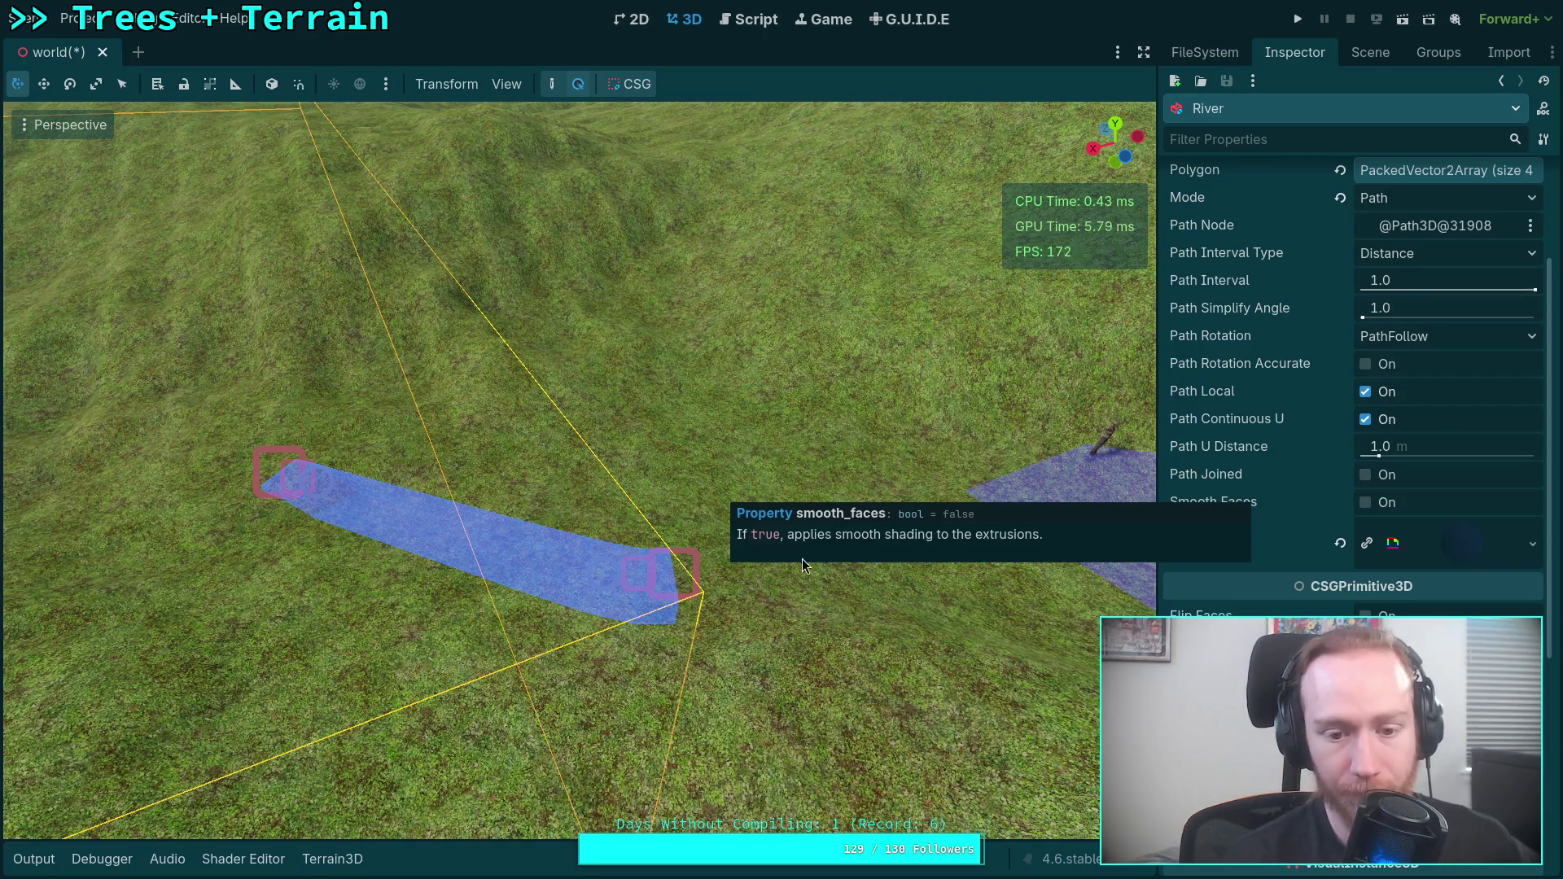
pyautogui.moveTo(804, 566)
pyautogui.mouseDown()
pyautogui.moveTo(781, 439)
pyautogui.moveTo(782, 512)
pyautogui.moveTo(757, 550)
pyautogui.mouseUp()
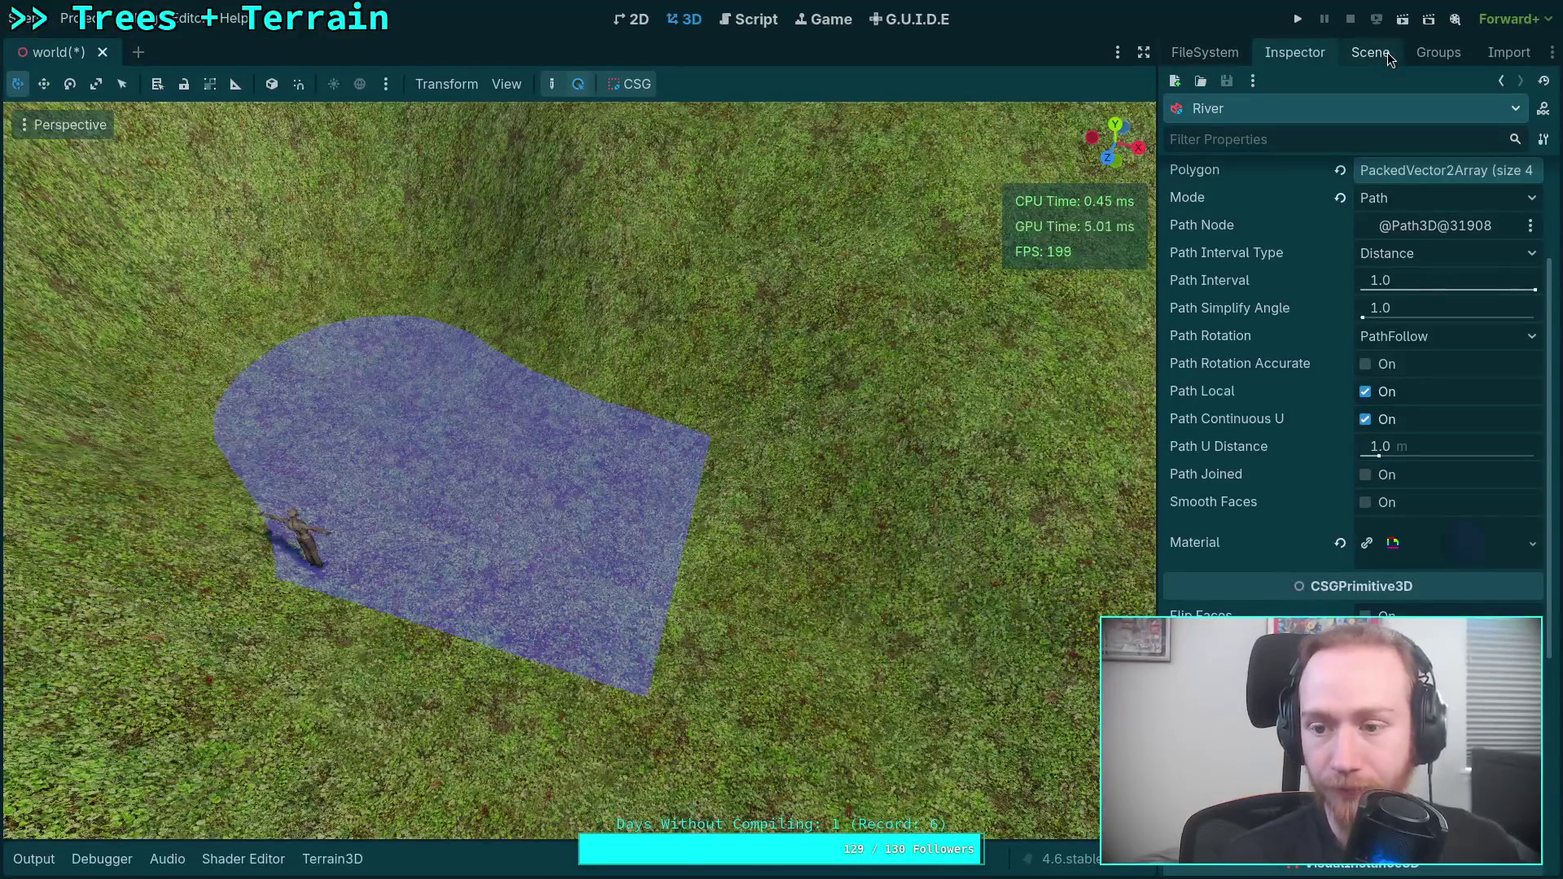
pyautogui.click(1371, 54)
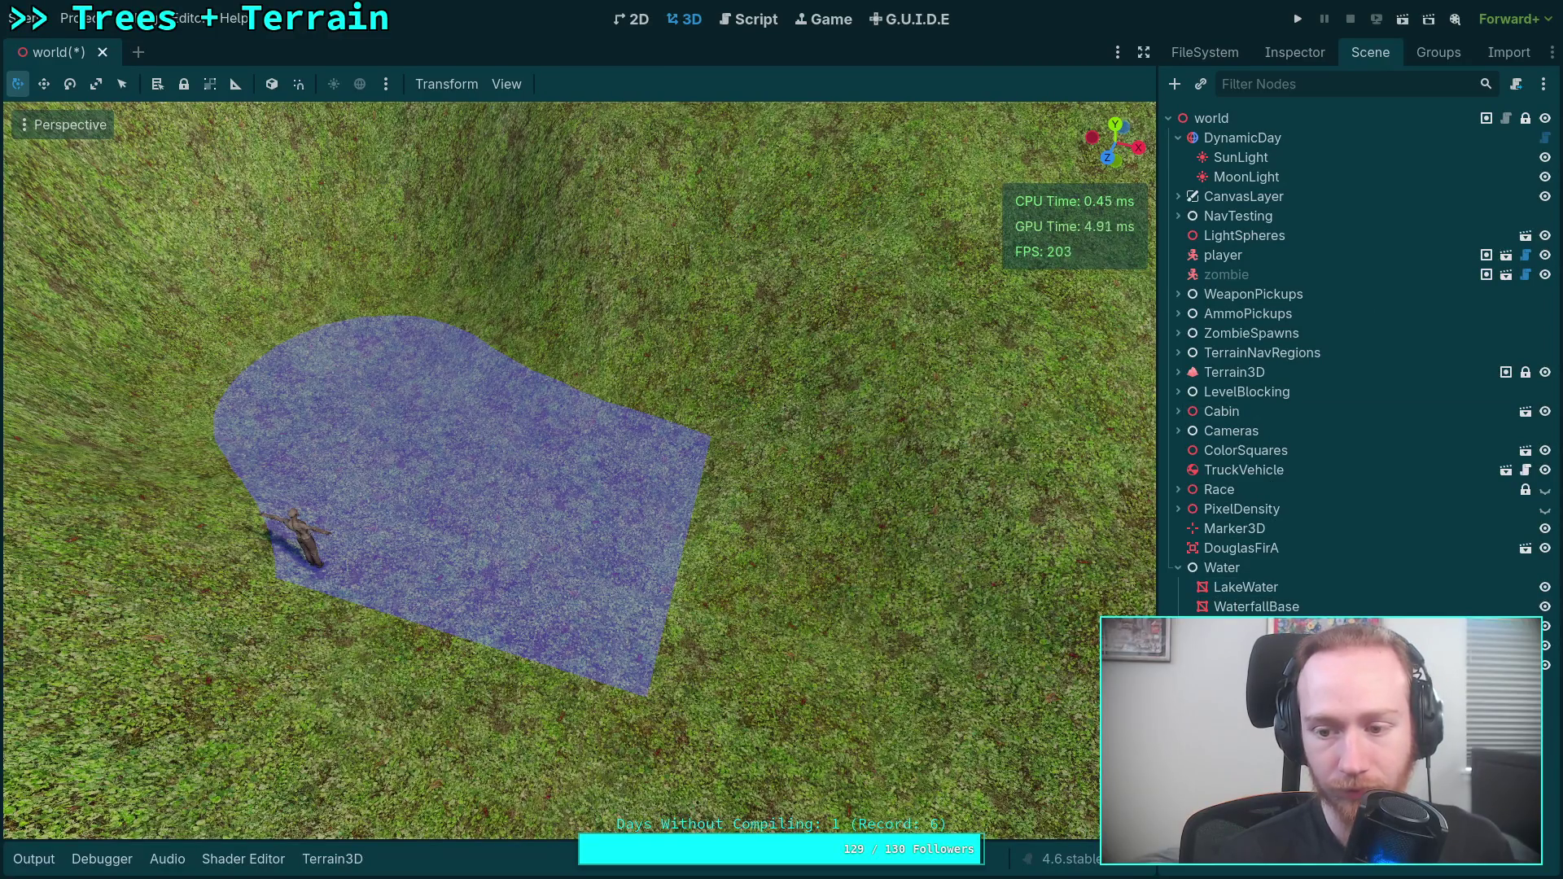
pyautogui.click(1256, 607)
pyautogui.moveTo(757, 549); pyautogui.dragTo(745, 562)
pyautogui.moveTo(493, 492); pyautogui.dragTo(492, 493)
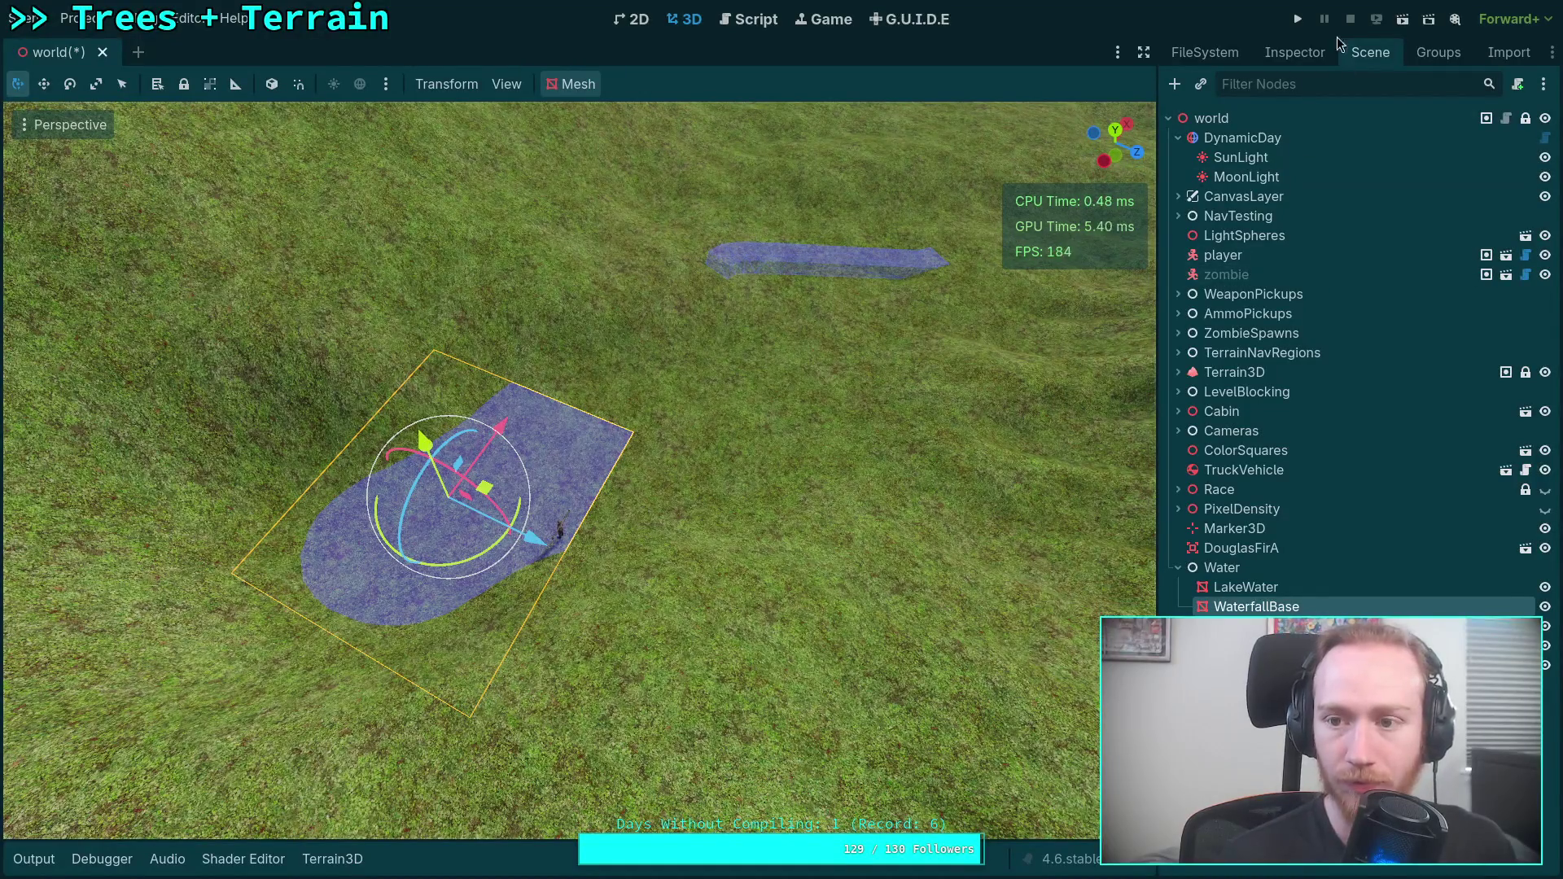
# Widen the water plane to about 24 m by 16 m and slide it toward the channel.
pyautogui.click(1299, 52)
pyautogui.moveTo(1390, 384); pyautogui.dragTo(1457, 384)
pyautogui.moveTo(491, 484); pyautogui.dragTo(531, 430)
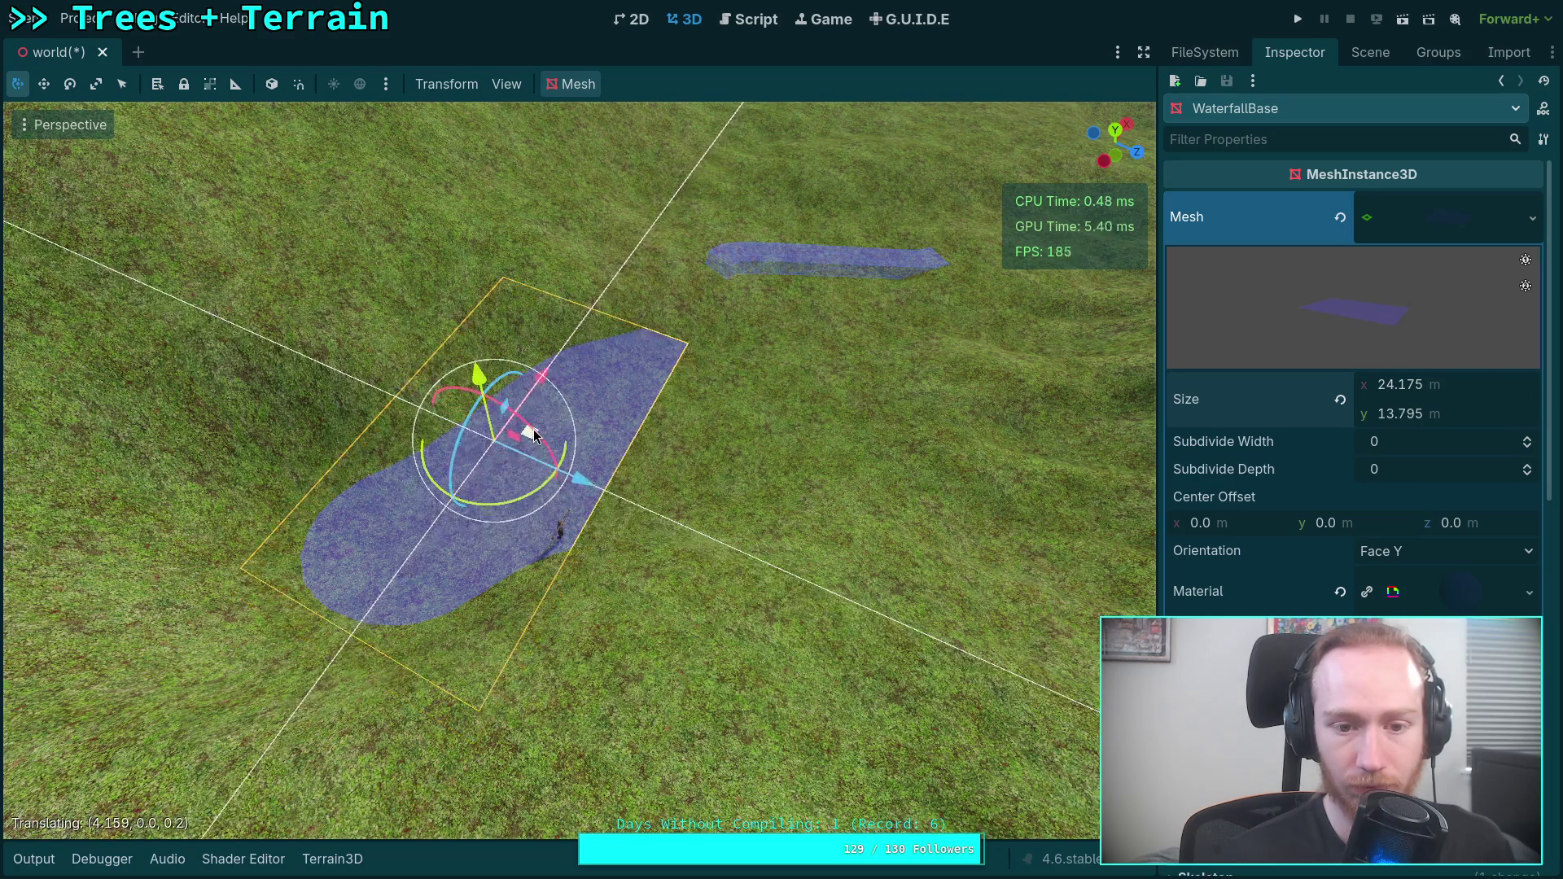
pyautogui.moveTo(1390, 414)
pyautogui.mouseDown()
pyautogui.moveTo(1409, 414)
pyautogui.moveTo(1417, 384)
pyautogui.moveTo(1481, 384)
pyautogui.mouseUp()
pyautogui.moveTo(531, 439); pyautogui.dragTo(611, 373)
pyautogui.moveTo(1393, 417); pyautogui.dragTo(1482, 417)
# Adjust the plane's depth to about 27.6 m and shift it along its axes over the channel.
pyautogui.moveTo(640, 399); pyautogui.dragTo(794, 450)
pyautogui.moveTo(1417, 417); pyautogui.dragTo(1451, 416)
pyautogui.moveTo(787, 462)
pyautogui.mouseDown()
pyautogui.moveTo(819, 474)
pyautogui.moveTo(733, 489)
pyautogui.moveTo(750, 521)
pyautogui.moveTo(708, 432)
pyautogui.mouseUp()
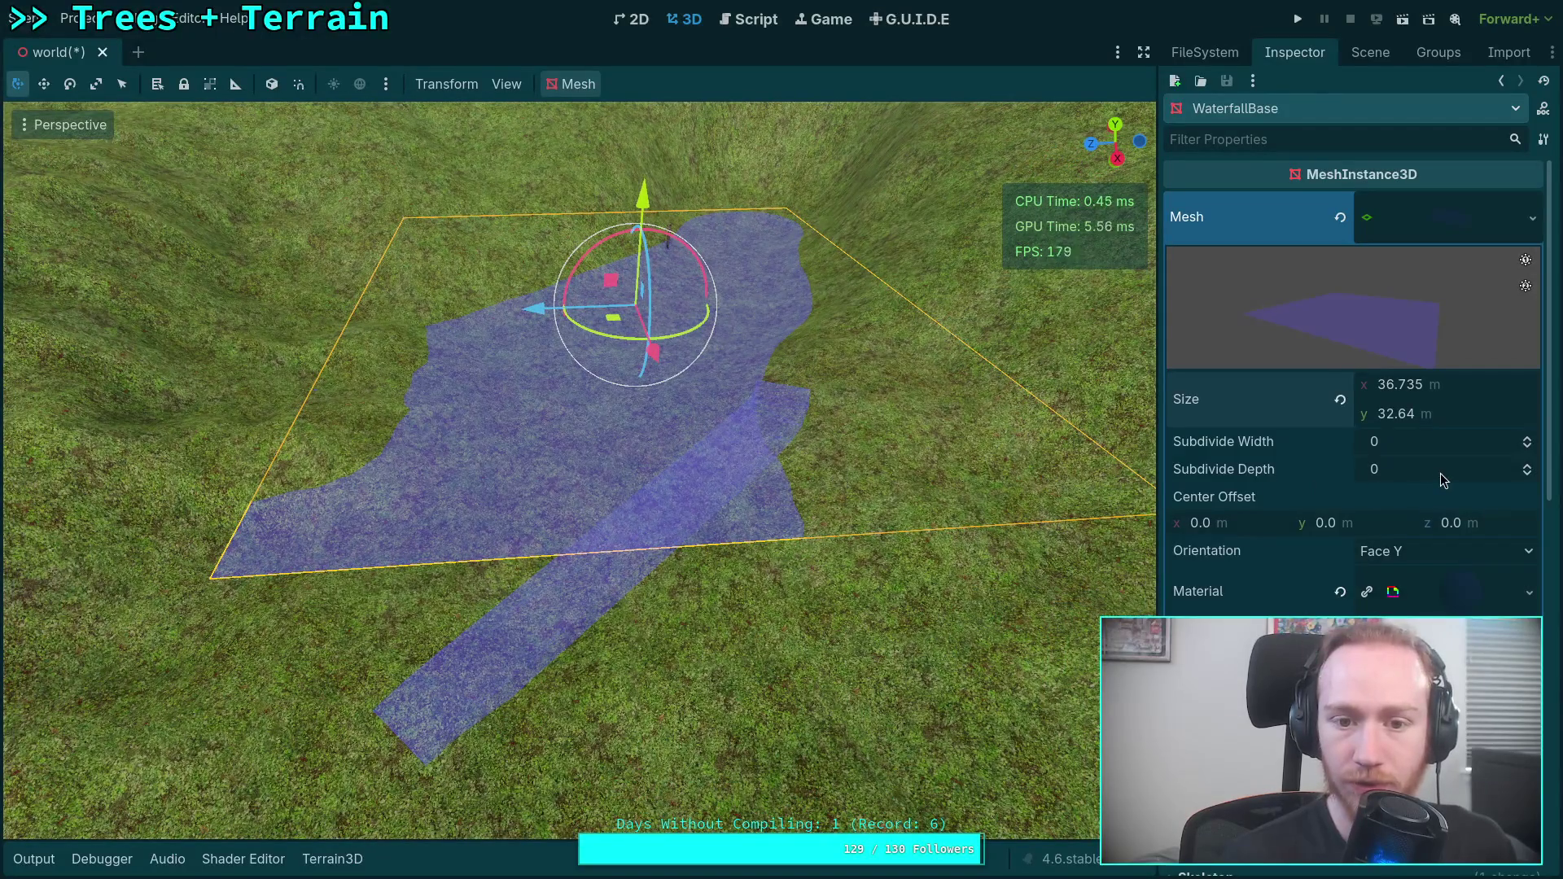
pyautogui.moveTo(1484, 394)
pyautogui.mouseDown()
pyautogui.moveTo(1441, 419)
pyautogui.moveTo(1393, 413)
pyautogui.mouseUp()
pyautogui.moveTo(535, 313); pyautogui.dragTo(707, 309)
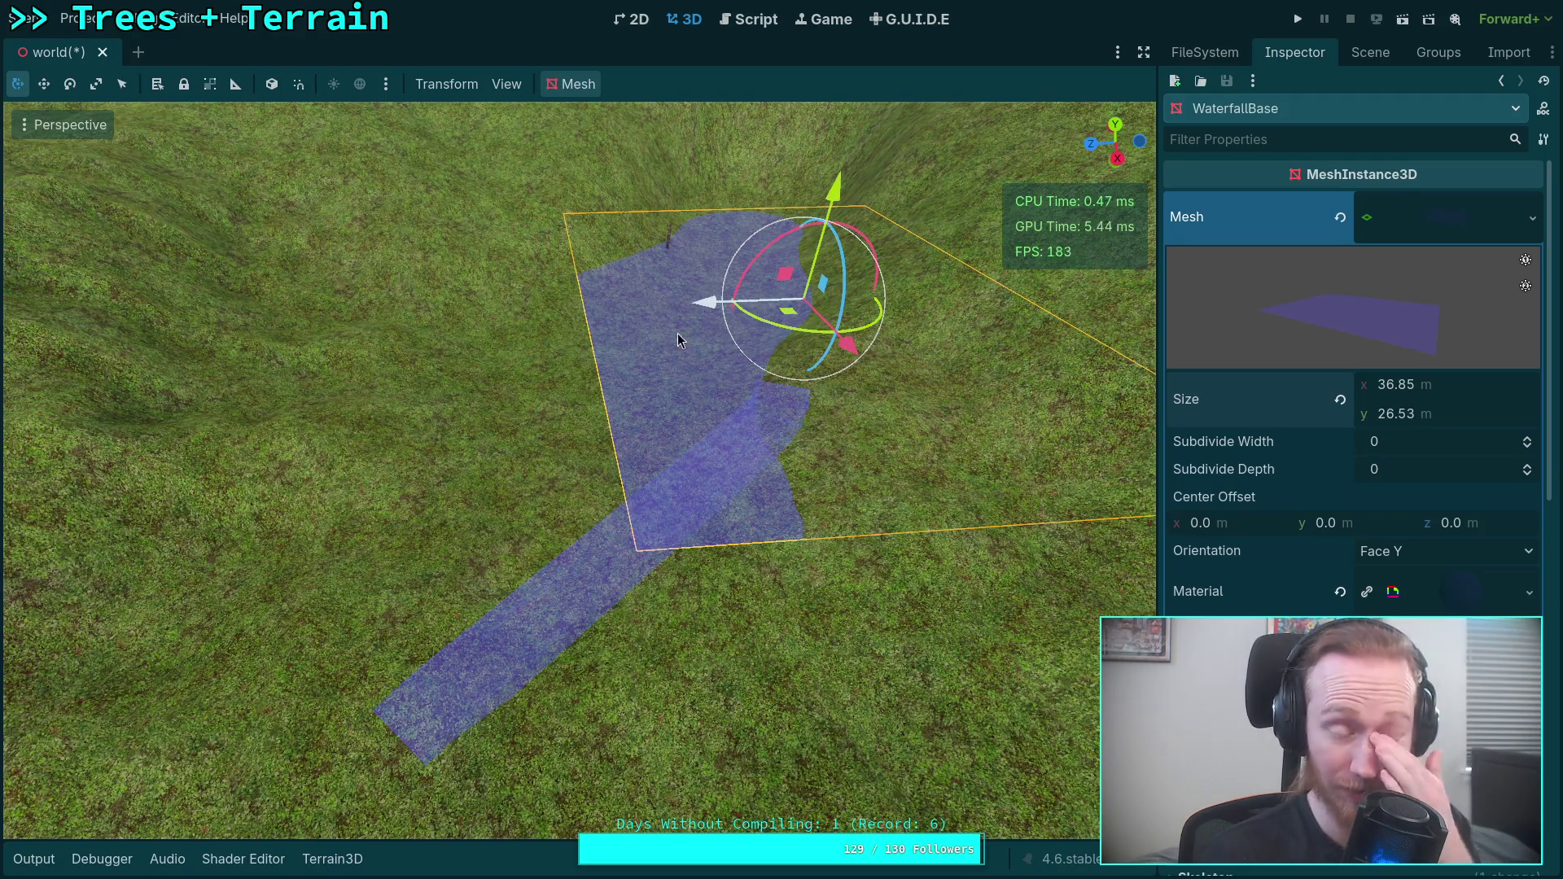
pyautogui.press('w')
pyautogui.press('s')
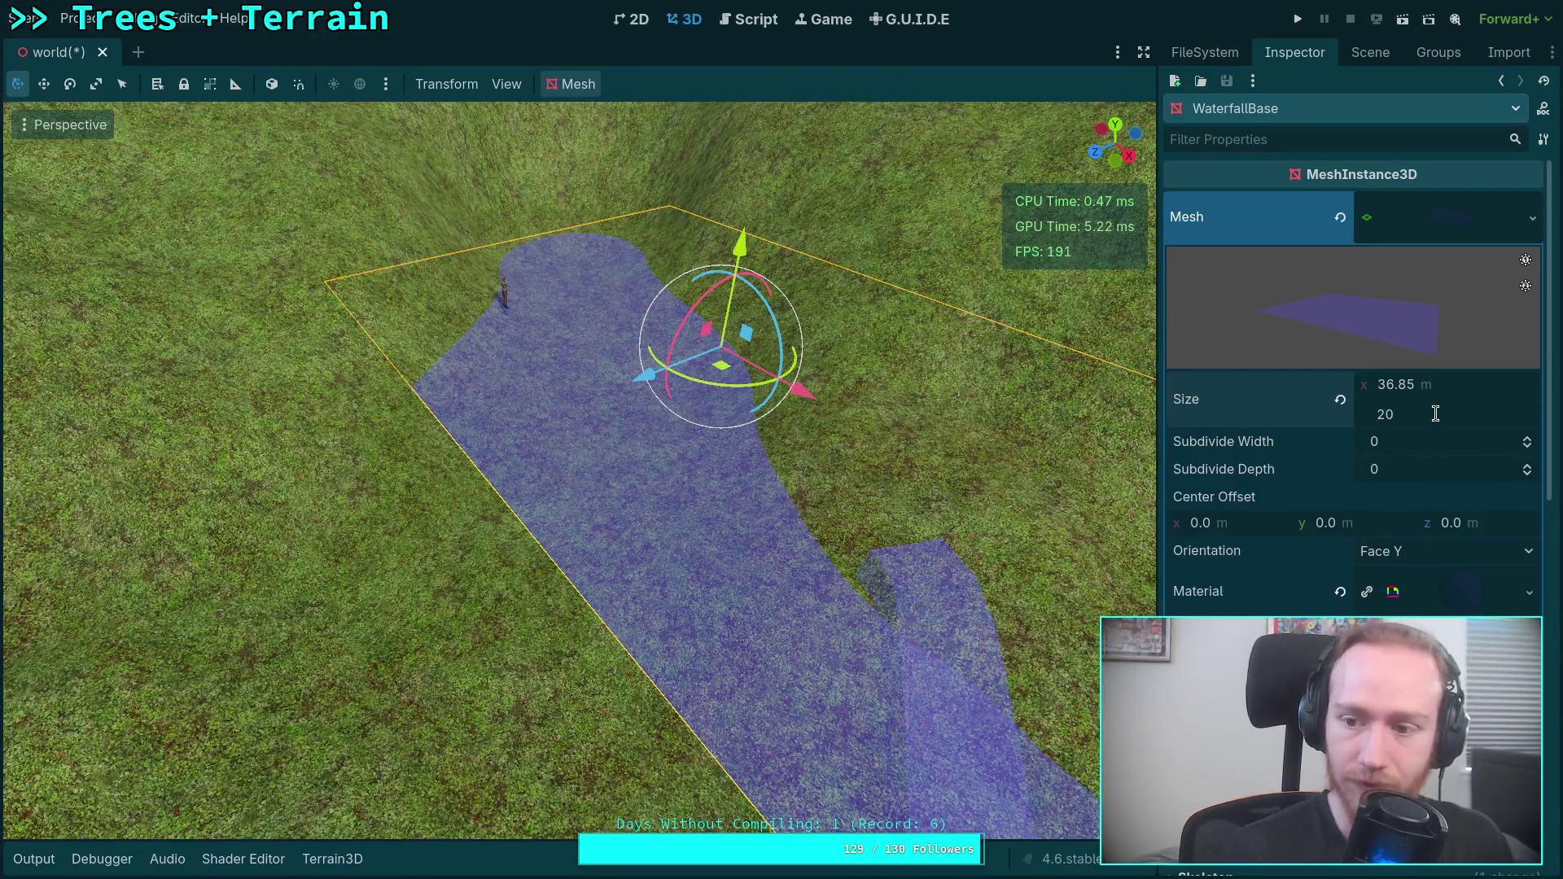
# Set the water plane's size to 20 m.
pyautogui.click(1436, 381)
pyautogui.write('20')
pyautogui.press('Return')
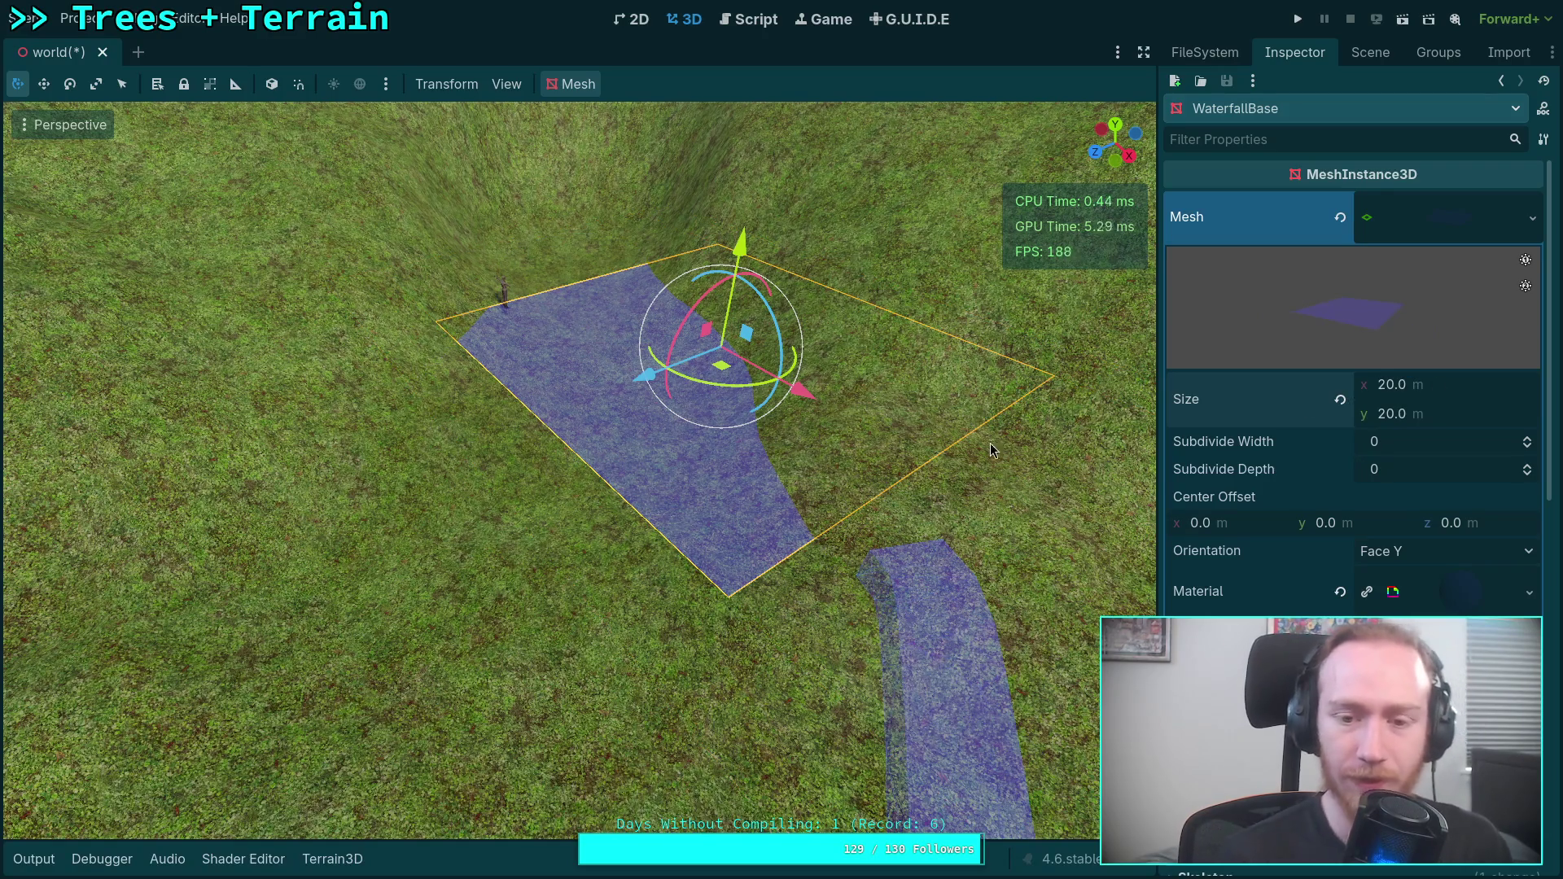
pyautogui.scroll(-3, 640, 308)
# Lower the water plane slightly into the pit.
pyautogui.press('w')
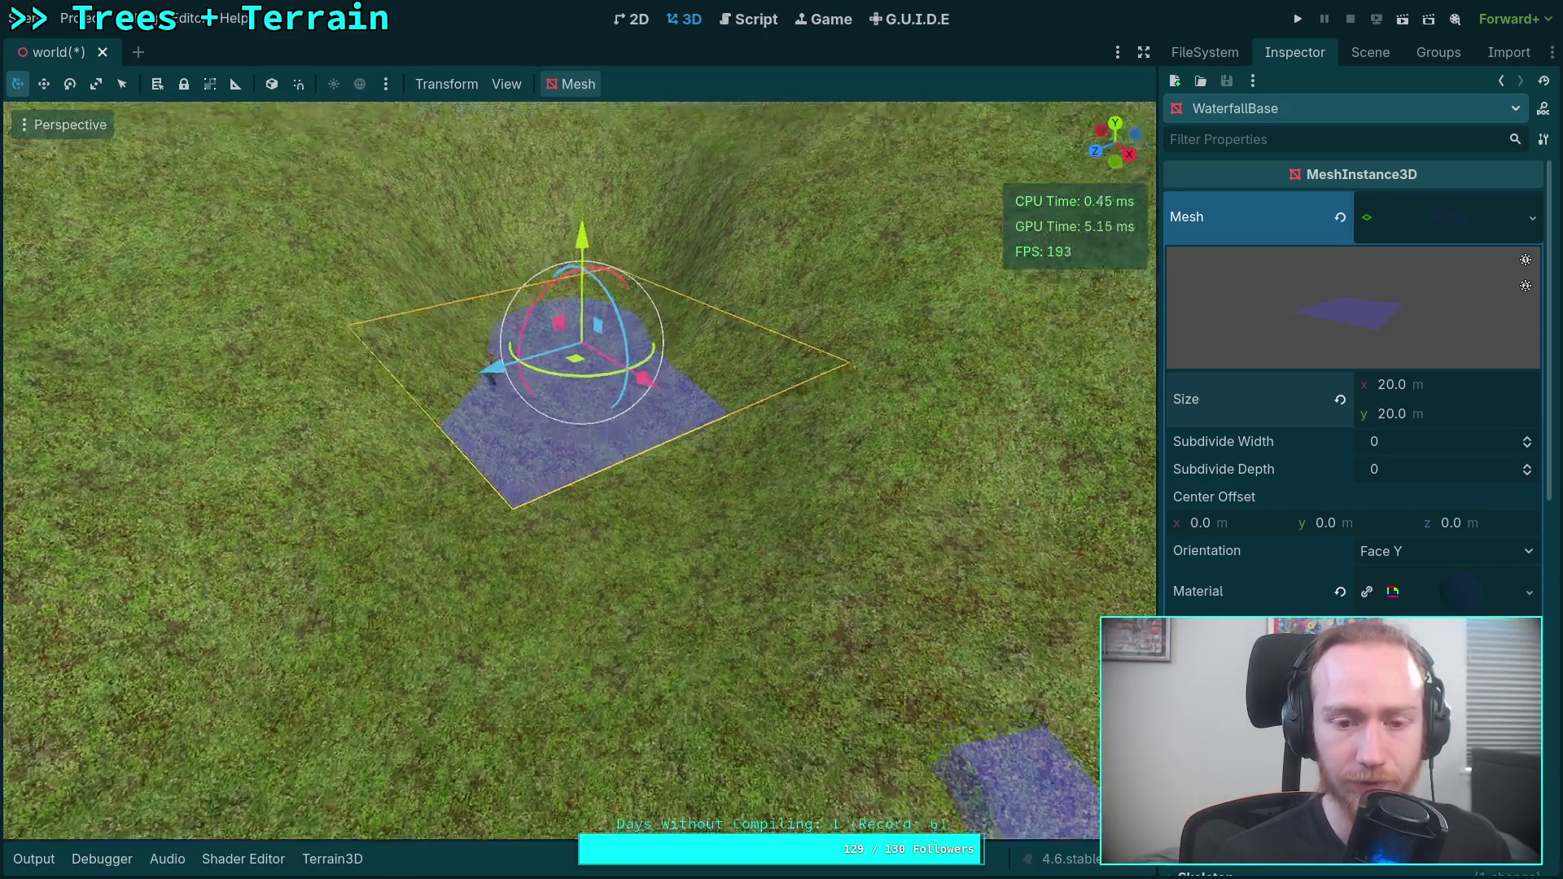
pyautogui.press('w')
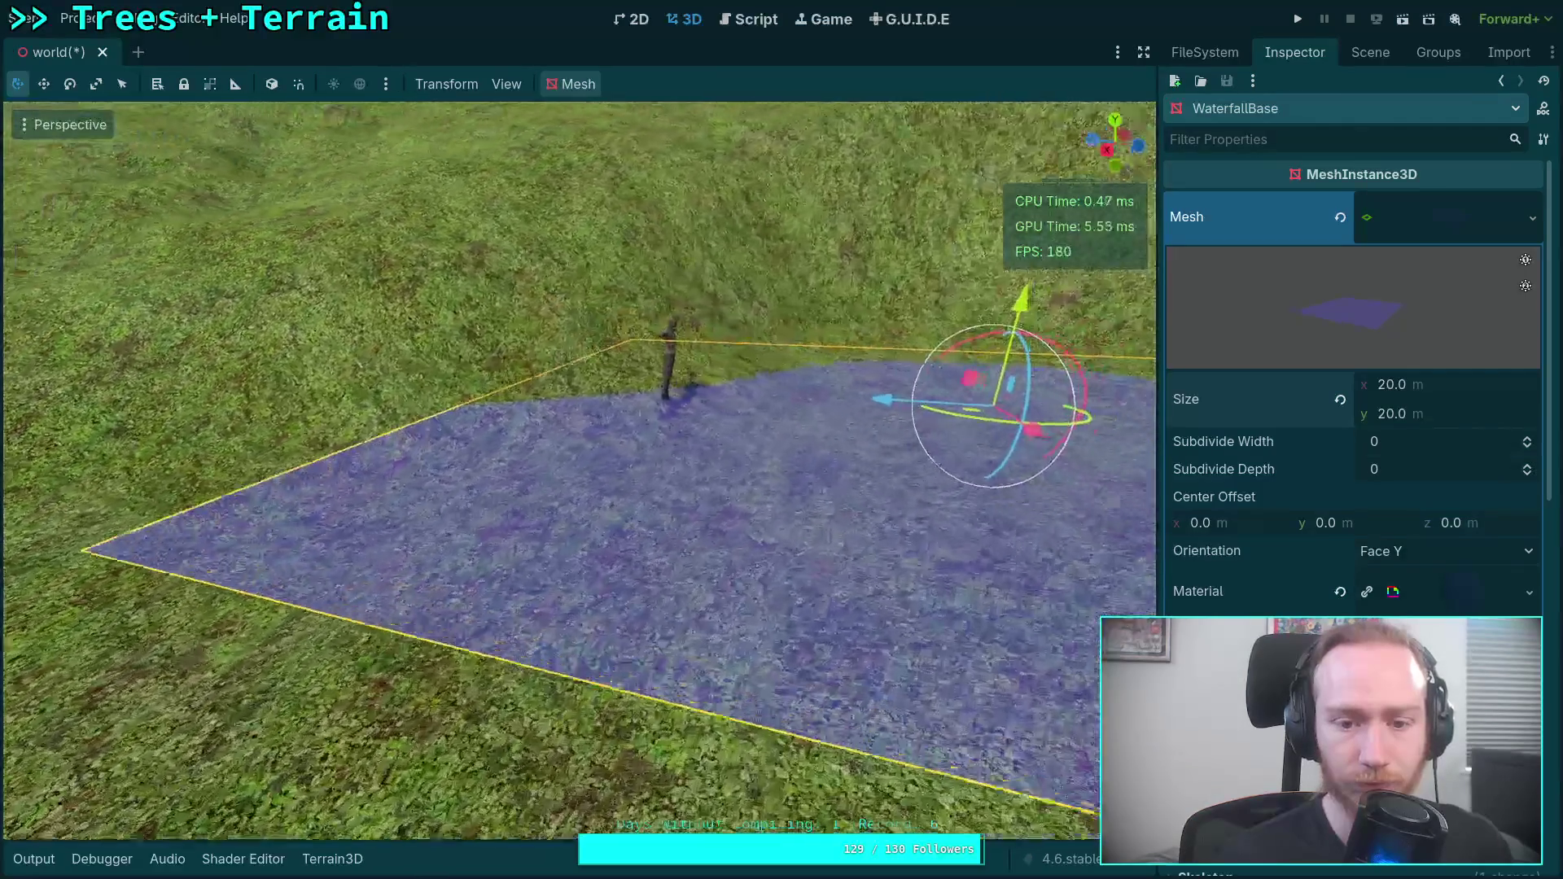
pyautogui.press('s')
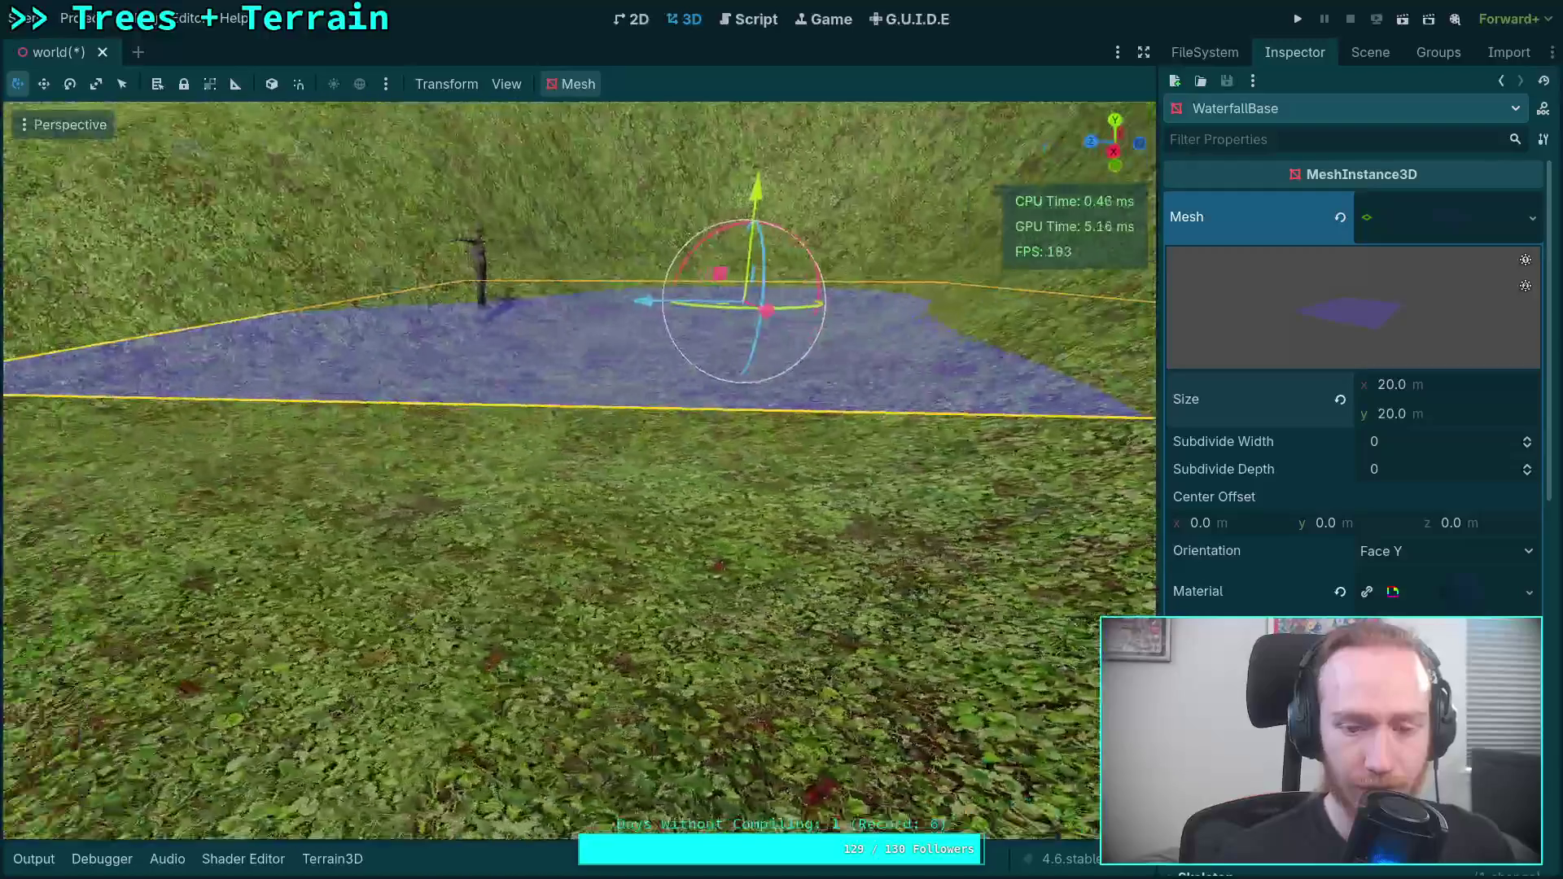
pyautogui.press('s')
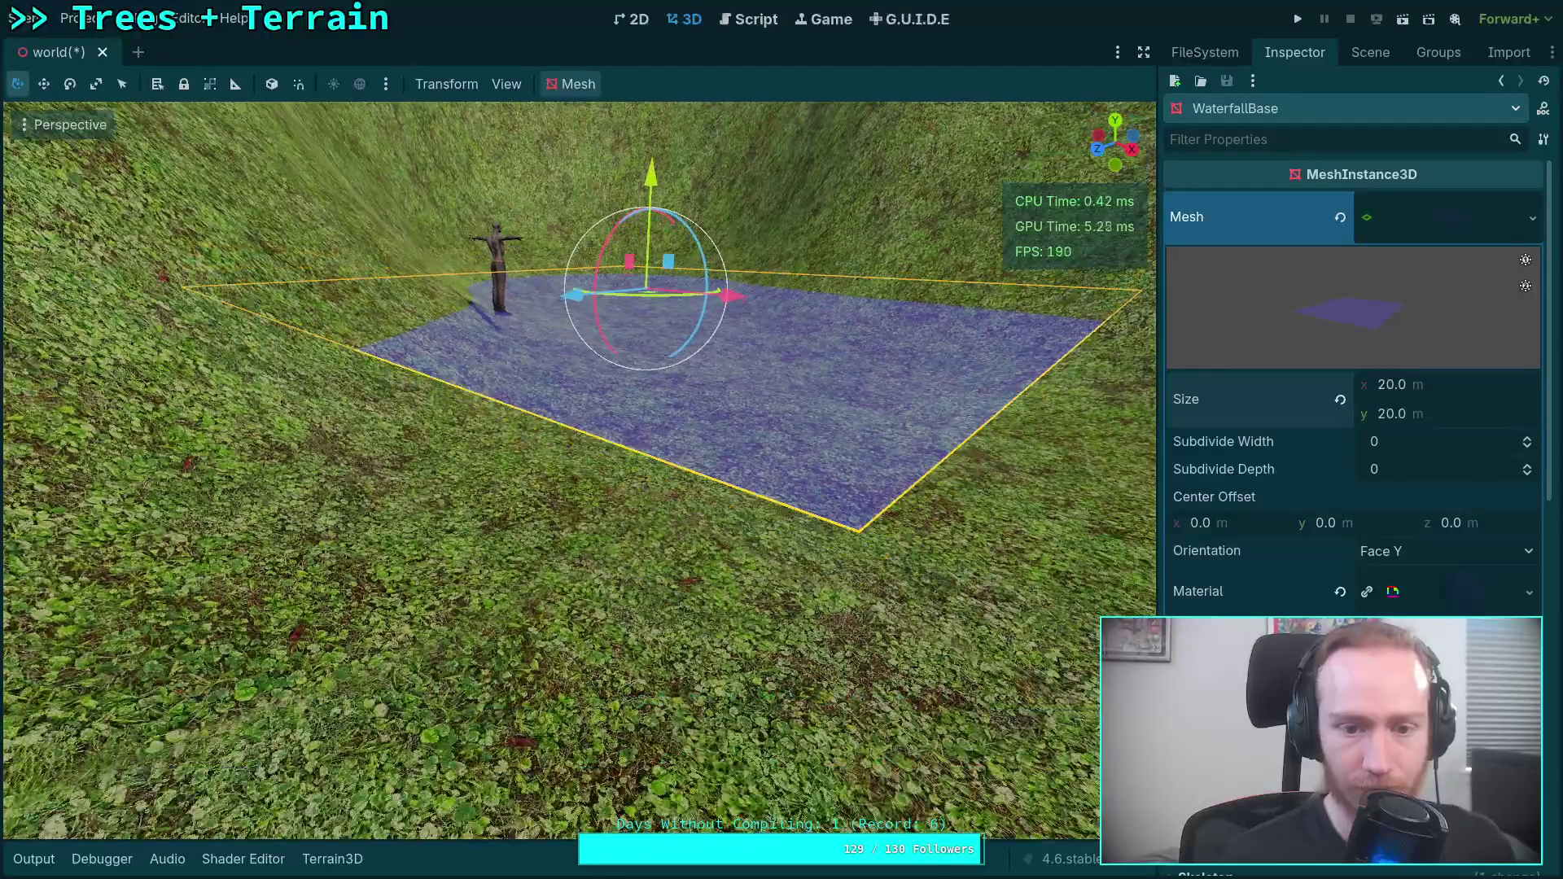
pyautogui.press('w')
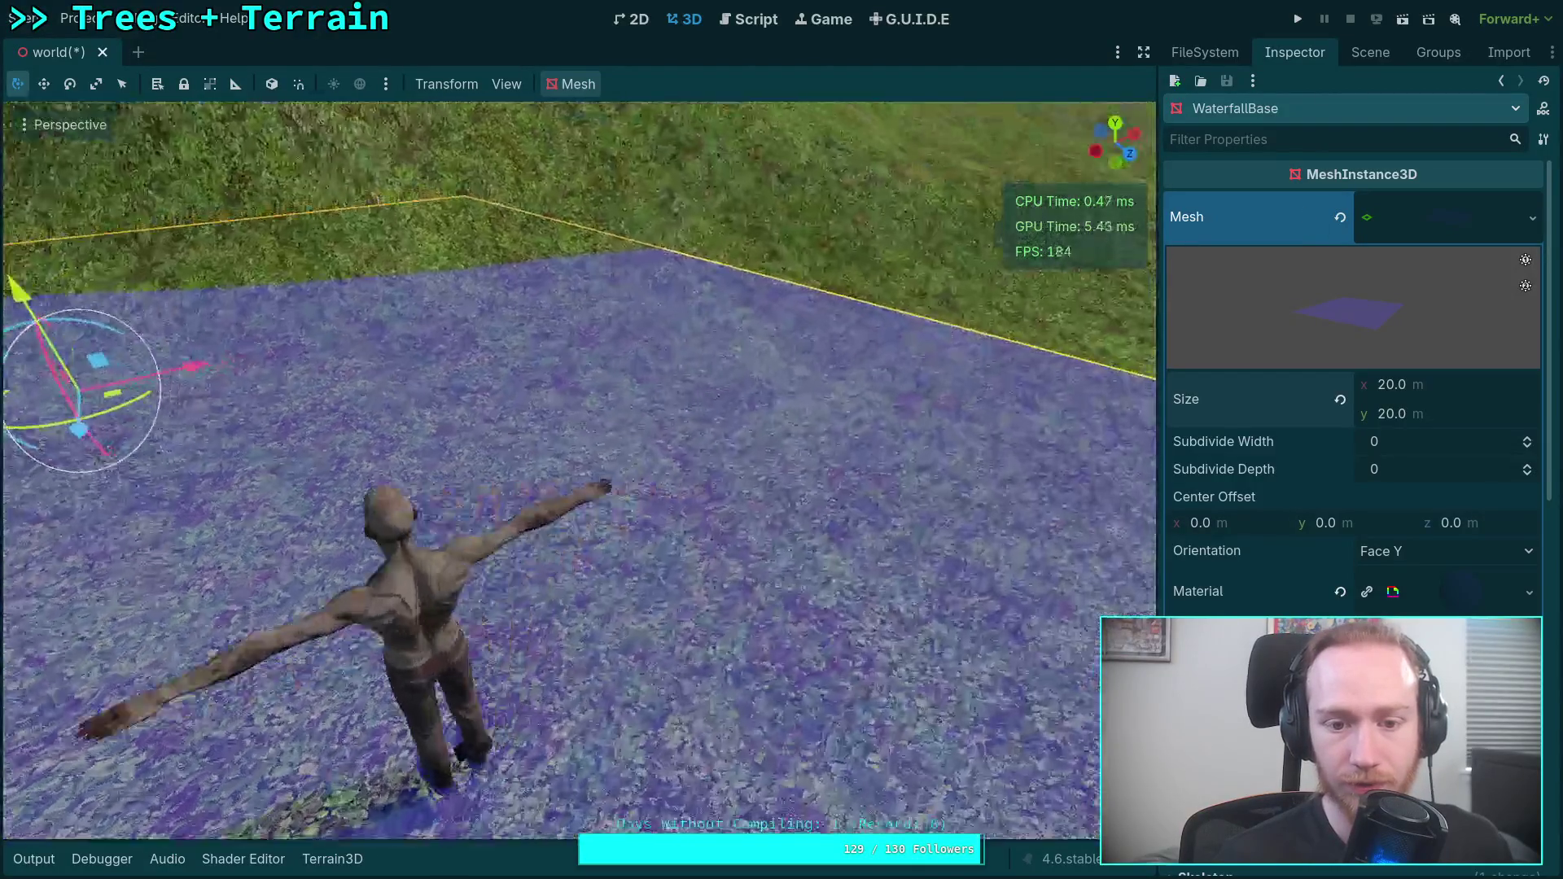
pyautogui.press('s')
pyautogui.press('s')
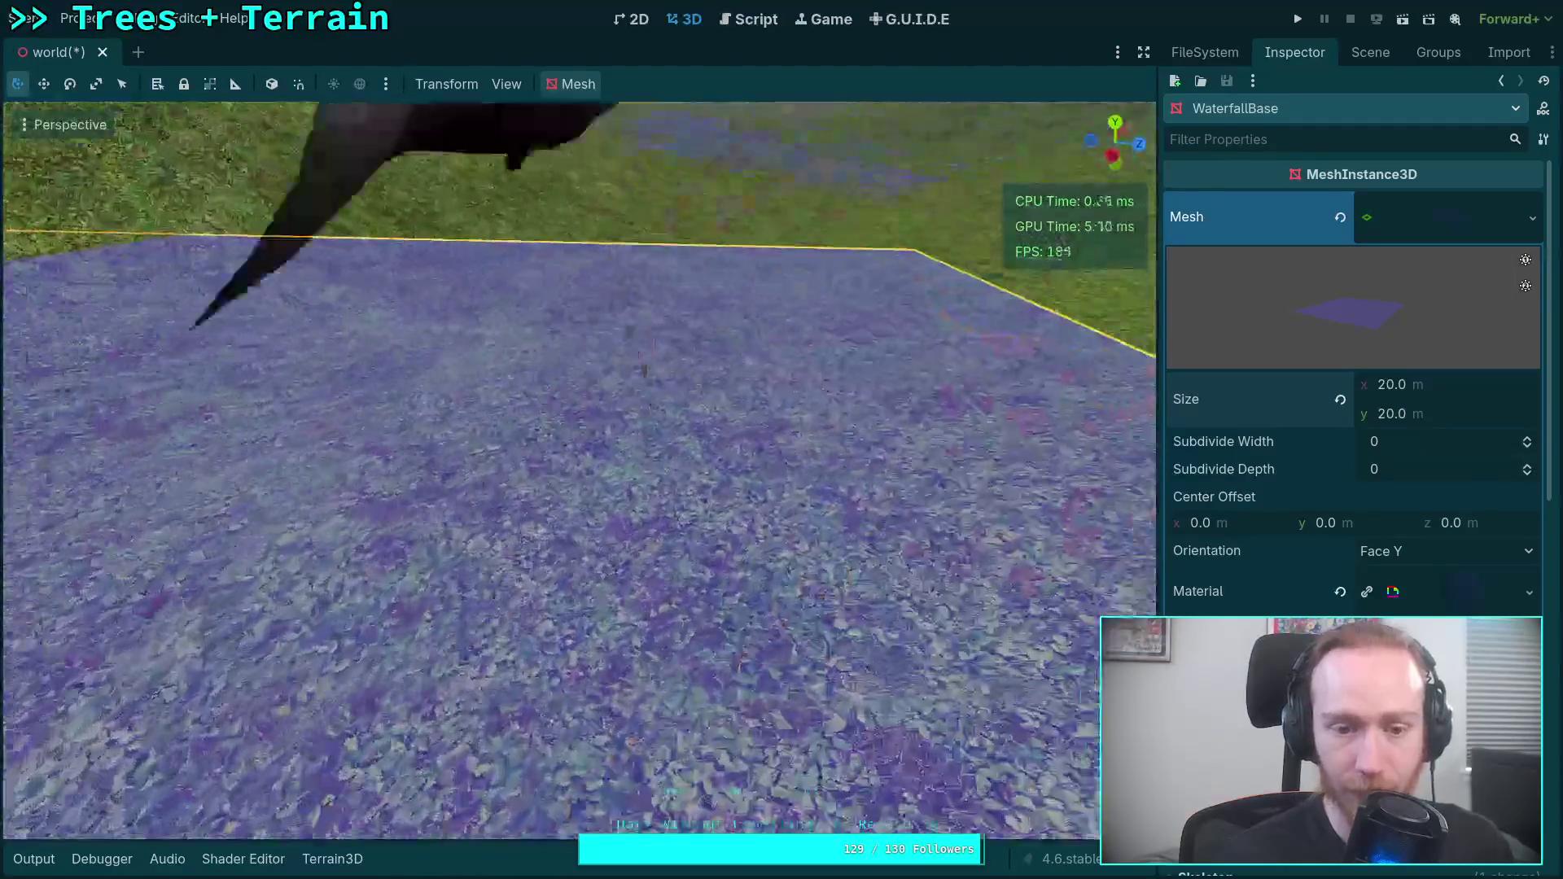
pyautogui.press('q')
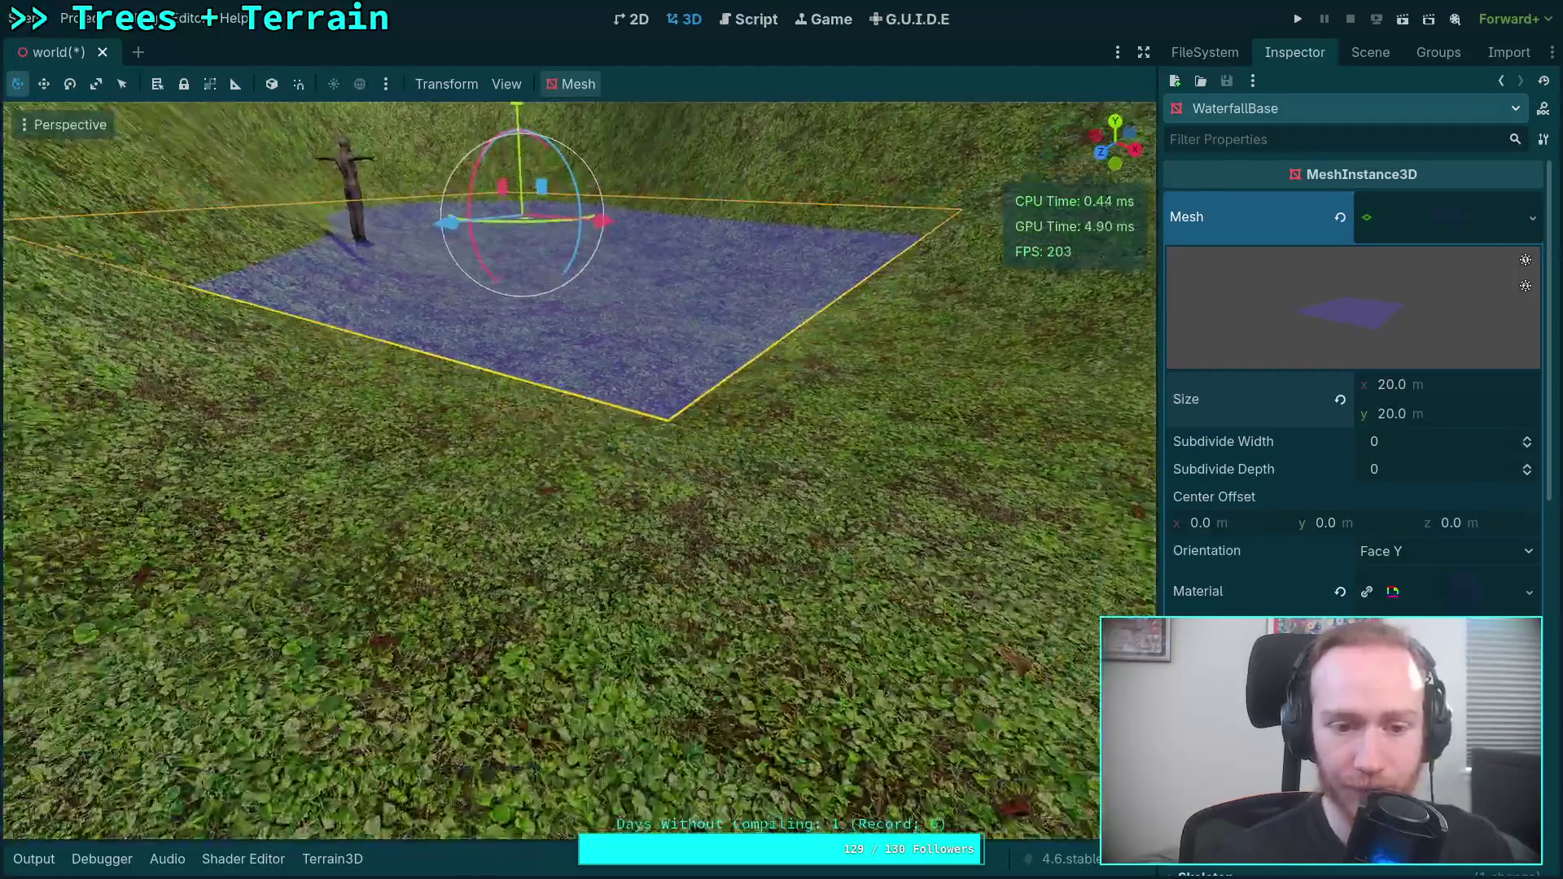
pyautogui.press('e')
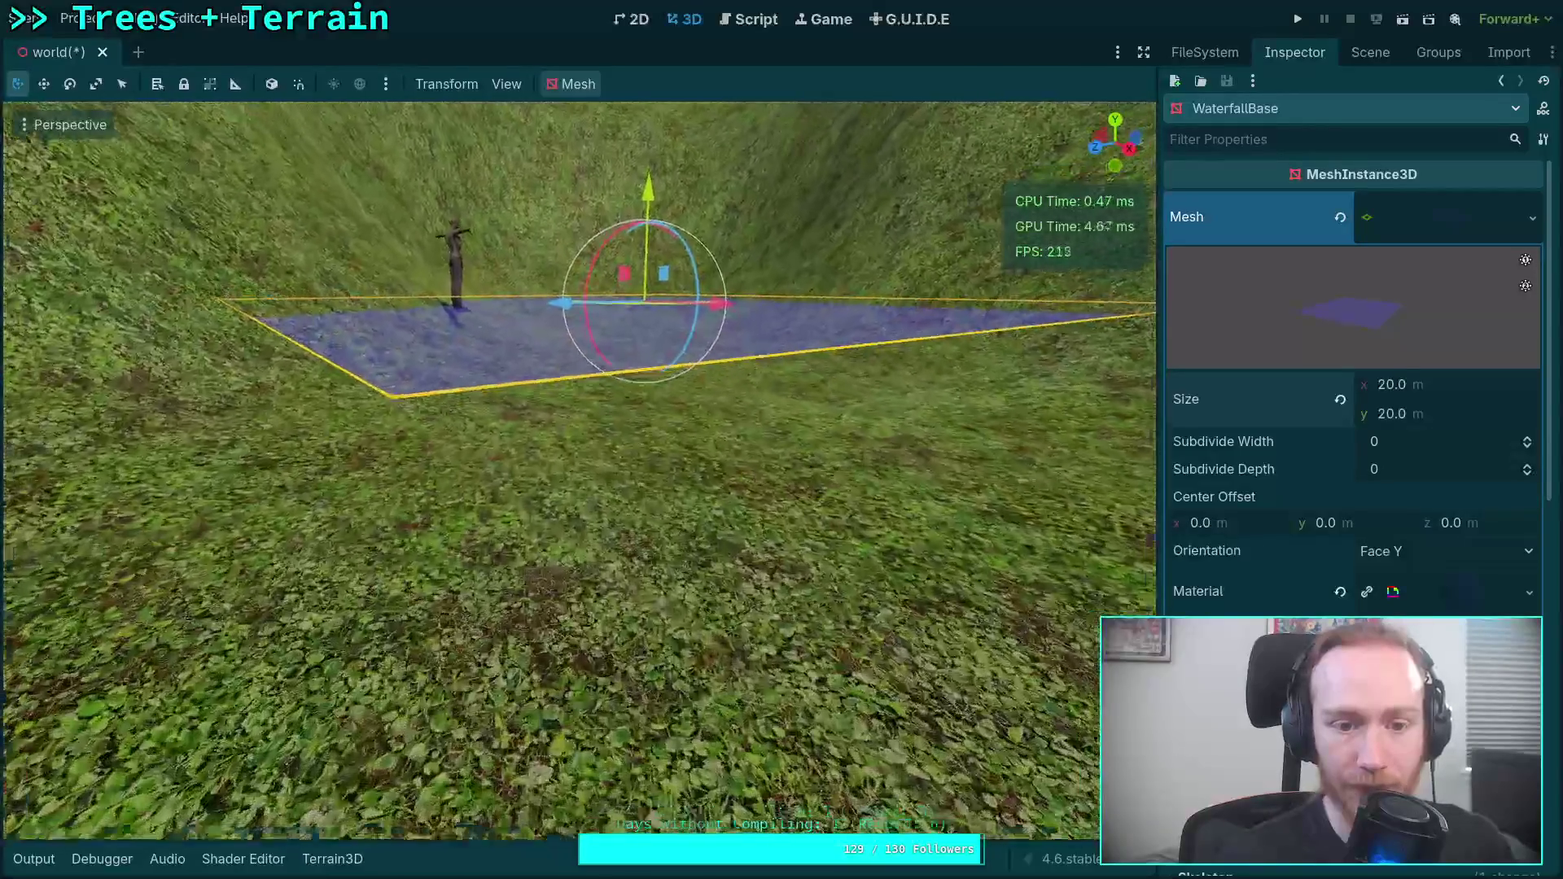
pyautogui.moveTo(651, 218); pyautogui.dragTo(657, 259)
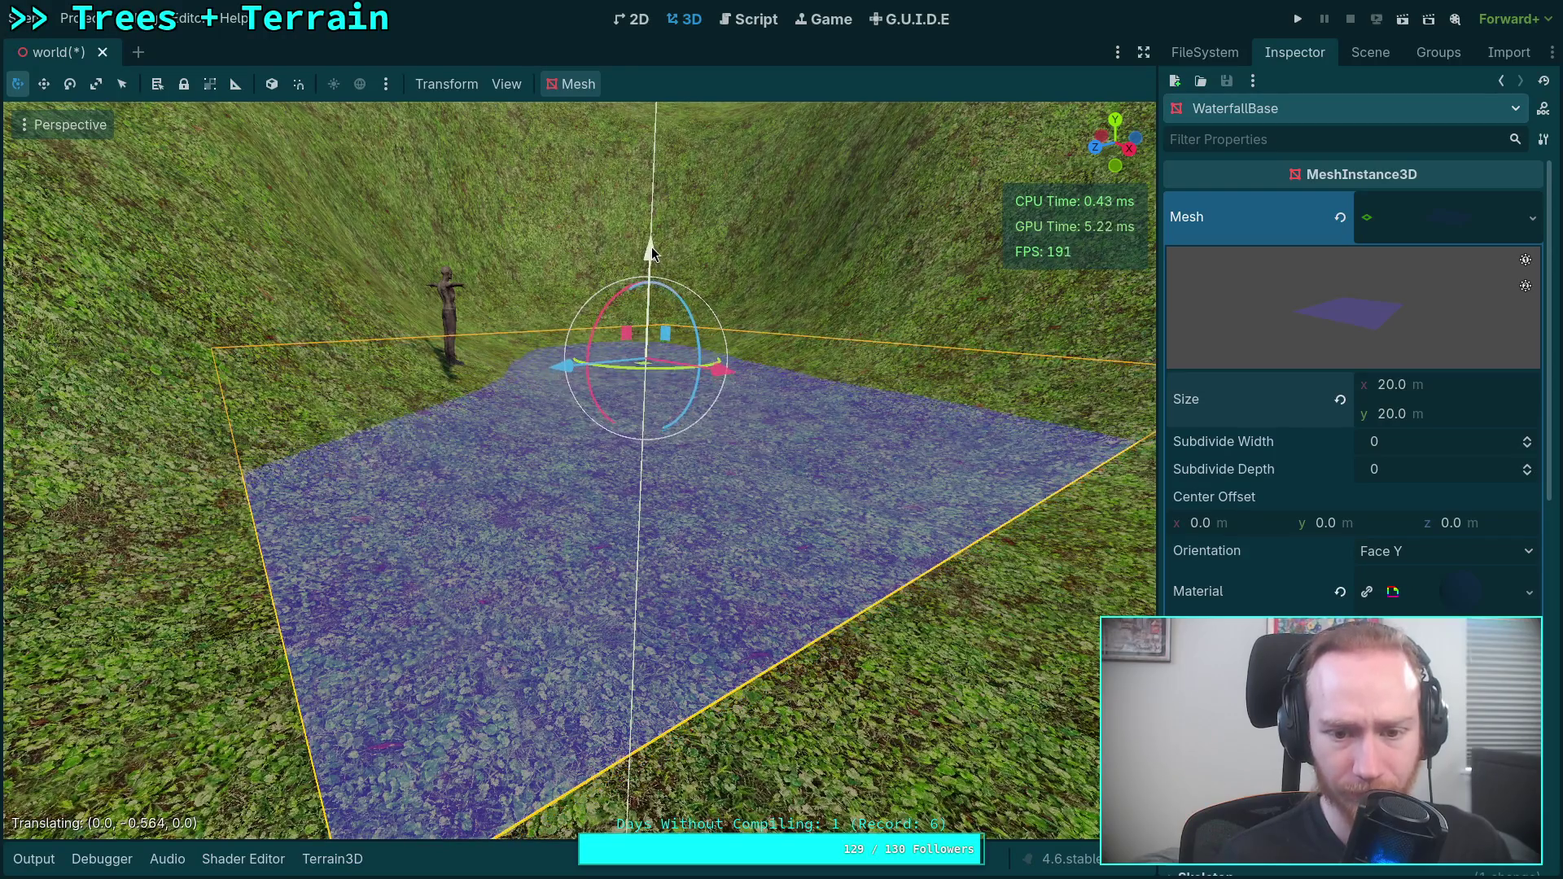
# Raise the water plane a little to fine-tune its height in the pit.
pyautogui.press('d')
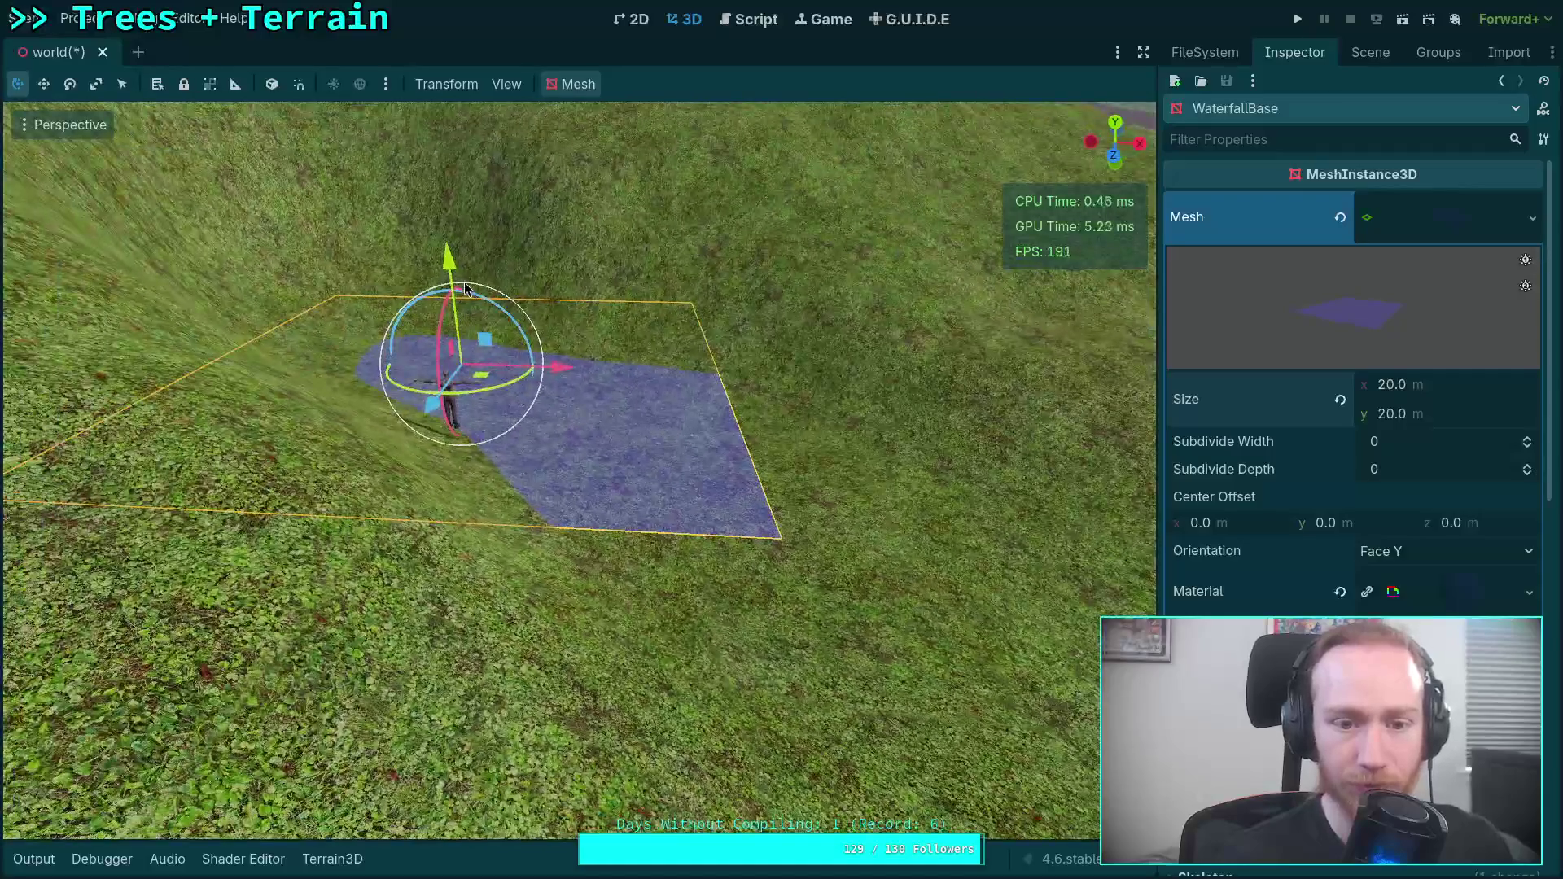
pyautogui.moveTo(448, 273); pyautogui.dragTo(445, 265)
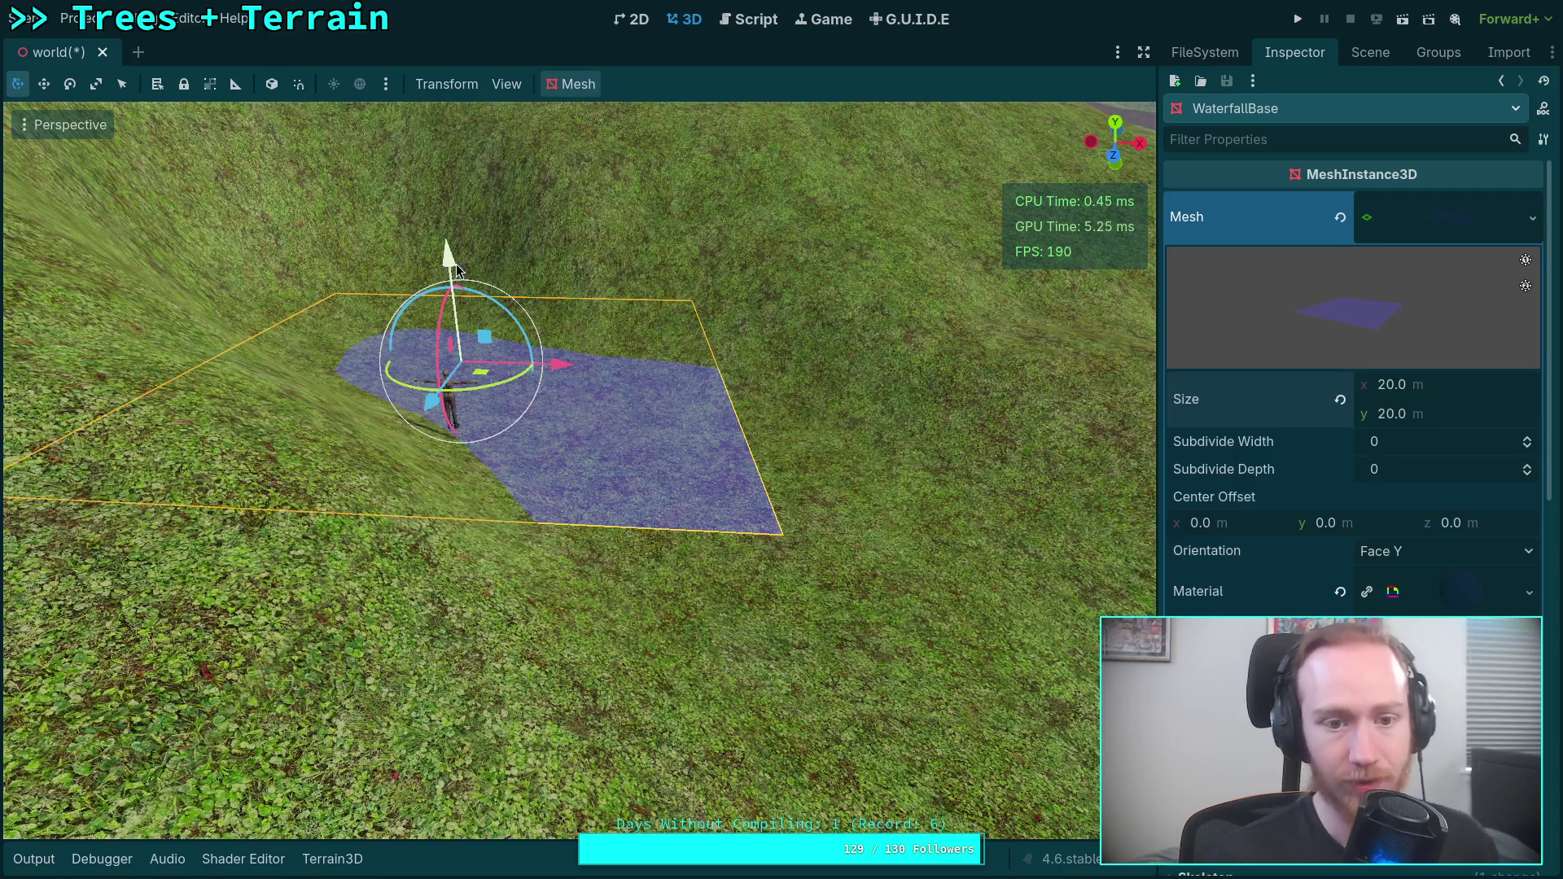
pyautogui.press('q')
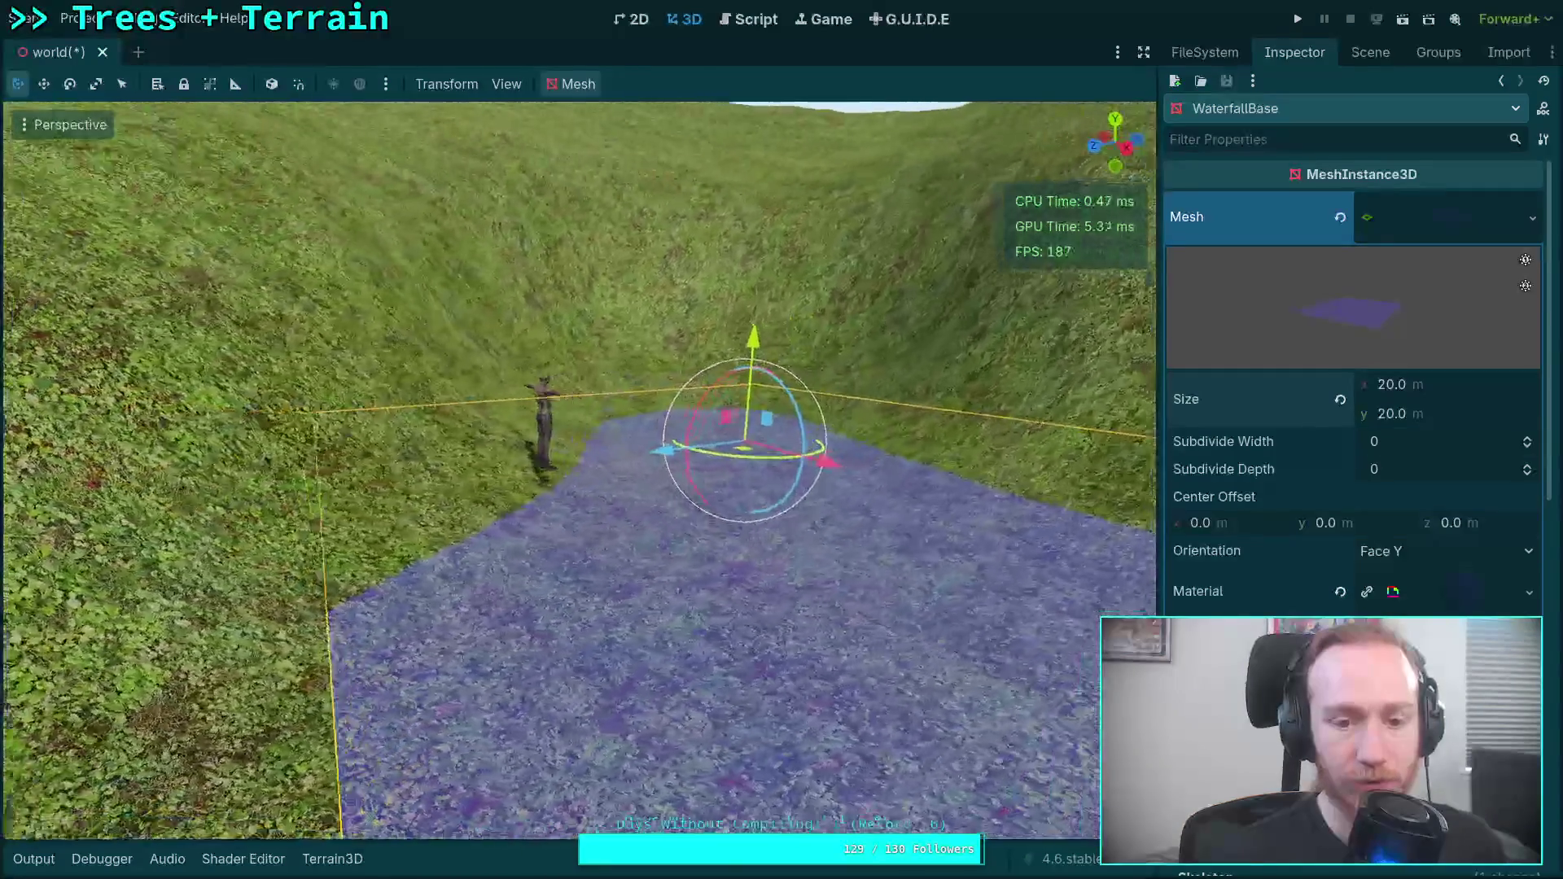
pyautogui.press('w')
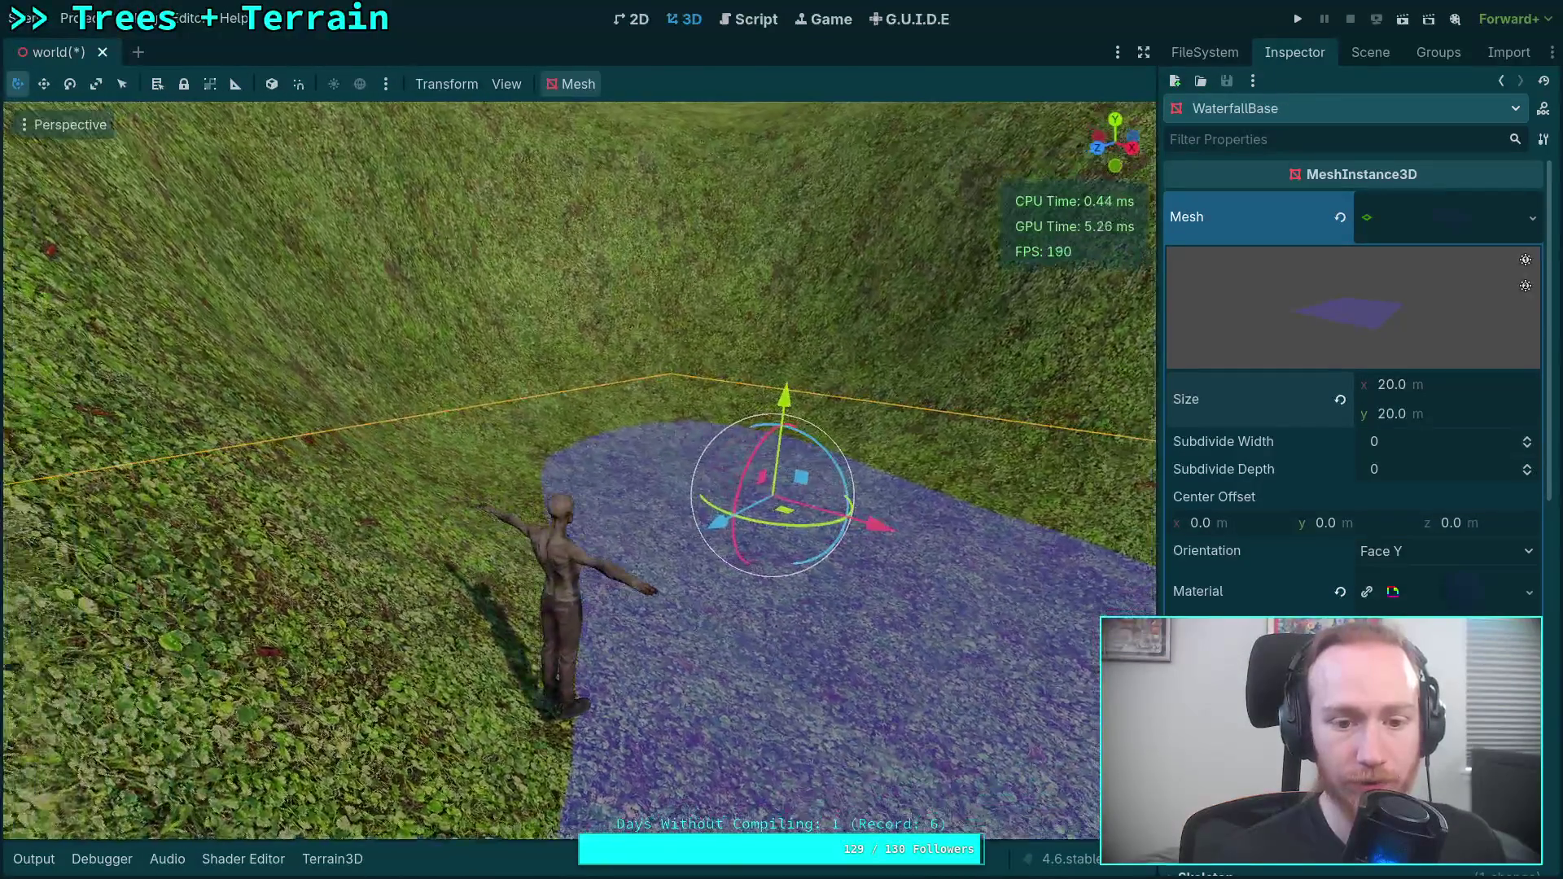
pyautogui.press('s')
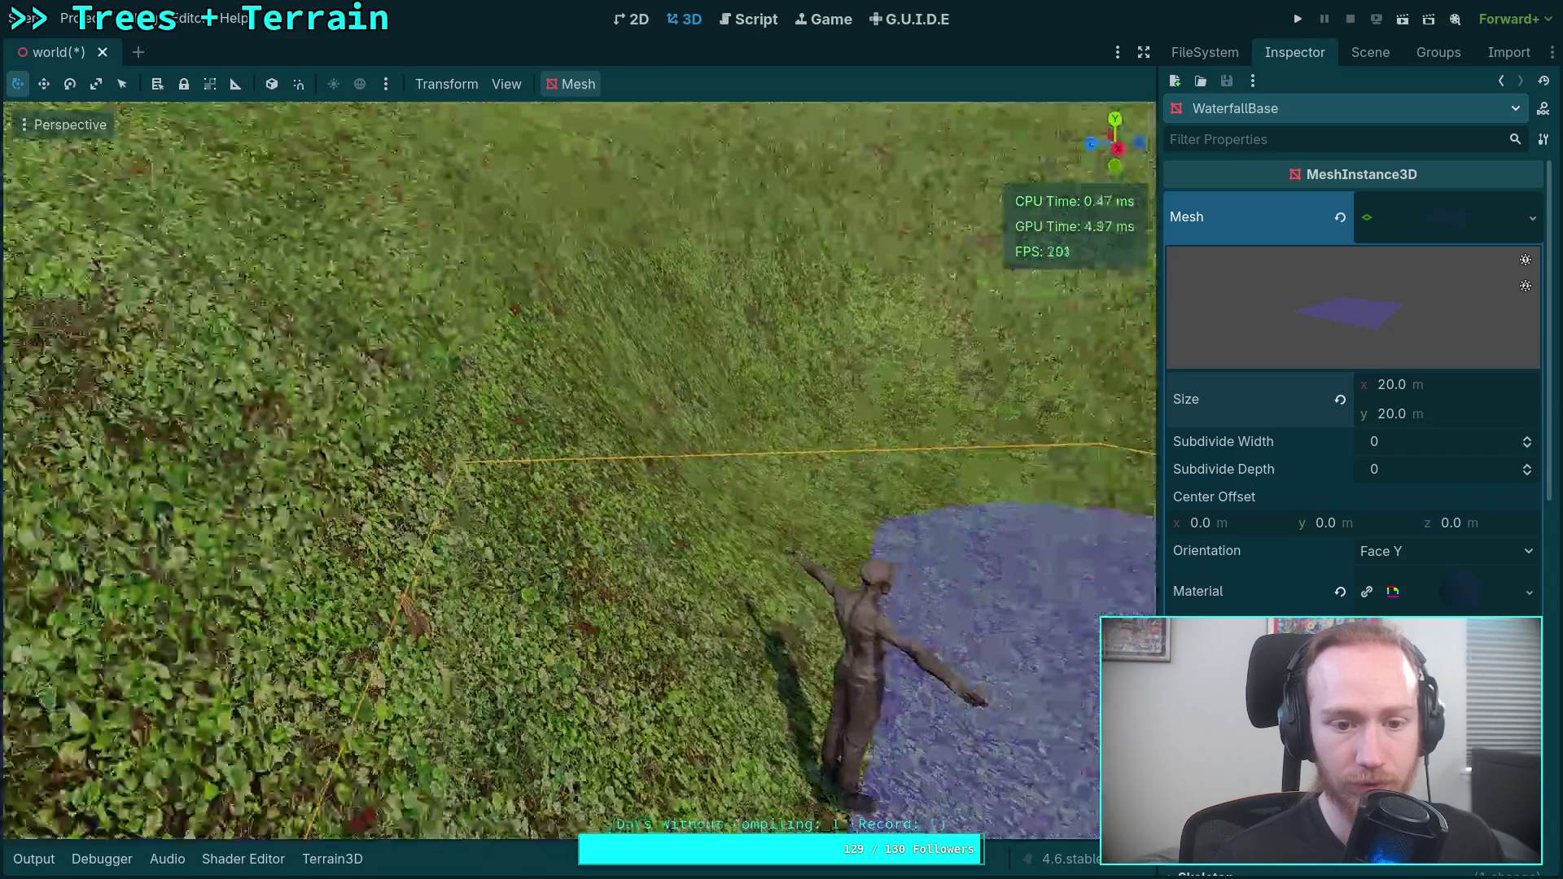
pyautogui.press('w')
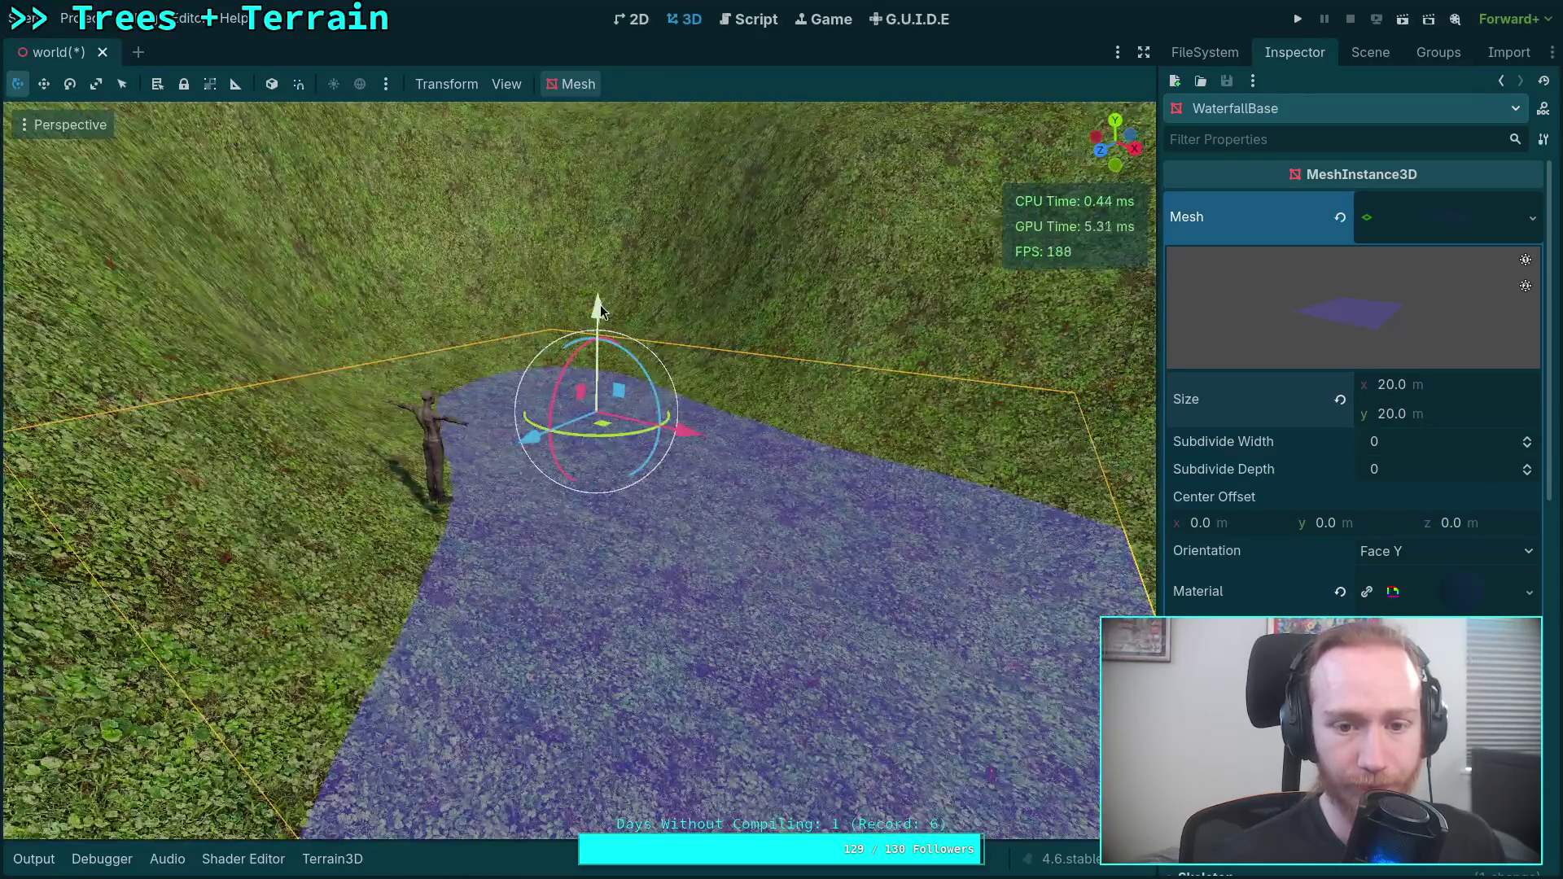
pyautogui.moveTo(600, 304); pyautogui.dragTo(600, 305)
# Nudge the water plane slightly lower and to the left.
pyautogui.click(1421, 236)
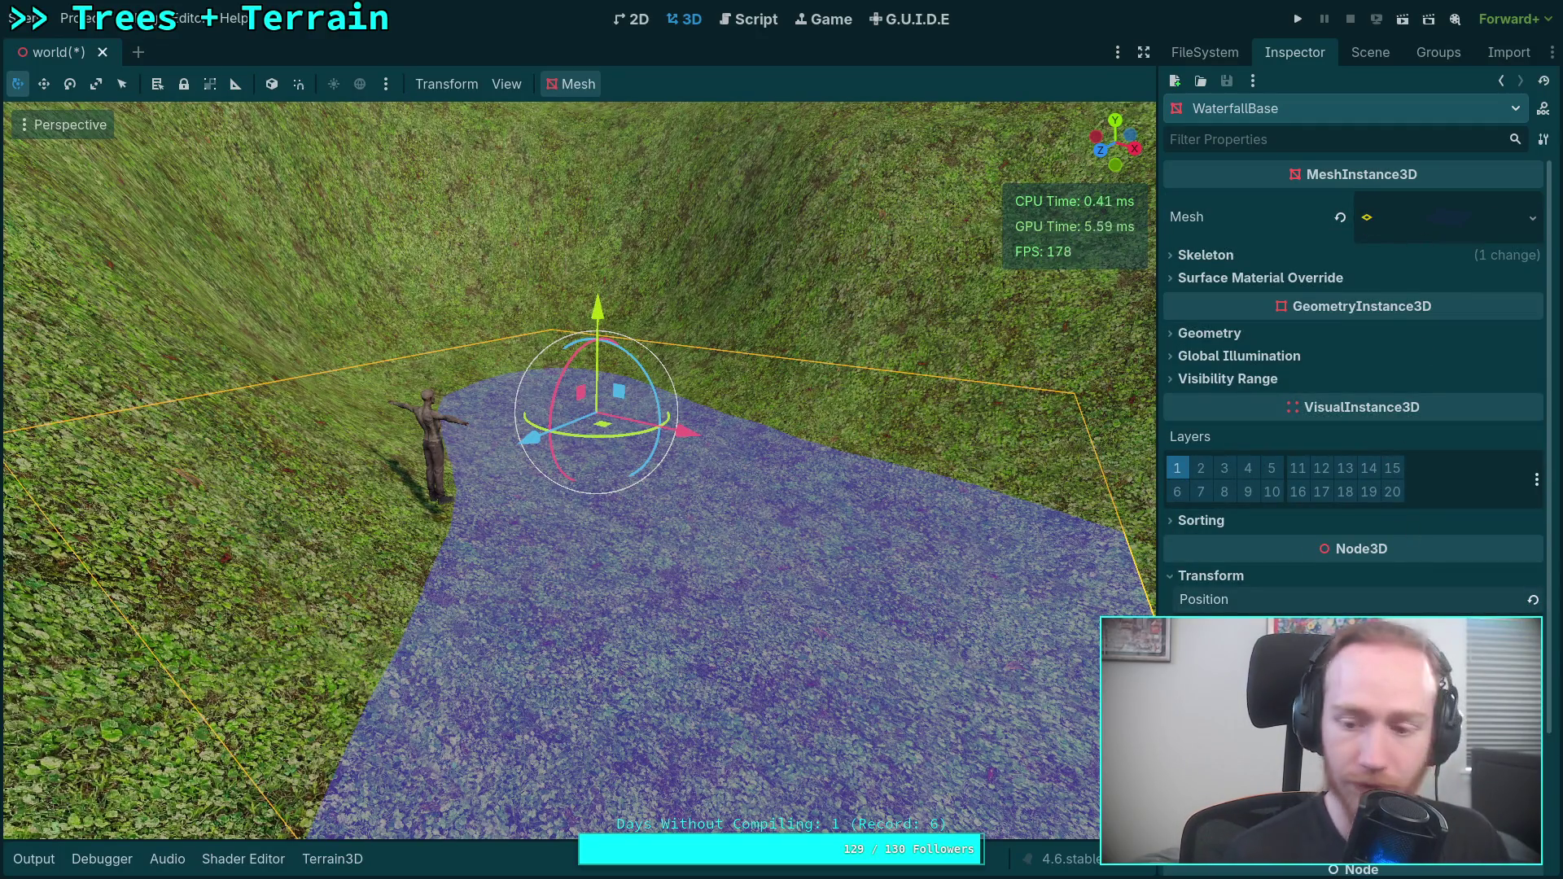
pyautogui.press('Return')
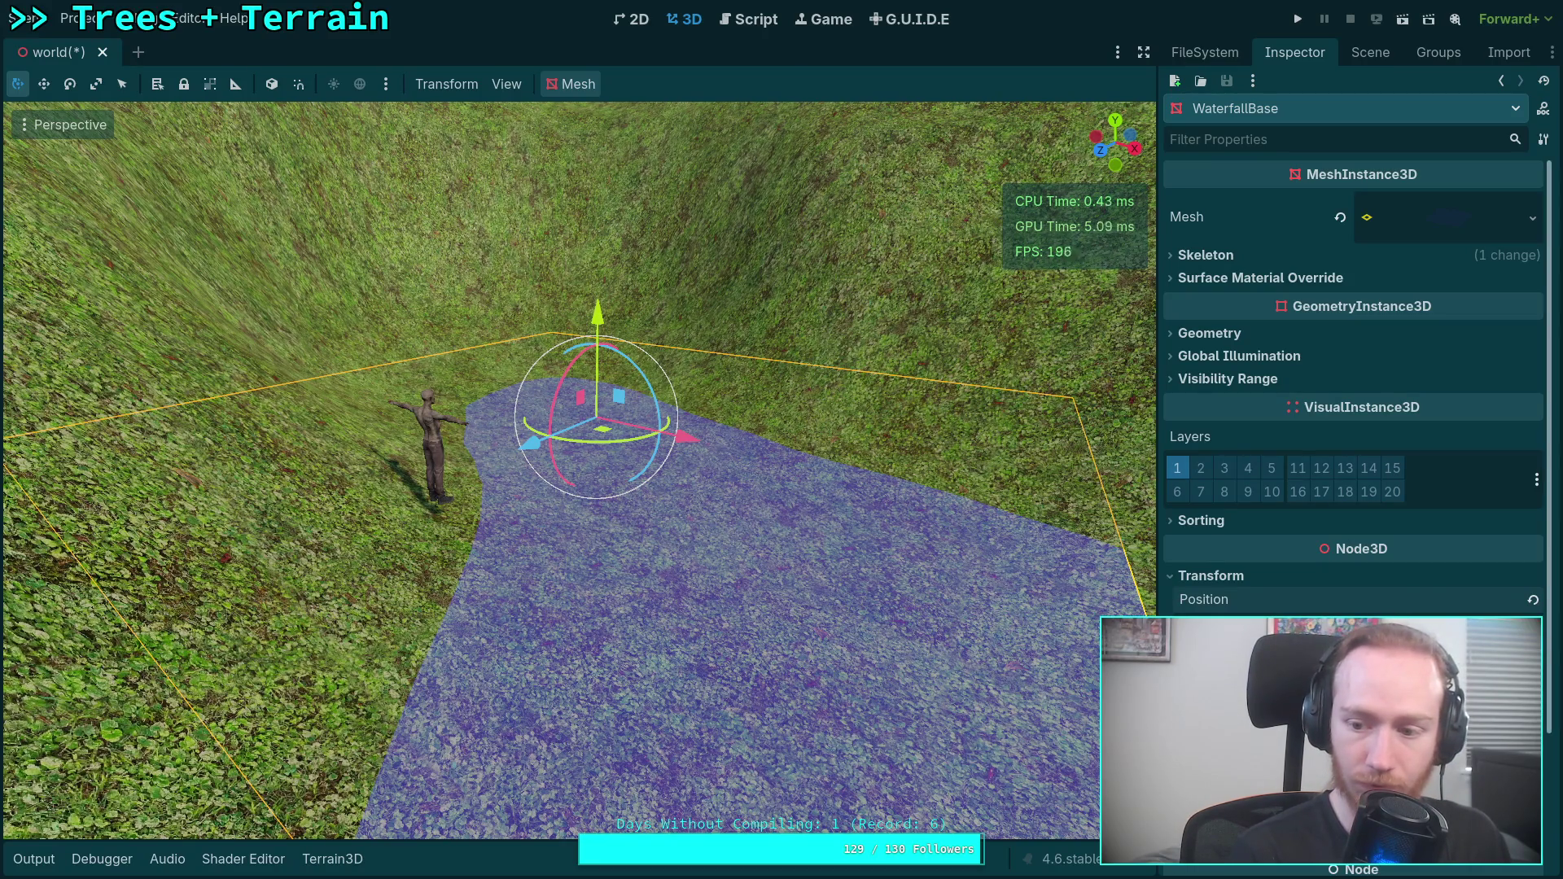
pyautogui.press('Return')
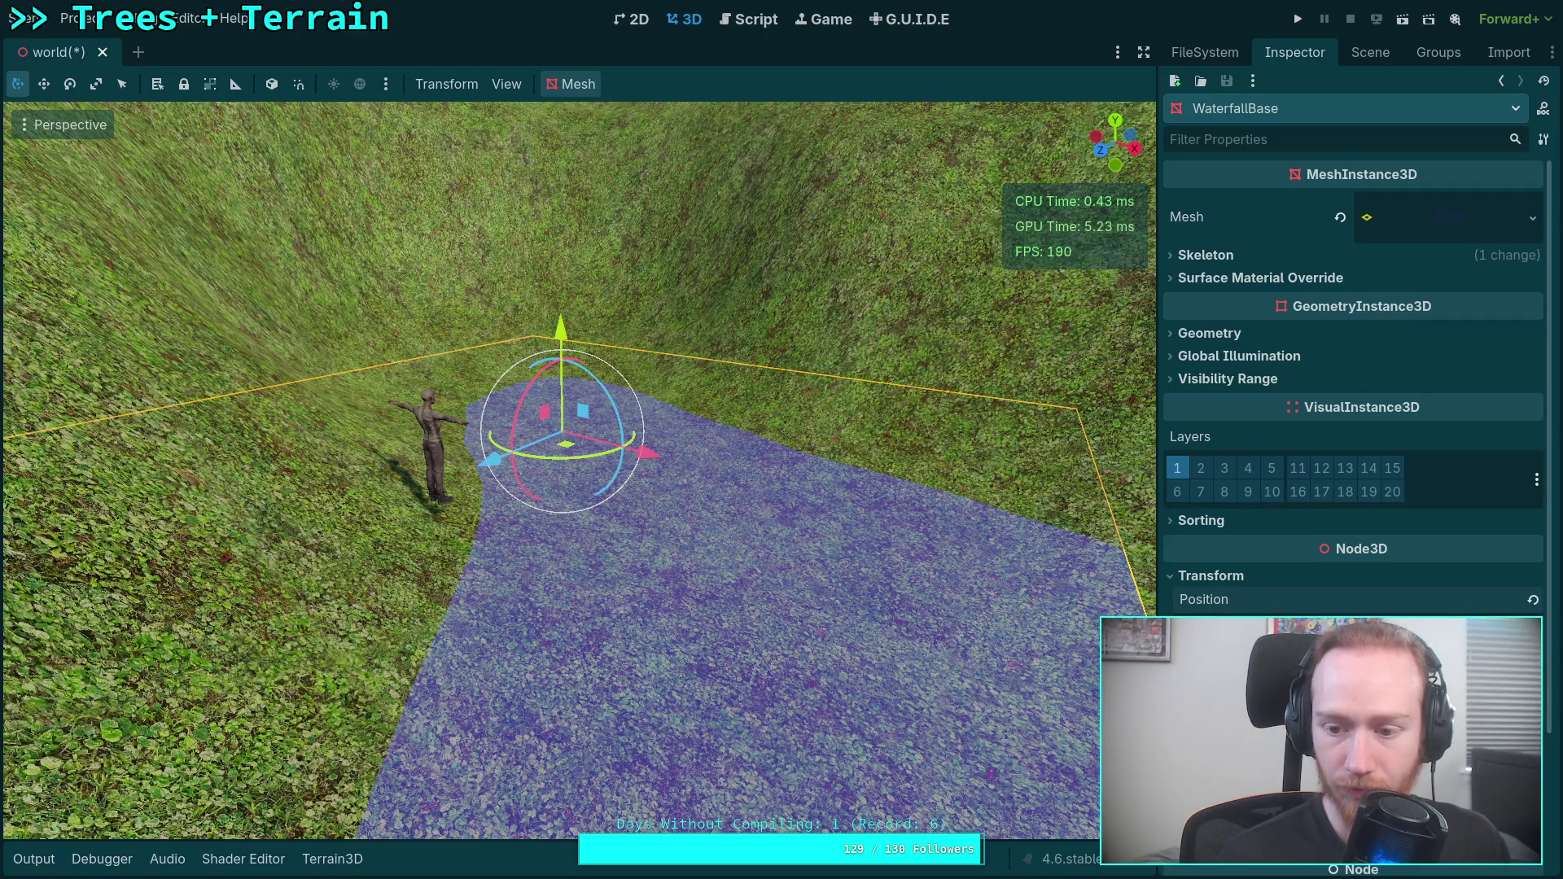
pyautogui.press('Return')
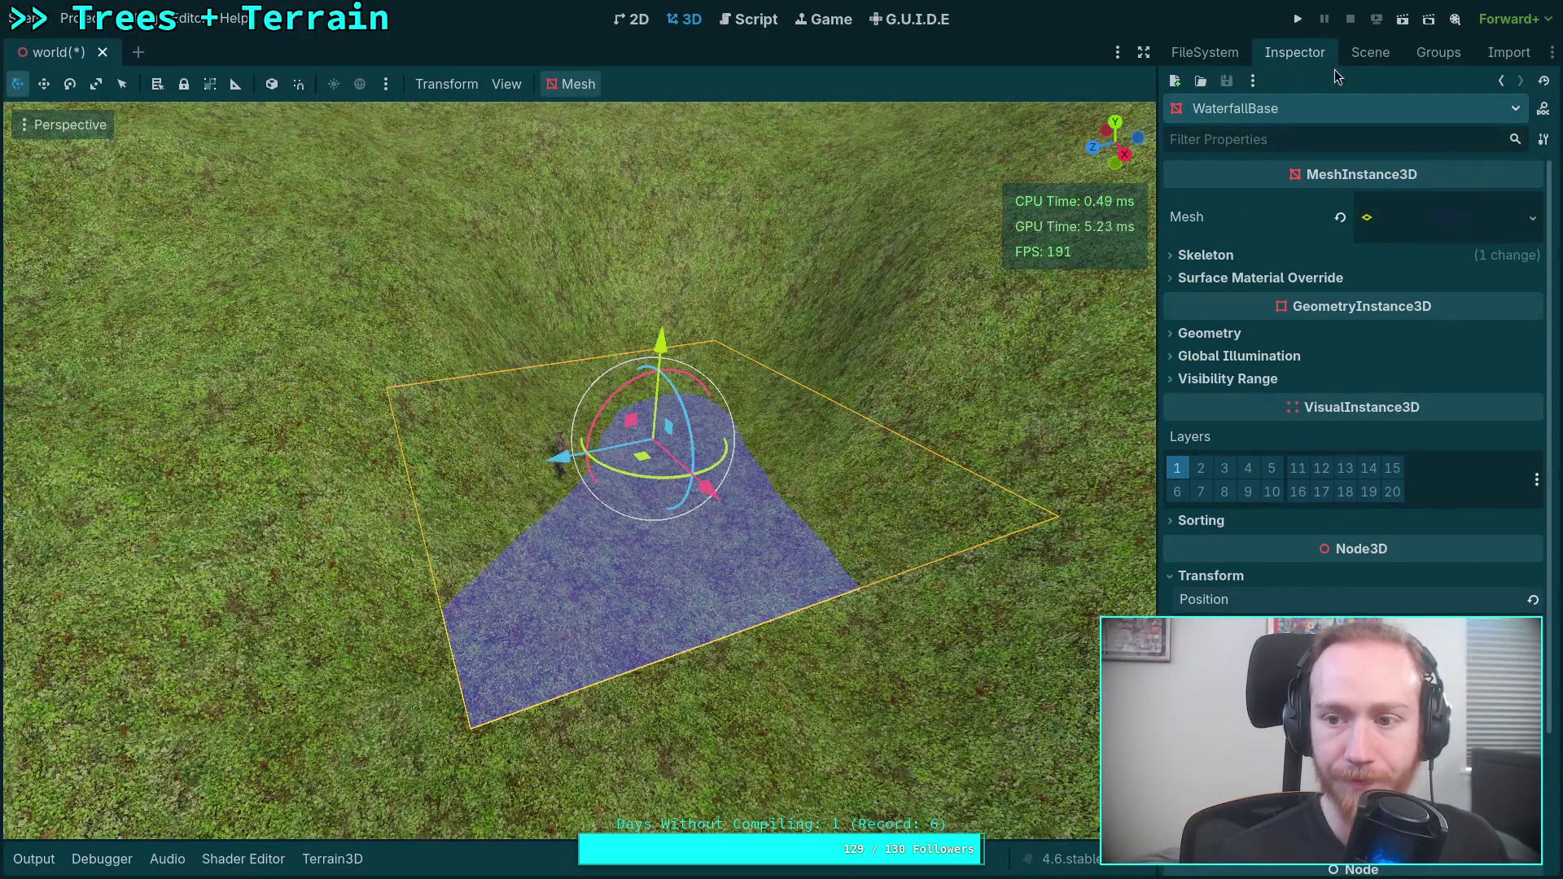
# Set the plane mesh width and depth to 16 m each.
pyautogui.click(1448, 219)
pyautogui.click(1400, 389)
pyautogui.write('16')
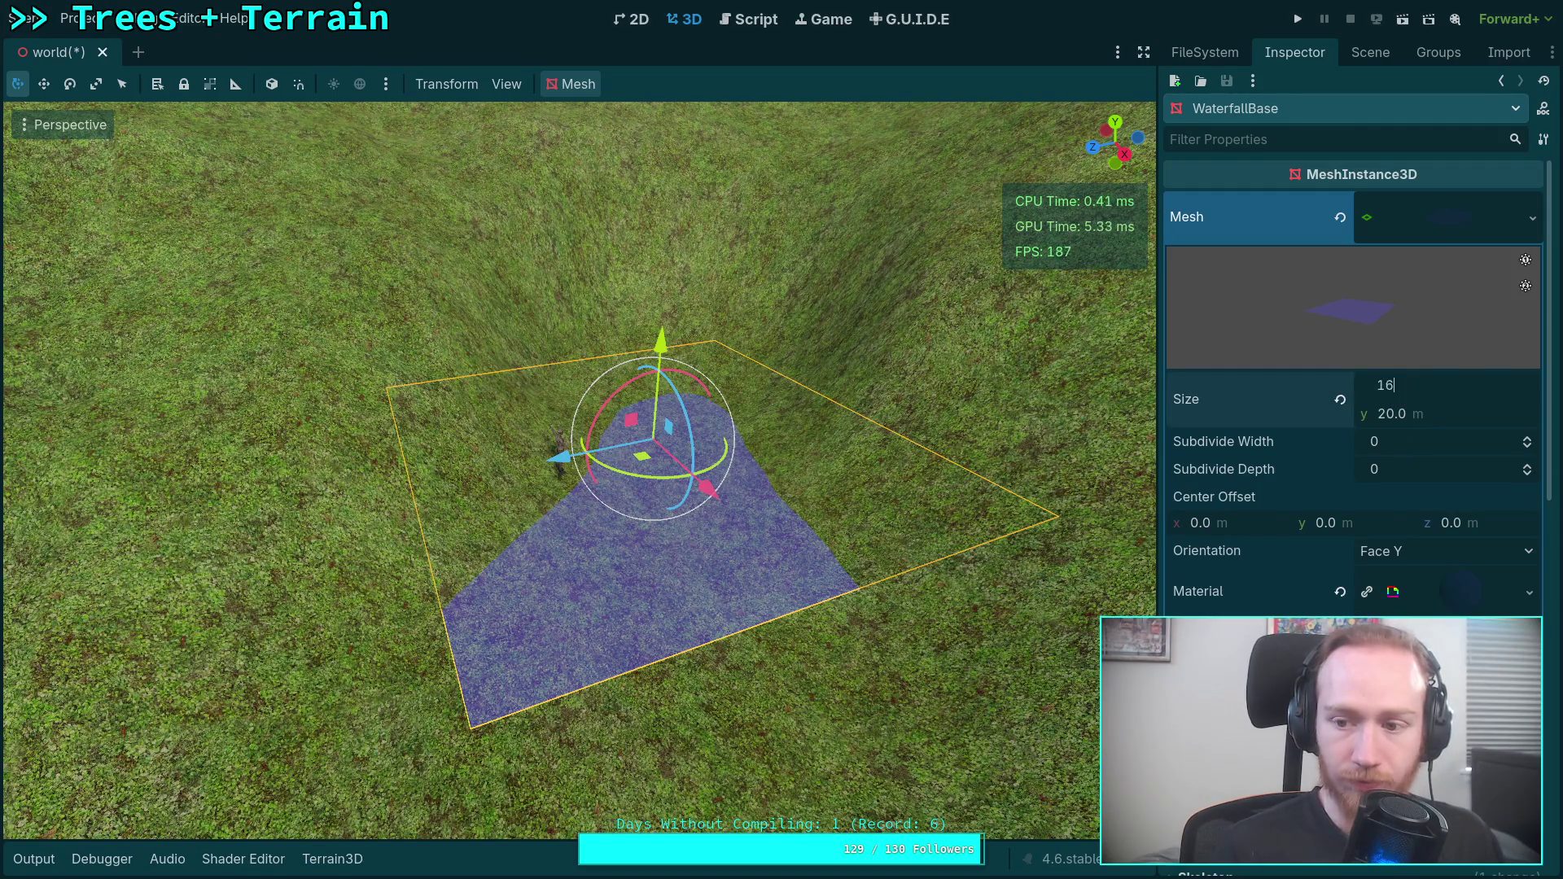
pyautogui.click(1411, 414)
pyautogui.write('16')
pyautogui.press('Return')
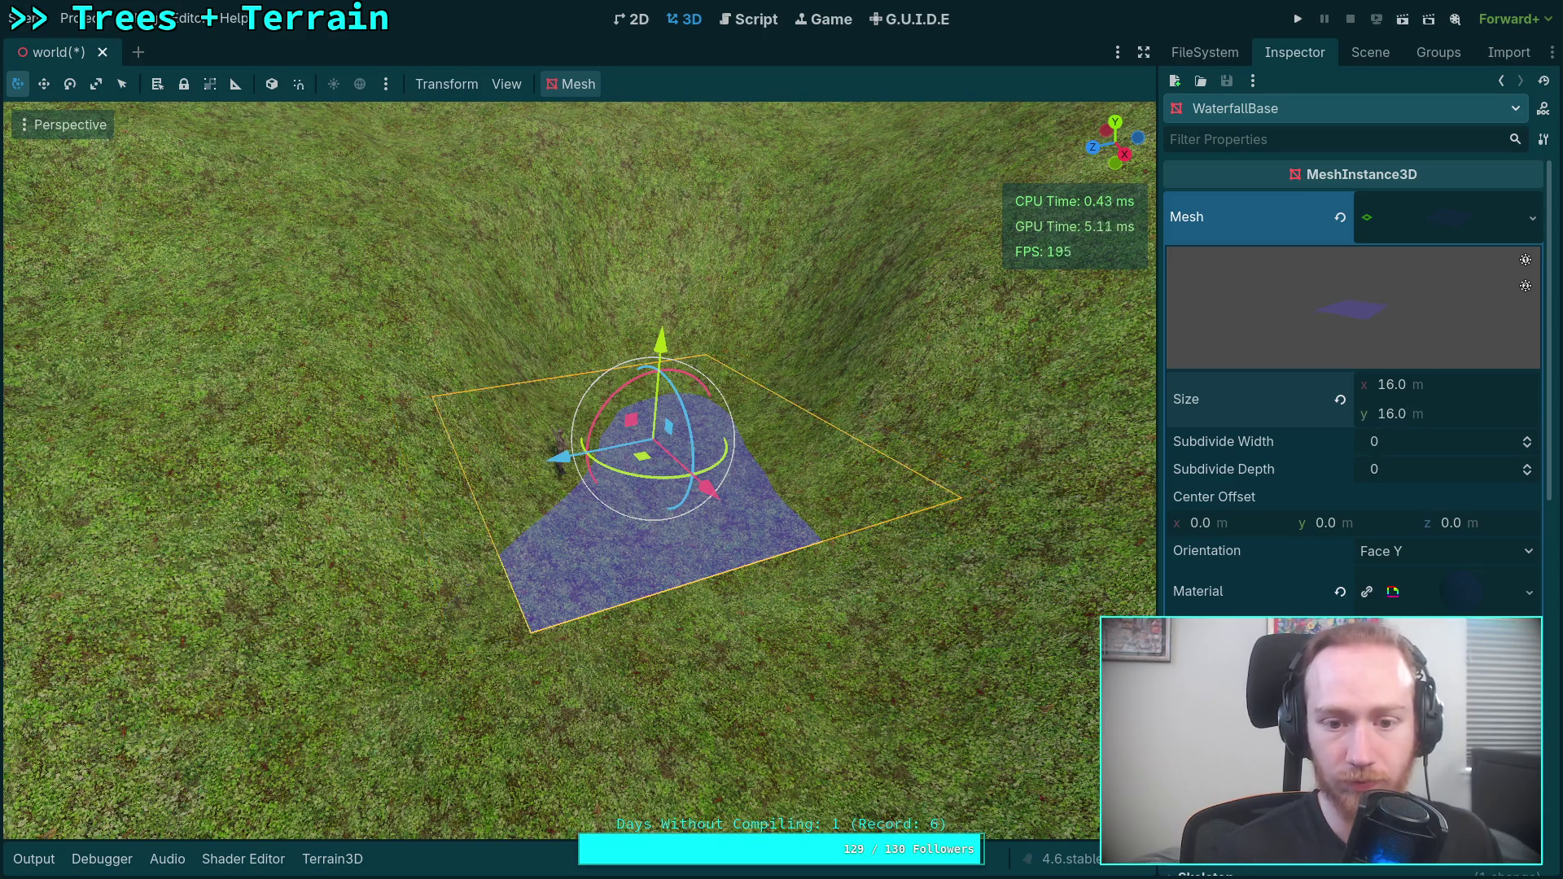
# Pull the view back over the terrain and select the blue river strip.
pyautogui.scroll(5, 1143, 408)
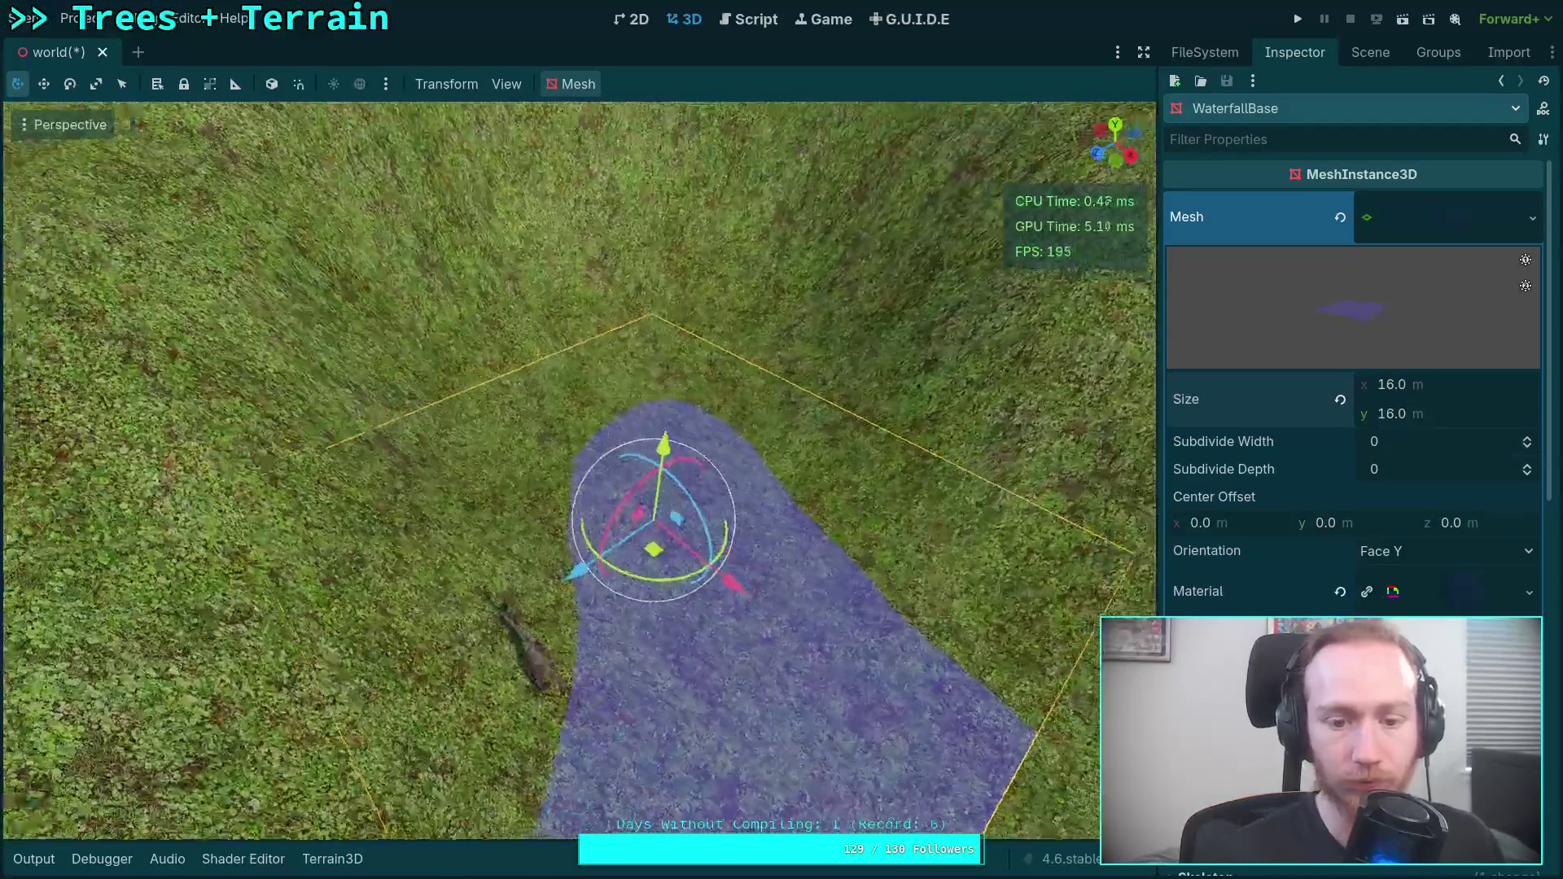
pyautogui.moveTo(579, 472)
pyautogui.mouseDown()
pyautogui.moveTo(578, 407)
pyautogui.moveTo(651, 309)
pyautogui.mouseUp()
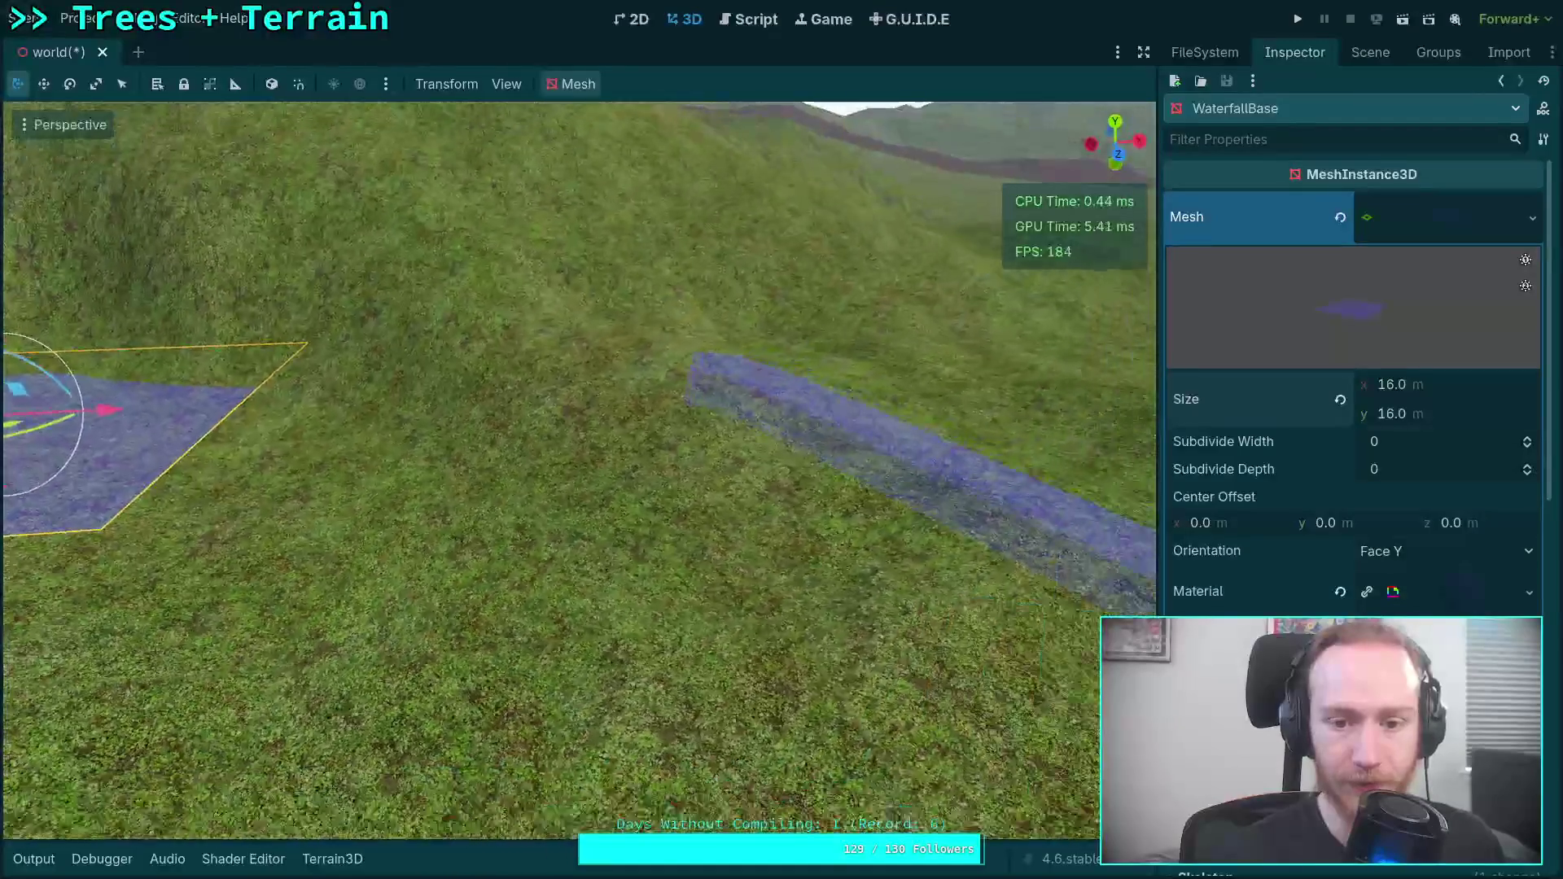
pyautogui.click(1371, 51)
pyautogui.click(1254, 626)
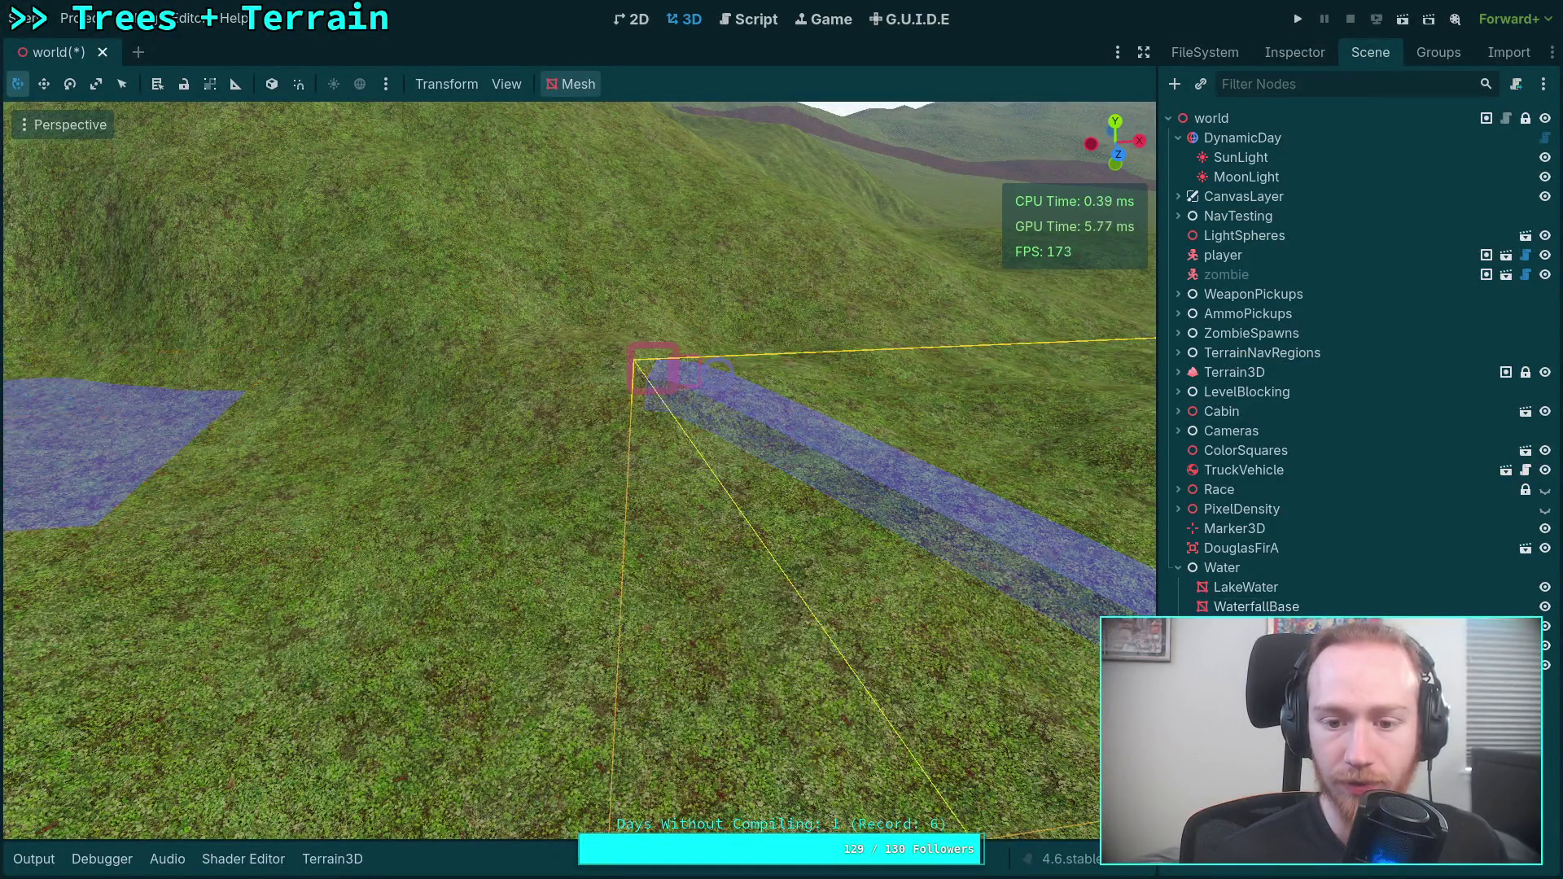
# Move a river curve point left across the terrain and lower it toward the ground.
pyautogui.click(666, 390)
pyautogui.moveTo(690, 378); pyautogui.dragTo(305, 503)
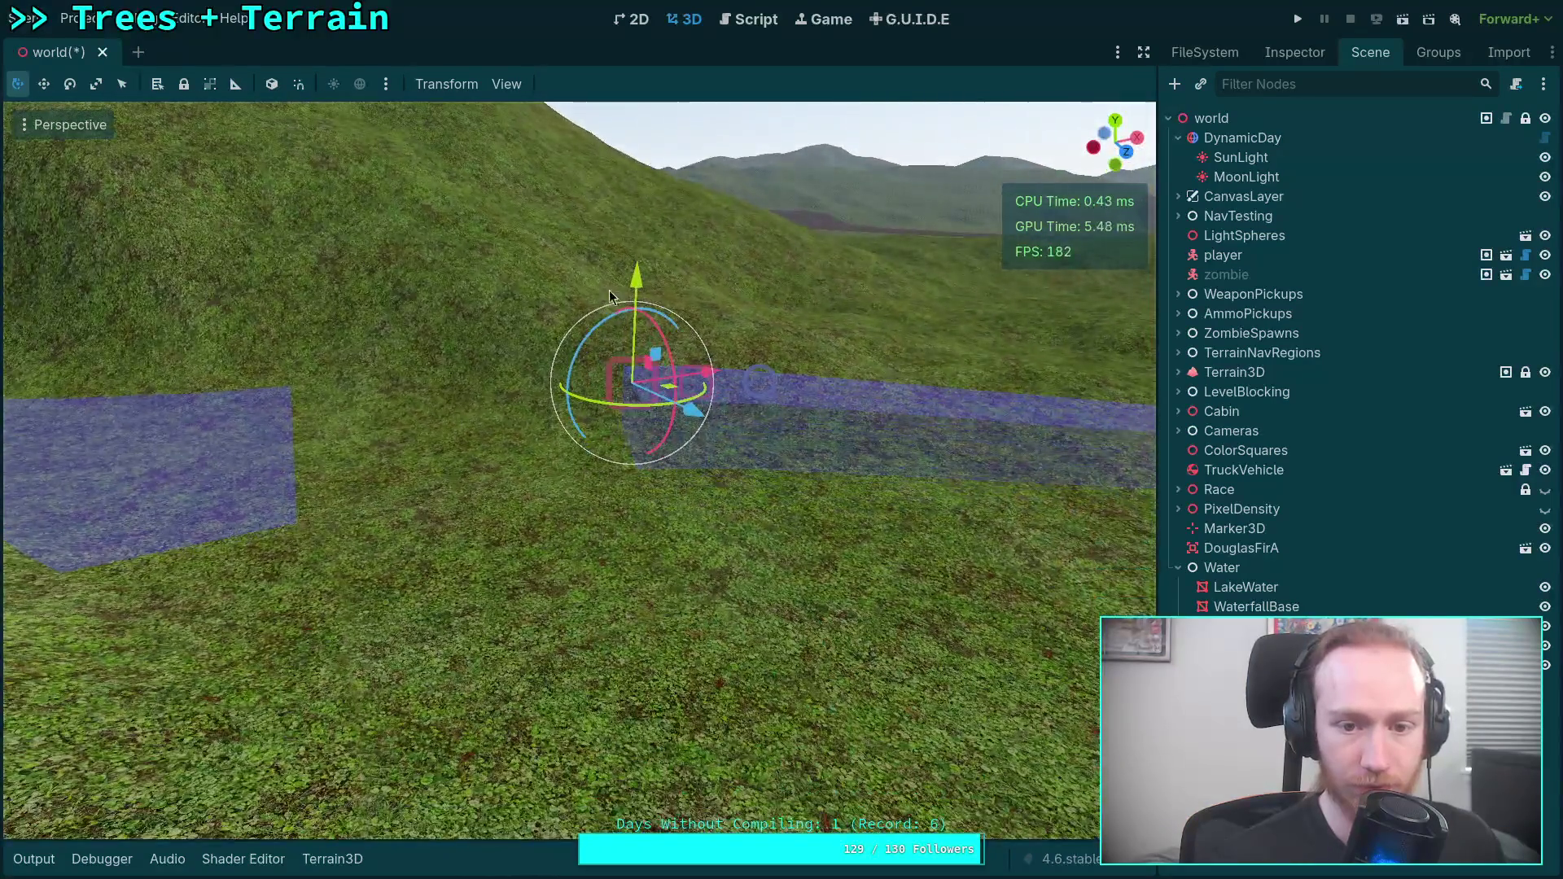
pyautogui.moveTo(656, 367)
pyautogui.mouseDown()
pyautogui.moveTo(635, 404)
pyautogui.moveTo(651, 476)
pyautogui.mouseUp()
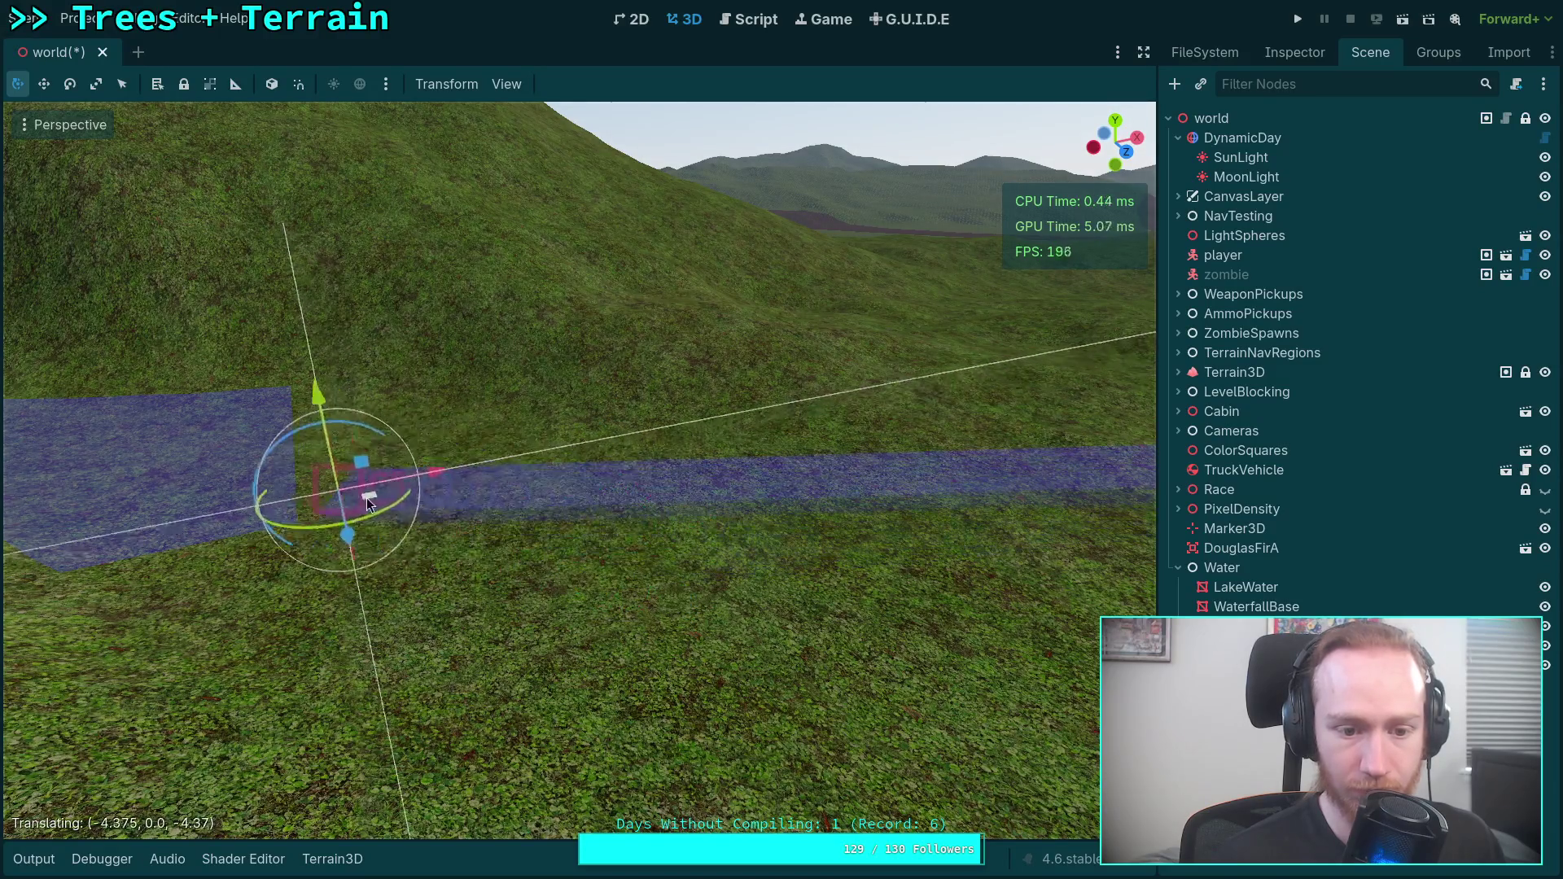
pyautogui.rightClick(372, 499)
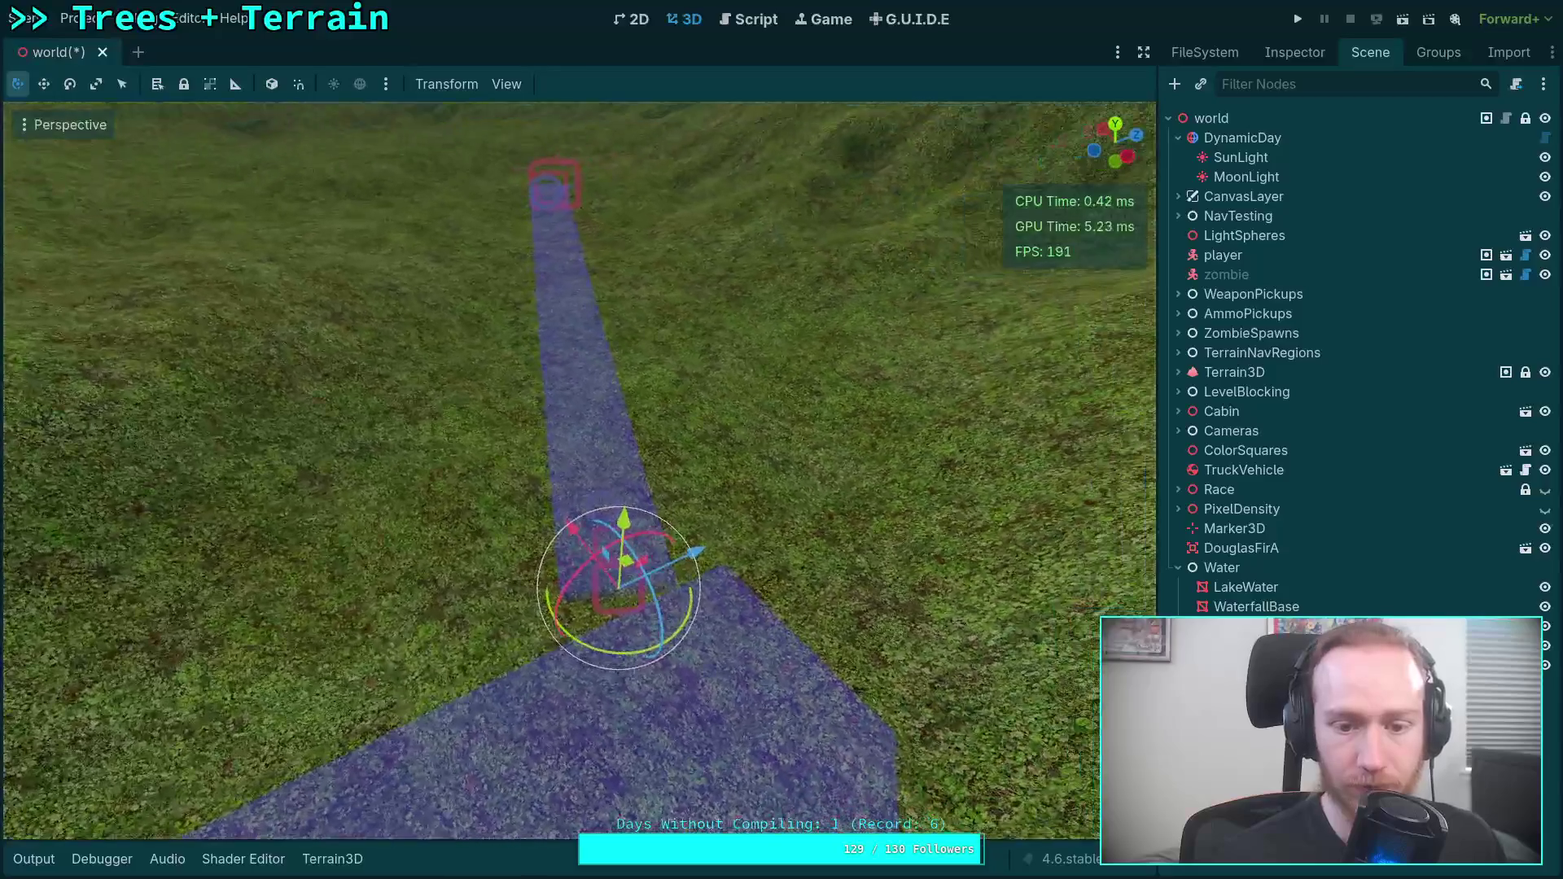
# Scale the curve point up slightly in its transform settings.
pyautogui.click(1289, 48)
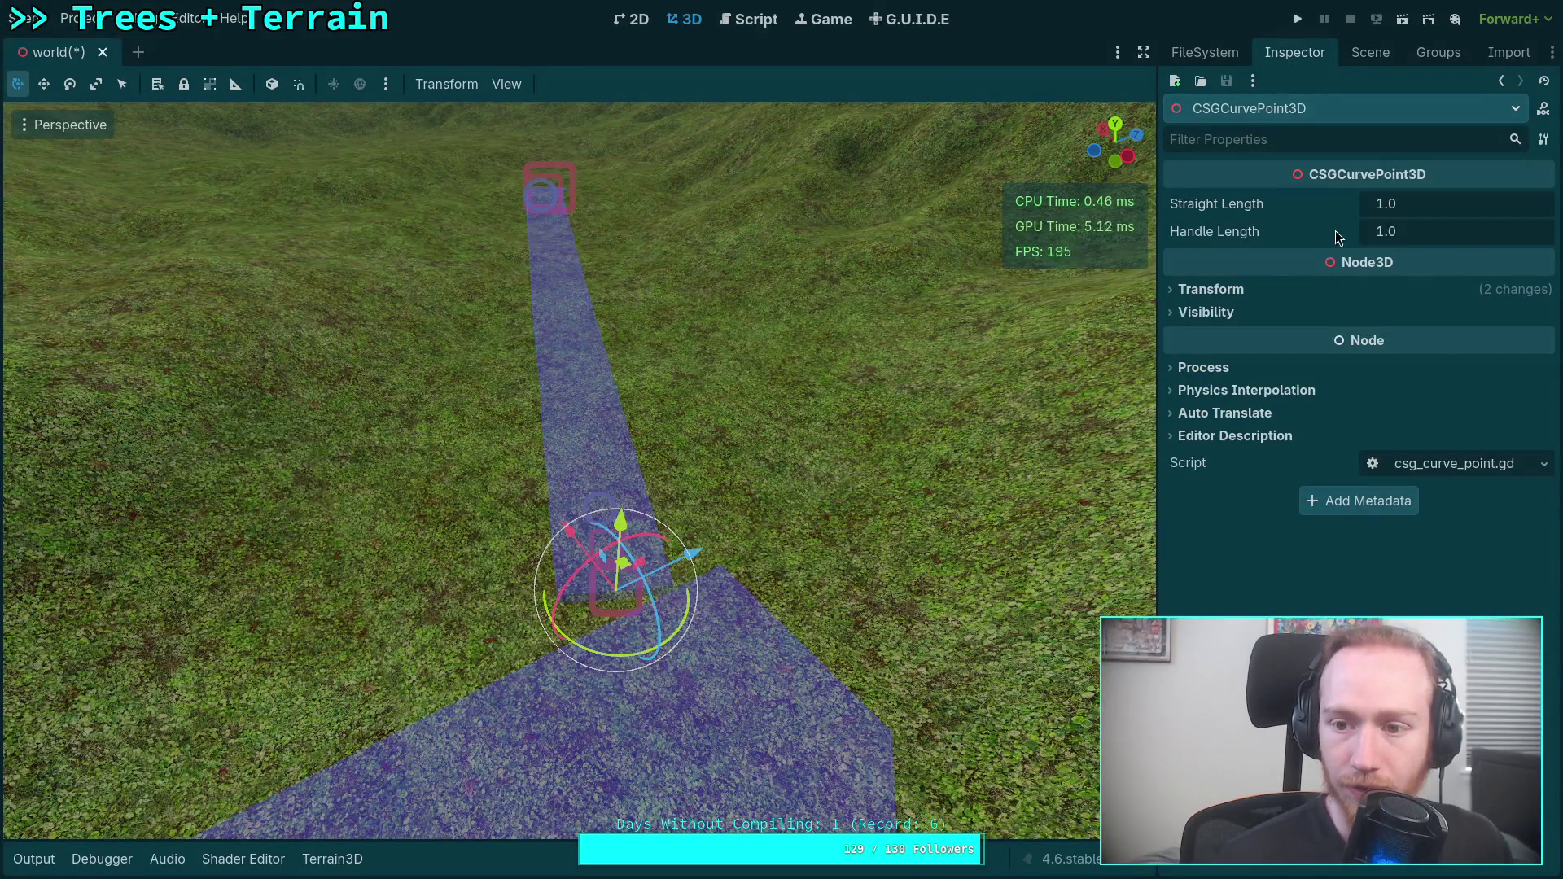
pyautogui.click(1229, 292)
pyautogui.moveTo(1243, 448); pyautogui.dragTo(1254, 448)
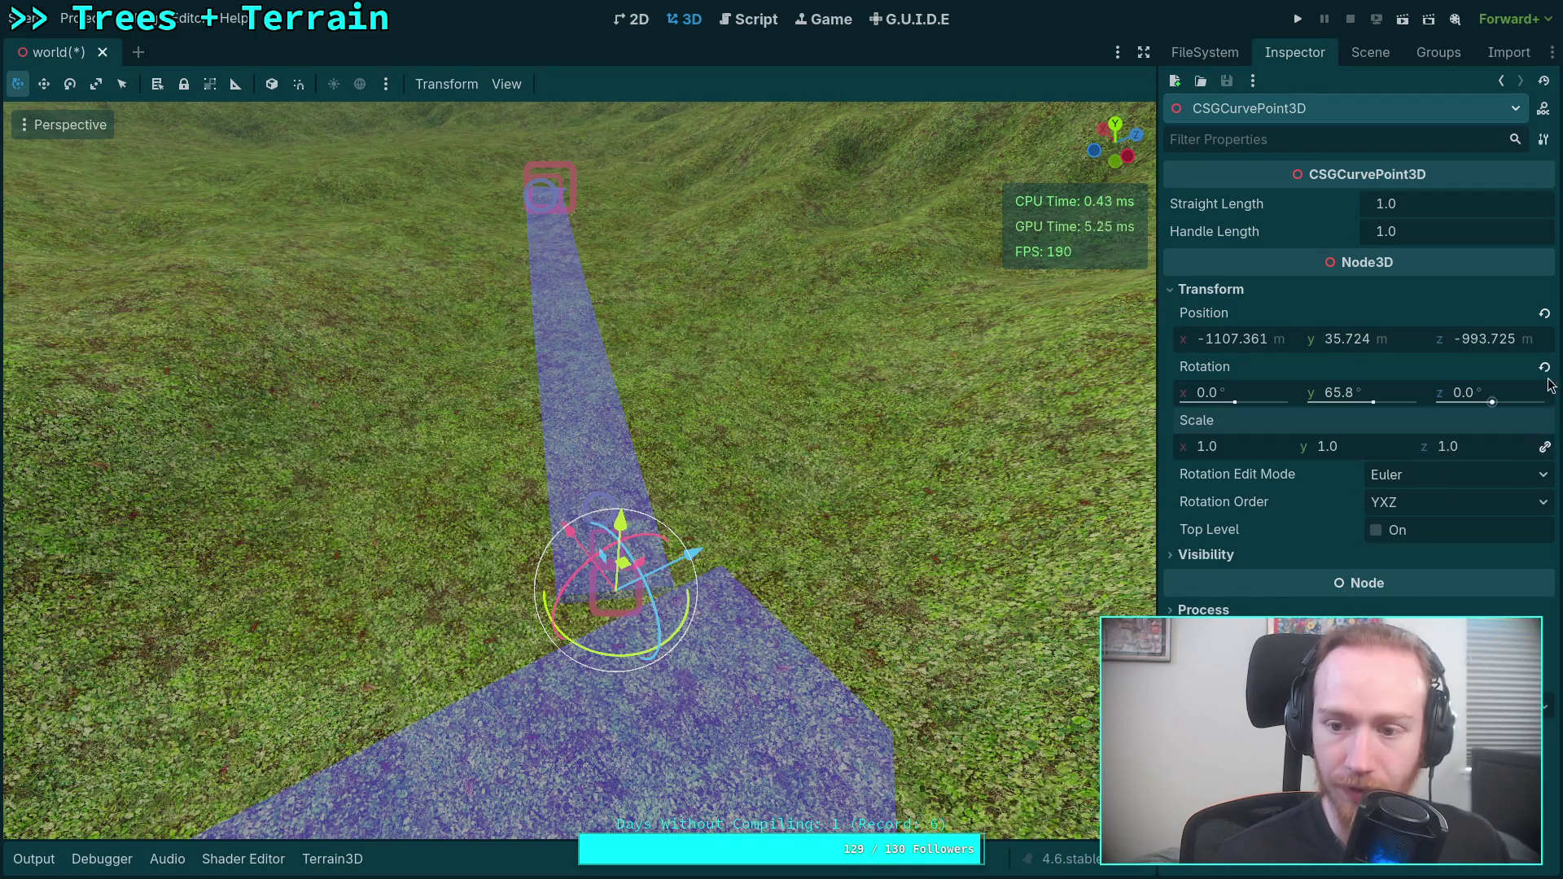
# Select the River node and confirm its mode stays on Path.
pyautogui.click(1370, 52)
pyautogui.click(1287, 606)
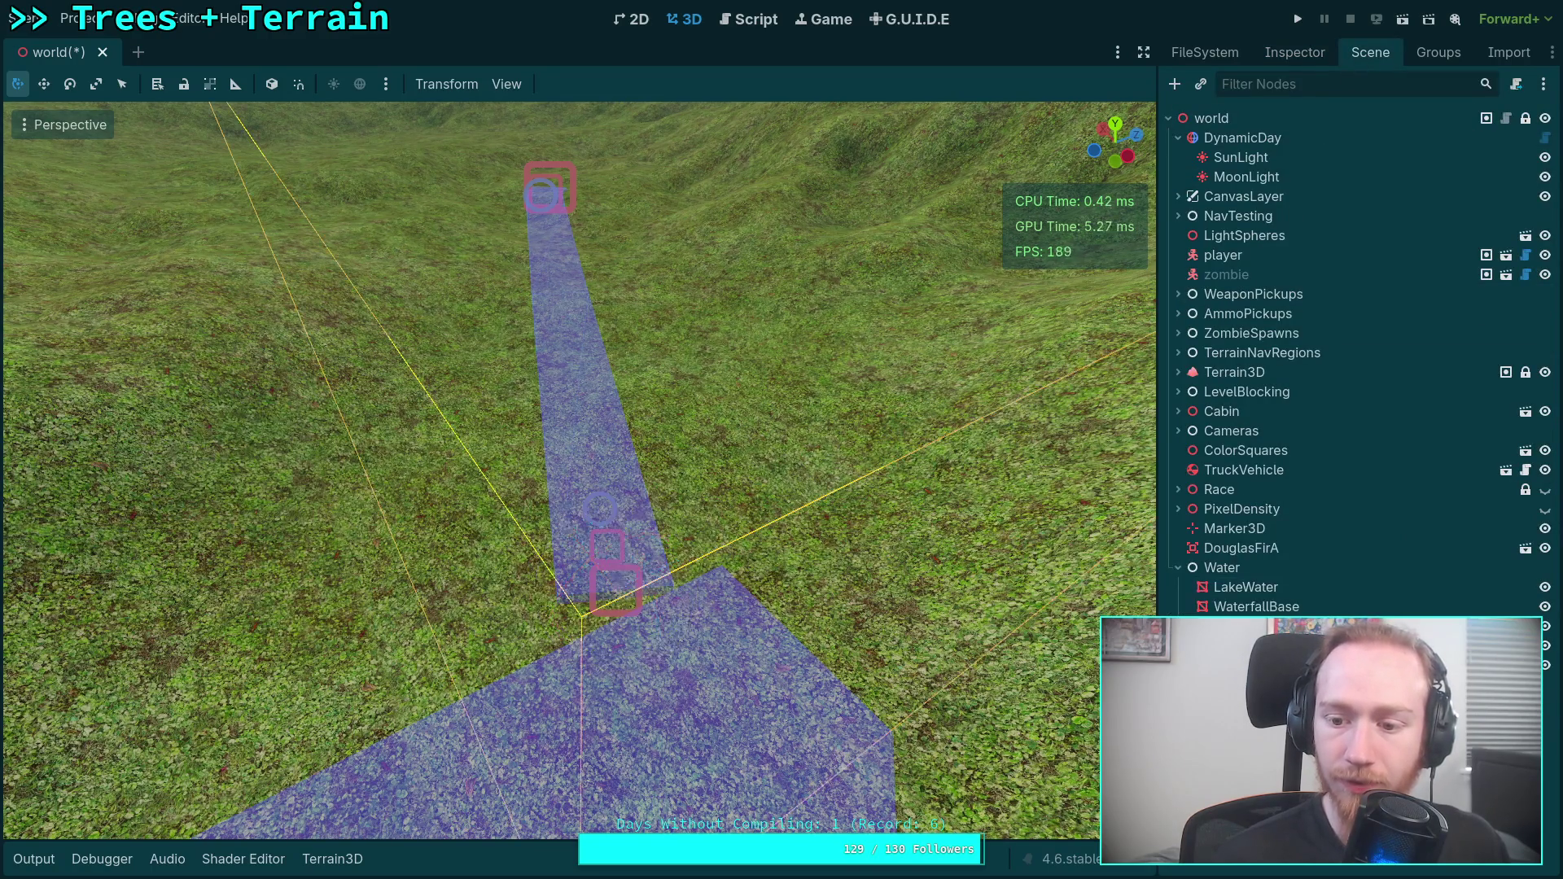
pyautogui.click(1299, 57)
pyautogui.scroll(-5, 1295, 601)
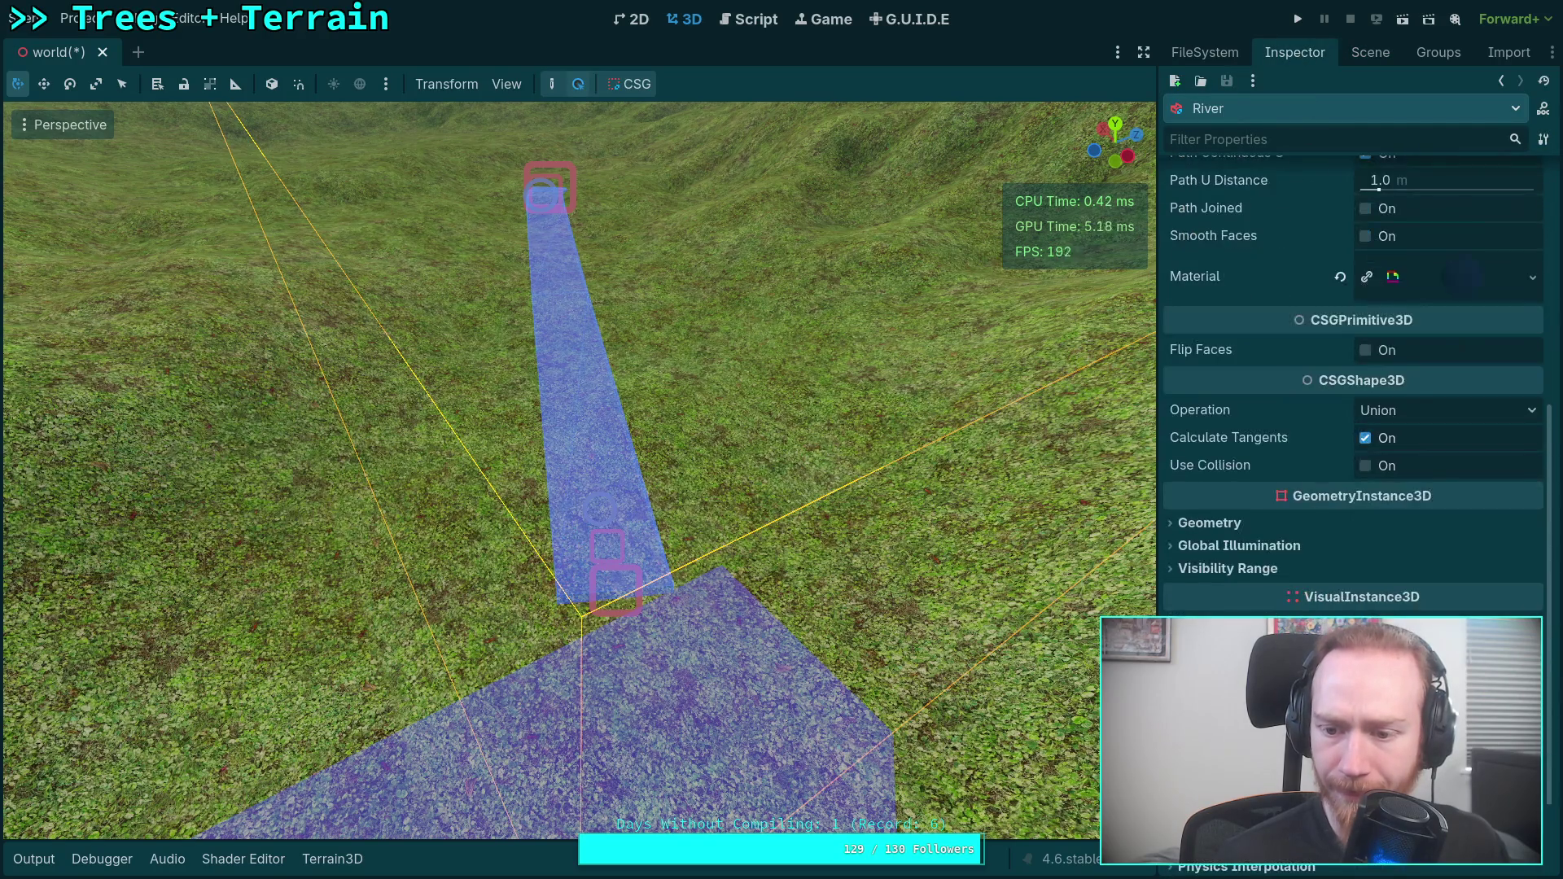
pyautogui.scroll(2, 1295, 601)
pyautogui.scroll(3, 1352, 382)
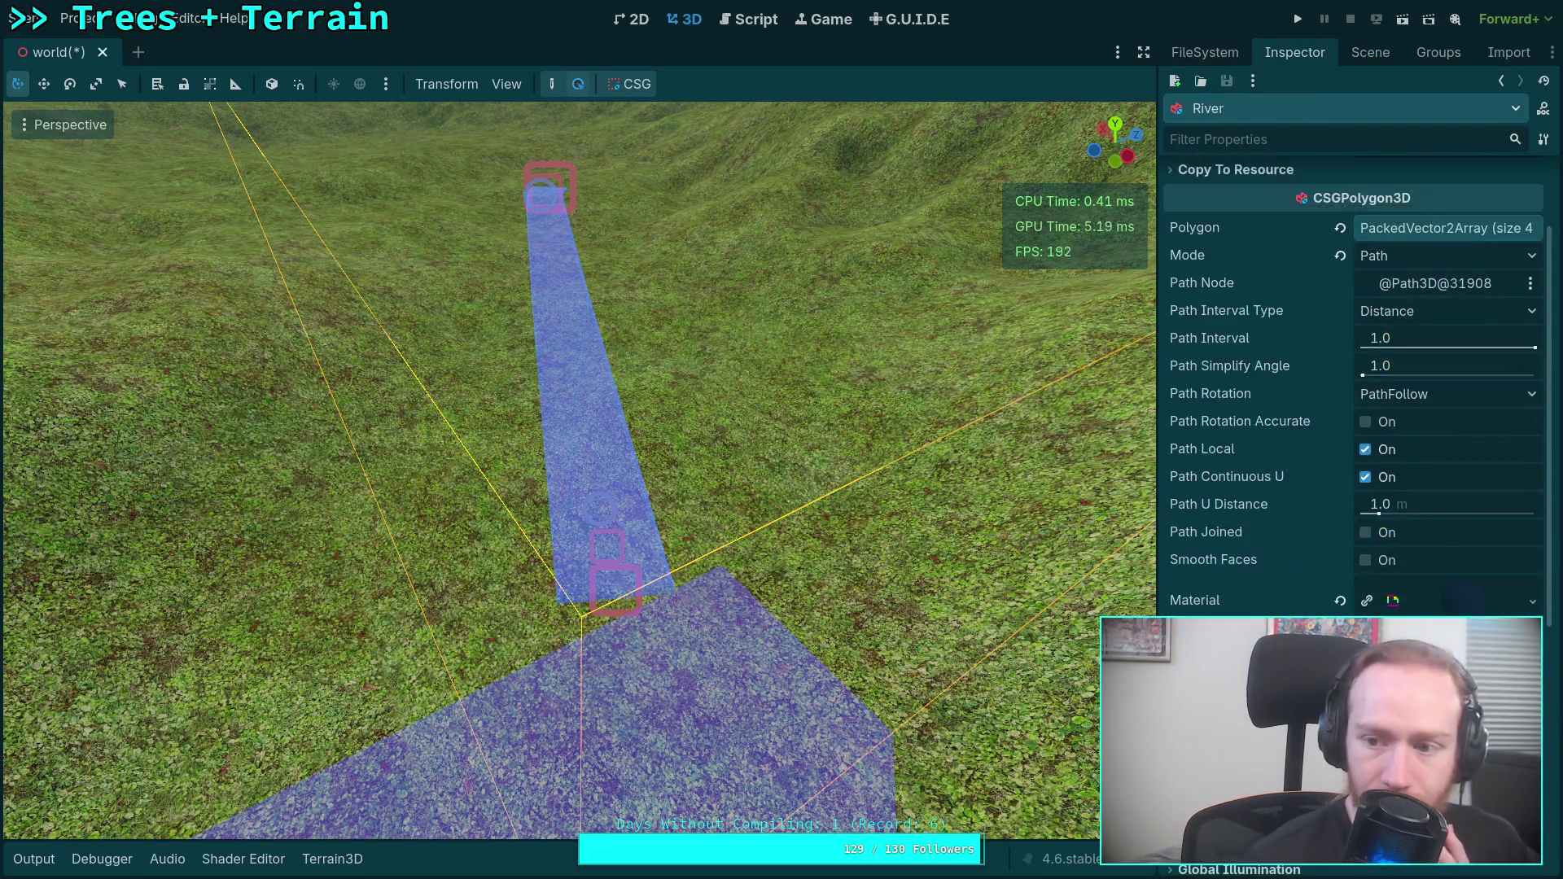
pyautogui.click(1438, 259)
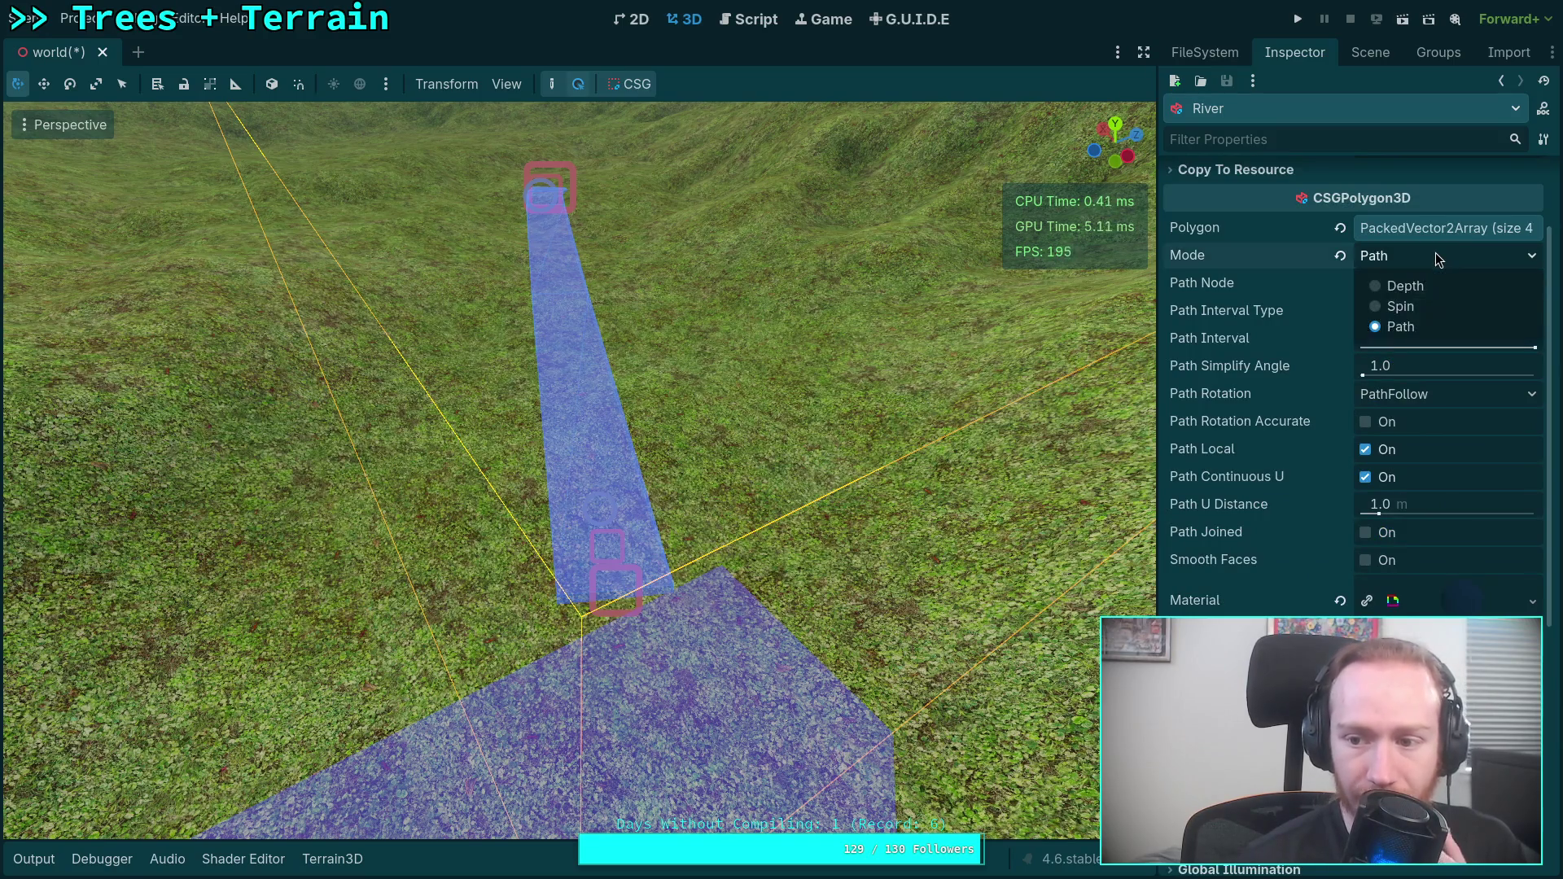
pyautogui.click(1438, 259)
pyautogui.click(1437, 258)
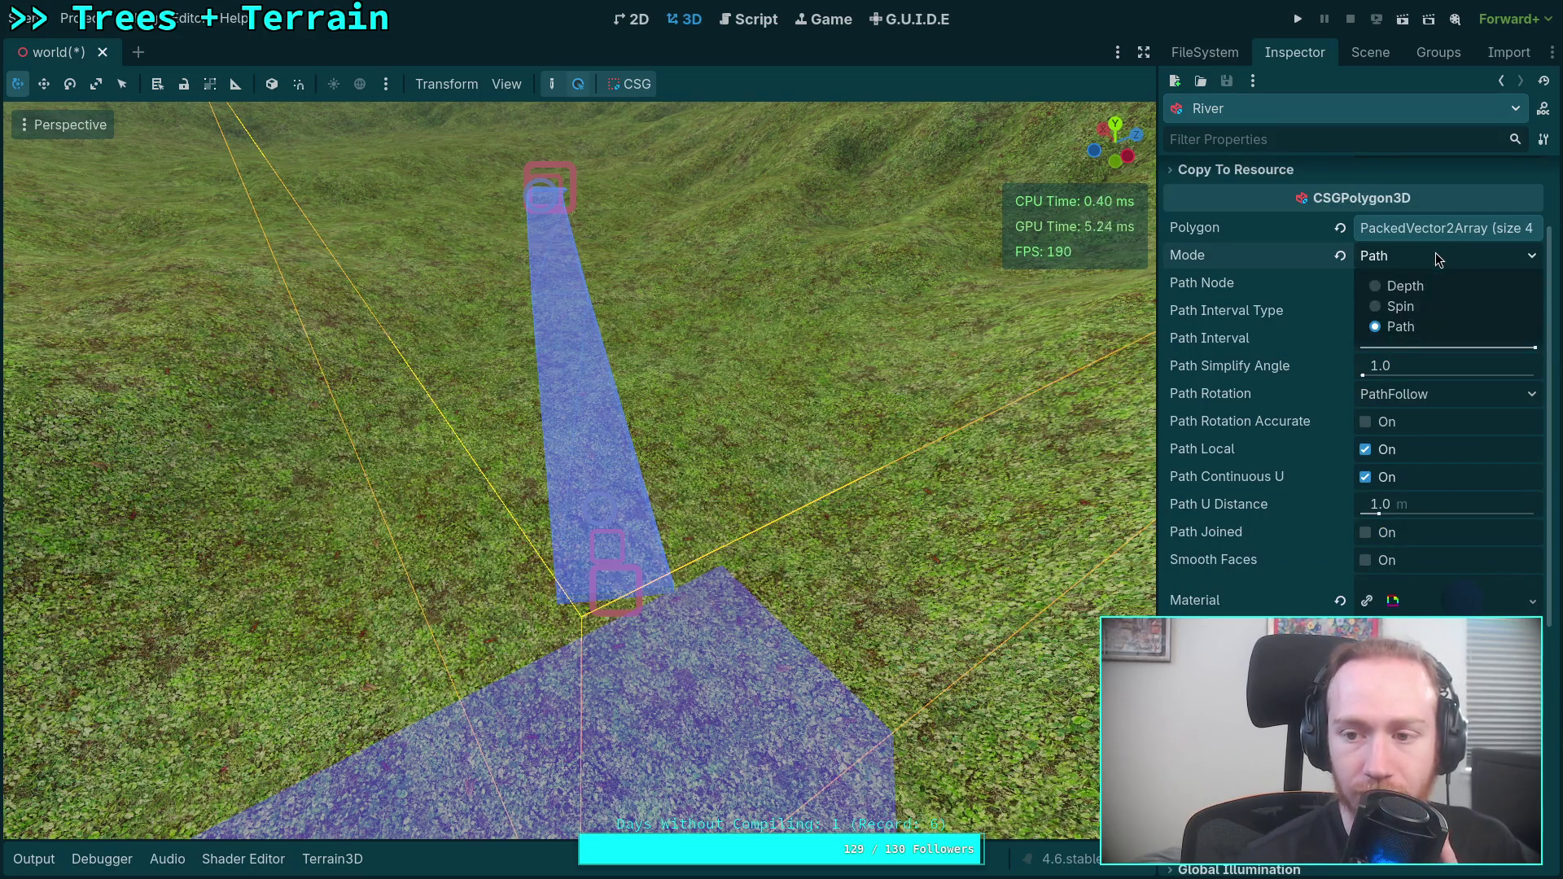
pyautogui.click(1438, 259)
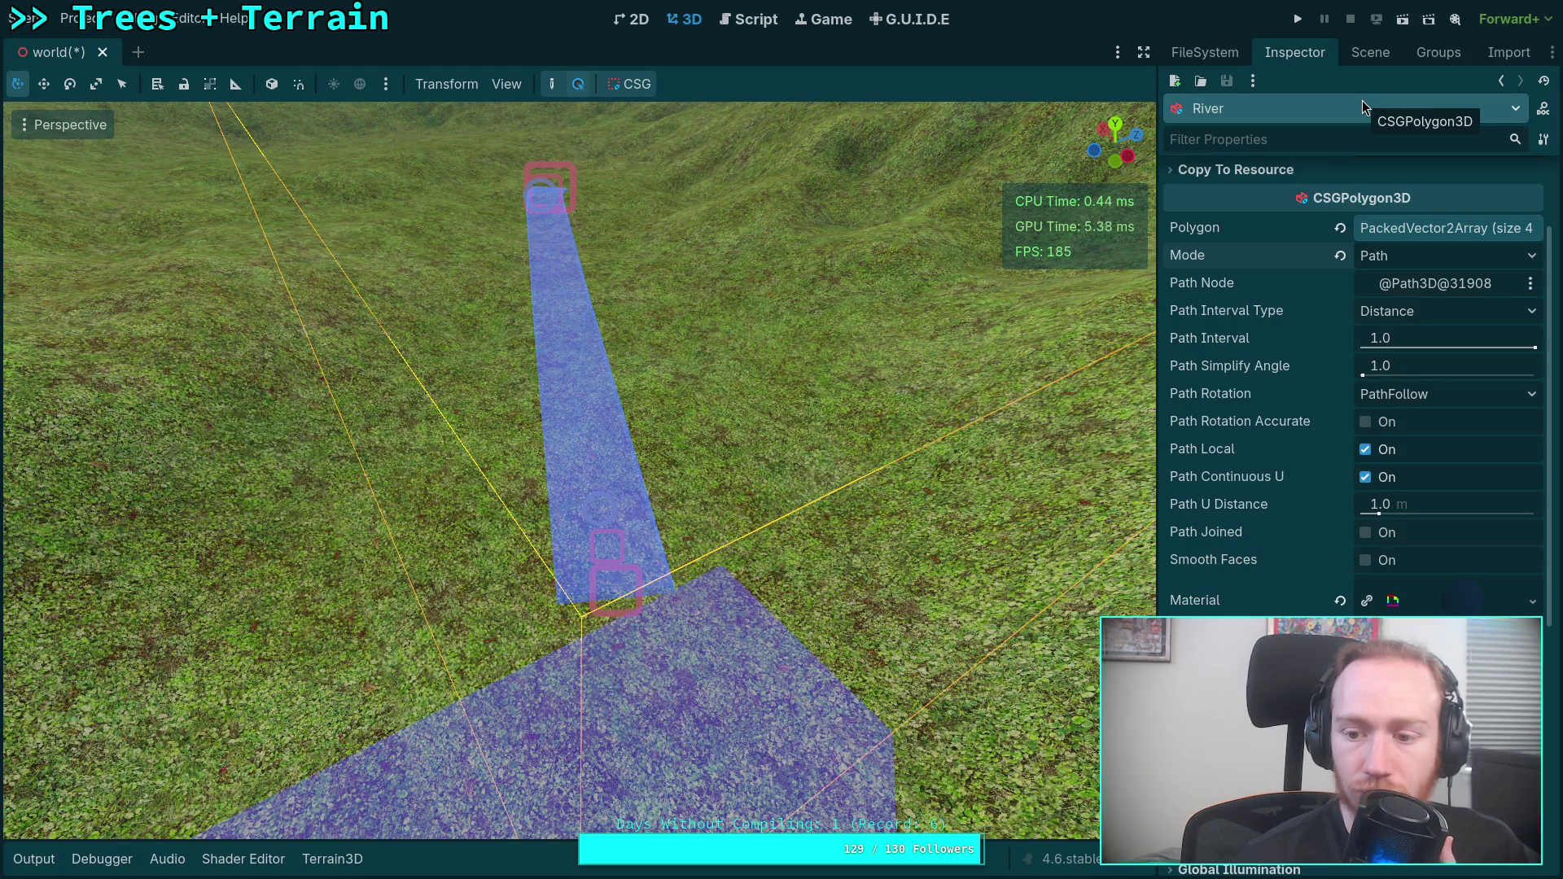
# Enlarge the scale of the curve point near the lake and save the scene with Ctrl+S.
pyautogui.click(1376, 51)
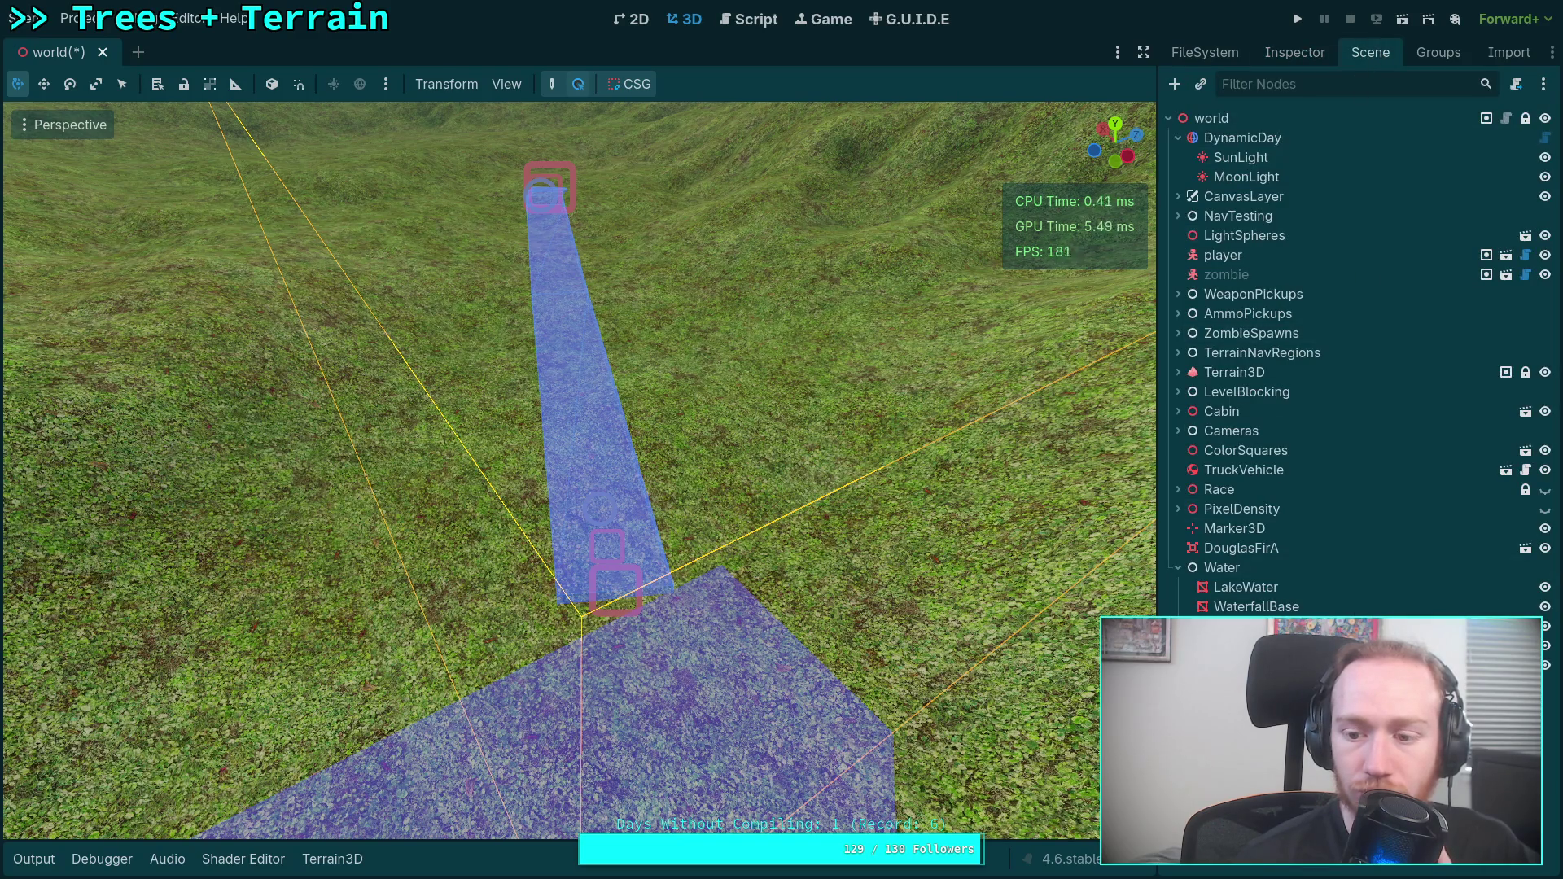
pyautogui.click(616, 586)
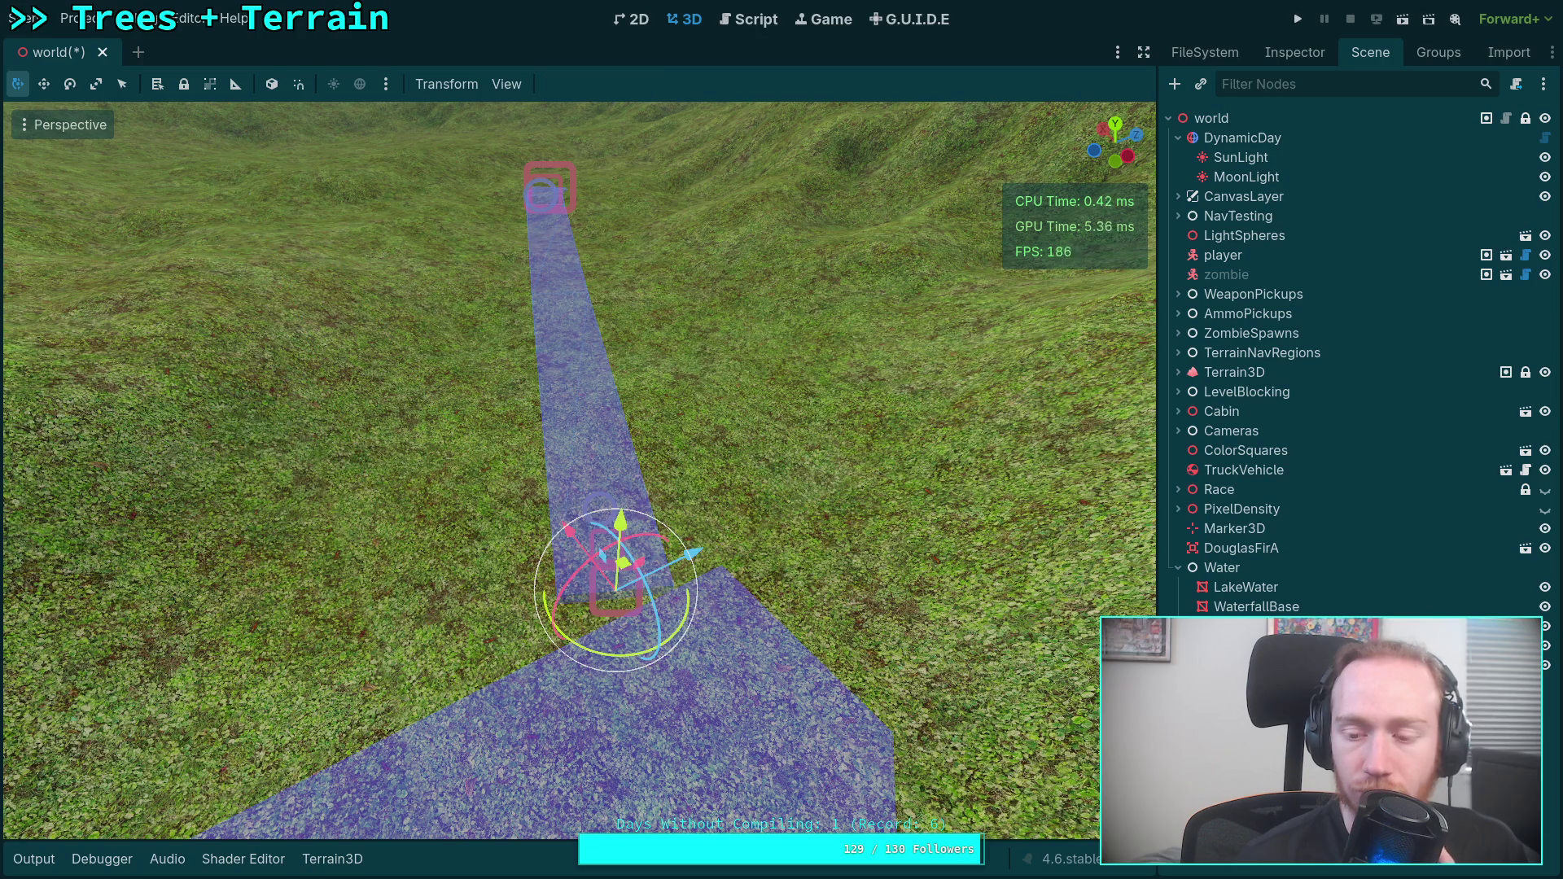
pyautogui.click(1294, 52)
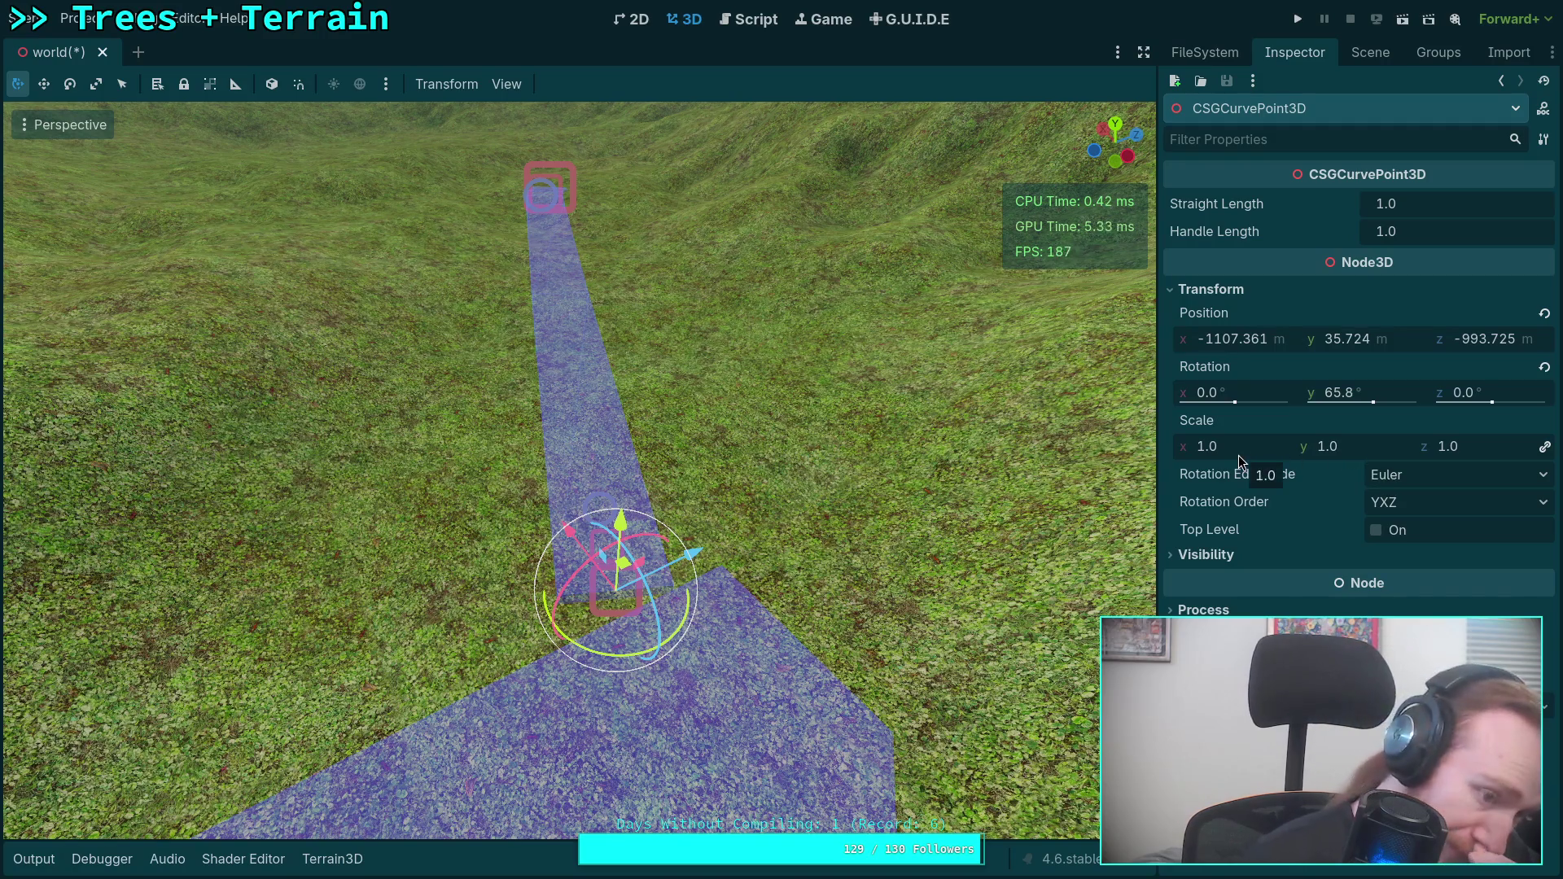
pyautogui.moveTo(1225, 458); pyautogui.dragTo(1333, 458)
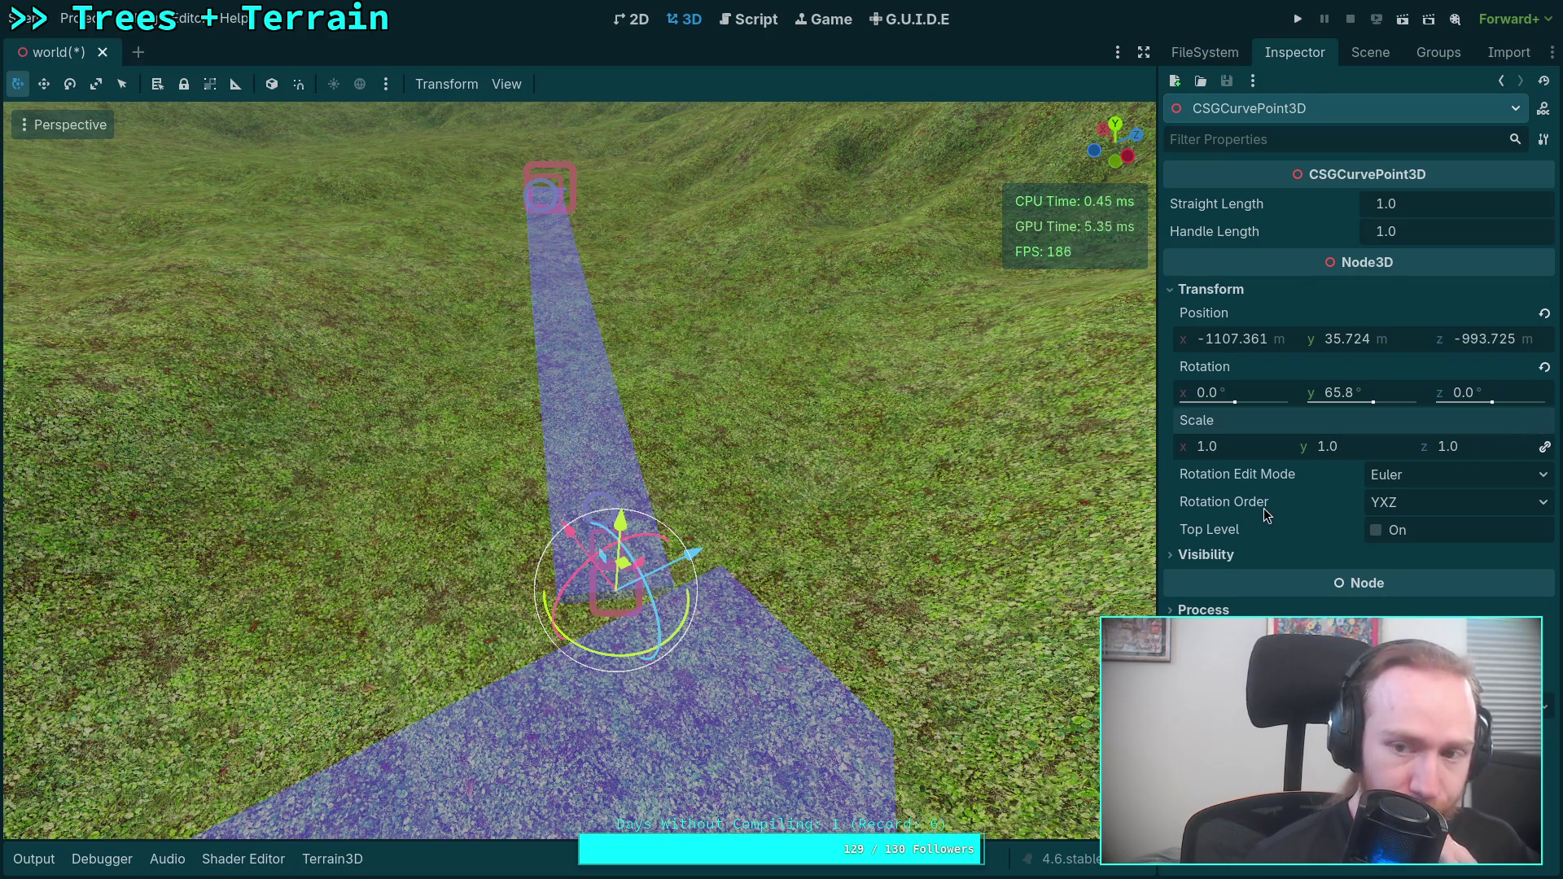
pyautogui.moveTo(1264, 508)
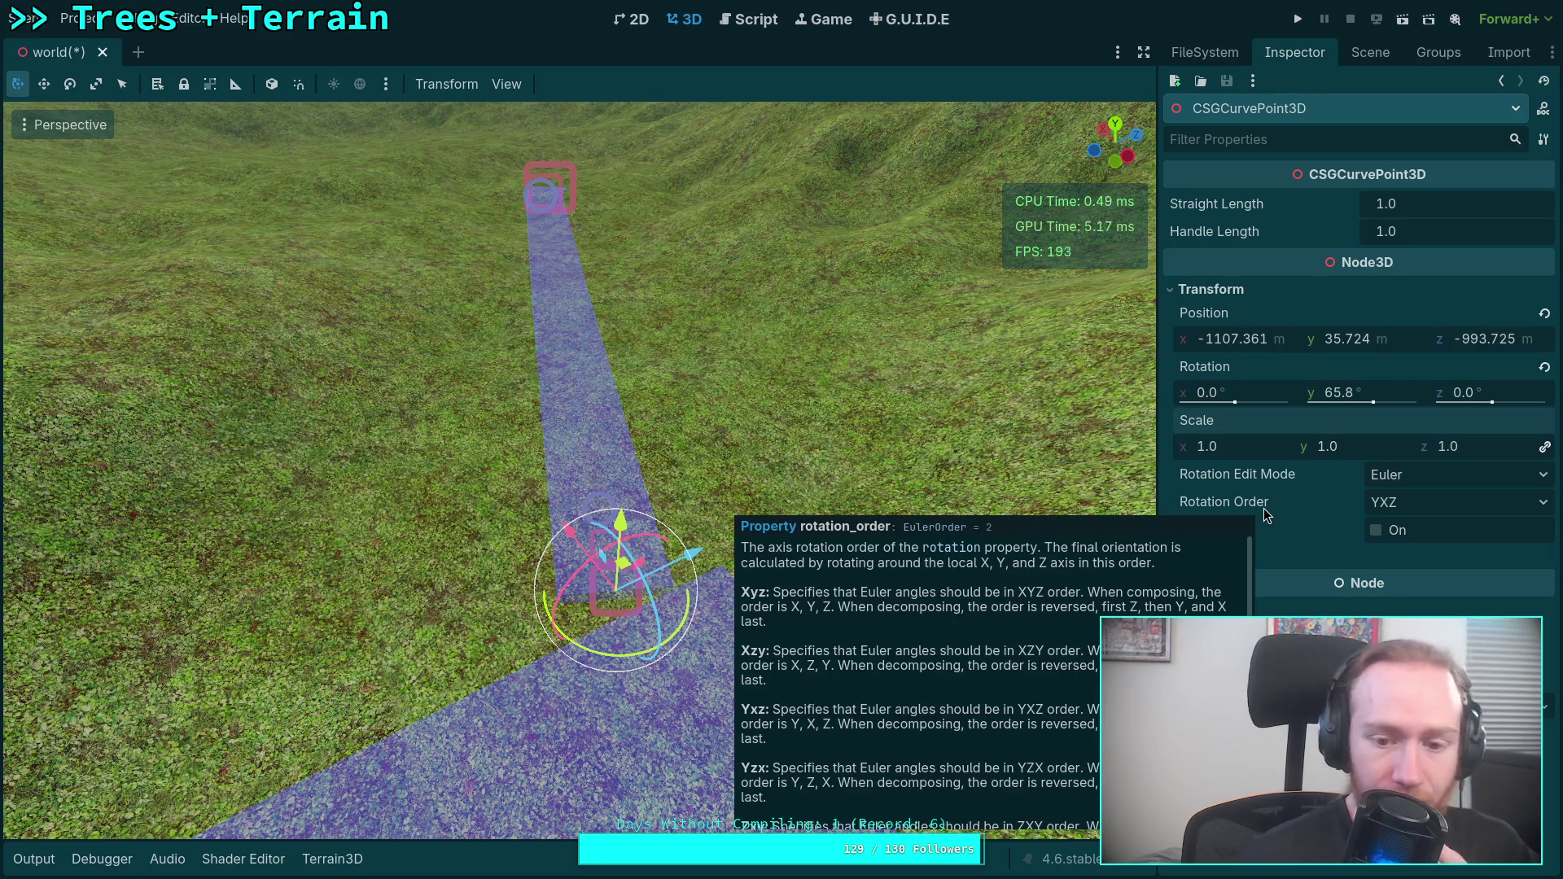
pyautogui.hotkey('ctrl', 's')
# Select the river path node and delete it.
pyautogui.moveTo(1041, 223); pyautogui.dragTo(1041, 222)
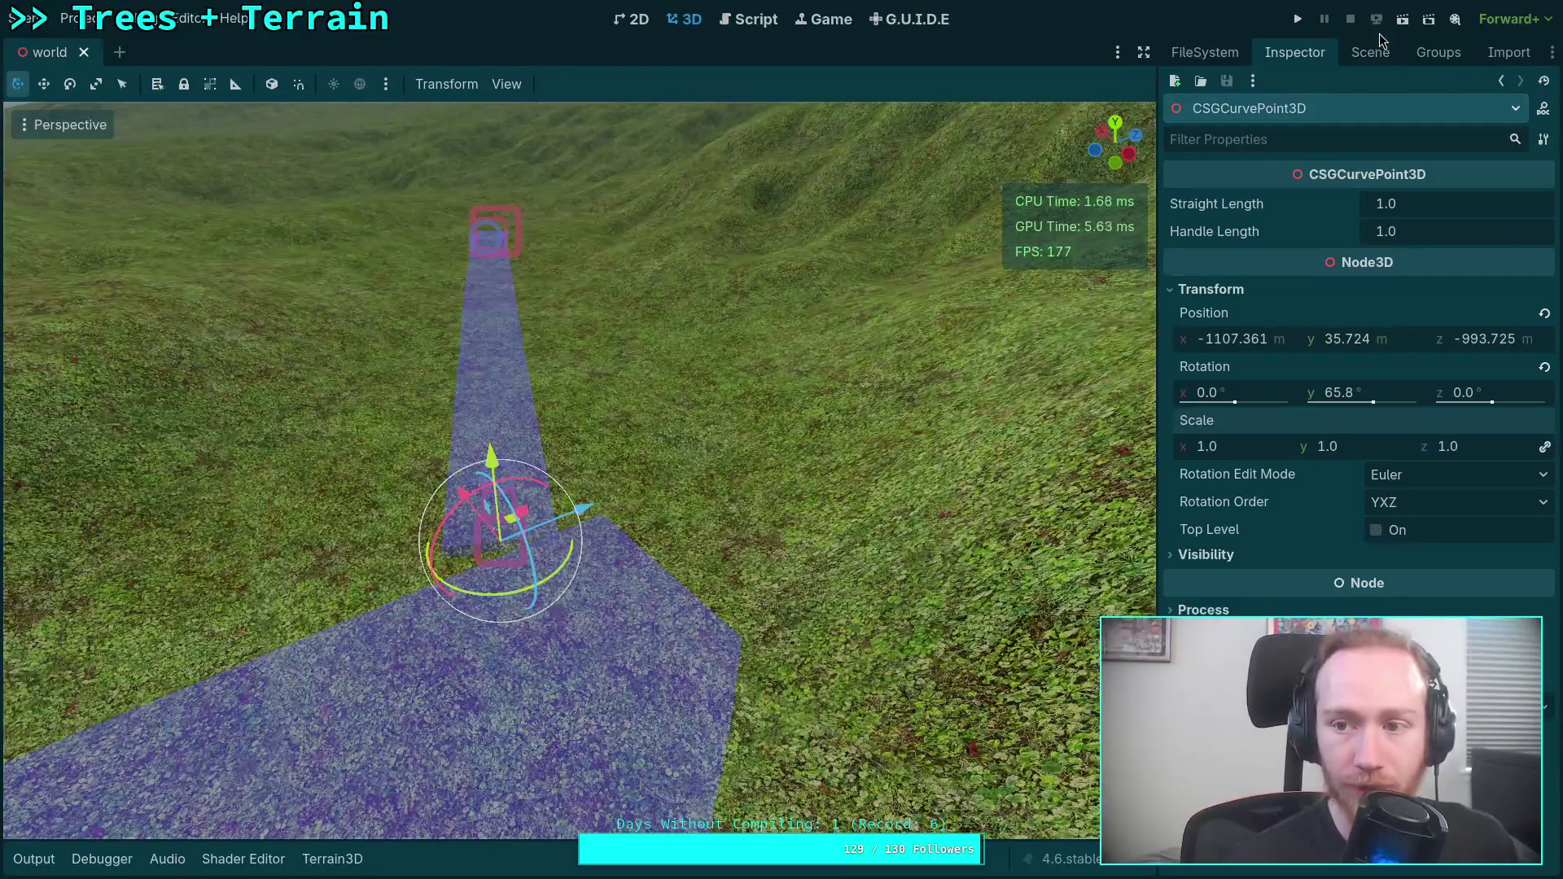
pyautogui.click(1370, 52)
pyautogui.press('Delete')
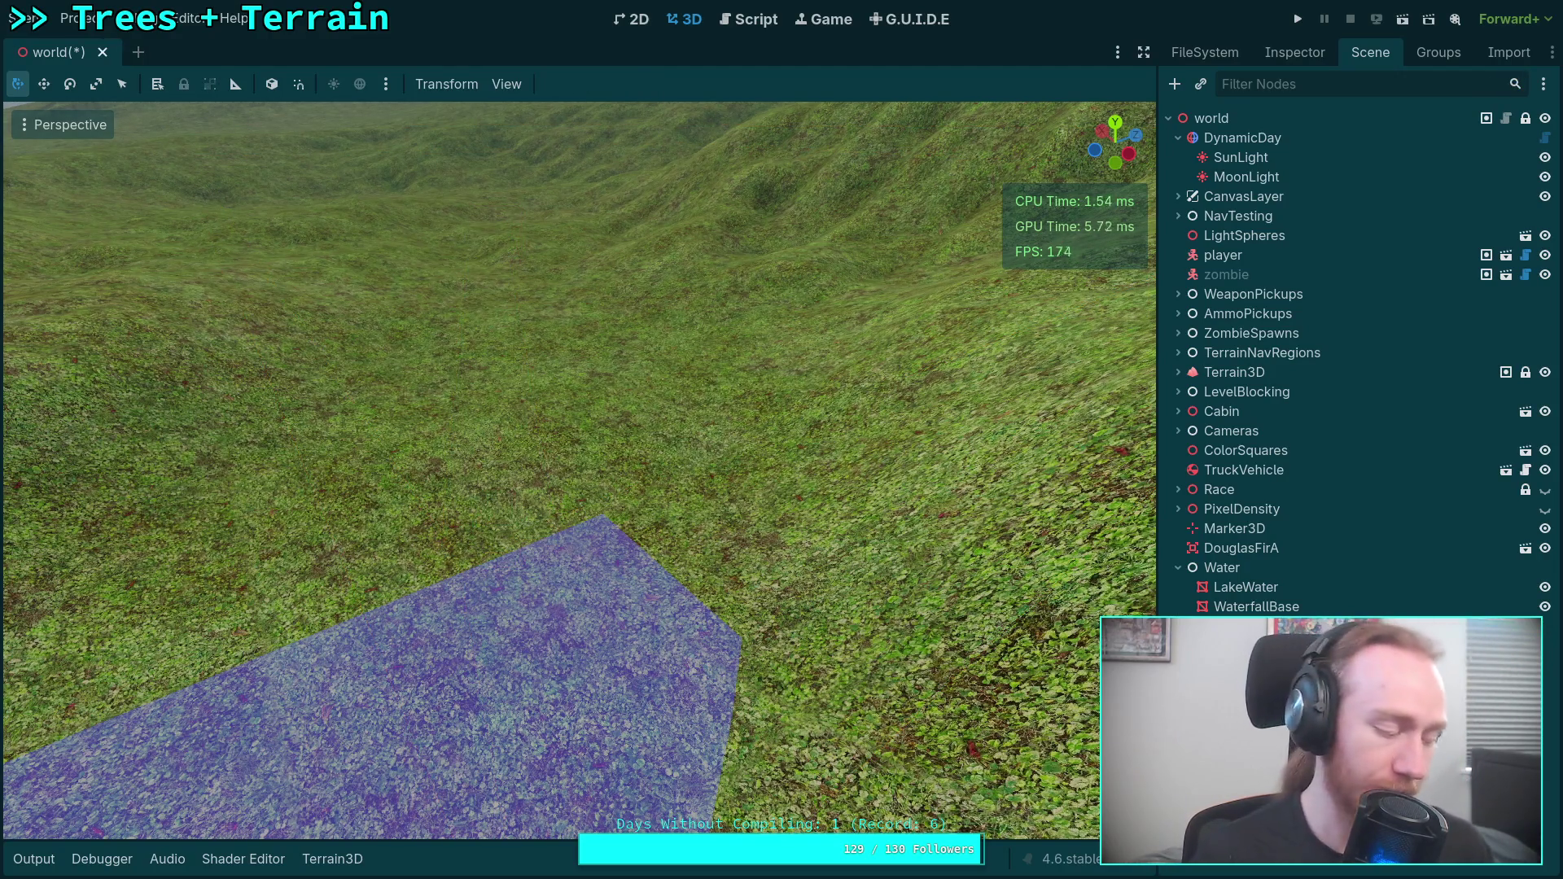
# Select the Terrain3D node to open its editing tools and change the brush shape.
pyautogui.moveTo(579, 469); pyautogui.dragTo(579, 470)
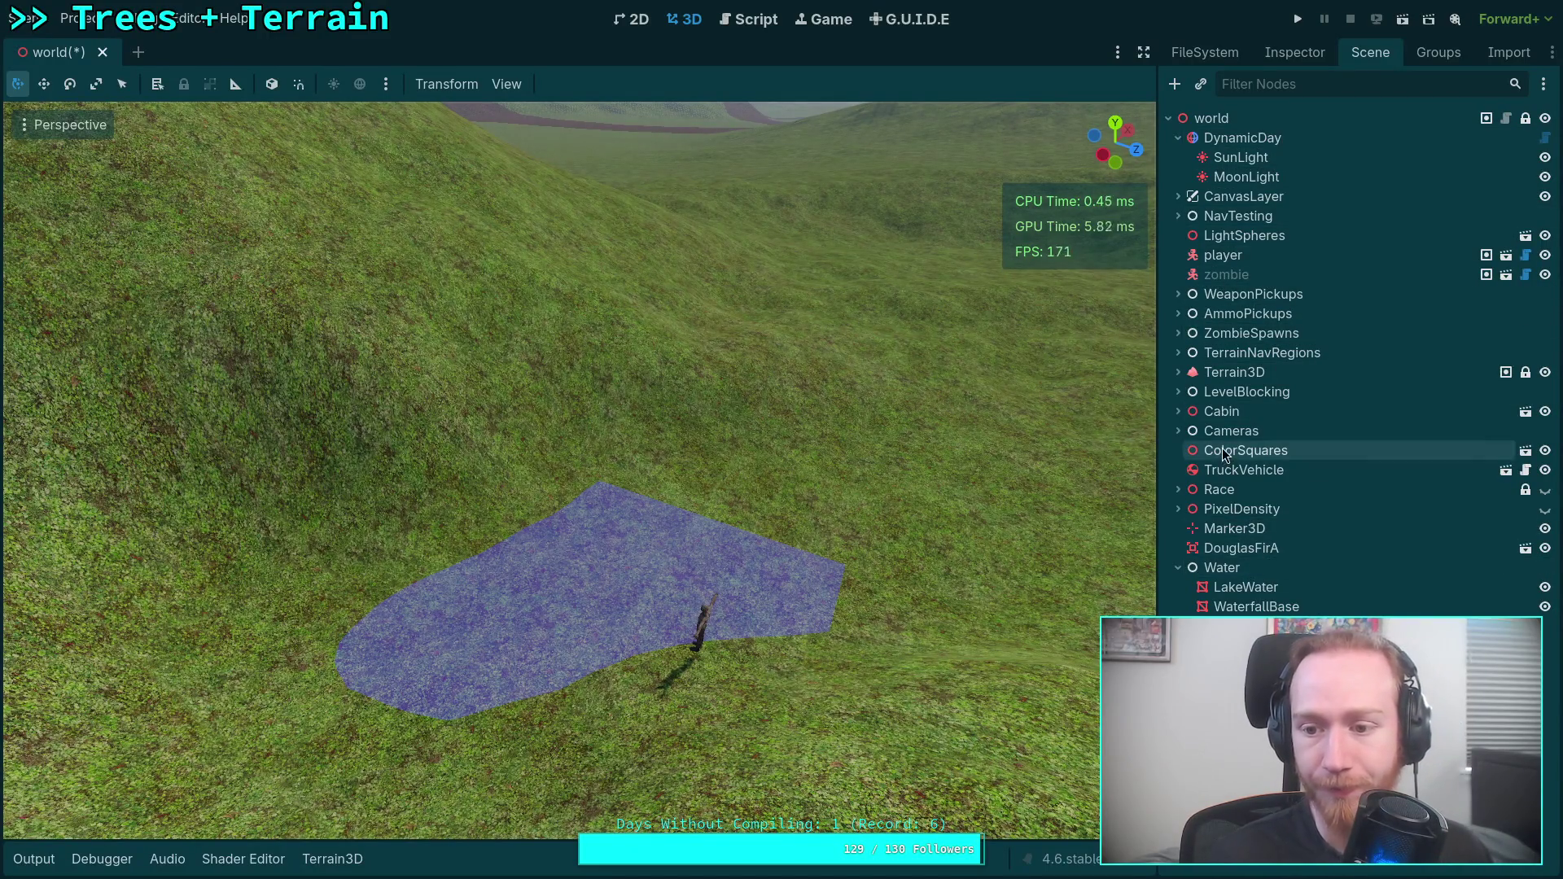
pyautogui.click(1269, 371)
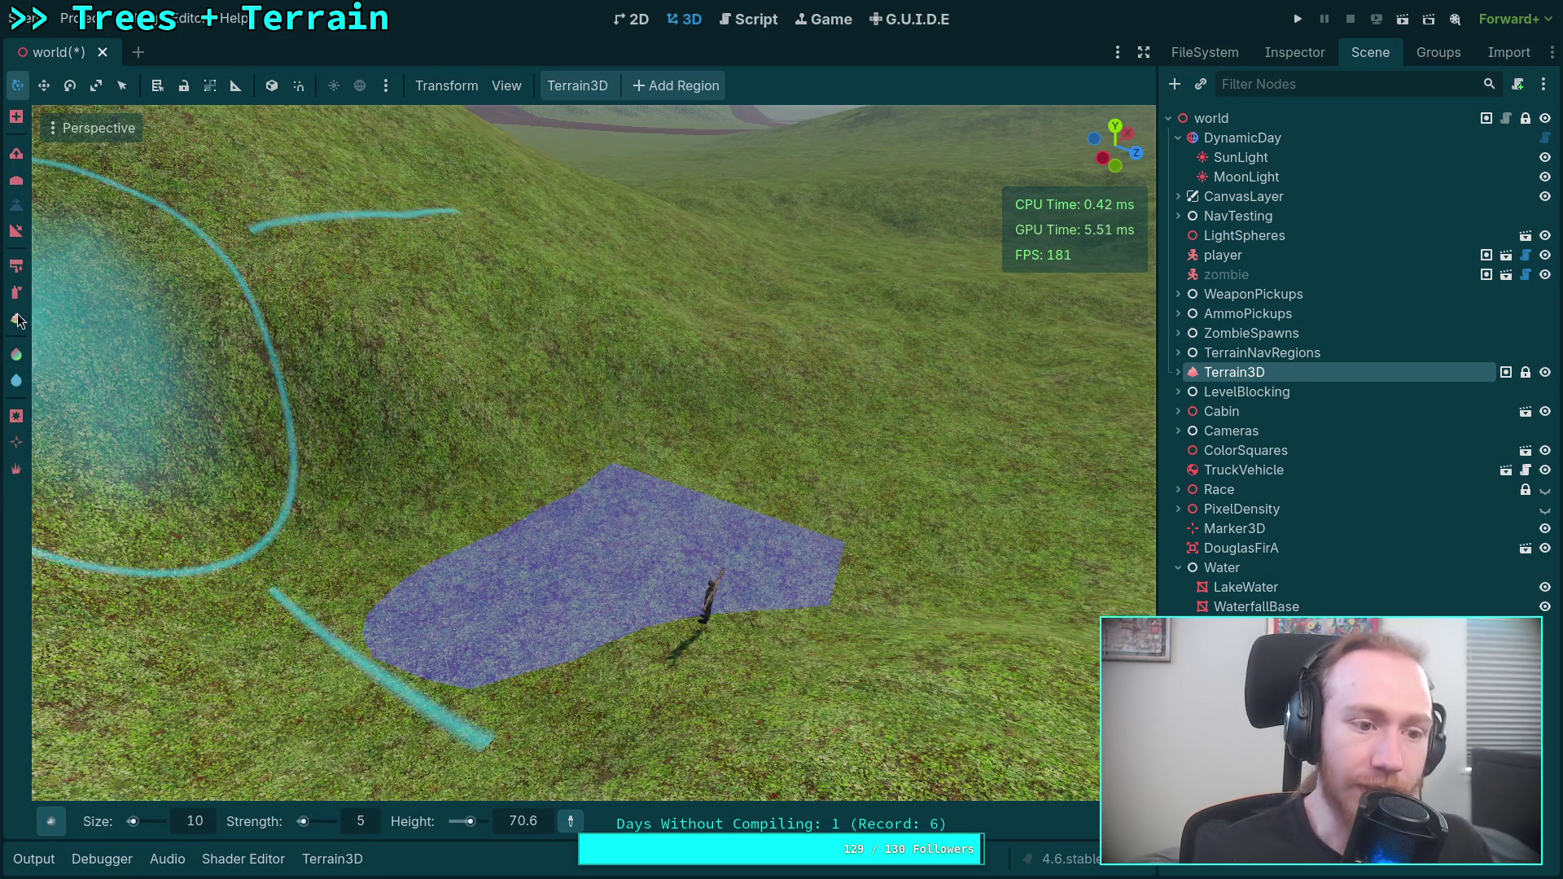
pyautogui.click(51, 823)
# Choose a brush and the dirt texture, then paint dirt around the lake's edge.
pyautogui.click(57, 824)
pyautogui.click(62, 820)
pyautogui.click(195, 442)
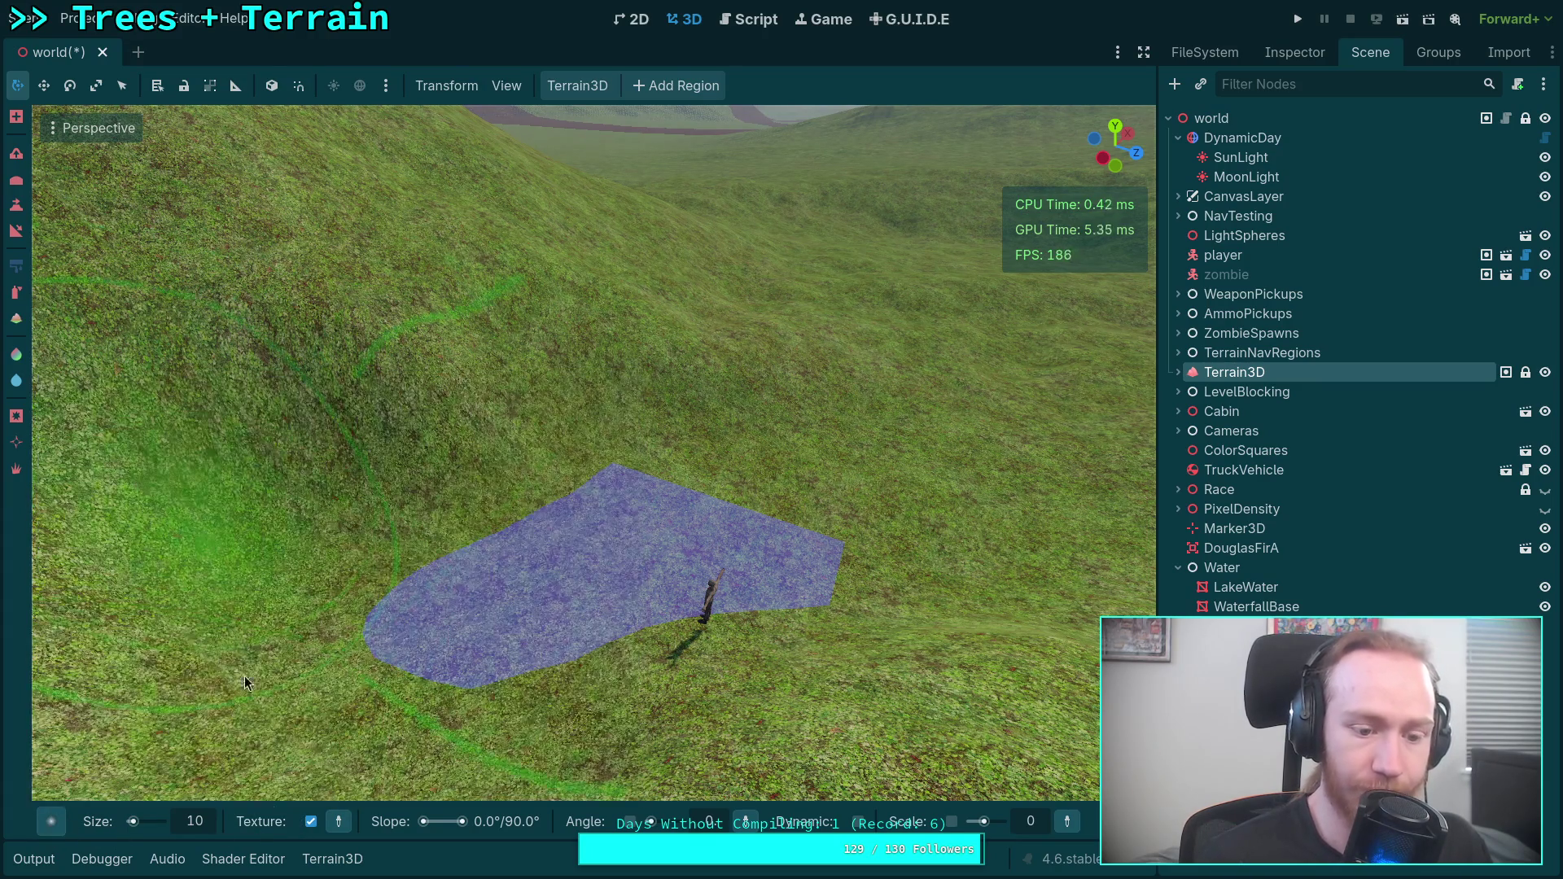
pyautogui.click(334, 859)
pyautogui.click(281, 759)
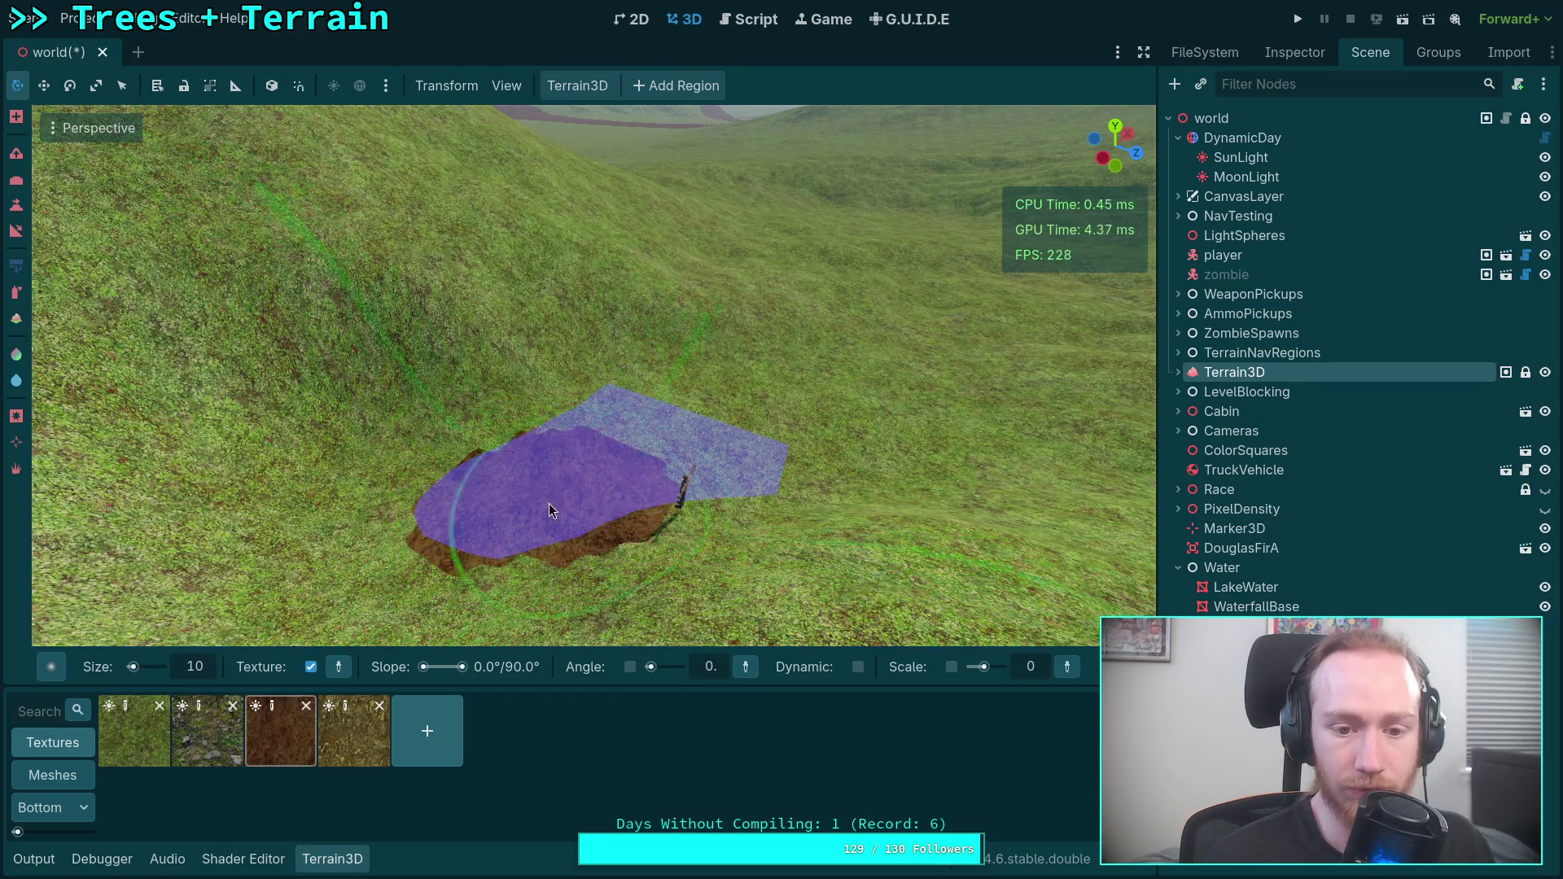
pyautogui.moveTo(555, 553); pyautogui.dragTo(580, 550)
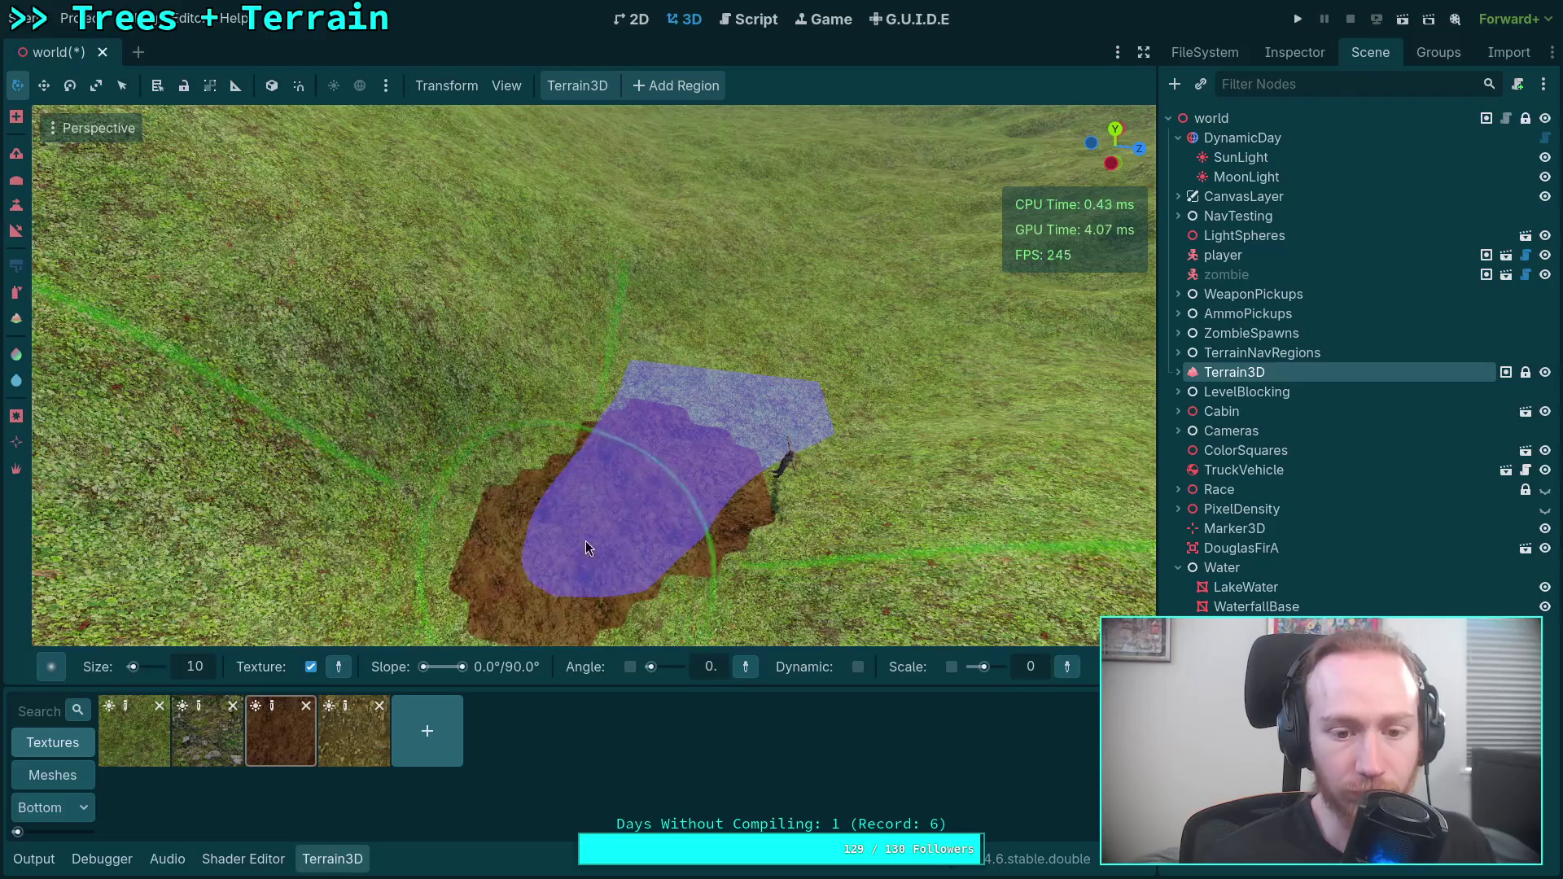
# Paint a dirt strip forward from the patch out to the far ridge.
pyautogui.rightClick(780, 418)
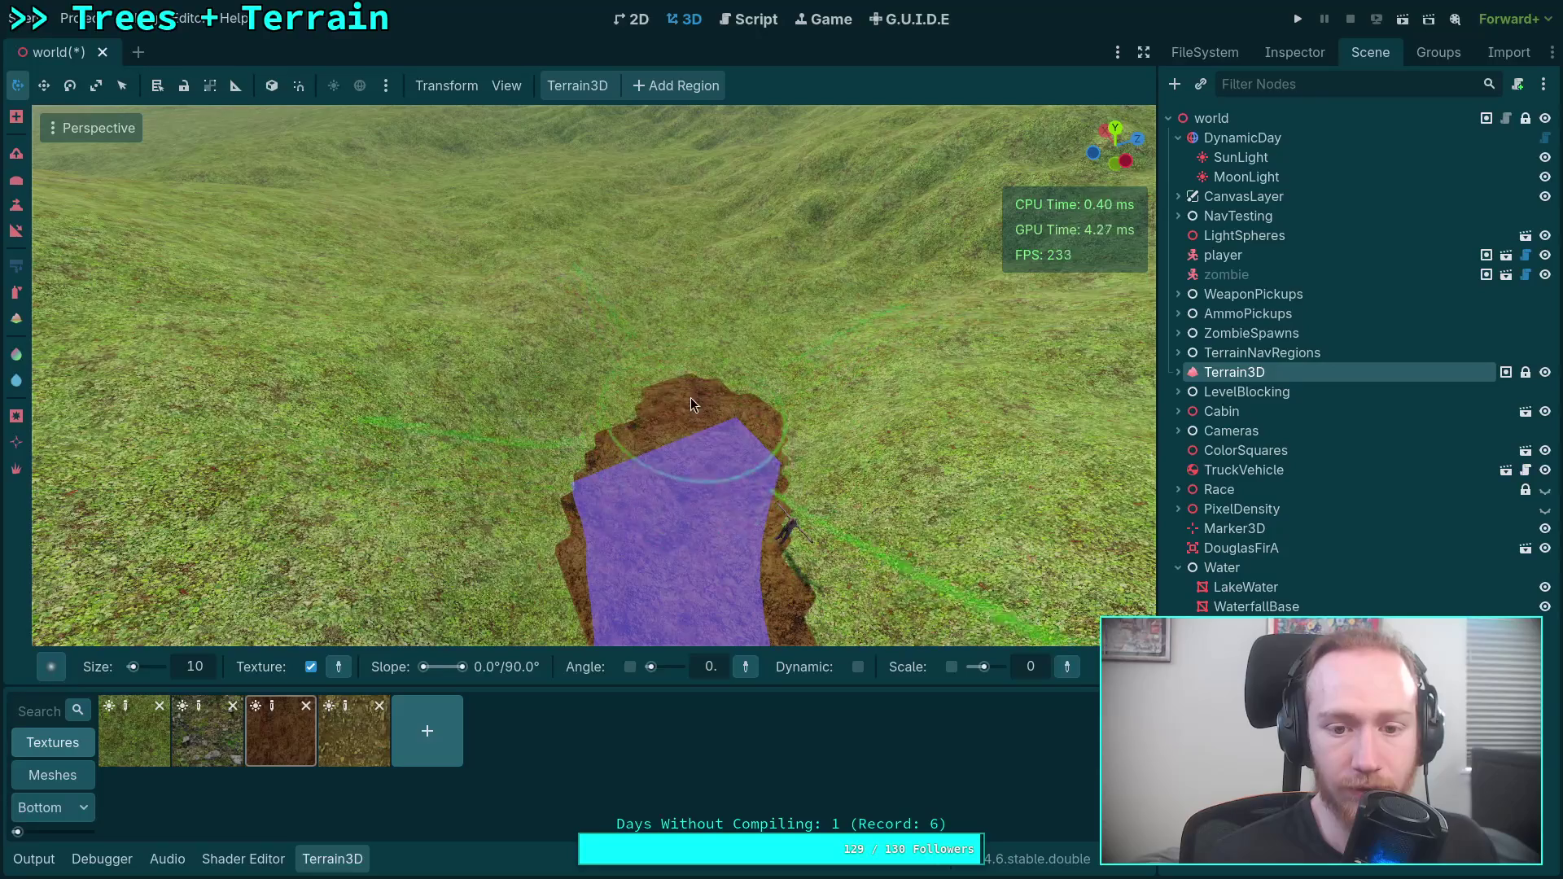
pyautogui.rightClick(692, 310)
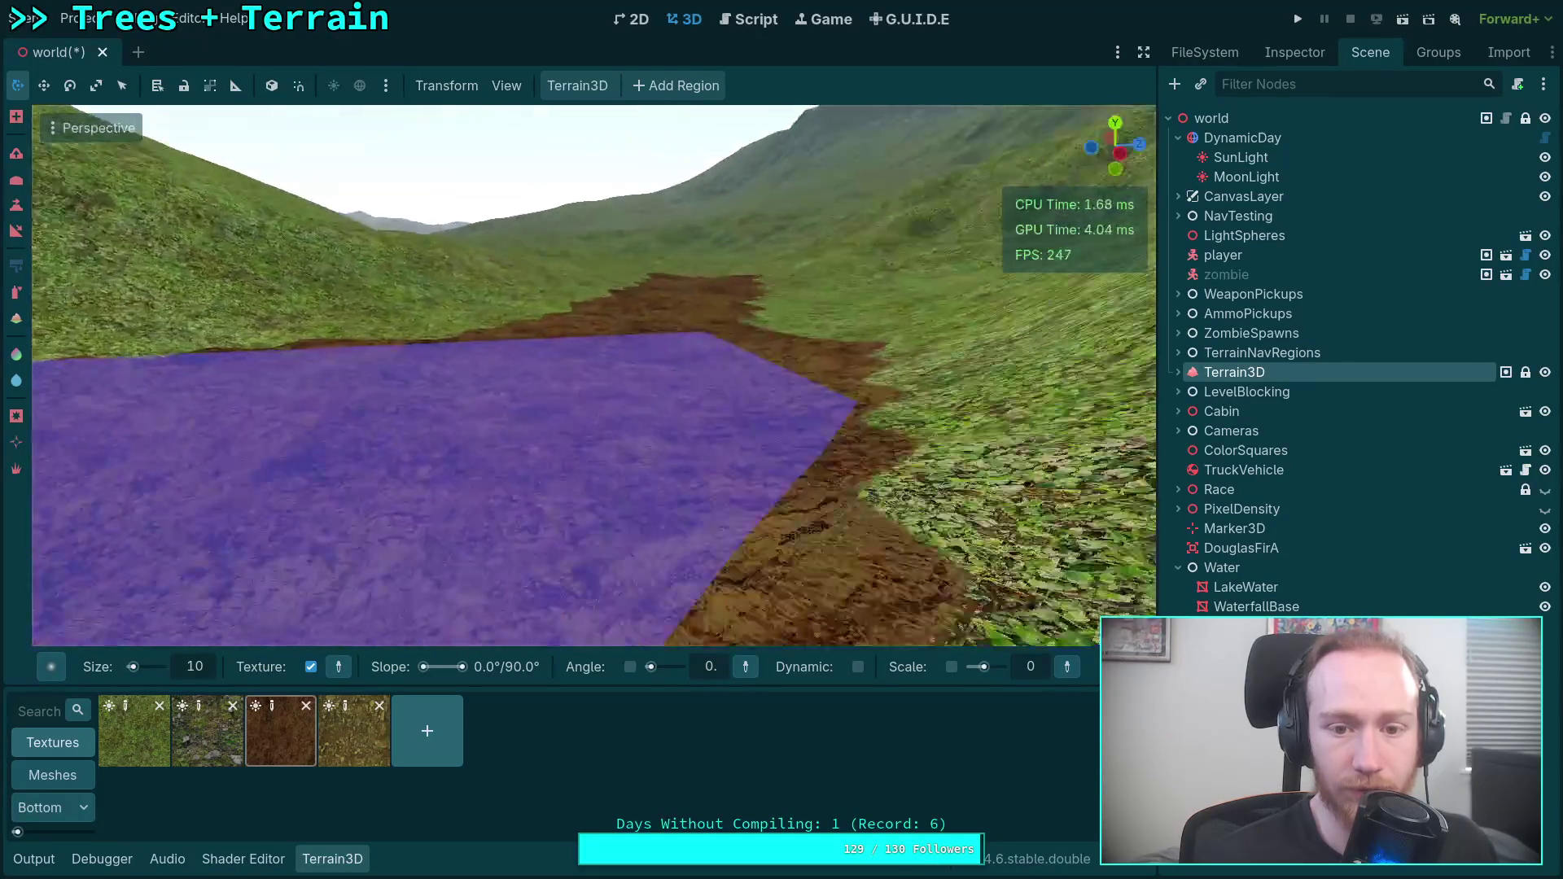
pyautogui.rightClick(695, 345)
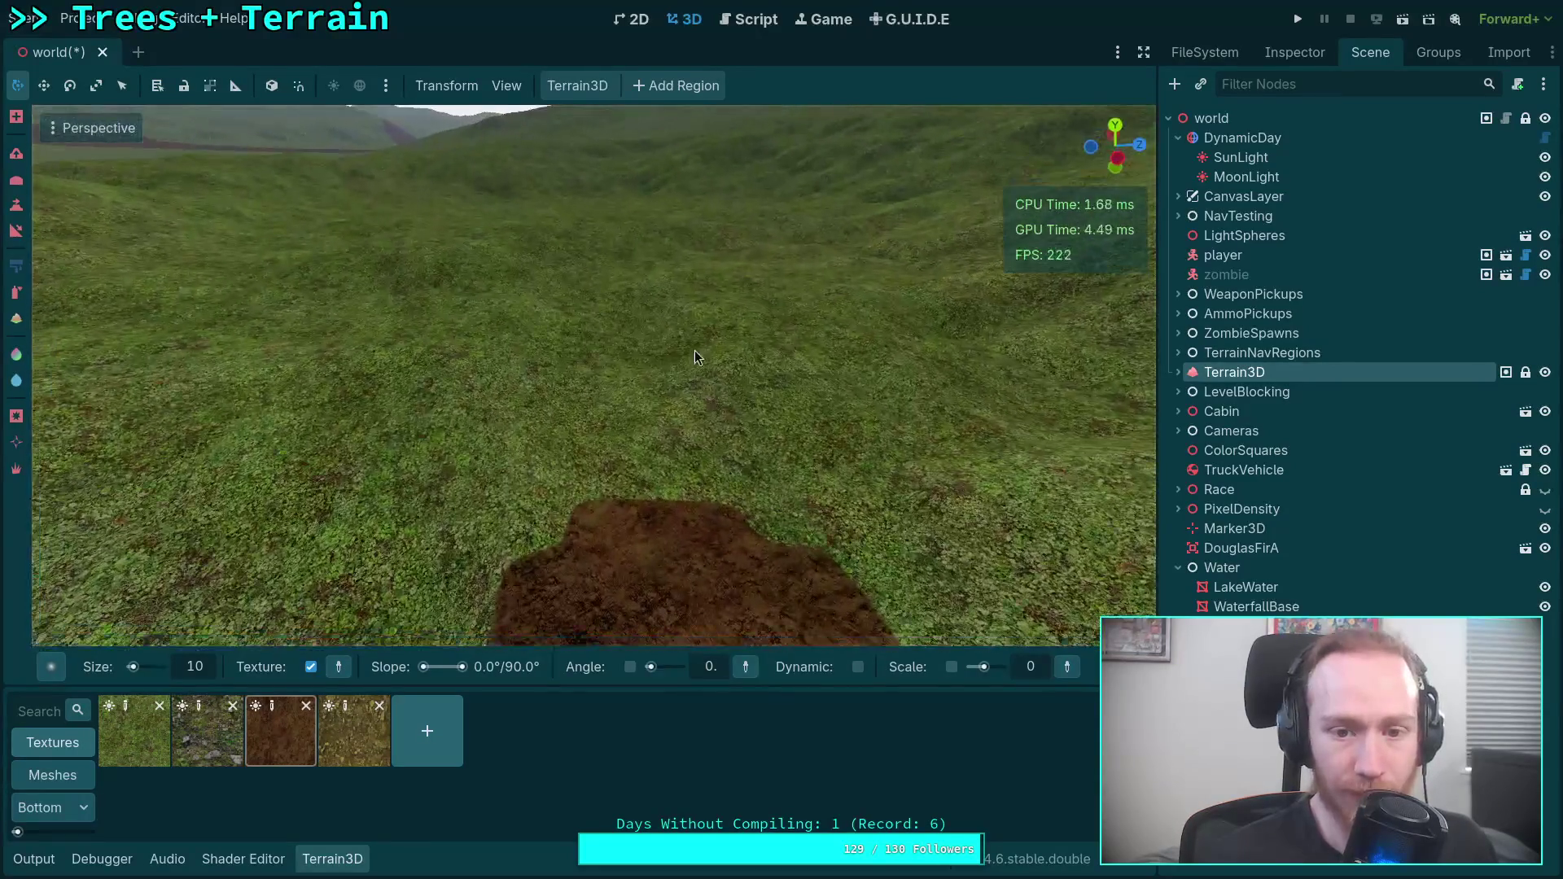
pyautogui.moveTo(675, 493); pyautogui.dragTo(590, 286)
pyautogui.rightClick(589, 286)
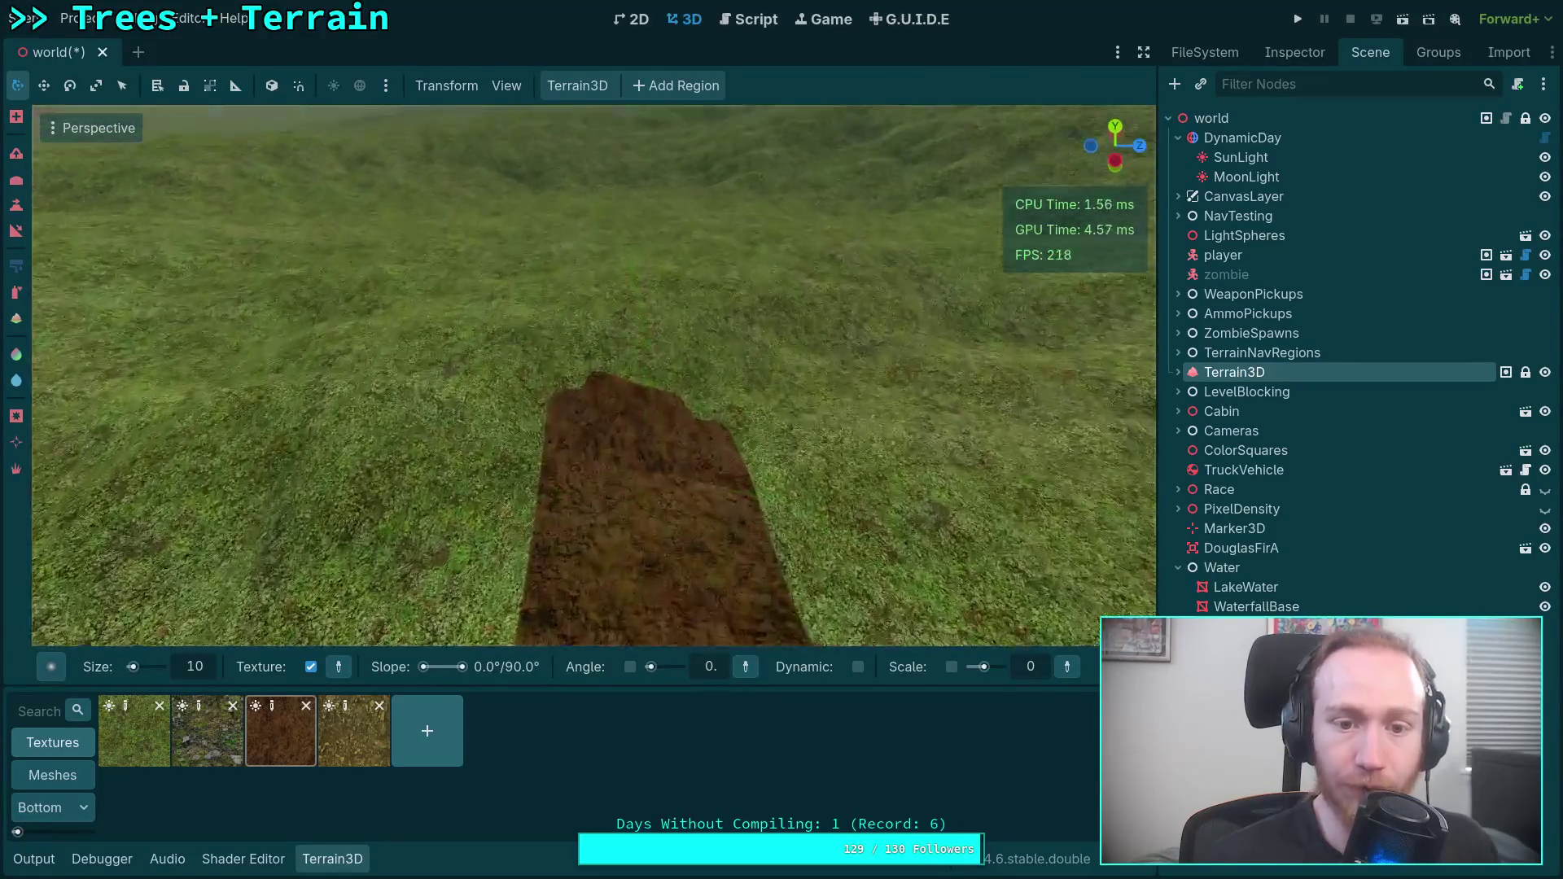
pyautogui.moveTo(637, 394); pyautogui.dragTo(551, 155)
# From a new viewpoint, paint dirt extending the path upward.
pyautogui.rightClick(550, 154)
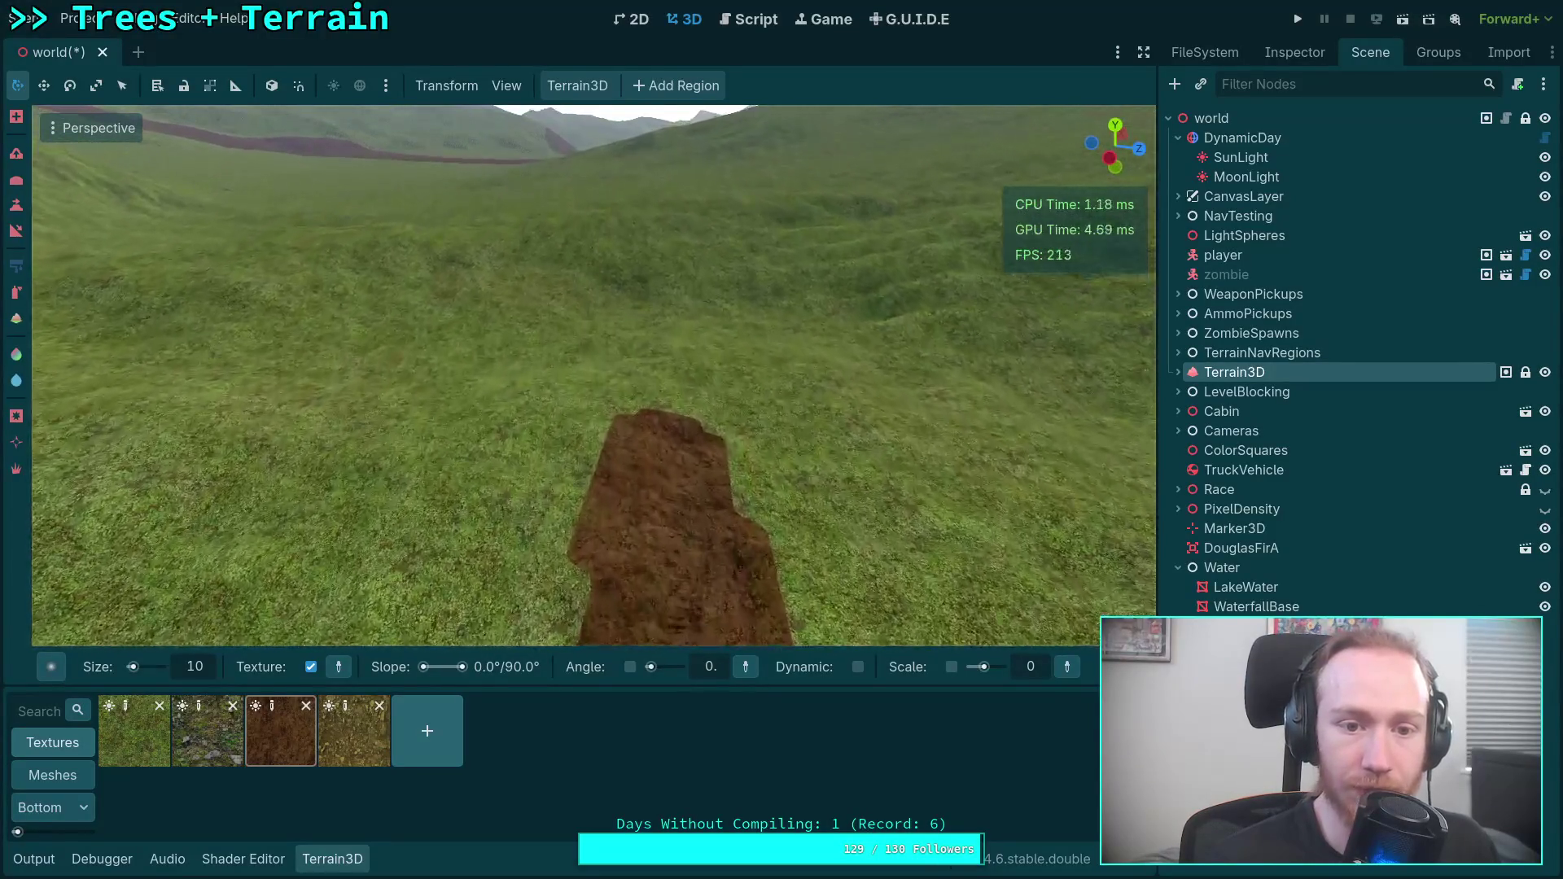
pyautogui.rightClick(542, 497)
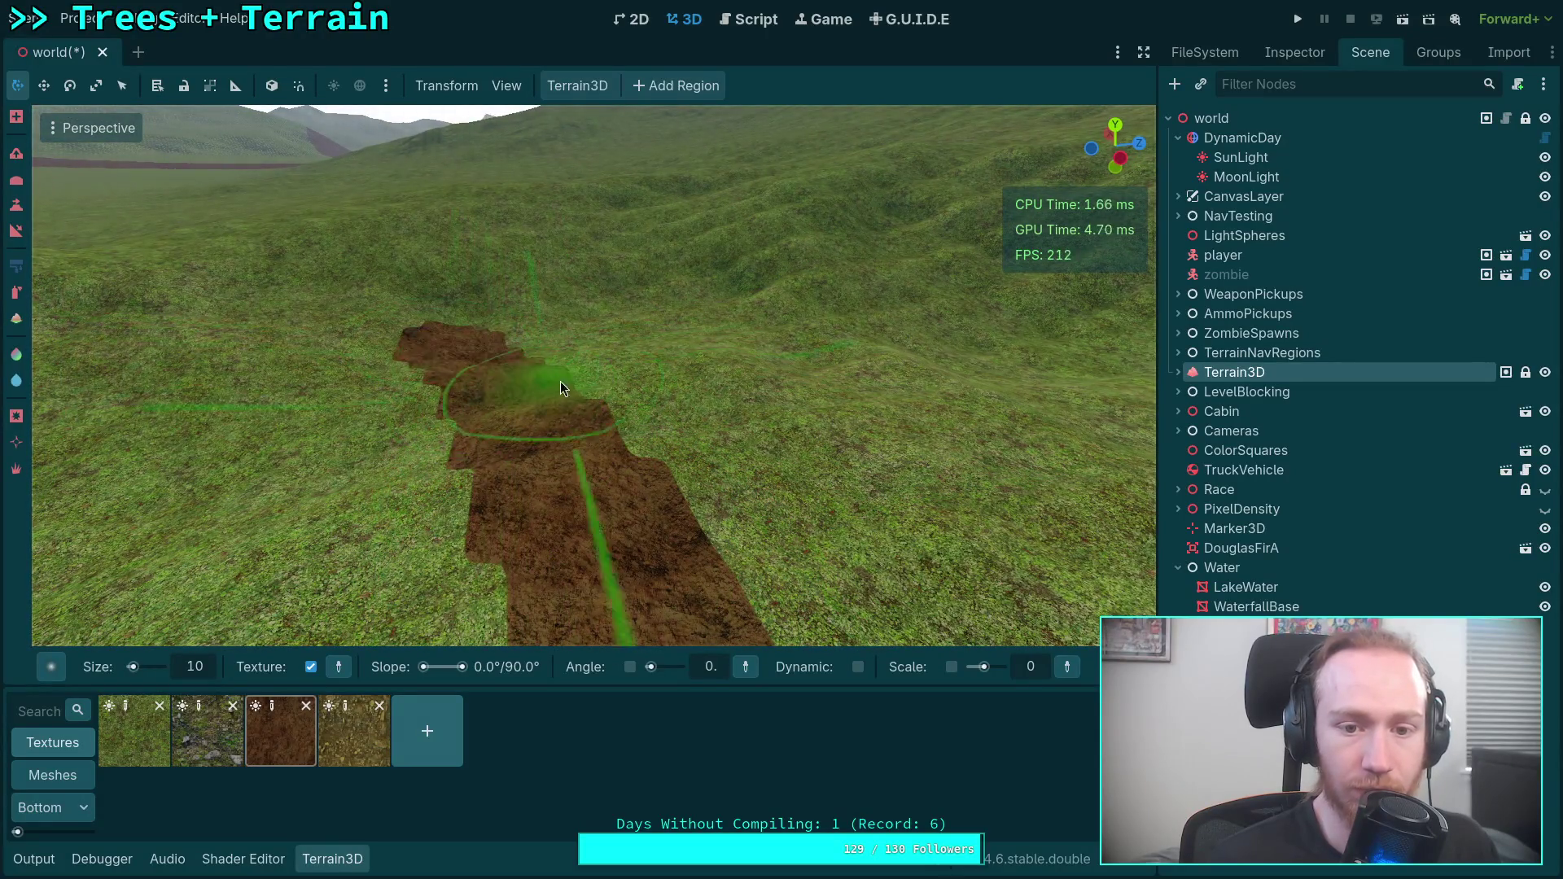
pyautogui.rightClick(562, 381)
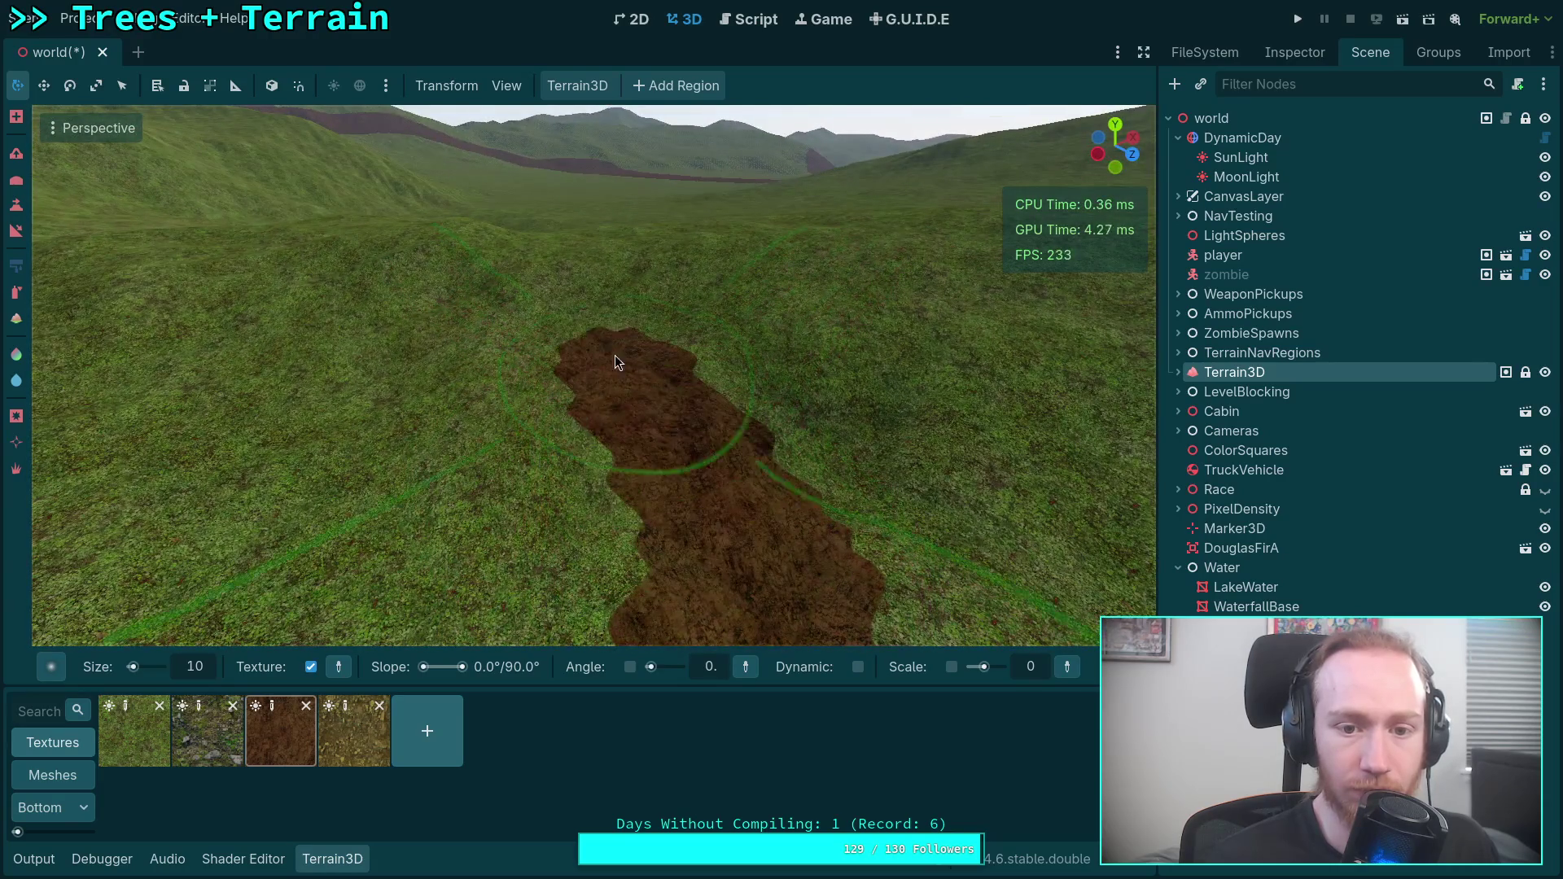
pyautogui.rightClick(618, 365)
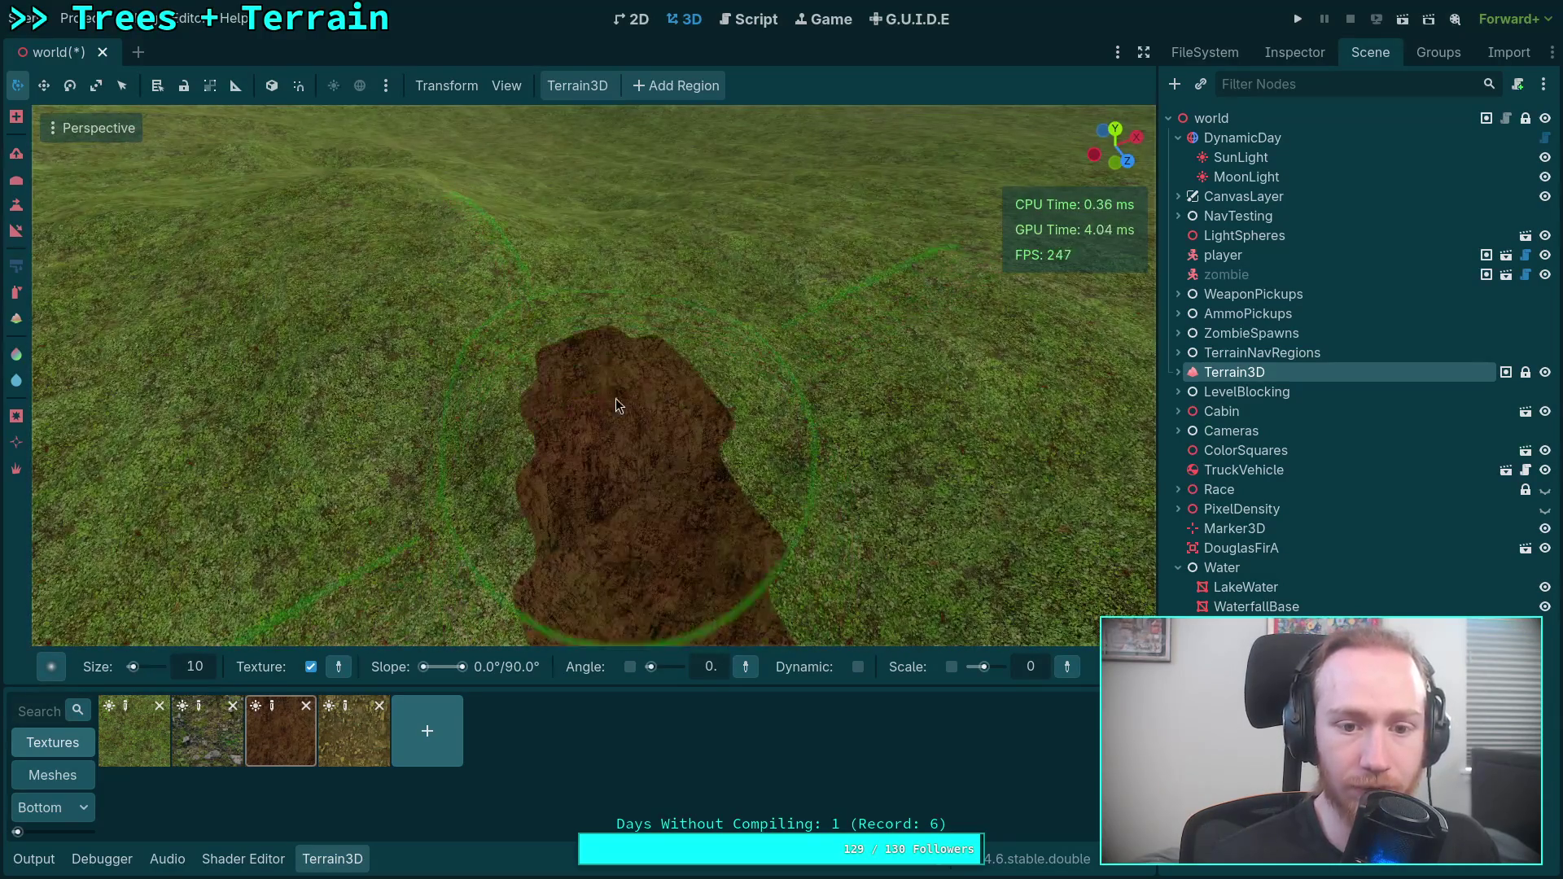
pyautogui.rightClick(574, 218)
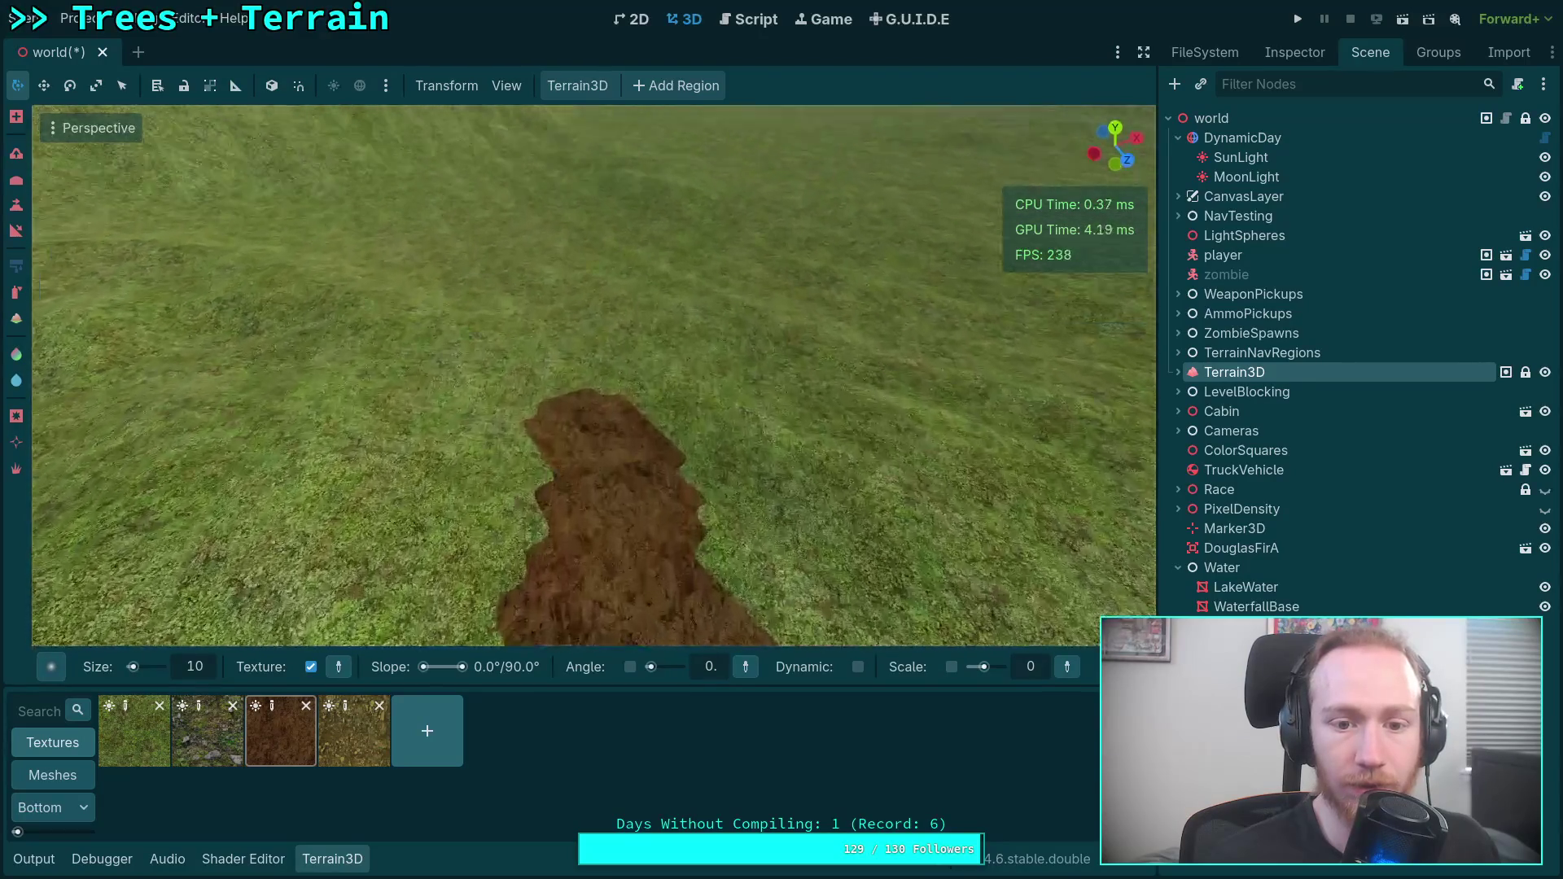
pyautogui.press('w')
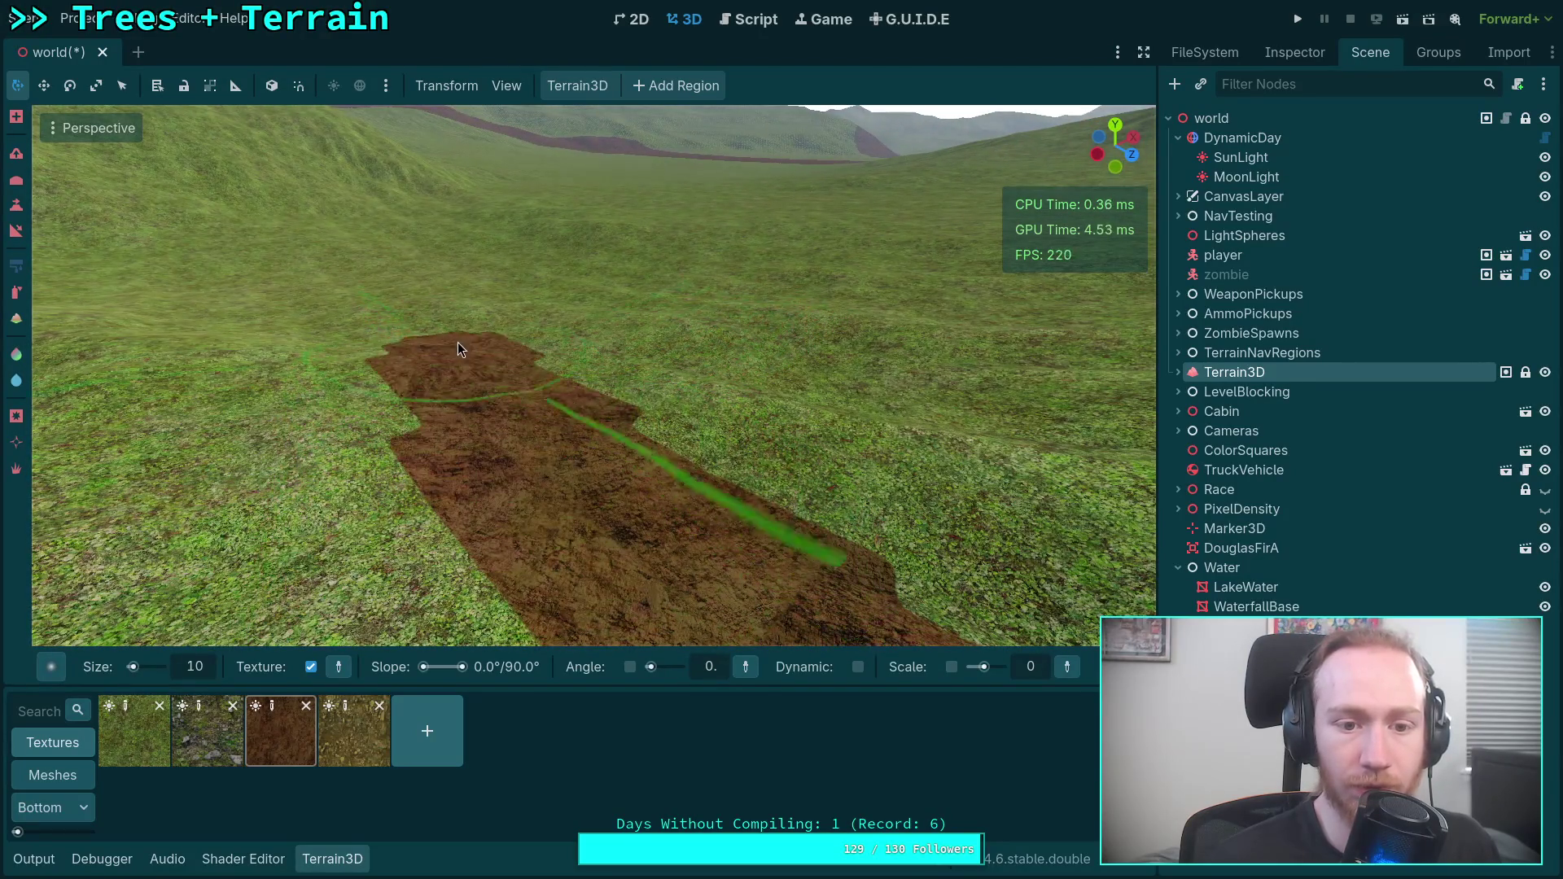
pyautogui.press('w')
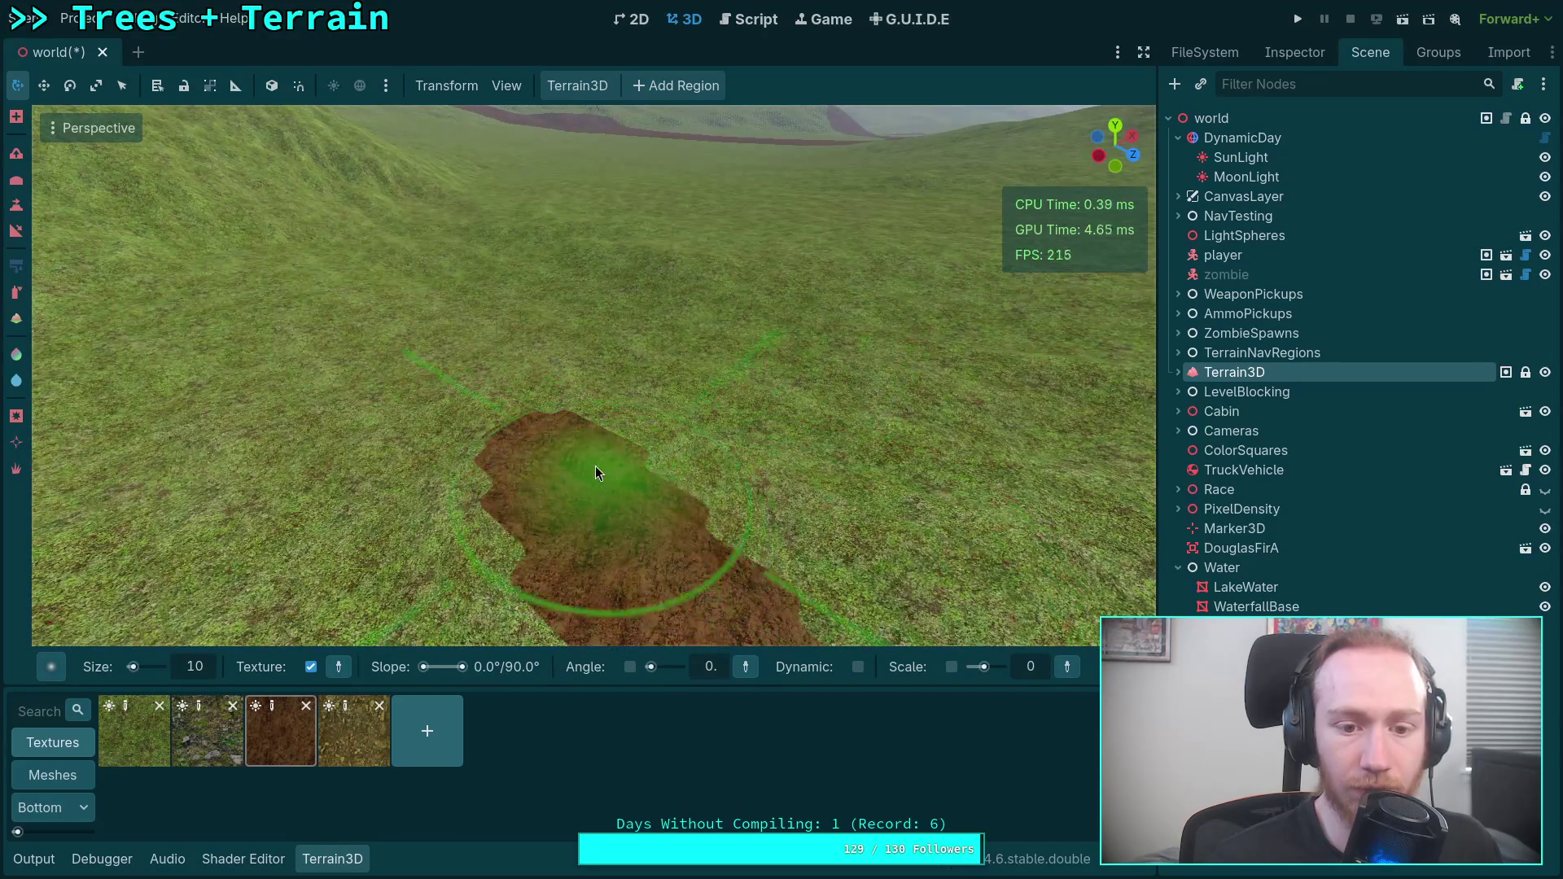
pyautogui.rightClick(521, 329)
pyautogui.press('w')
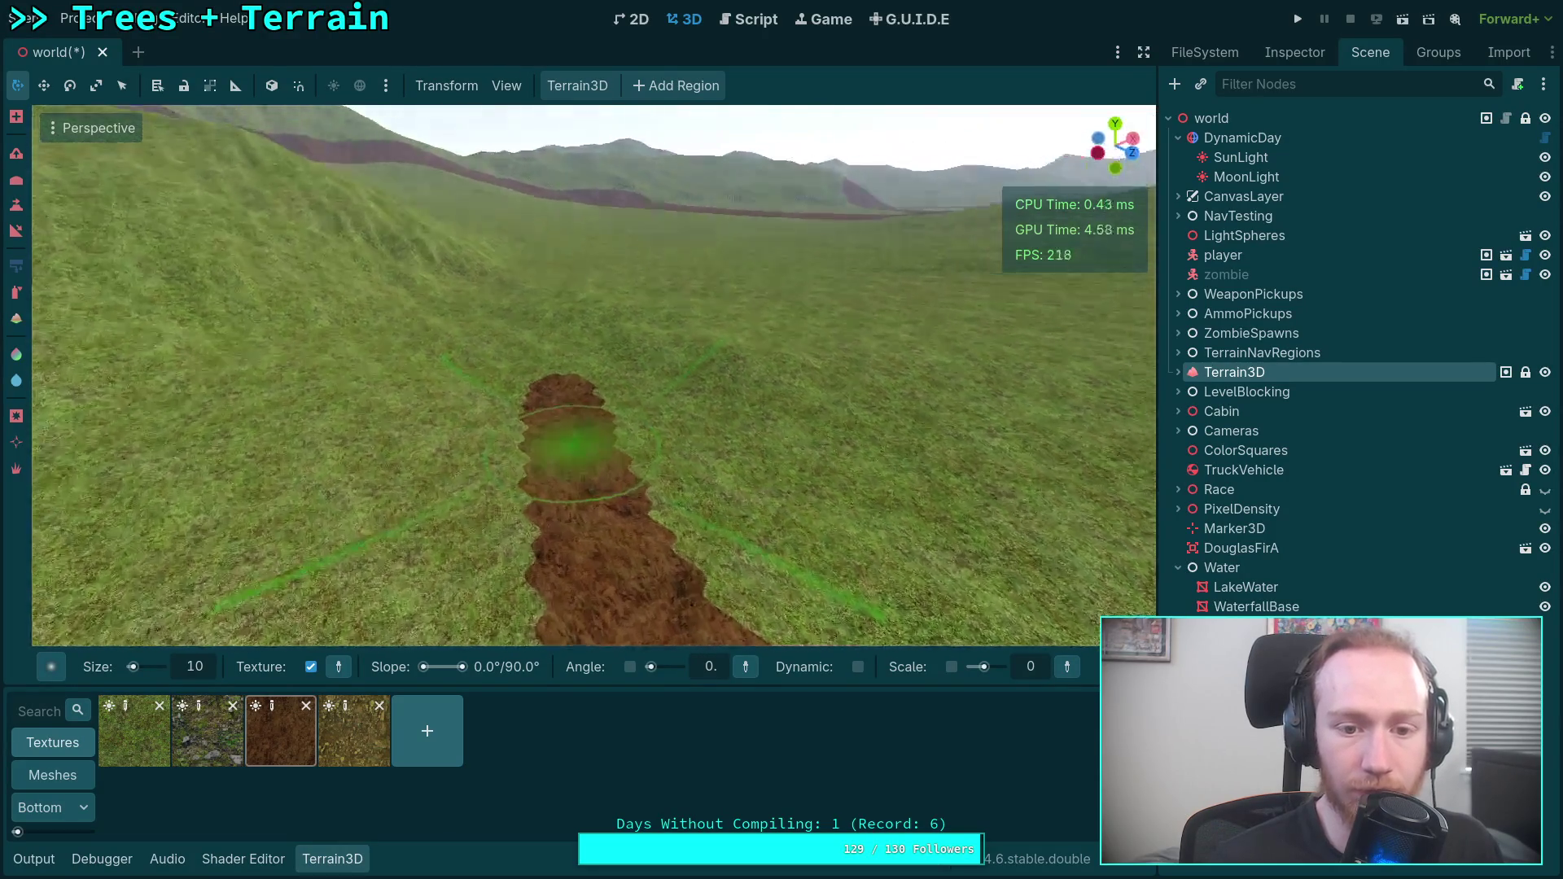
pyautogui.press('e')
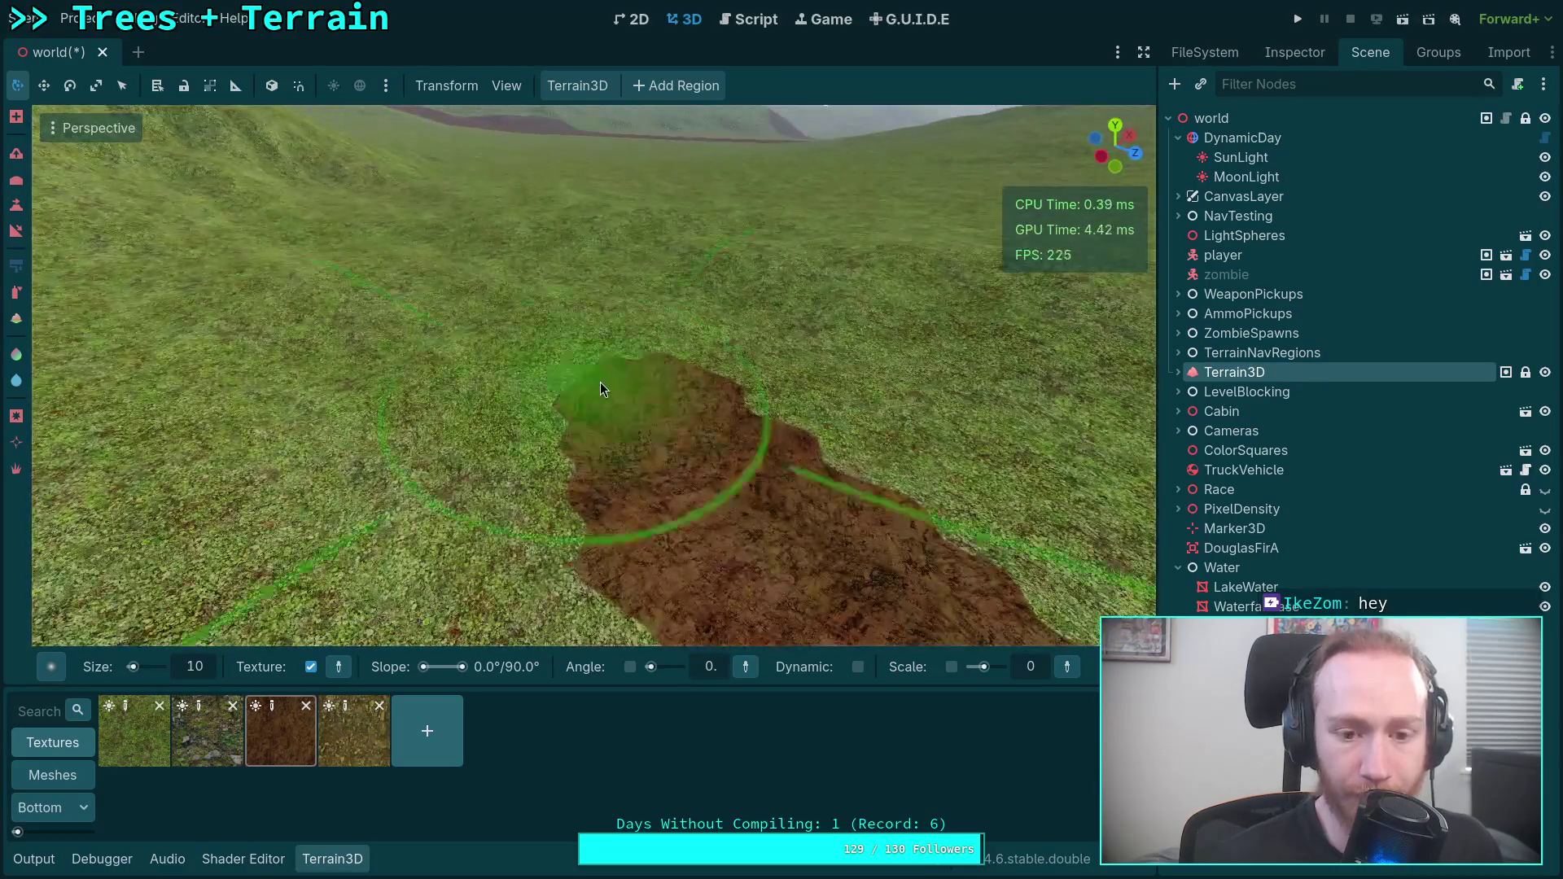
pyautogui.rightClick(559, 269)
pyautogui.press('w')
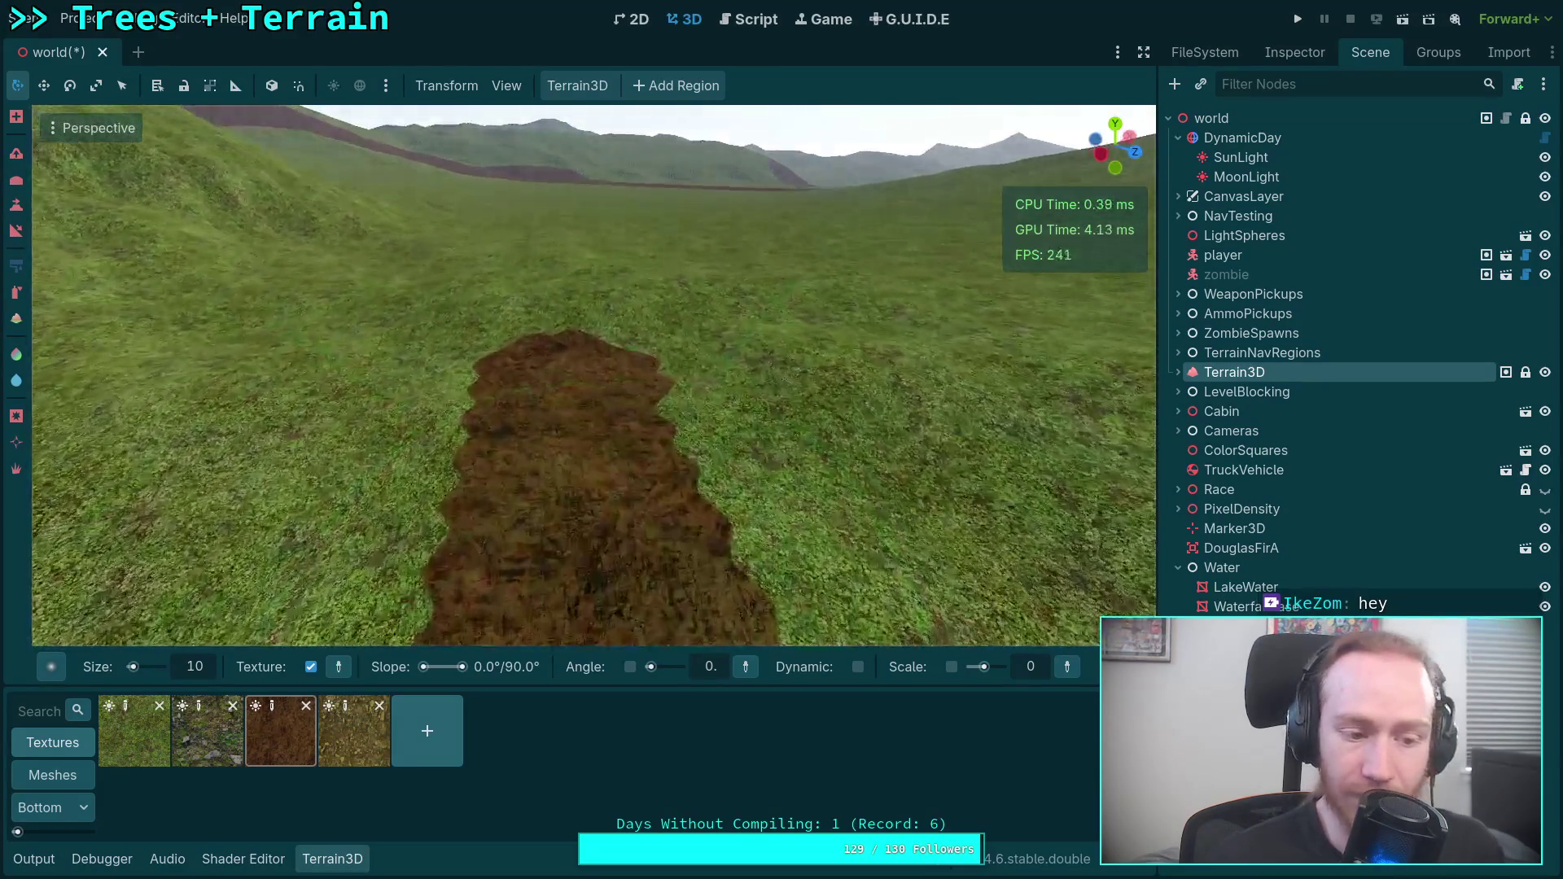
pyautogui.rightClick(558, 286)
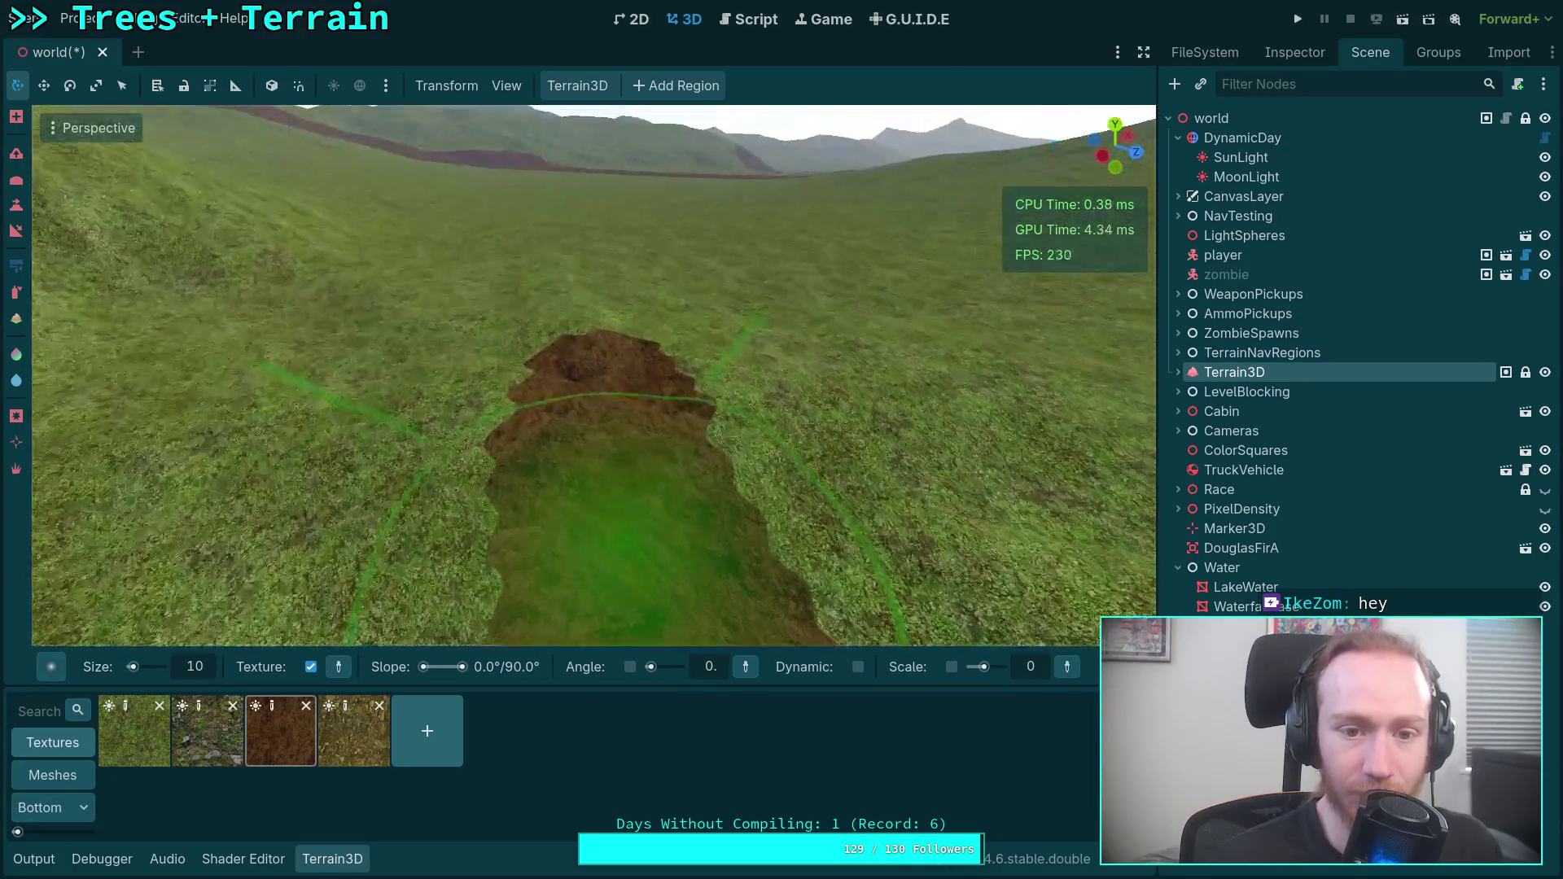
pyautogui.moveTo(601, 556)
pyautogui.mouseDown()
pyautogui.moveTo(586, 500)
pyautogui.moveTo(602, 372)
pyautogui.mouseUp()
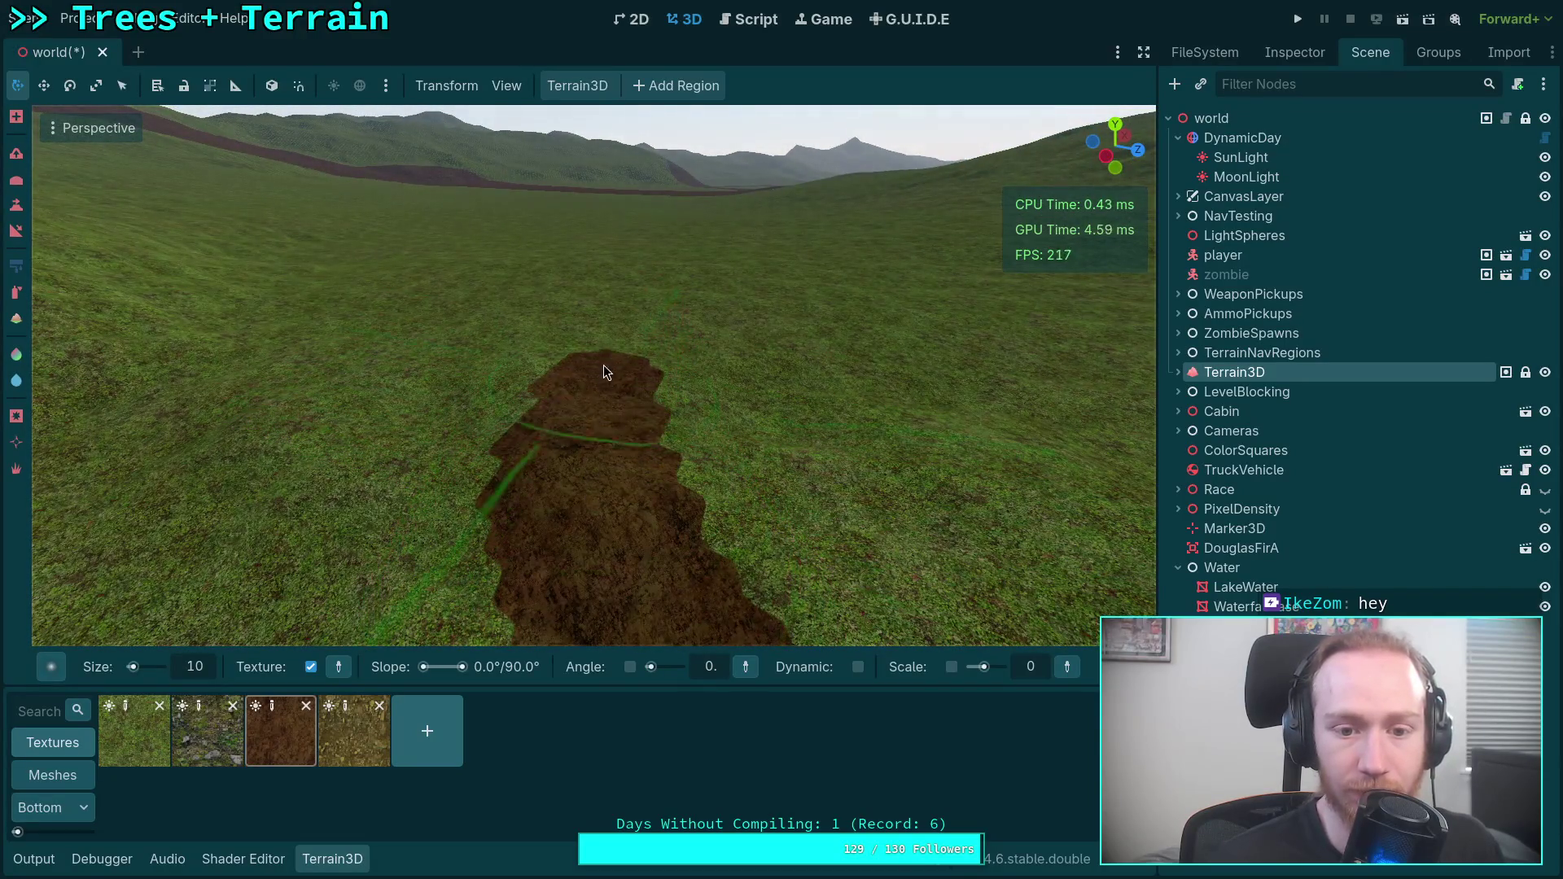
# Paint more dirt further ahead, lengthening the strip.
pyautogui.rightClick(603, 371)
pyautogui.rightClick(808, 534)
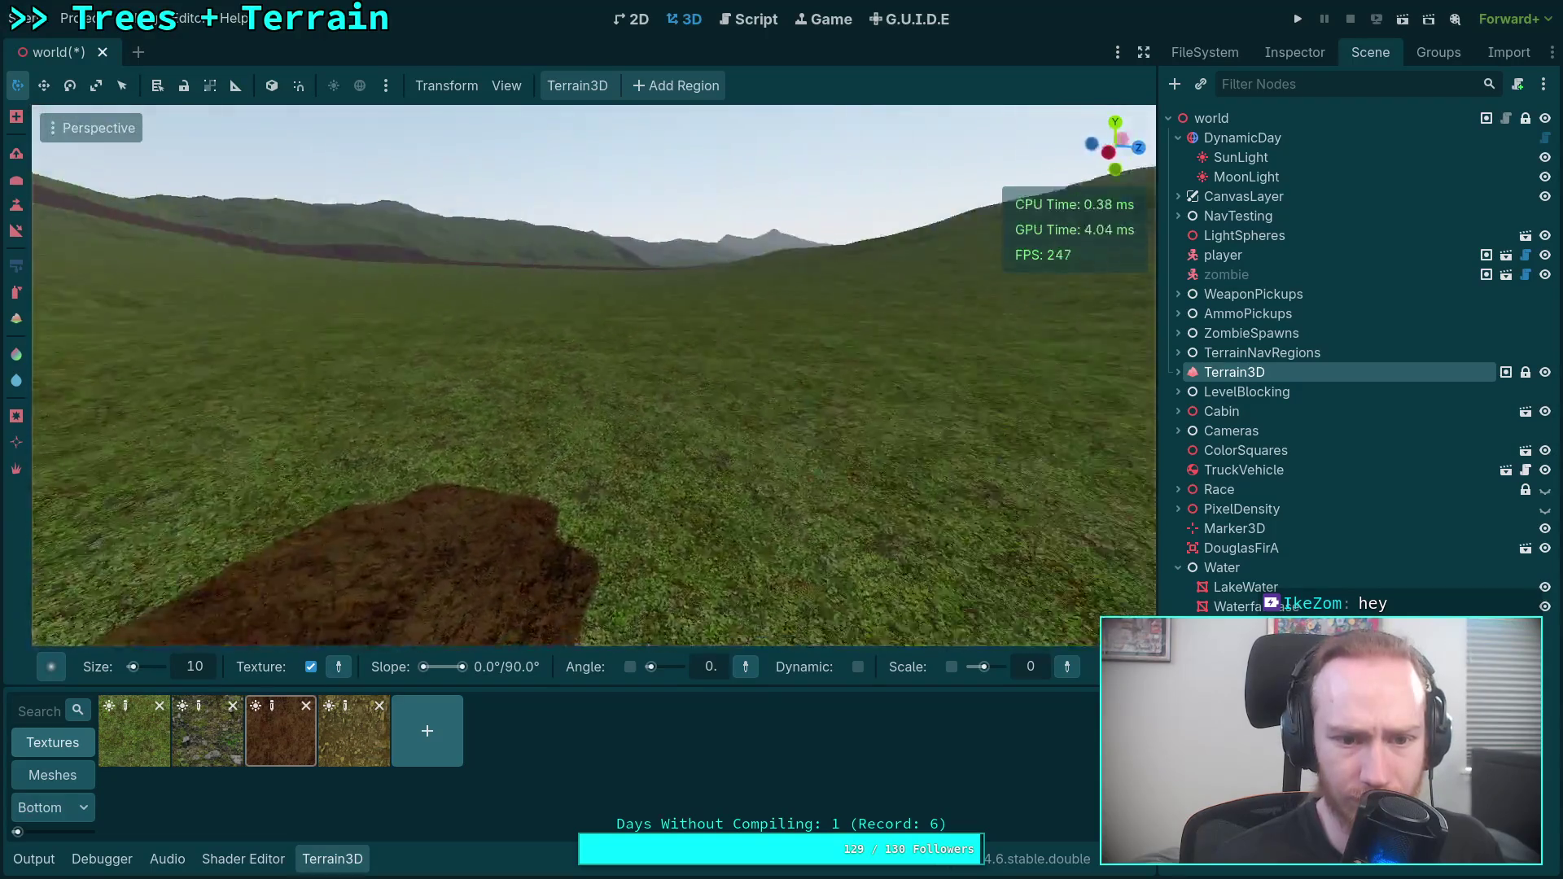
pyautogui.moveTo(697, 583); pyautogui.dragTo(691, 415)
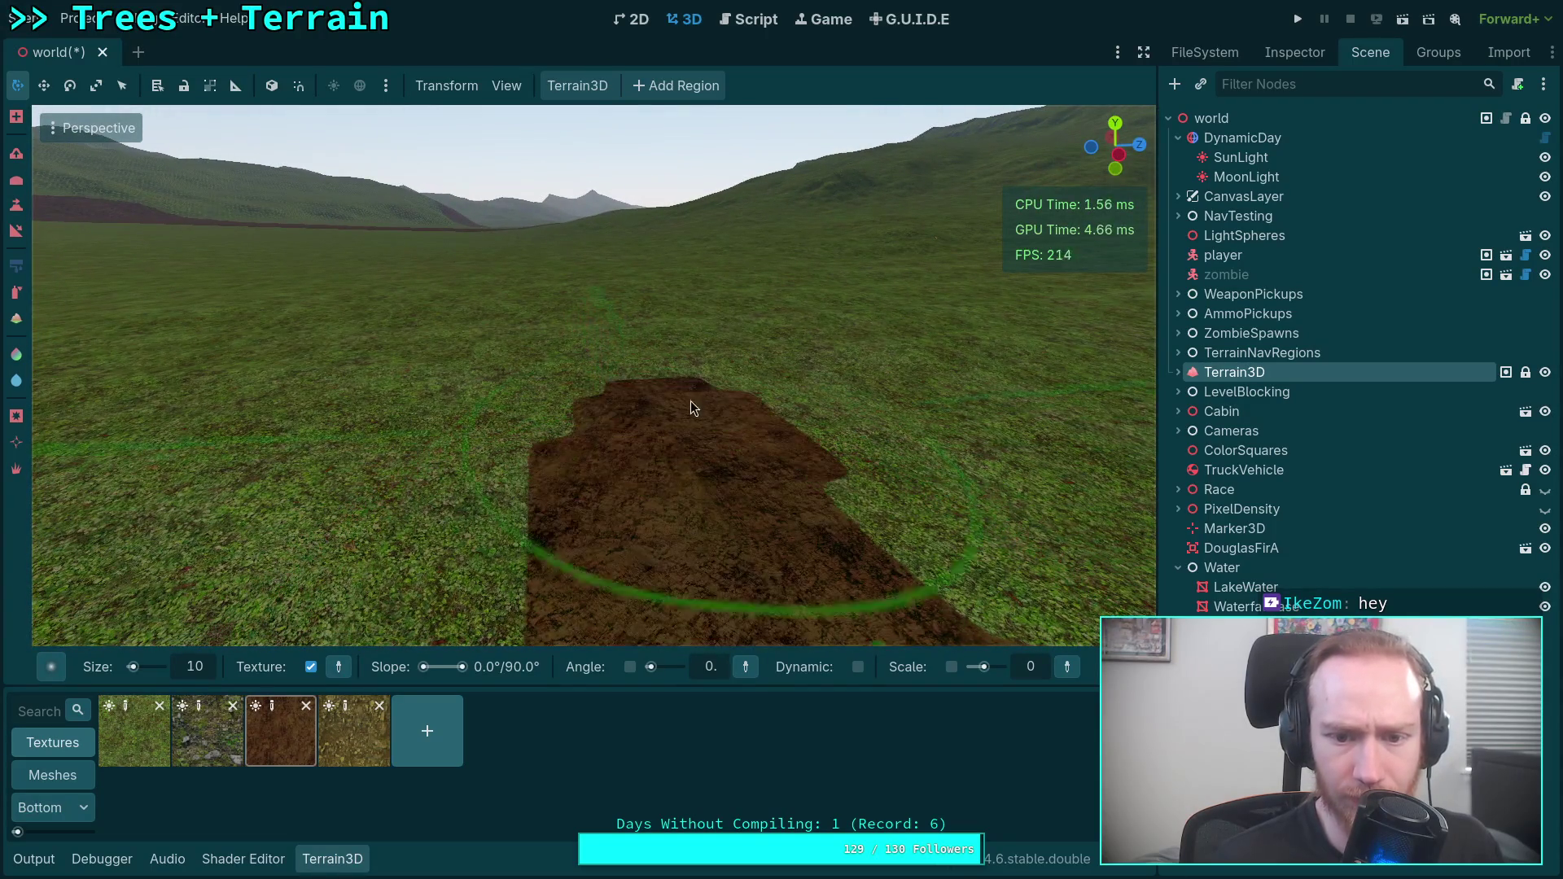
pyautogui.rightClick(717, 440)
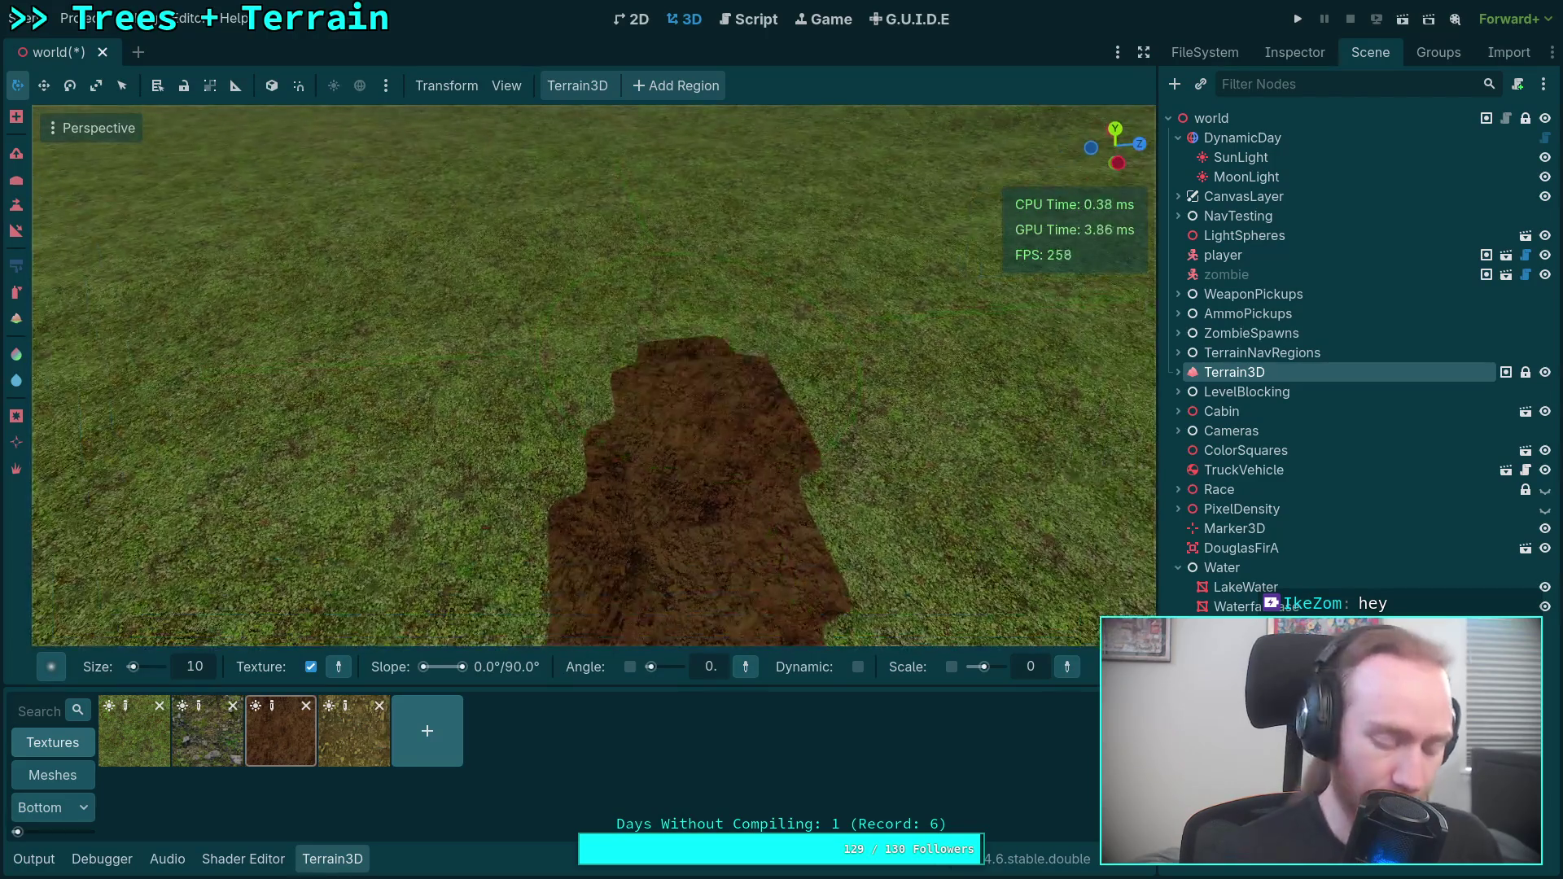
pyautogui.moveTo(676, 562); pyautogui.dragTo(650, 497)
pyautogui.moveTo(627, 377); pyautogui.dragTo(609, 228)
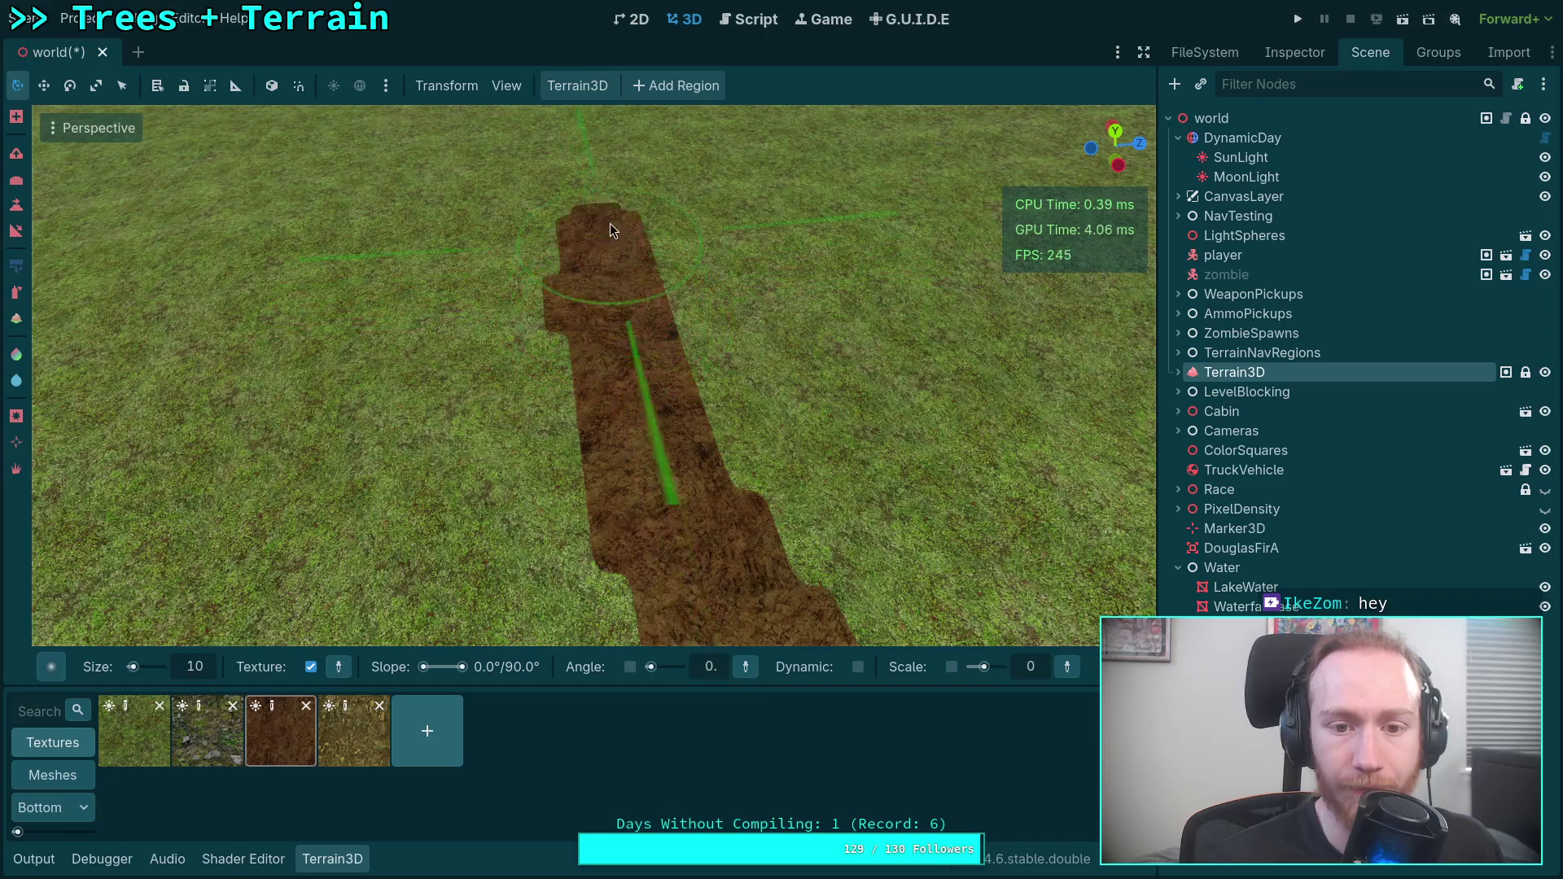
# Paint dirt onward from the path's current end.
pyautogui.rightClick(609, 297)
pyautogui.rightClick(606, 472)
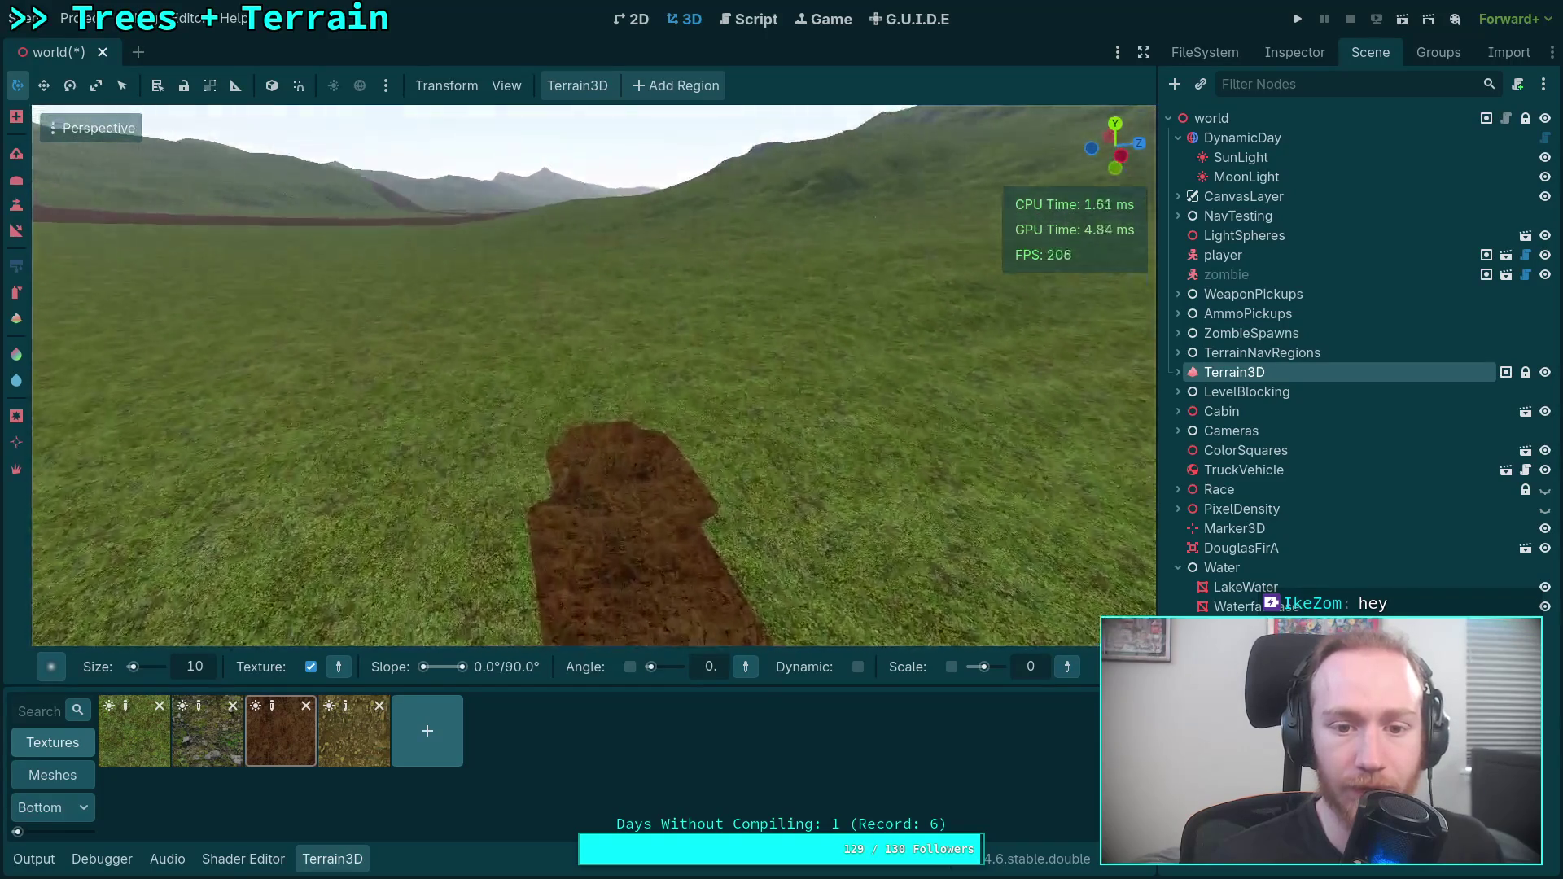
pyautogui.rightClick(615, 363)
pyautogui.press('w')
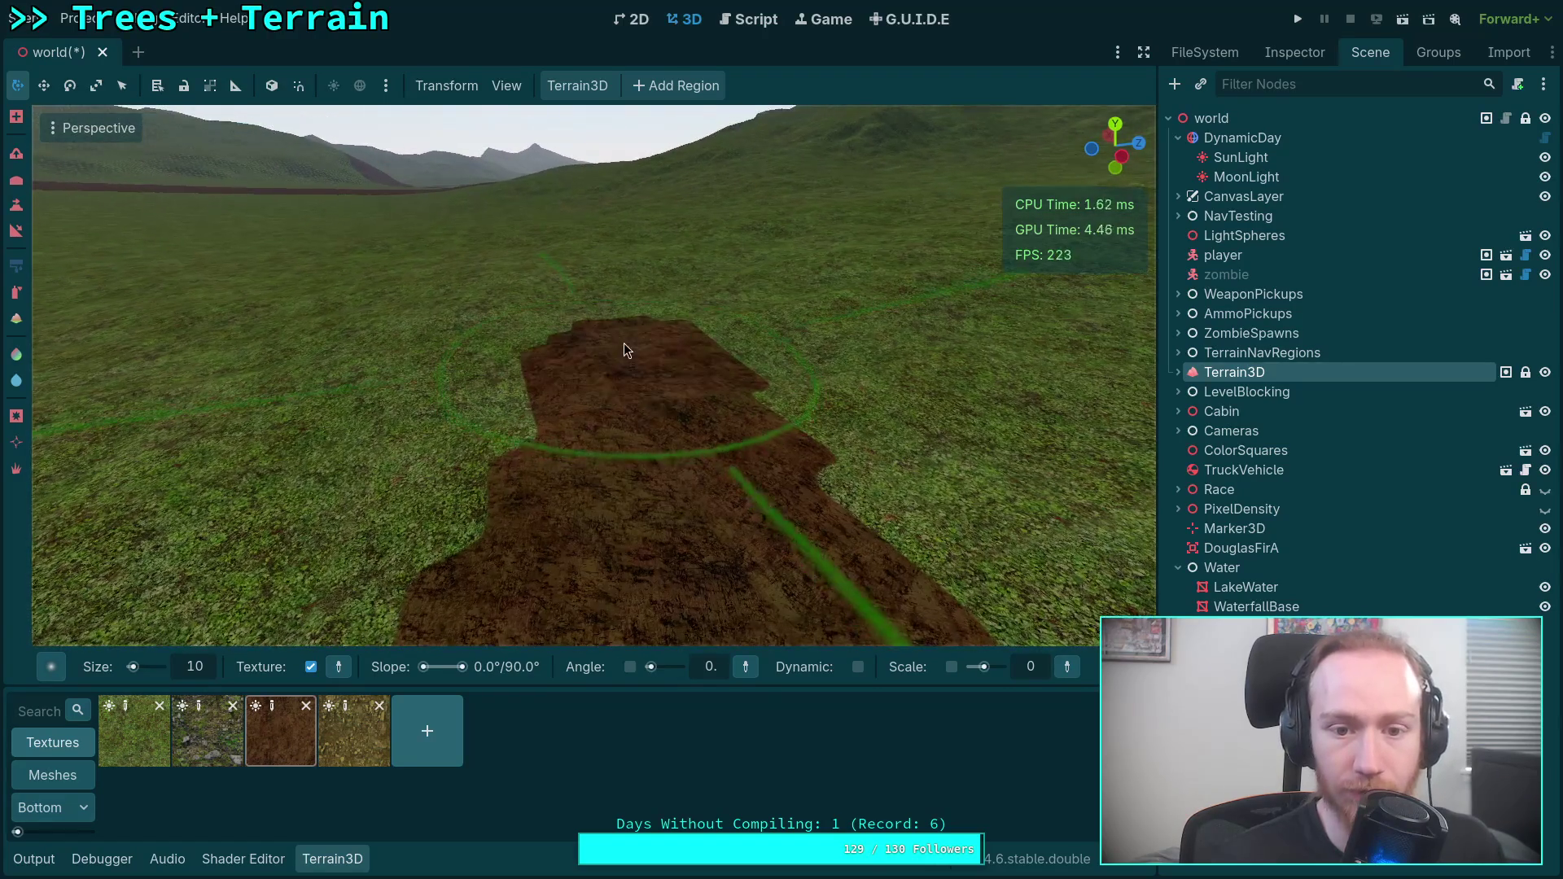
pyautogui.rightClick(620, 272)
pyautogui.press('w')
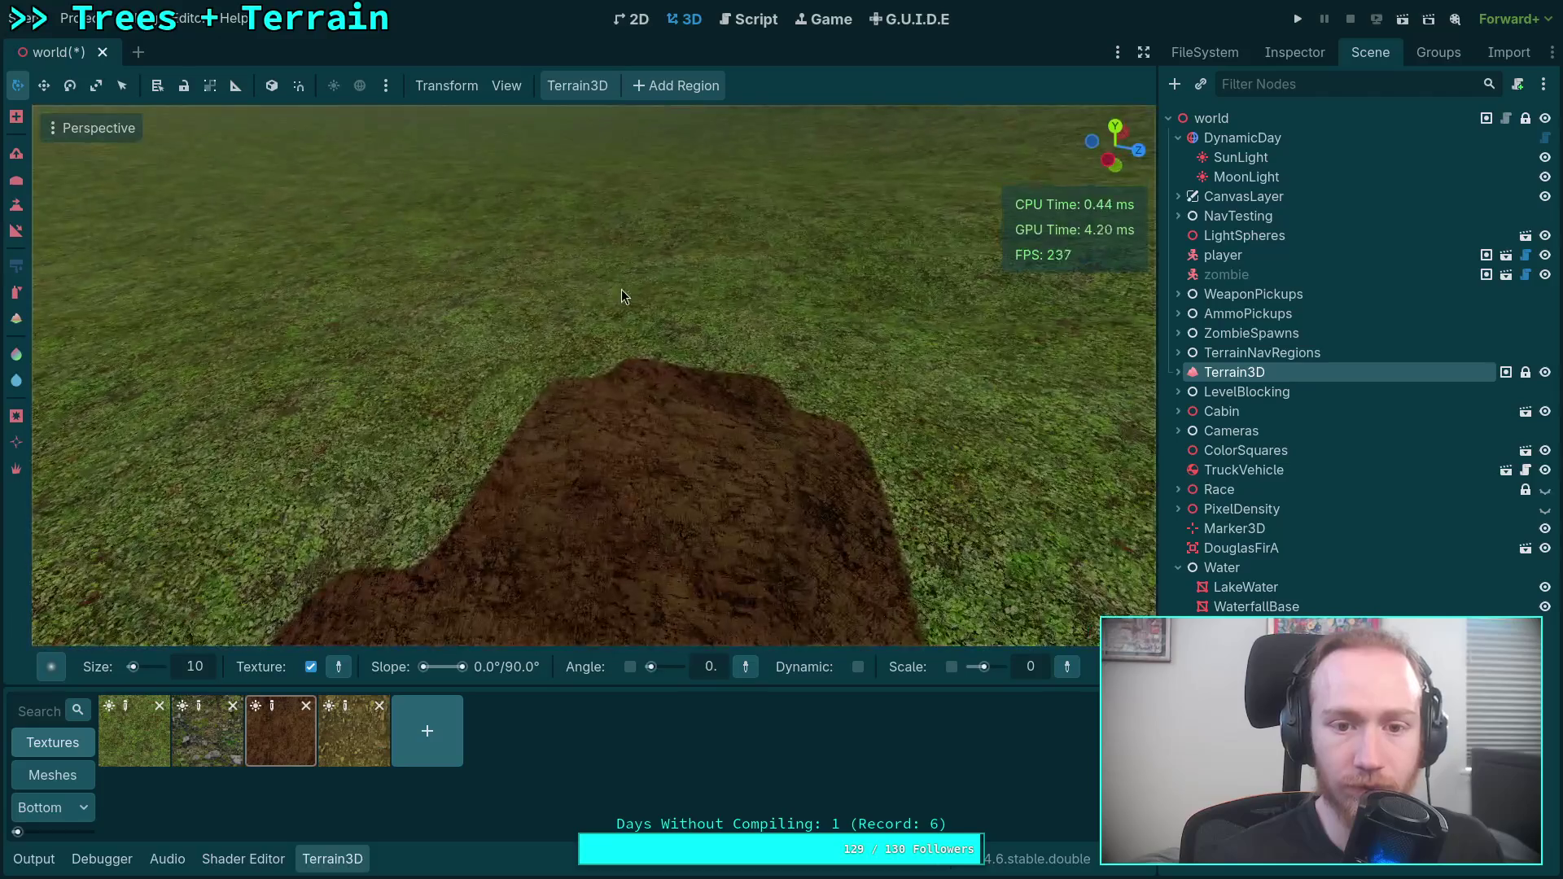
pyautogui.scroll(-3, 682, 419)
pyautogui.rightClick(700, 285)
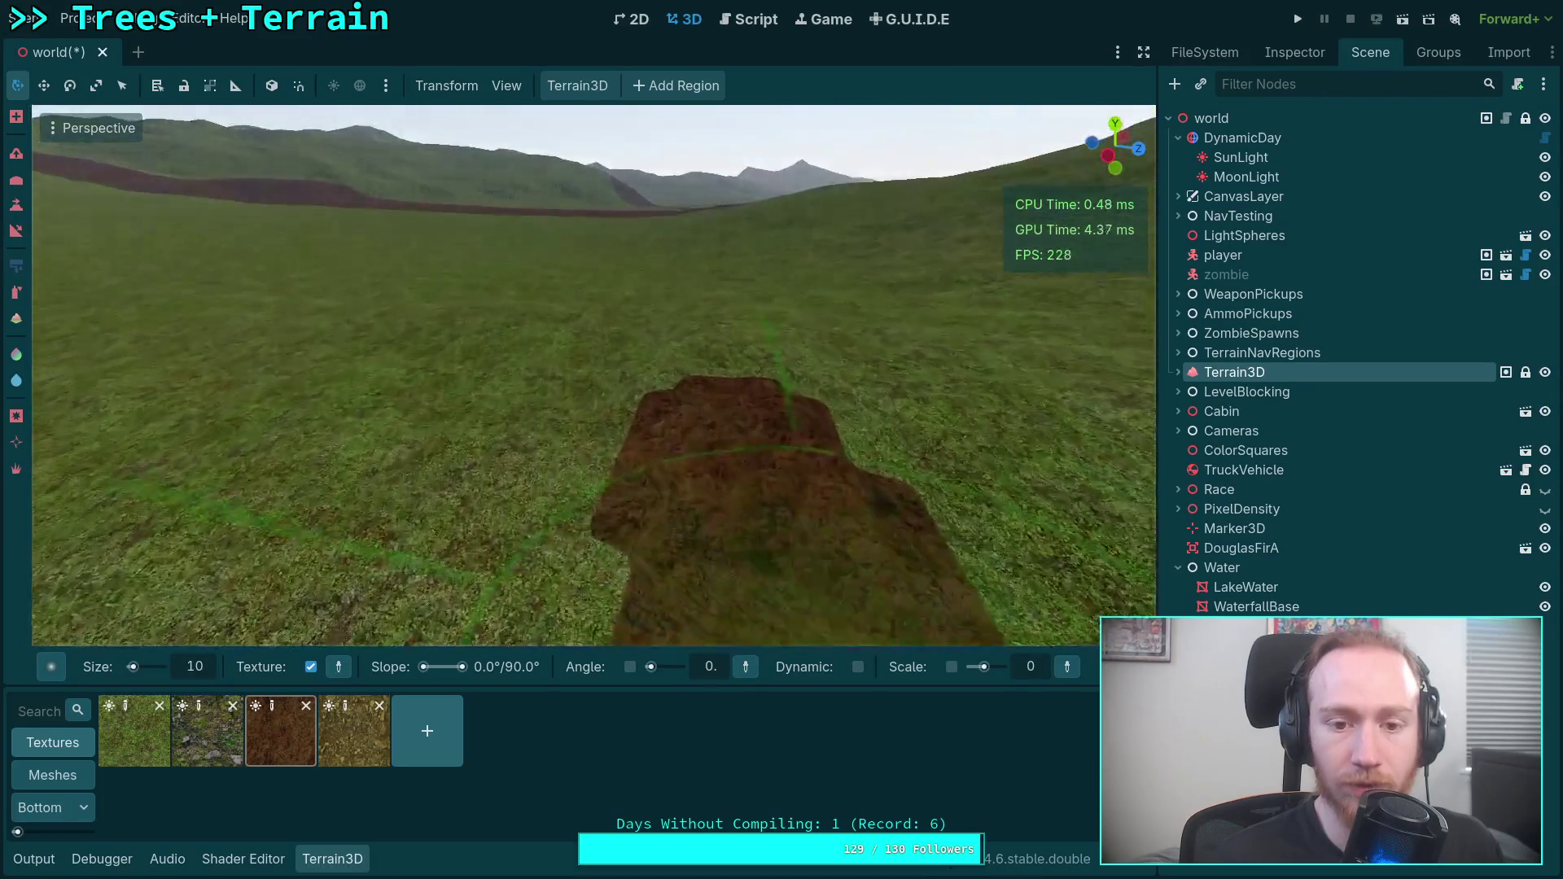
pyautogui.rightClick(689, 312)
pyautogui.press('w')
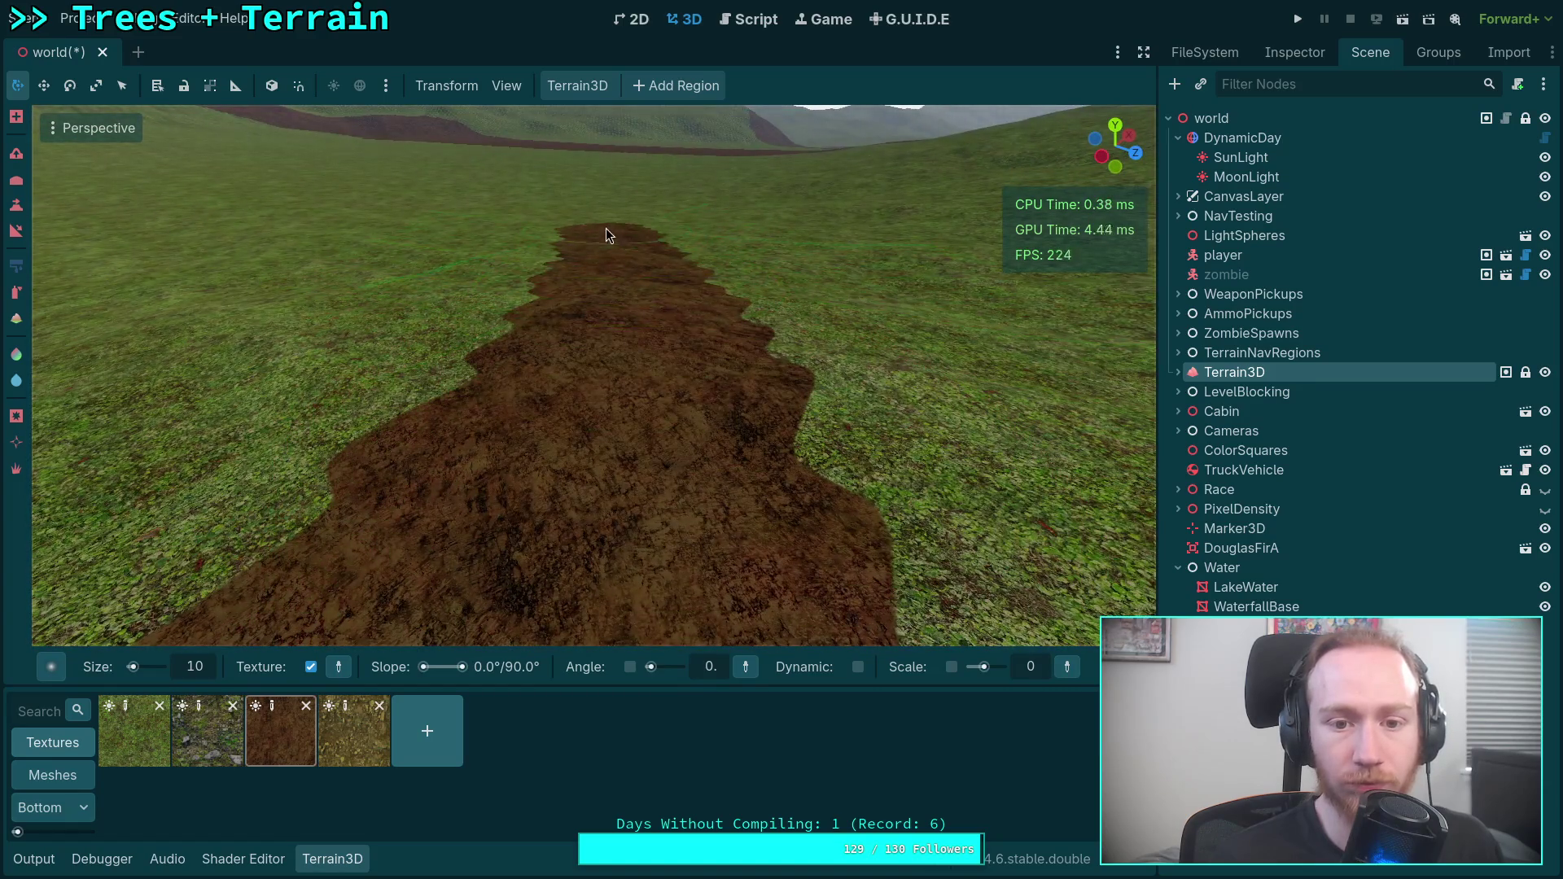
pyautogui.rightClick(606, 227)
pyautogui.press('w')
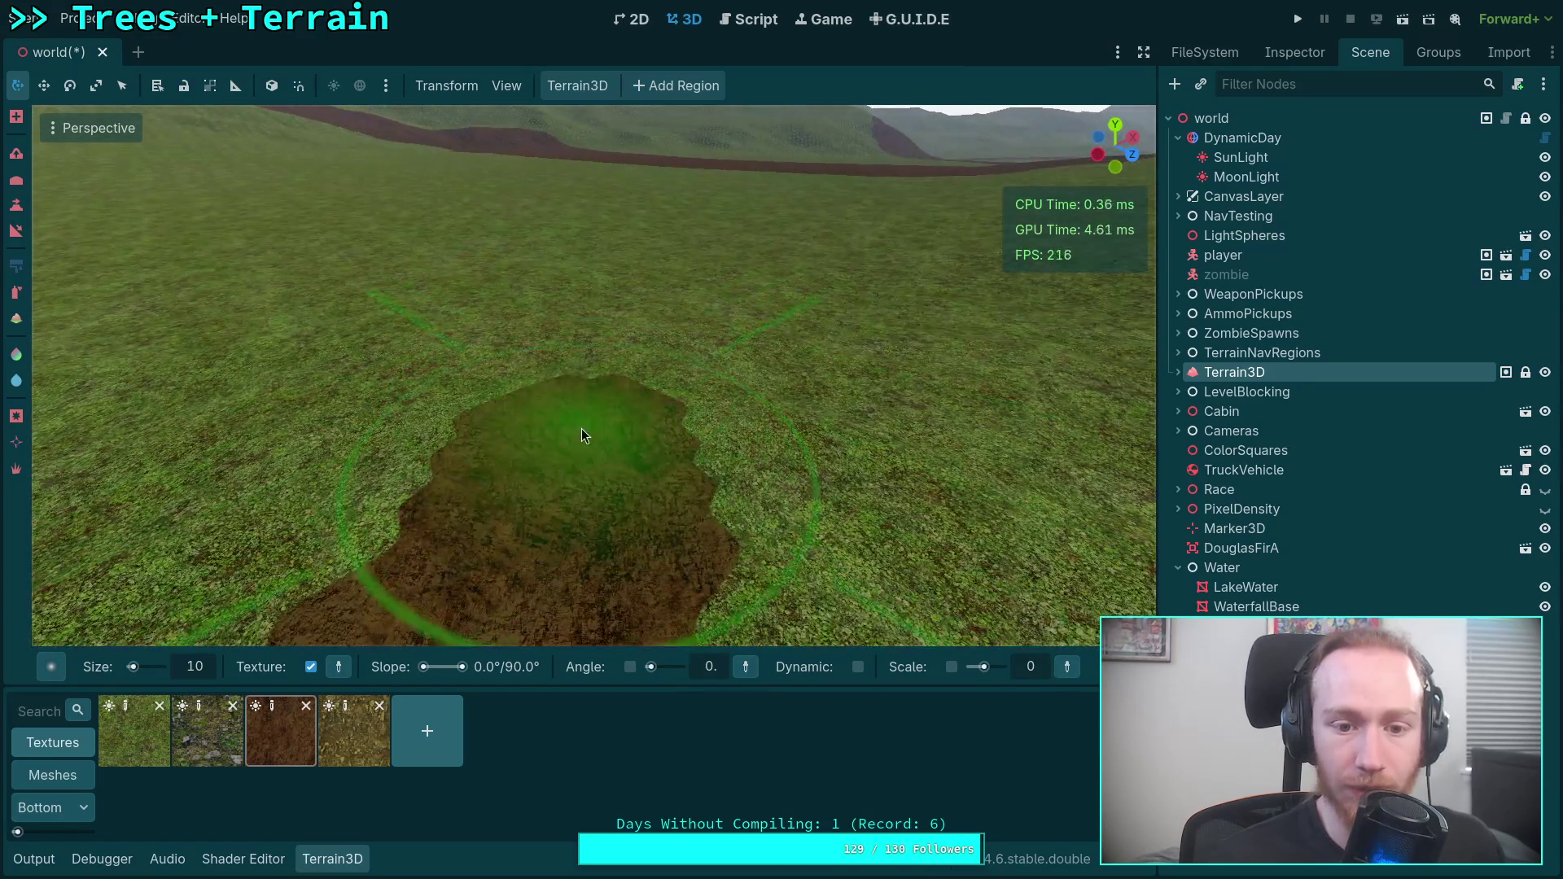
pyautogui.moveTo(581, 428); pyautogui.dragTo(563, 313)
# Fly along the painted dirt path to review it toward the distant hills.
pyautogui.rightClick(575, 376)
pyautogui.press('w')
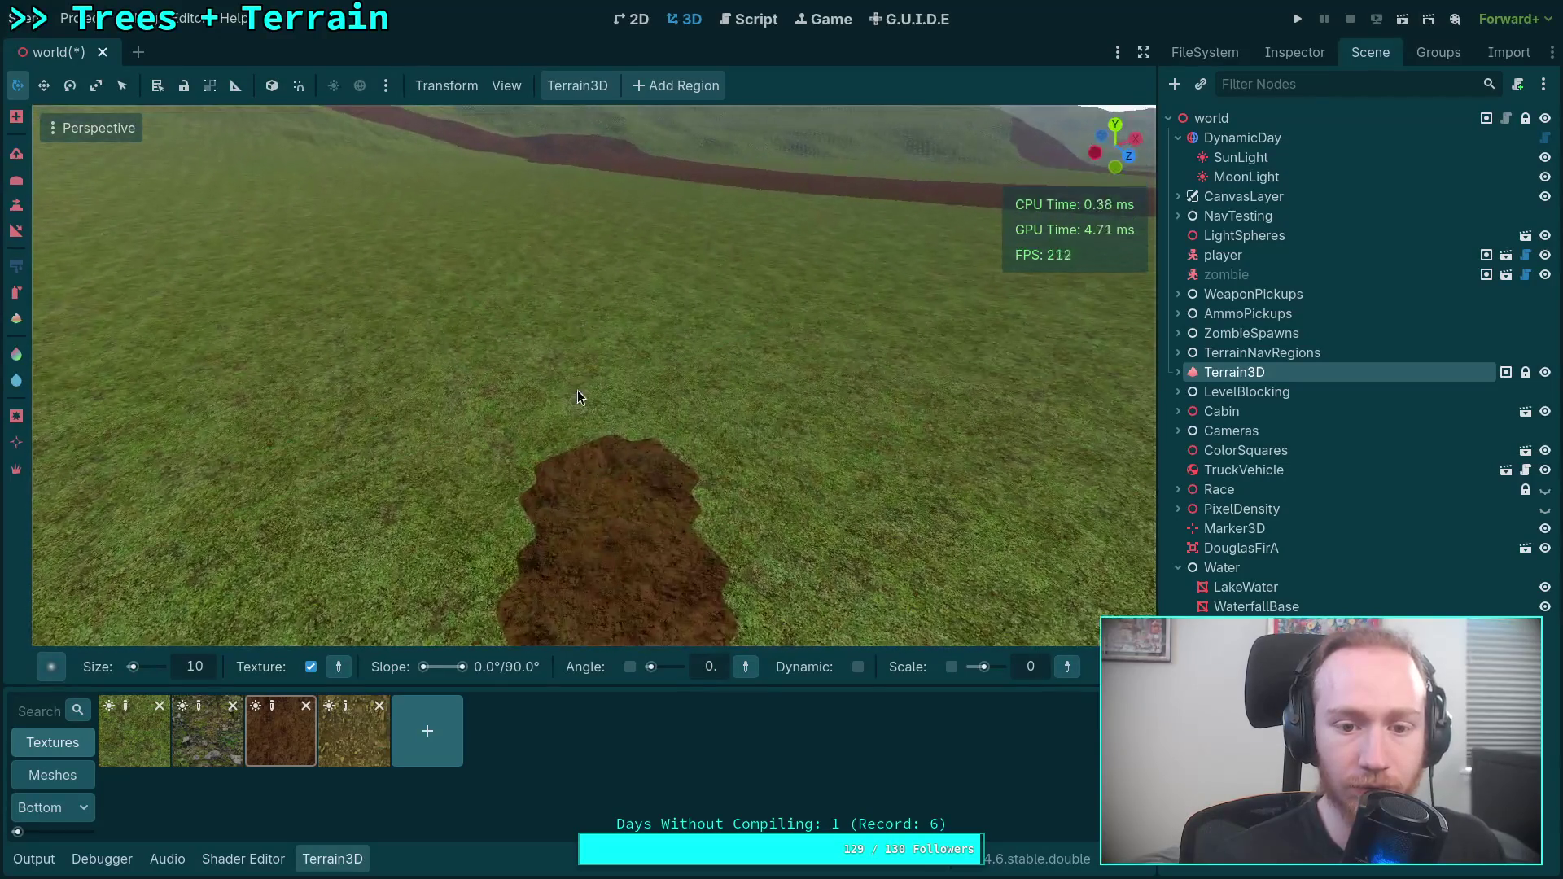
pyautogui.rightClick(598, 334)
pyautogui.press('w')
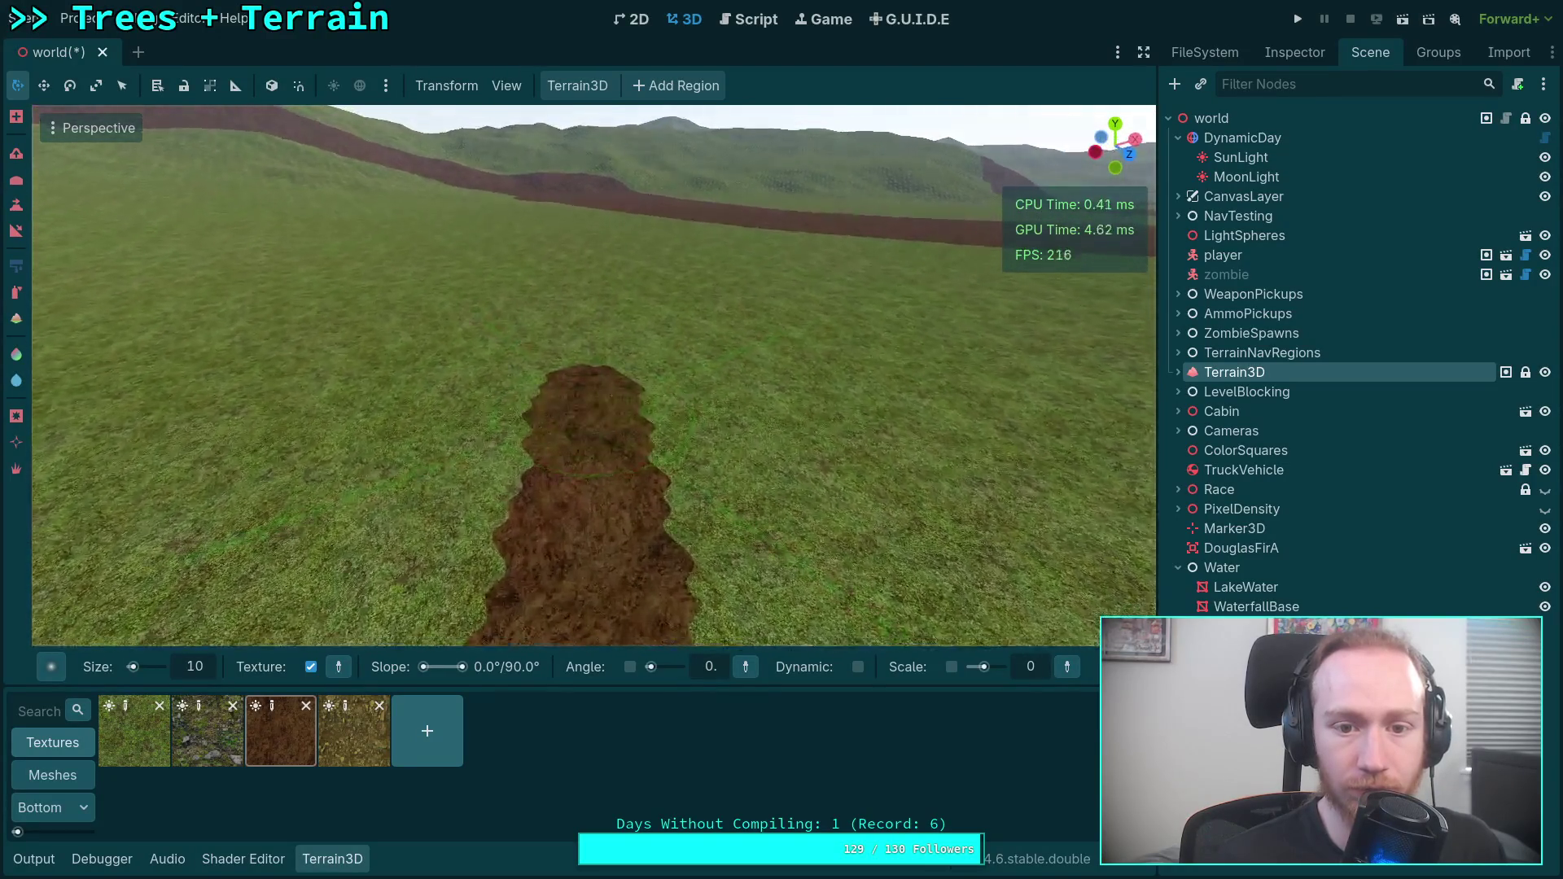
pyautogui.rightClick(602, 325)
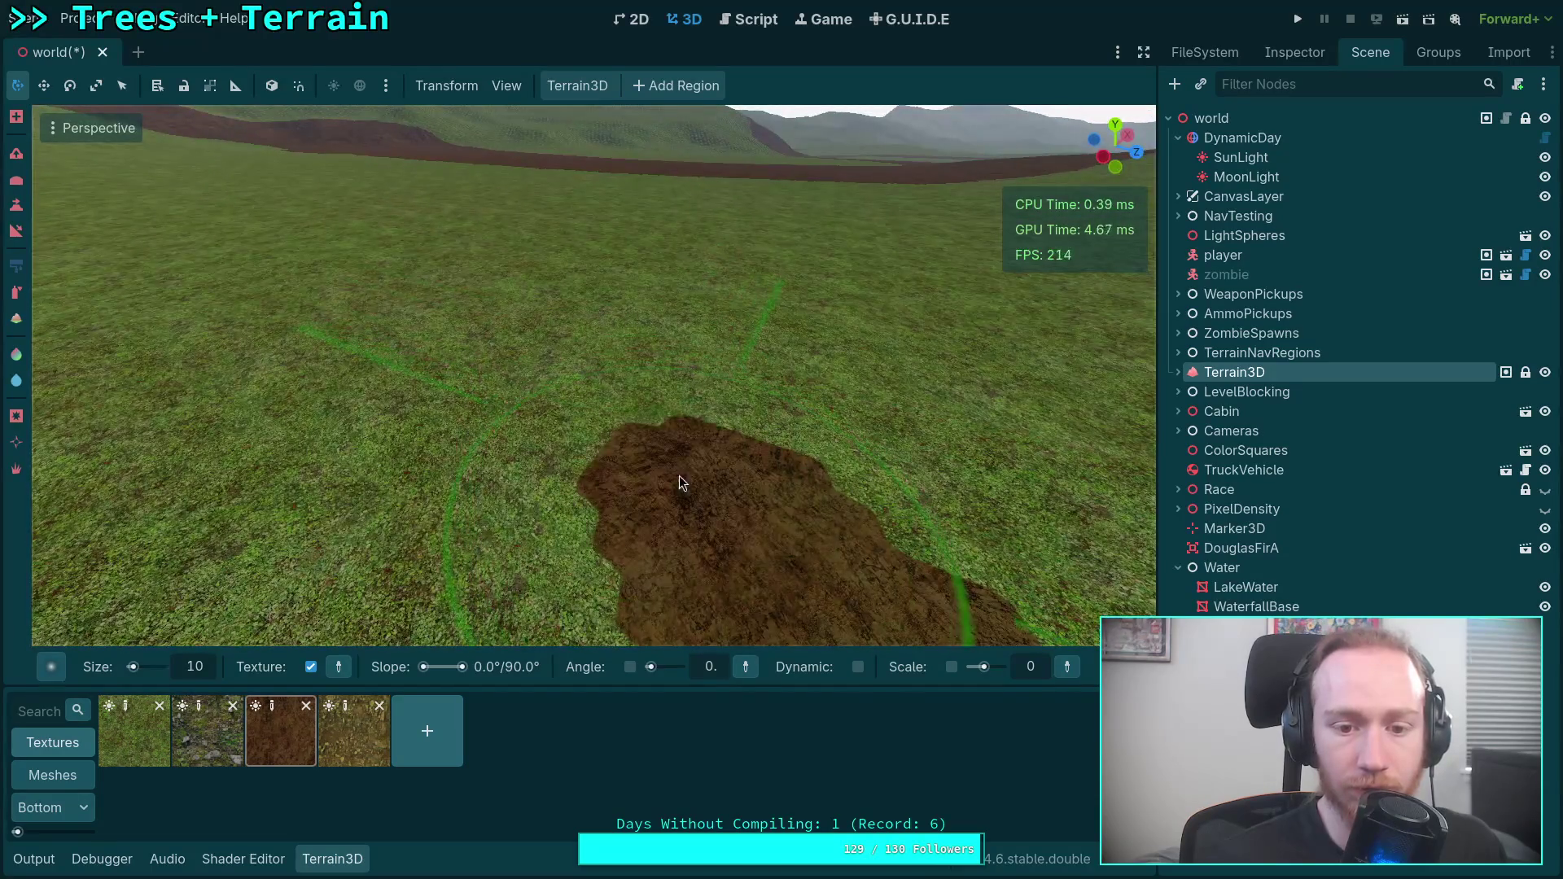
pyautogui.rightClick(616, 323)
pyautogui.press('w')
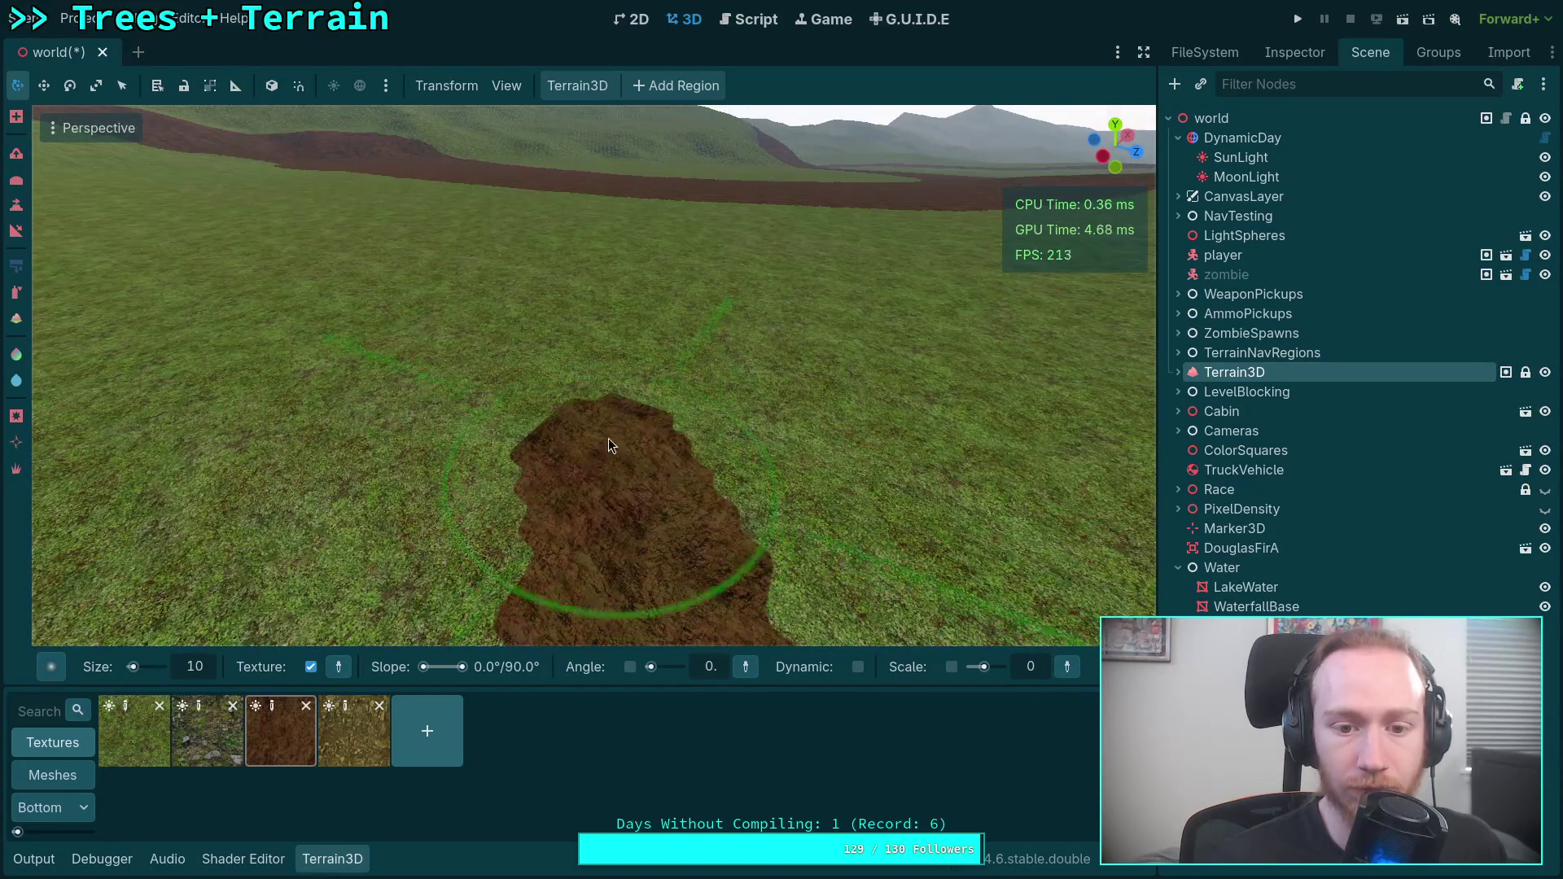
pyautogui.rightClick(604, 324)
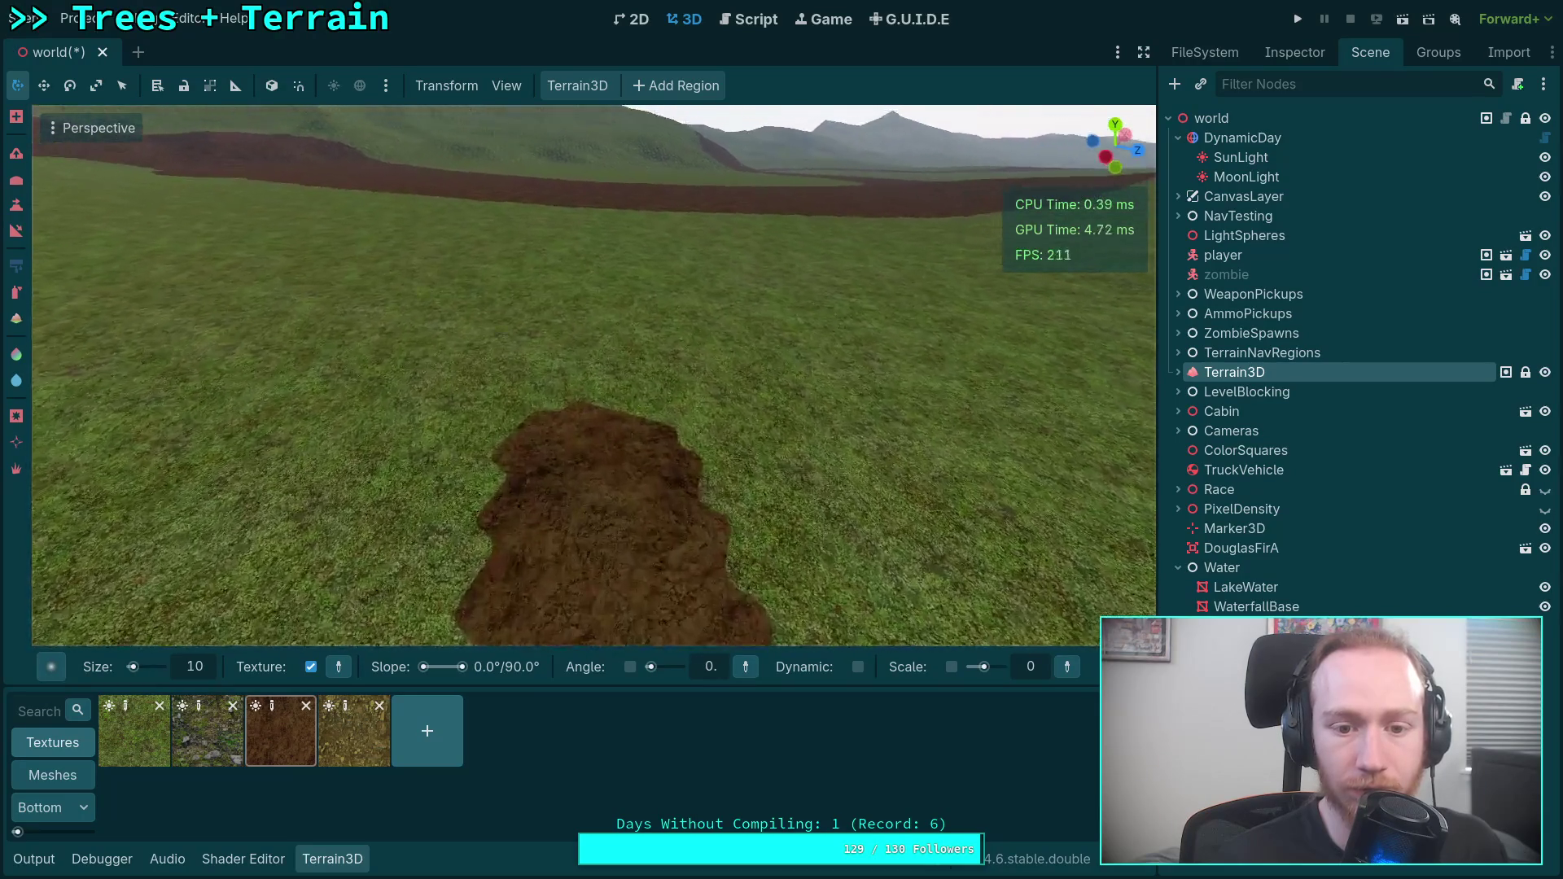
pyautogui.rightClick(598, 350)
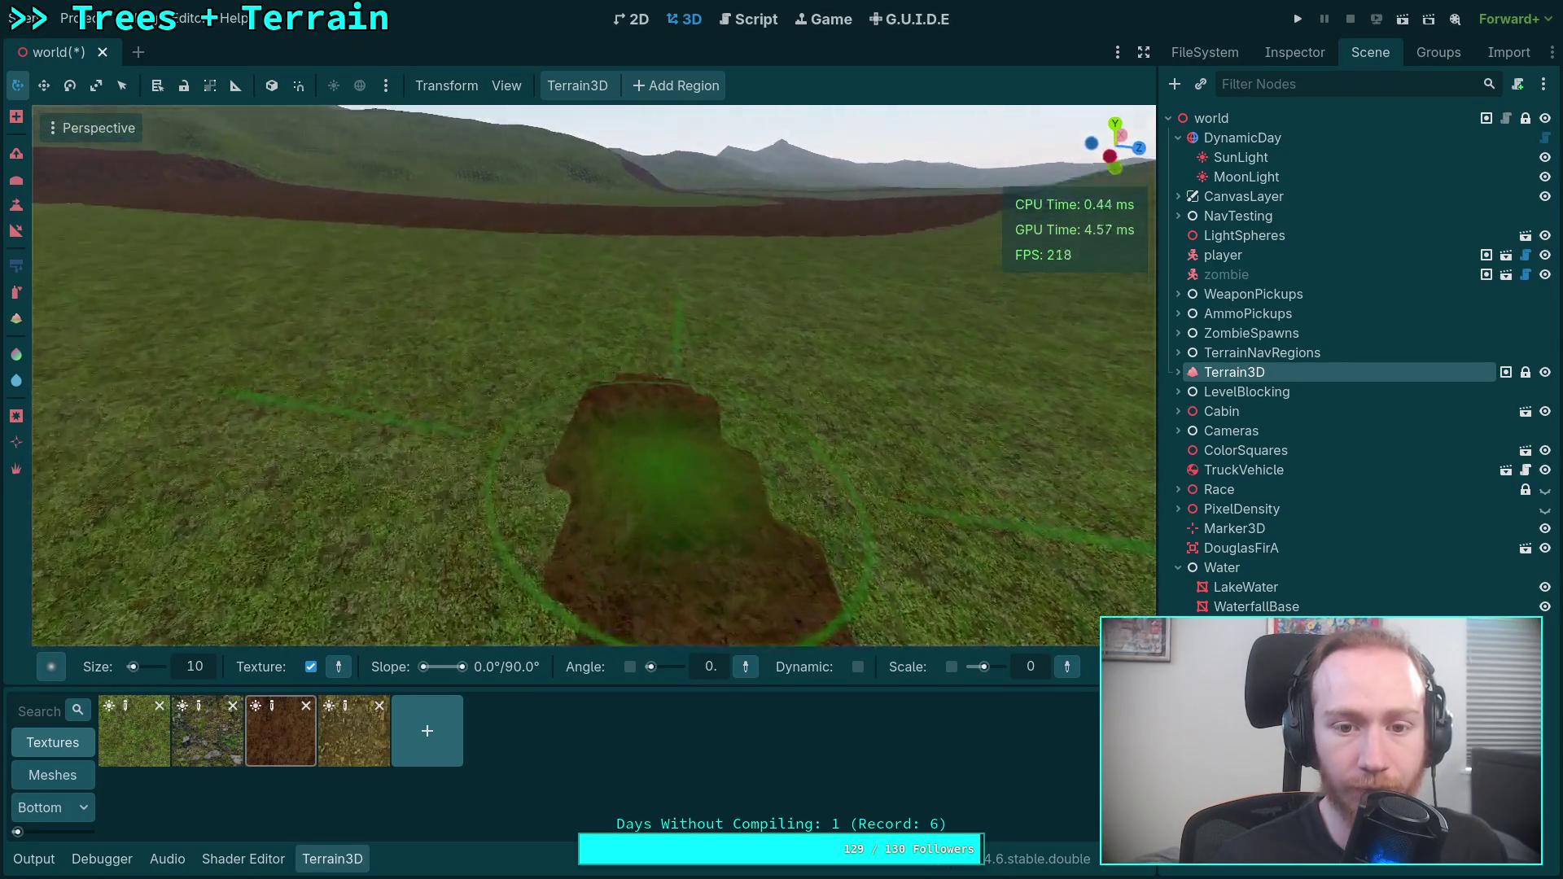
pyautogui.rightClick(325, 488)
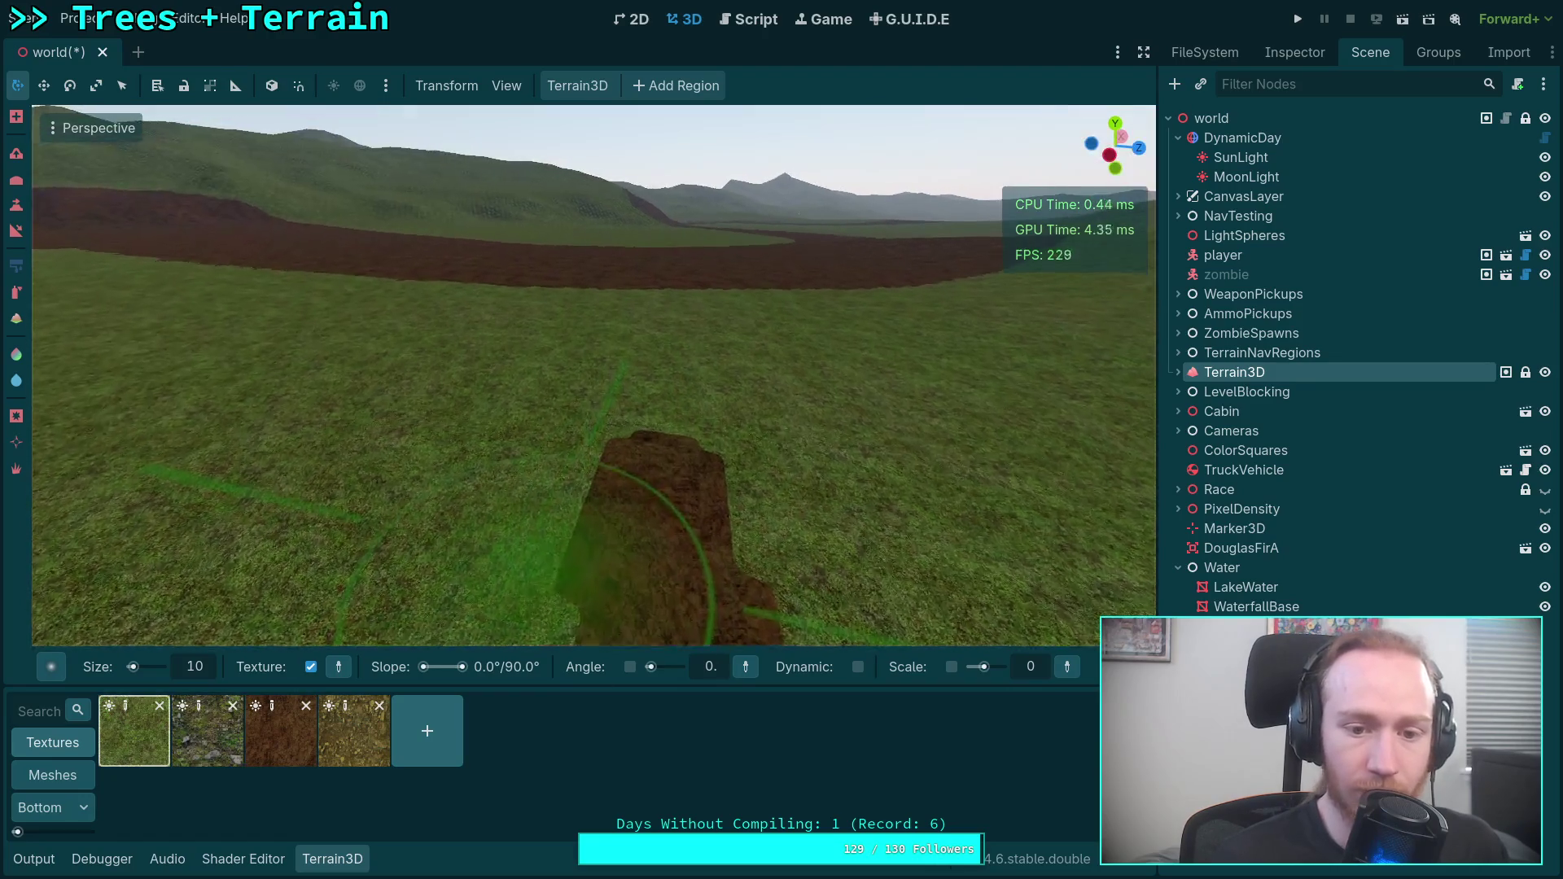
# Set the brush size to 50 m and fly in over the oversized dirt patch.
pyautogui.rightClick(778, 455)
pyautogui.write('20')
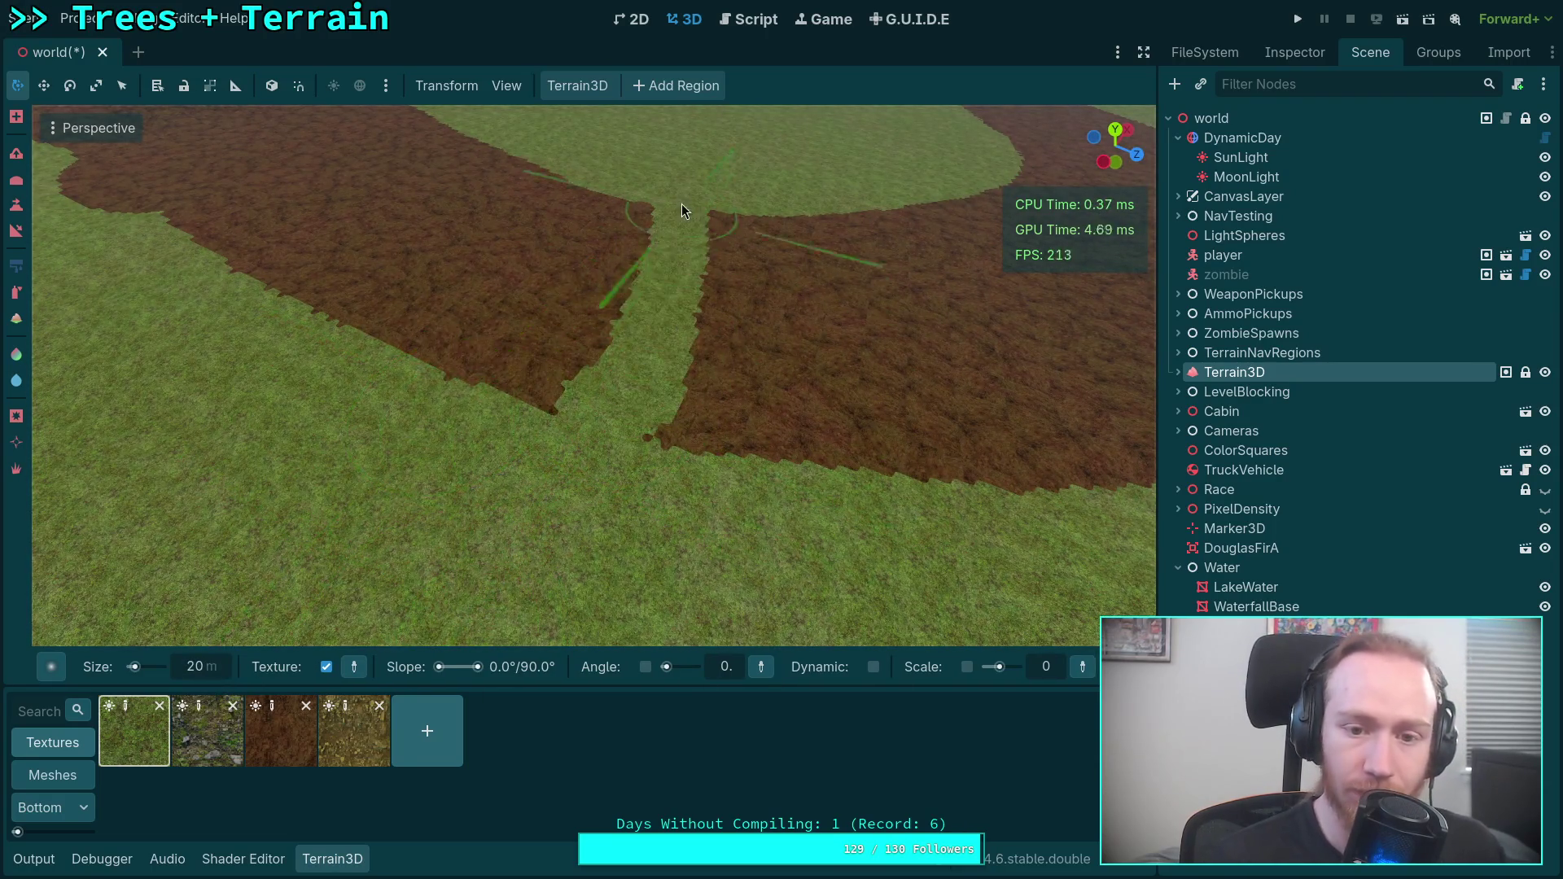
pyautogui.write('50')
pyautogui.press('Return')
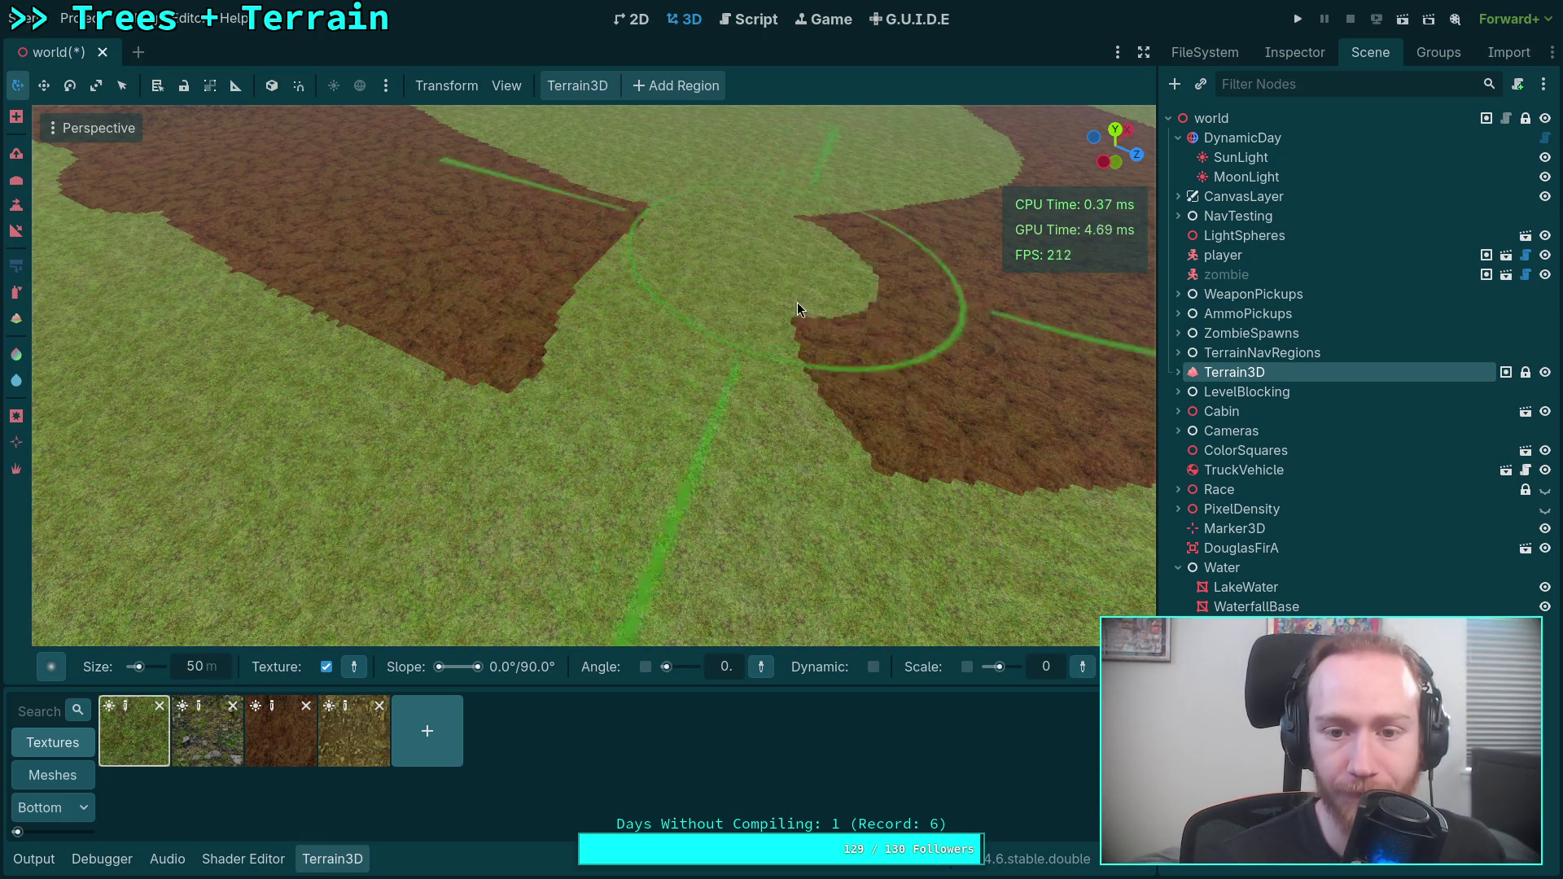
pyautogui.rightClick(811, 232)
pyautogui.rightClick(765, 411)
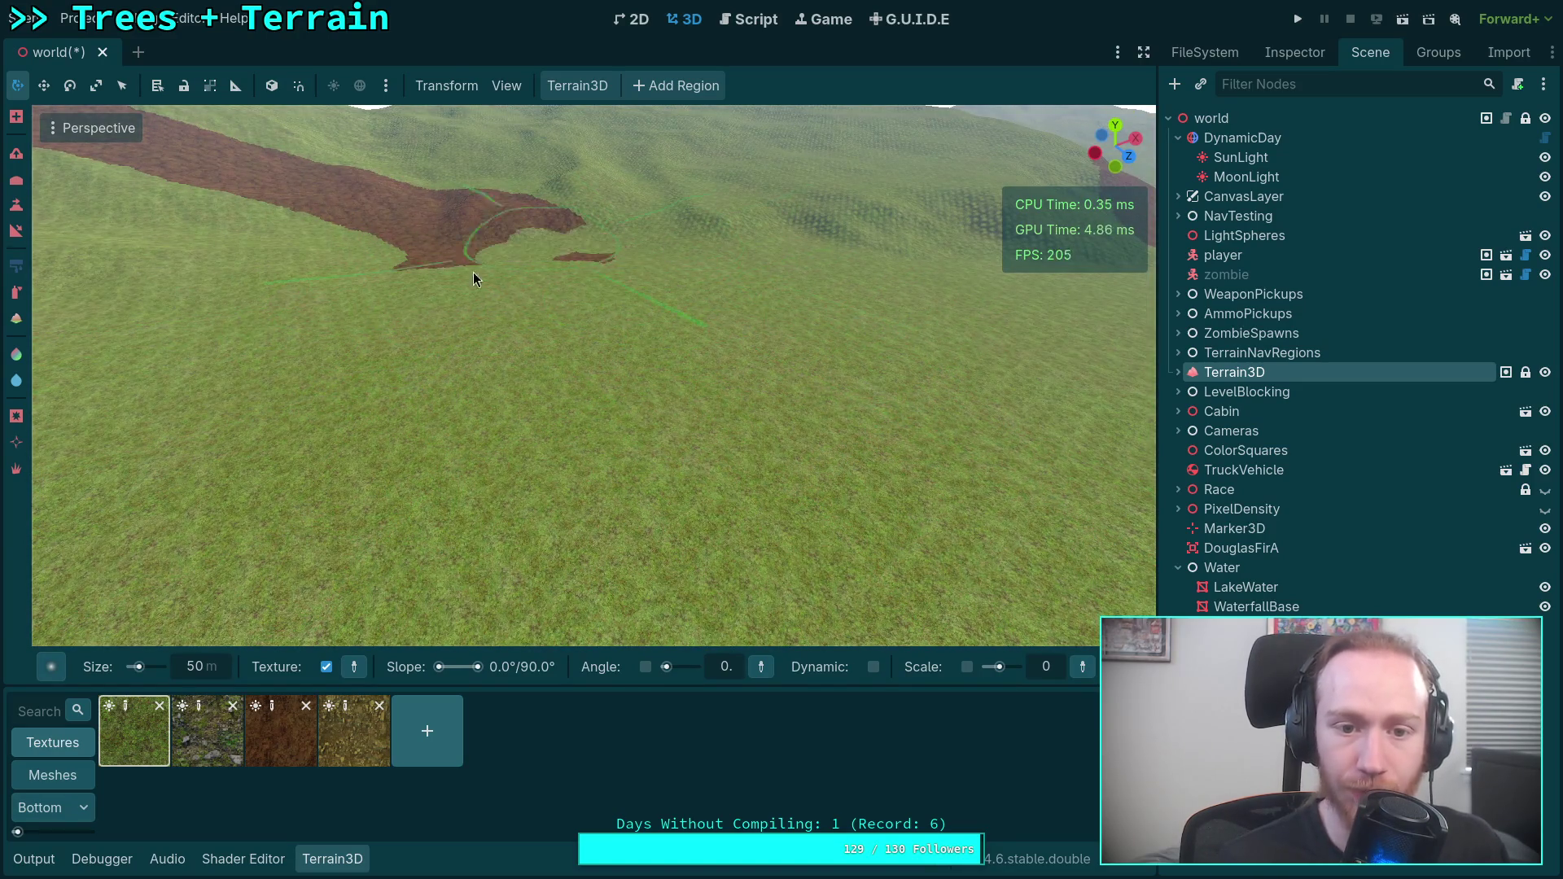
pyautogui.rightClick(519, 262)
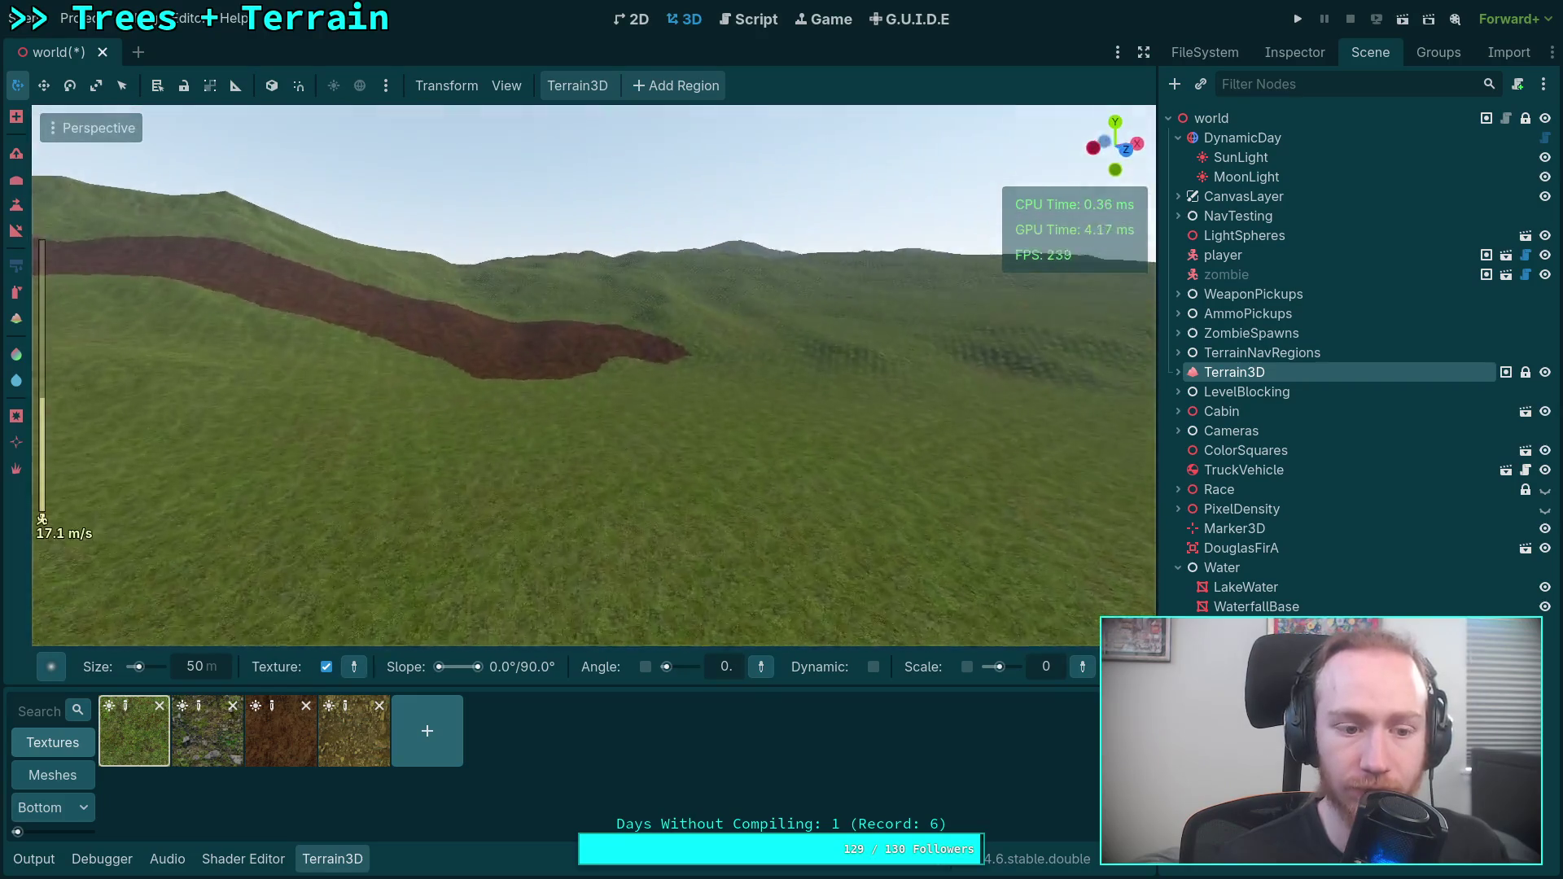
pyautogui.rightClick(732, 505)
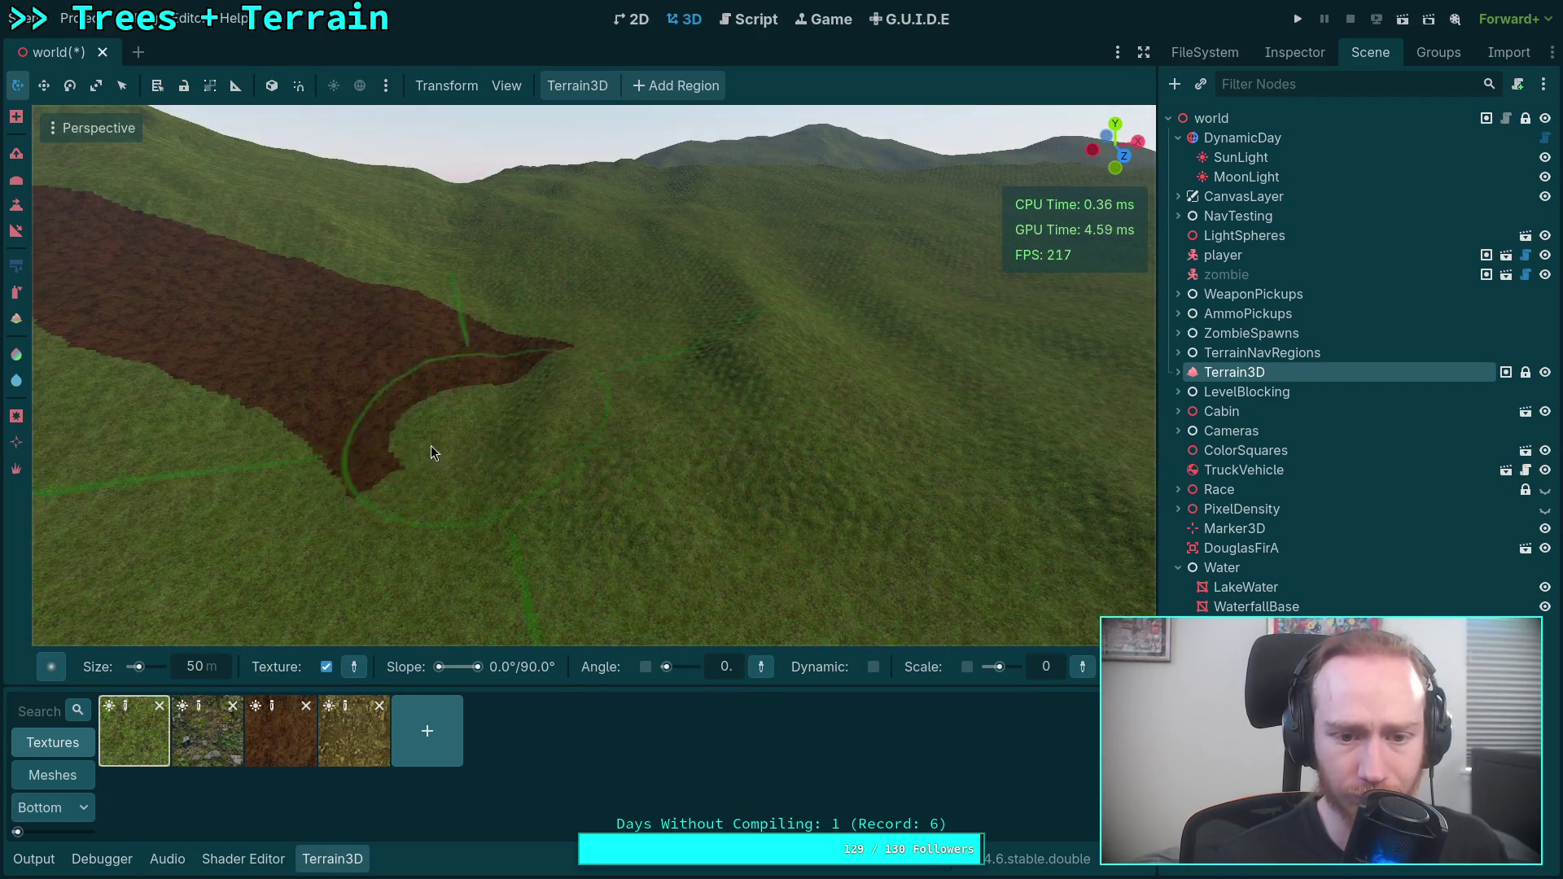
pyautogui.rightClick(412, 316)
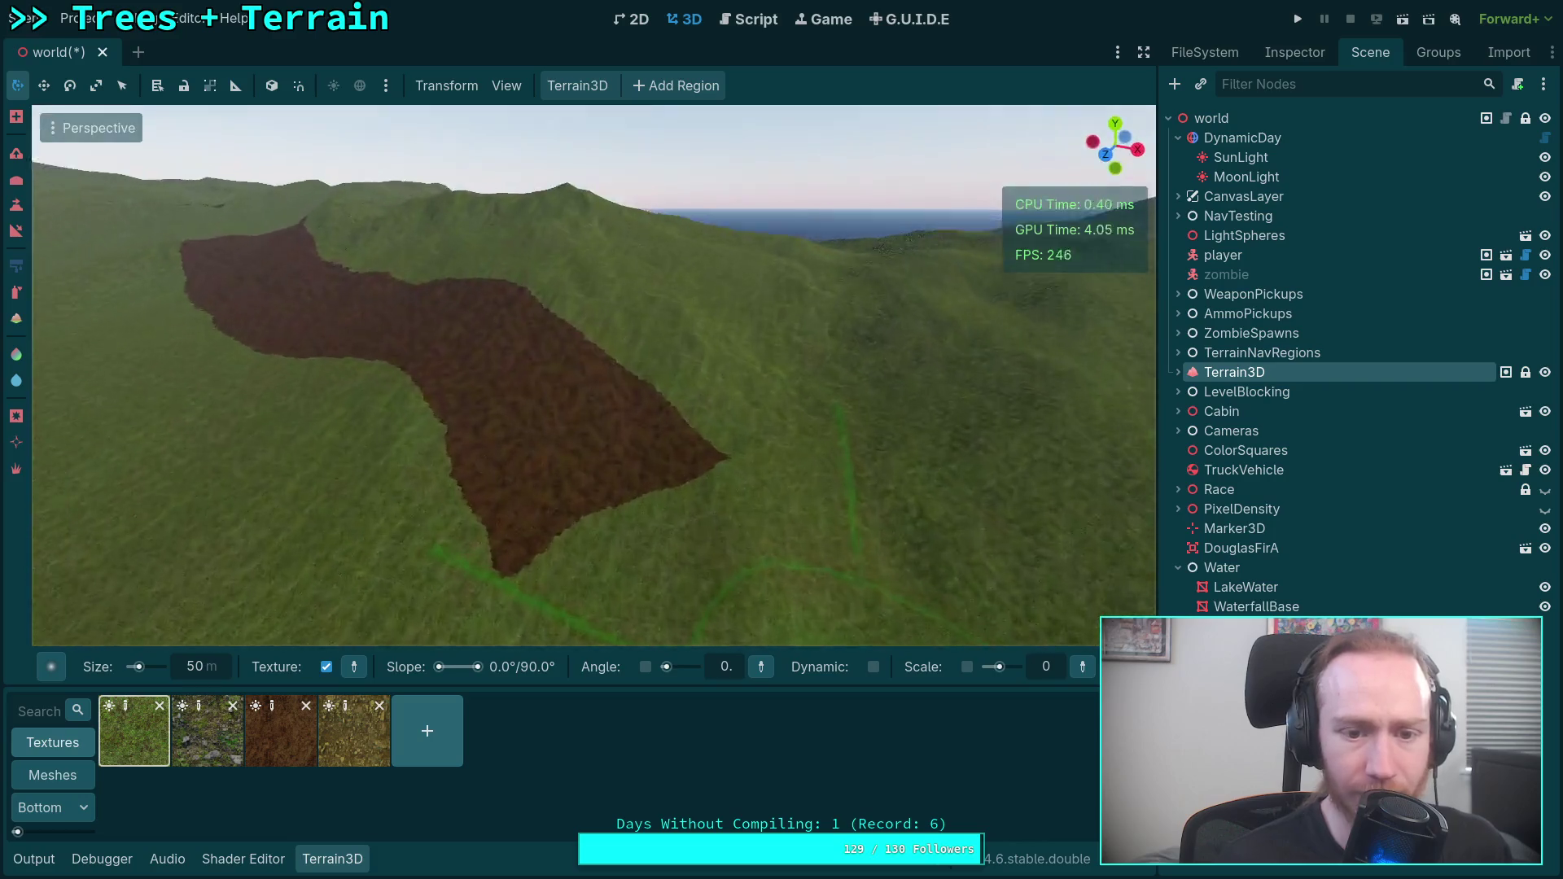
pyautogui.rightClick(446, 316)
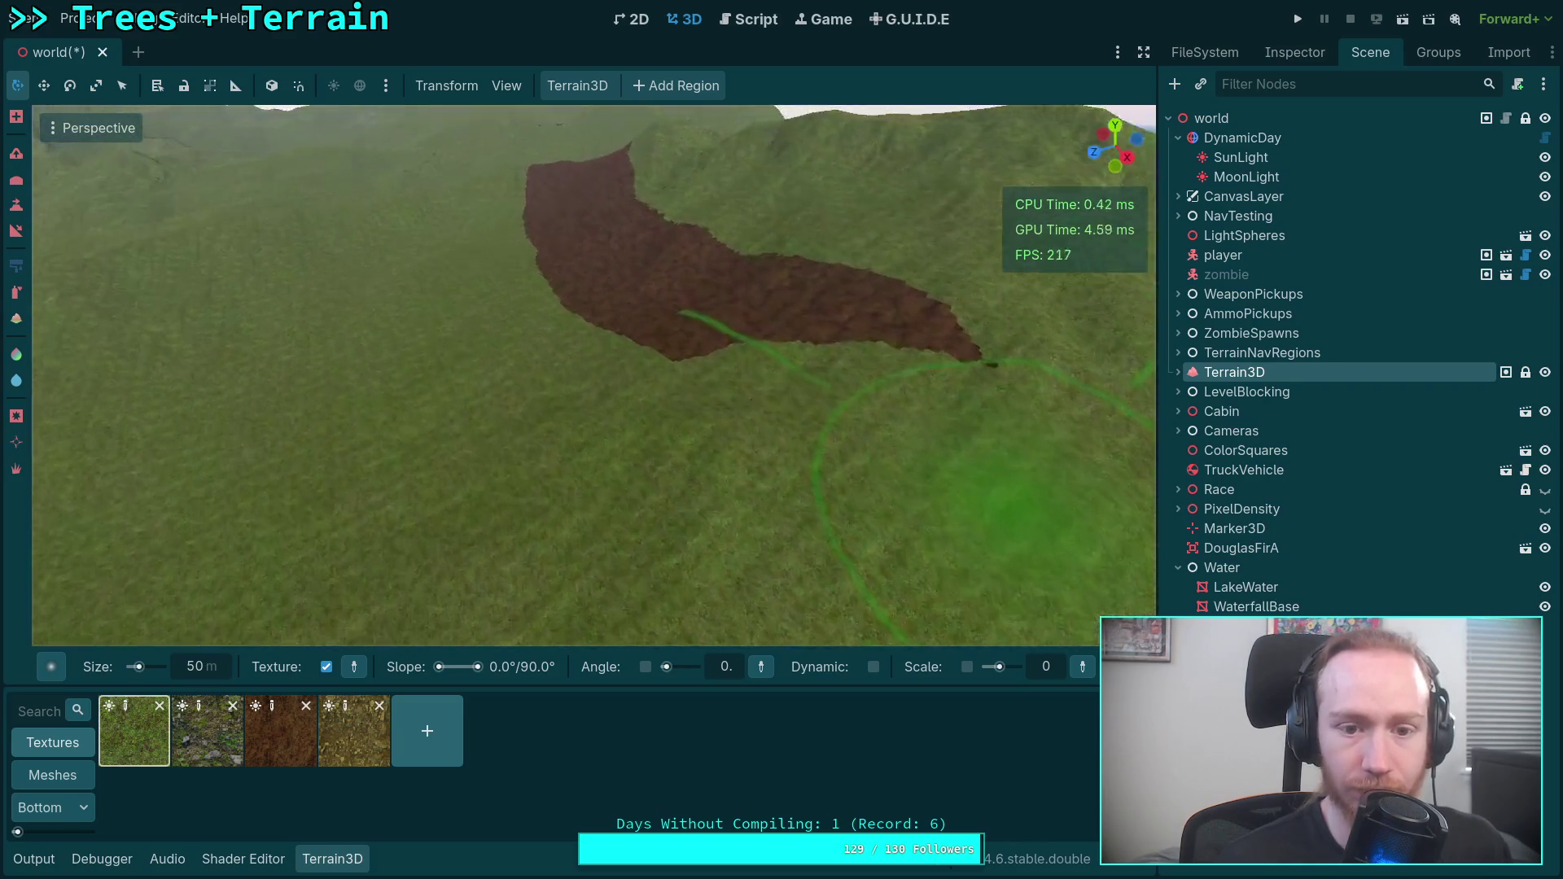
# Paint grass over the edge, upper and right-side areas of the dirt patch.
pyautogui.moveTo(594, 416); pyautogui.dragTo(500, 415)
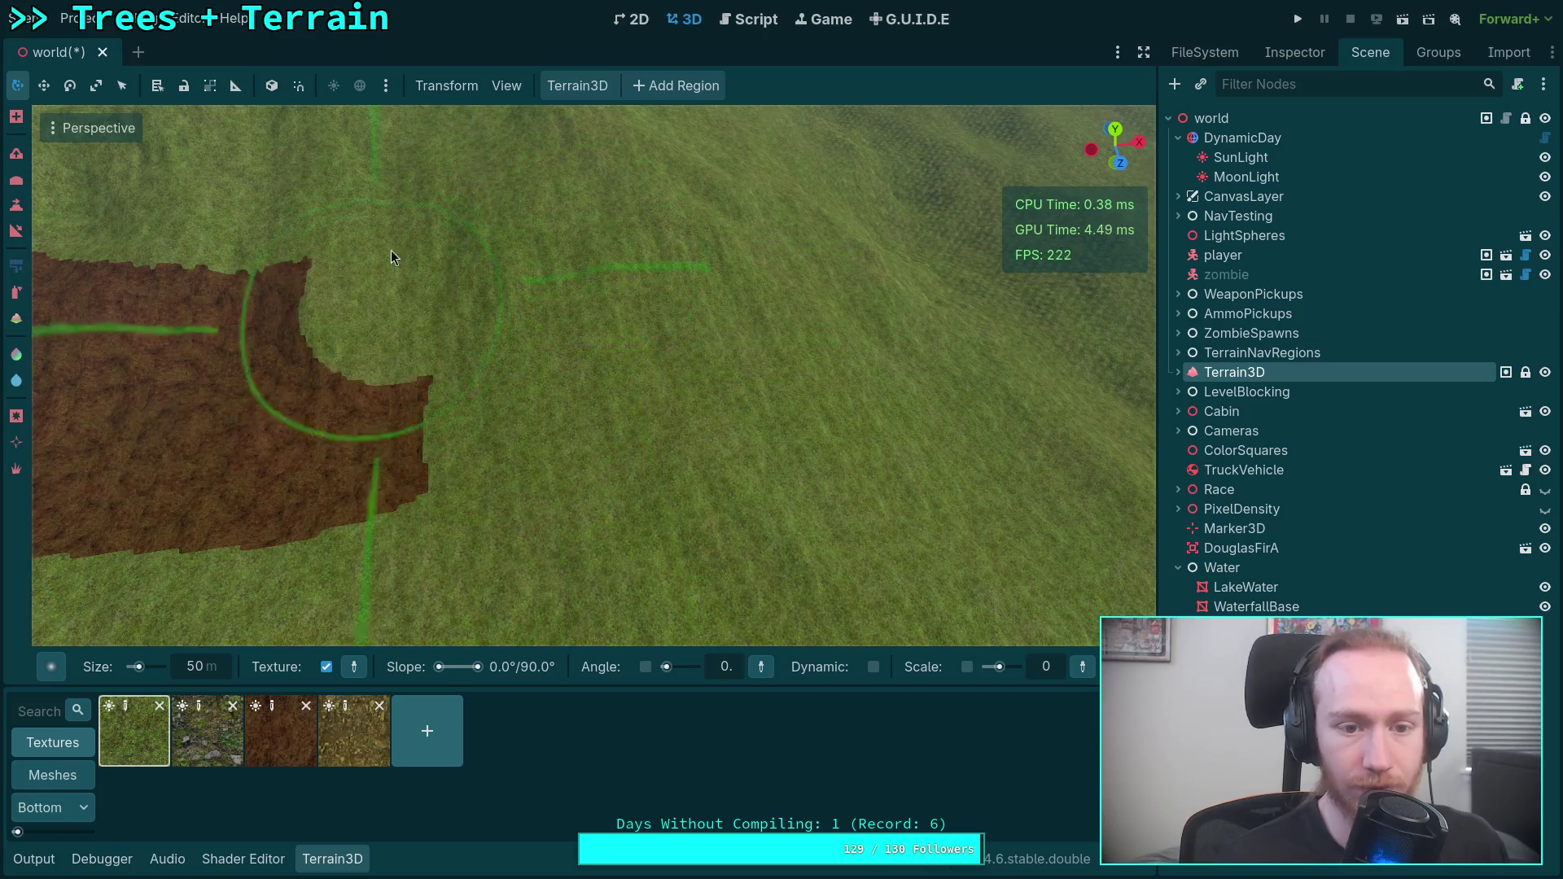
pyautogui.moveTo(384, 261); pyautogui.dragTo(303, 268)
pyautogui.rightClick(373, 391)
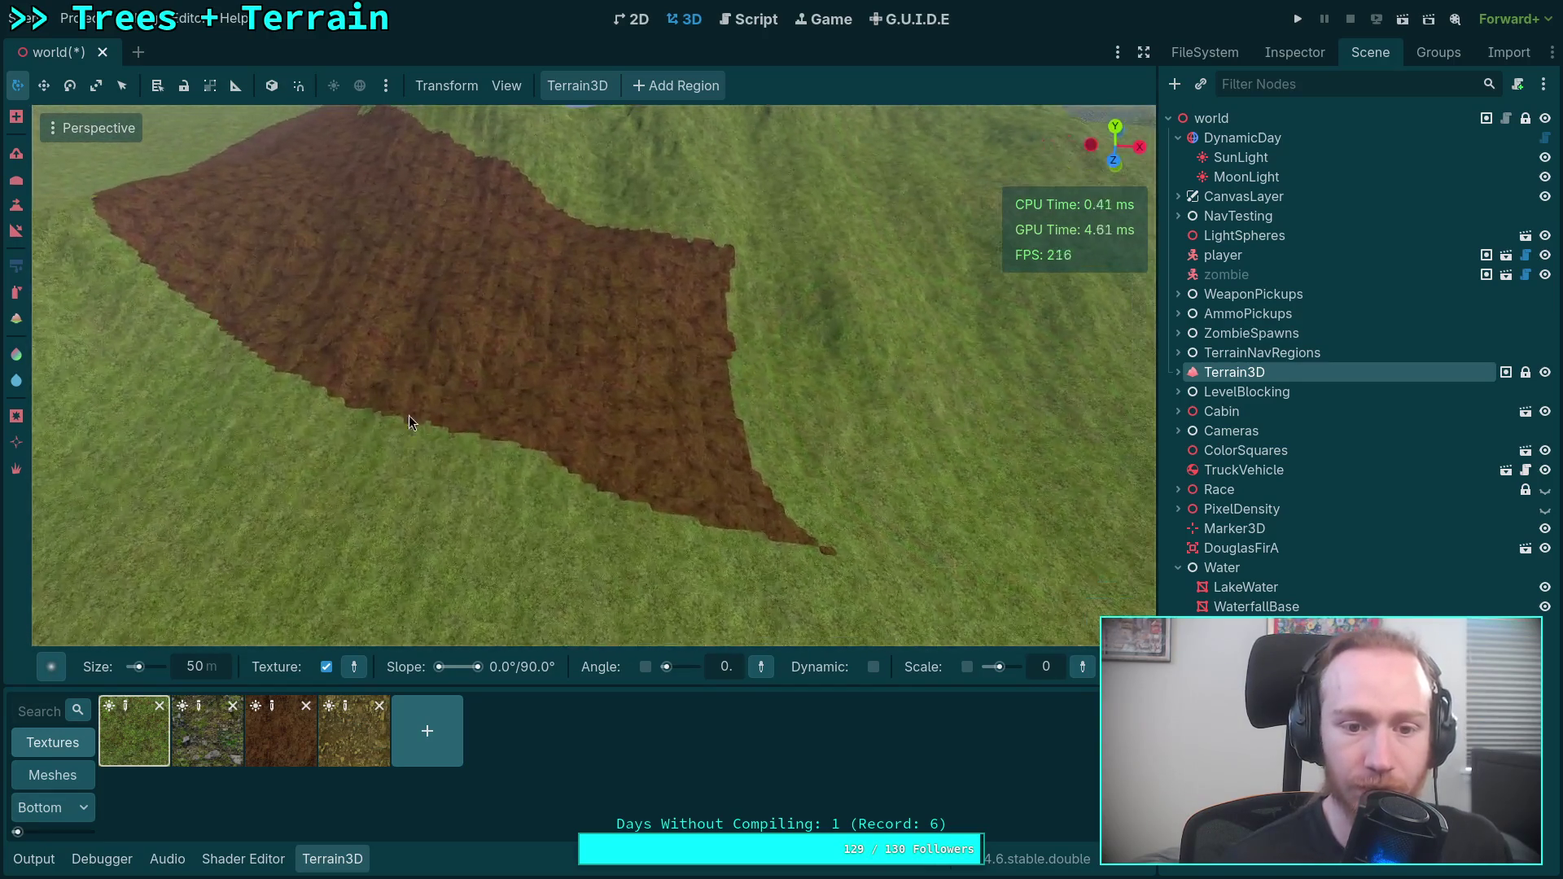
pyautogui.moveTo(563, 476); pyautogui.dragTo(438, 381)
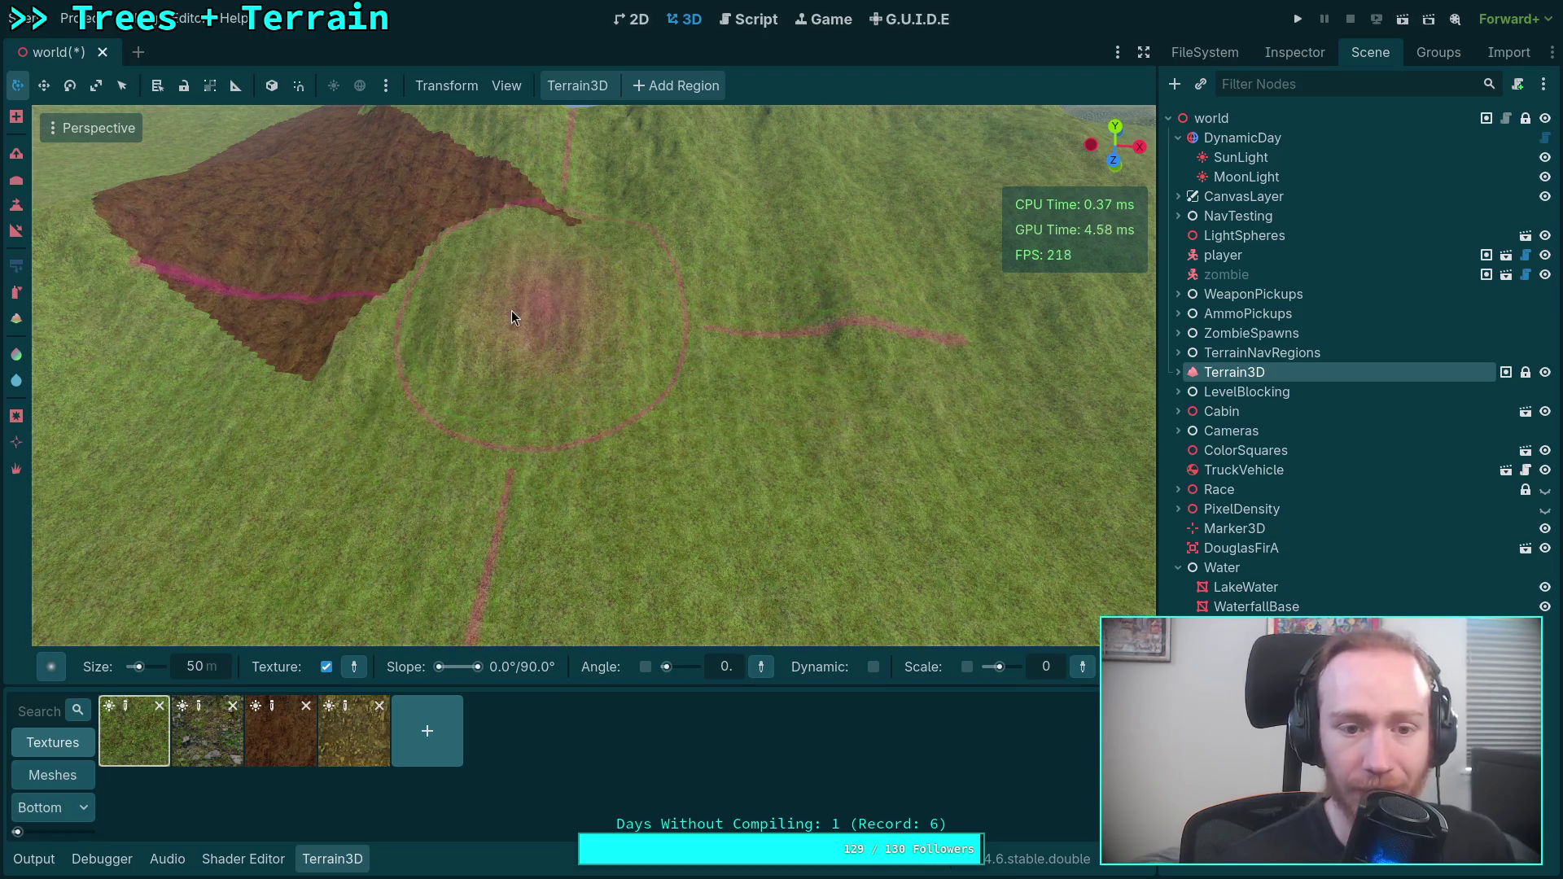
pyautogui.rightClick(521, 309)
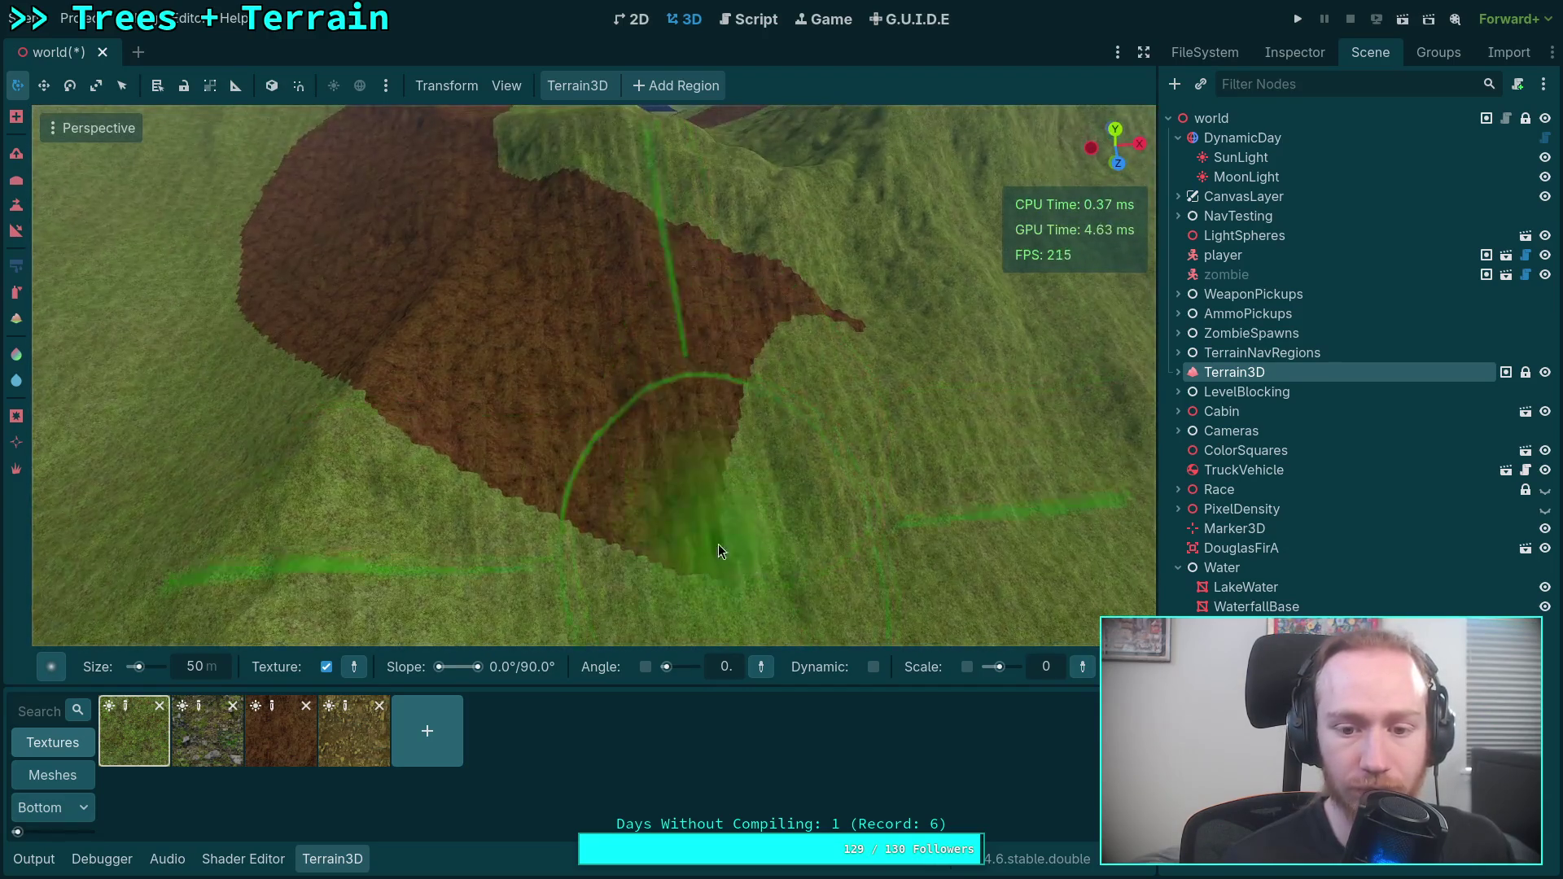
pyautogui.moveTo(720, 546); pyautogui.dragTo(845, 327)
pyautogui.moveTo(604, 316); pyautogui.dragTo(484, 328)
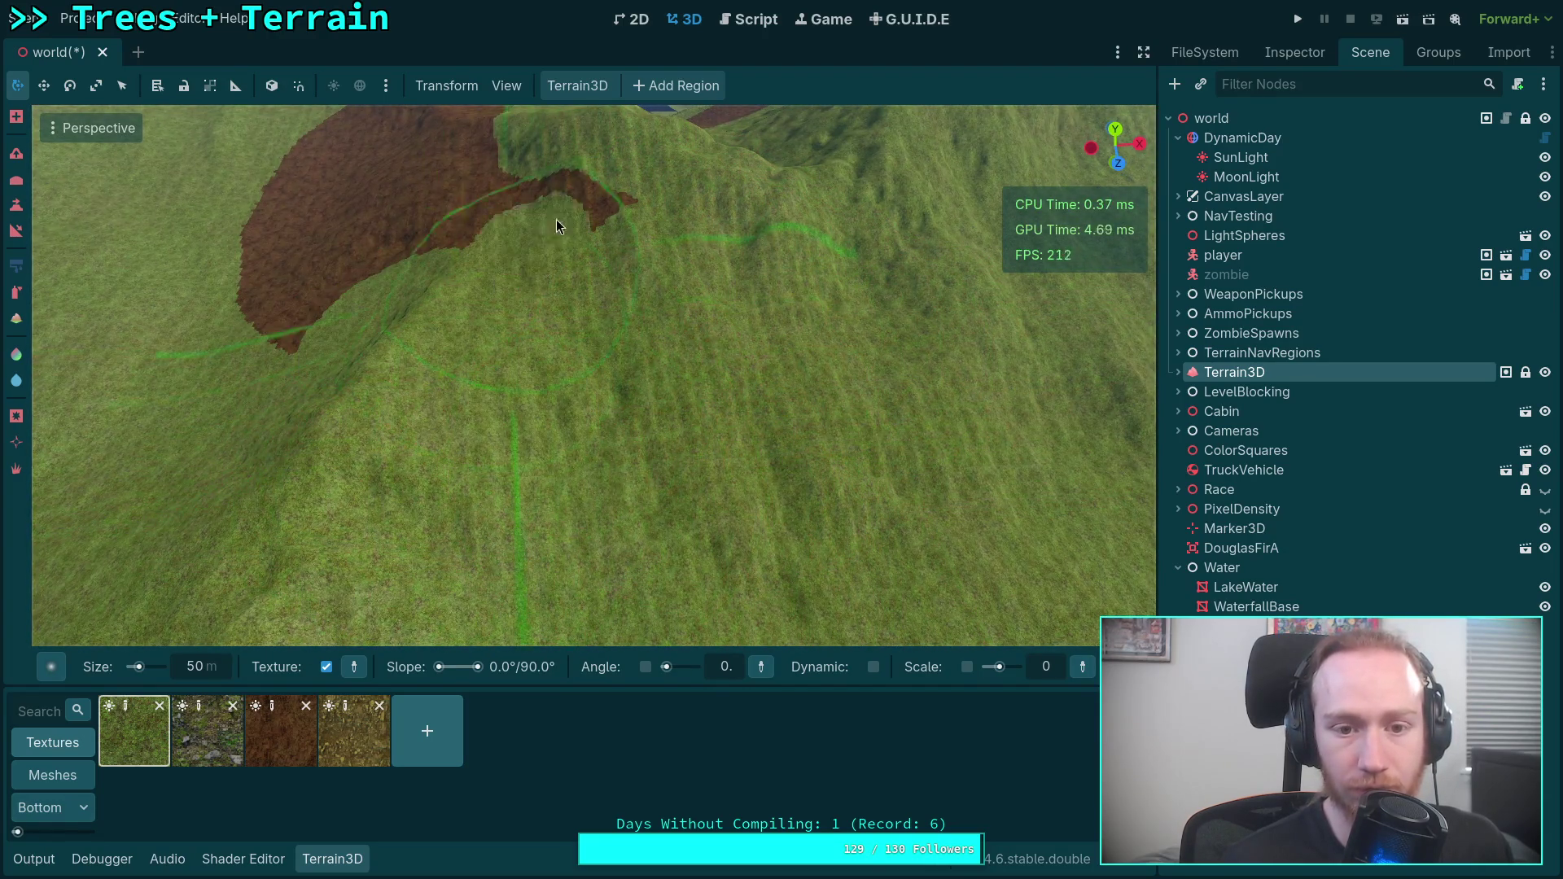
pyautogui.rightClick(368, 300)
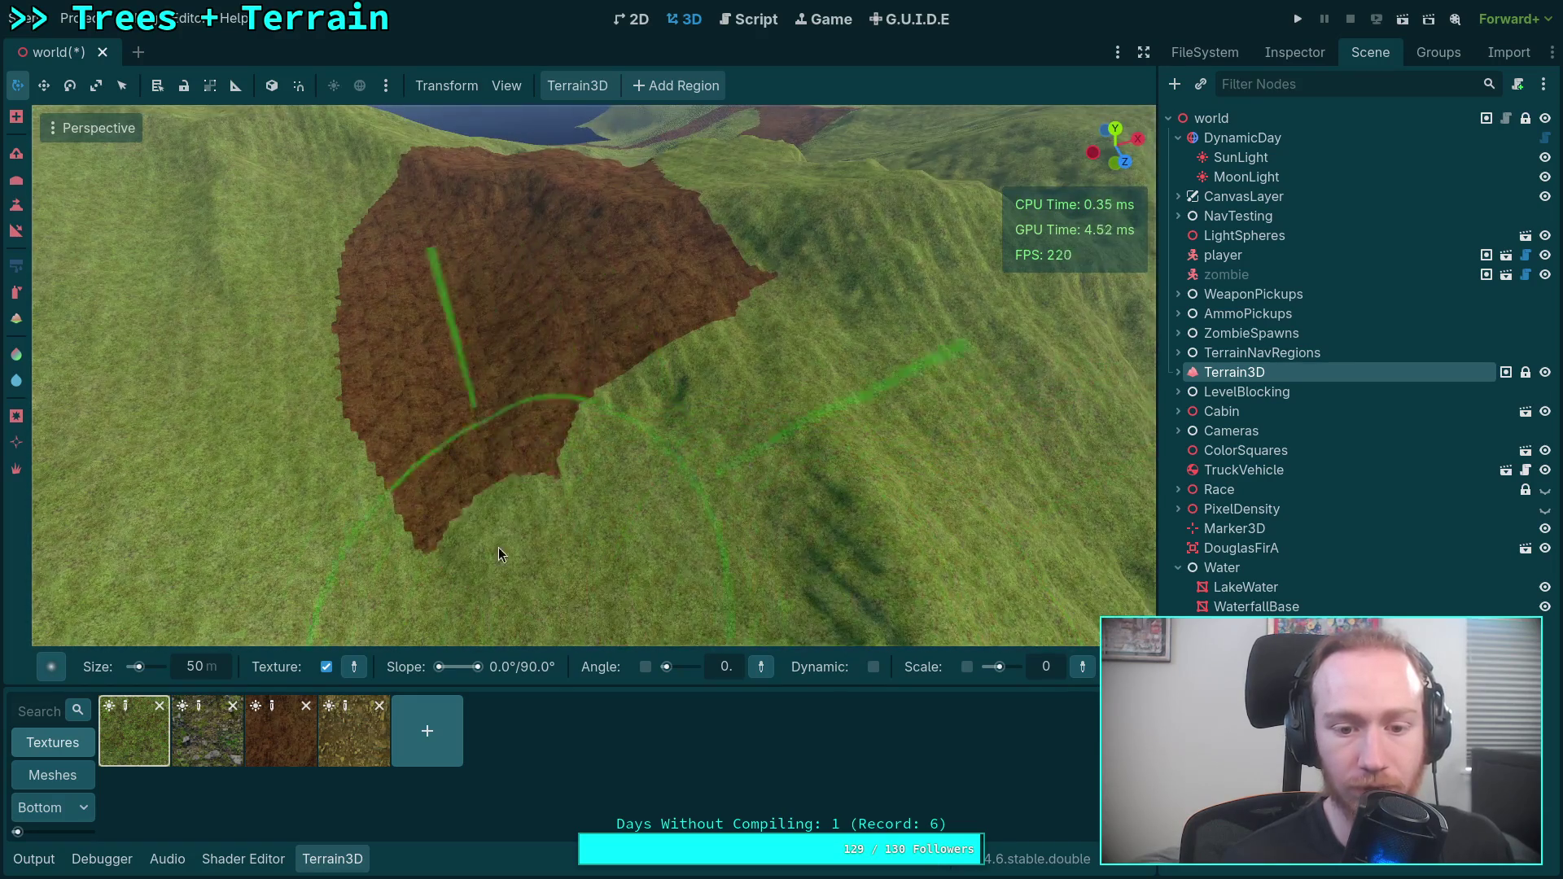
# Paint grass over the lower part and top-centre of the dirt patch.
pyautogui.moveTo(506, 558); pyautogui.dragTo(515, 385)
pyautogui.rightClick(773, 266)
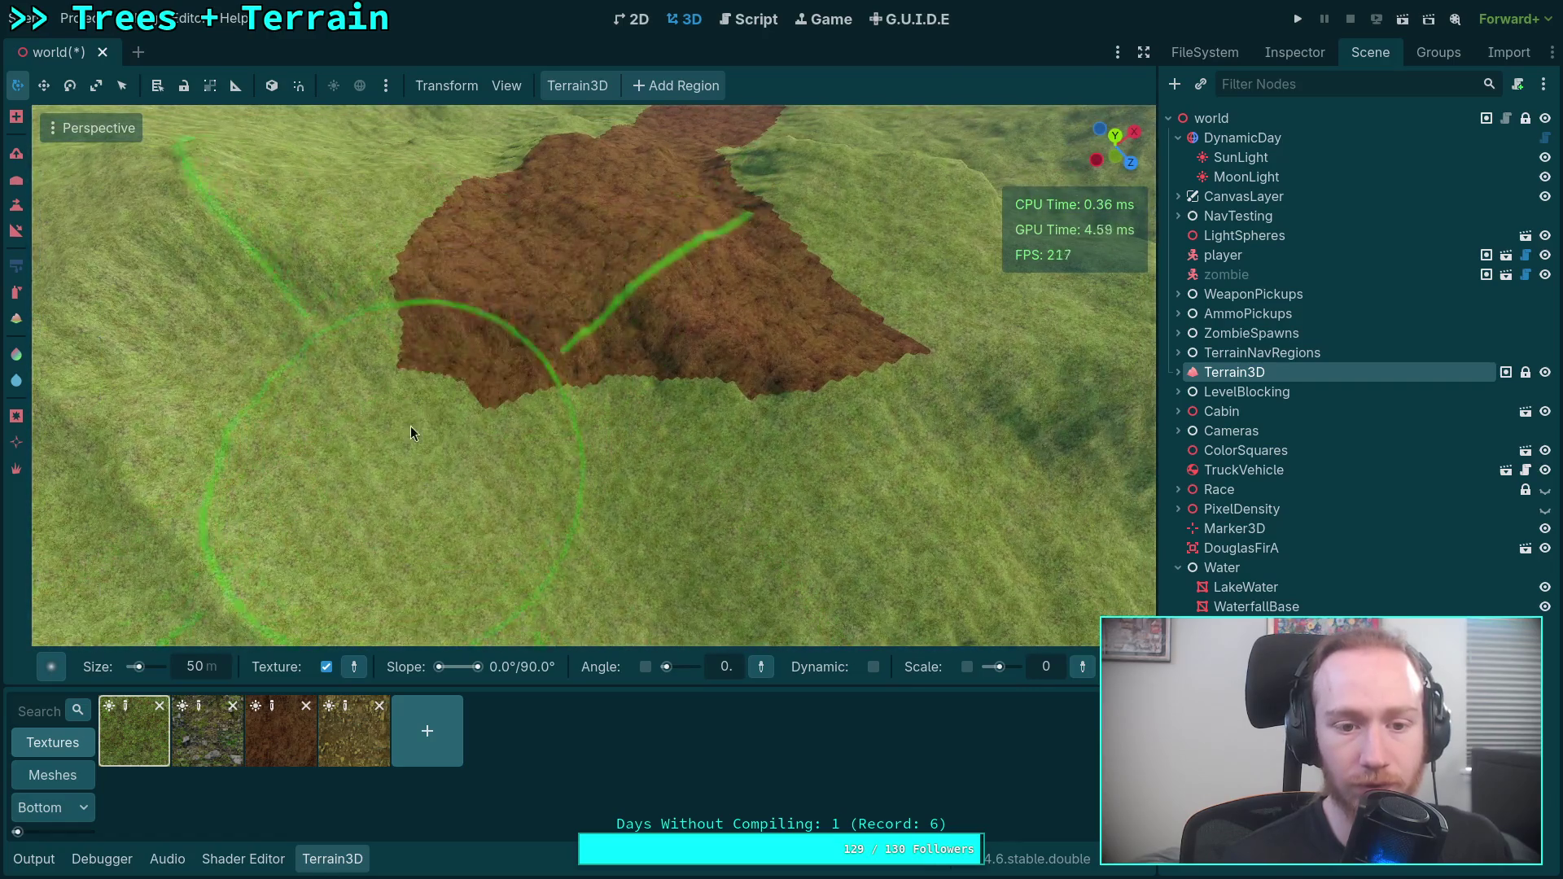
pyautogui.moveTo(410, 427); pyautogui.dragTo(818, 378)
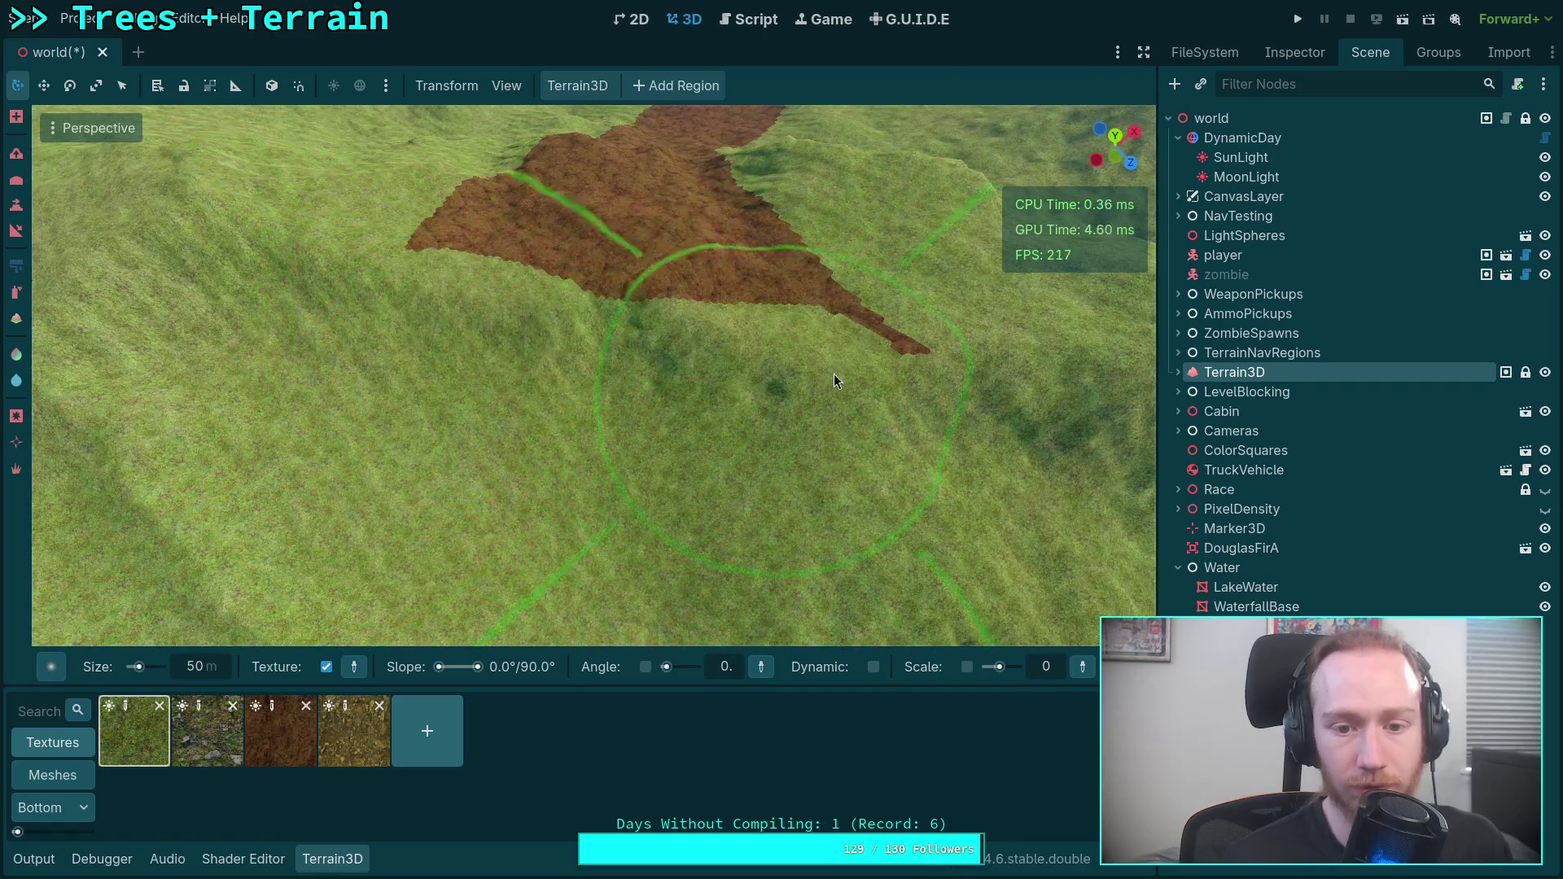
pyautogui.rightClick(717, 238)
pyautogui.moveTo(297, 377)
pyautogui.mouseDown()
pyautogui.moveTo(558, 392)
pyautogui.moveTo(586, 283)
pyautogui.mouseUp()
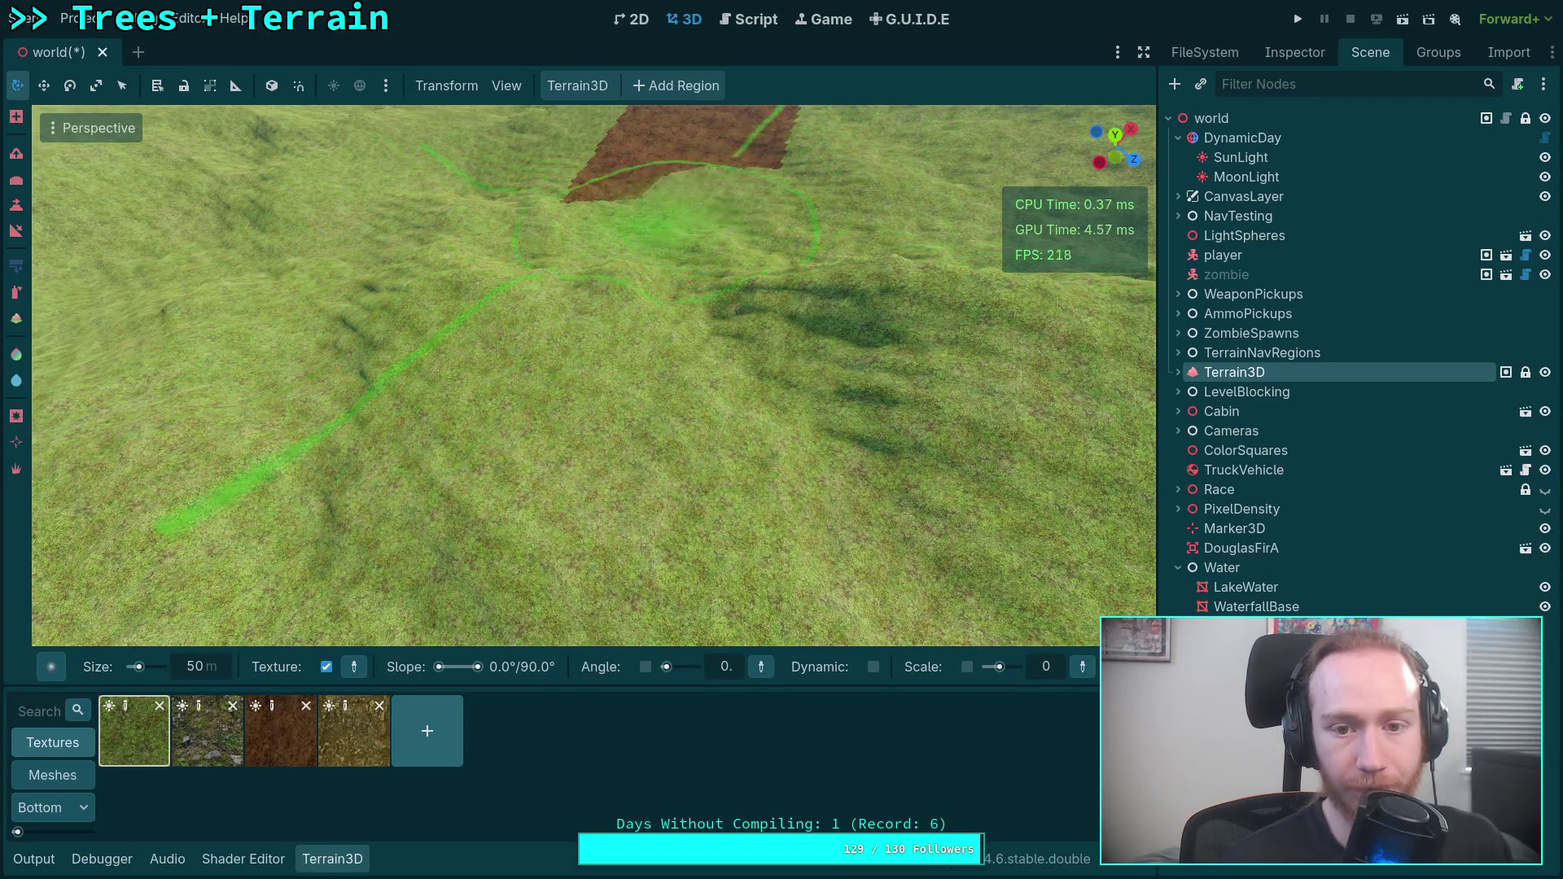
pyautogui.rightClick(767, 470)
pyautogui.moveTo(496, 371); pyautogui.dragTo(635, 316)
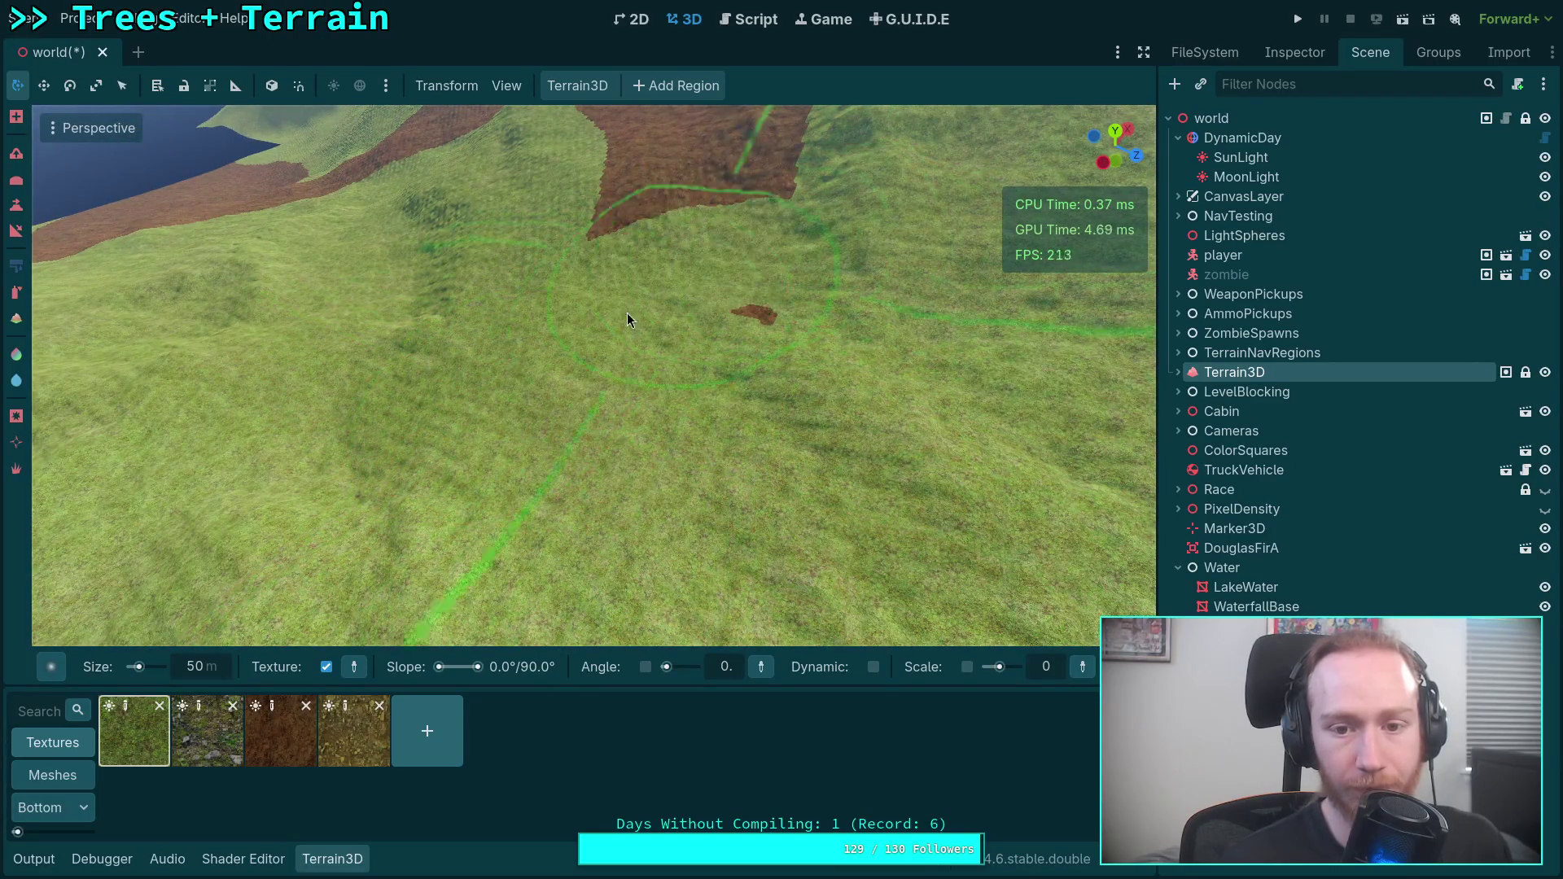
pyautogui.rightClick(807, 183)
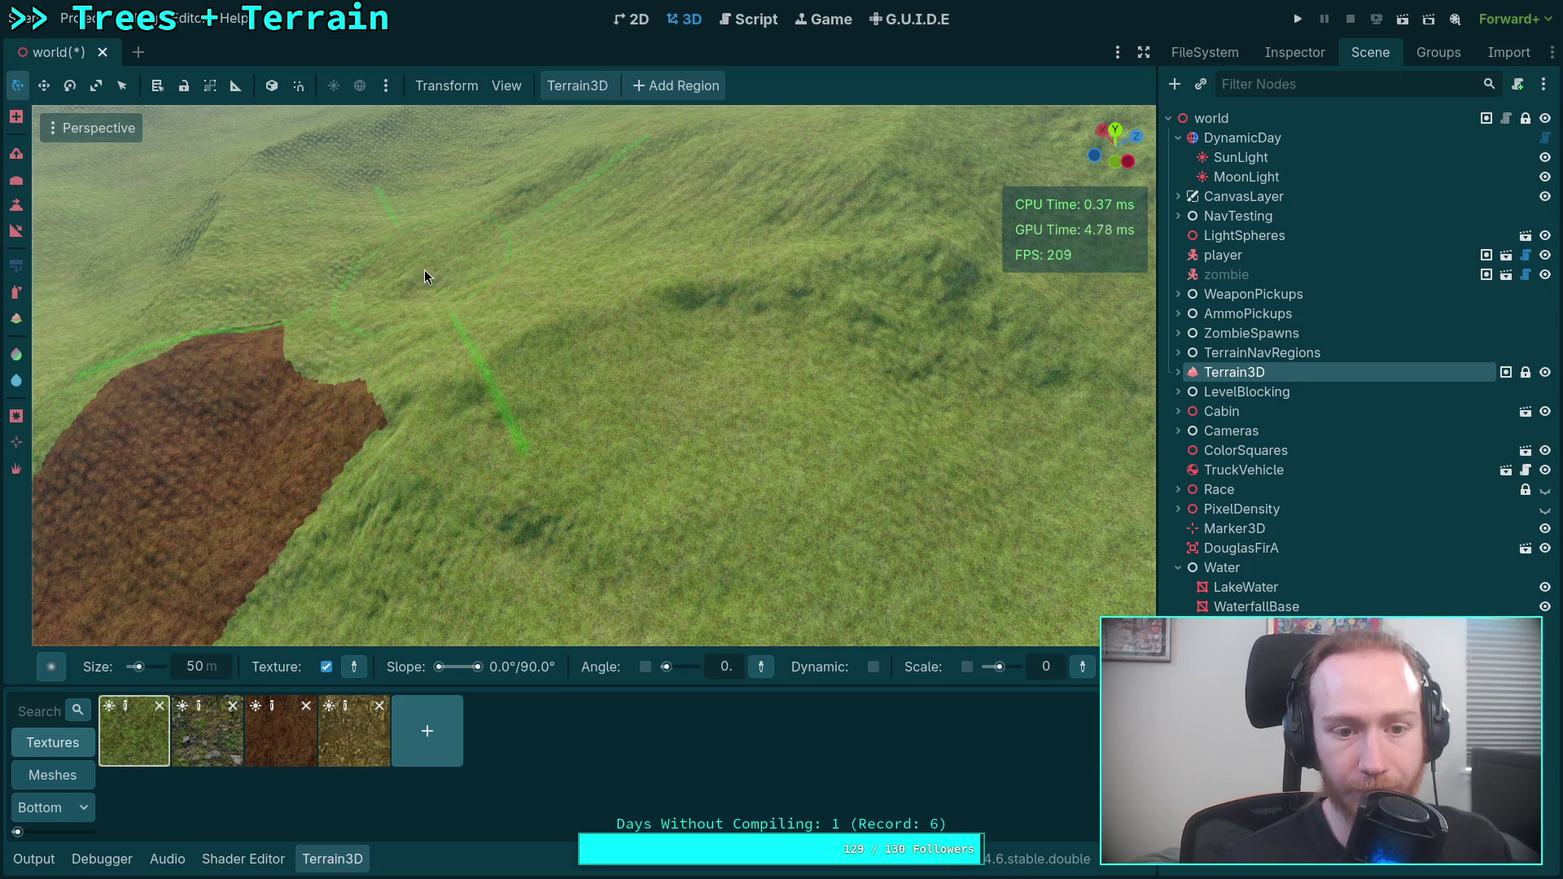
pyautogui.rightClick(331, 452)
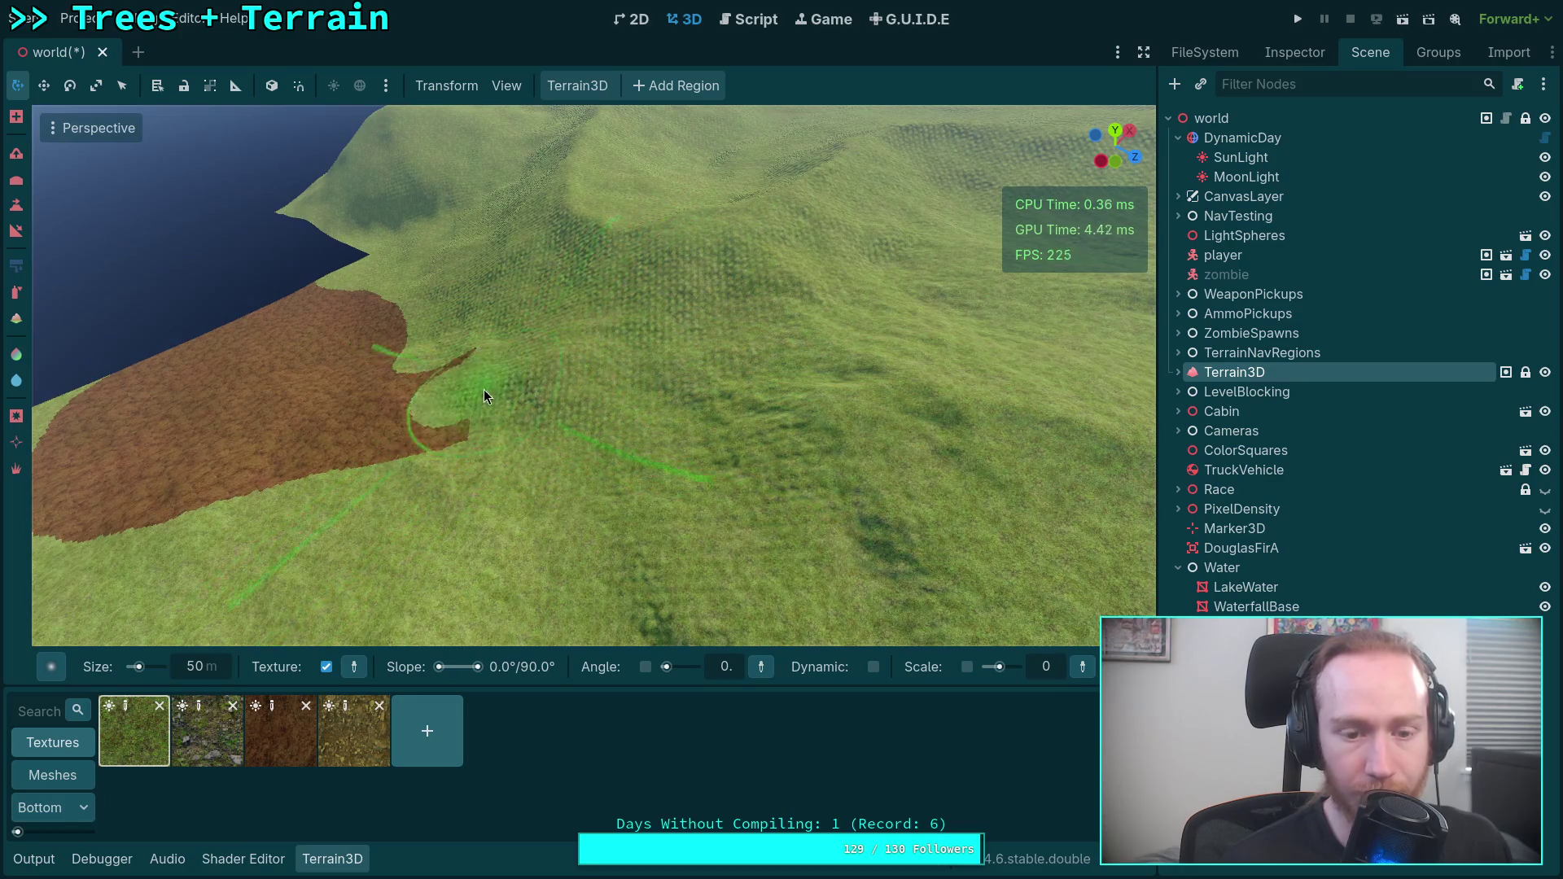
pyautogui.rightClick(485, 388)
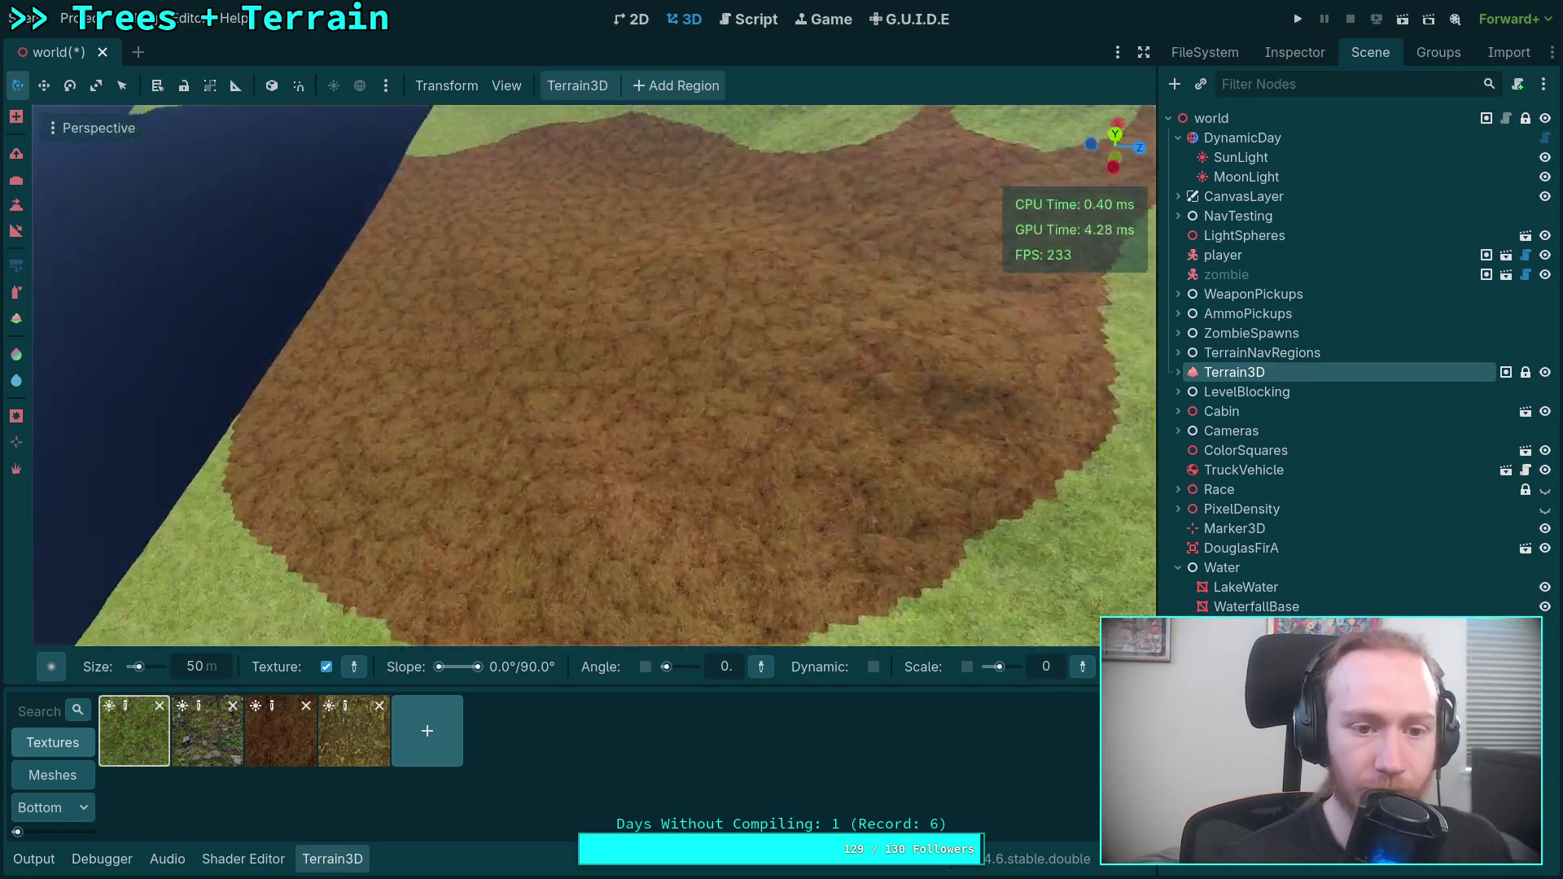
pyautogui.rightClick(381, 526)
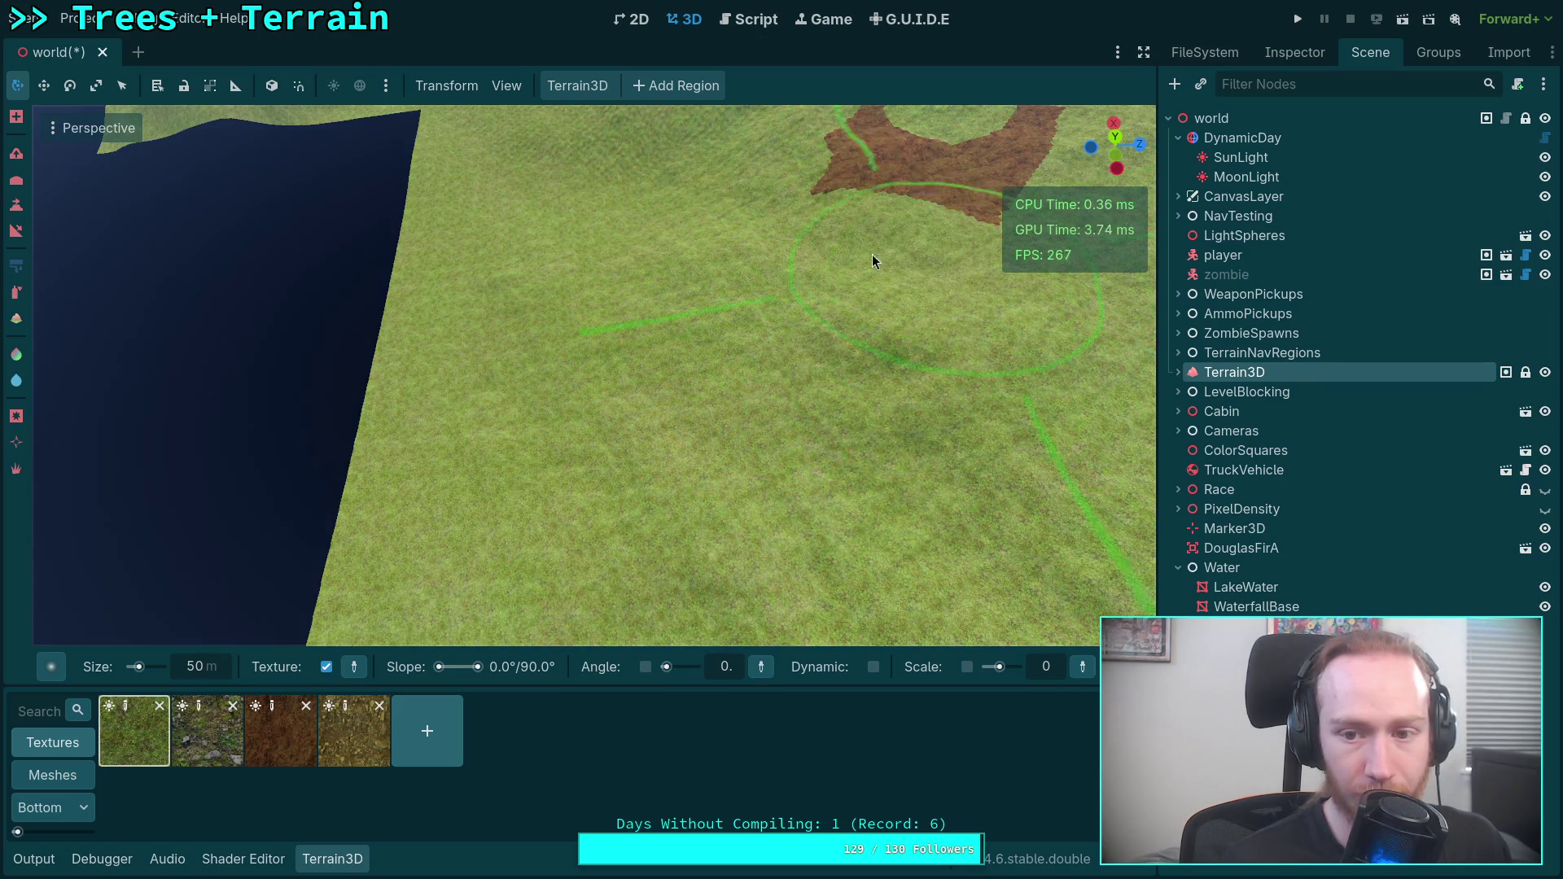
pyautogui.rightClick(969, 216)
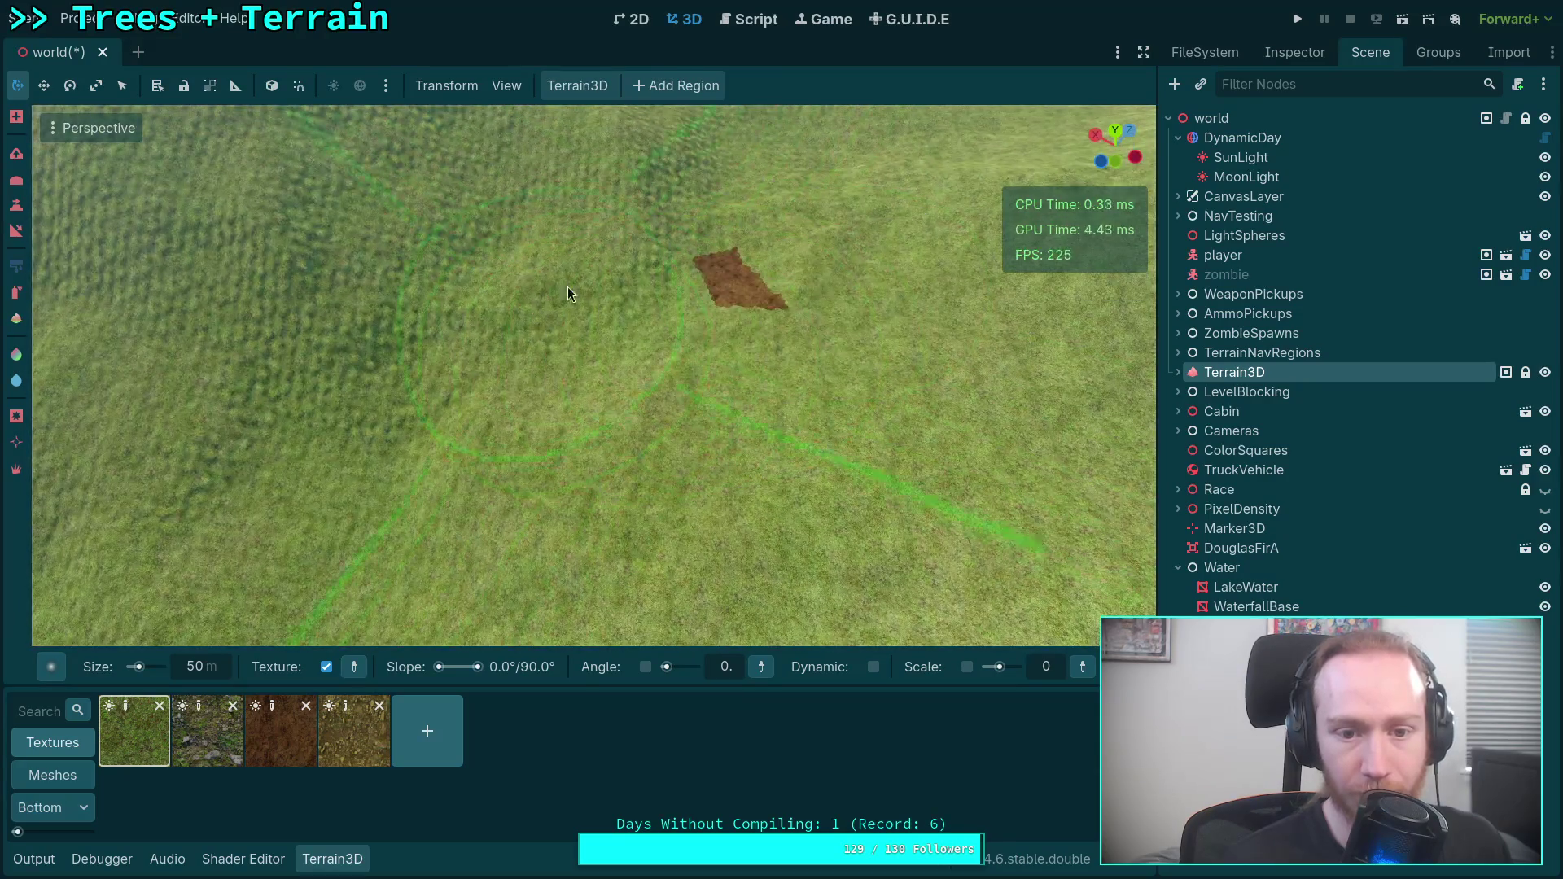
pyautogui.rightClick(680, 317)
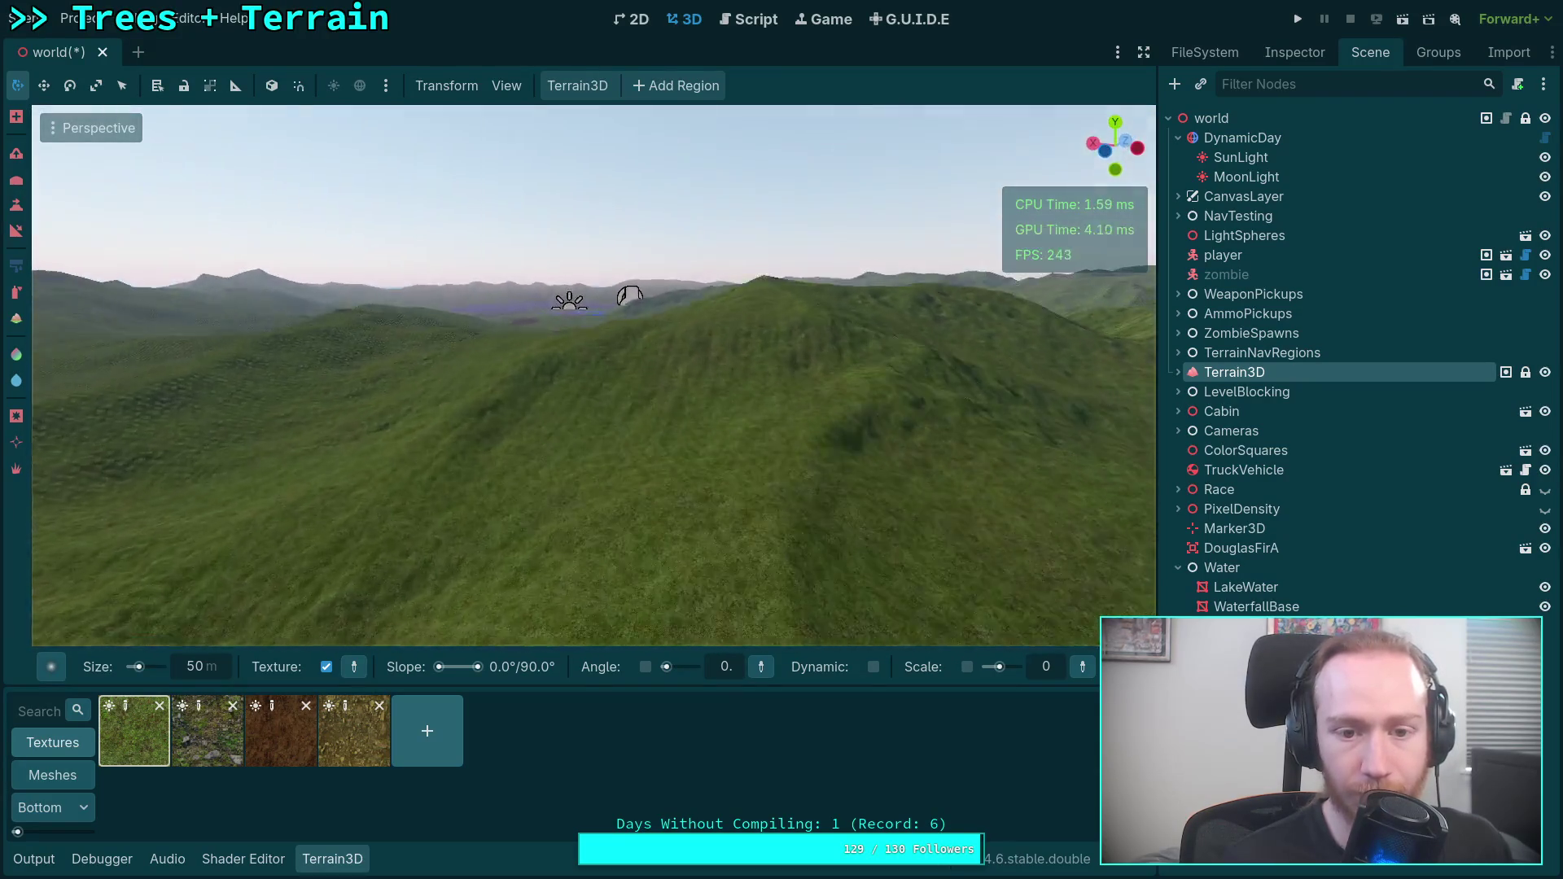
pyautogui.scroll(3, 594, 375)
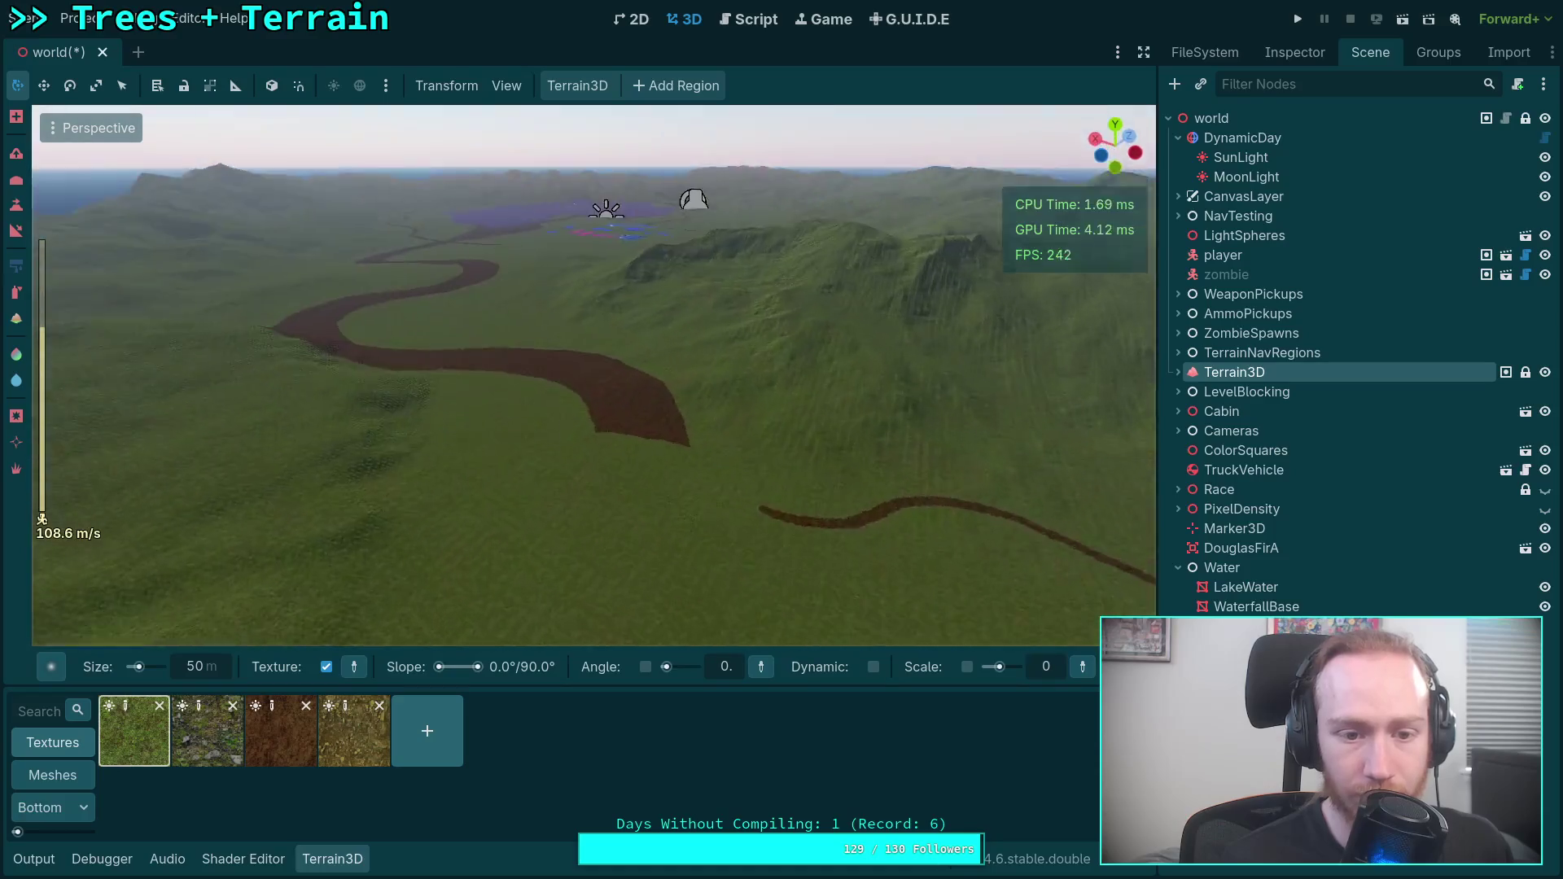
pyautogui.rightClick(443, 331)
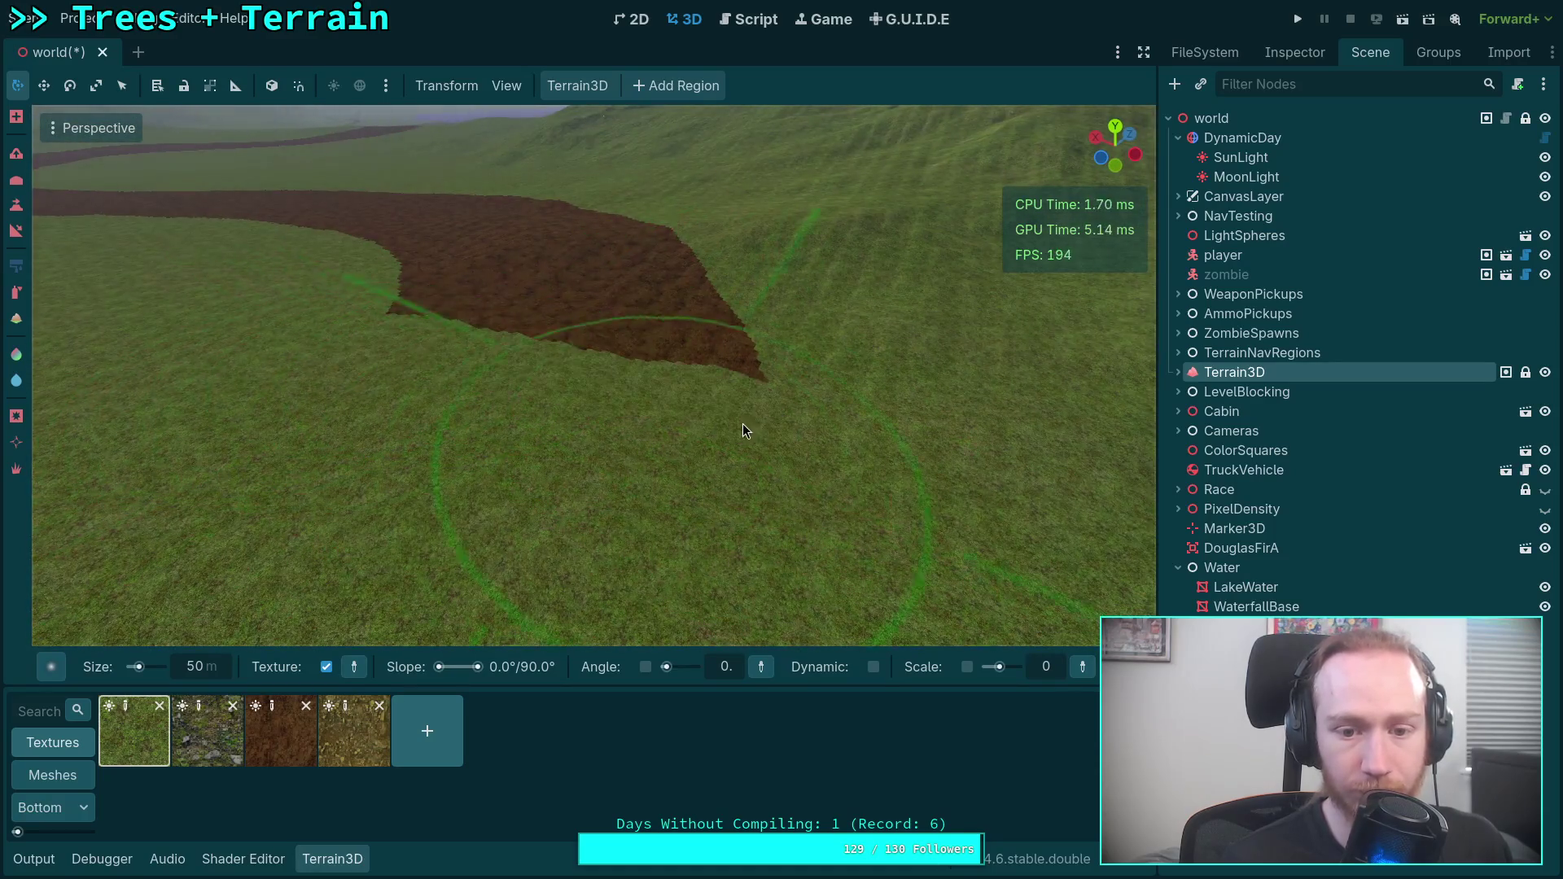
pyautogui.rightClick(694, 277)
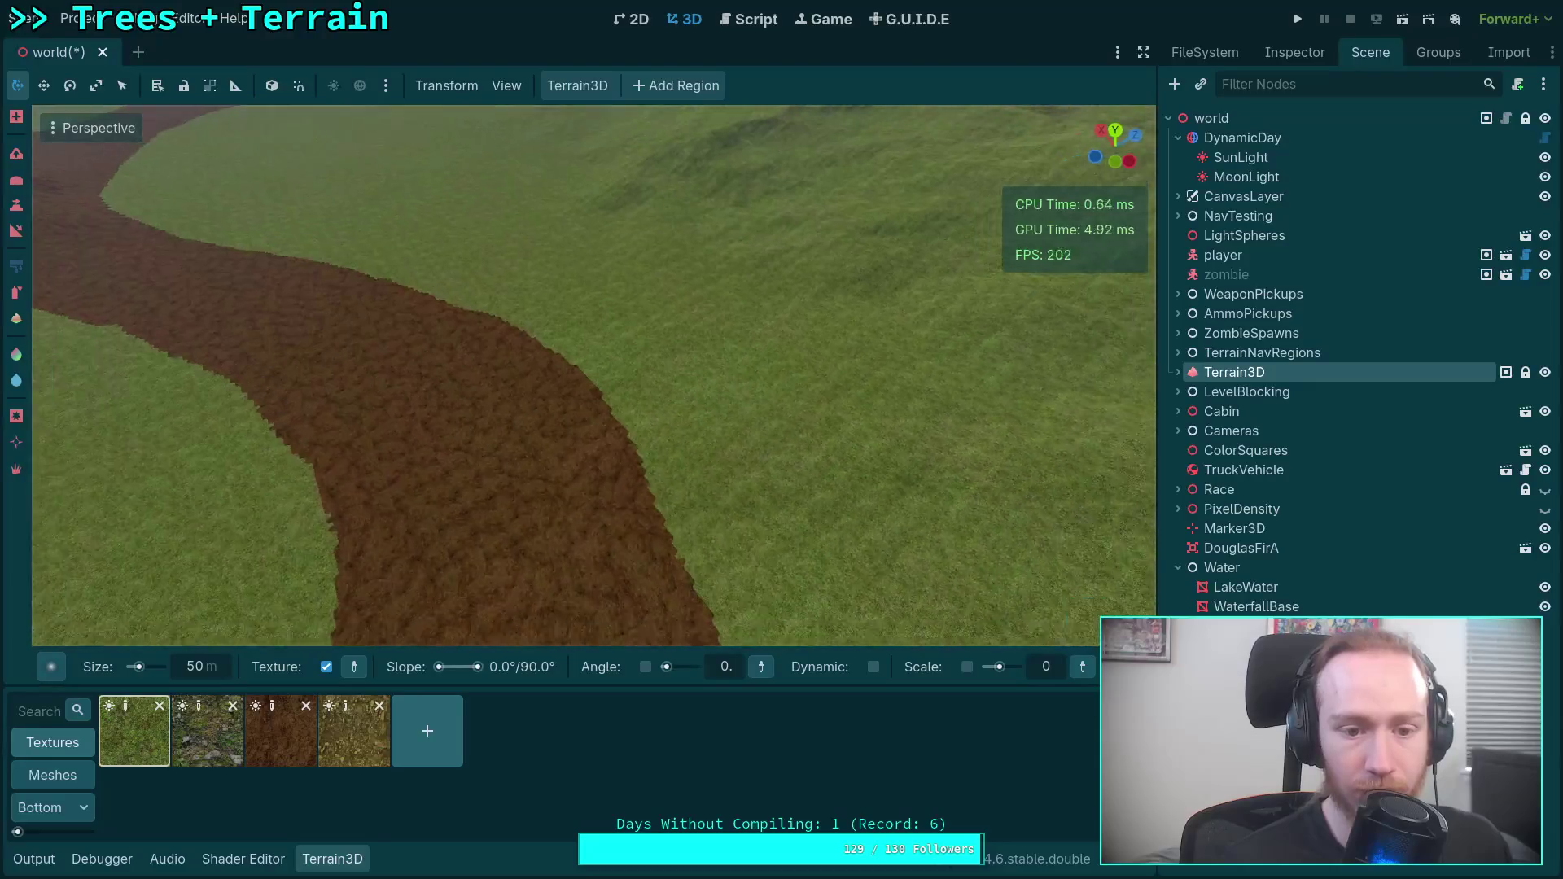
pyautogui.scroll(-5, 694, 277)
pyautogui.scroll(-2, 429, 363)
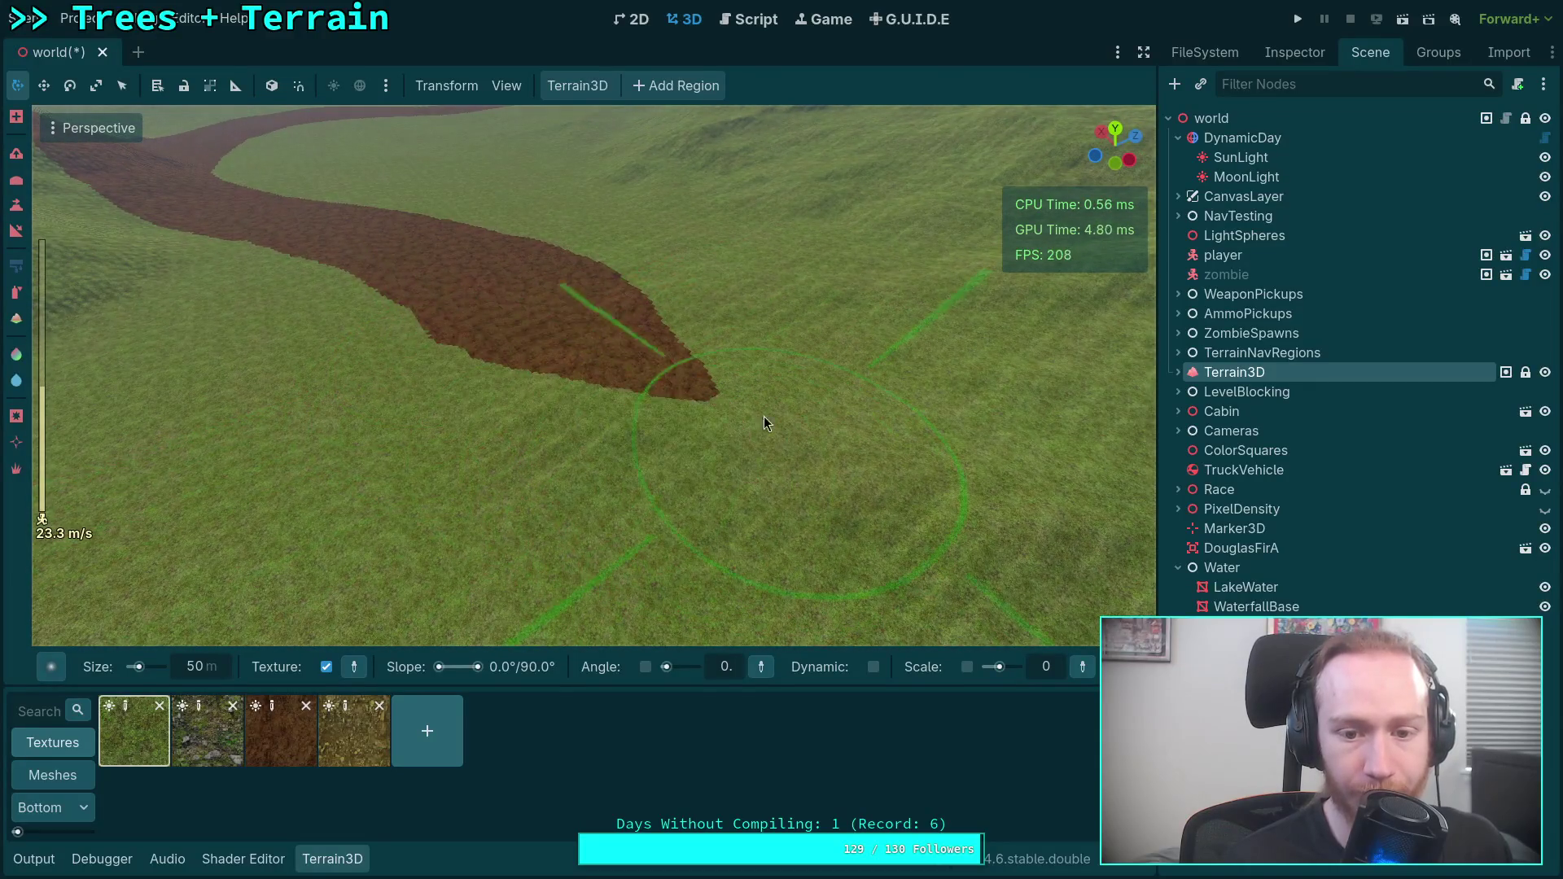
pyautogui.rightClick(438, 292)
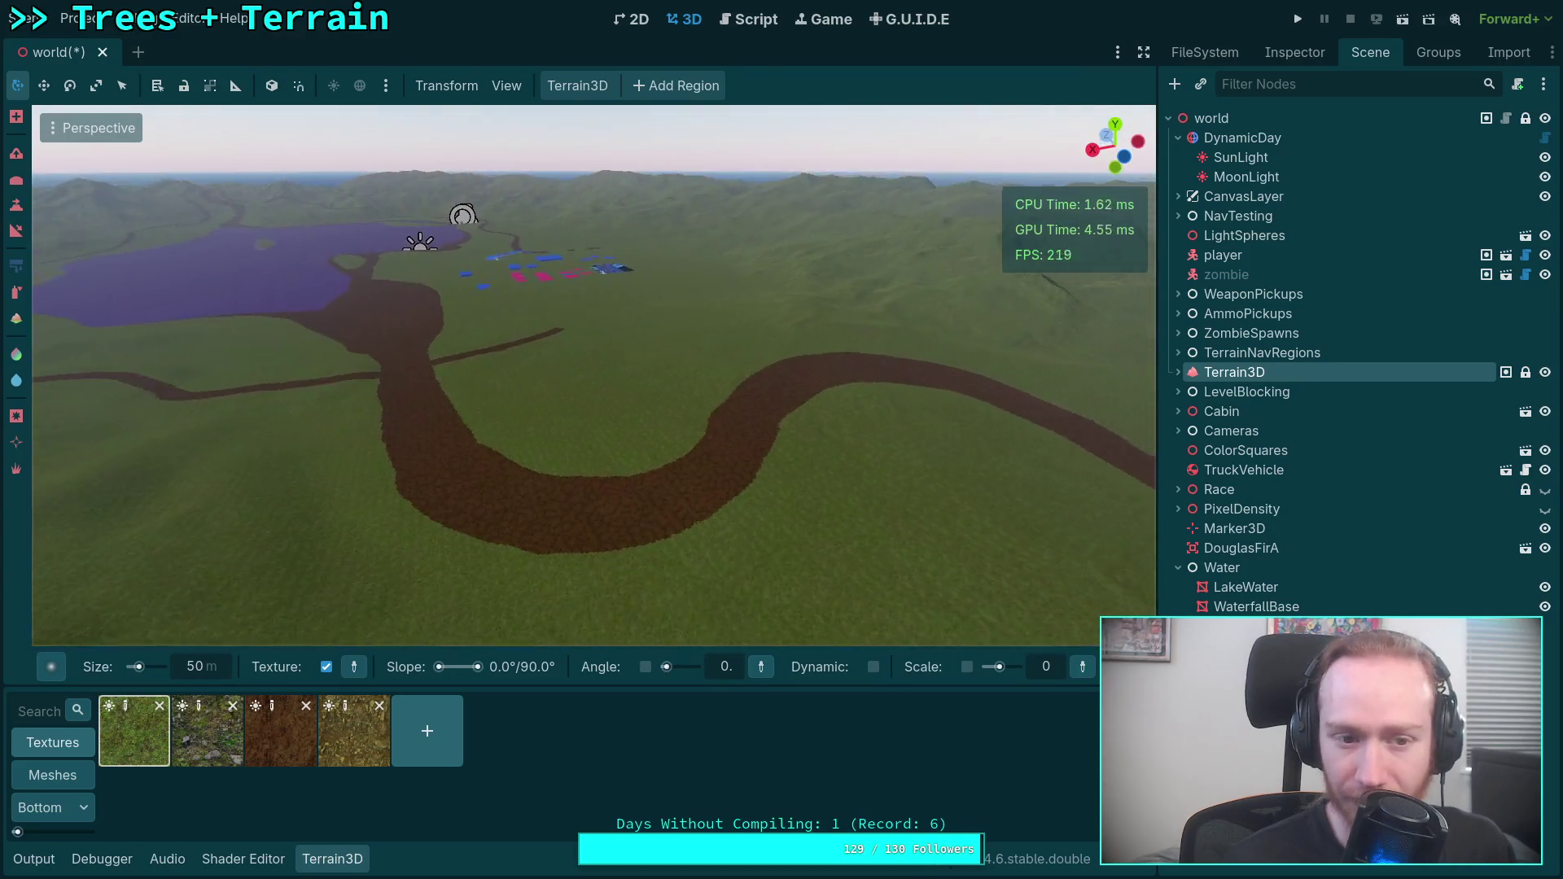
pyautogui.press('w')
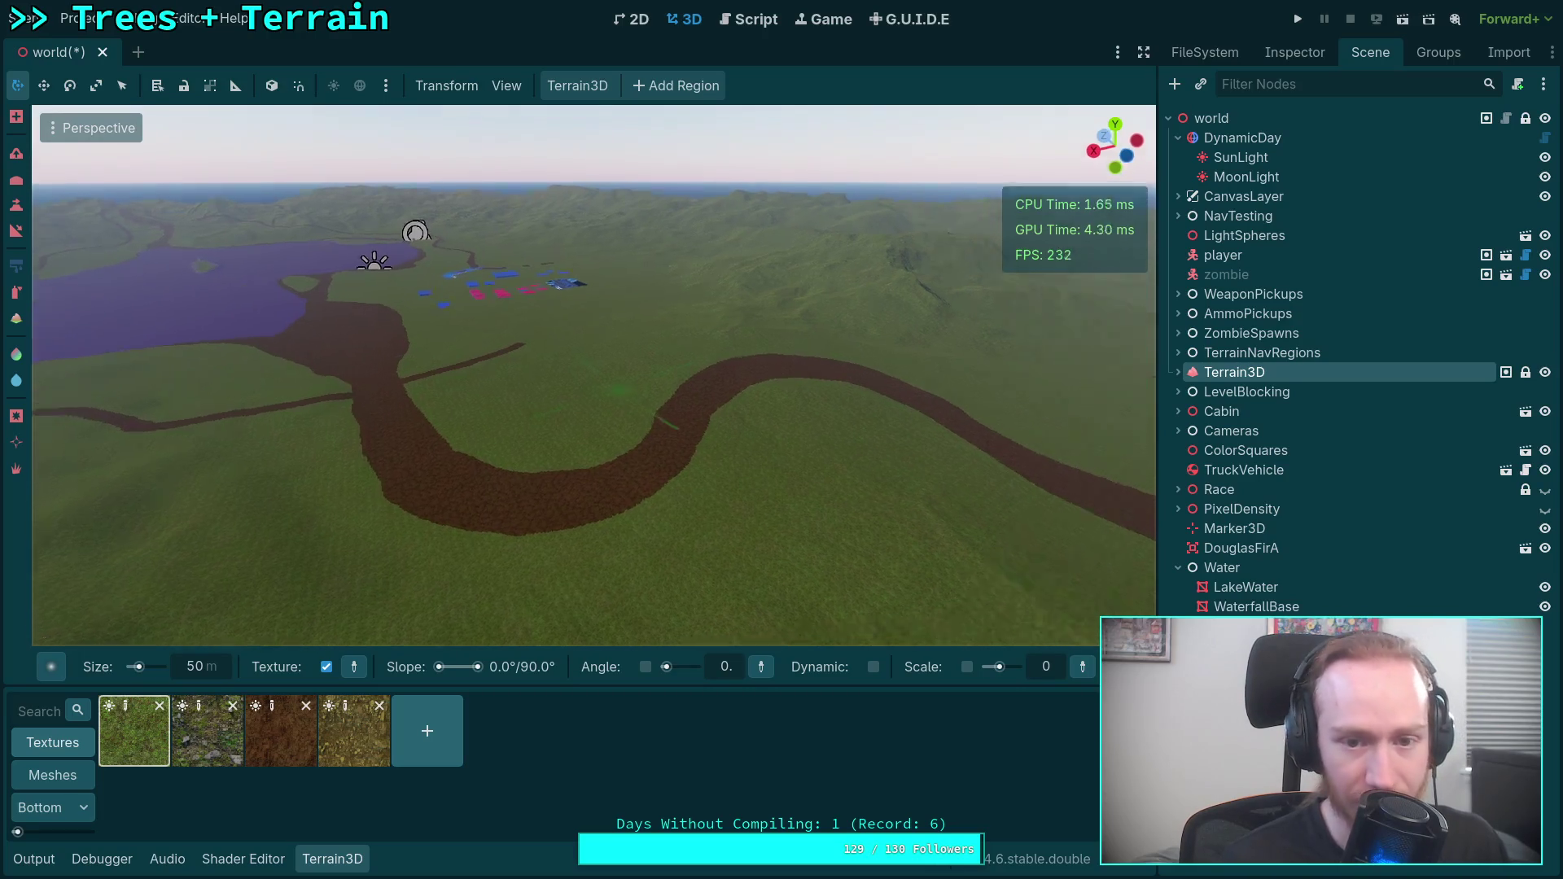
pyautogui.press('s')
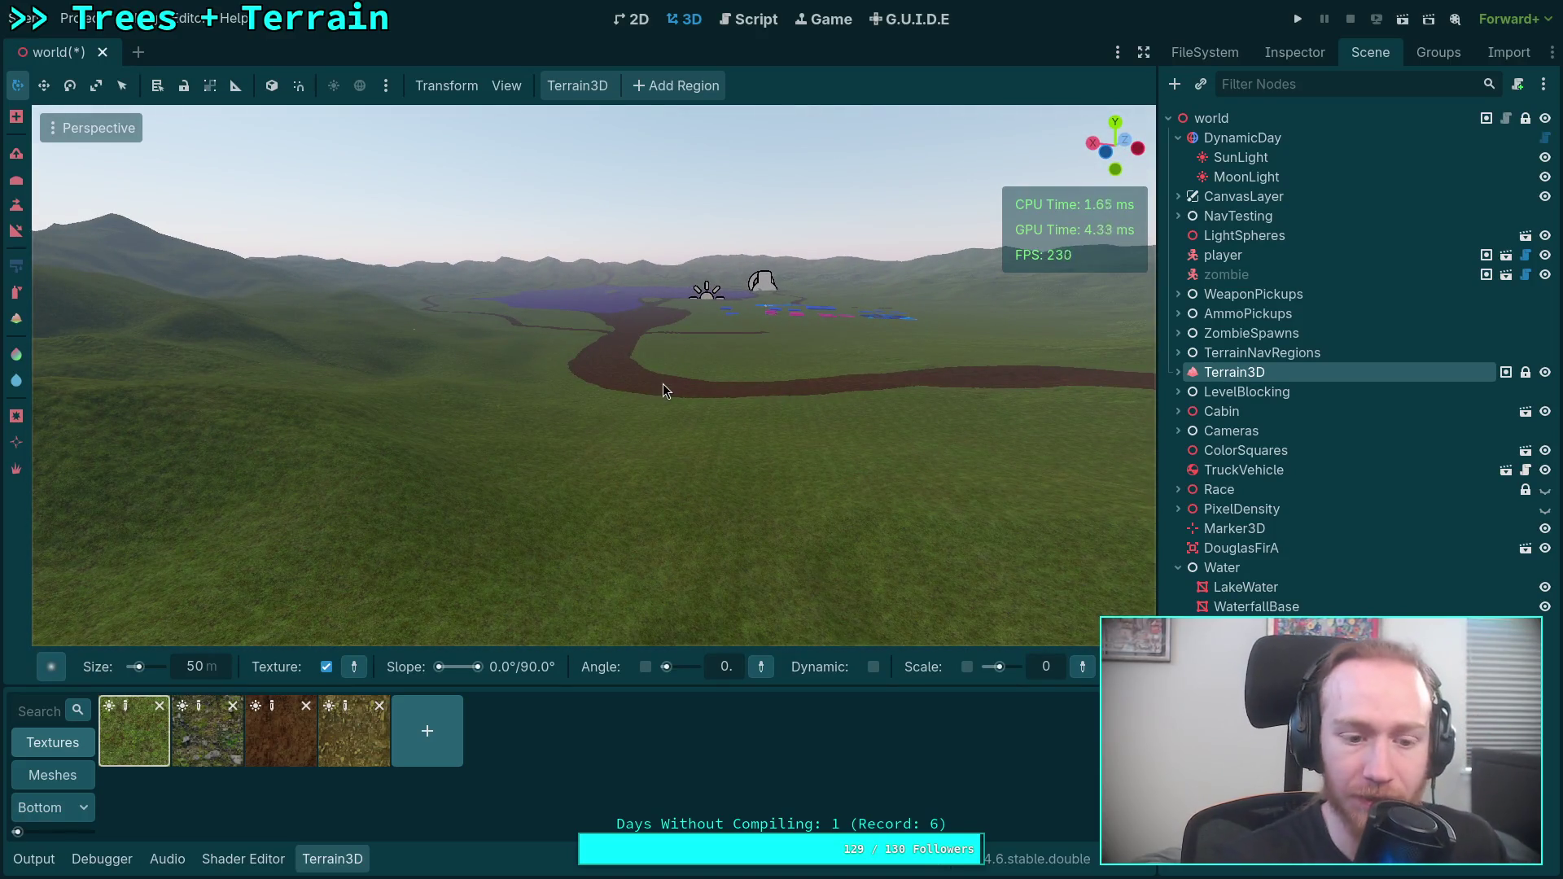
pyautogui.press('w')
pyautogui.press('w')
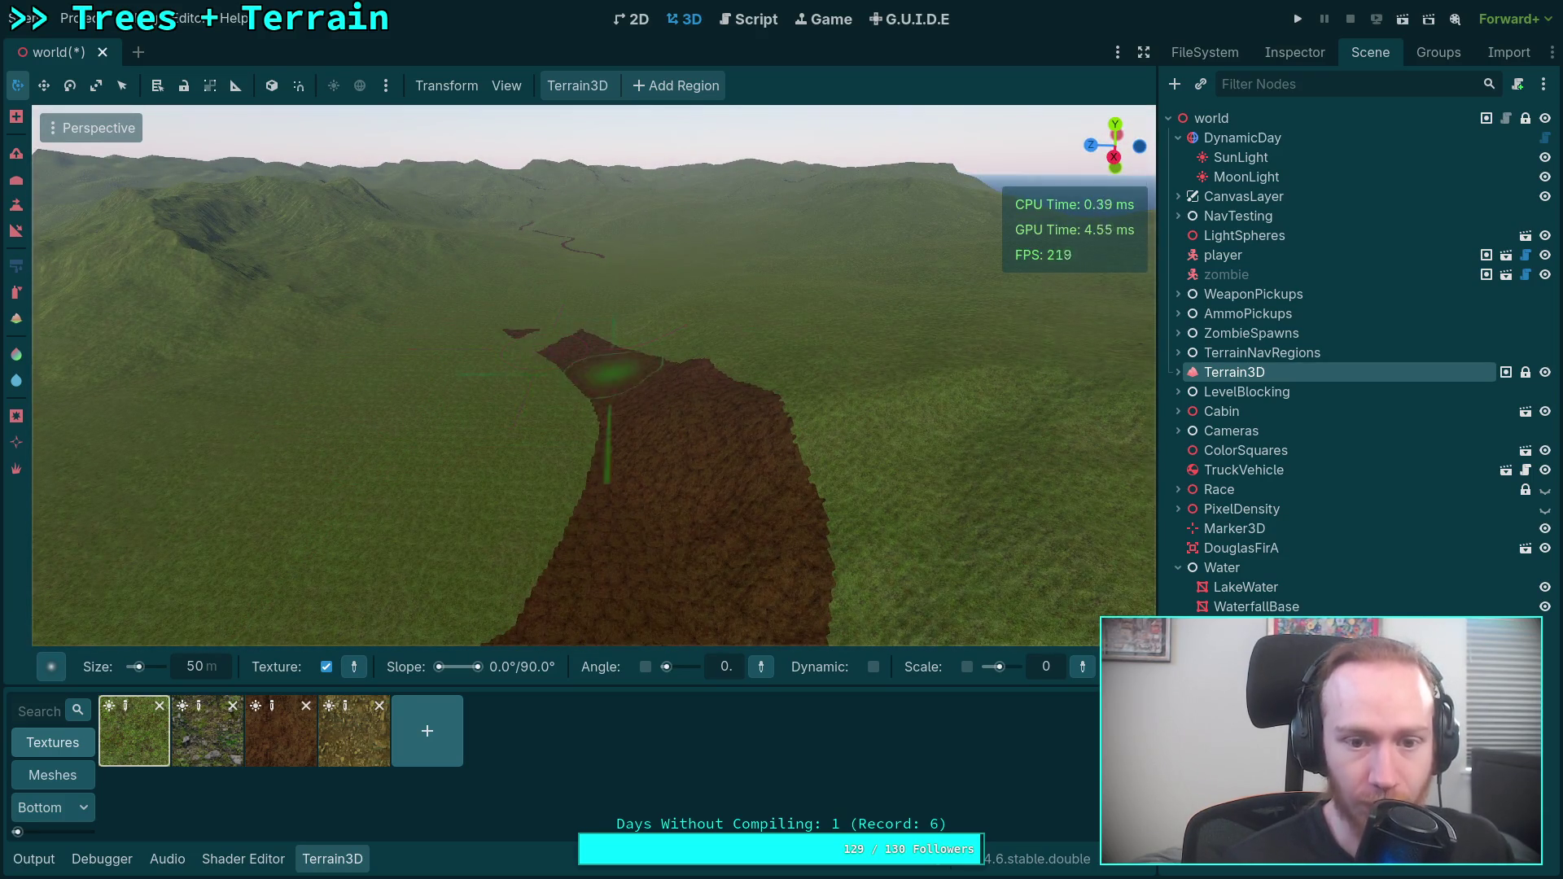
pyautogui.press('w')
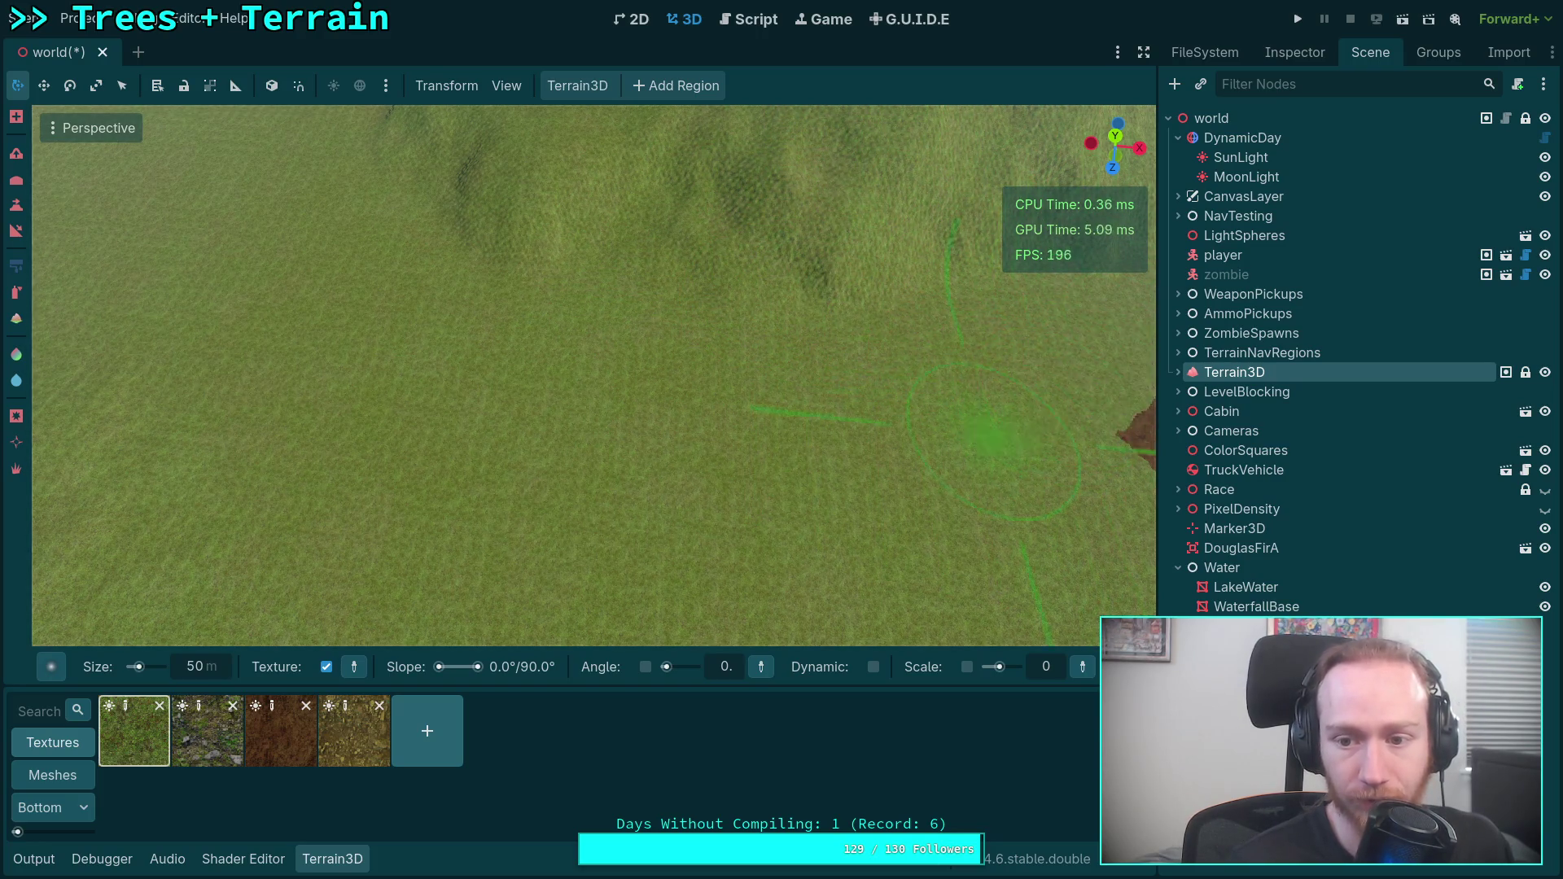
# Brush grass over the near end of the curved dirt path, shortening it, then look toward the hills.
pyautogui.scroll(-5, 989, 439)
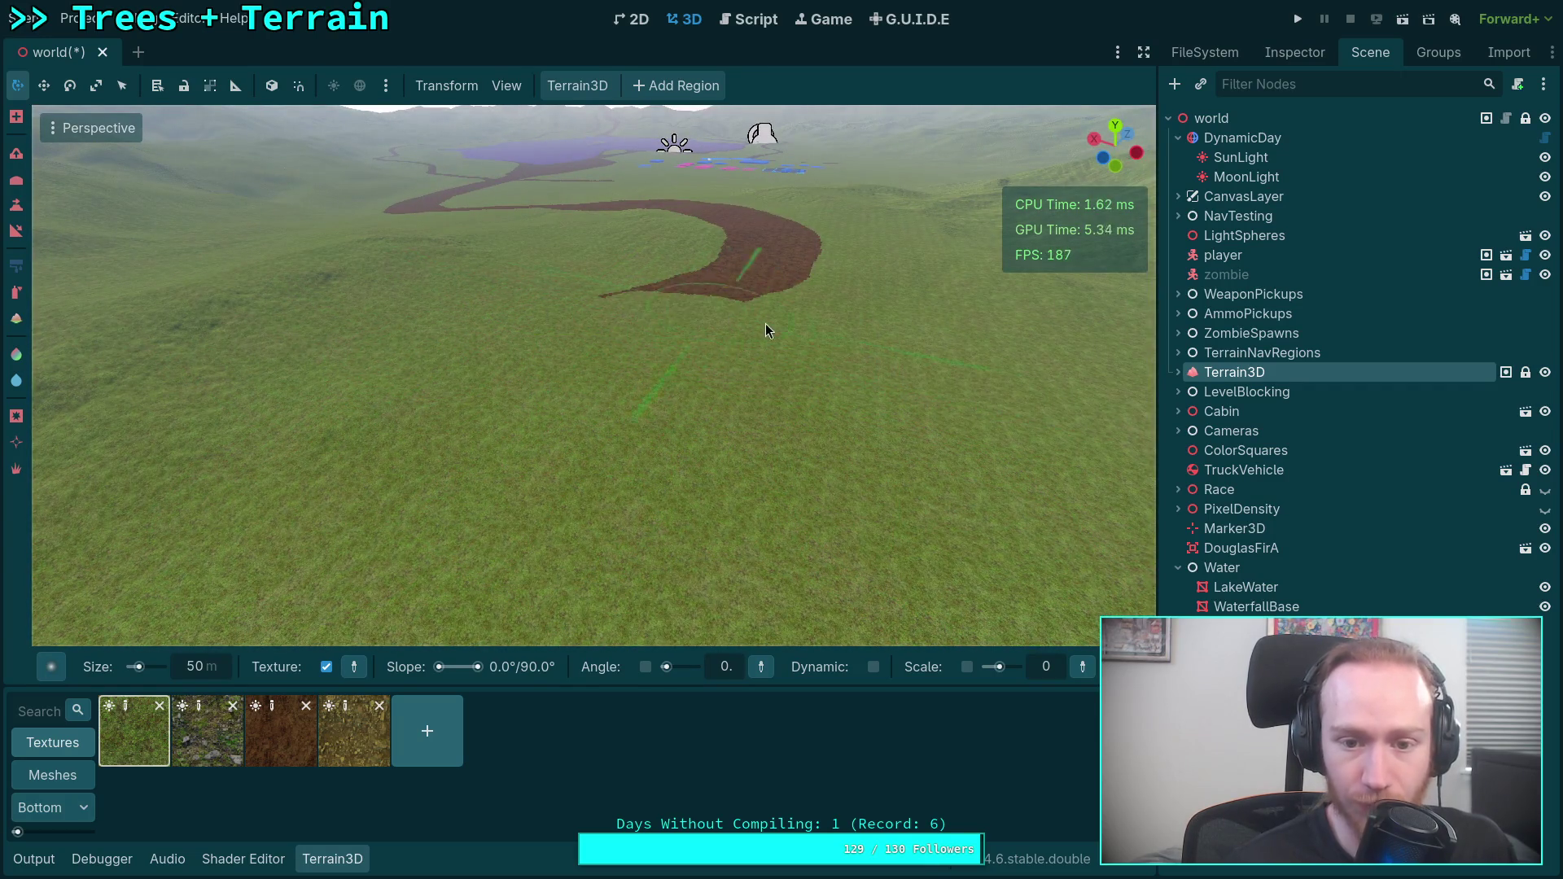
pyautogui.scroll(5, 706, 325)
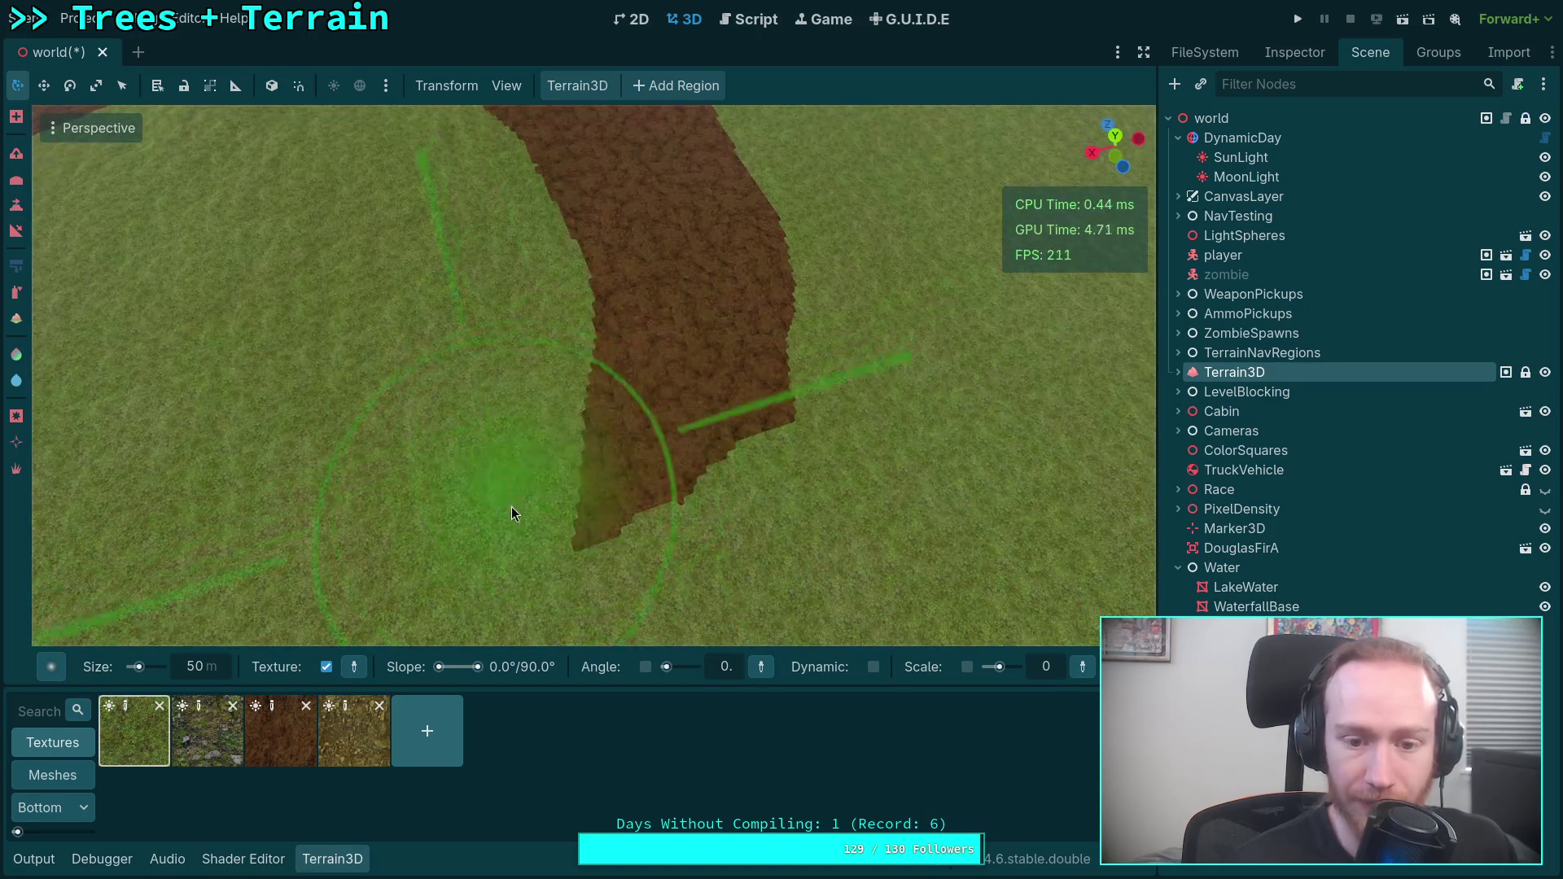
pyautogui.scroll(-5, 538, 203)
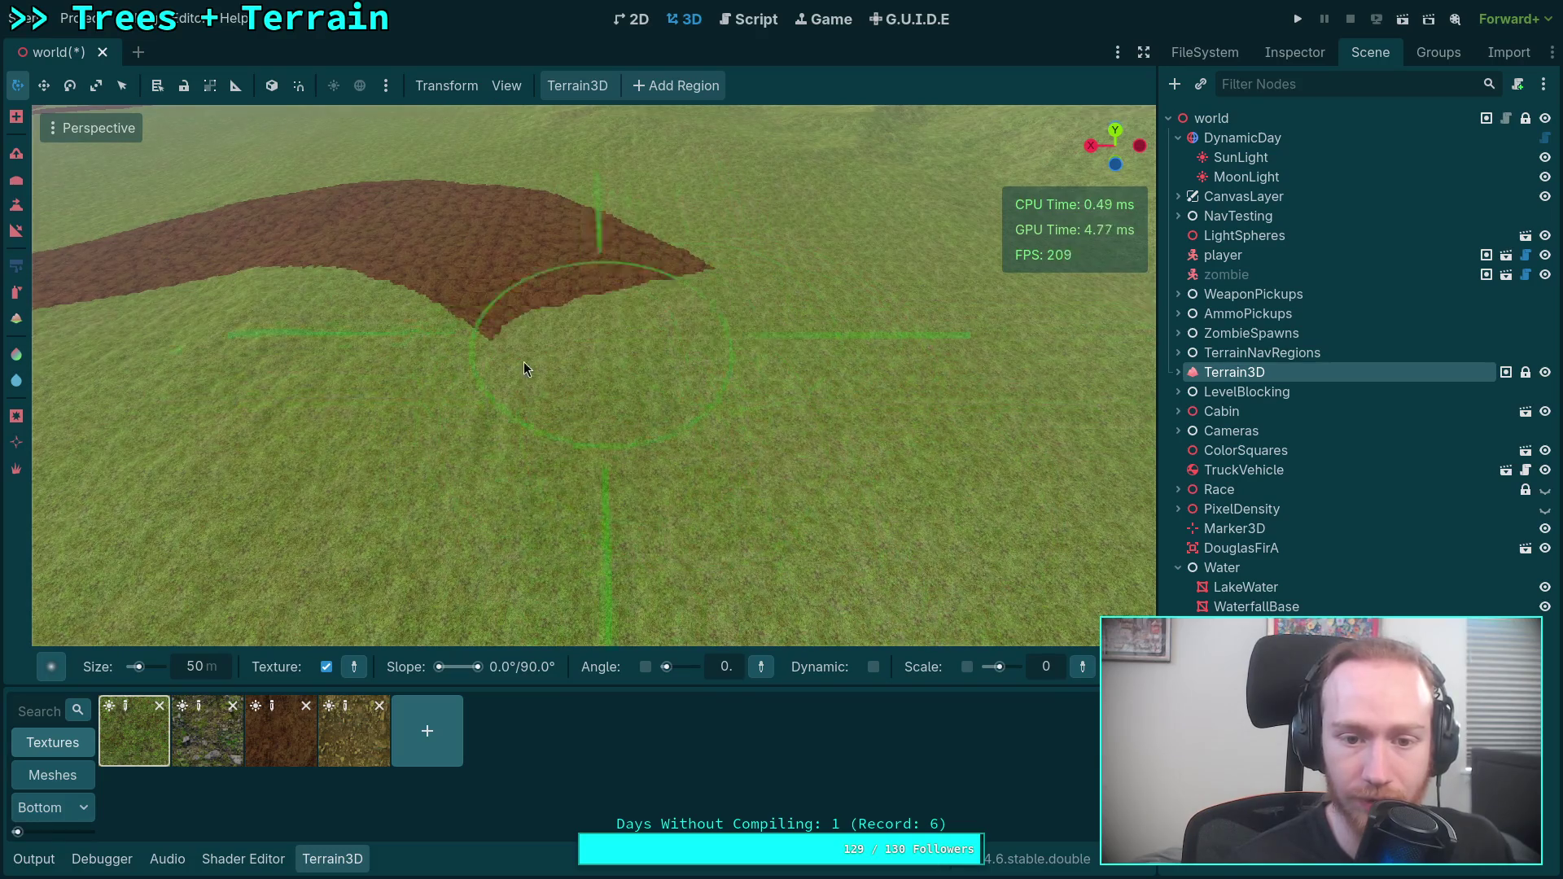
pyautogui.scroll(4, 475, 231)
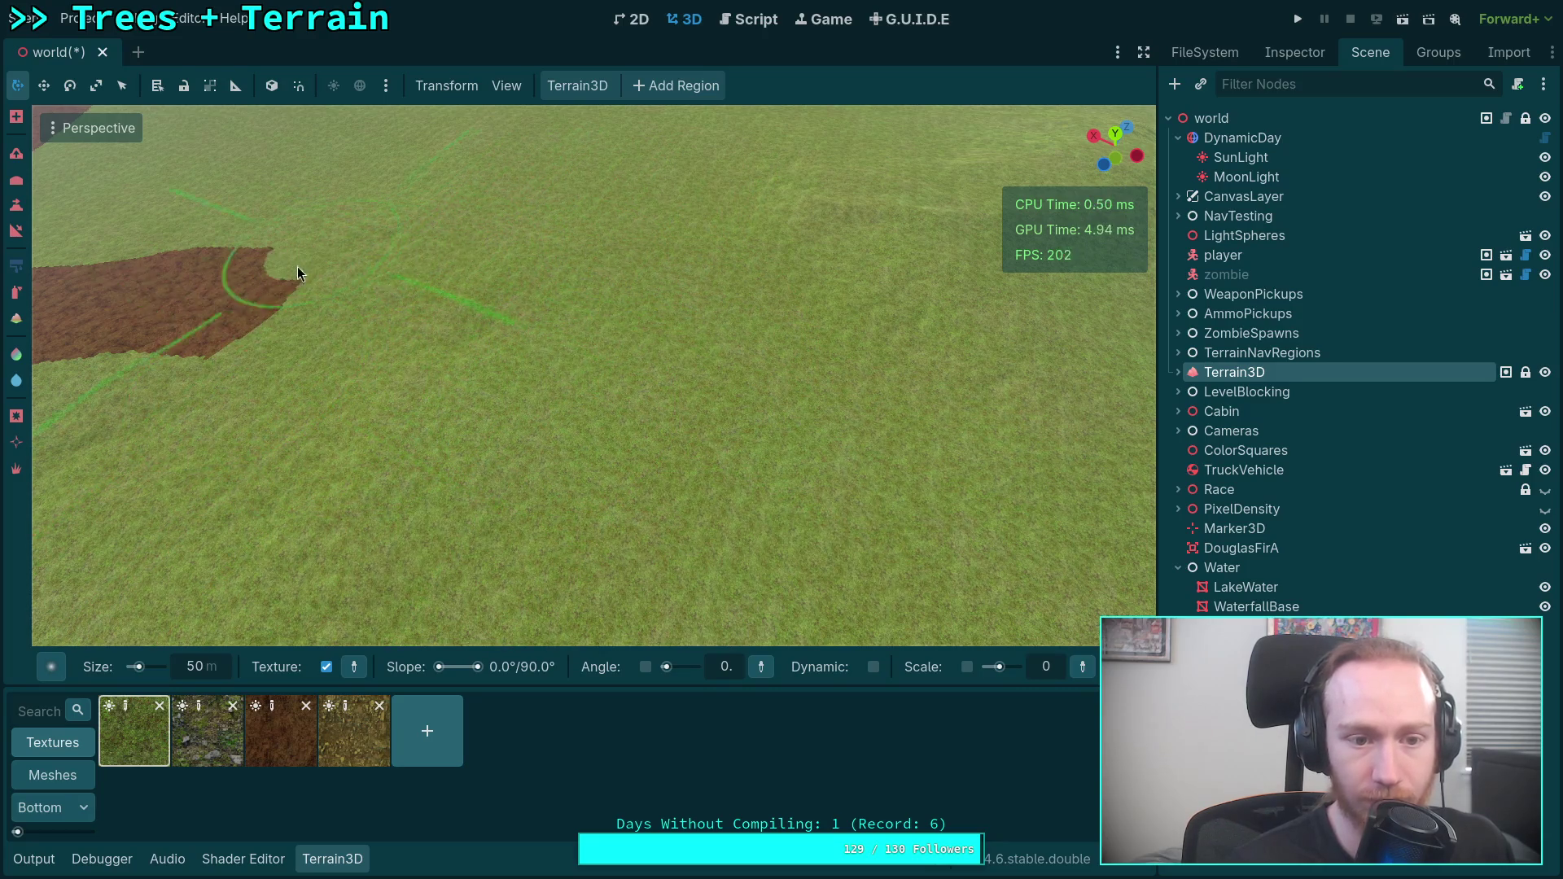
pyautogui.scroll(-5, 147, 303)
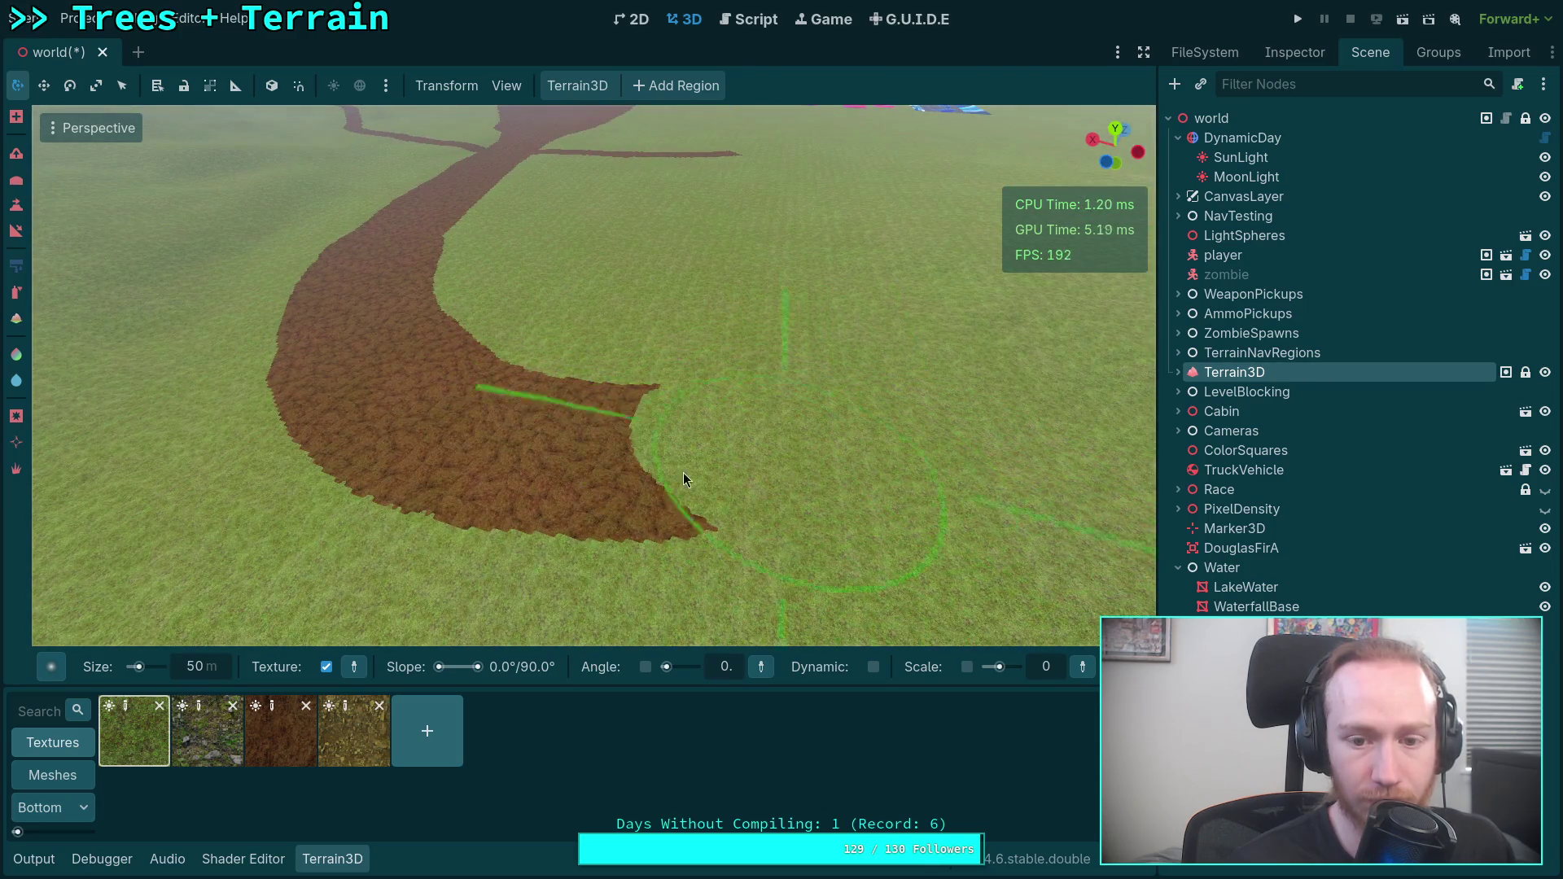
pyautogui.moveTo(715, 475); pyautogui.dragTo(629, 513)
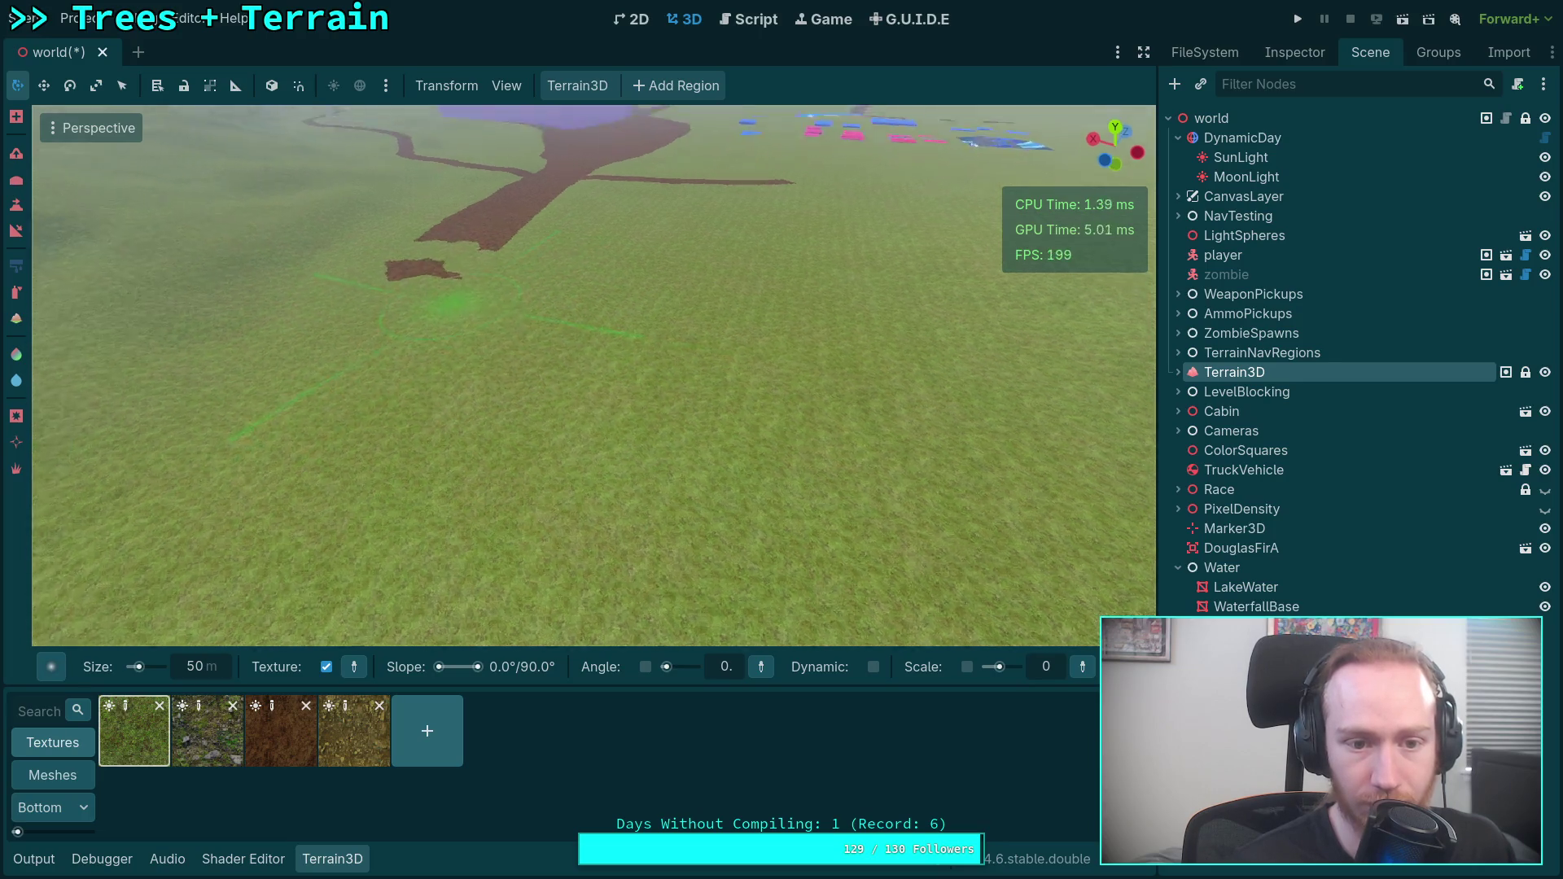
pyautogui.scroll(5, 545, 393)
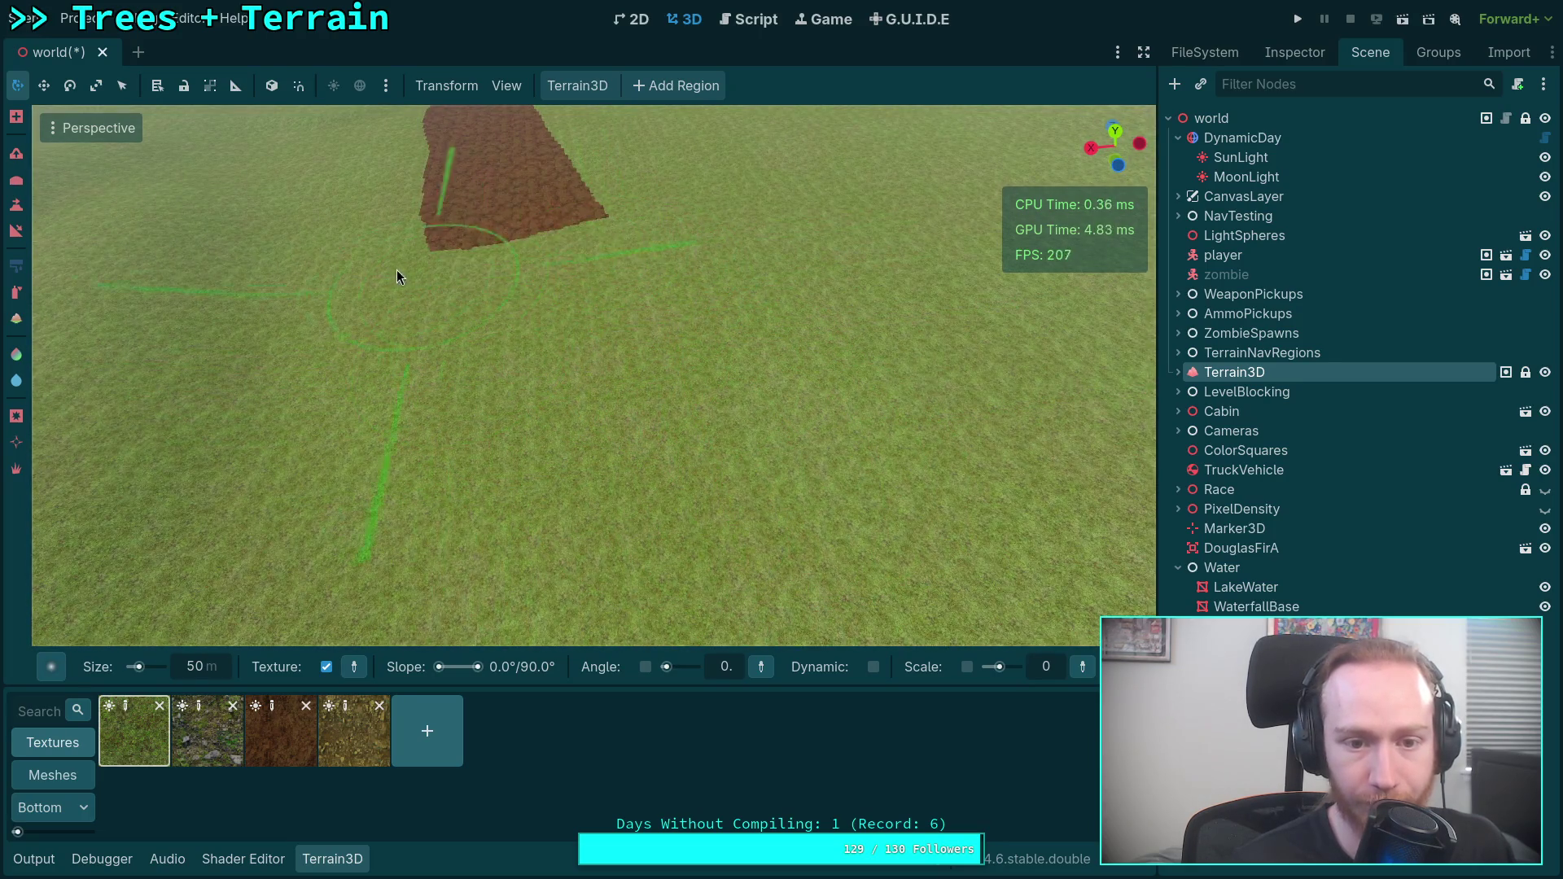
pyautogui.scroll(3, 508, 228)
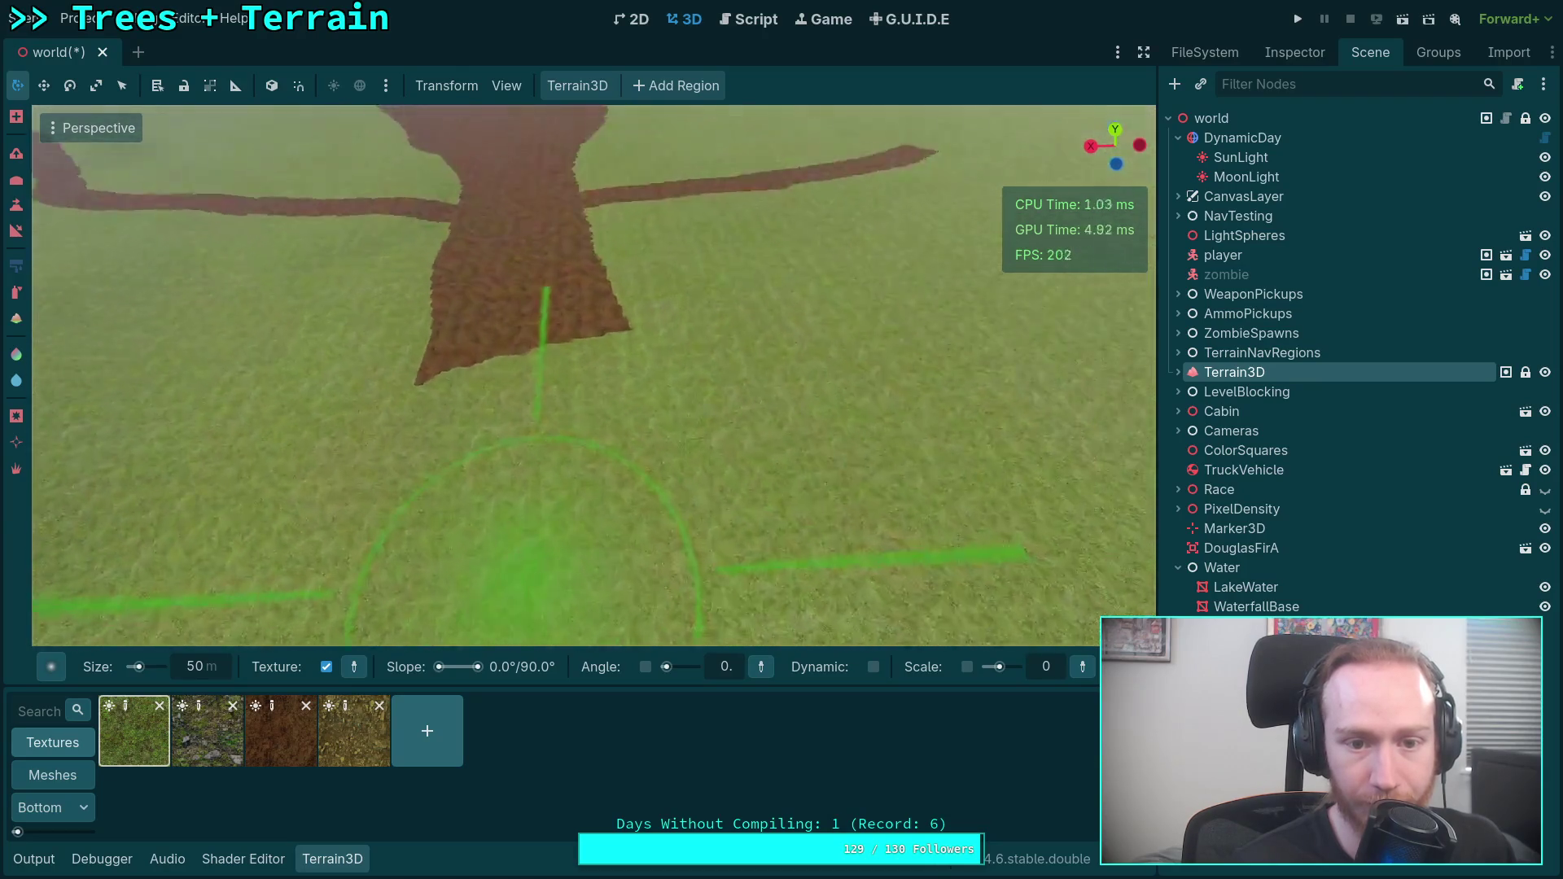
pyautogui.moveTo(648, 172); pyautogui.dragTo(648, 127)
pyautogui.press('w')
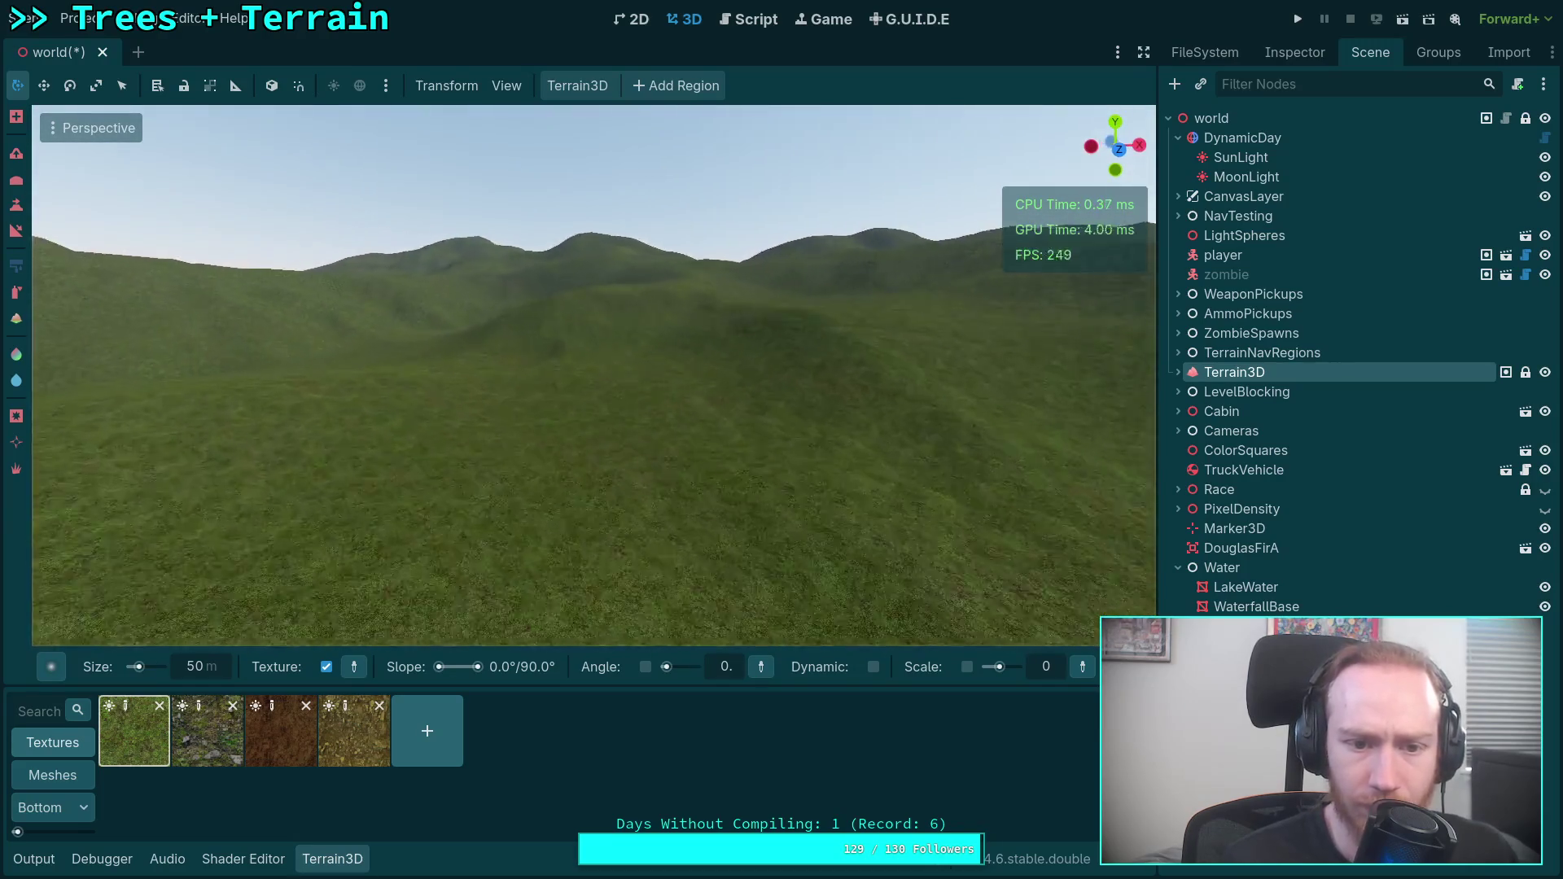
pyautogui.press('w')
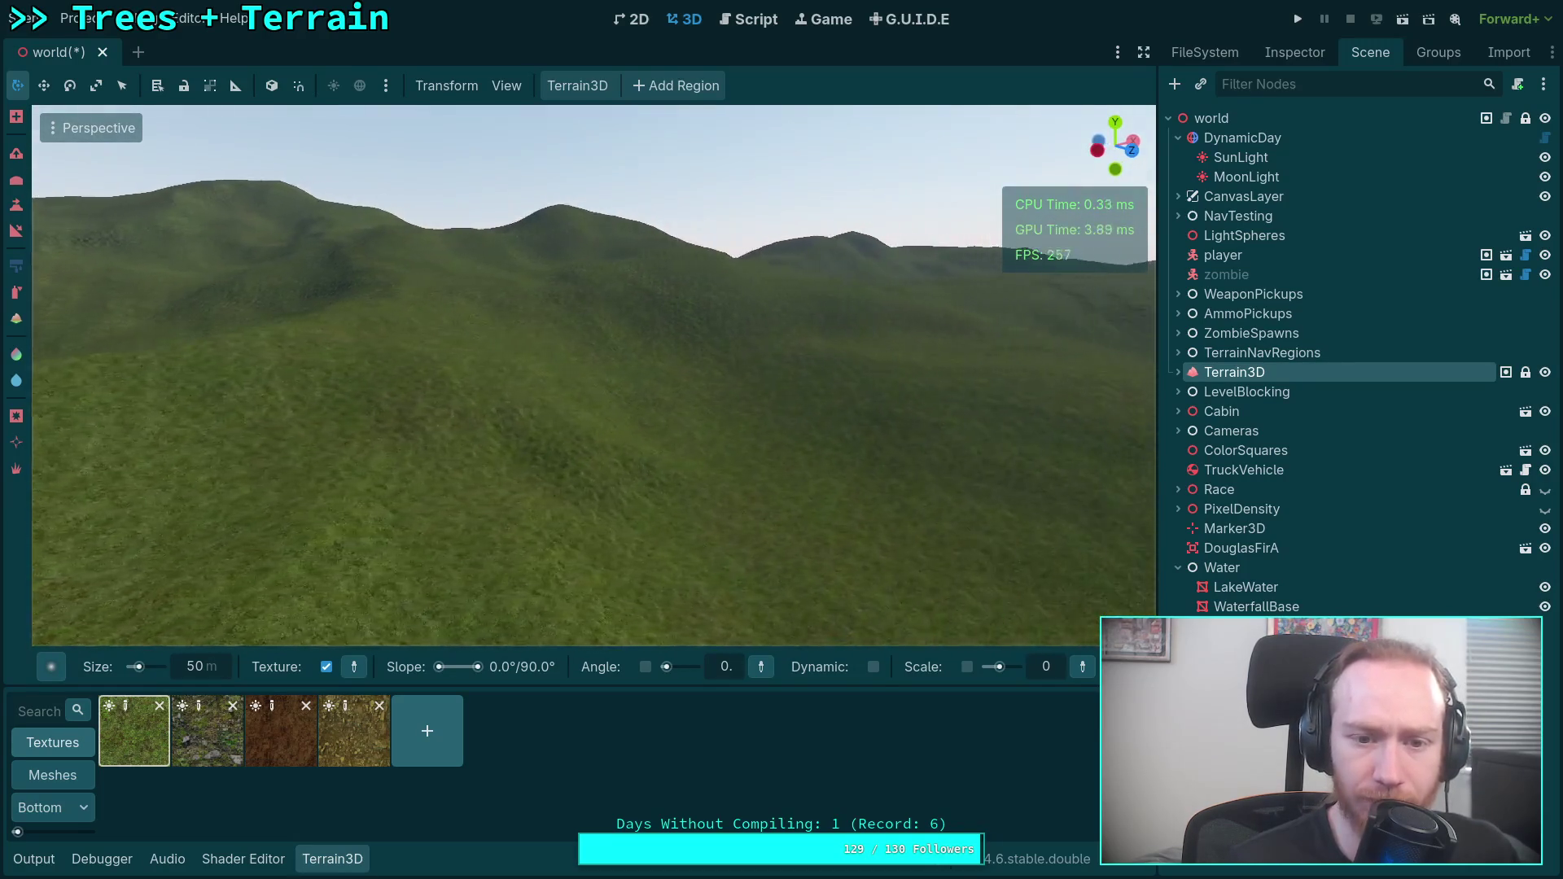
pyautogui.moveTo(648, 126); pyautogui.dragTo(598, 126)
pyautogui.press('e')
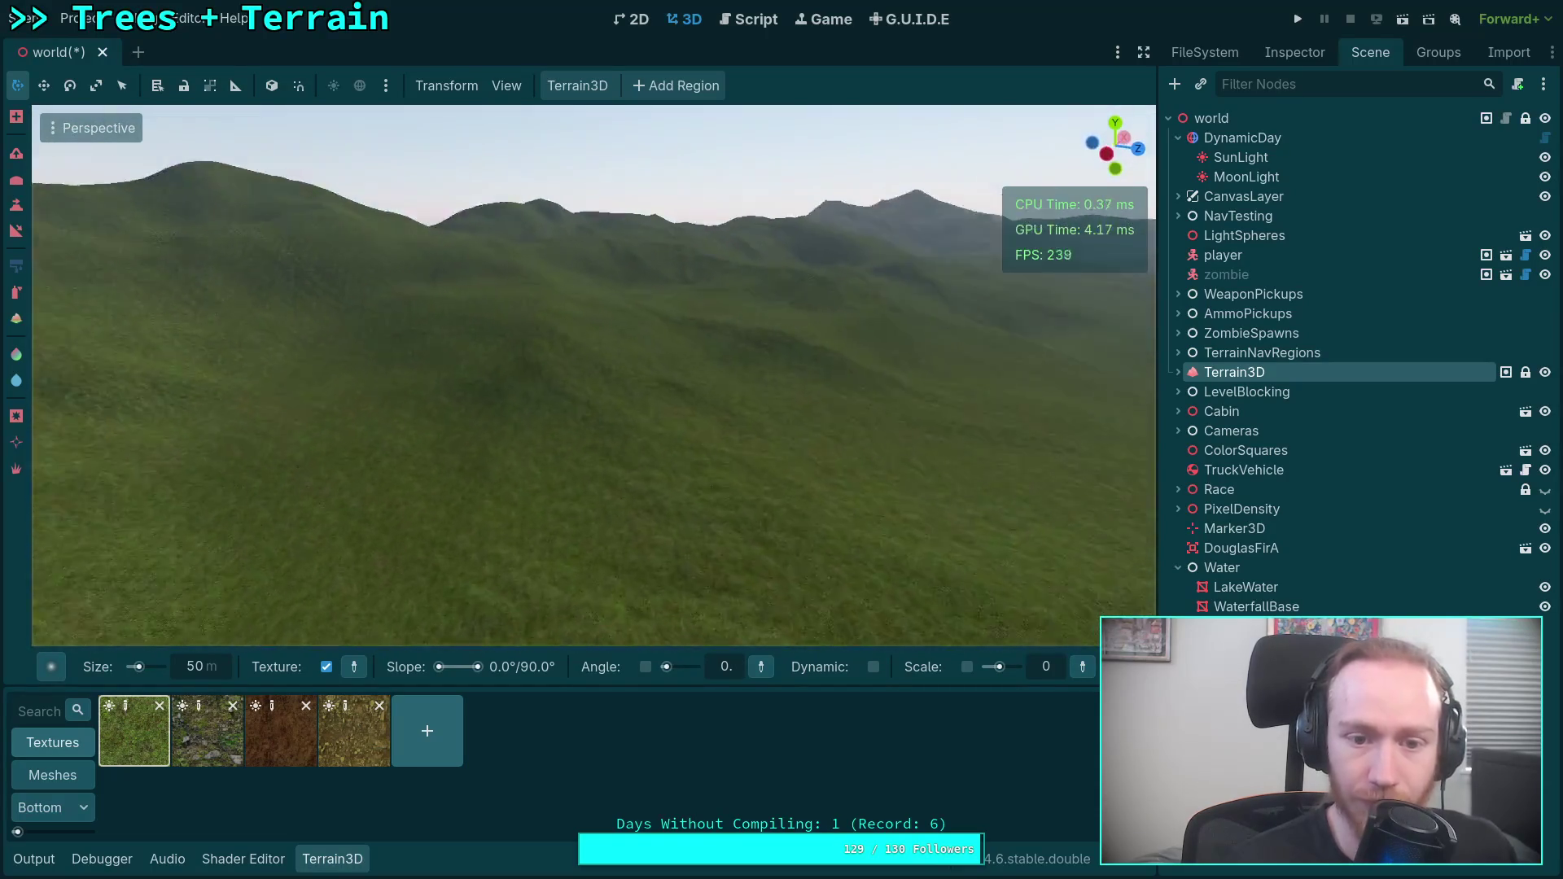
pyautogui.scroll(5, 594, 375)
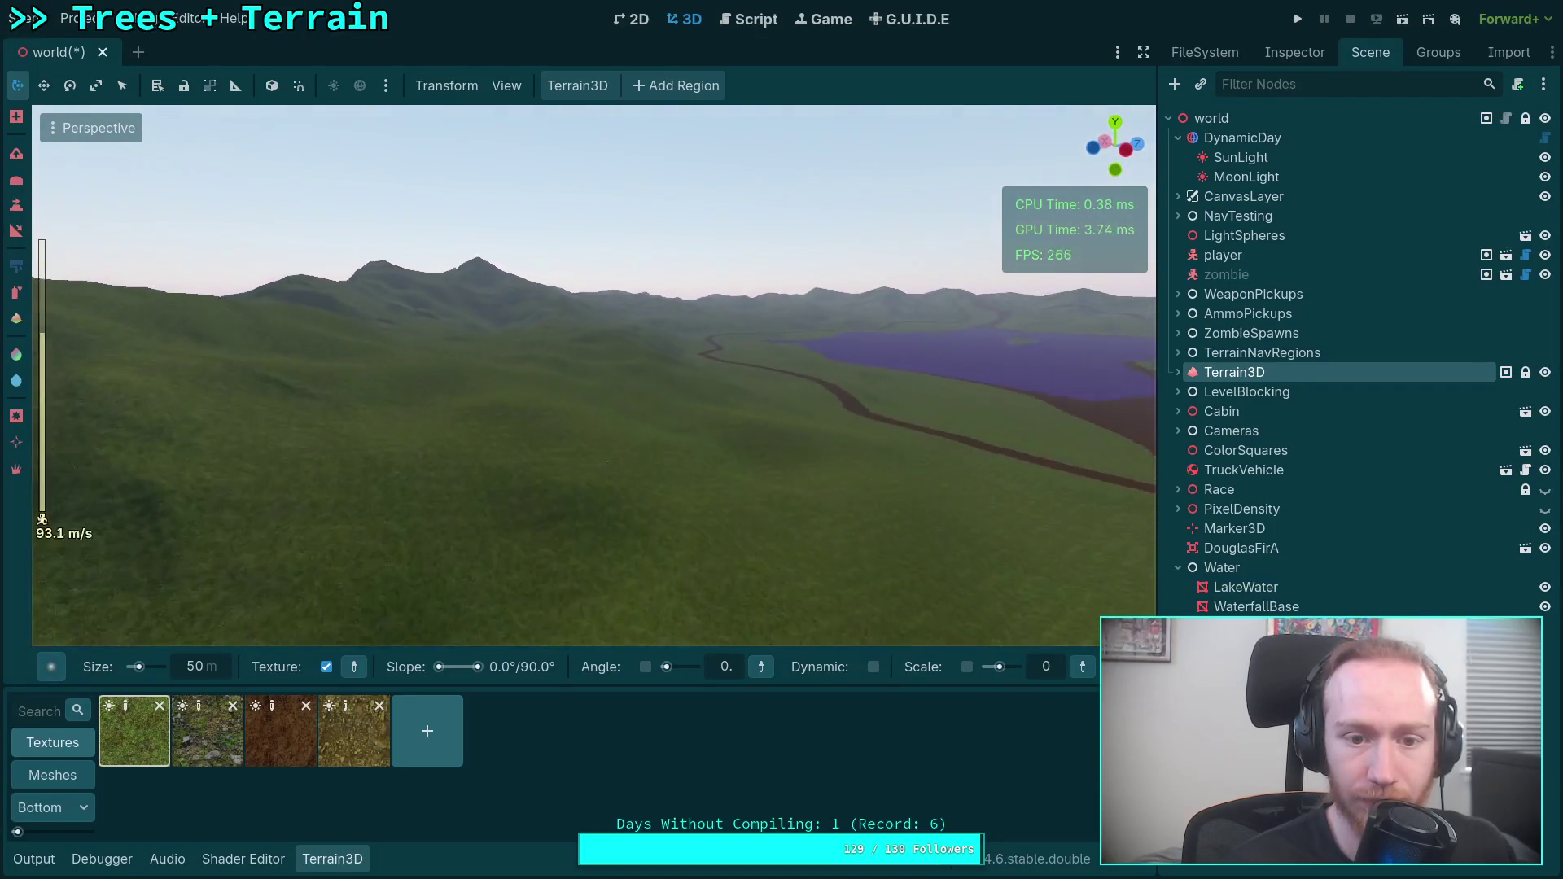
pyautogui.moveTo(595, 375)
pyautogui.mouseDown()
pyautogui.moveTo(692, 363)
pyautogui.moveTo(725, 379)
pyautogui.moveTo(692, 371)
pyautogui.mouseUp()
pyautogui.scroll(2, 692, 379)
pyautogui.scroll(-2, 692, 370)
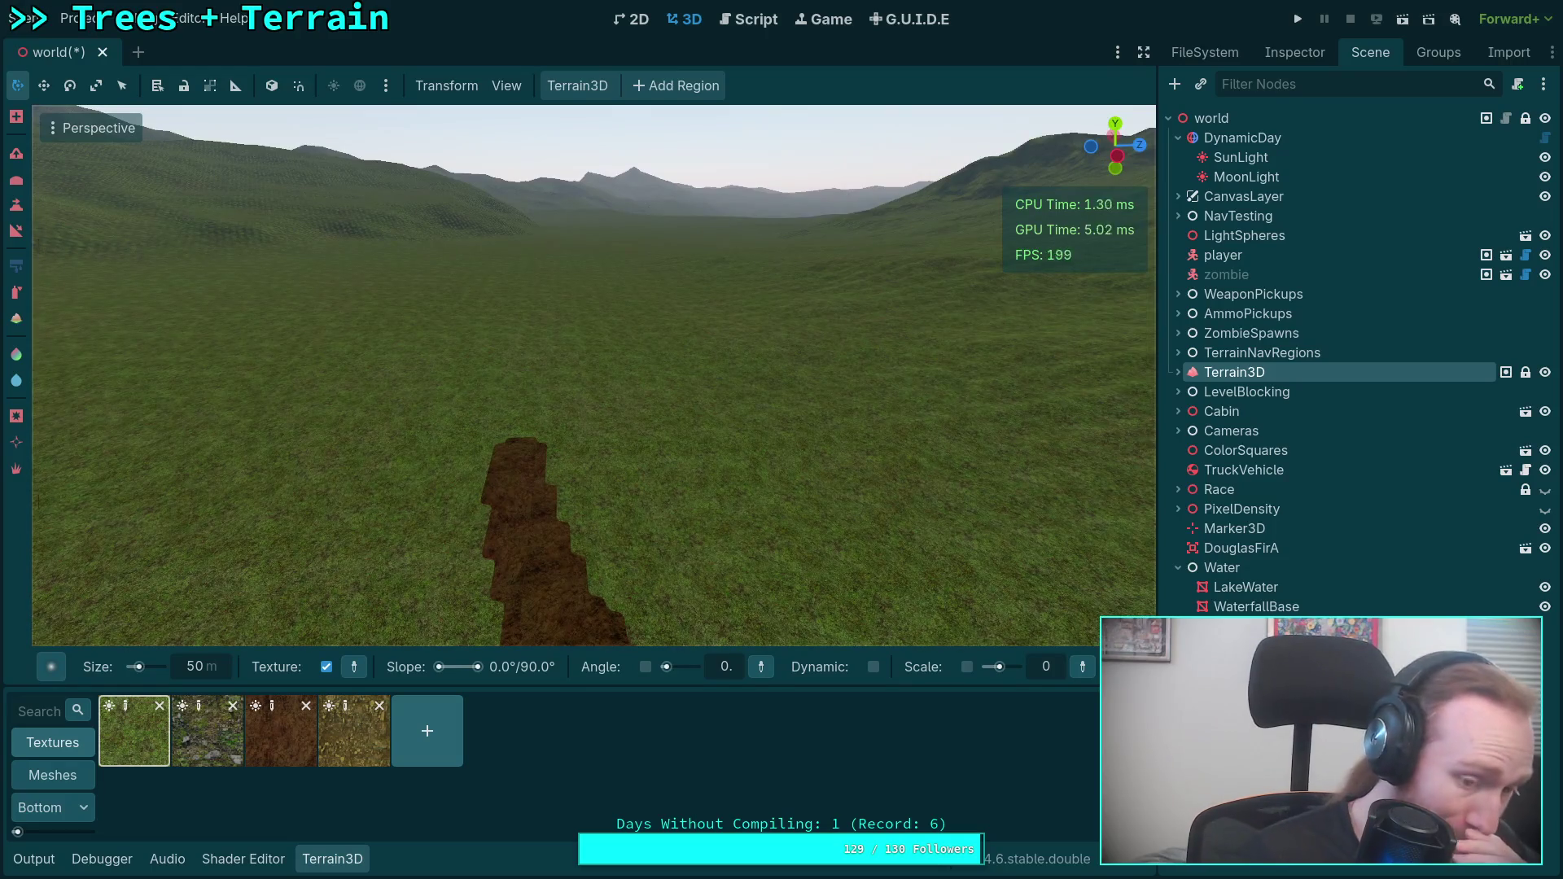
# Select the dirt texture with a size 10 brush and widen the strip near its tip.
pyautogui.click(285, 714)
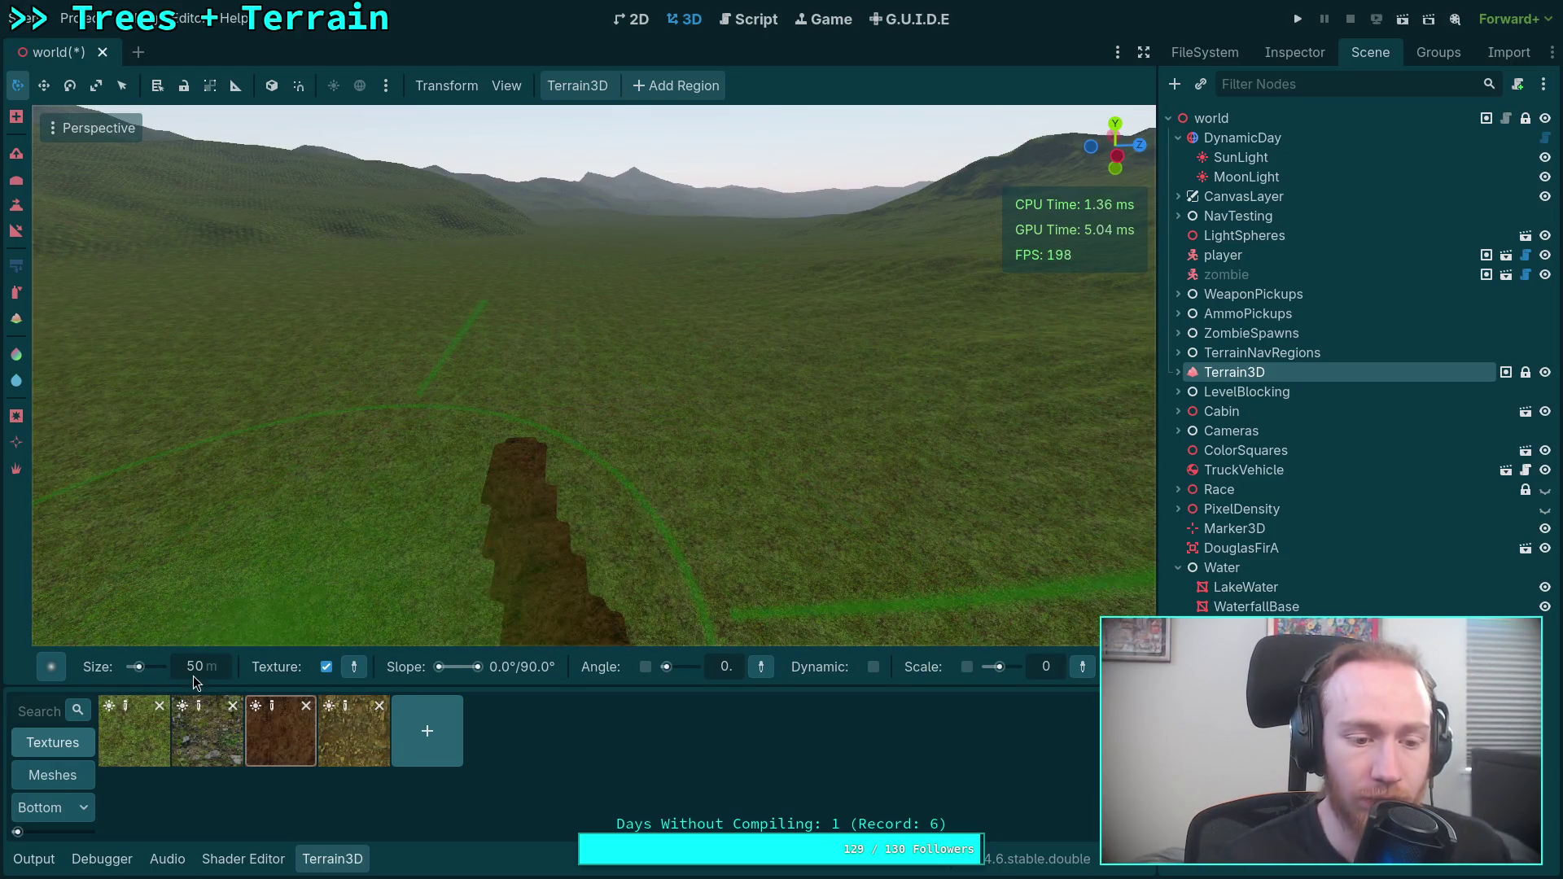
pyautogui.write('10')
pyautogui.press('Return')
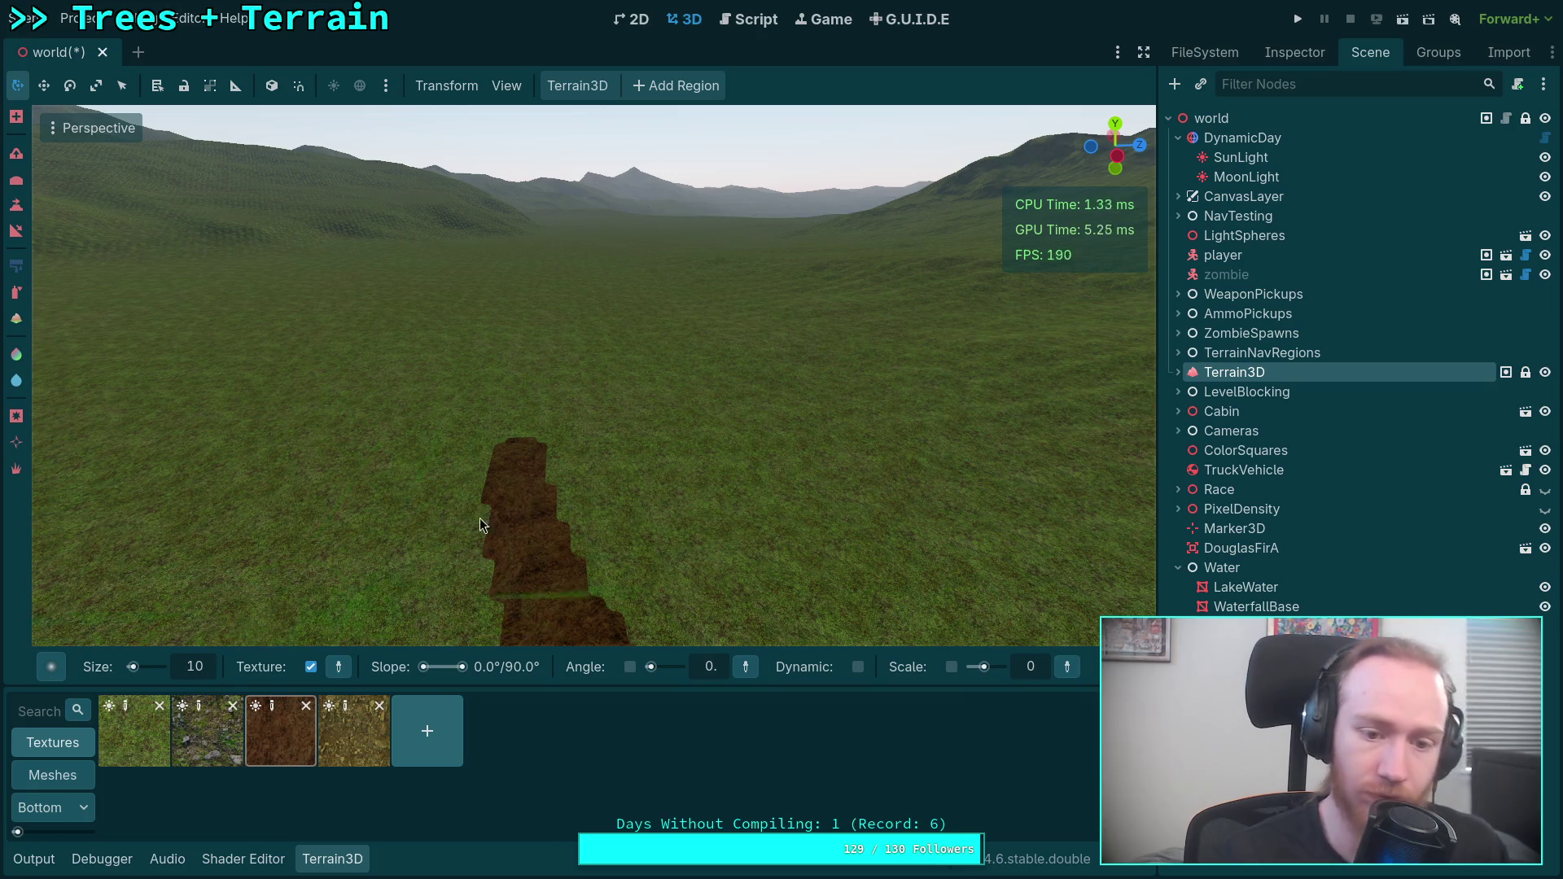
pyautogui.moveTo(615, 473)
pyautogui.mouseDown()
pyautogui.moveTo(638, 419)
pyautogui.moveTo(602, 352)
pyautogui.mouseUp()
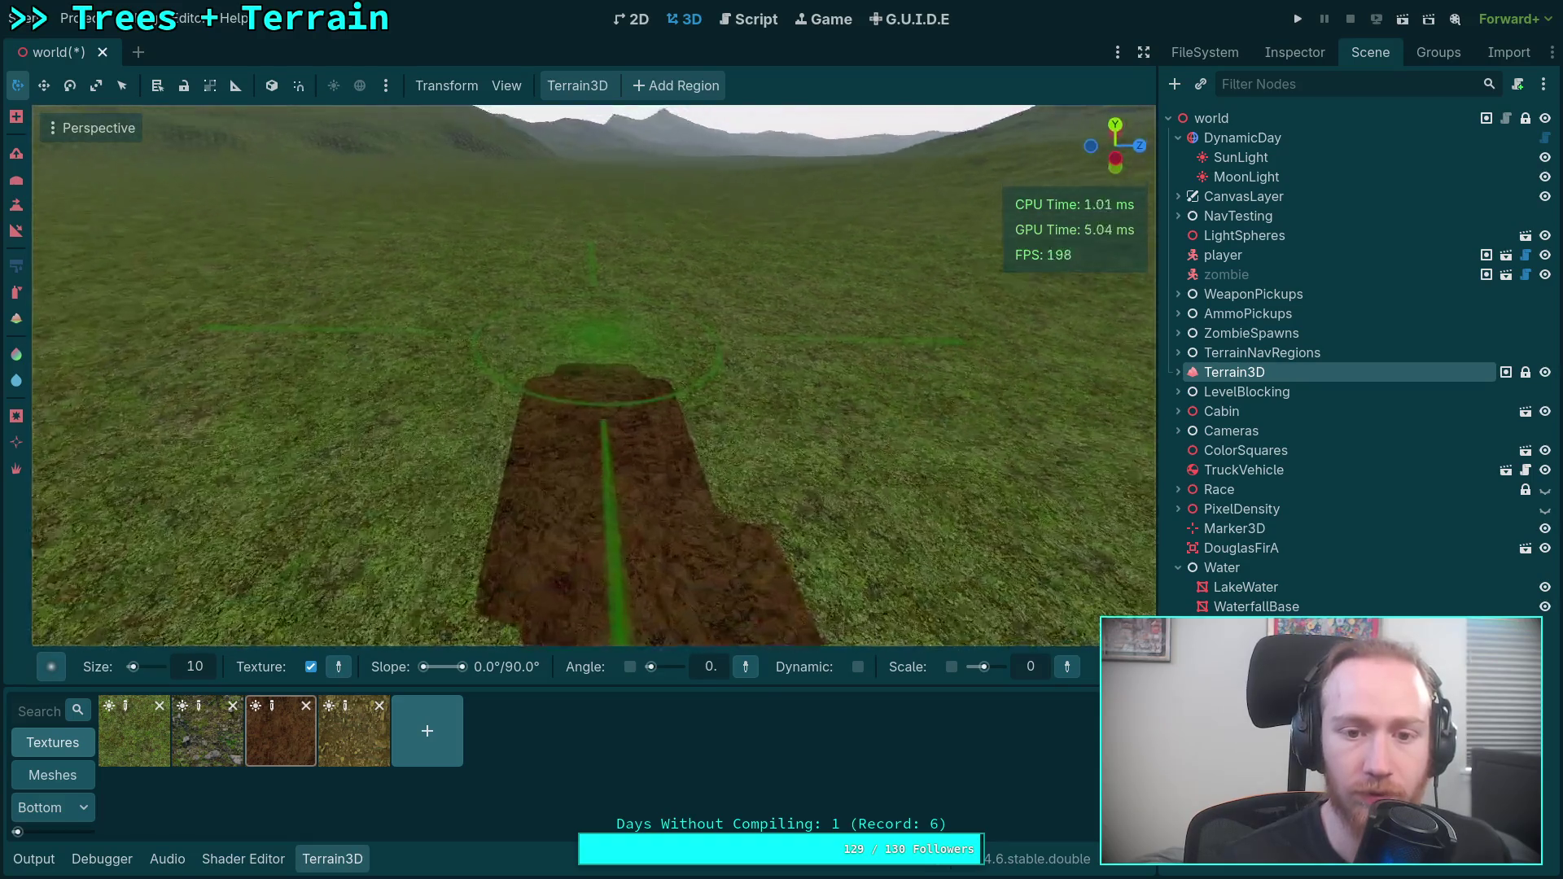
pyautogui.moveTo(658, 433); pyautogui.dragTo(633, 422)
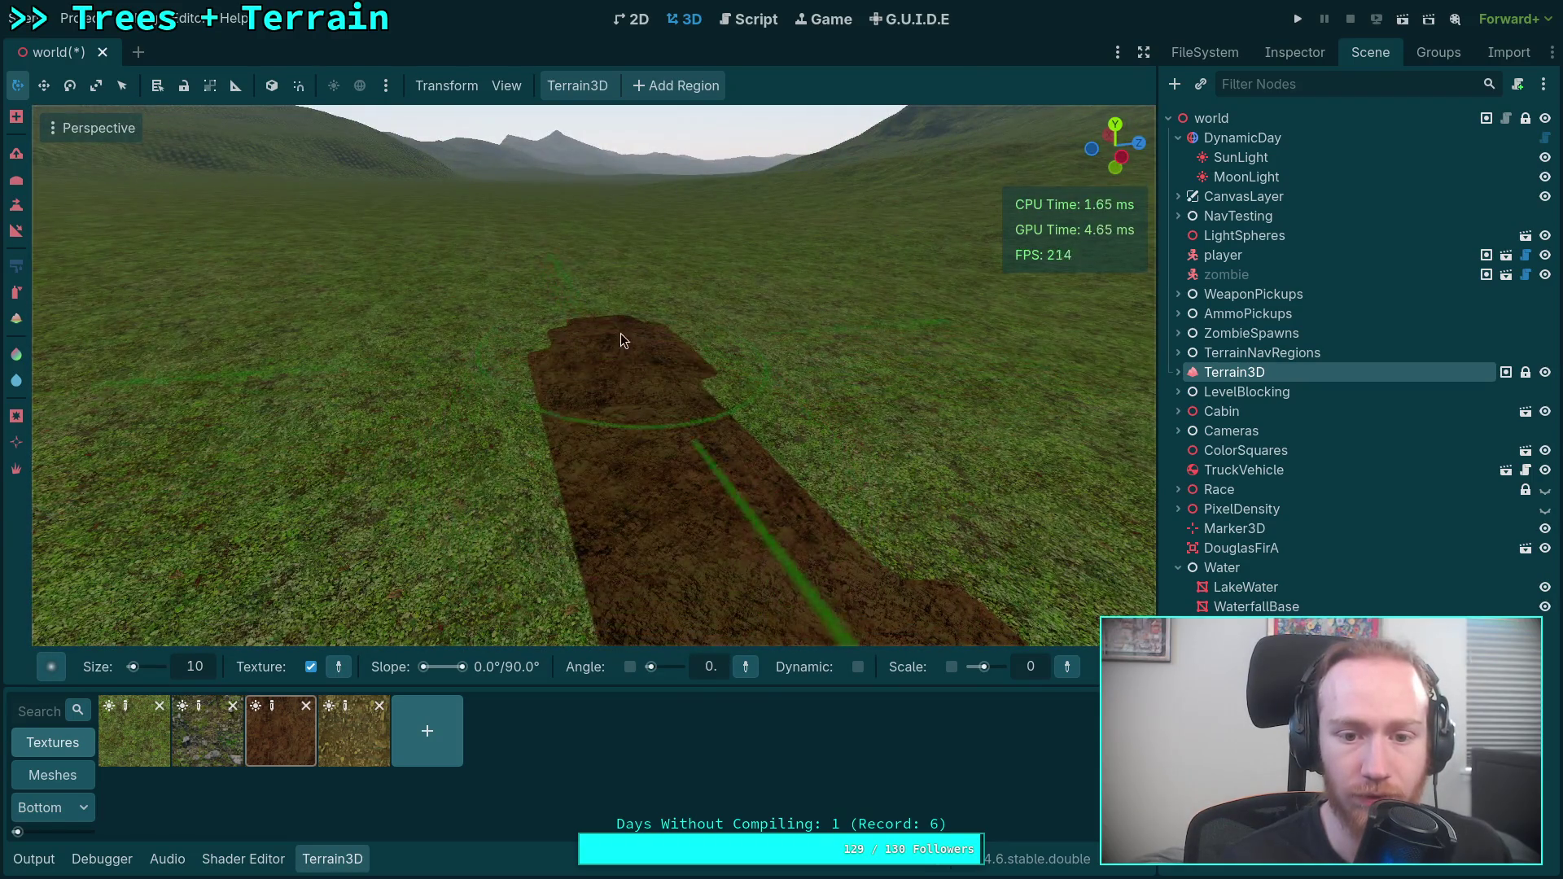
# Extend the dirt path further across the grass from a closer viewpoint.
pyautogui.scroll(5, 618, 260)
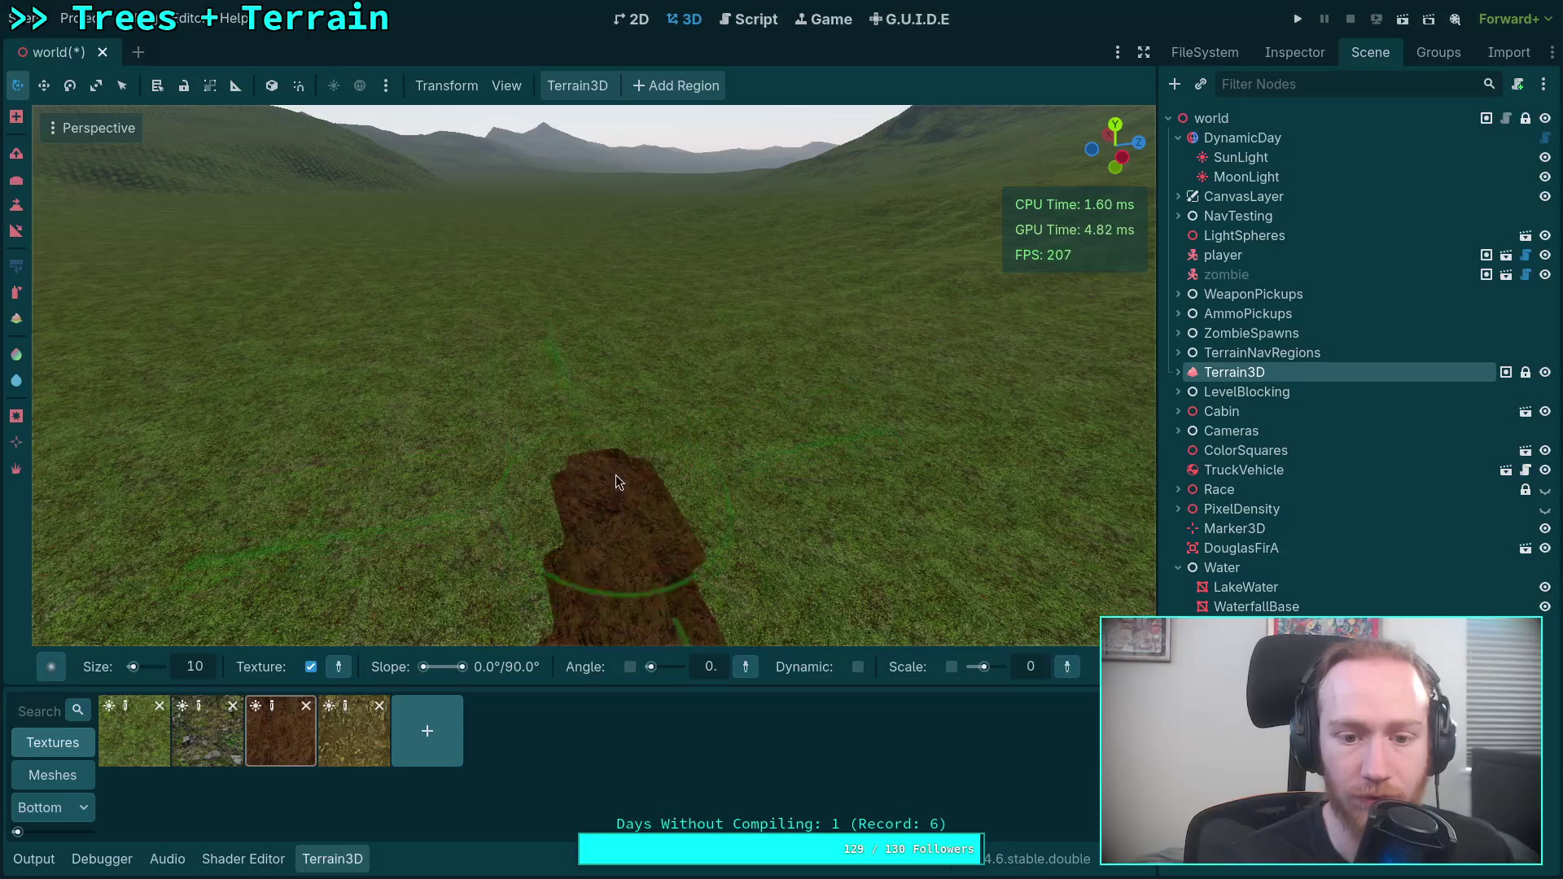
pyautogui.moveTo(609, 306); pyautogui.dragTo(589, 393)
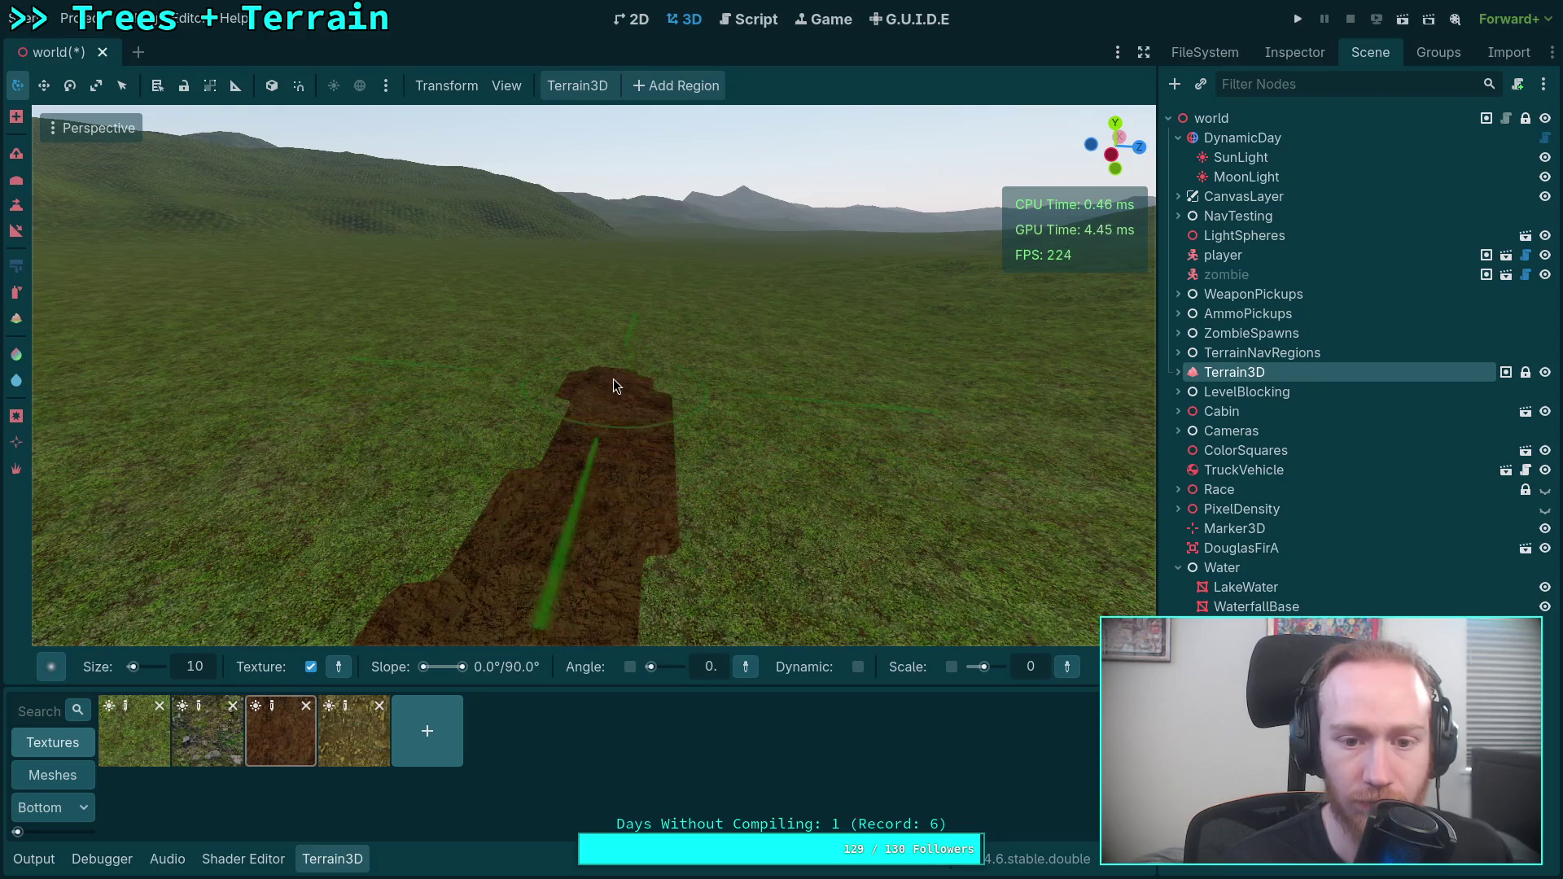
pyautogui.scroll(5, 595, 314)
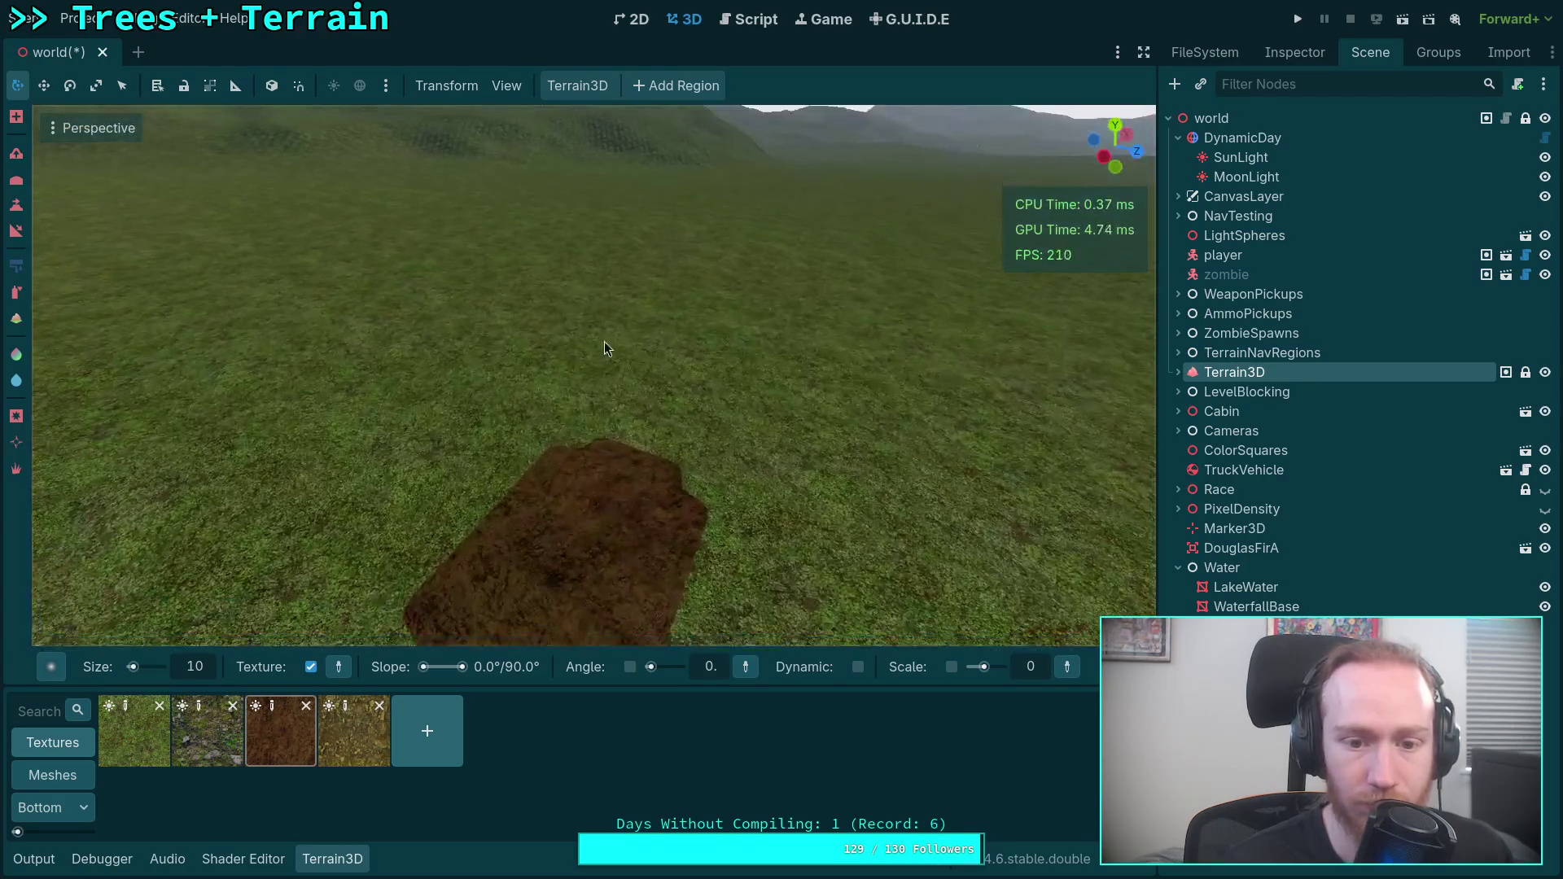
pyautogui.moveTo(651, 275); pyautogui.dragTo(765, 534)
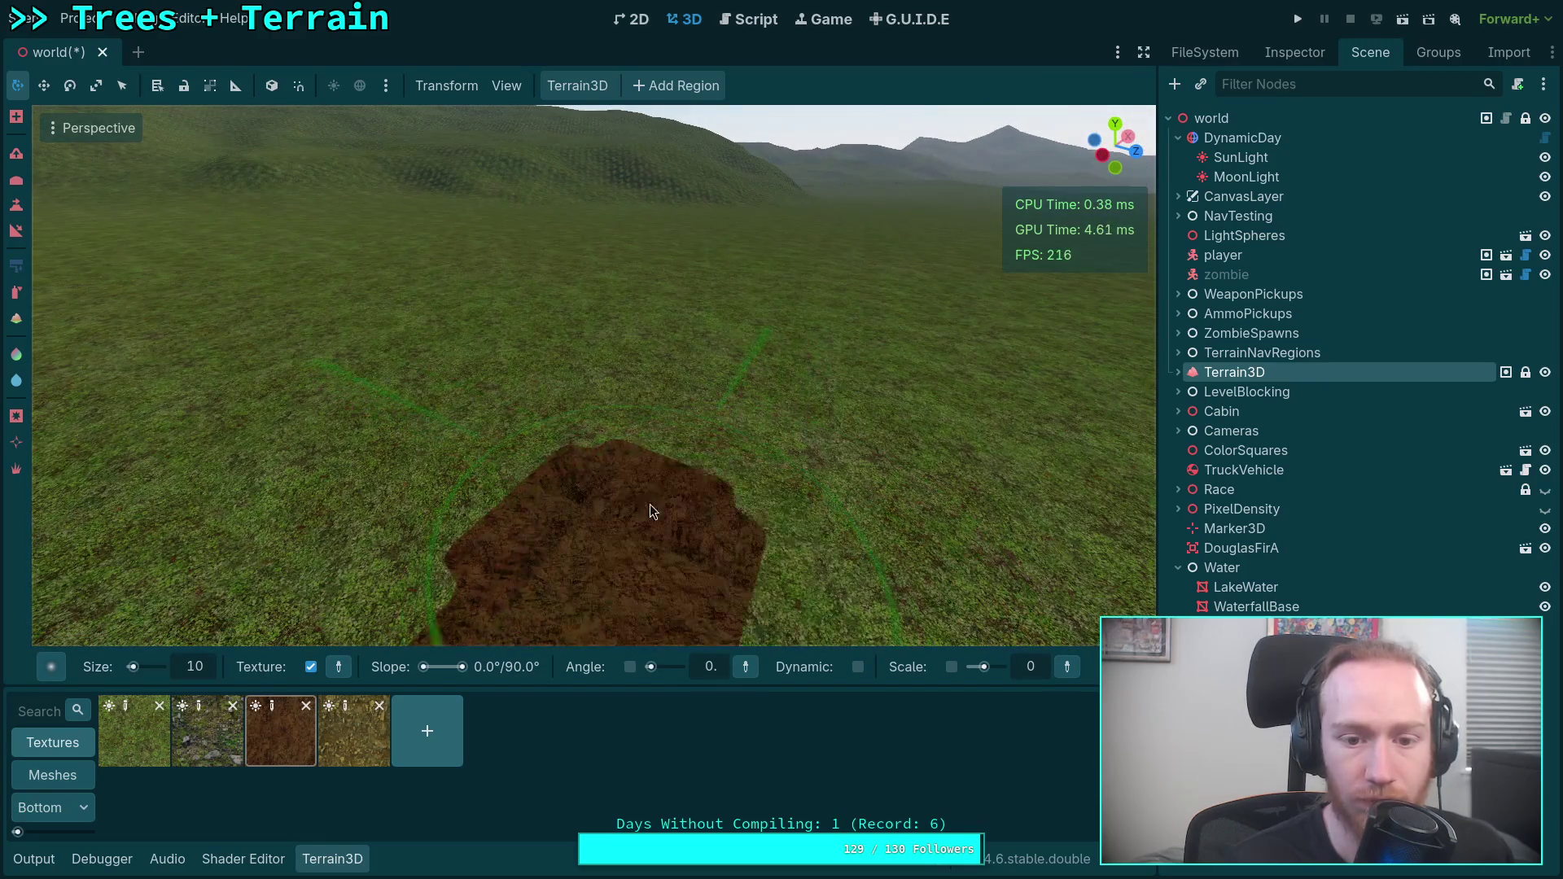
pyautogui.moveTo(680, 311); pyautogui.dragTo(623, 448)
pyautogui.moveTo(653, 321); pyautogui.dragTo(672, 503)
pyautogui.moveTo(651, 373)
pyautogui.mouseDown()
pyautogui.moveTo(583, 474)
pyautogui.moveTo(549, 354)
pyautogui.mouseUp()
pyautogui.scroll(3, 521, 277)
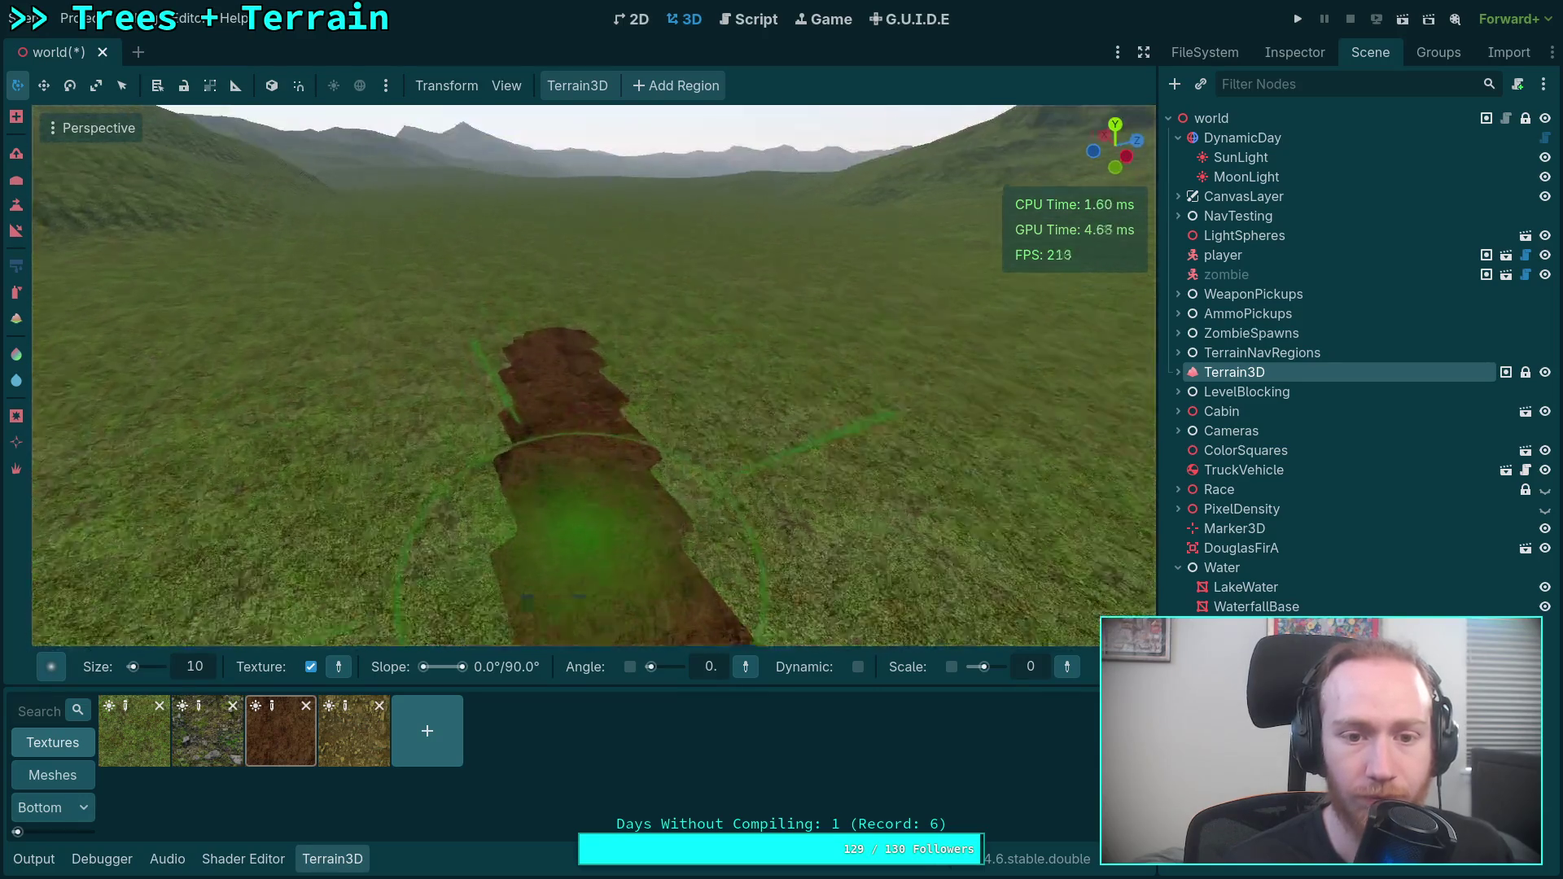
pyautogui.moveTo(602, 470); pyautogui.dragTo(569, 345)
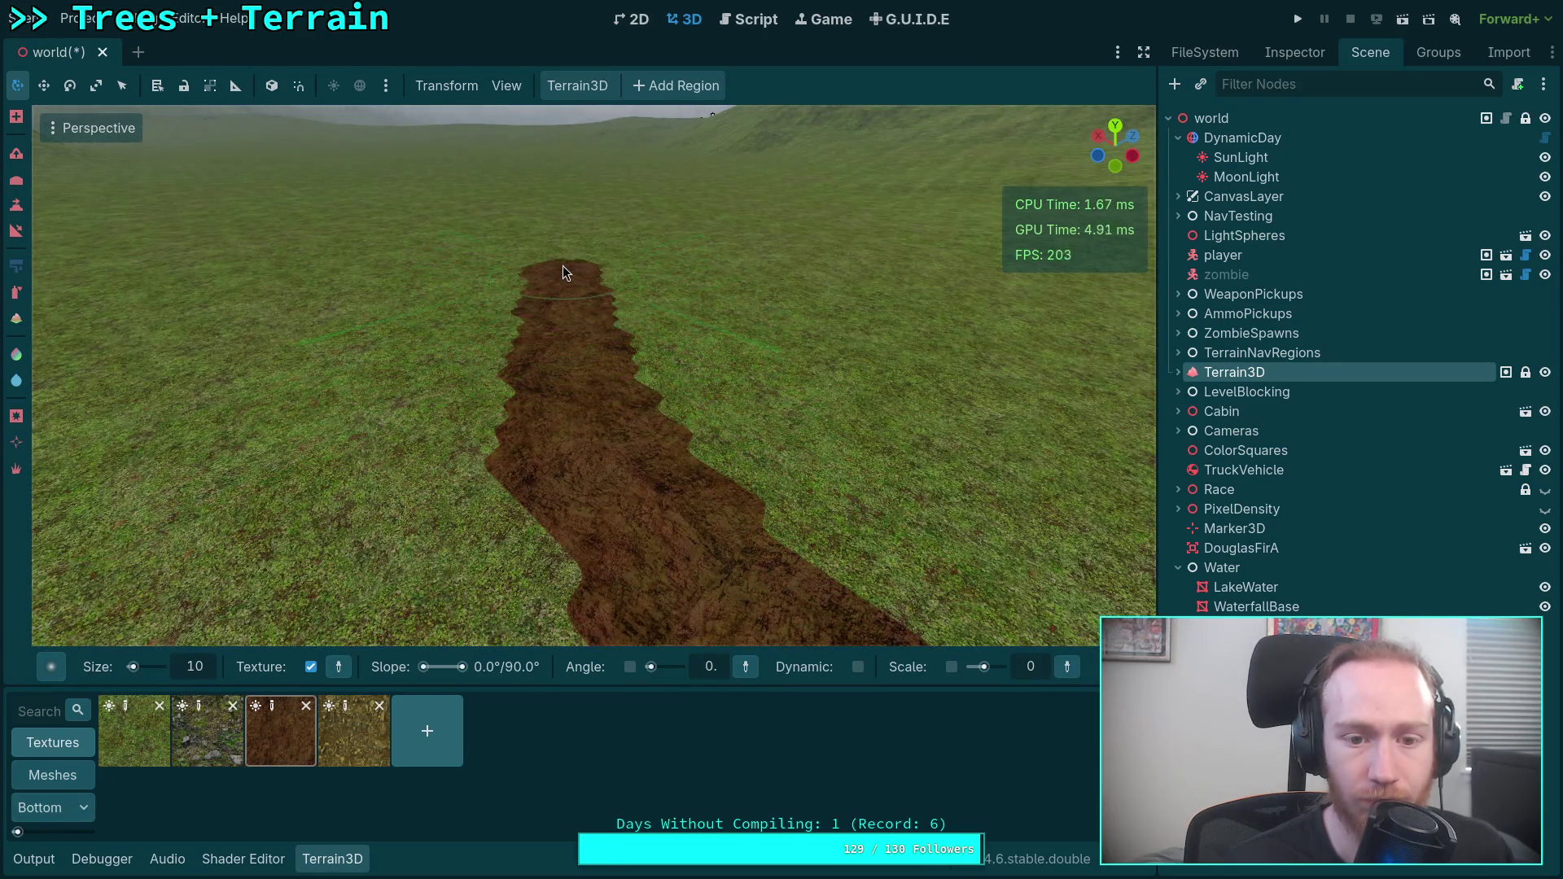
# Add more dirt to the patch's end, then undo the long dirt stroke.
pyautogui.scroll(-3, 595, 374)
pyautogui.scroll(4, 594, 374)
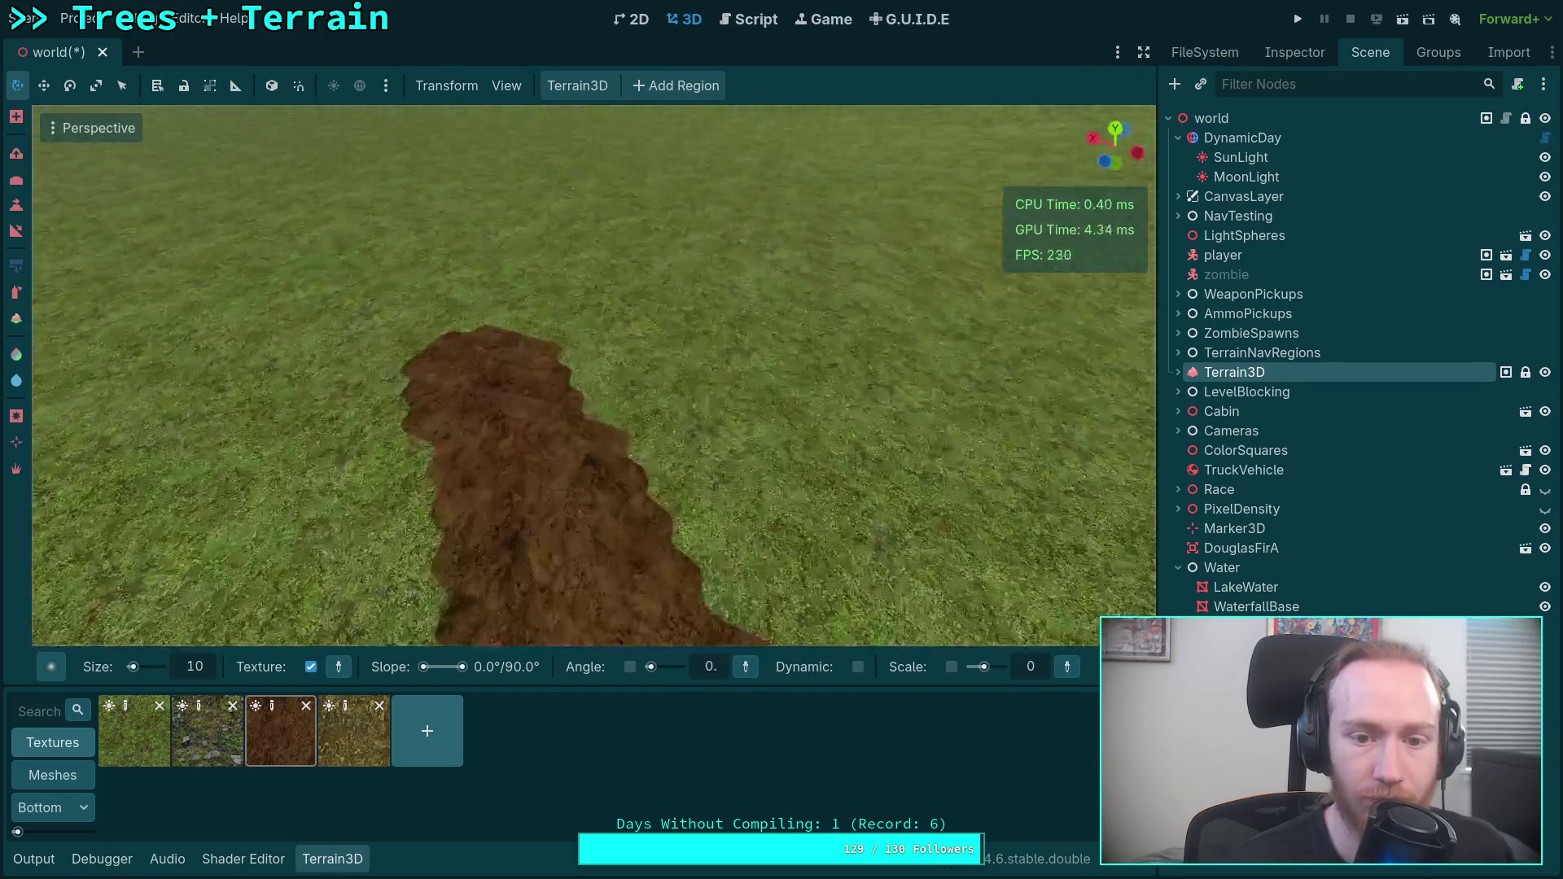
pyautogui.scroll(-3, 583, 506)
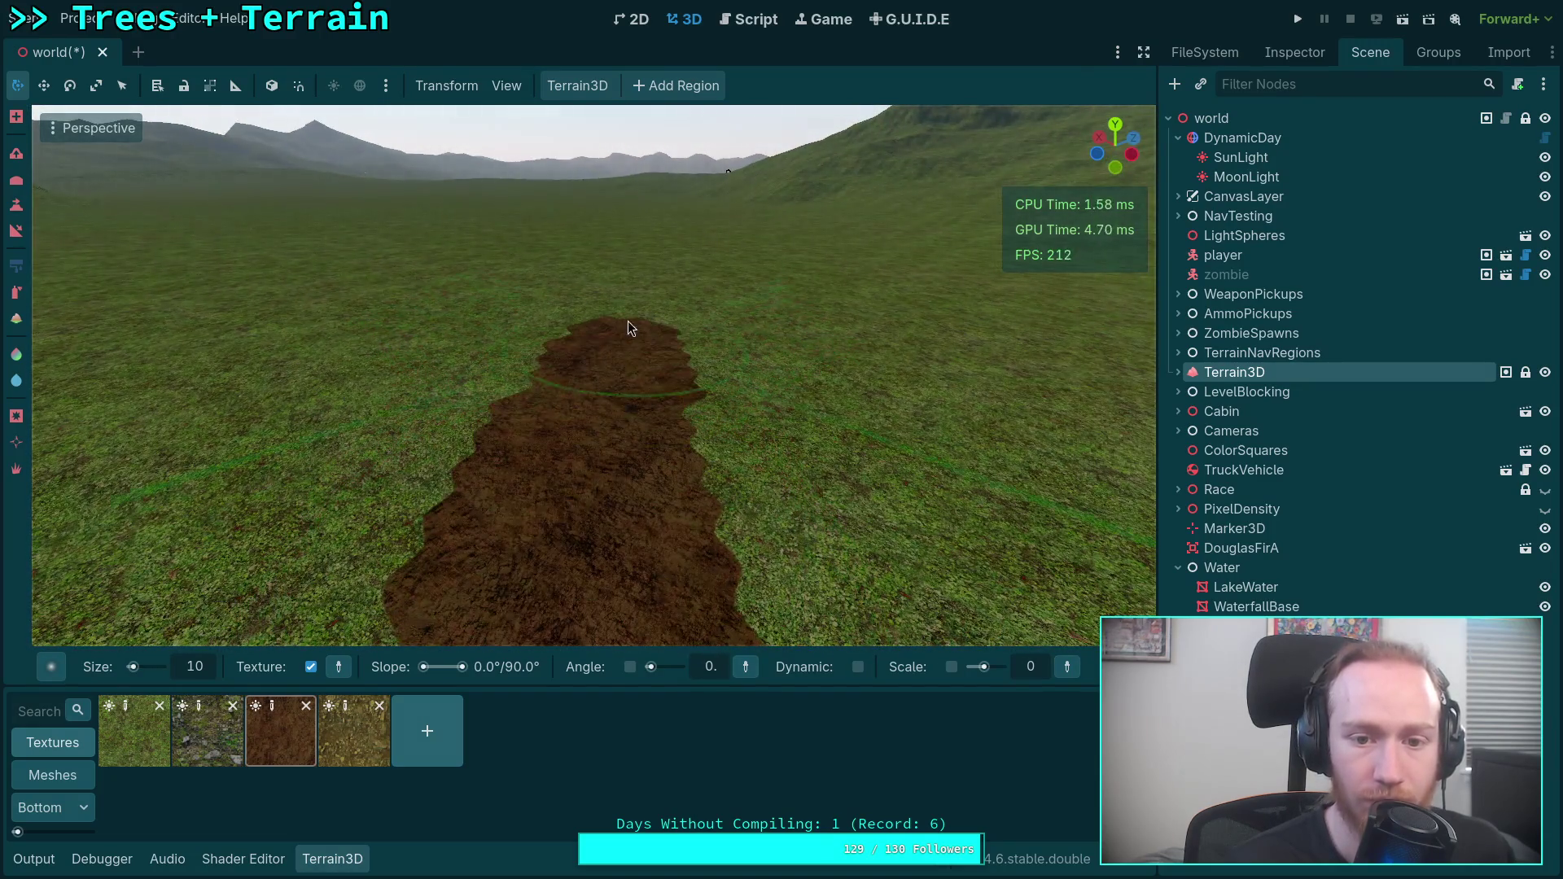
pyautogui.scroll(3, 638, 315)
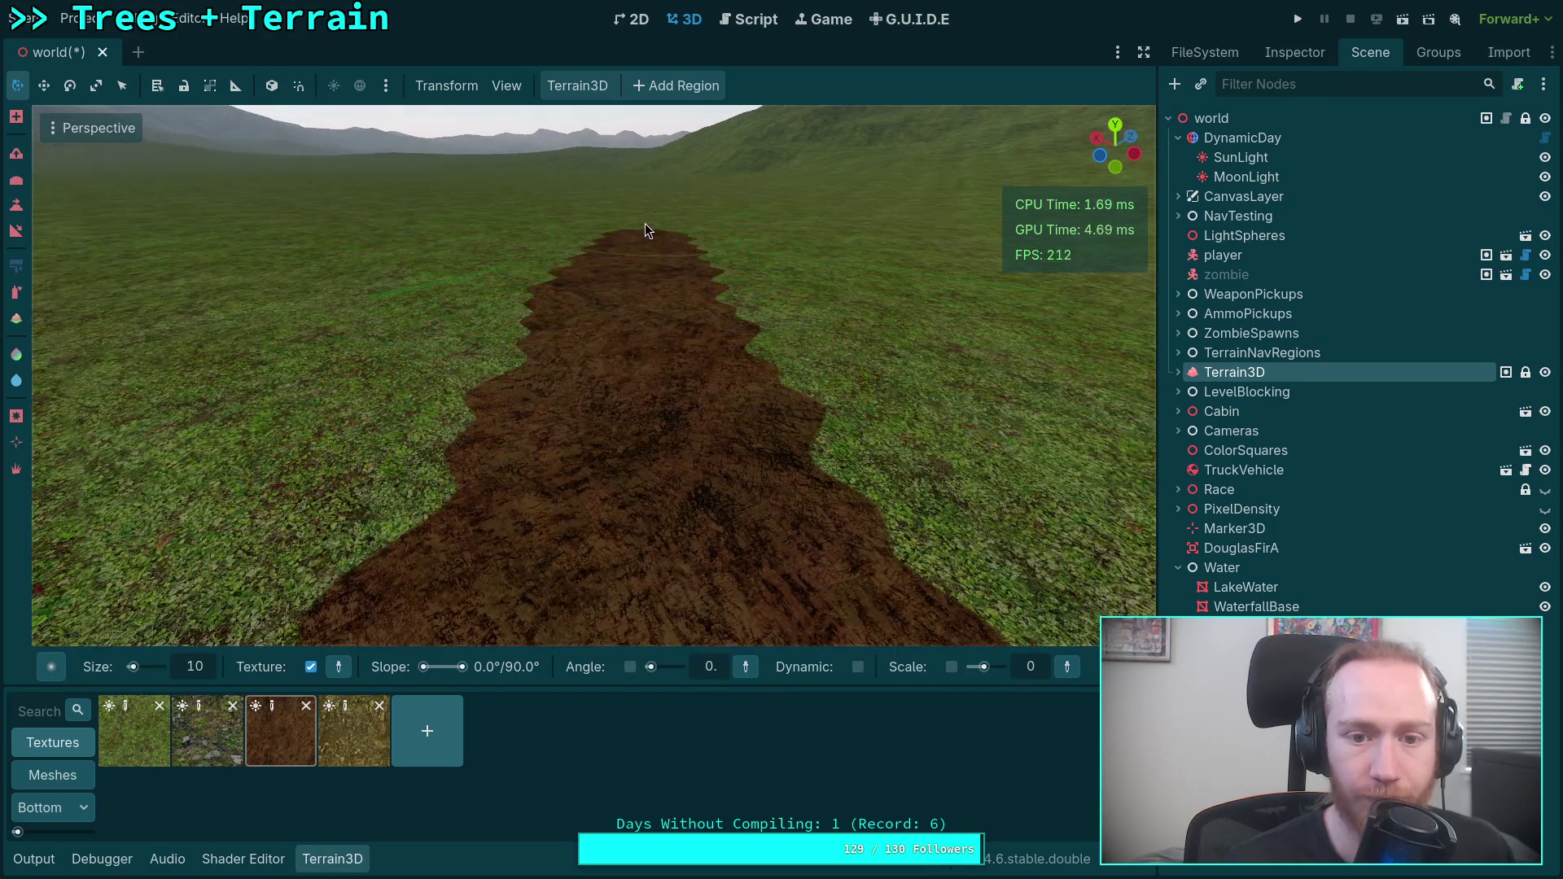
pyautogui.scroll(-3, 653, 317)
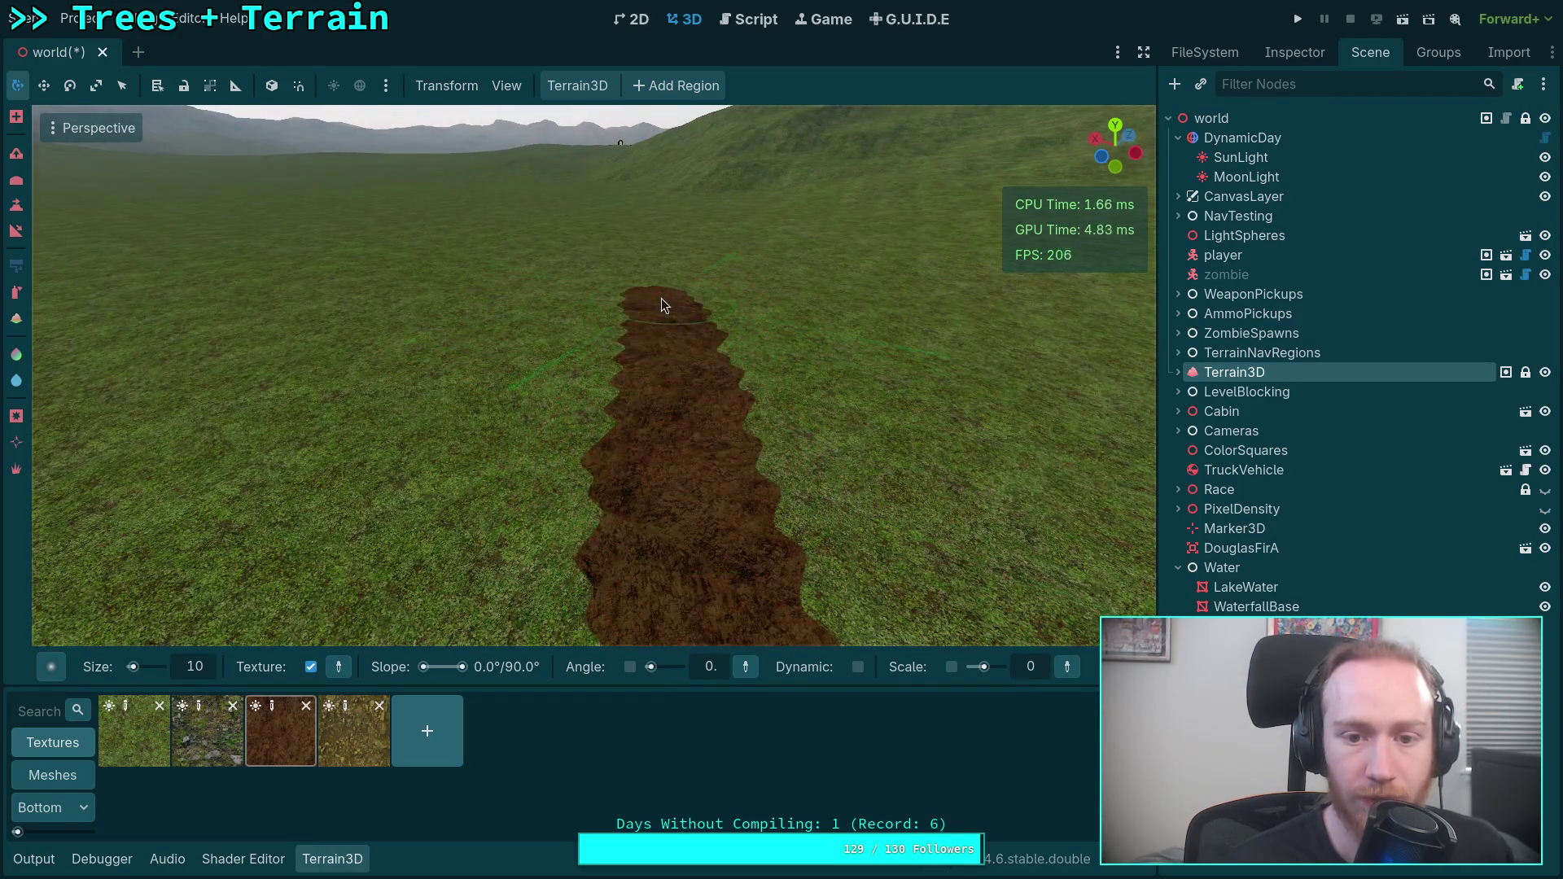
pyautogui.scroll(3, 661, 300)
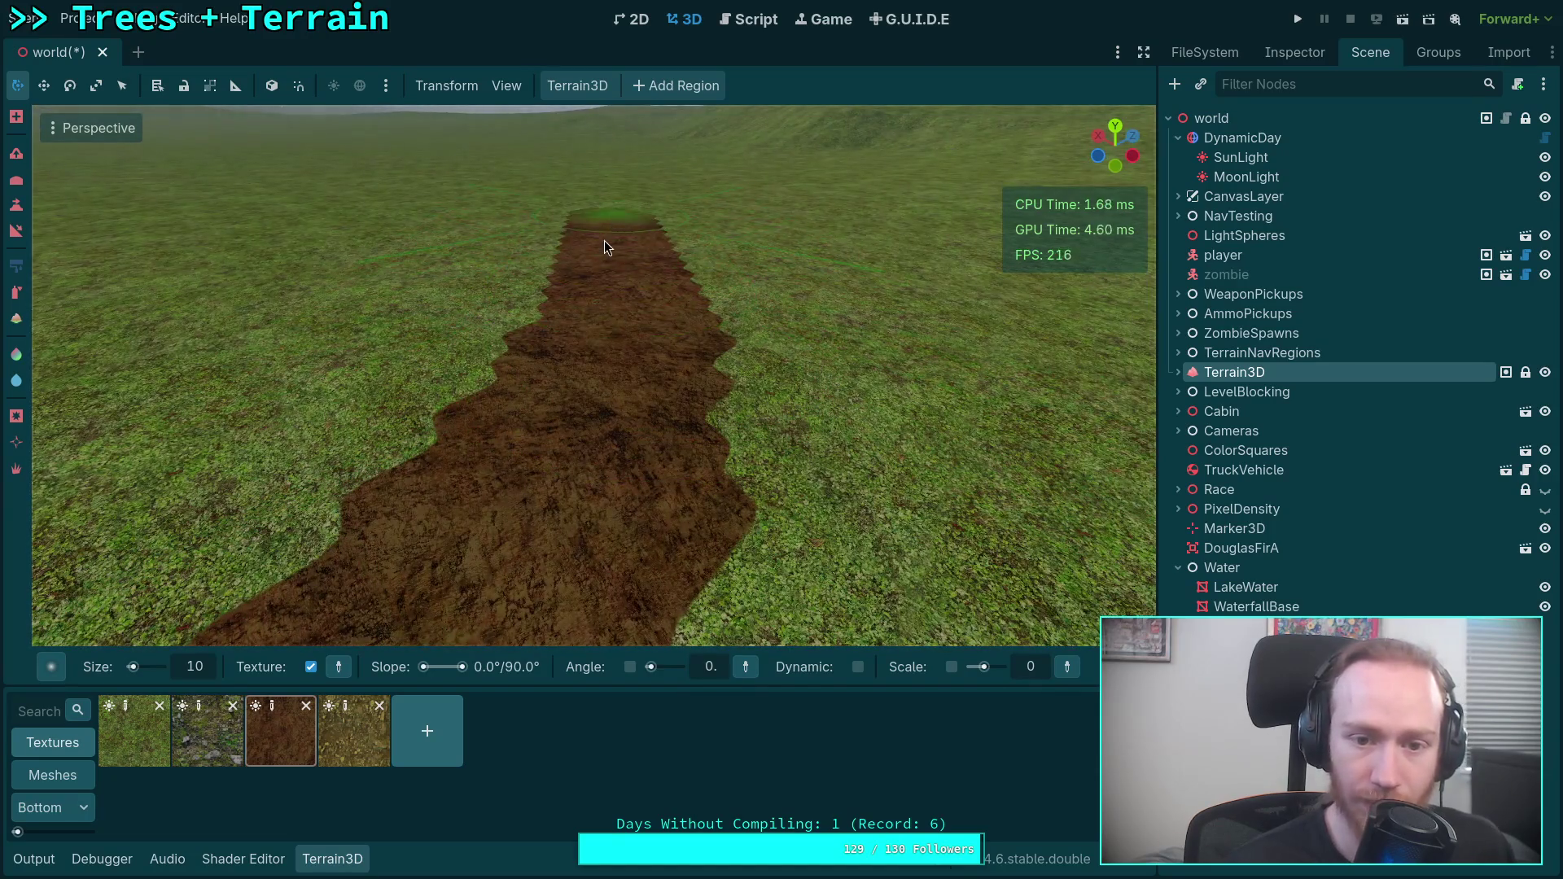
pyautogui.scroll(-3, 618, 521)
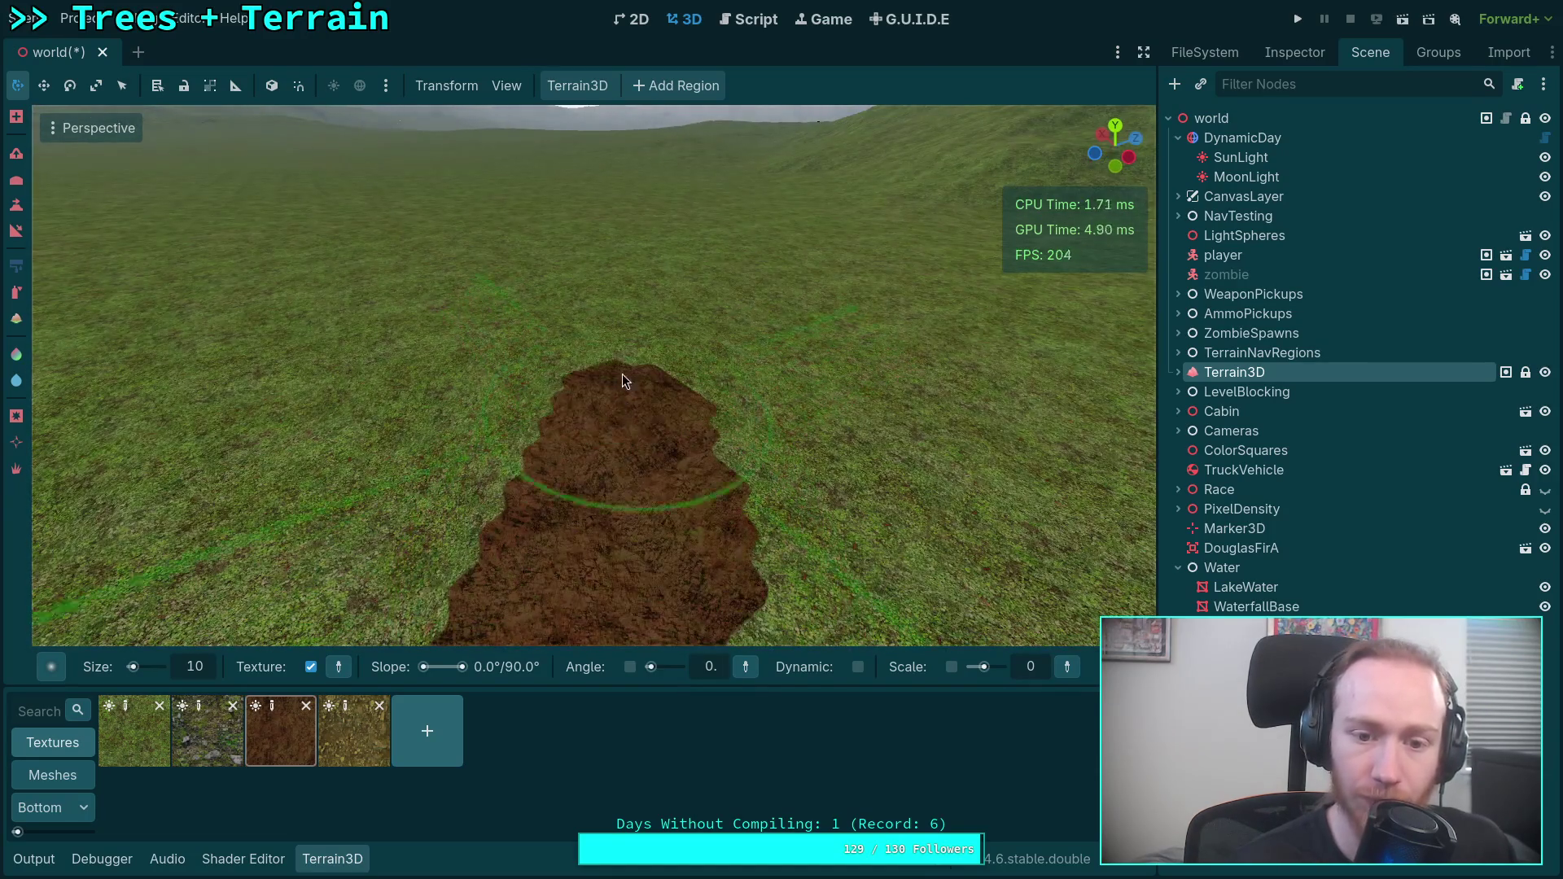
pyautogui.scroll(3, 604, 271)
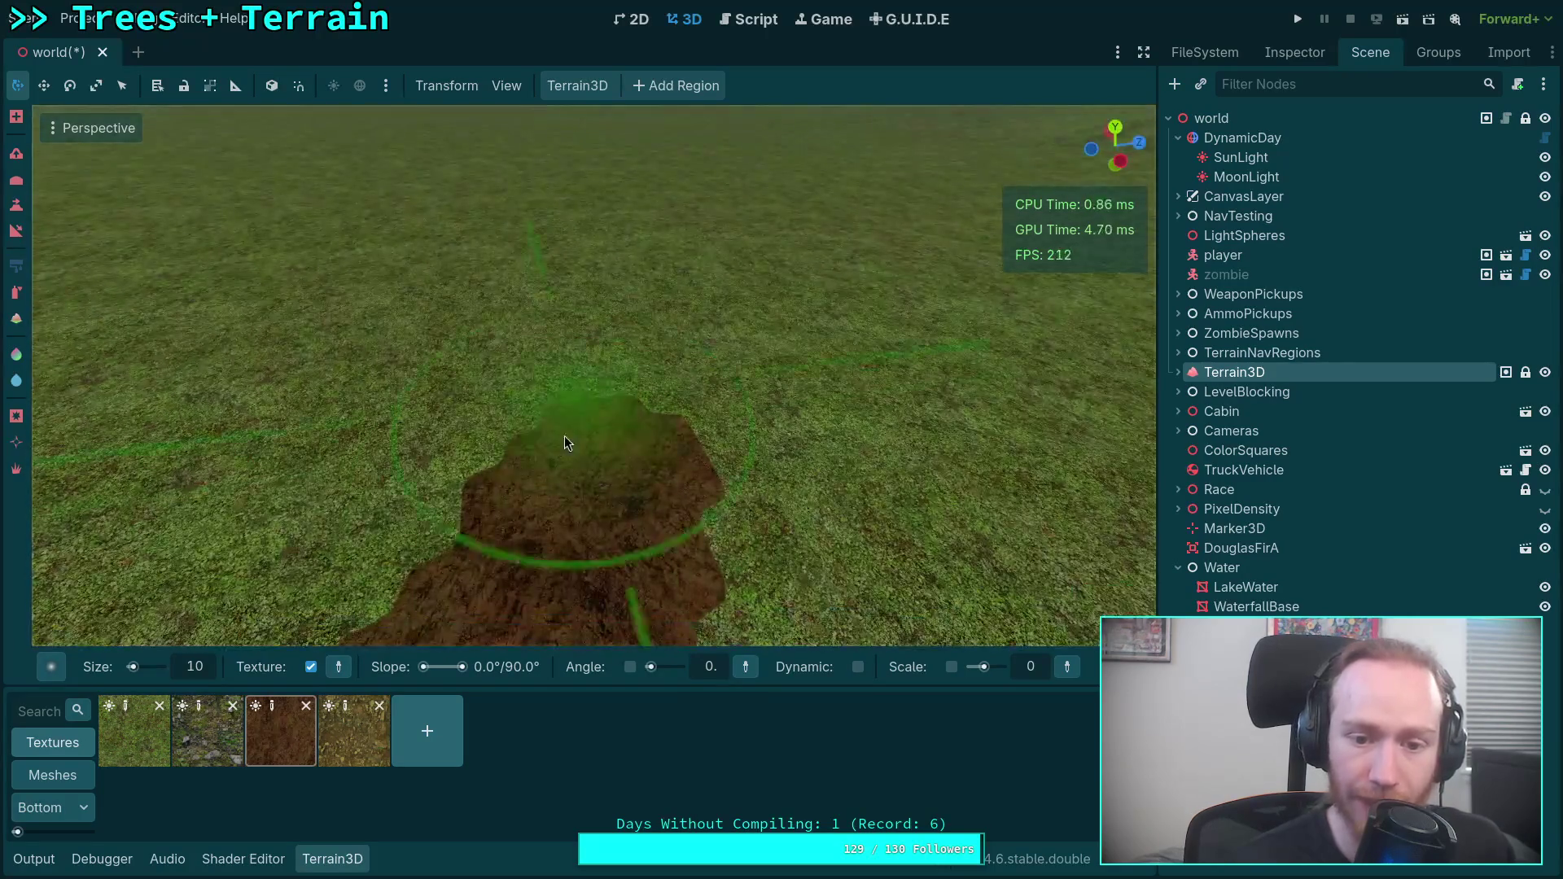
pyautogui.scroll(-3, 640, 278)
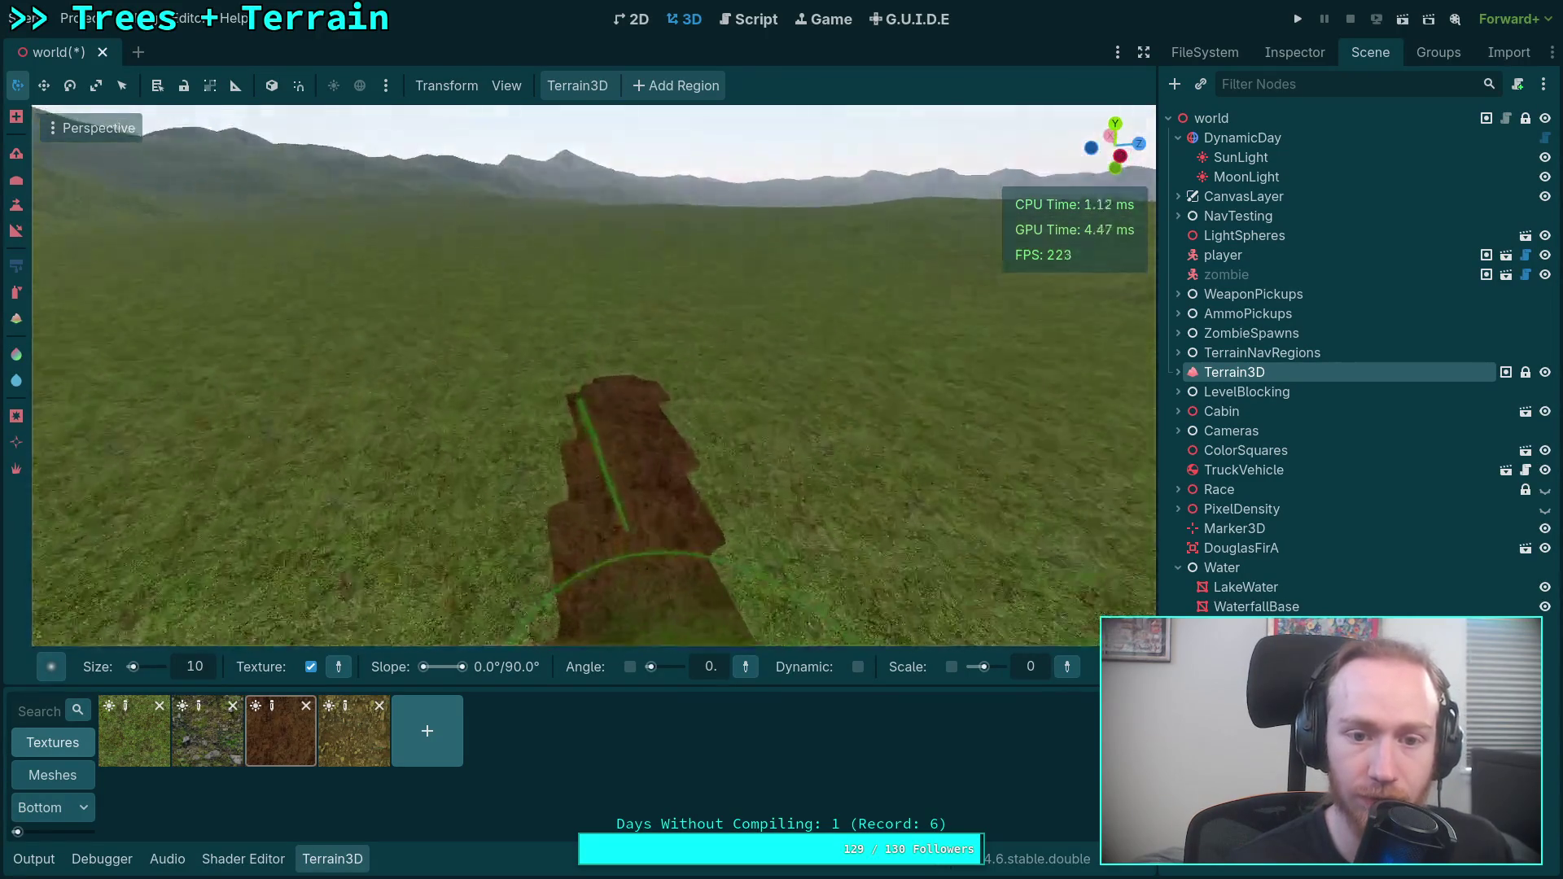
pyautogui.scroll(3, 648, 279)
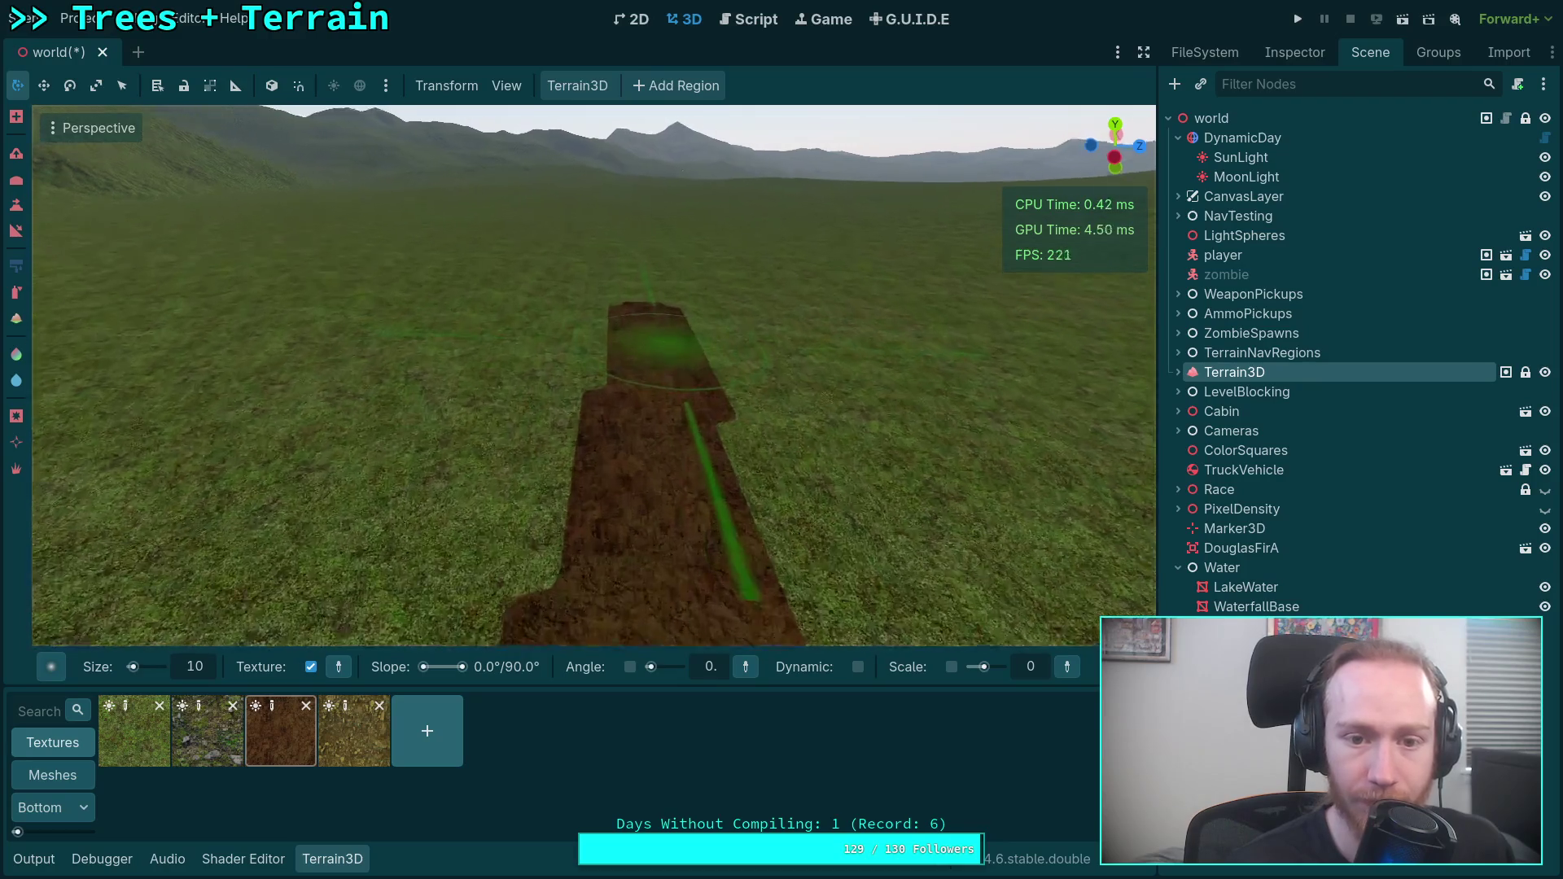
pyautogui.moveTo(537, 391); pyautogui.dragTo(479, 427)
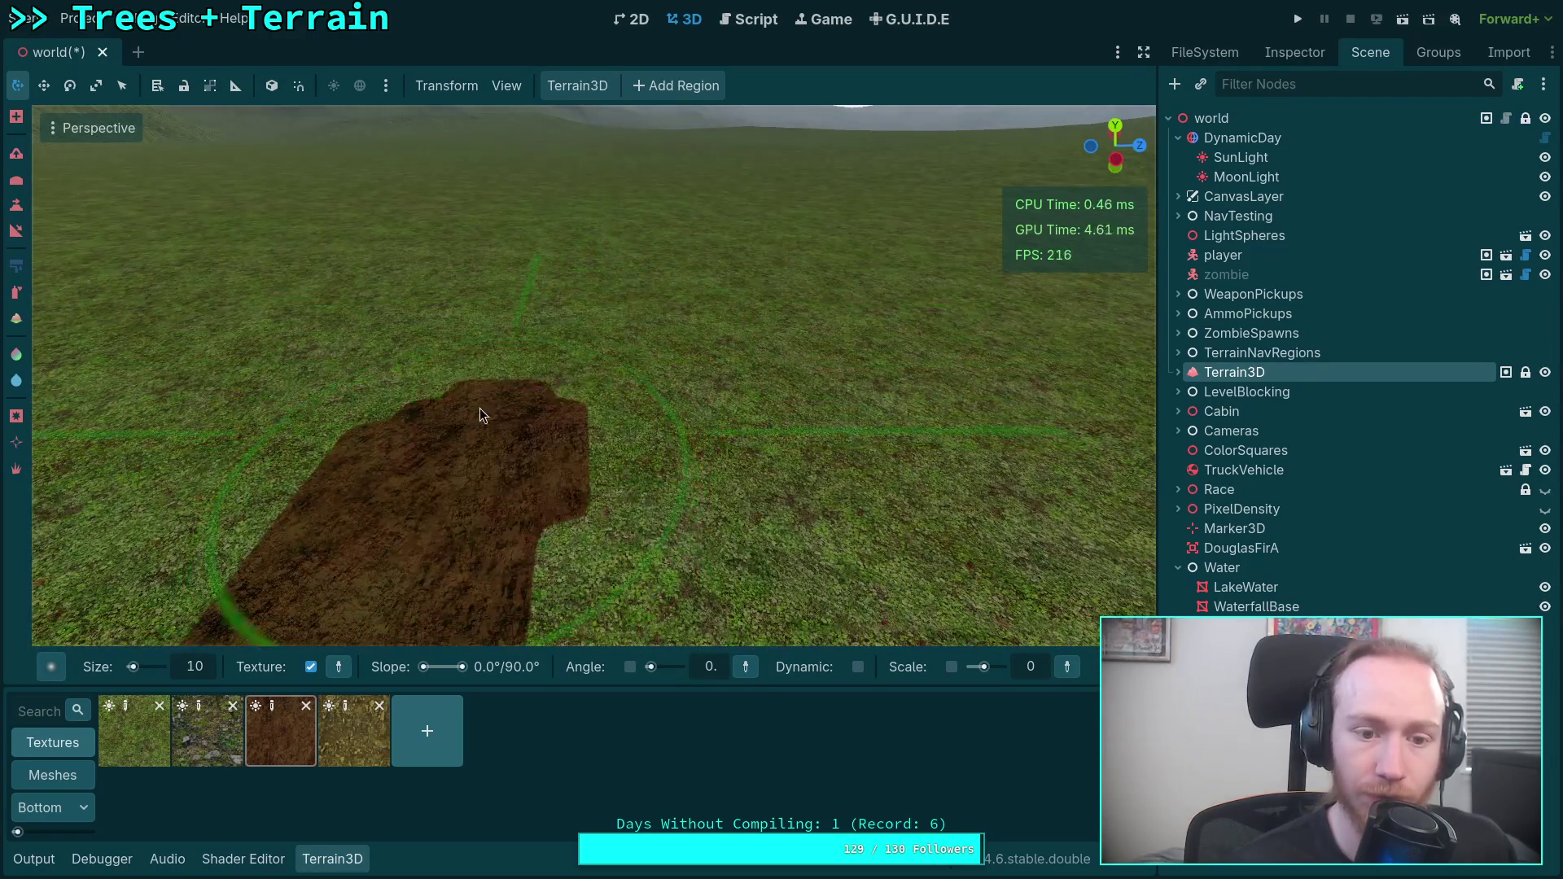
pyautogui.scroll(-5, 495, 272)
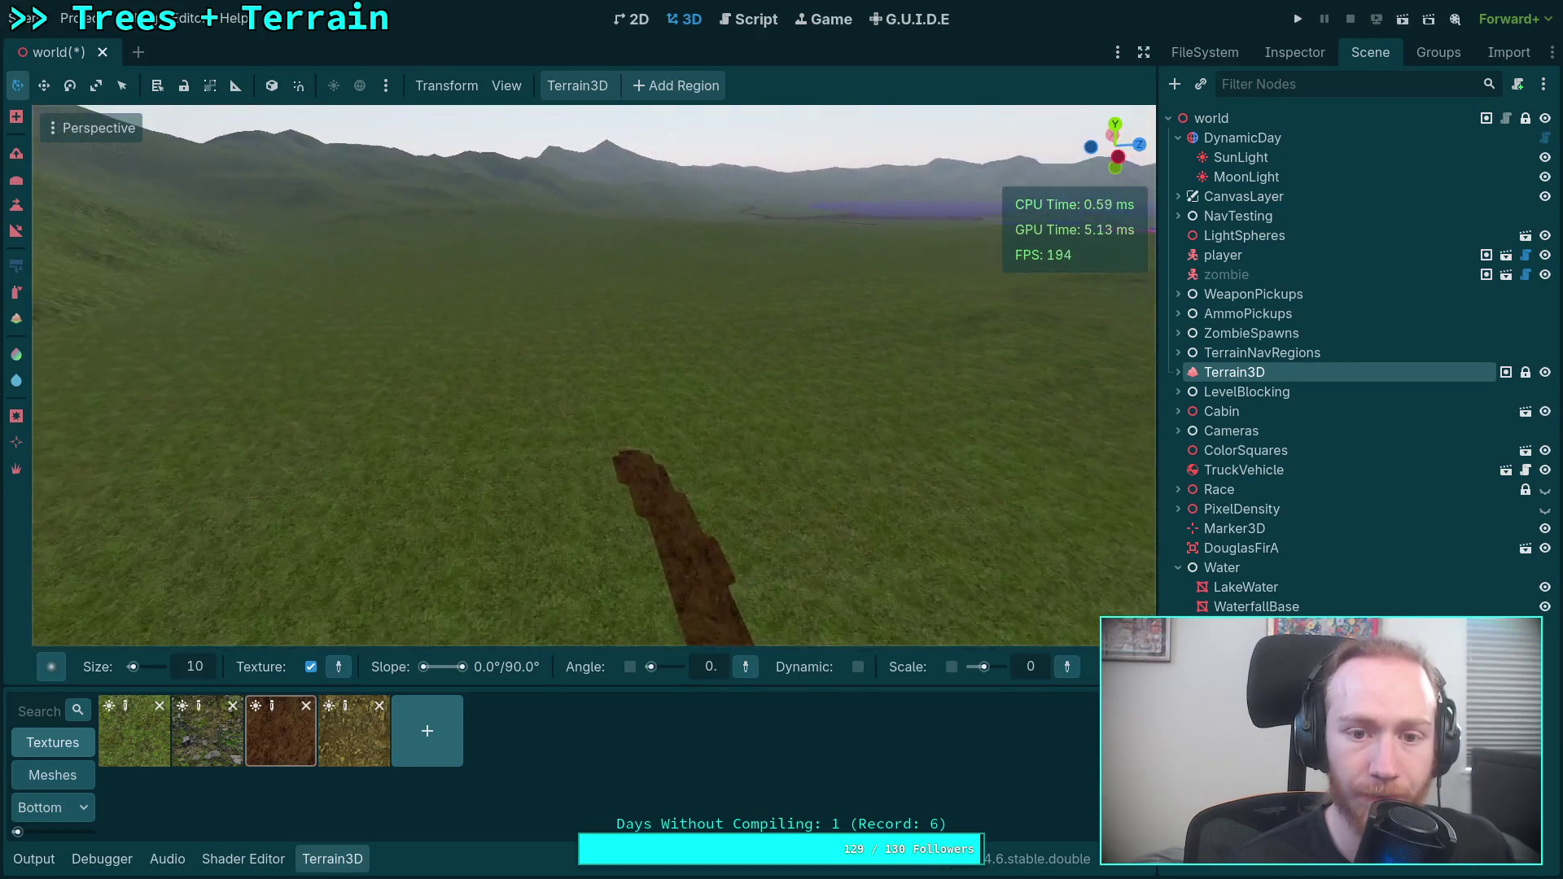
pyautogui.scroll(4, 575, 358)
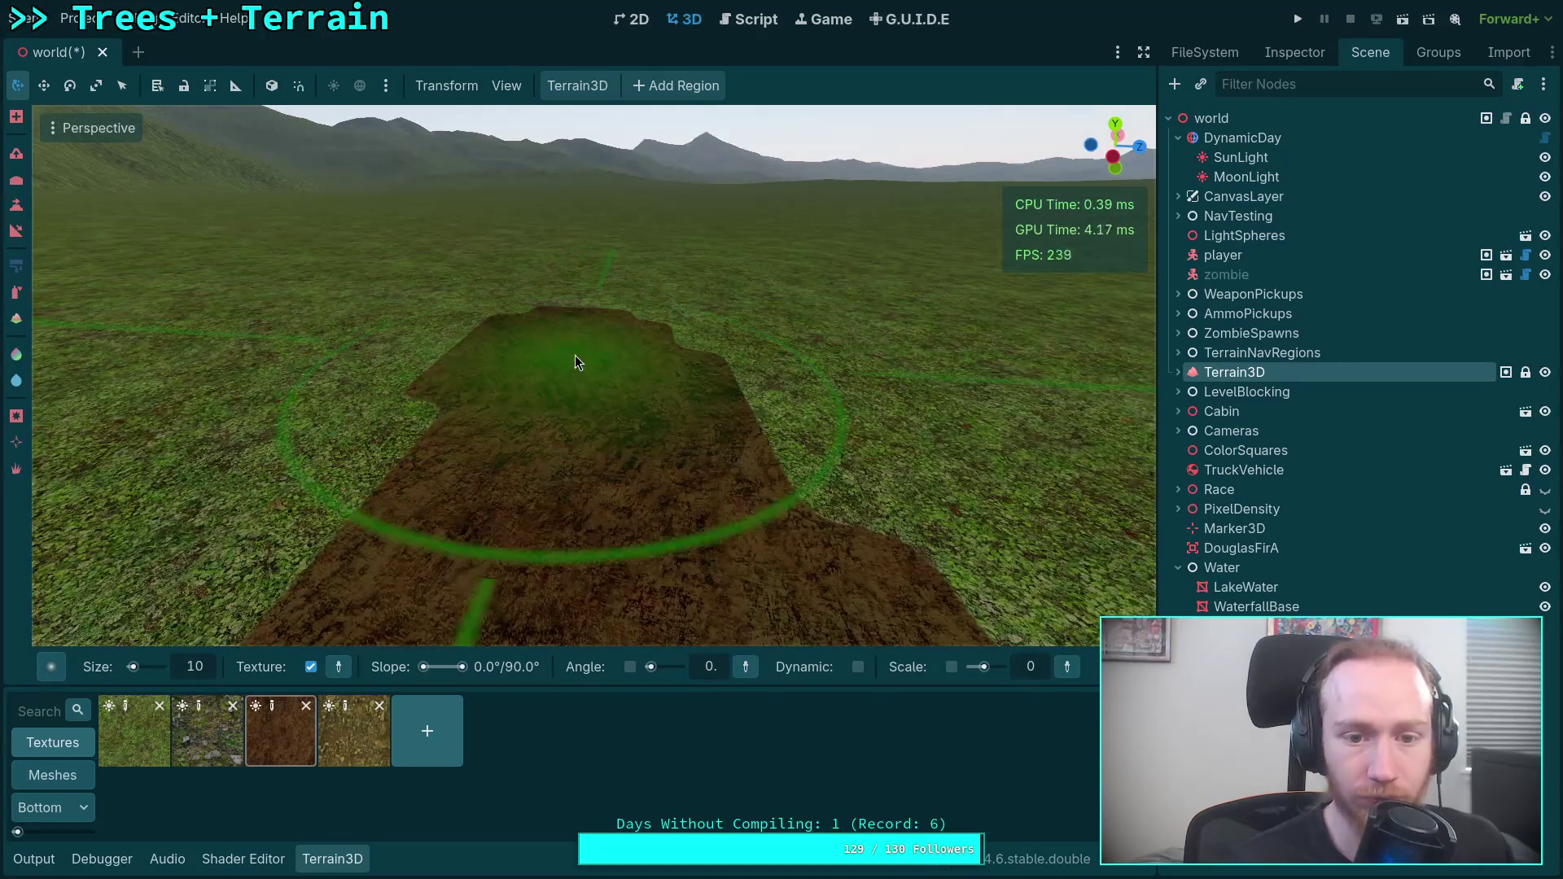
pyautogui.scroll(3, 562, 358)
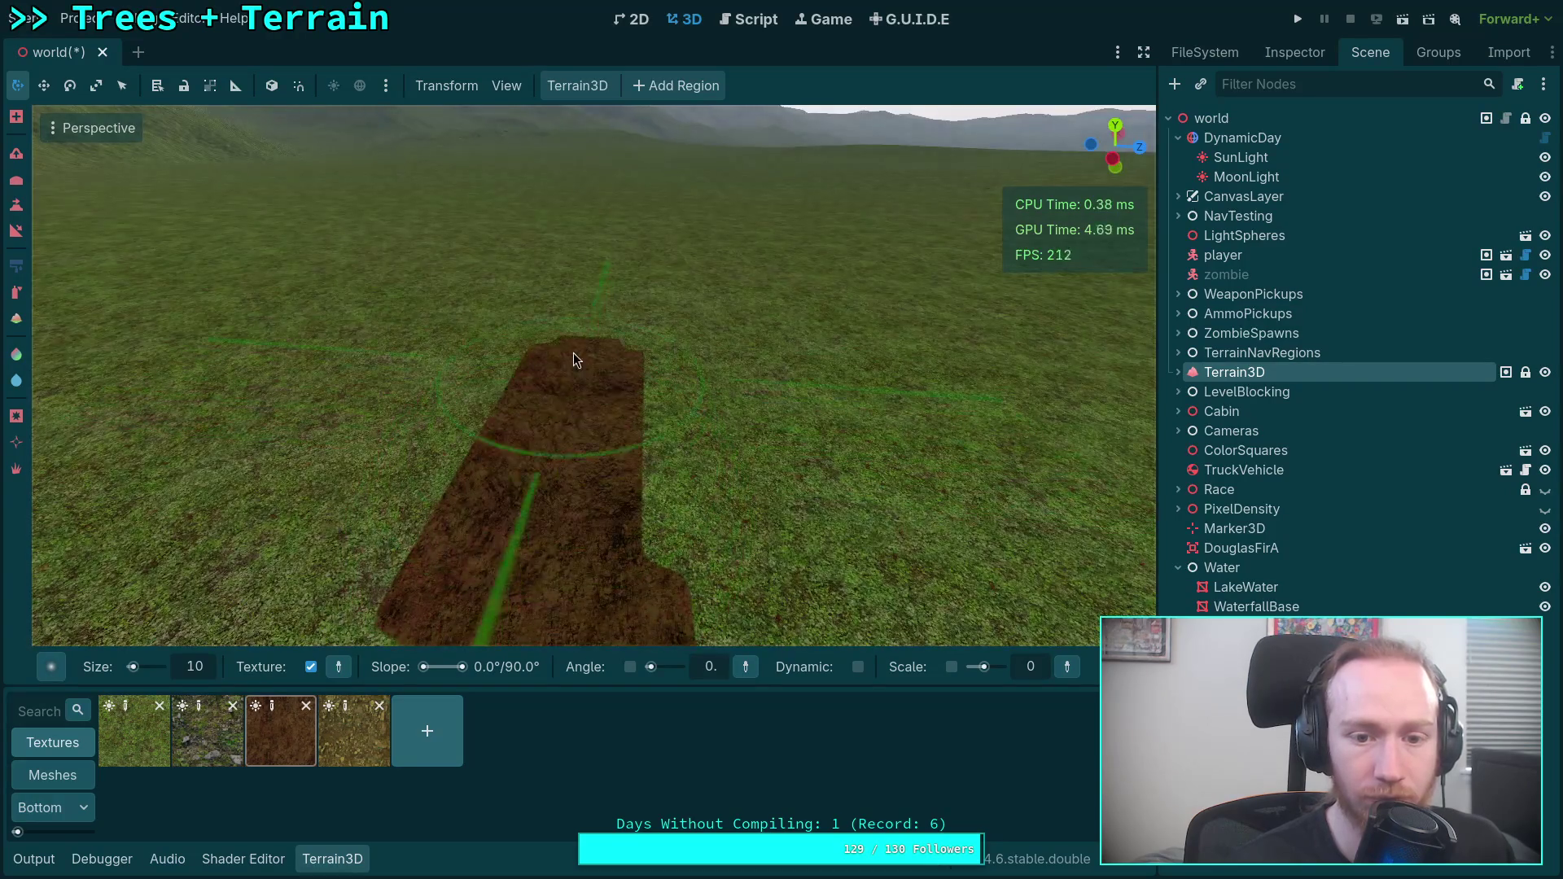
pyautogui.scroll(5, 583, 256)
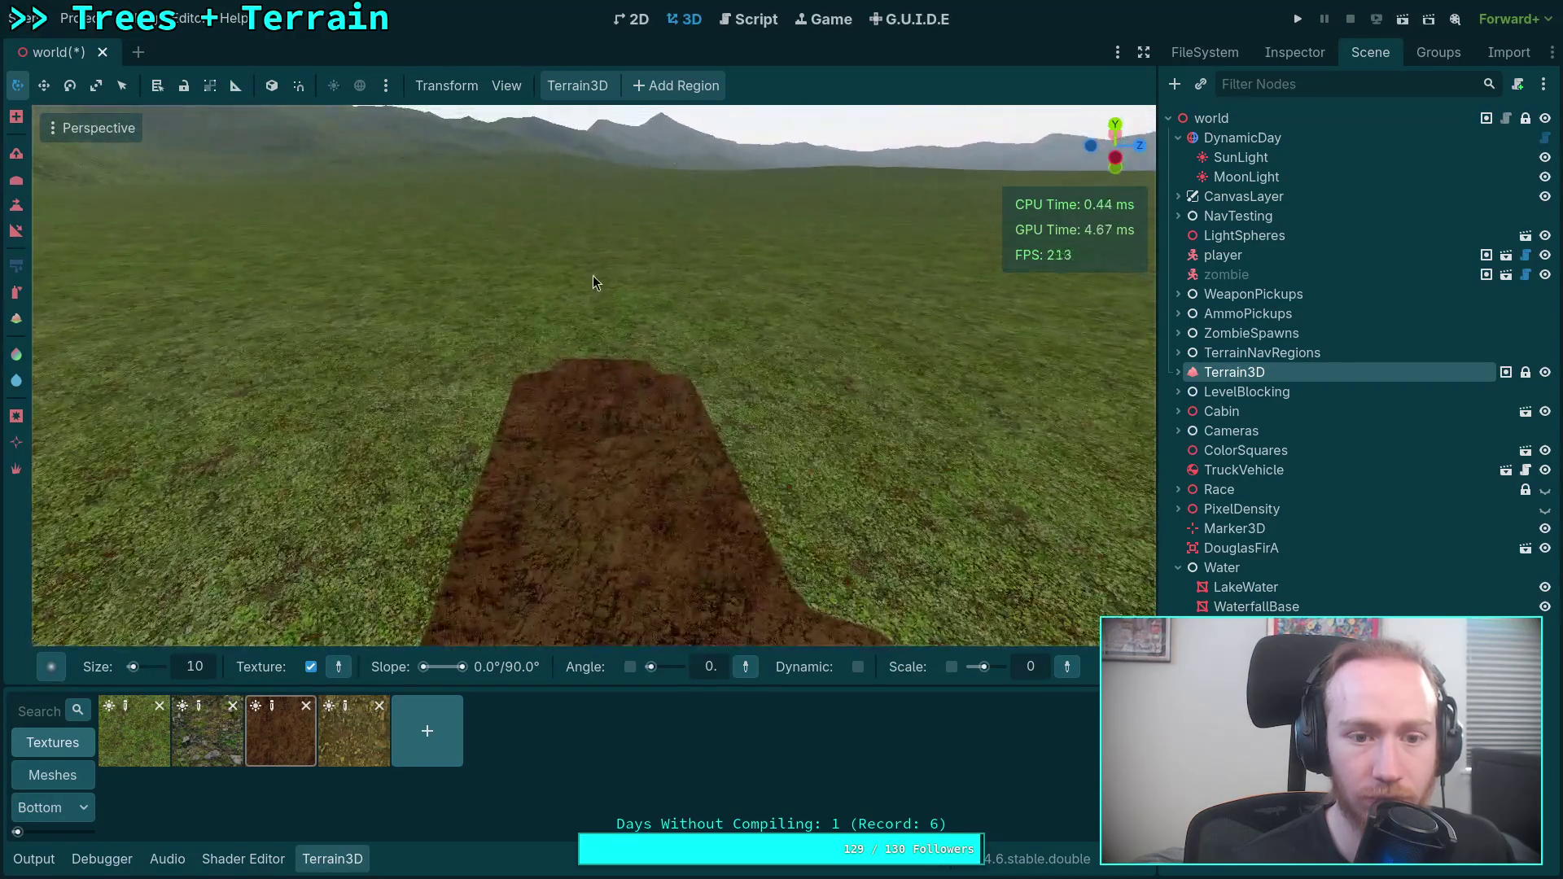
pyautogui.hotkey('ctrl', 'z')
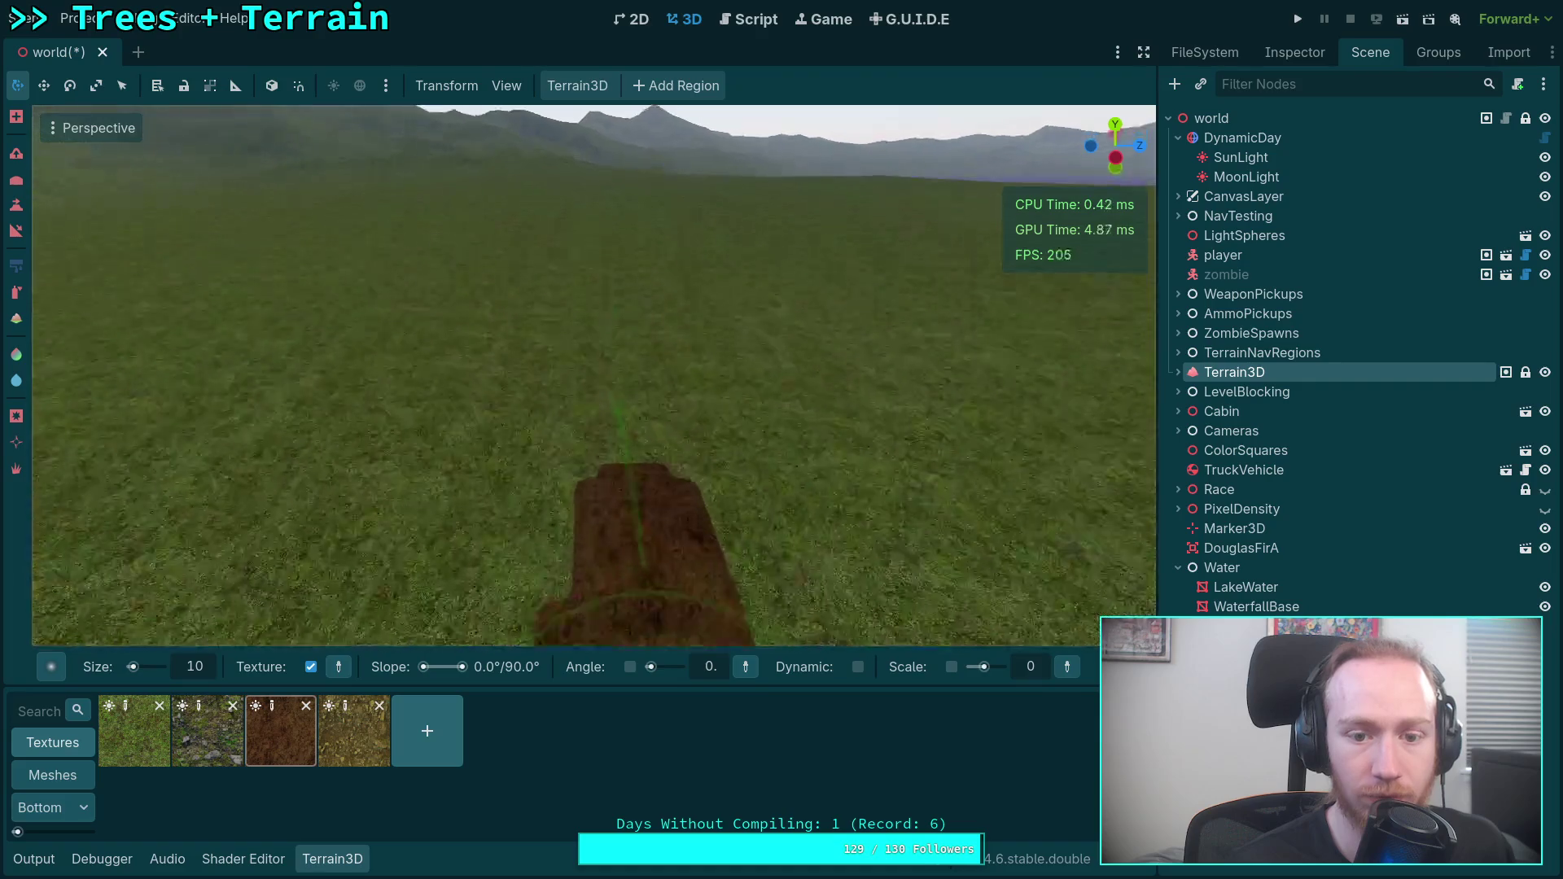
# Survey the dirt strip and open grass toward the horizon, then undo the latest dirt stroke.
pyautogui.scroll(4, 660, 285)
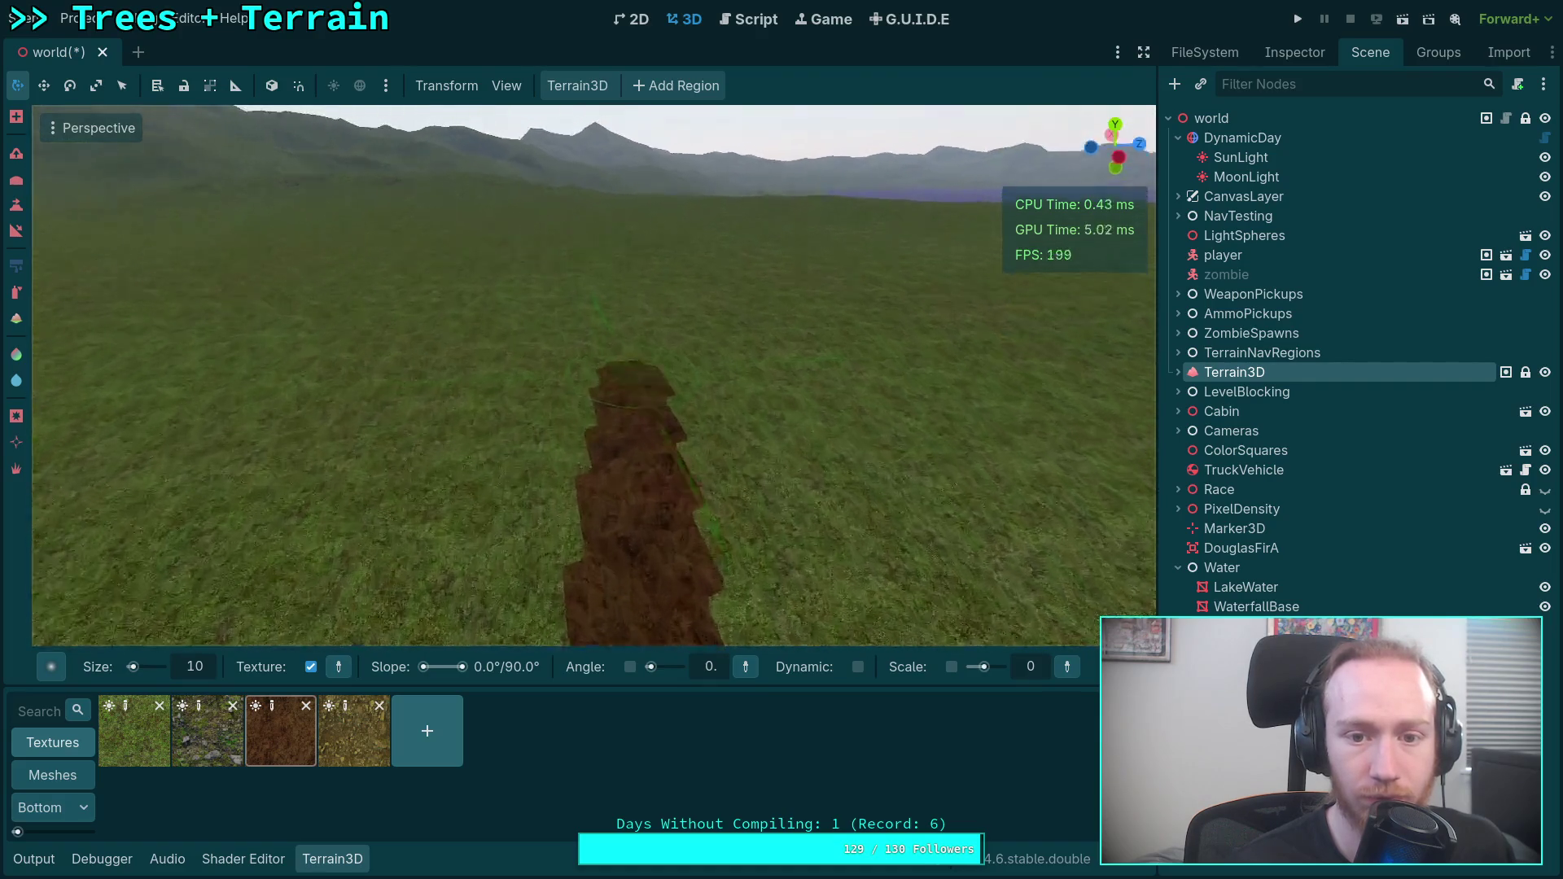
pyautogui.moveTo(613, 332)
pyautogui.mouseDown()
pyautogui.moveTo(521, 335)
pyautogui.moveTo(587, 326)
pyautogui.moveTo(558, 496)
pyautogui.moveTo(582, 329)
pyautogui.mouseUp()
pyautogui.moveTo(590, 244); pyautogui.dragTo(581, 444)
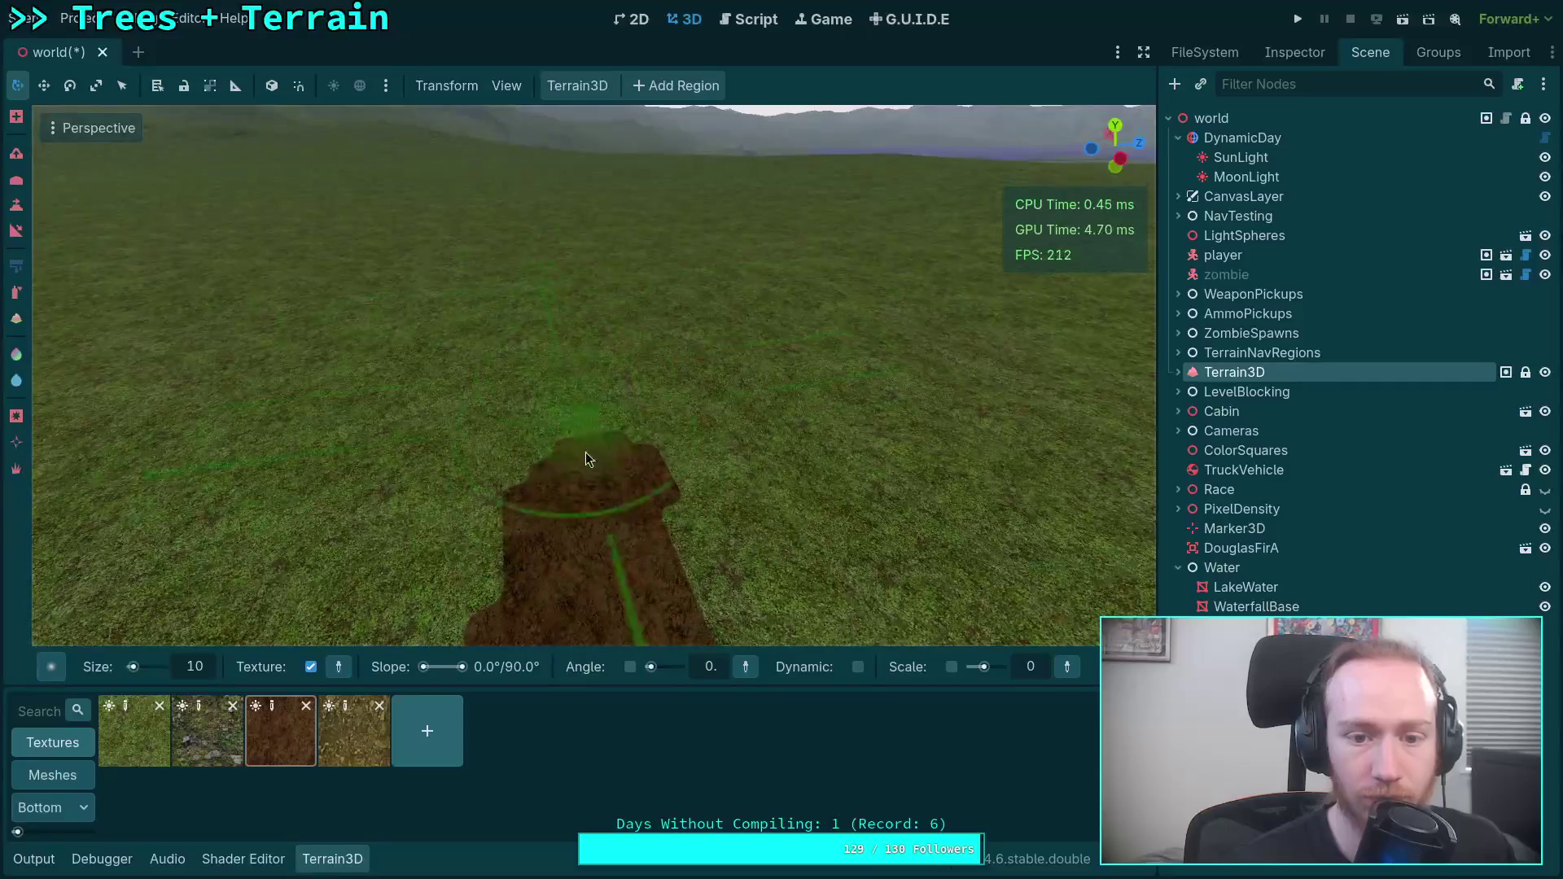
pyautogui.moveTo(599, 268); pyautogui.dragTo(583, 563)
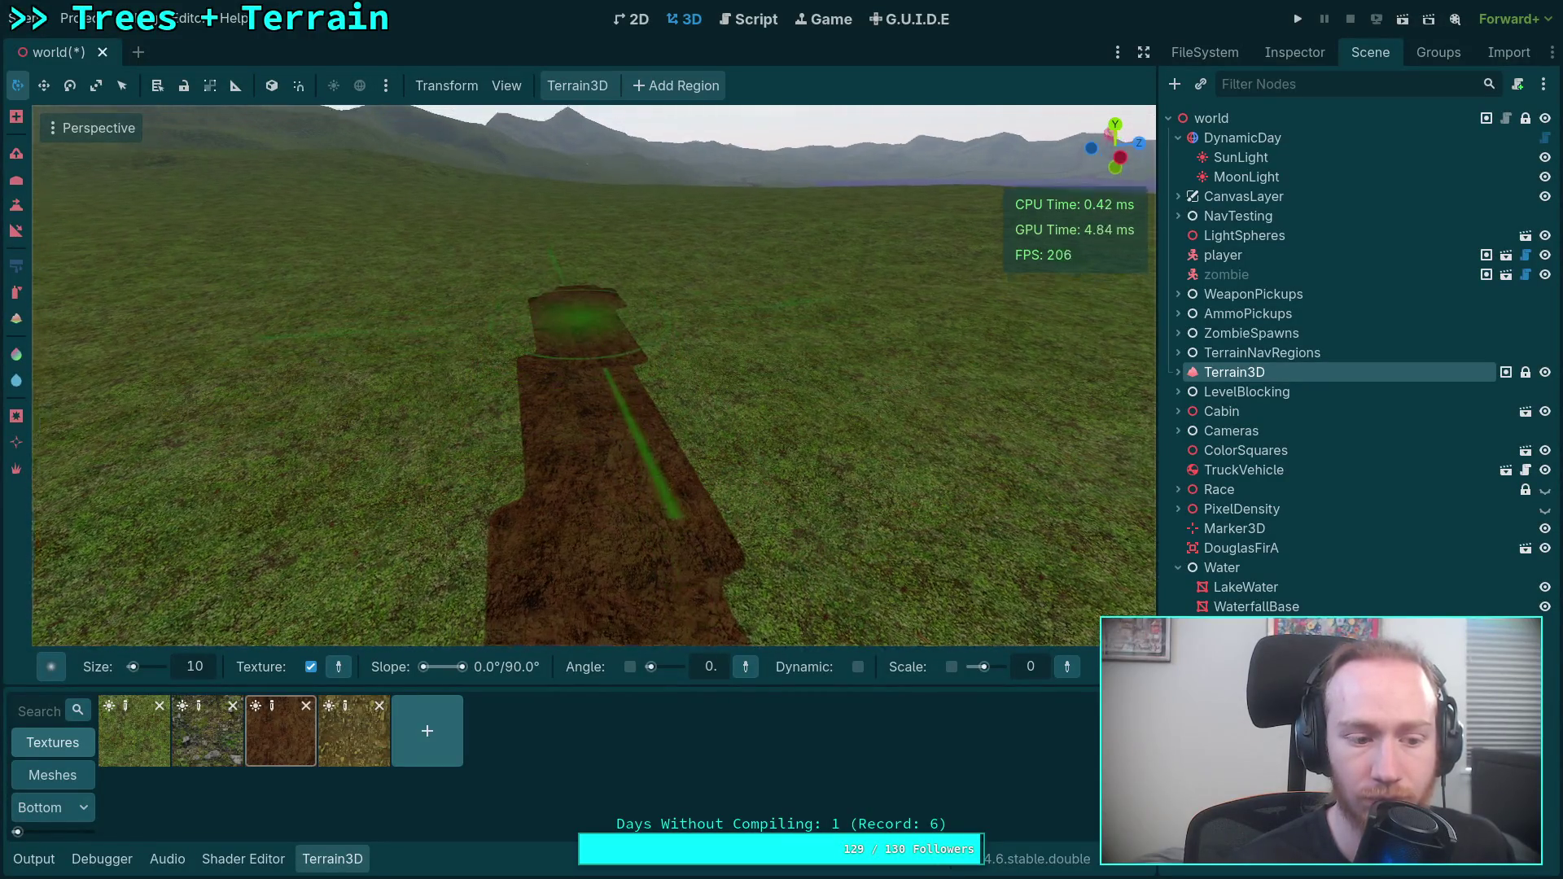
pyautogui.moveTo(578, 329)
pyautogui.mouseDown()
pyautogui.moveTo(572, 415)
pyautogui.moveTo(578, 305)
pyautogui.mouseUp()
pyautogui.moveTo(574, 239); pyautogui.dragTo(569, 389)
pyautogui.moveTo(557, 259)
pyautogui.mouseDown()
pyautogui.moveTo(594, 407)
pyautogui.moveTo(634, 470)
pyautogui.mouseUp()
pyautogui.moveTo(597, 368)
pyautogui.mouseDown()
pyautogui.moveTo(653, 527)
pyautogui.moveTo(603, 393)
pyautogui.mouseUp()
pyautogui.hotkey('ctrl', 'z')
# Try an upward dirt stroke, then undo it along with the earlier long strip.
pyautogui.moveTo(598, 608); pyautogui.dragTo(618, 397)
pyautogui.hotkey('ctrl', 'z')
pyautogui.scroll(1, 622, 457)
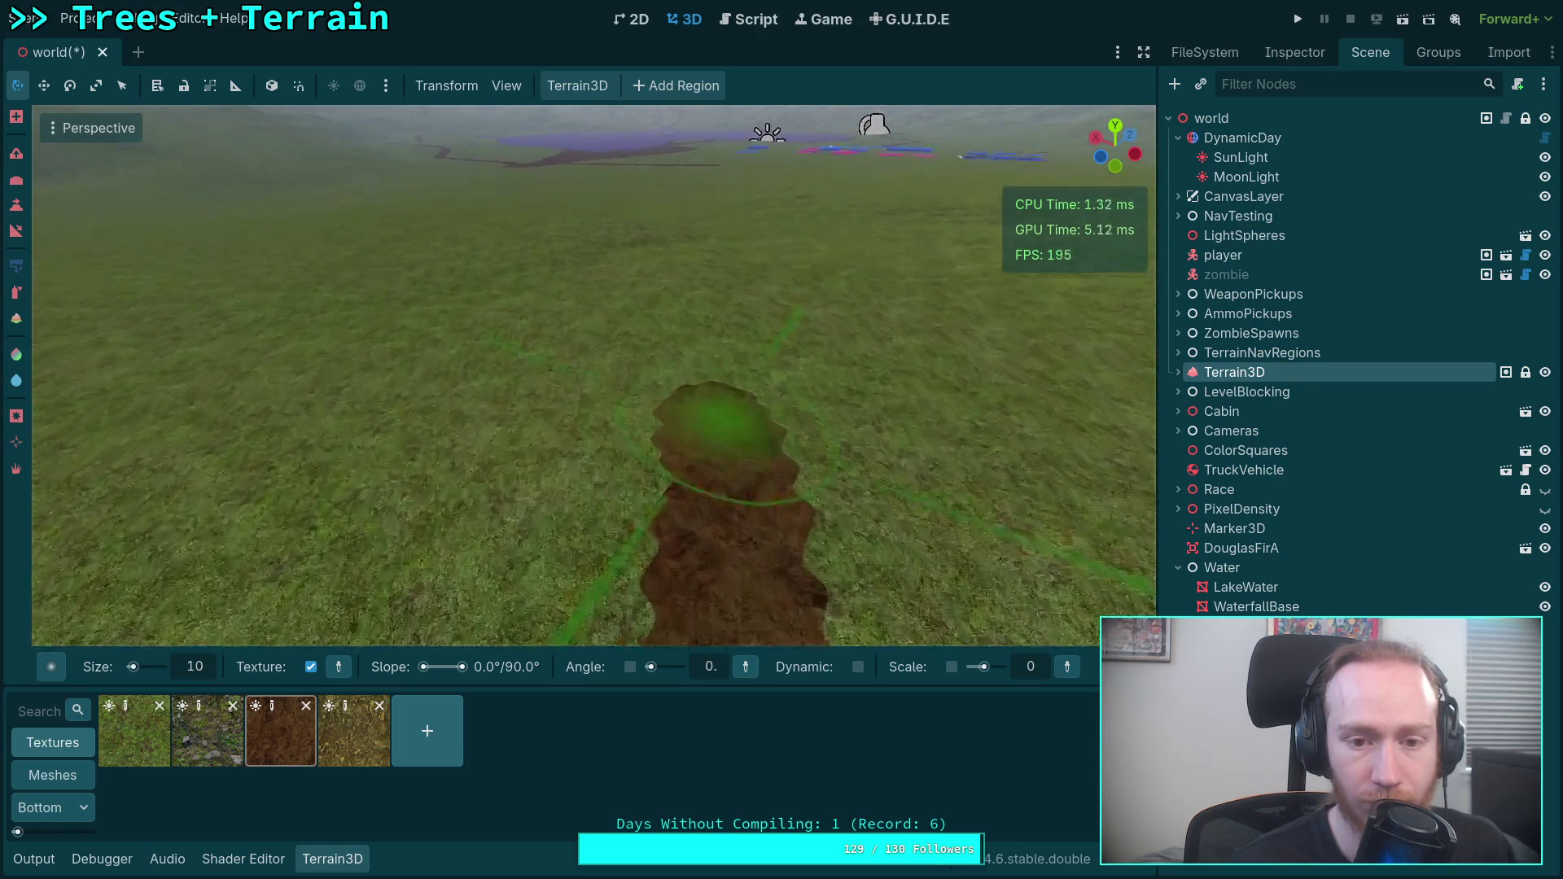
pyautogui.hotkey('ctrl', 'z')
pyautogui.scroll(2, 637, 318)
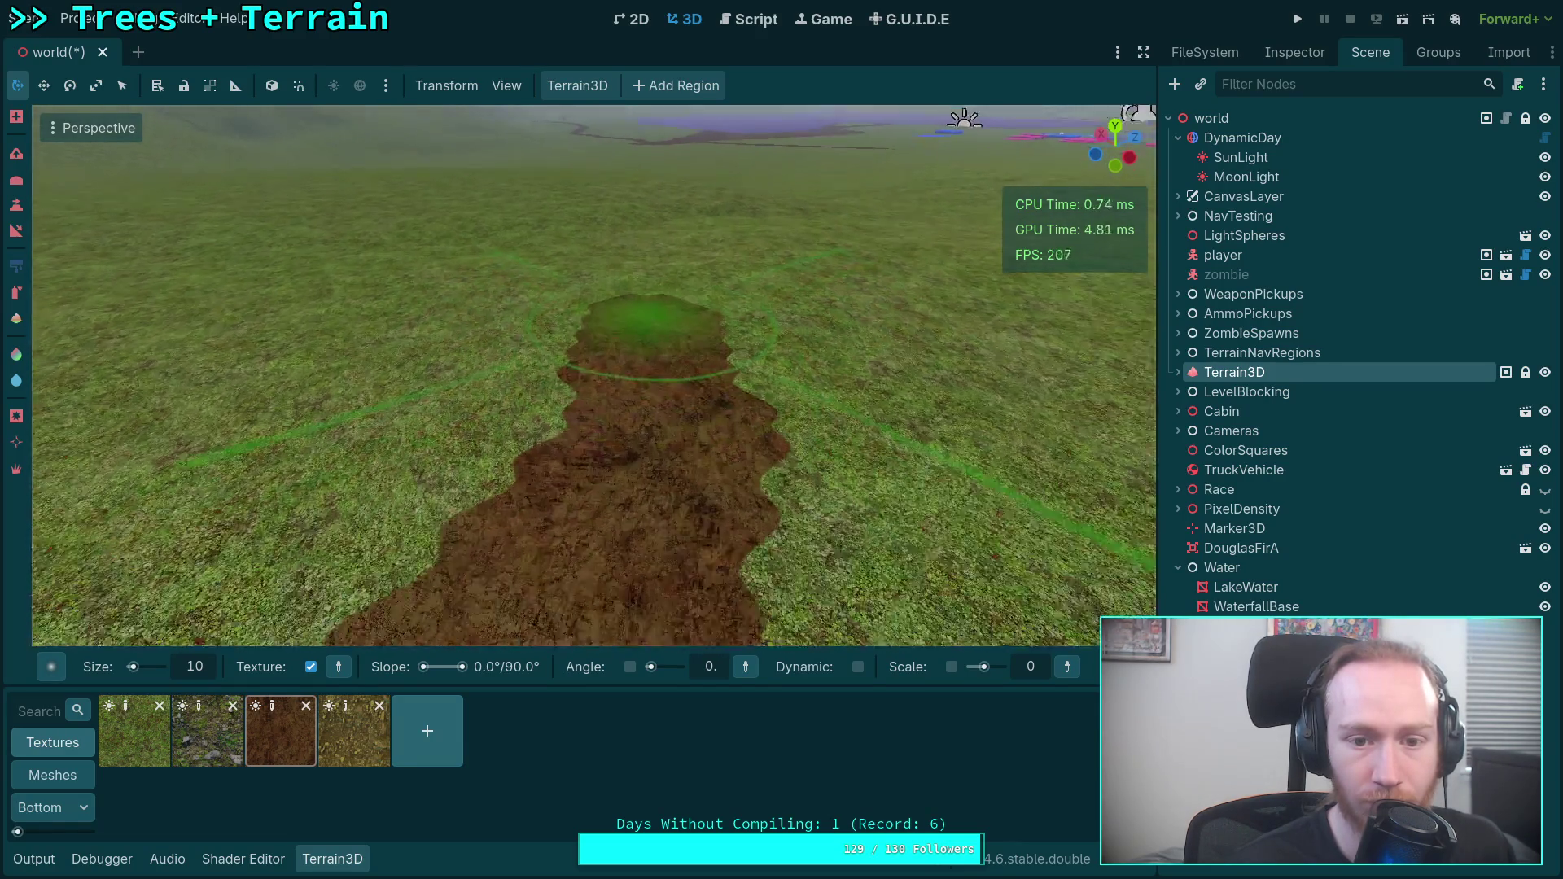
pyautogui.scroll(-3, 622, 263)
pyautogui.scroll(3, 676, 321)
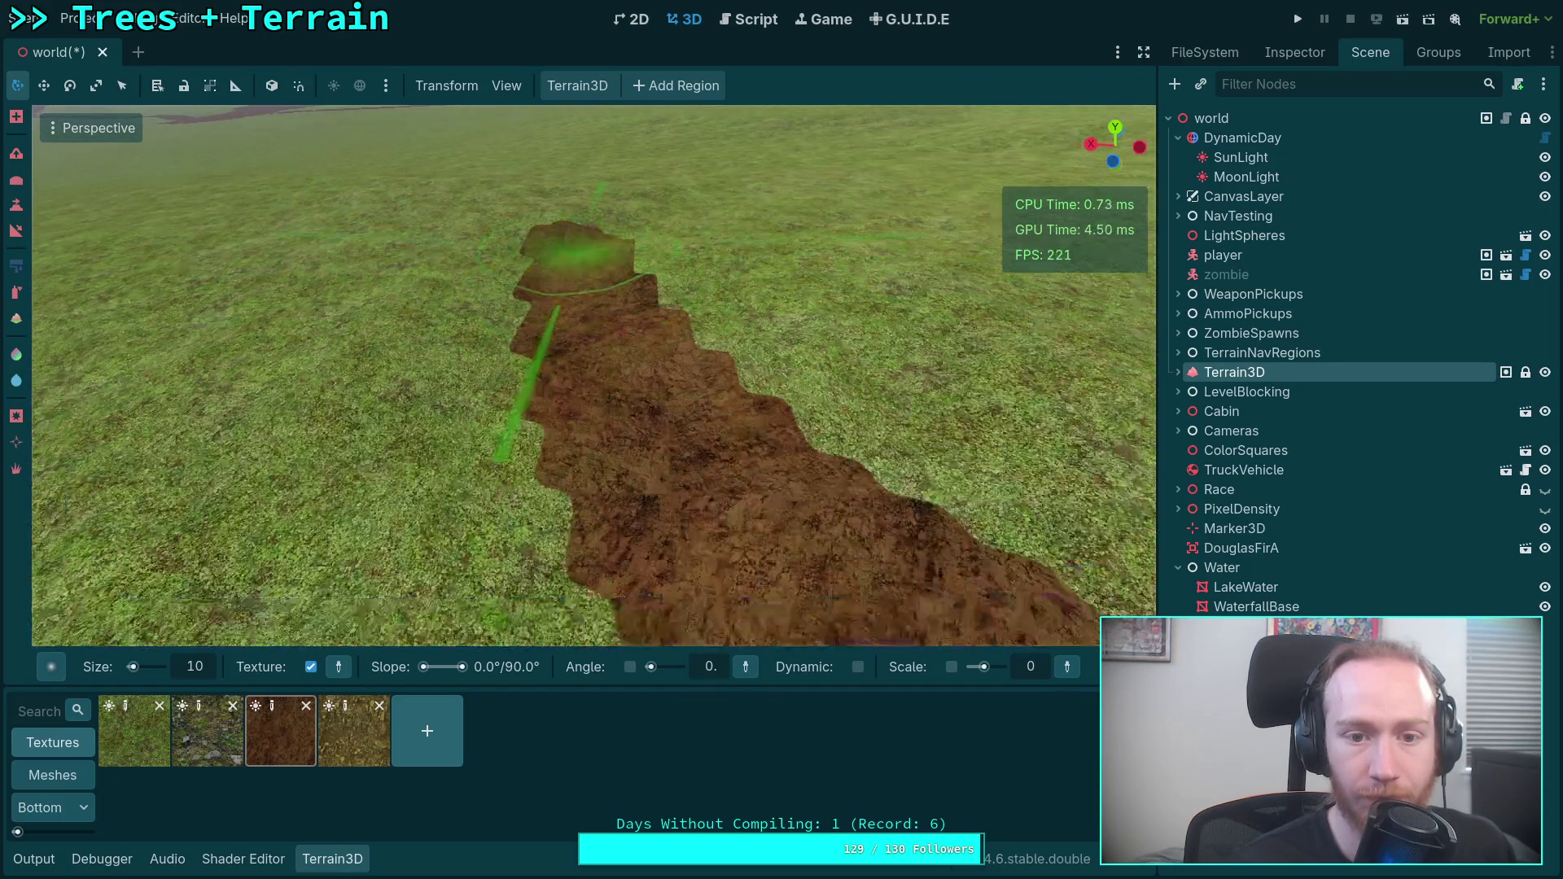
pyautogui.hotkey('ctrl', 'z')
# Paint dirt further up the terrain from a view looking along the strip.
pyautogui.moveTo(733, 256)
pyautogui.mouseDown()
pyautogui.moveTo(780, 296)
pyautogui.moveTo(706, 370)
pyautogui.mouseUp()
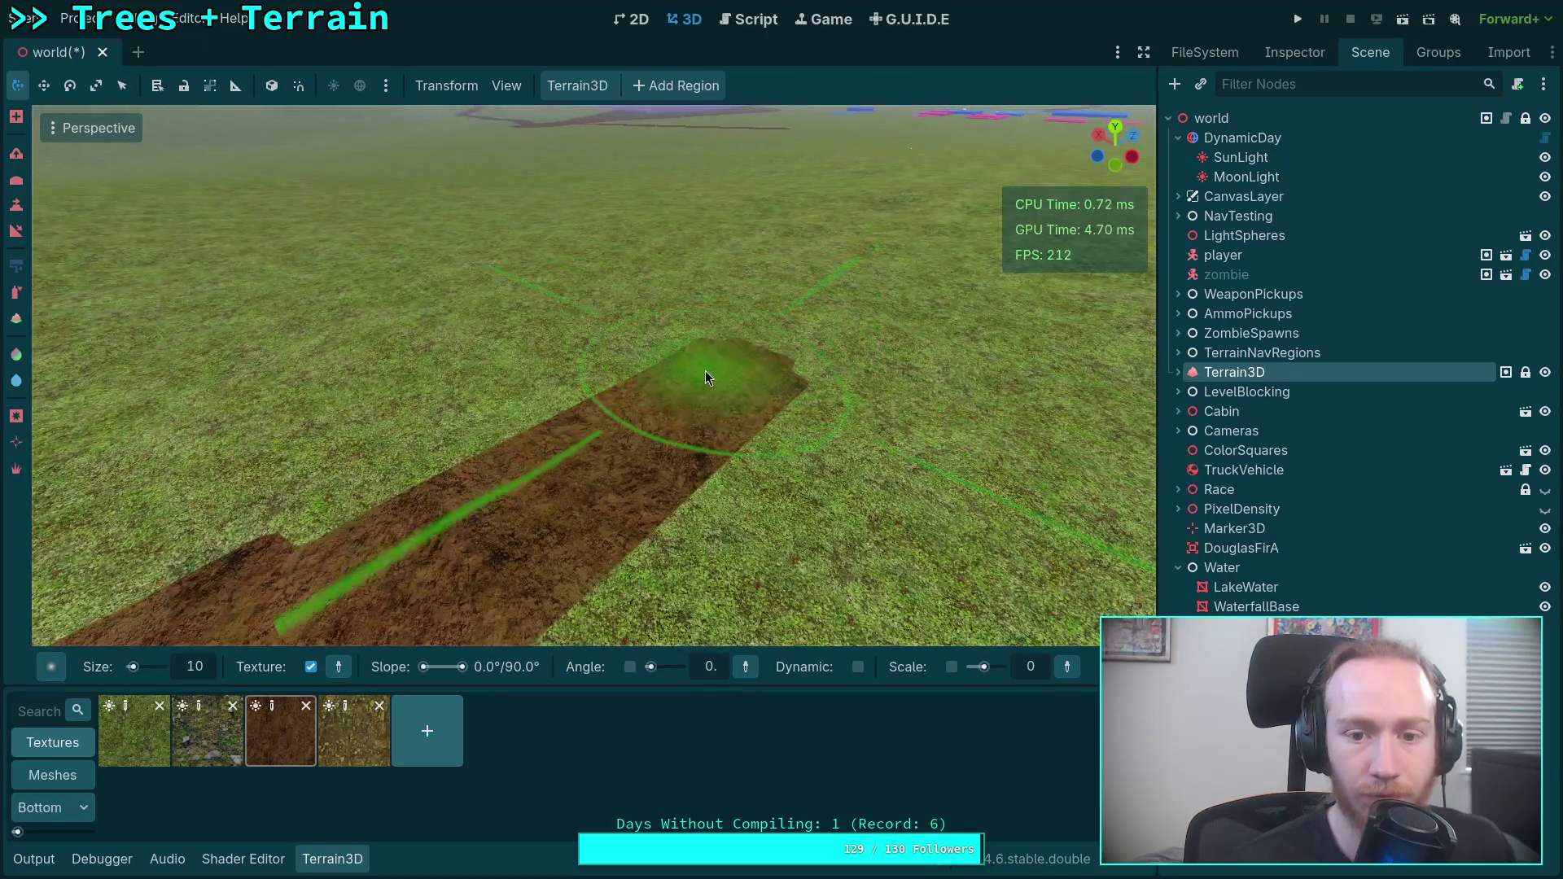
pyautogui.moveTo(735, 277)
pyautogui.mouseDown()
pyautogui.moveTo(736, 324)
pyautogui.moveTo(598, 528)
pyautogui.mouseUp()
pyautogui.moveTo(605, 270); pyautogui.dragTo(672, 305)
pyautogui.moveTo(618, 535); pyautogui.dragTo(613, 416)
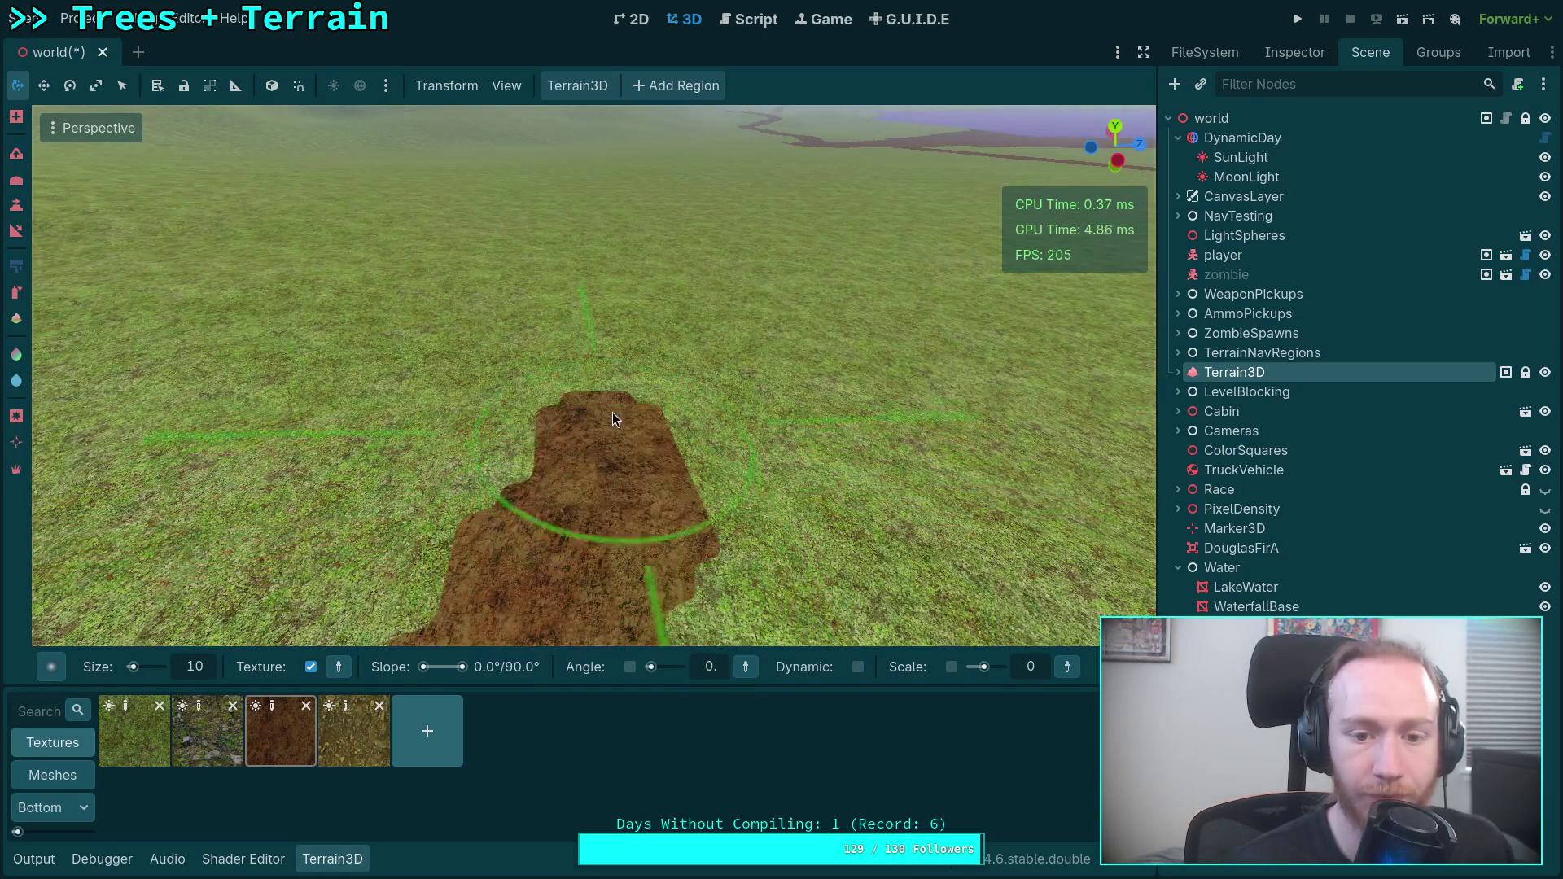
pyautogui.moveTo(617, 324)
pyautogui.mouseDown()
pyautogui.moveTo(819, 544)
pyautogui.moveTo(690, 431)
pyautogui.mouseUp()
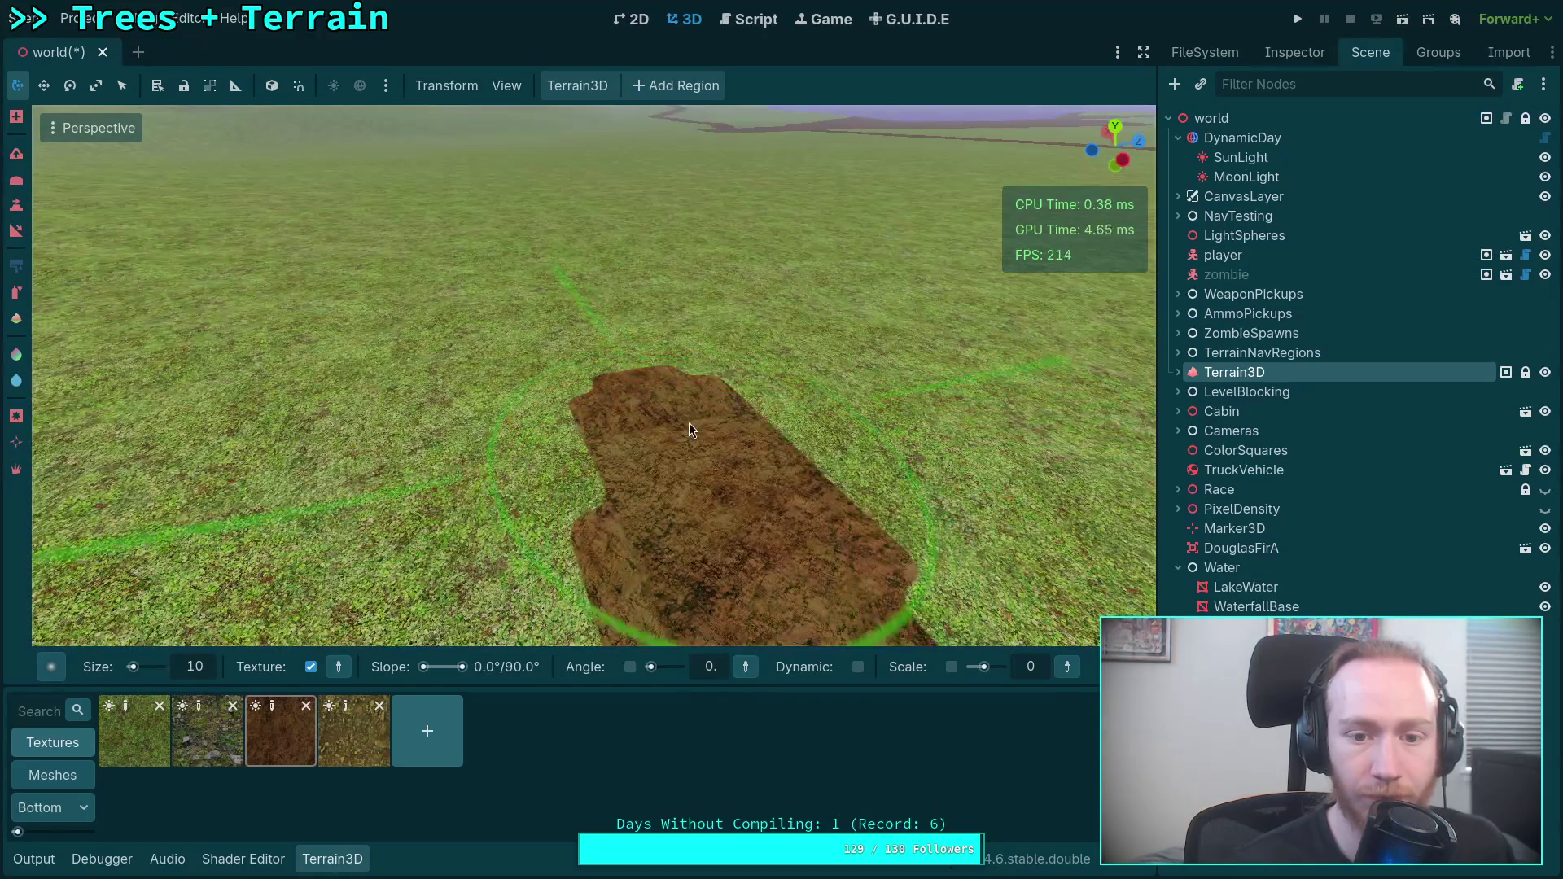
pyautogui.moveTo(688, 305); pyautogui.dragTo(689, 324)
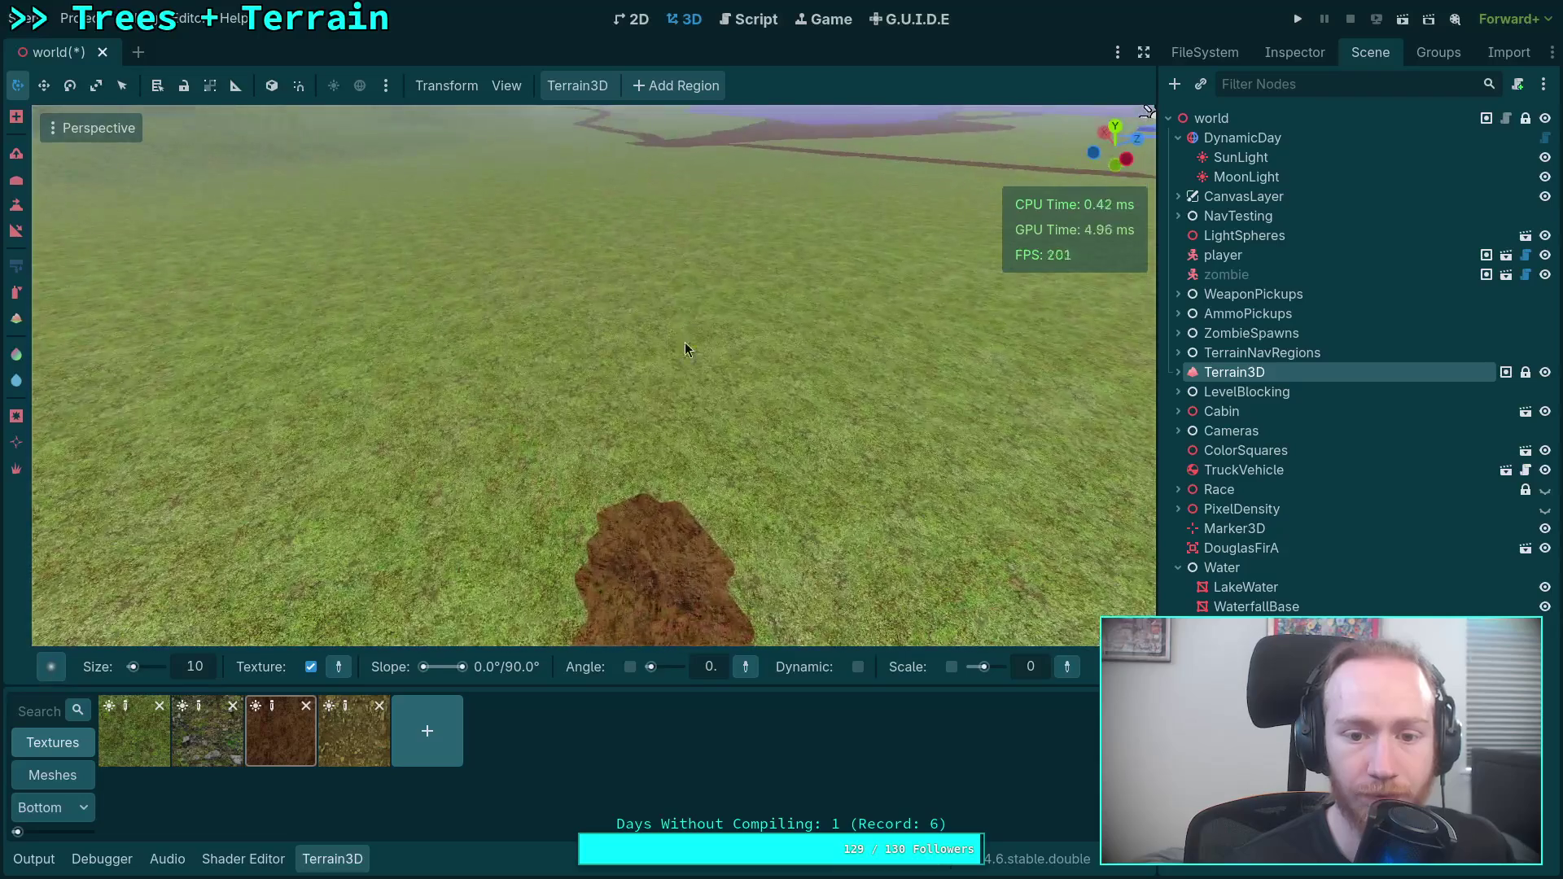
pyautogui.scroll(4, 699, 332)
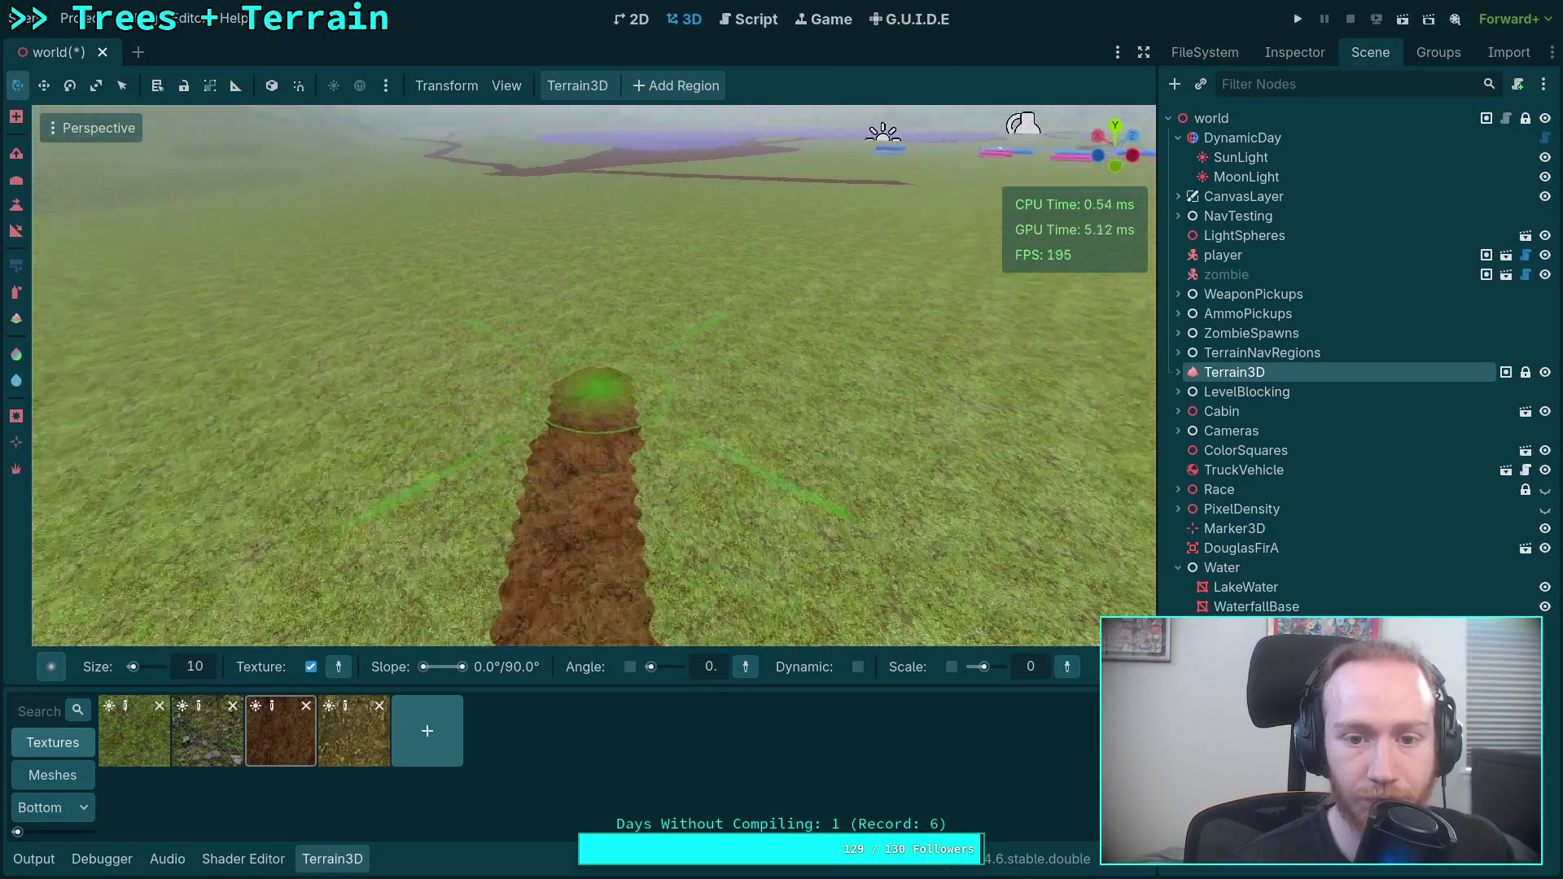
# Continue the narrow dirt path forward toward the river and review the whole trail.
pyautogui.moveTo(644, 350); pyautogui.dragTo(603, 448)
pyautogui.moveTo(711, 294)
pyautogui.mouseDown()
pyautogui.moveTo(611, 500)
pyautogui.moveTo(630, 369)
pyautogui.moveTo(669, 570)
pyautogui.moveTo(672, 390)
pyautogui.mouseUp()
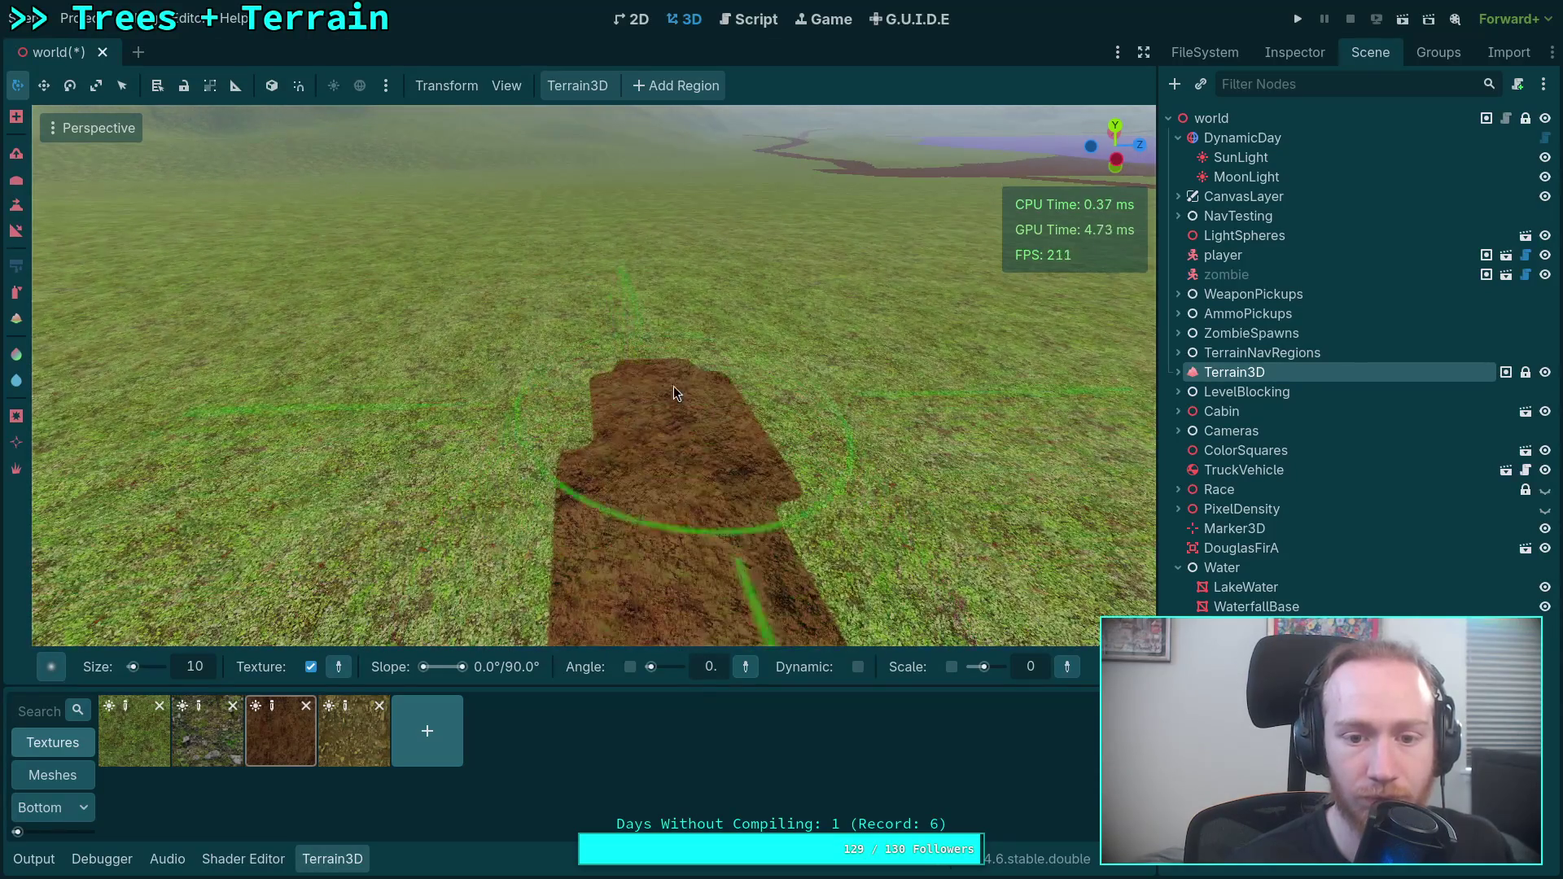
pyautogui.moveTo(653, 297); pyautogui.dragTo(676, 570)
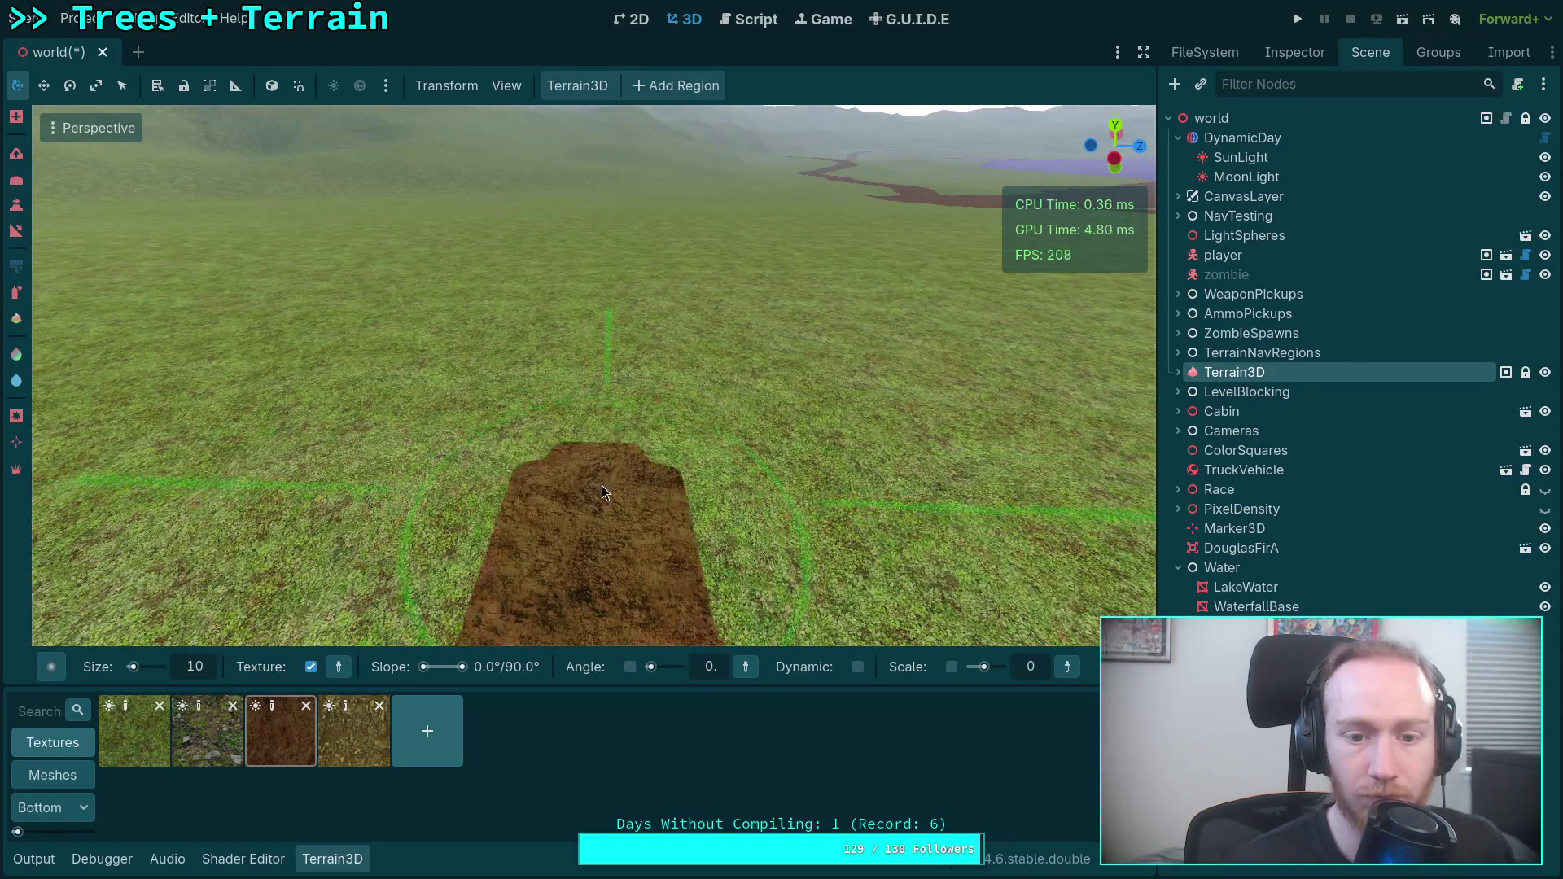
pyautogui.moveTo(588, 334)
pyautogui.mouseDown()
pyautogui.moveTo(609, 383)
pyautogui.moveTo(585, 416)
pyautogui.moveTo(655, 602)
pyautogui.mouseUp()
pyautogui.moveTo(645, 455); pyautogui.dragTo(630, 497)
pyautogui.moveTo(612, 399); pyautogui.dragTo(625, 517)
pyautogui.moveTo(681, 319); pyautogui.dragTo(784, 511)
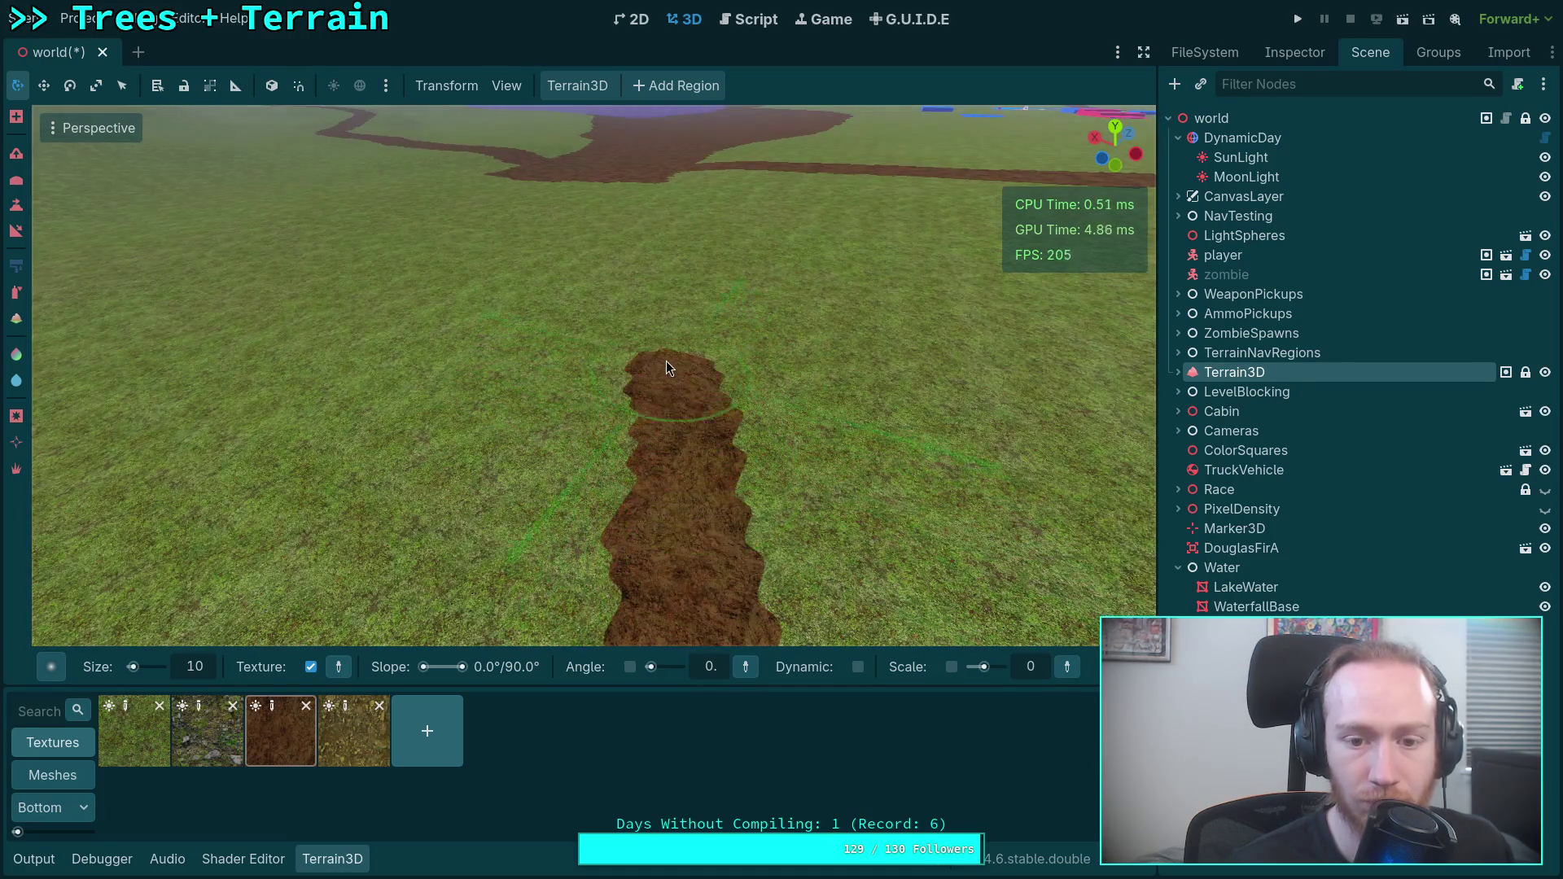
pyautogui.moveTo(696, 378); pyautogui.dragTo(591, 427)
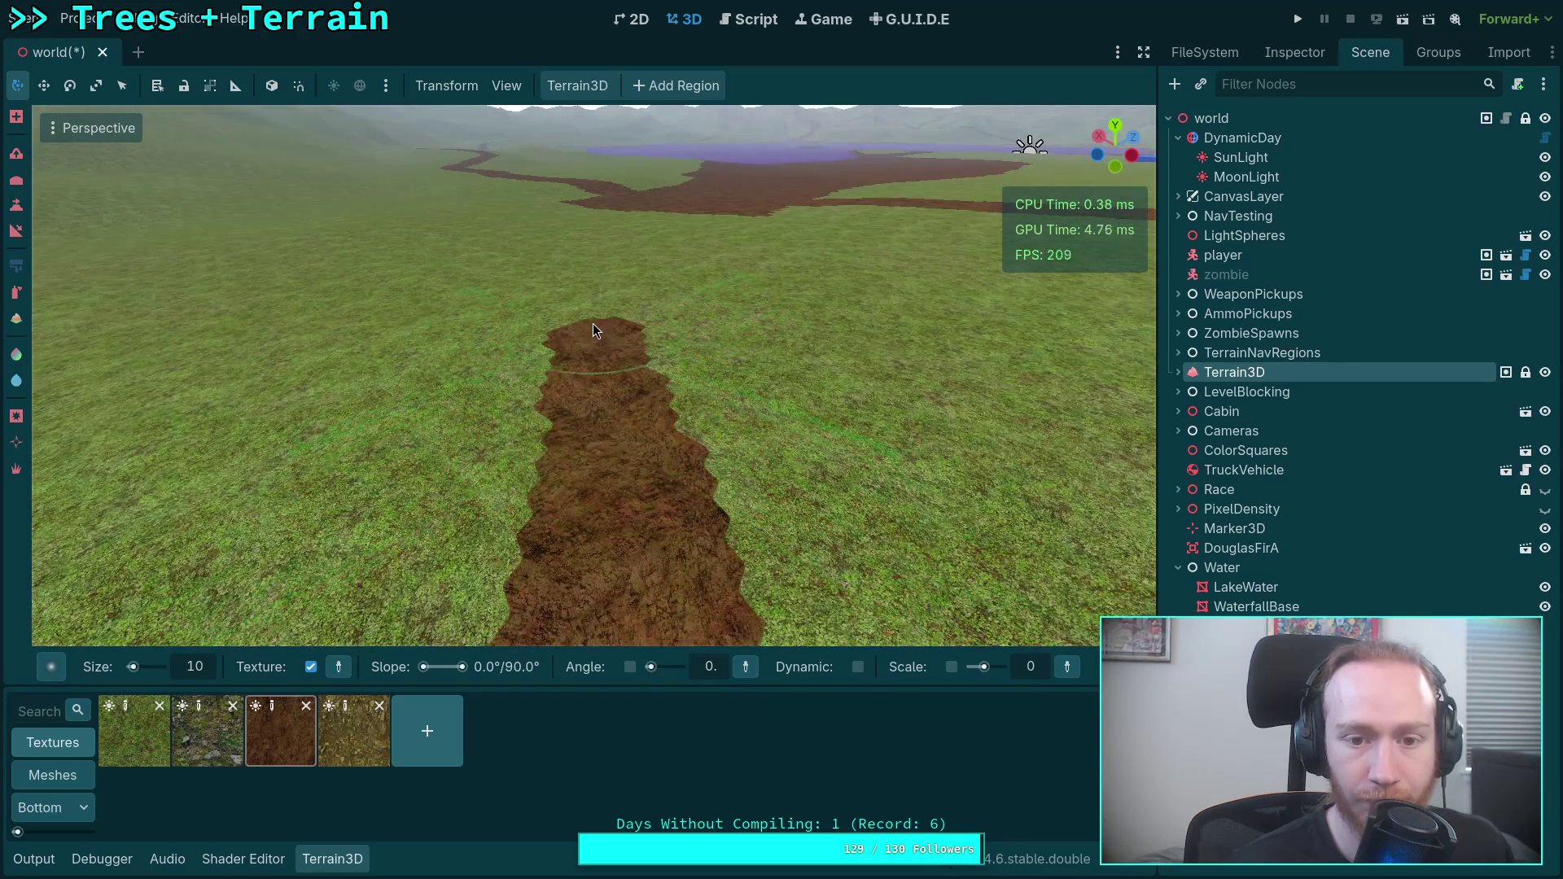
pyautogui.moveTo(627, 370); pyautogui.dragTo(629, 368)
pyautogui.moveTo(586, 291); pyautogui.dragTo(619, 427)
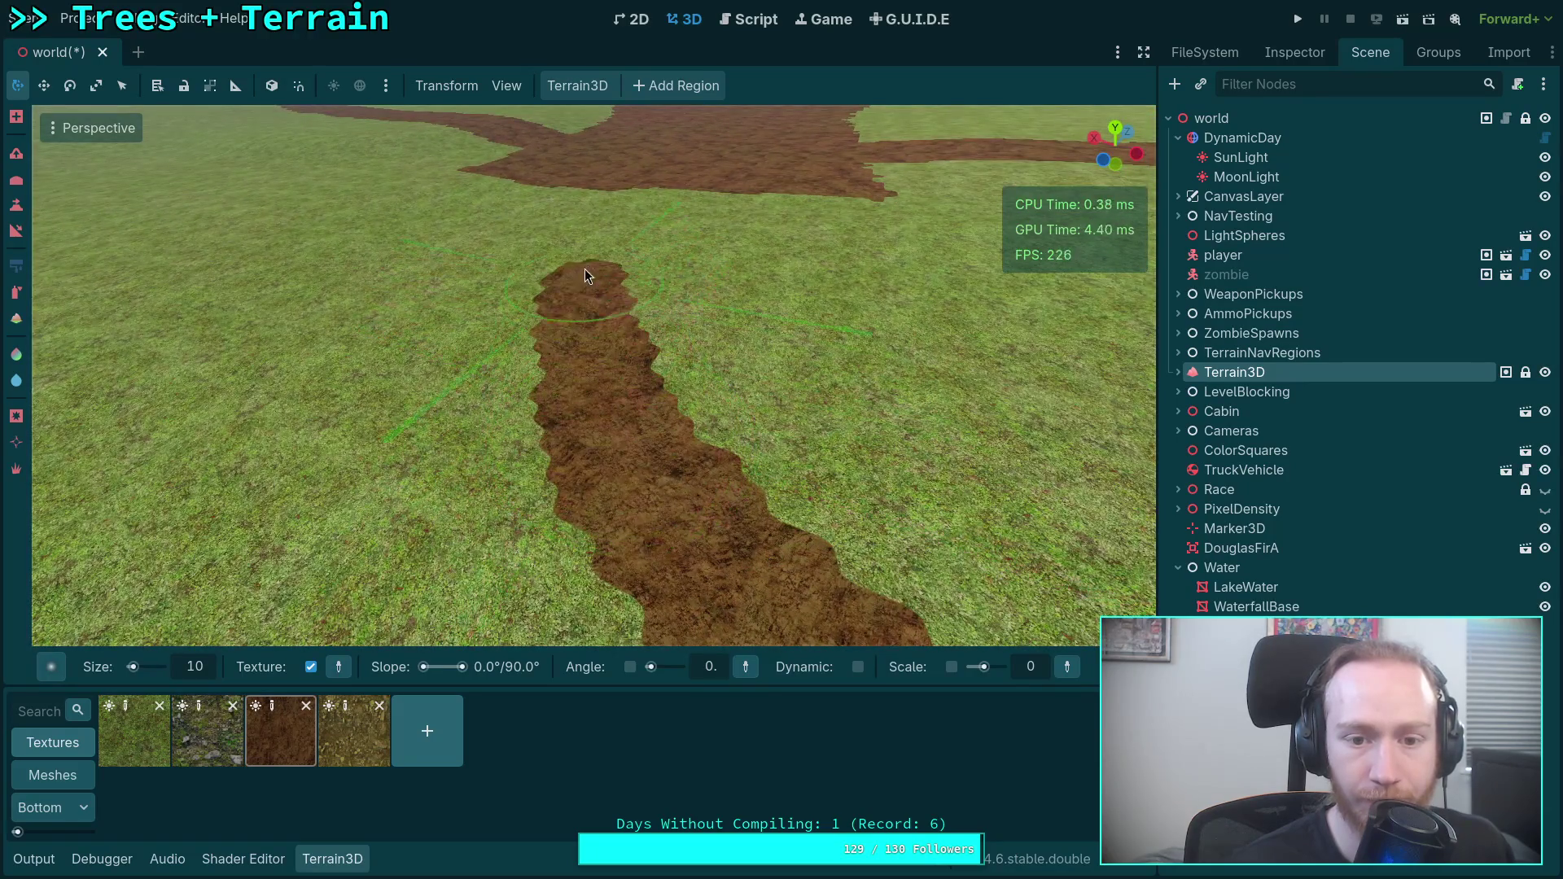
pyautogui.moveTo(608, 197); pyautogui.dragTo(608, 155)
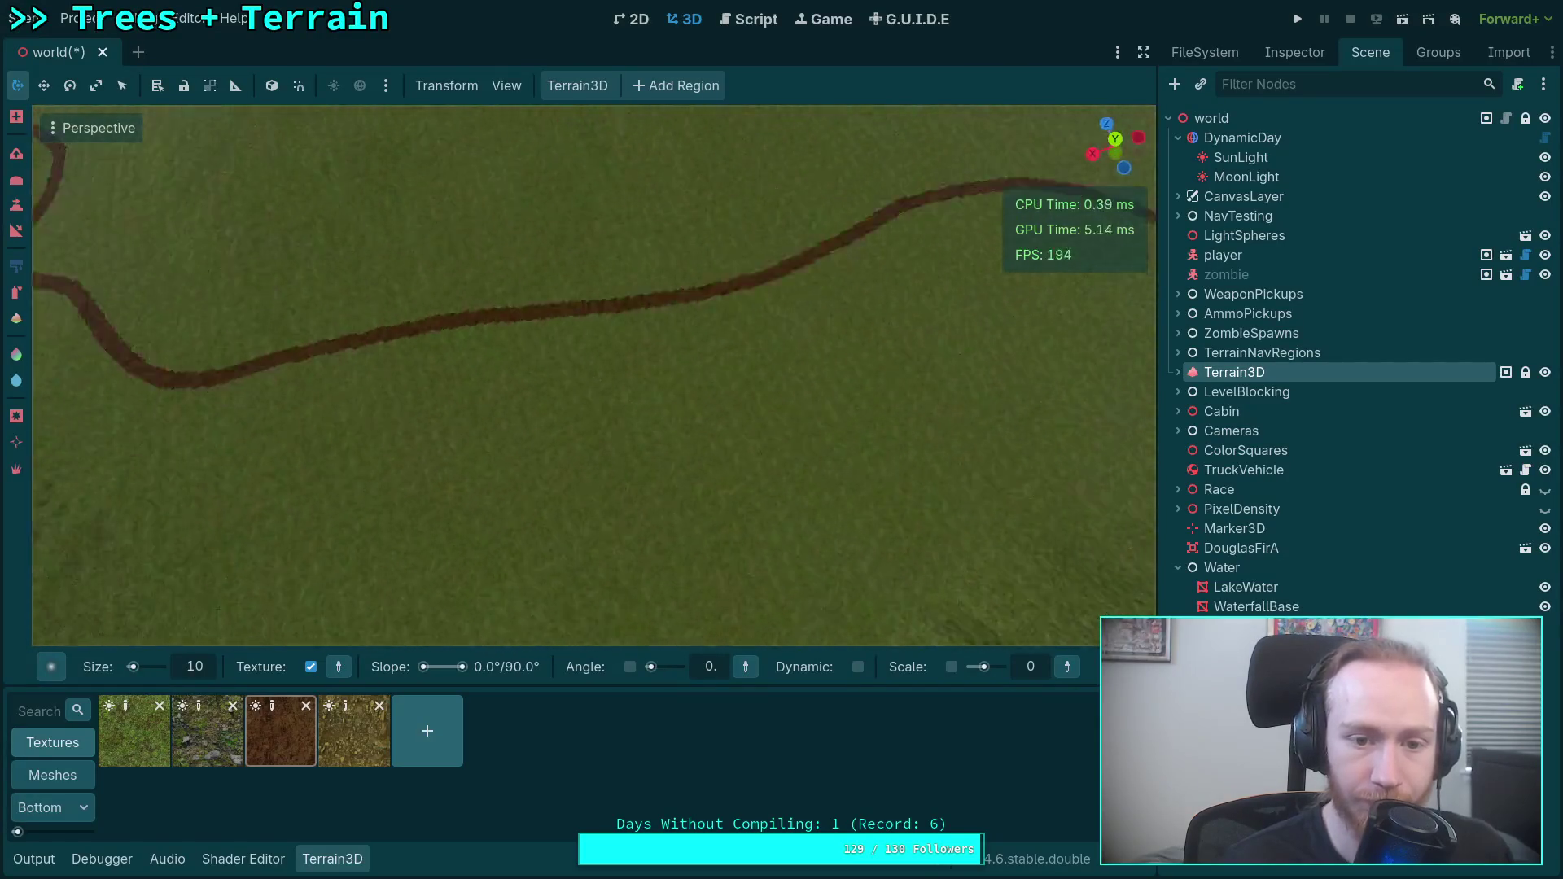
# Paint grass over the path–river junction dirt with a 50 m brush, then select the Raise/Lower sculpt tool.
pyautogui.scroll(-10, 594, 374)
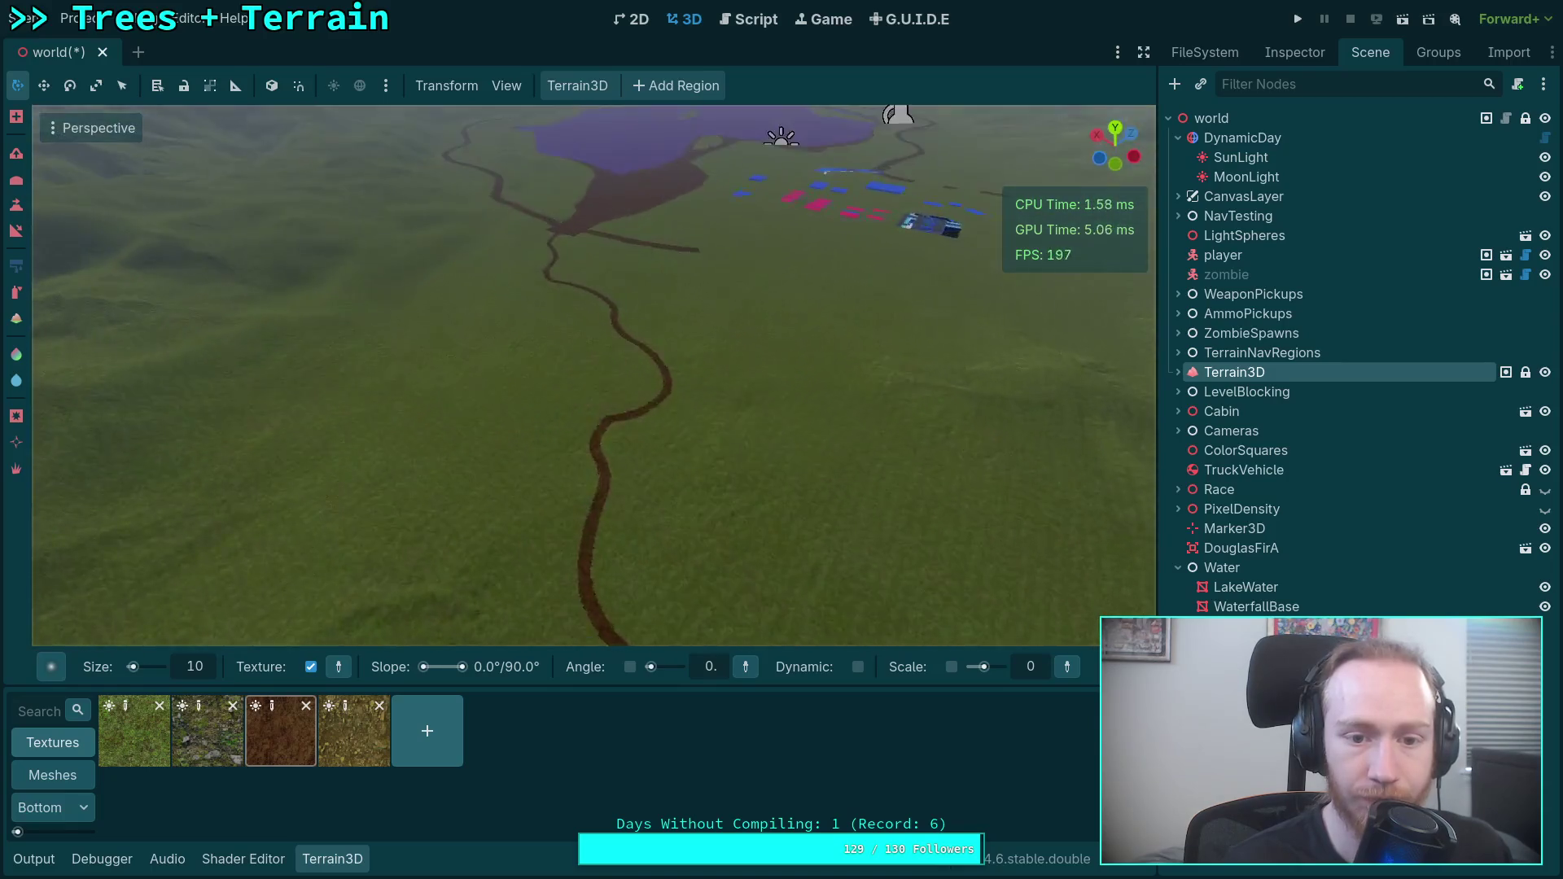
pyautogui.moveTo(594, 375)
pyautogui.mouseDown()
pyautogui.moveTo(594, 269)
pyautogui.moveTo(391, 269)
pyautogui.moveTo(333, 439)
pyautogui.moveTo(325, 293)
pyautogui.moveTo(342, 464)
pyautogui.mouseUp()
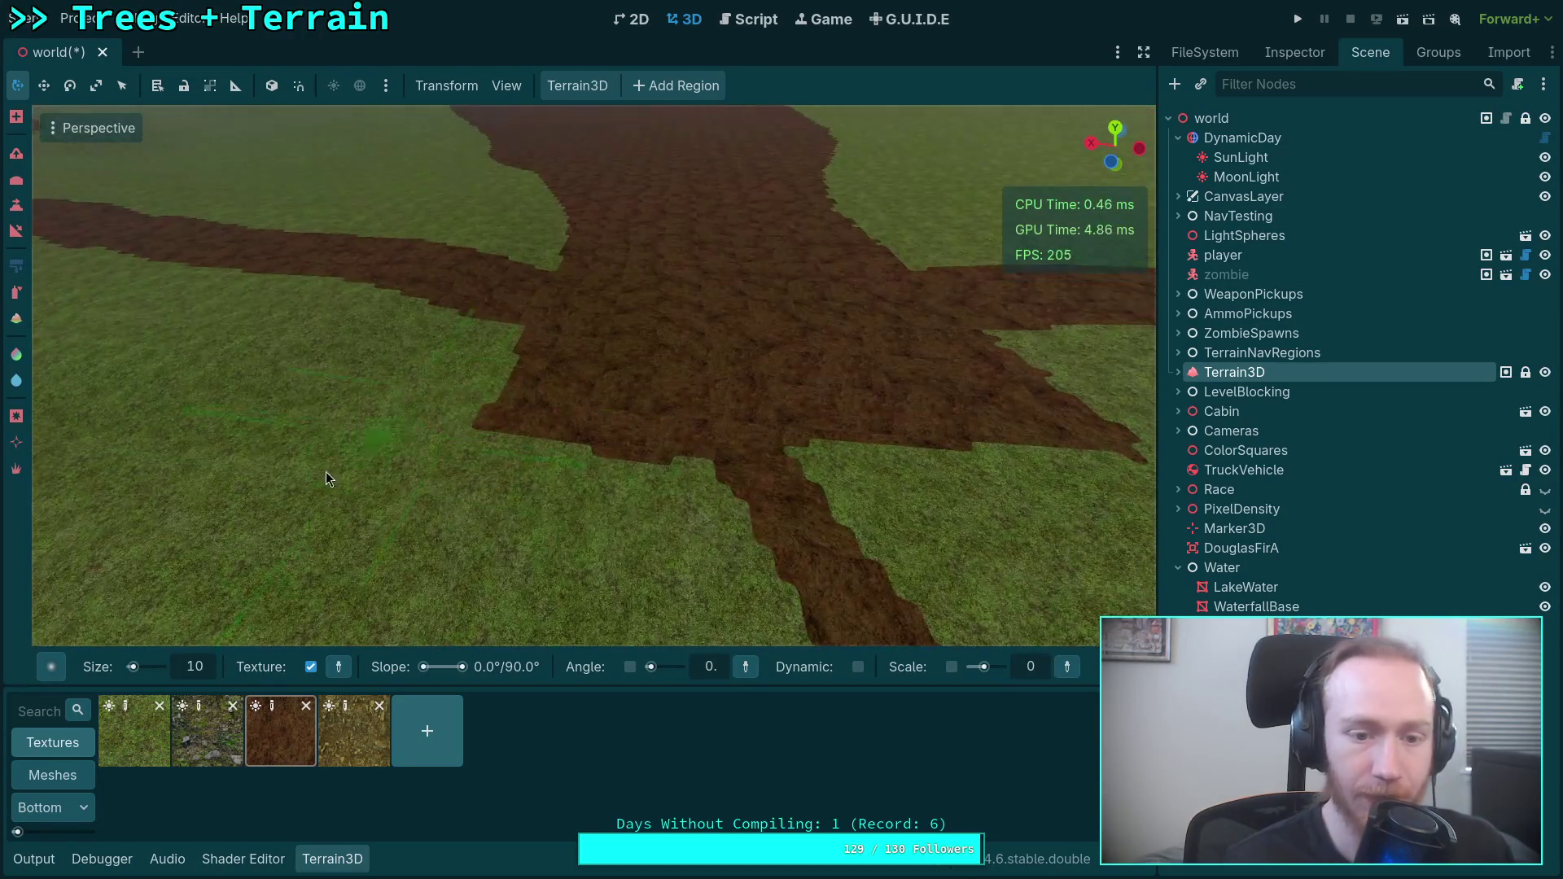
pyautogui.click(134, 730)
pyautogui.write('50')
pyautogui.press('Return')
pyautogui.moveTo(456, 443)
pyautogui.mouseDown()
pyautogui.moveTo(500, 418)
pyautogui.moveTo(536, 433)
pyautogui.moveTo(594, 408)
pyautogui.mouseUp()
pyautogui.moveTo(470, 400); pyautogui.dragTo(470, 400)
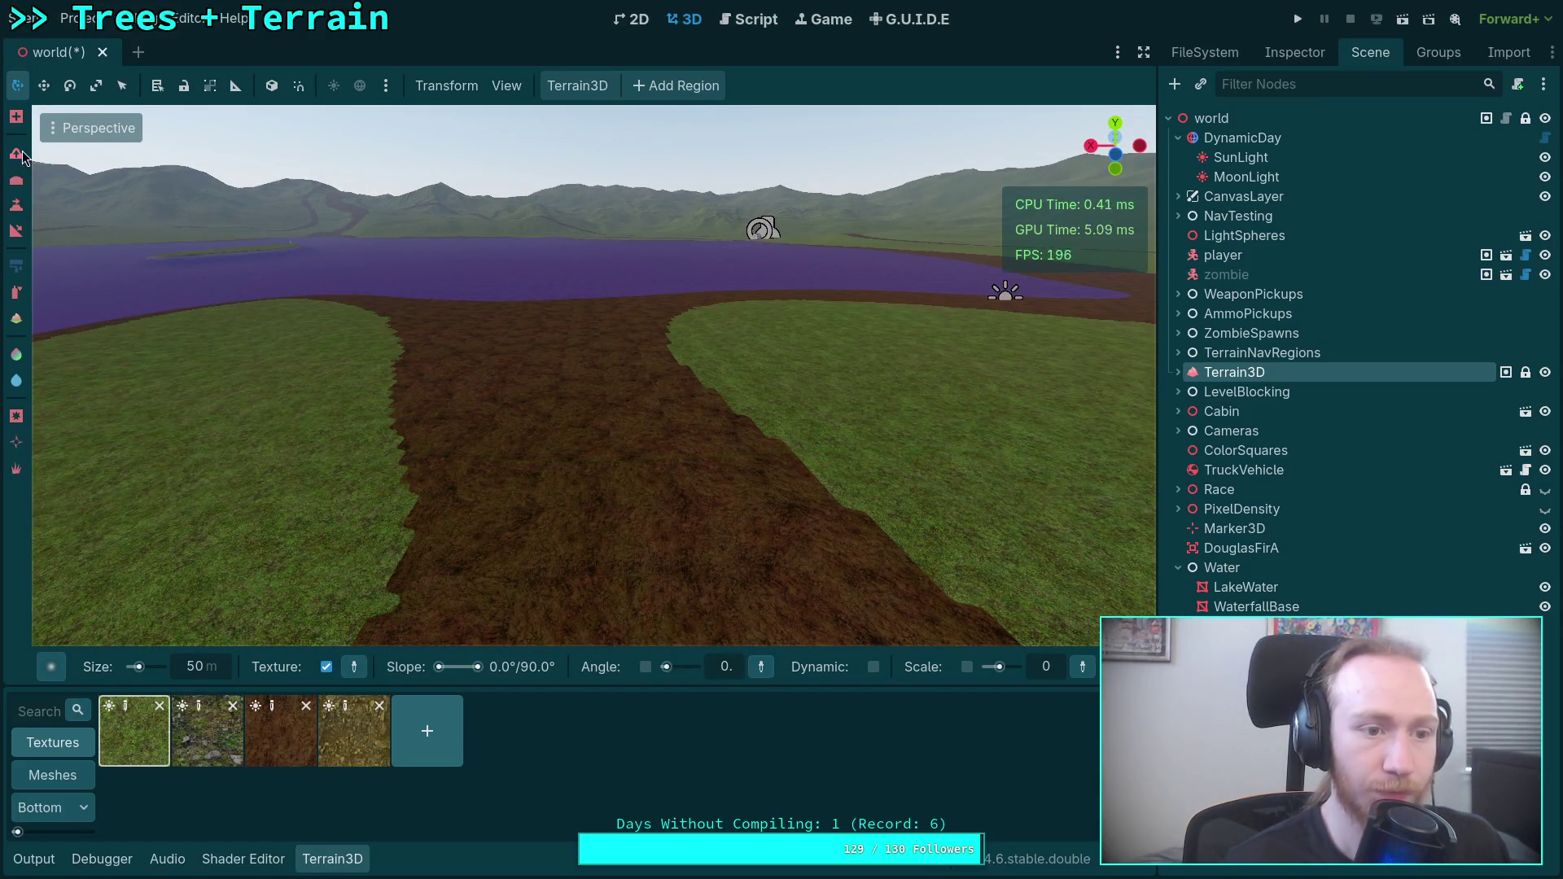
pyautogui.click(18, 154)
# Switch the sculpt brush to lowering and sink the channel so lake water fills it.
pyautogui.moveTo(418, 495); pyautogui.dragTo(418, 495)
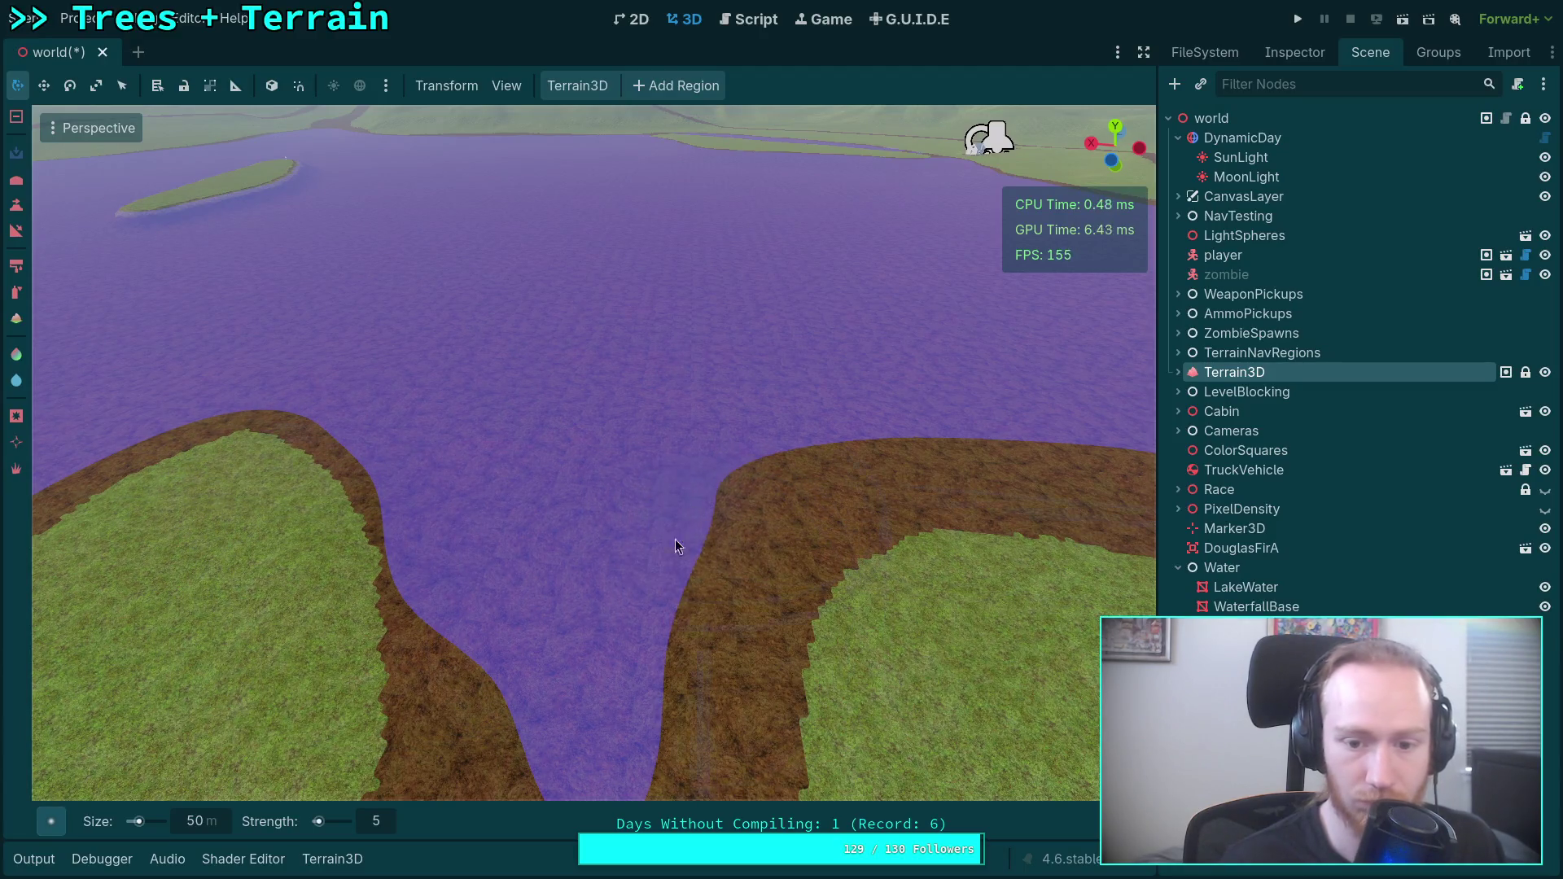
pyautogui.scroll(3, 946, 446)
pyautogui.moveTo(491, 681); pyautogui.dragTo(491, 681)
pyautogui.press('ctrl')
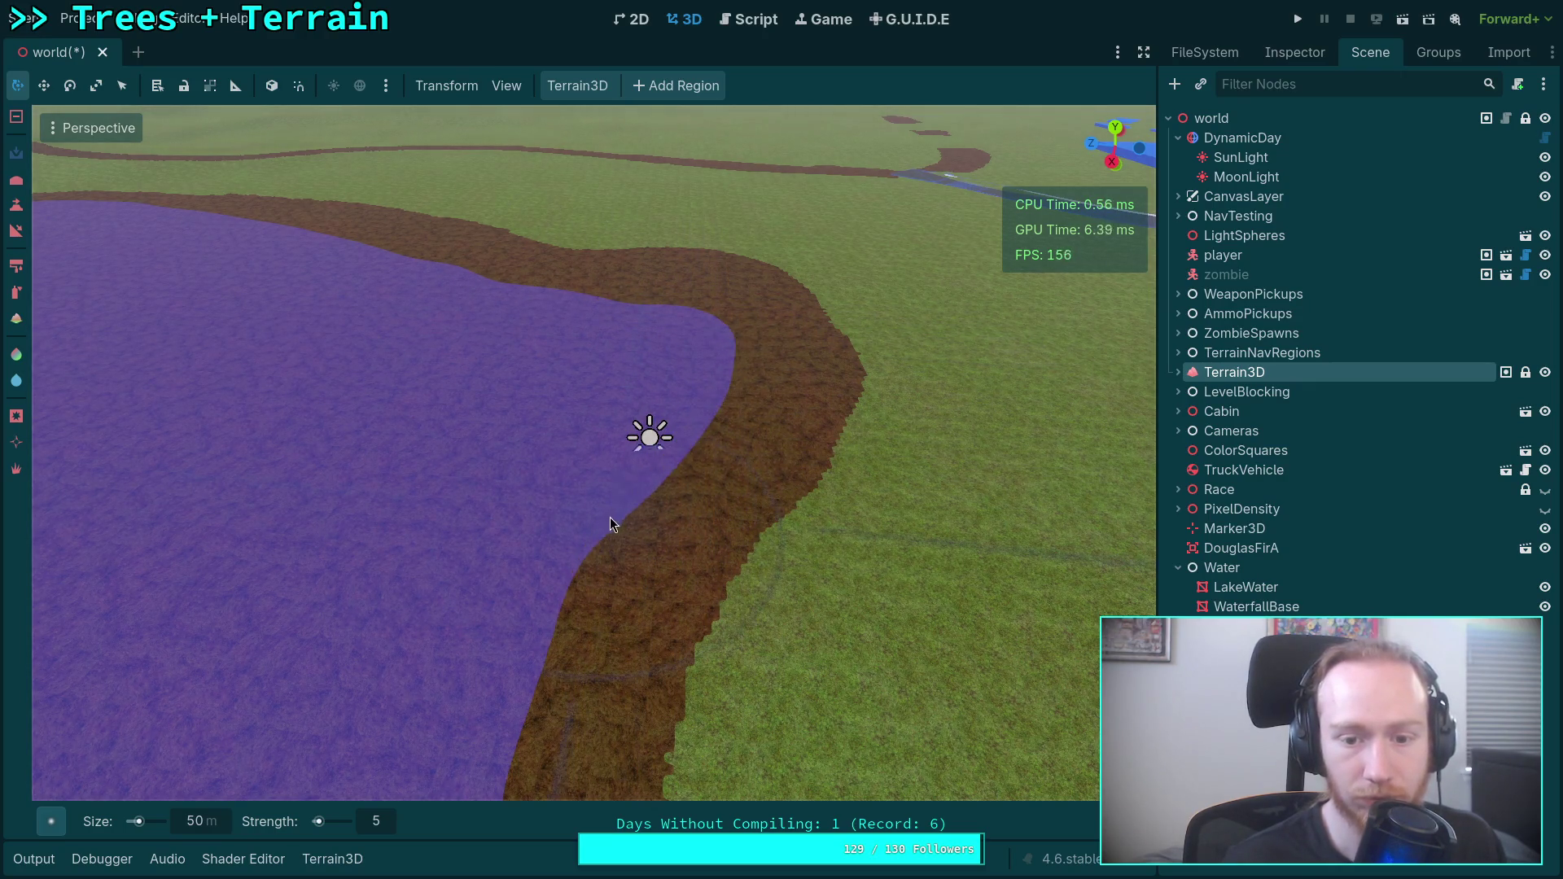
pyautogui.moveTo(716, 558); pyautogui.dragTo(716, 559)
pyautogui.moveTo(617, 476); pyautogui.dragTo(617, 476)
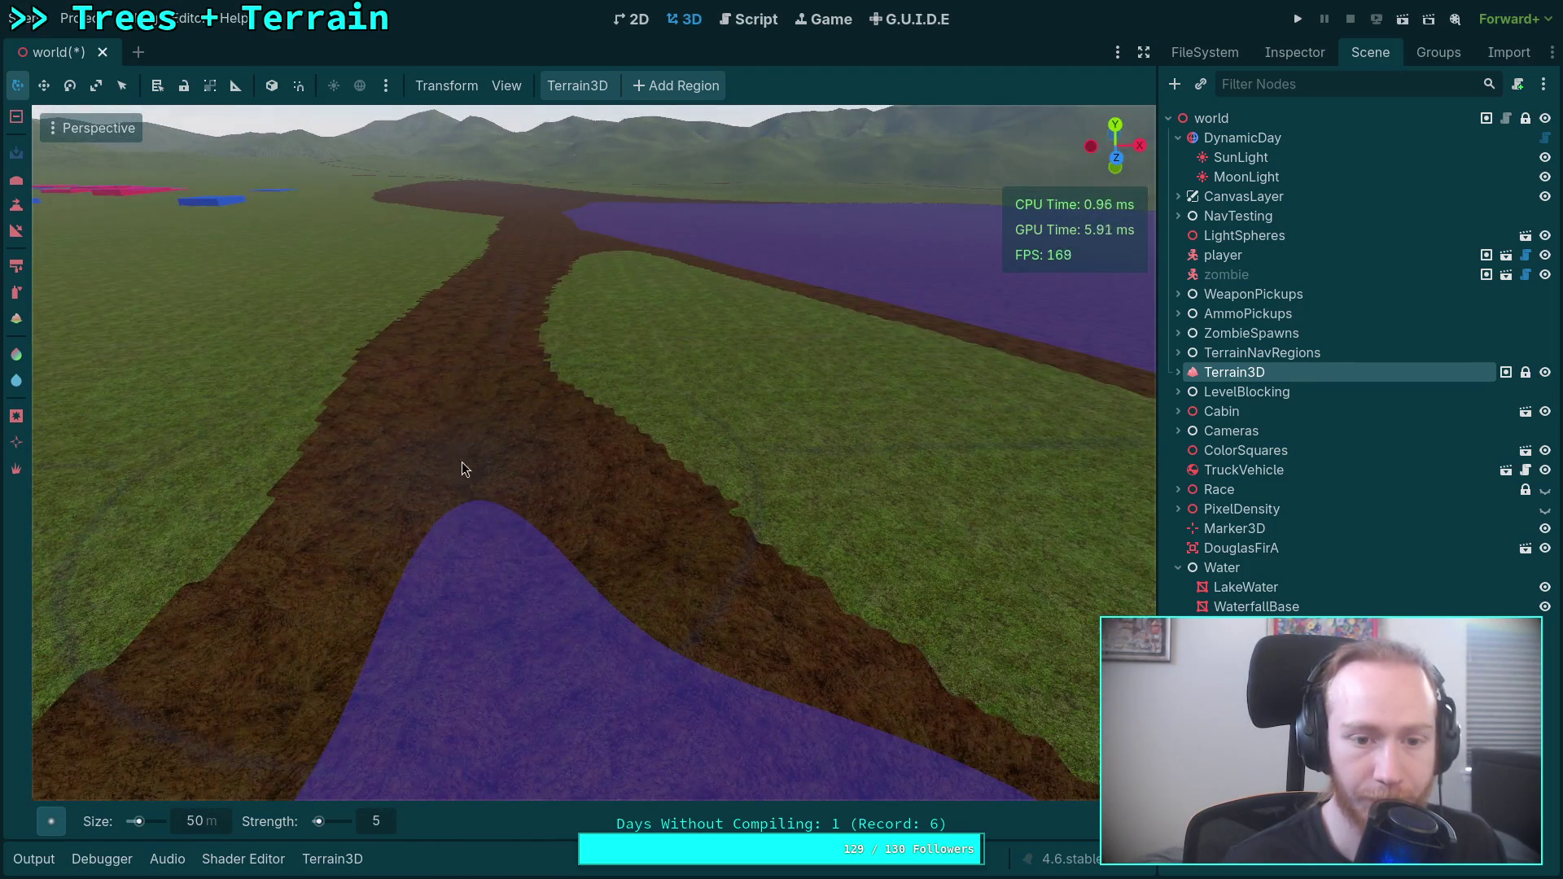
pyautogui.moveTo(457, 416); pyautogui.dragTo(458, 529)
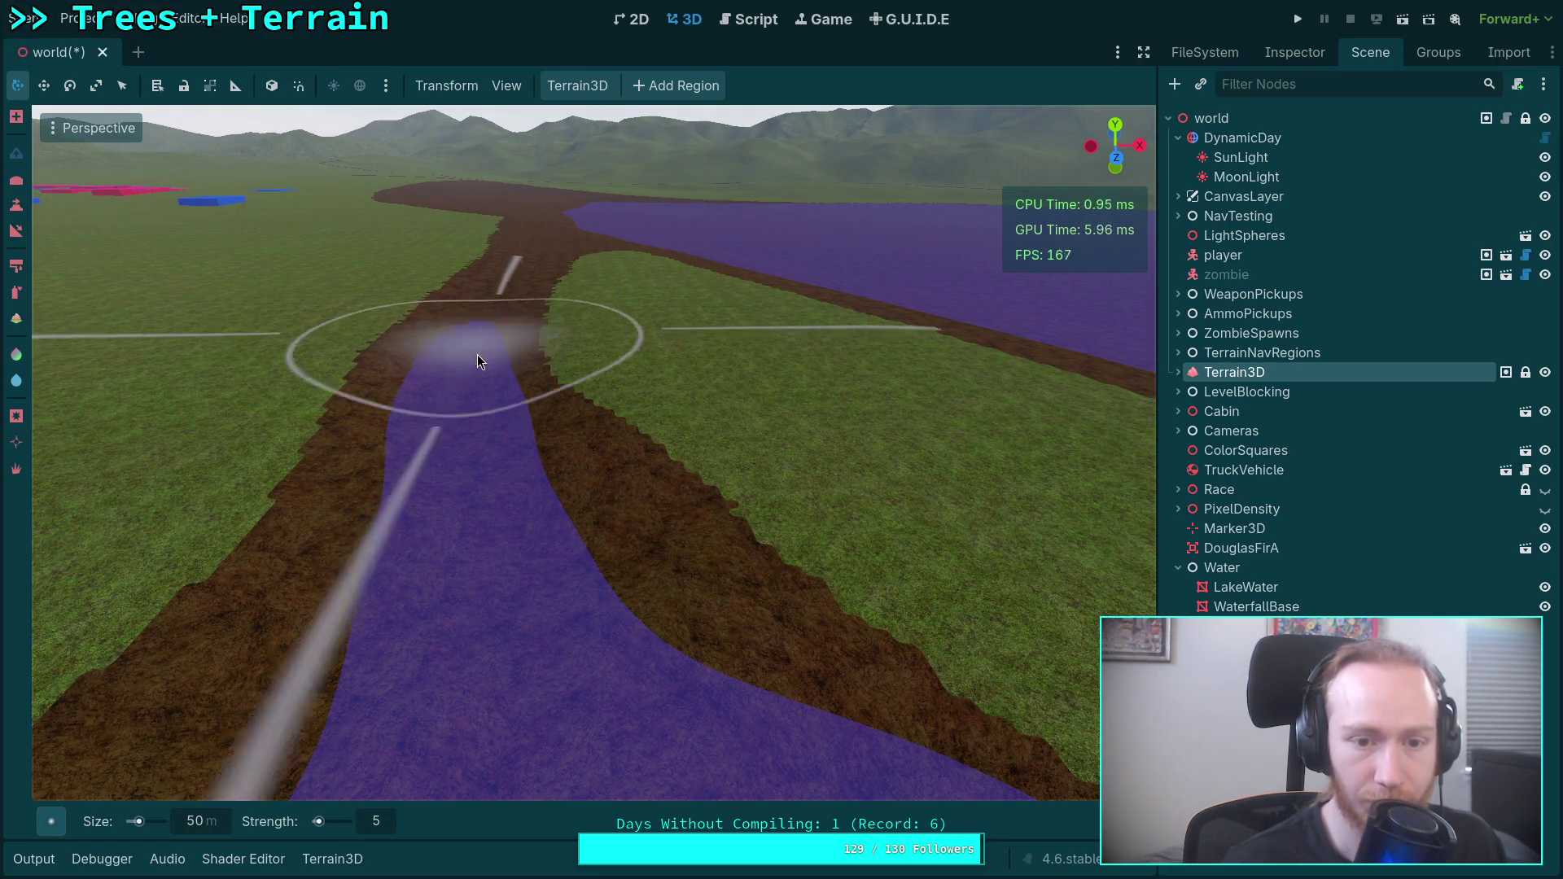
# Lower more of the channel upstream so the water joins the pool and spreads up-left.
pyautogui.scroll(3, 477, 350)
pyautogui.moveTo(555, 300)
pyautogui.mouseDown()
pyautogui.moveTo(554, 279)
pyautogui.moveTo(531, 315)
pyautogui.moveTo(510, 442)
pyautogui.moveTo(509, 342)
pyautogui.mouseUp()
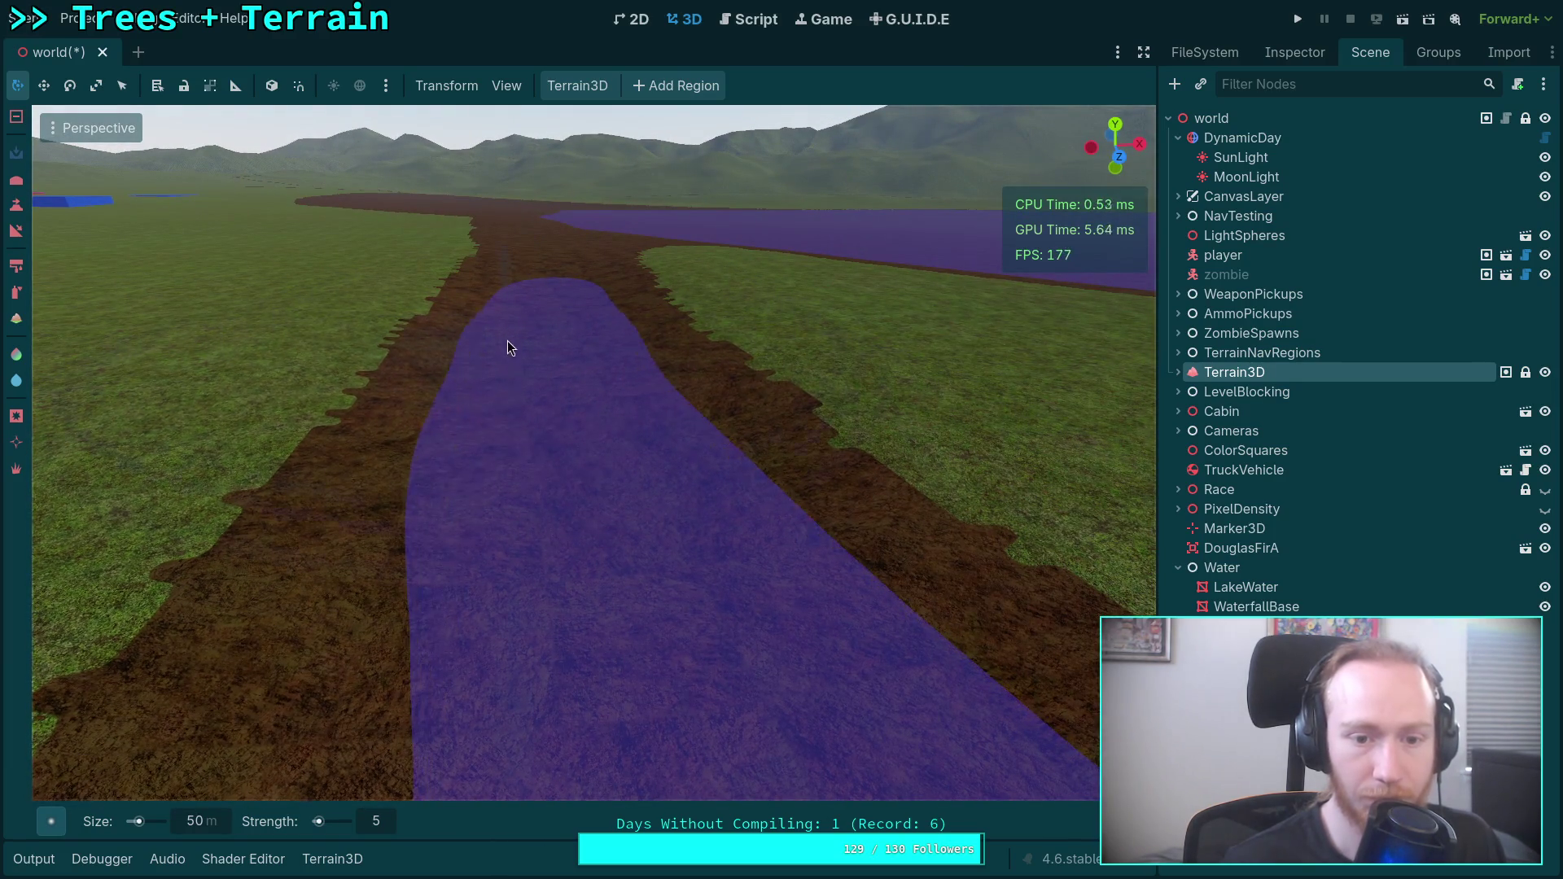
pyautogui.scroll(3, 535, 356)
pyautogui.moveTo(570, 441)
pyautogui.mouseDown()
pyautogui.moveTo(537, 516)
pyautogui.moveTo(593, 375)
pyautogui.mouseUp()
pyautogui.moveTo(660, 333); pyautogui.dragTo(596, 300)
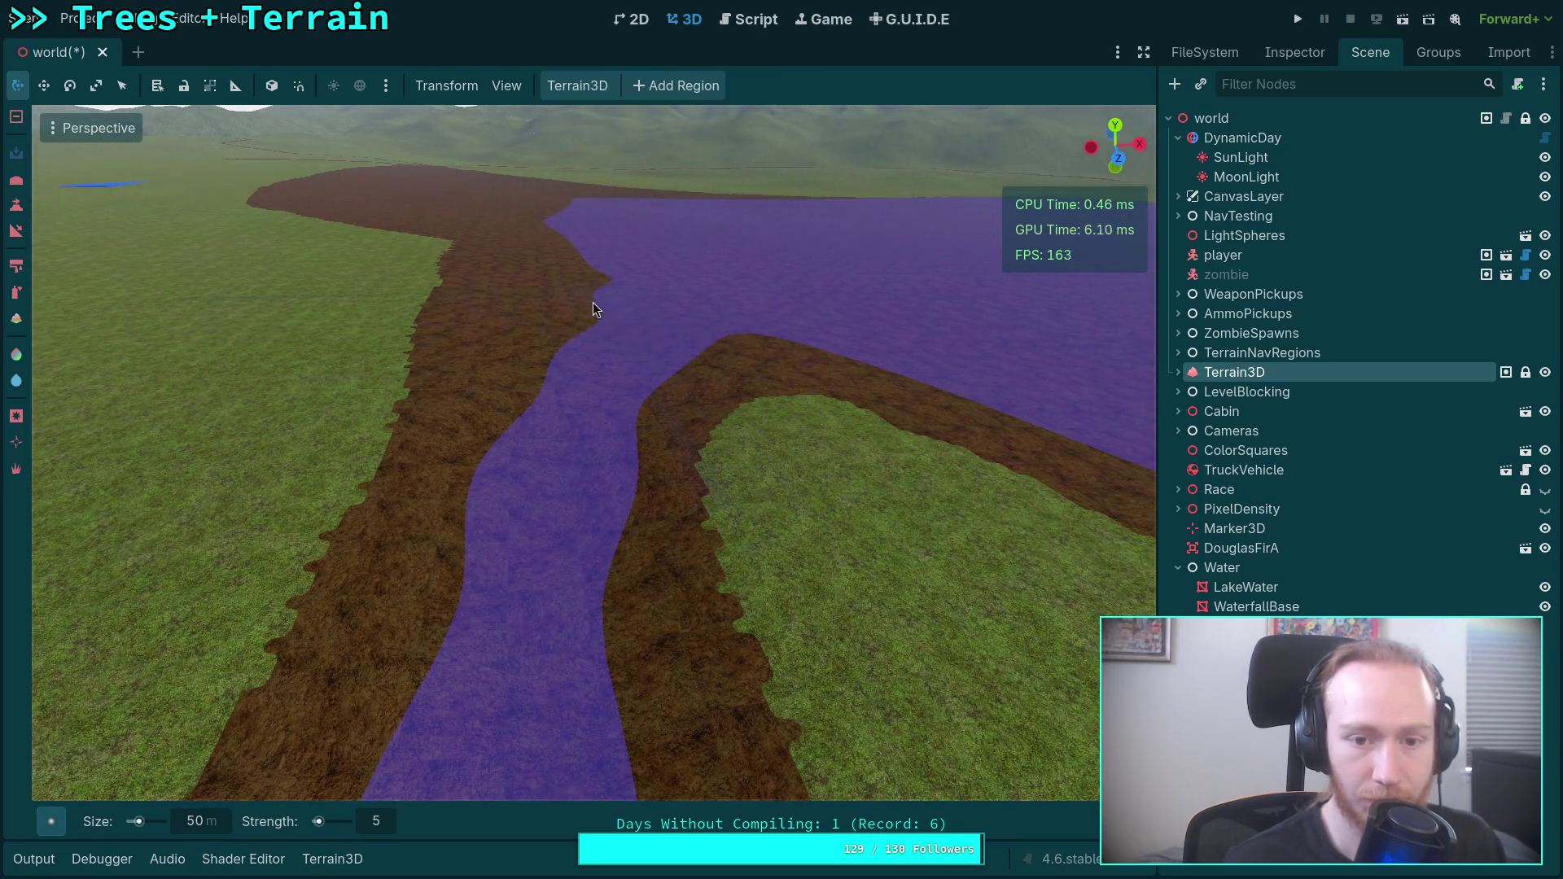
pyautogui.scroll(5, 565, 325)
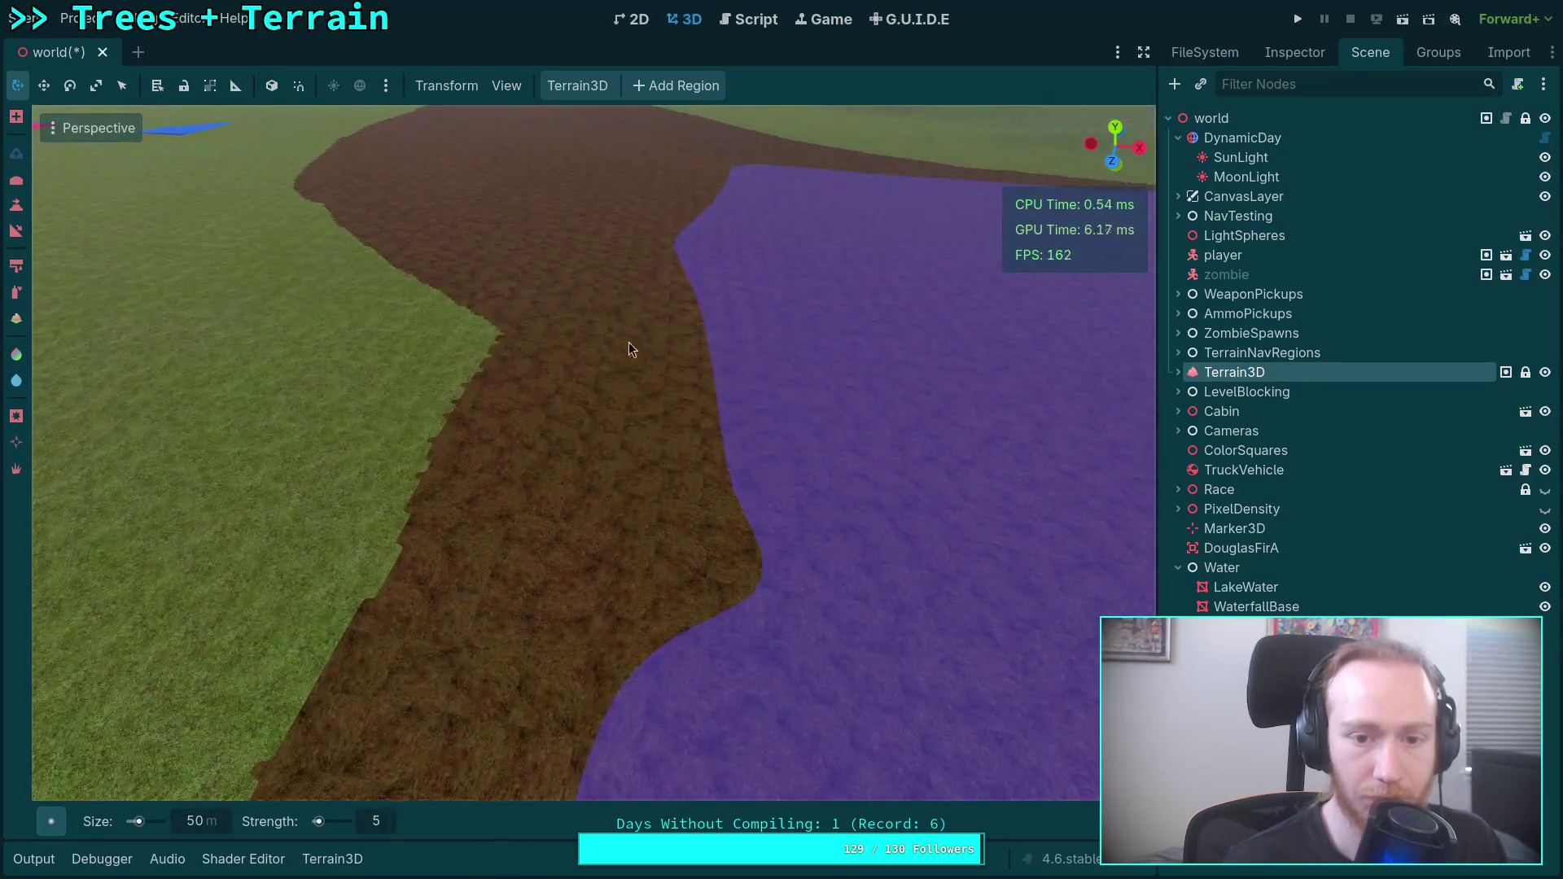
pyautogui.scroll(-3, 831, 464)
pyautogui.scroll(4, 850, 539)
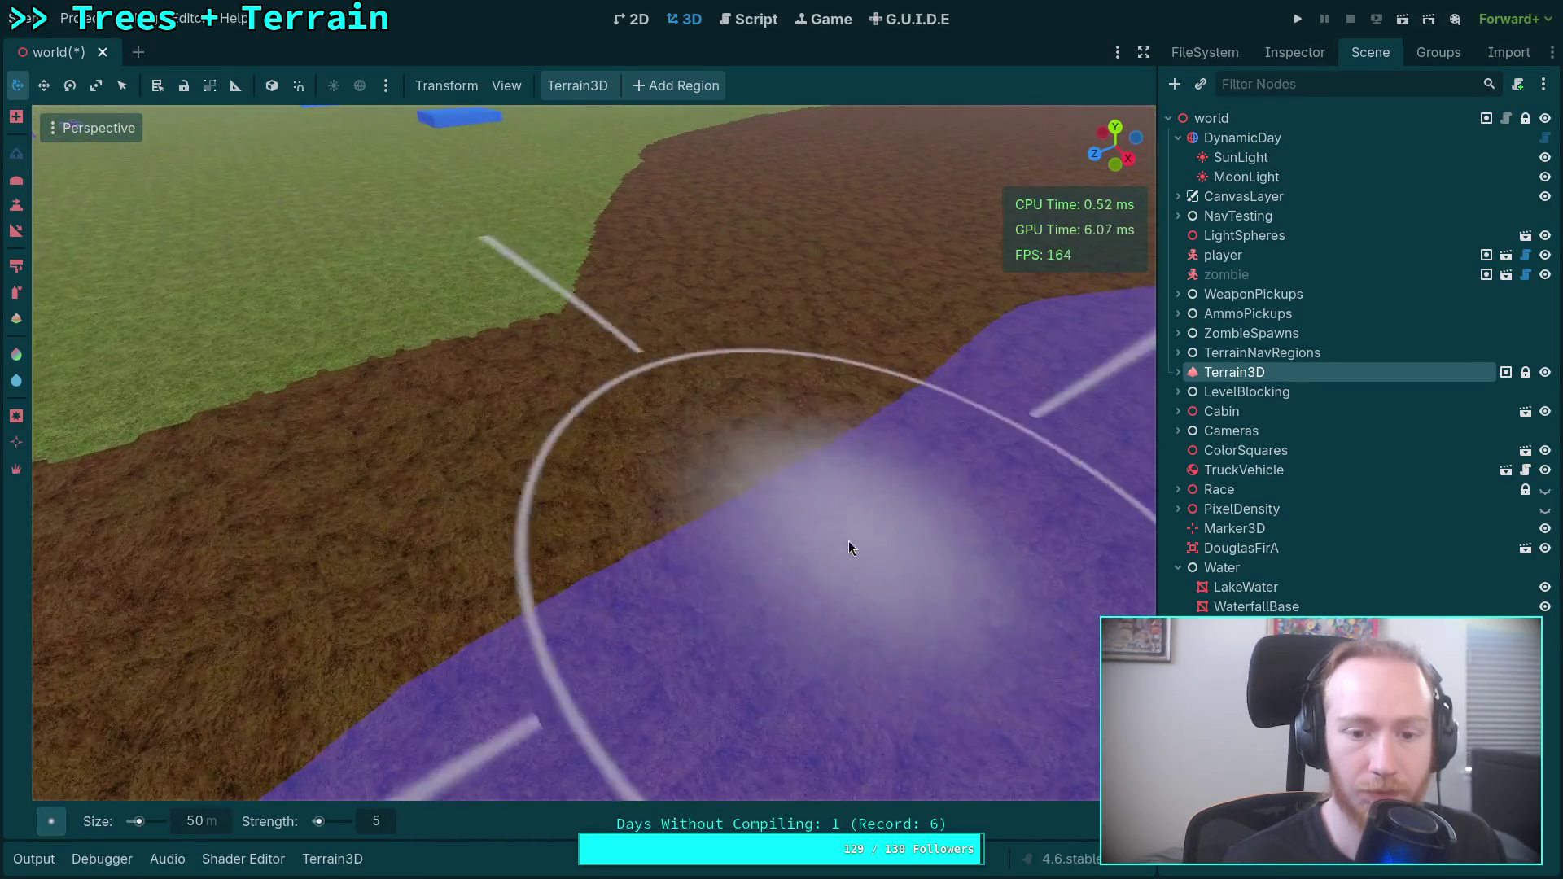
# Sink the dirt bank and channel floor so water spreads right and fills the notch.
pyautogui.moveTo(843, 378)
pyautogui.mouseDown()
pyautogui.moveTo(801, 368)
pyautogui.moveTo(808, 287)
pyautogui.mouseUp()
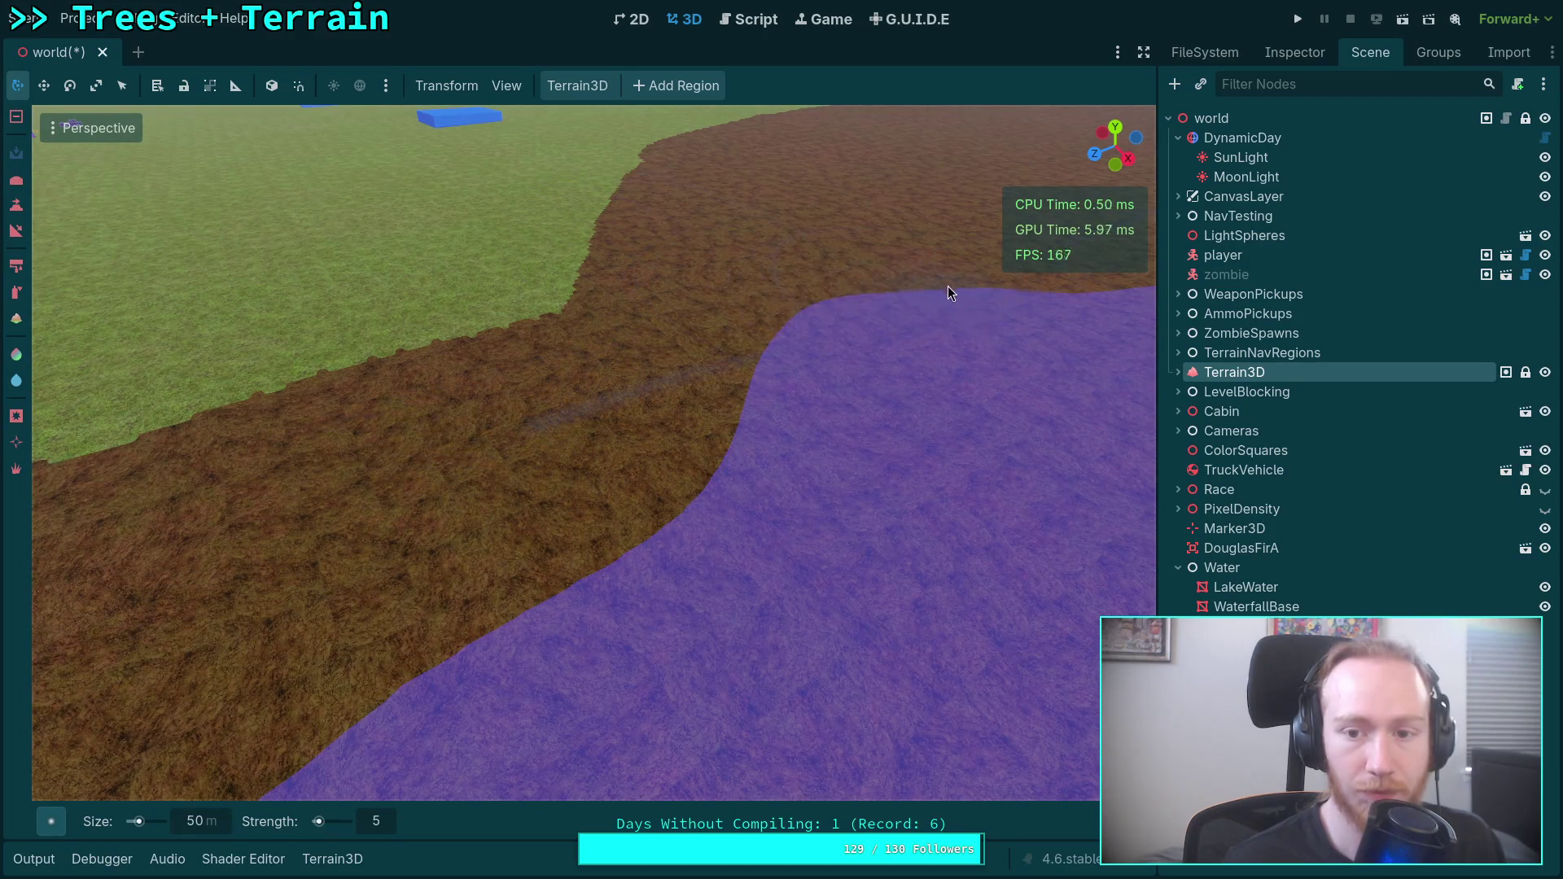
pyautogui.scroll(-3, 936, 241)
pyautogui.scroll(4, 611, 472)
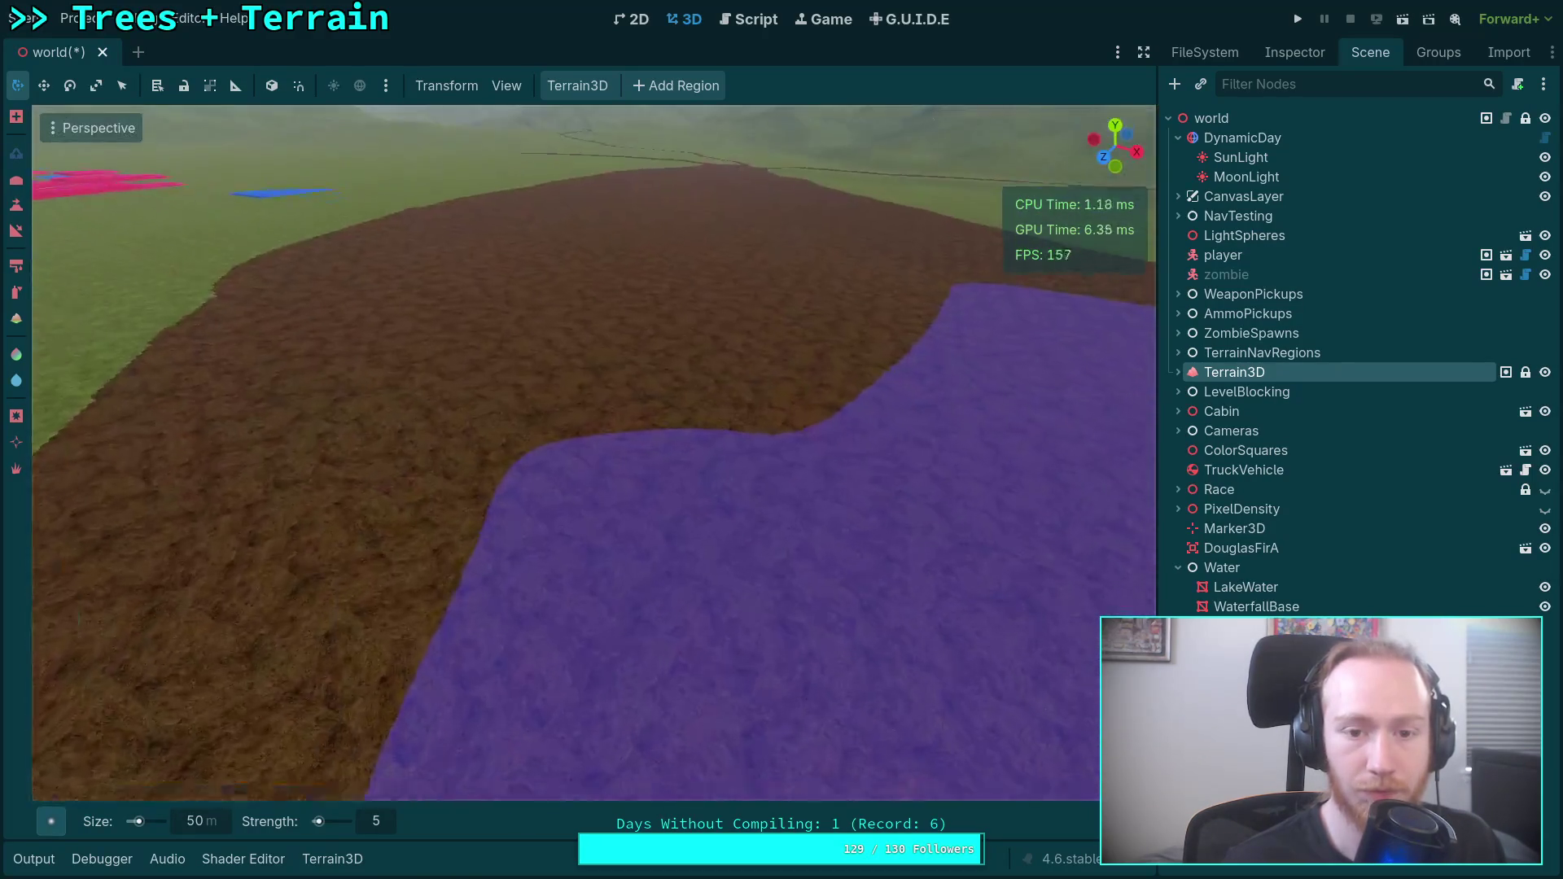
pyautogui.scroll(-3, 860, 456)
pyautogui.scroll(4, 755, 537)
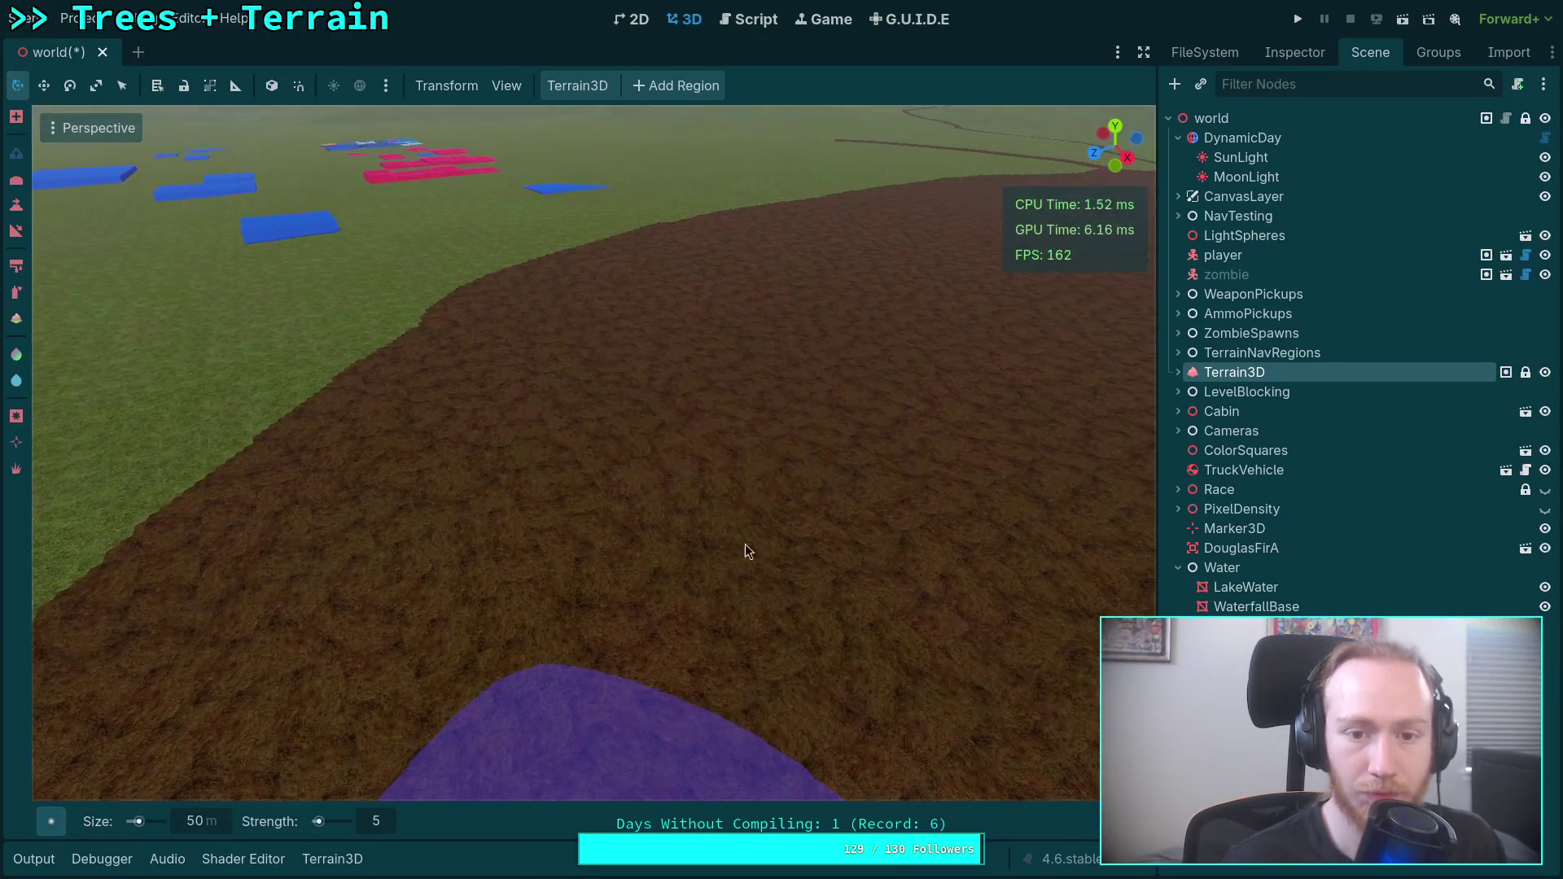
pyautogui.moveTo(725, 525)
pyautogui.mouseDown()
pyautogui.moveTo(988, 657)
pyautogui.moveTo(985, 500)
pyautogui.moveTo(811, 481)
pyautogui.moveTo(394, 579)
pyautogui.moveTo(438, 471)
pyautogui.mouseUp()
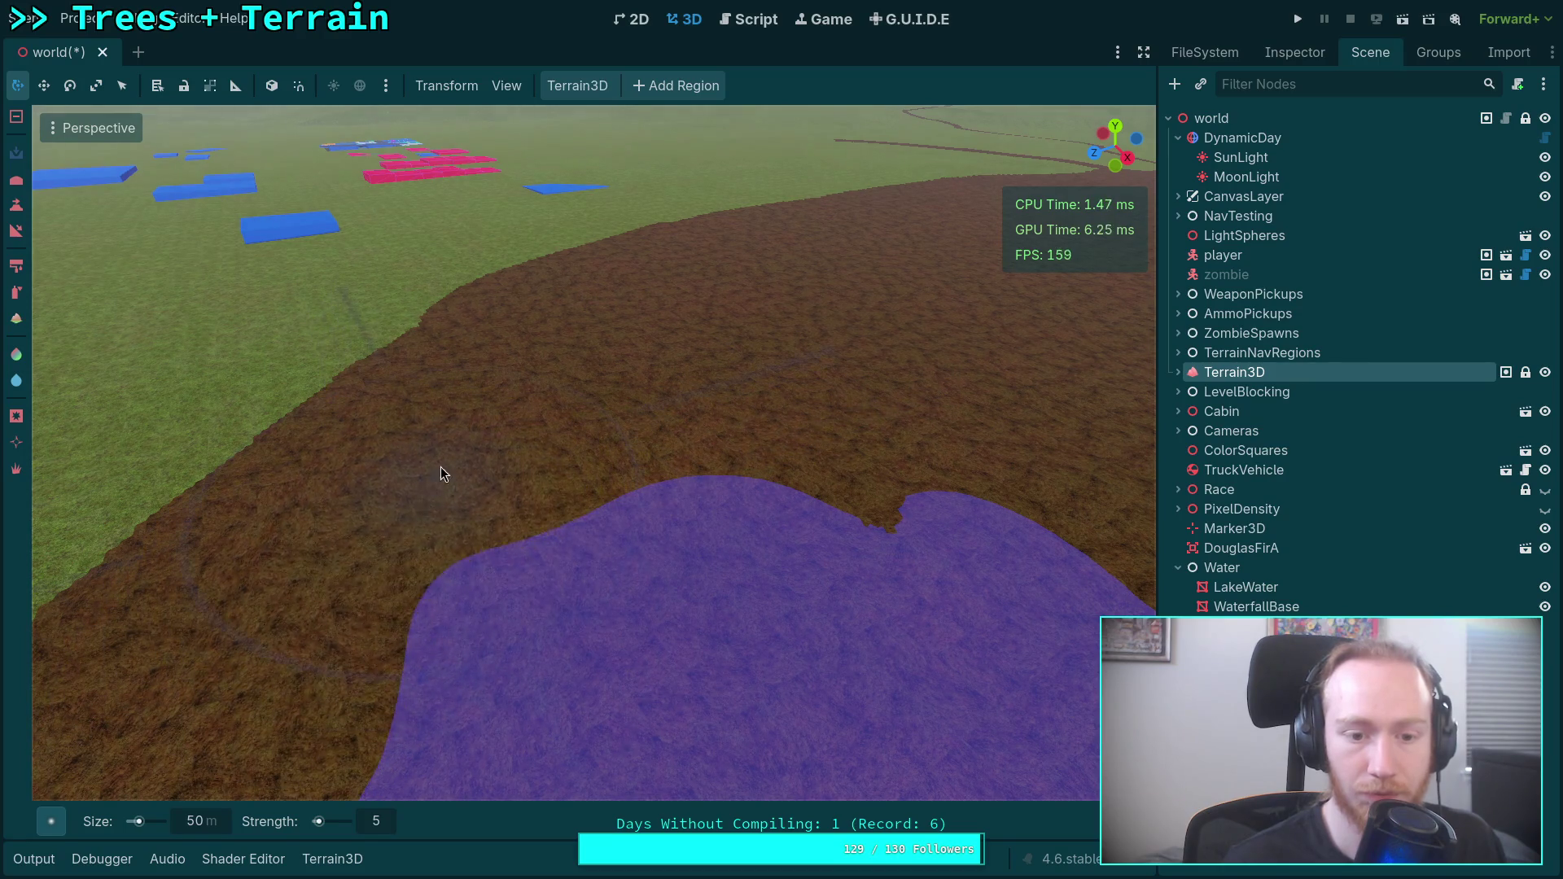
pyautogui.moveTo(573, 408)
pyautogui.mouseDown()
pyautogui.moveTo(868, 451)
pyautogui.moveTo(580, 487)
pyautogui.mouseUp()
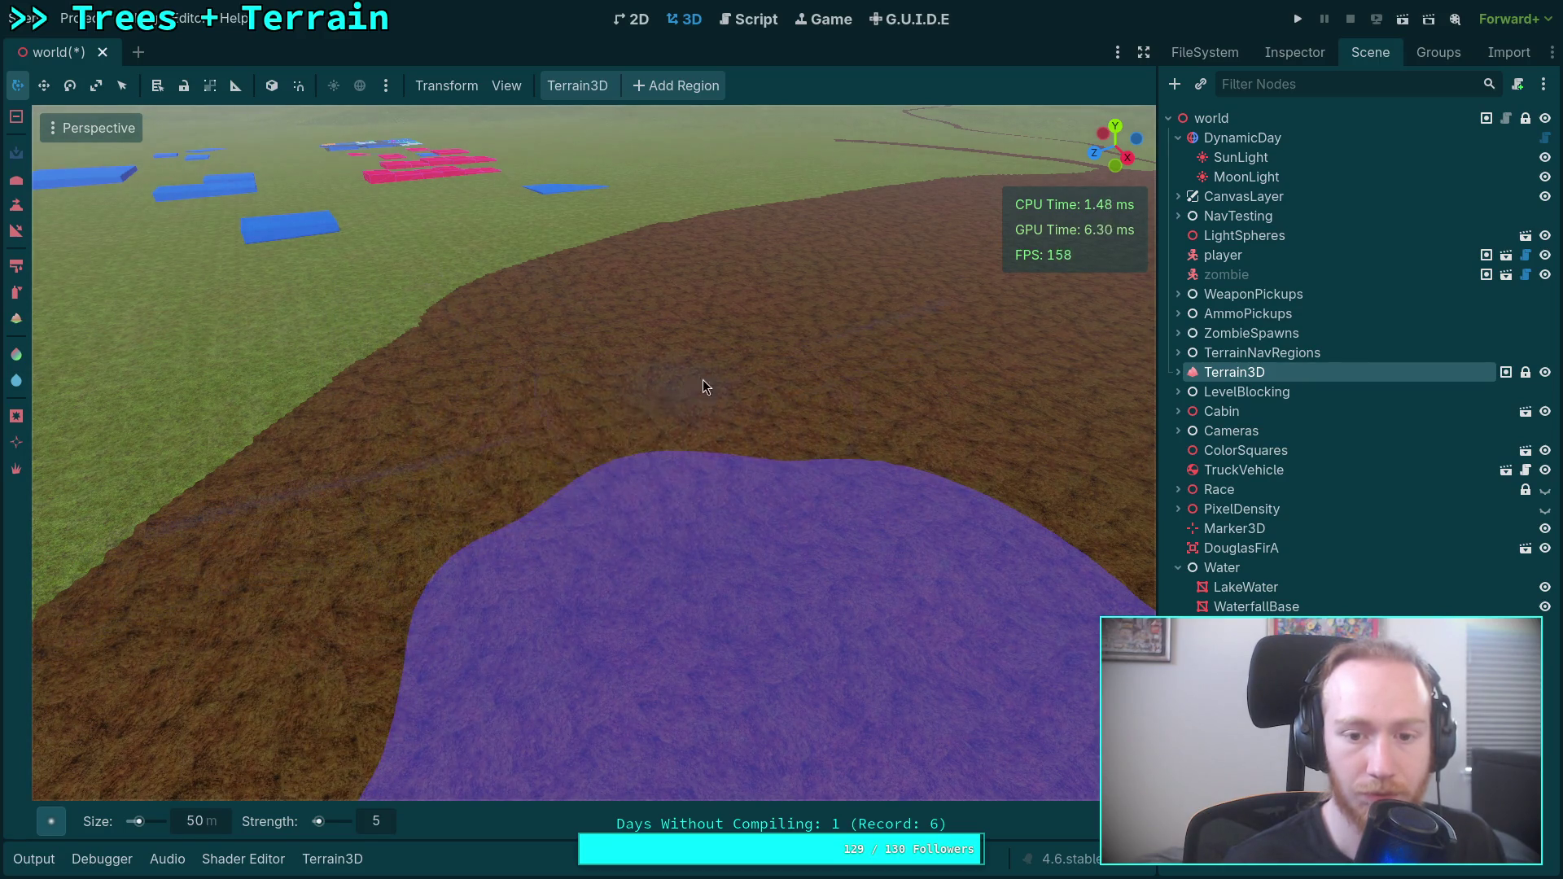
pyautogui.moveTo(686, 433)
pyautogui.mouseDown()
pyautogui.moveTo(569, 457)
pyautogui.moveTo(565, 656)
pyautogui.moveTo(377, 638)
pyautogui.moveTo(586, 521)
pyautogui.moveTo(426, 574)
pyautogui.moveTo(424, 482)
pyautogui.mouseUp()
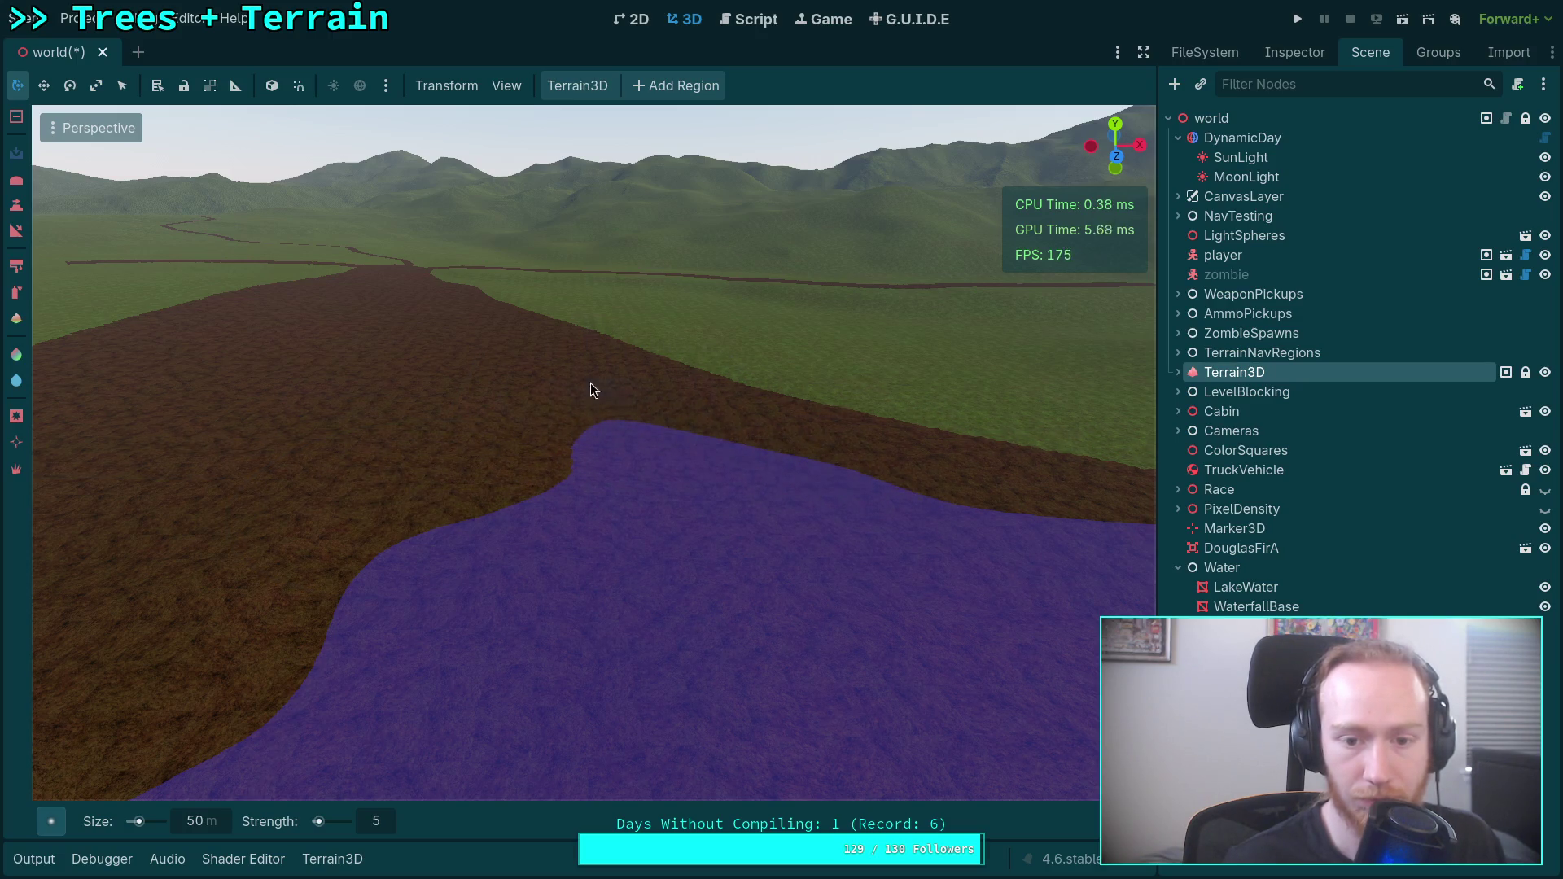
pyautogui.moveTo(628, 427); pyautogui.dragTo(761, 462)
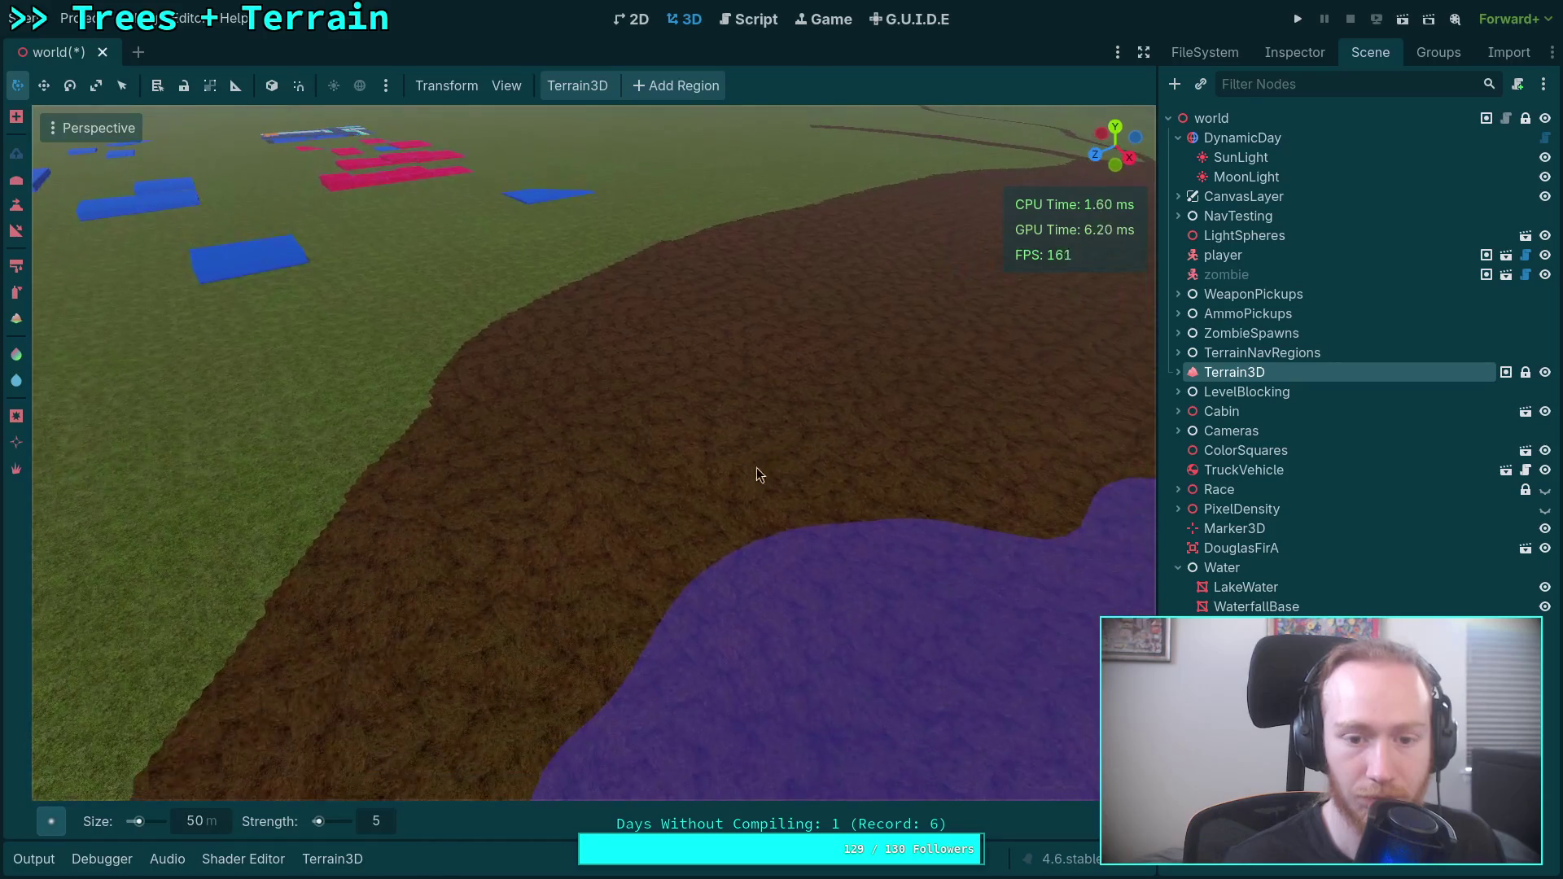
# Lower the dirt along the channel edges so the purple water spreads left and rises.
pyautogui.moveTo(636, 522)
pyautogui.mouseDown()
pyautogui.moveTo(535, 653)
pyautogui.moveTo(560, 505)
pyautogui.moveTo(593, 452)
pyautogui.mouseUp()
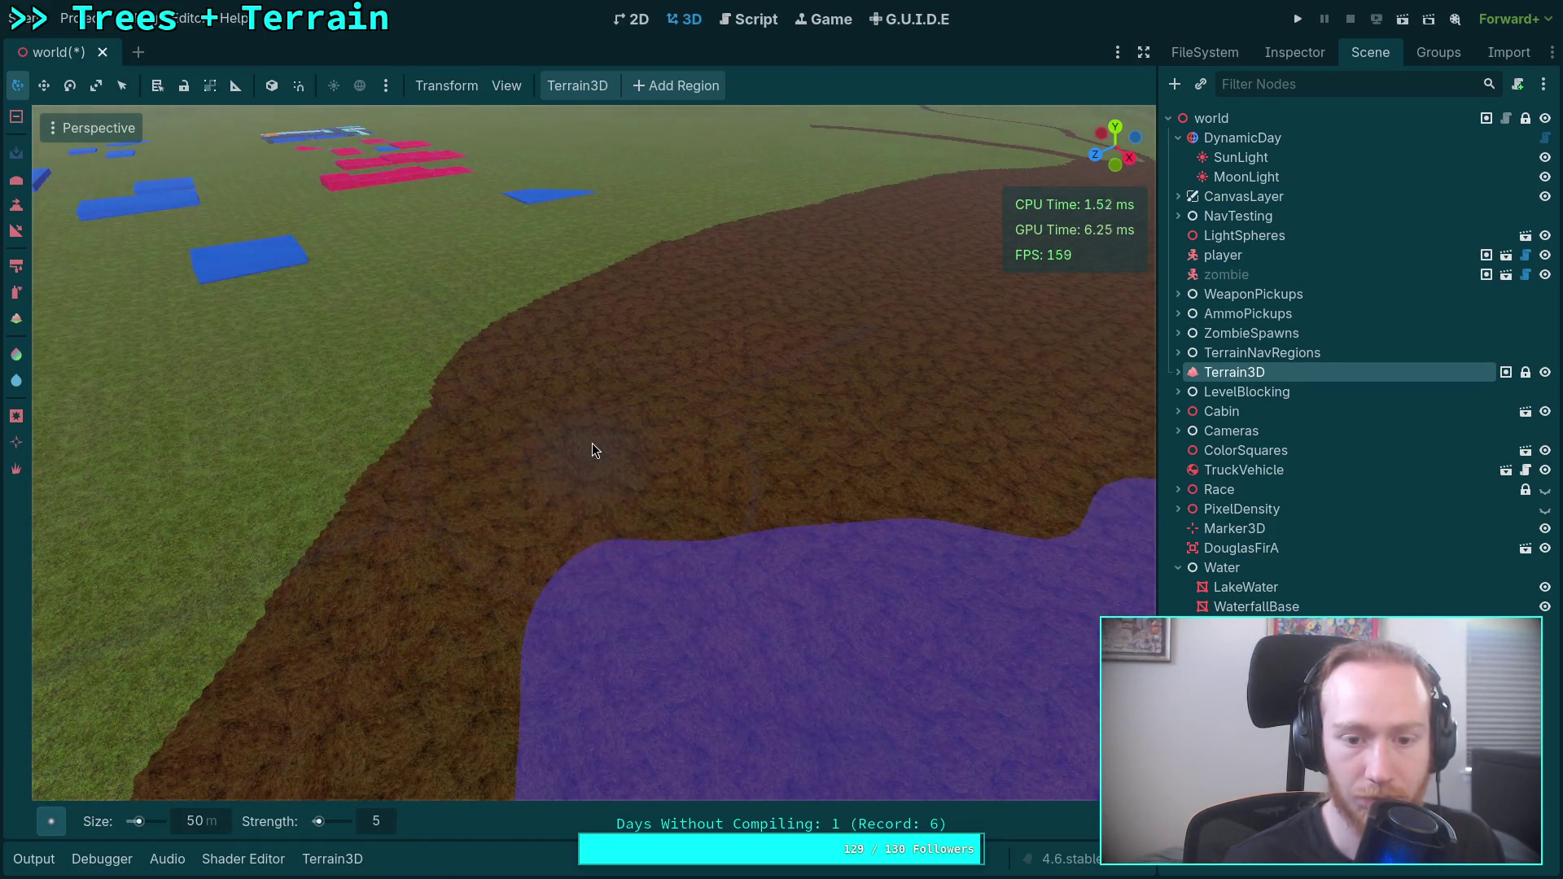
pyautogui.moveTo(697, 398)
pyautogui.mouseDown()
pyautogui.moveTo(715, 481)
pyautogui.moveTo(974, 475)
pyautogui.moveTo(808, 476)
pyautogui.mouseUp()
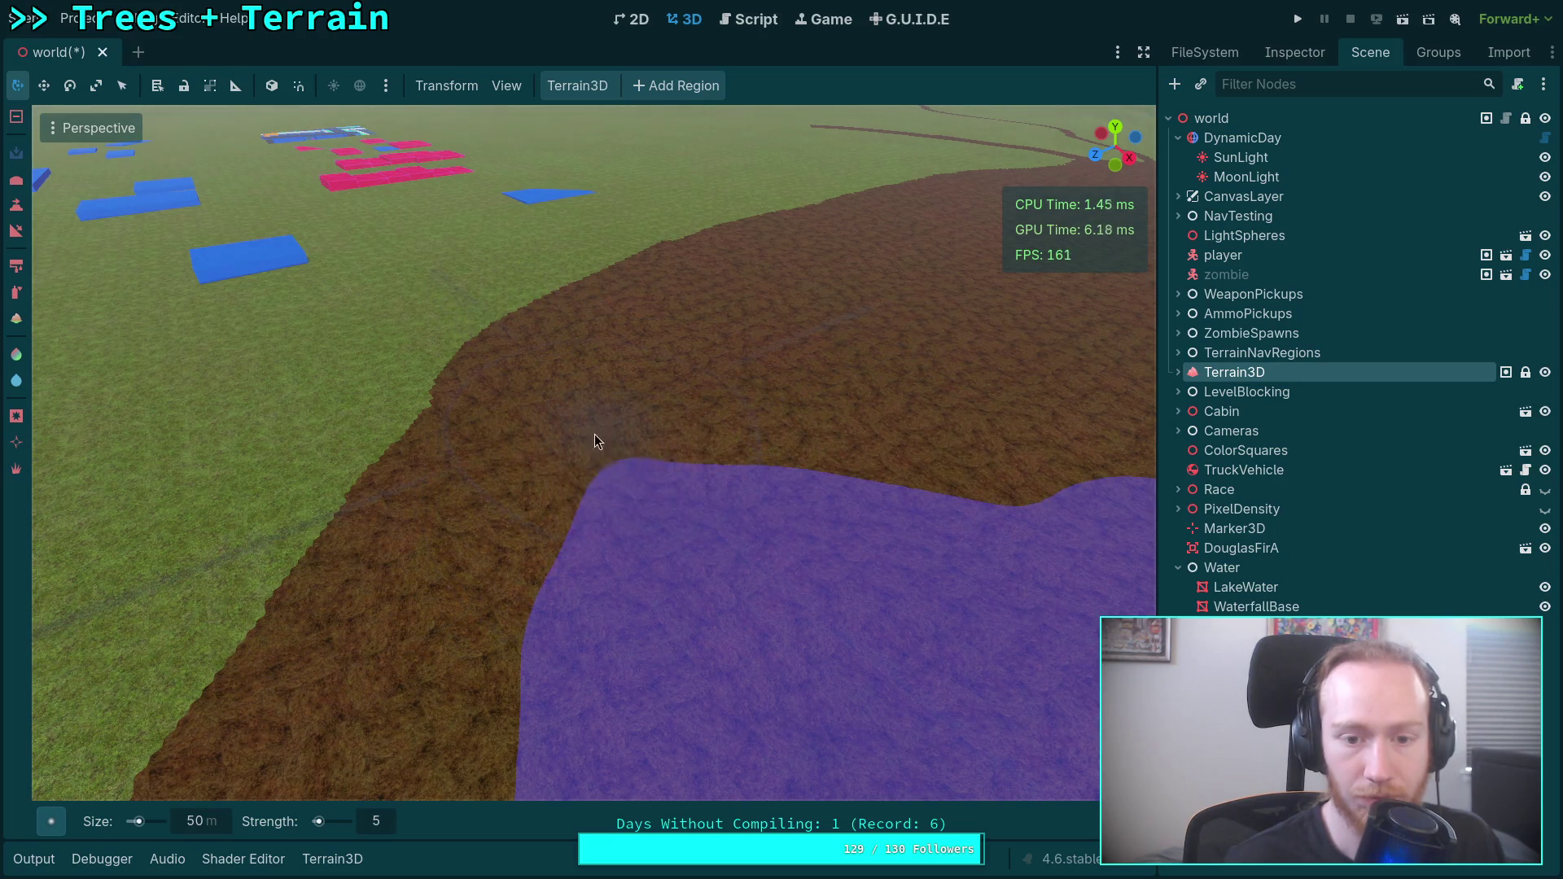
pyautogui.moveTo(544, 502); pyautogui.dragTo(648, 591)
pyautogui.moveTo(802, 481)
pyautogui.mouseDown()
pyautogui.moveTo(802, 342)
pyautogui.moveTo(688, 550)
pyautogui.mouseUp()
pyautogui.moveTo(585, 436)
pyautogui.mouseDown()
pyautogui.moveTo(736, 526)
pyautogui.moveTo(964, 535)
pyautogui.moveTo(684, 510)
pyautogui.mouseUp()
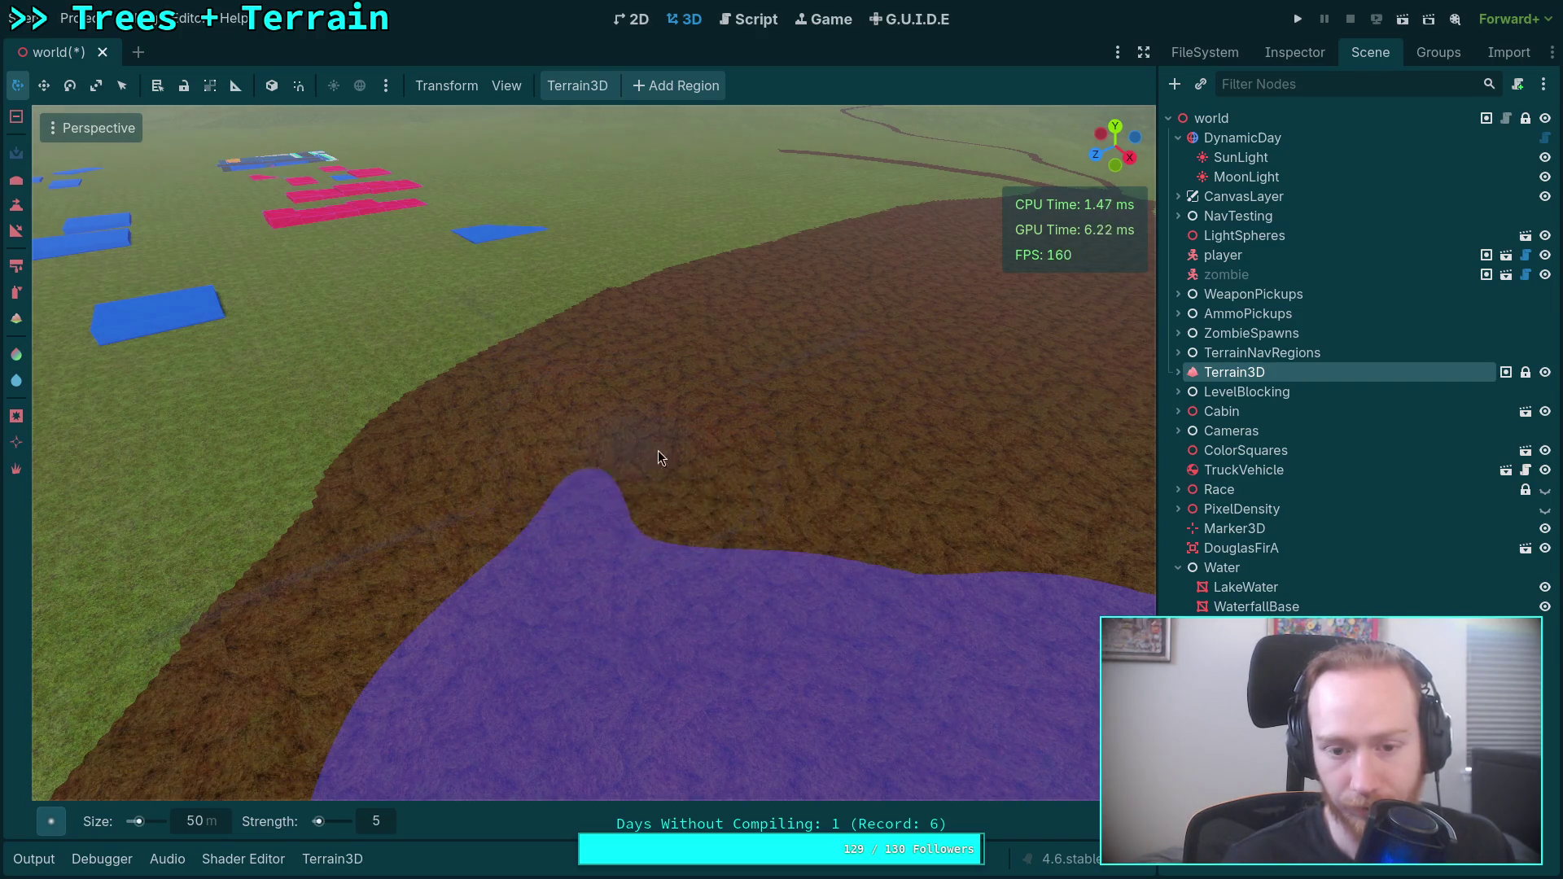
pyautogui.moveTo(845, 513)
pyautogui.mouseDown()
pyautogui.moveTo(890, 349)
pyautogui.moveTo(896, 244)
pyautogui.moveTo(977, 244)
pyautogui.moveTo(659, 514)
pyautogui.mouseUp()
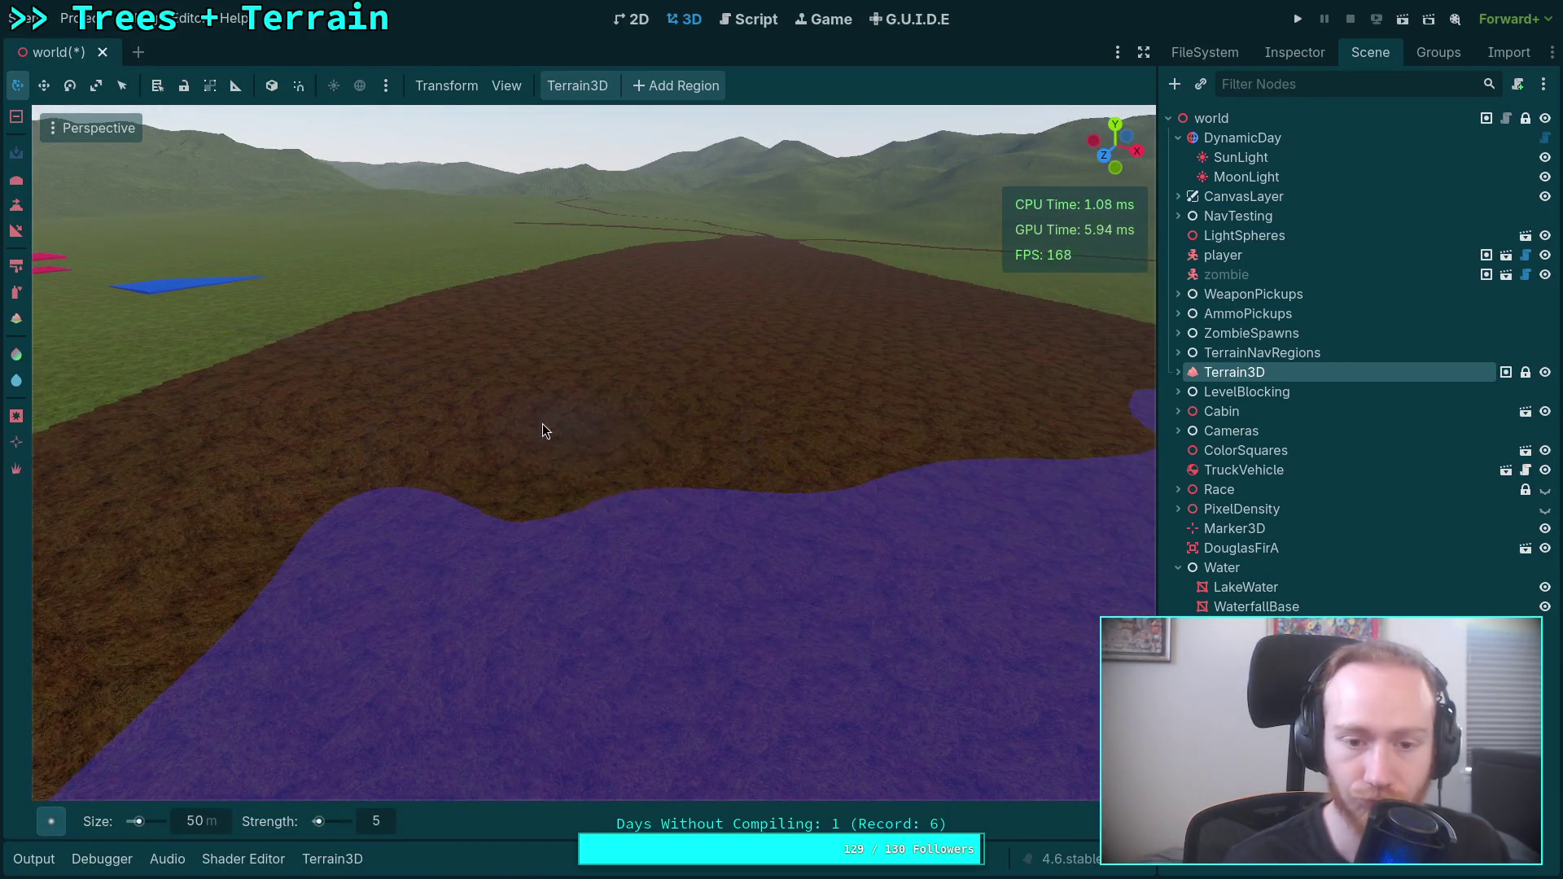
pyautogui.moveTo(575, 458); pyautogui.dragTo(618, 447)
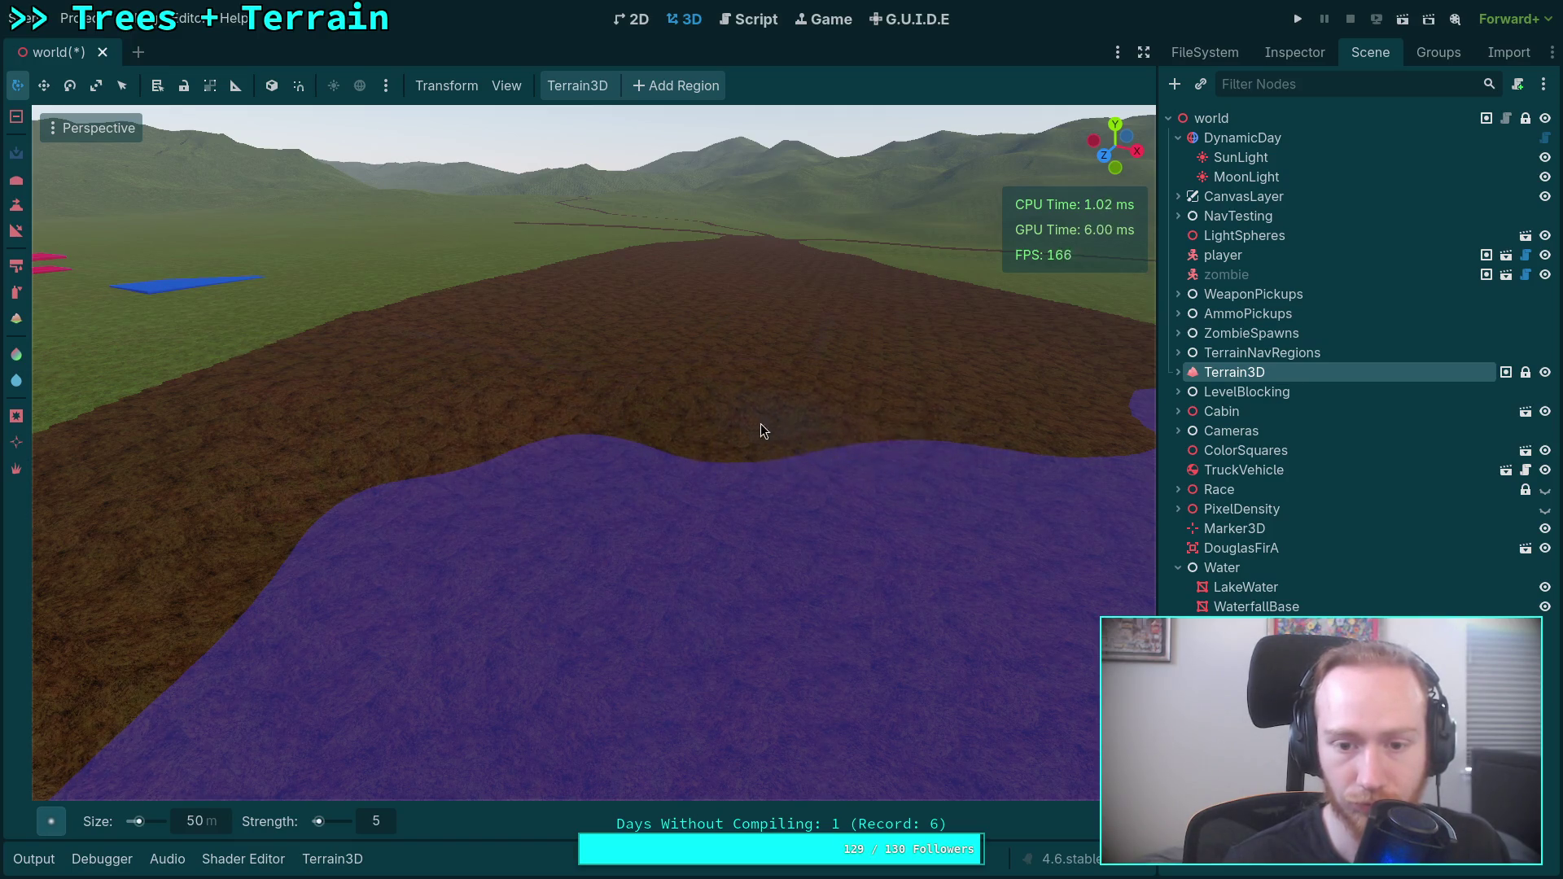
# Sink the channel floor further ahead so the water spreads up, left and right.
pyautogui.moveTo(957, 418)
pyautogui.mouseDown()
pyautogui.moveTo(965, 432)
pyautogui.moveTo(888, 446)
pyautogui.moveTo(705, 388)
pyautogui.moveTo(614, 580)
pyautogui.moveTo(589, 598)
pyautogui.moveTo(524, 493)
pyautogui.moveTo(183, 579)
pyautogui.moveTo(404, 436)
pyautogui.moveTo(710, 427)
pyautogui.moveTo(615, 355)
pyautogui.moveTo(360, 435)
pyautogui.moveTo(340, 494)
pyautogui.moveTo(714, 472)
pyautogui.moveTo(748, 495)
pyautogui.mouseUp()
pyautogui.moveTo(484, 445)
pyautogui.mouseDown()
pyautogui.moveTo(706, 544)
pyautogui.moveTo(345, 531)
pyautogui.moveTo(519, 436)
pyautogui.moveTo(739, 381)
pyautogui.mouseUp()
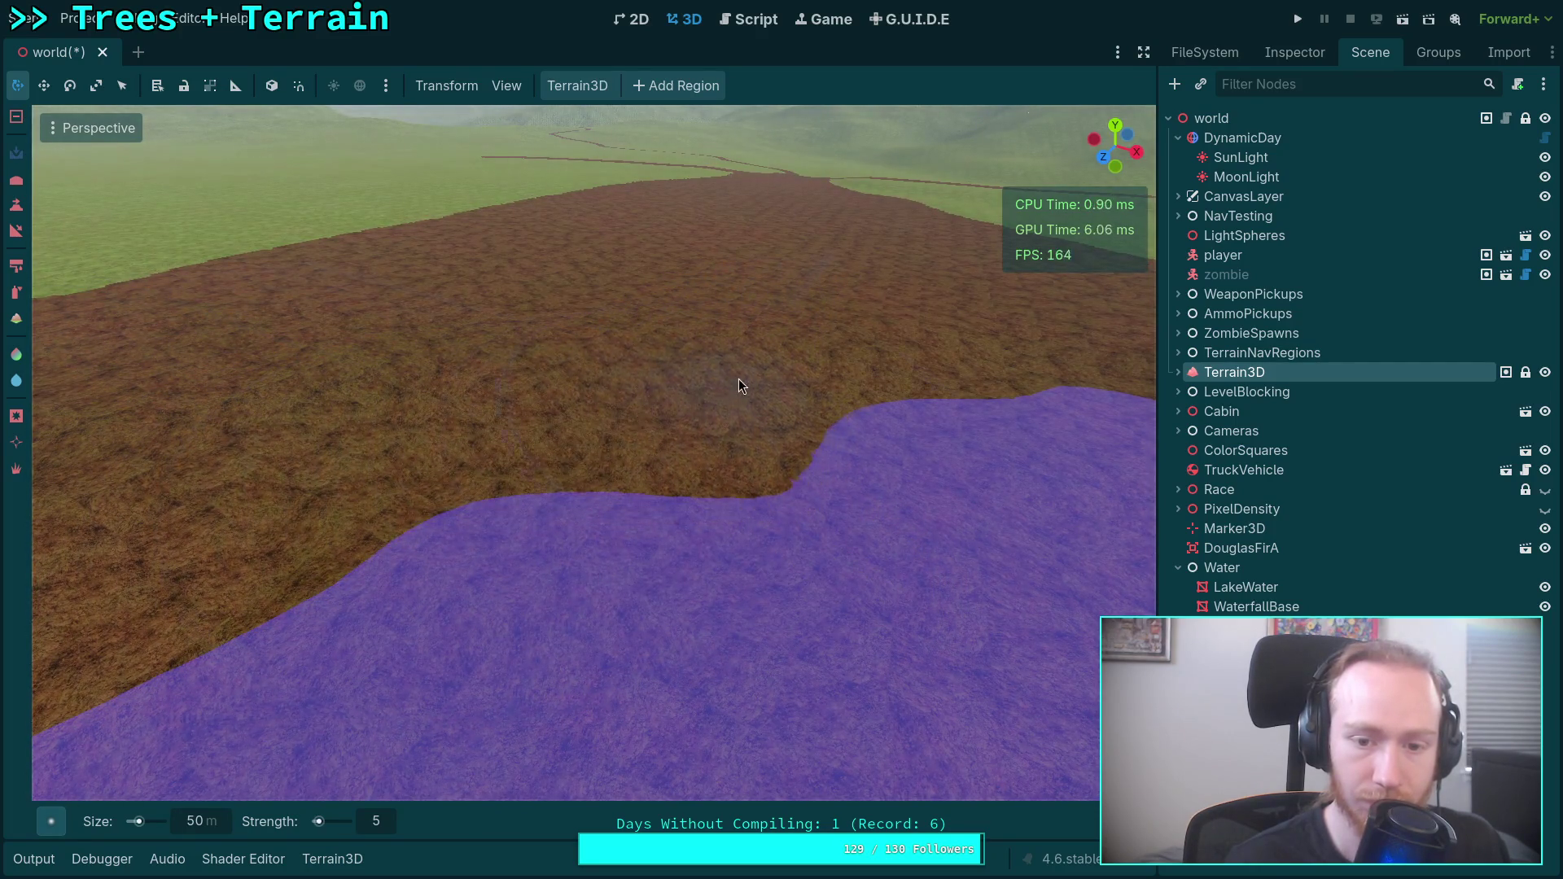
pyautogui.scroll(3, 354, 472)
pyautogui.scroll(-3, 520, 439)
pyautogui.moveTo(705, 395)
pyautogui.mouseDown()
pyautogui.moveTo(705, 302)
pyautogui.moveTo(635, 402)
pyautogui.mouseUp()
pyautogui.moveTo(438, 448)
pyautogui.mouseDown()
pyautogui.moveTo(379, 562)
pyautogui.moveTo(519, 461)
pyautogui.moveTo(746, 408)
pyautogui.moveTo(674, 428)
pyautogui.mouseUp()
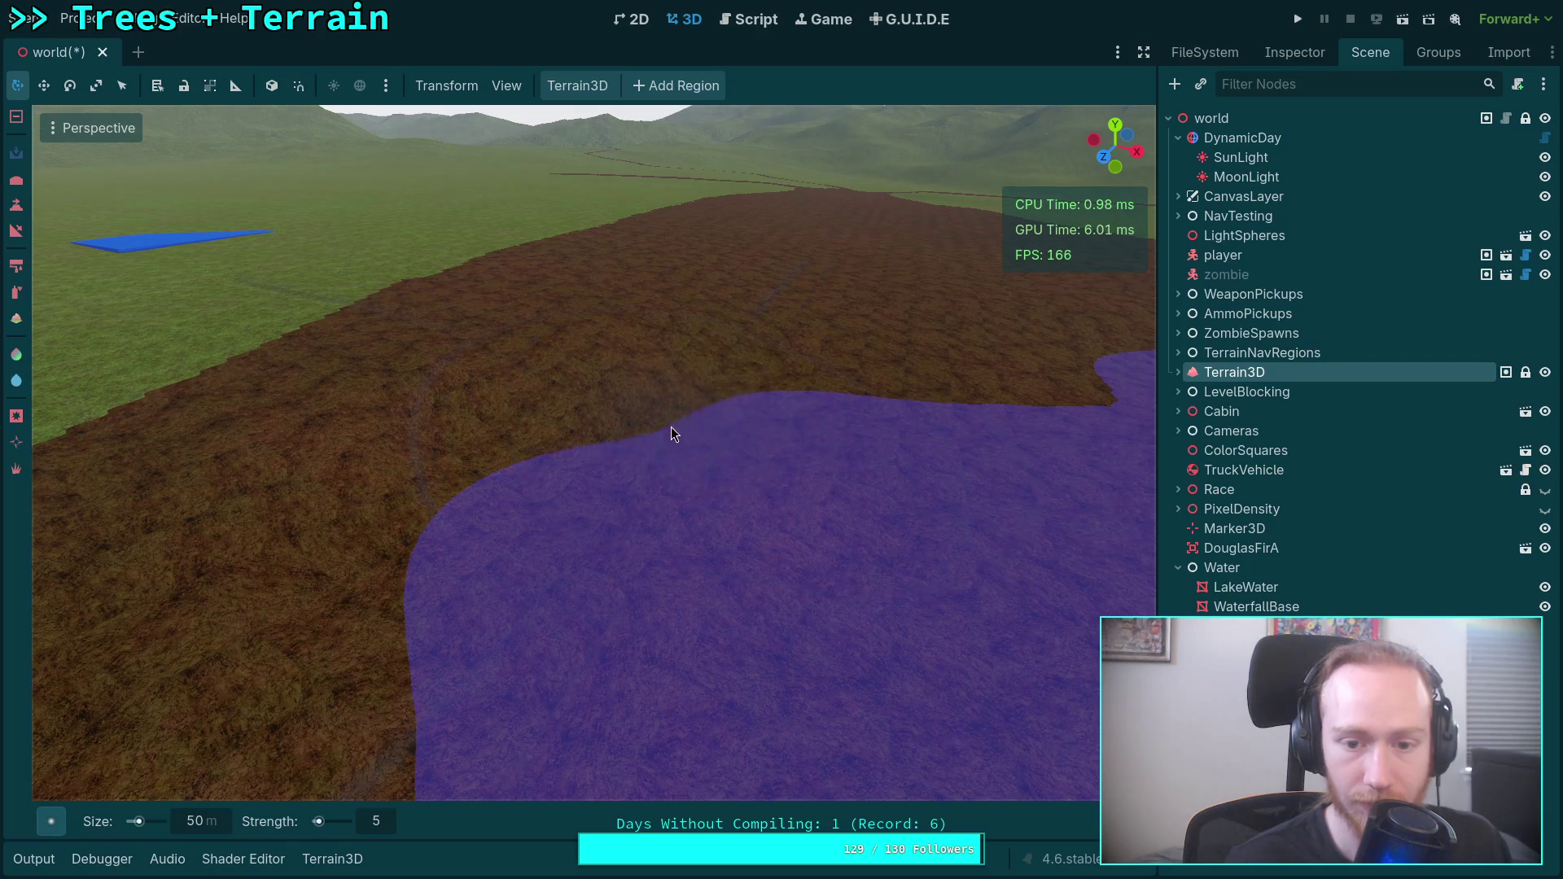
pyautogui.moveTo(604, 358); pyautogui.dragTo(604, 384)
pyautogui.moveTo(552, 515)
pyautogui.mouseDown()
pyautogui.moveTo(879, 569)
pyautogui.moveTo(1109, 521)
pyautogui.moveTo(847, 486)
pyautogui.moveTo(653, 516)
pyautogui.moveTo(534, 440)
pyautogui.moveTo(860, 493)
pyautogui.moveTo(787, 429)
pyautogui.moveTo(588, 436)
pyautogui.moveTo(573, 340)
pyautogui.moveTo(698, 407)
pyautogui.moveTo(980, 407)
pyautogui.moveTo(883, 389)
pyautogui.mouseUp()
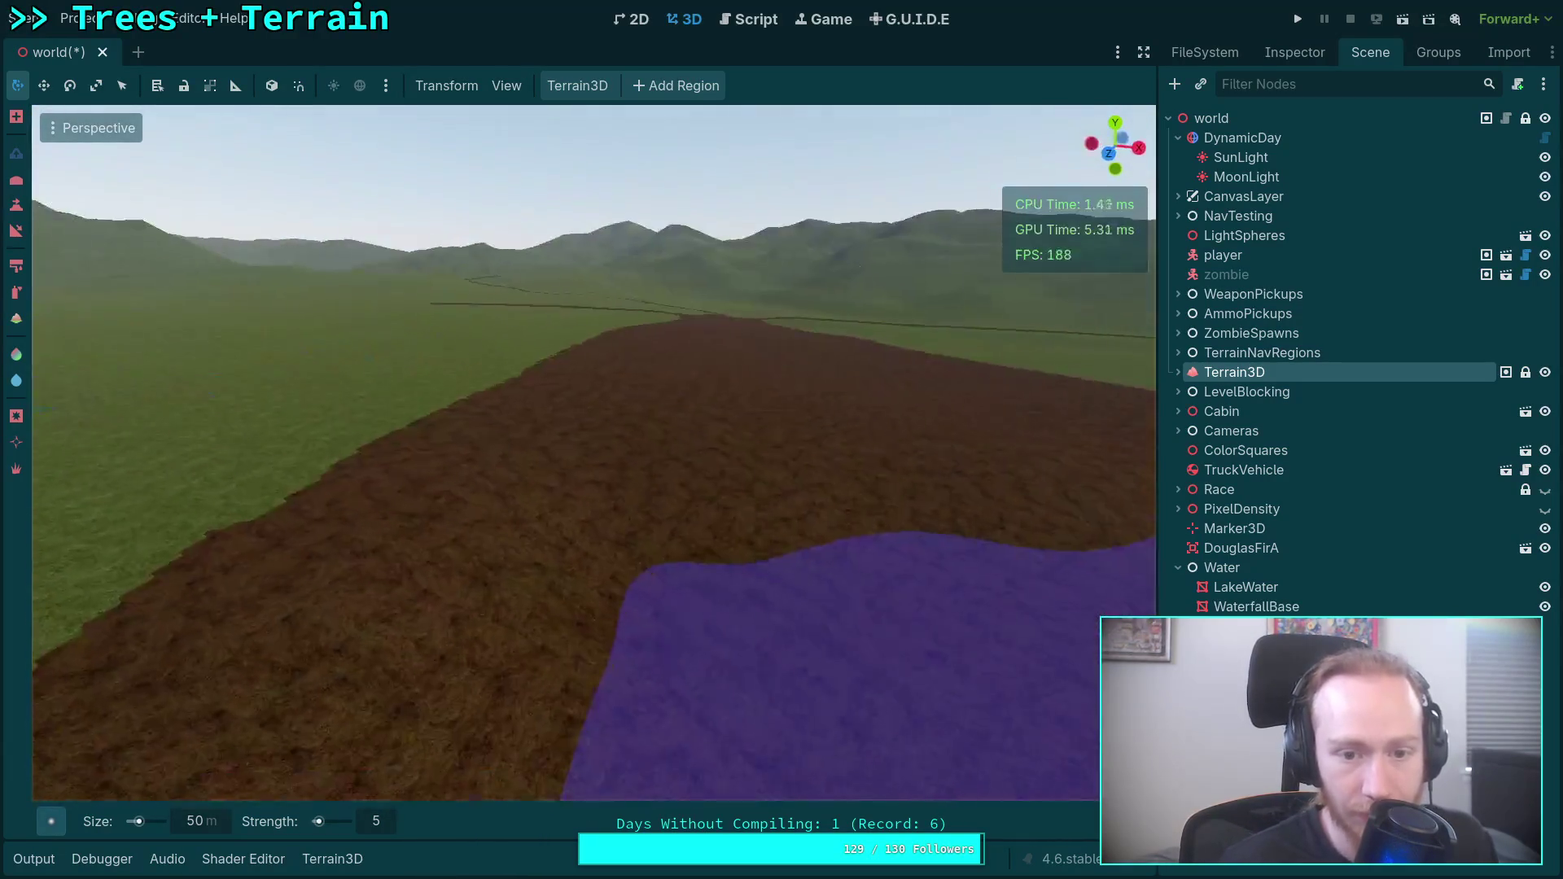
# Lower the dirt banks so the purple water spreads up-left and reaches the channel centre.
pyautogui.moveTo(529, 485)
pyautogui.mouseDown()
pyautogui.moveTo(878, 525)
pyautogui.moveTo(984, 467)
pyautogui.moveTo(804, 504)
pyautogui.moveTo(544, 482)
pyautogui.moveTo(306, 513)
pyautogui.moveTo(278, 489)
pyautogui.moveTo(511, 467)
pyautogui.mouseUp()
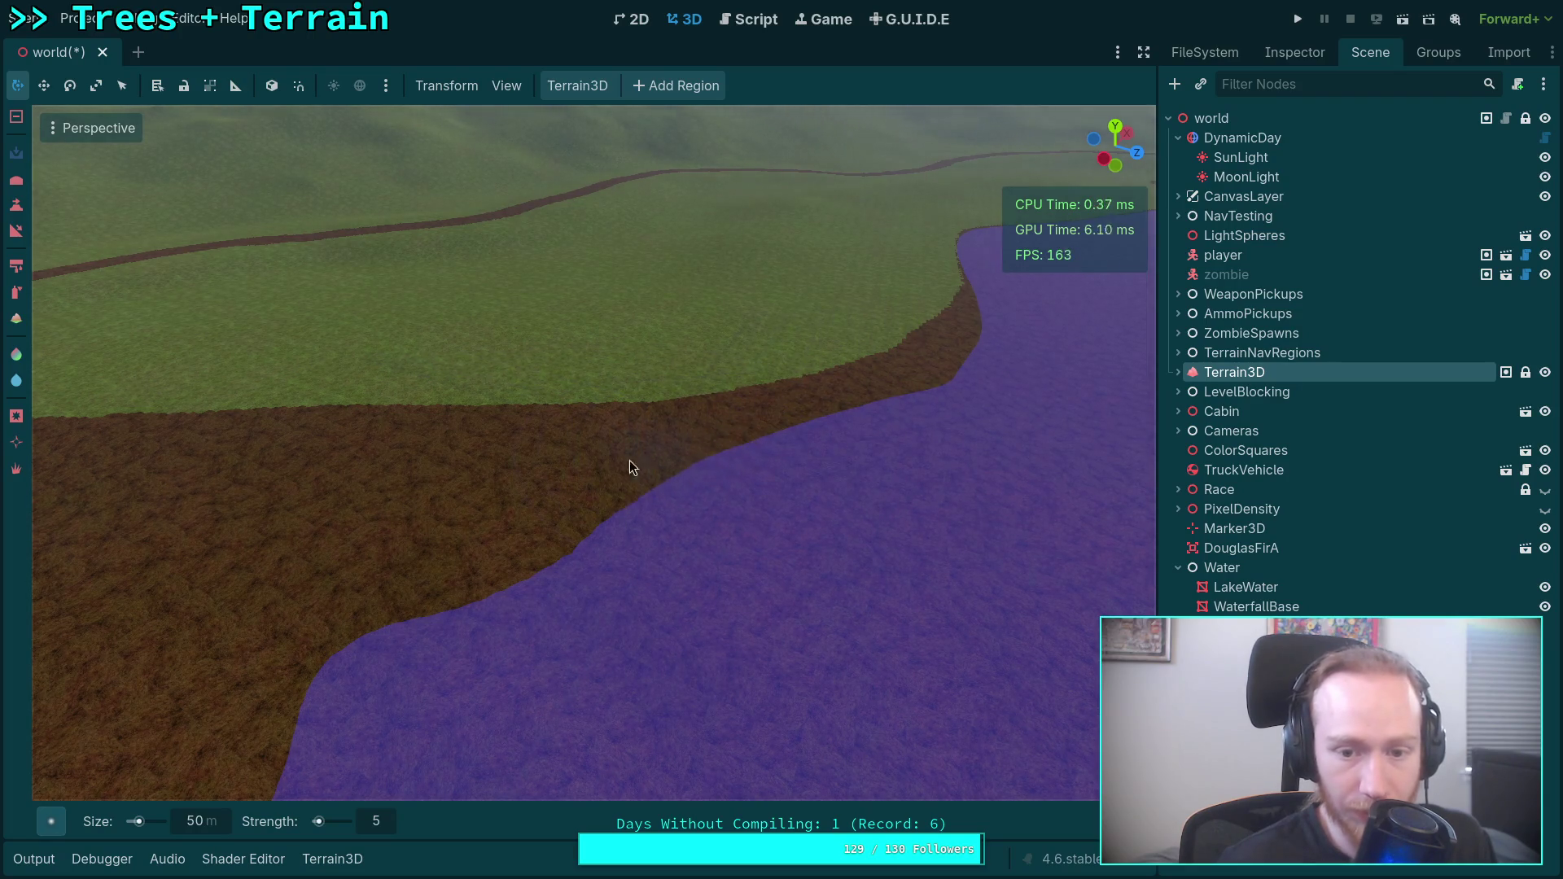
pyautogui.moveTo(638, 458); pyautogui.dragTo(482, 472)
pyautogui.moveTo(417, 549)
pyautogui.mouseDown()
pyautogui.moveTo(513, 538)
pyautogui.moveTo(300, 528)
pyautogui.mouseUp()
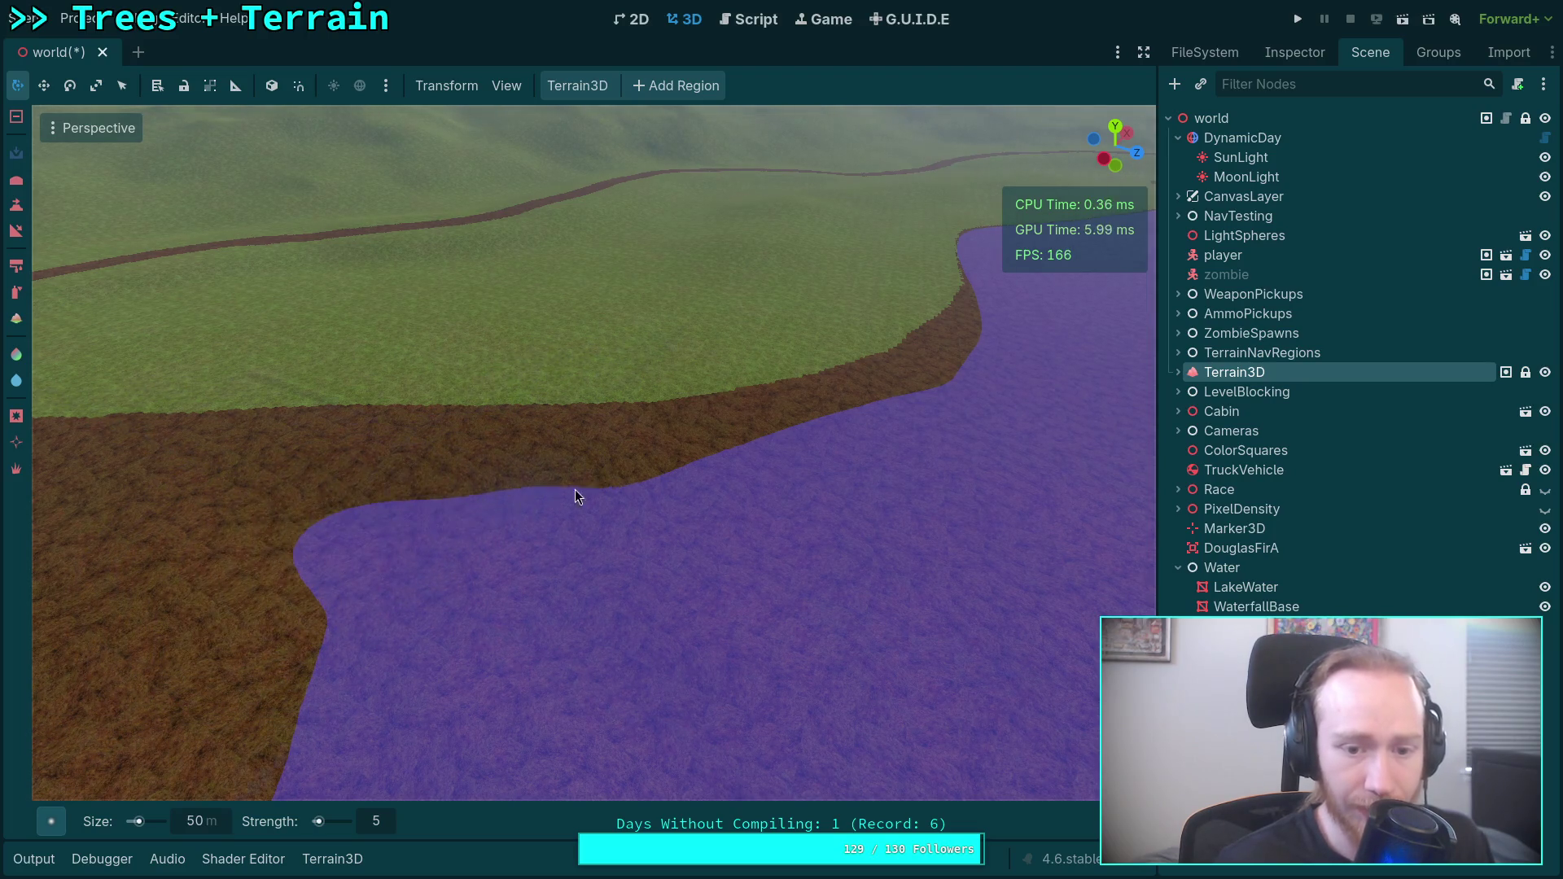
pyautogui.moveTo(480, 519); pyautogui.dragTo(433, 635)
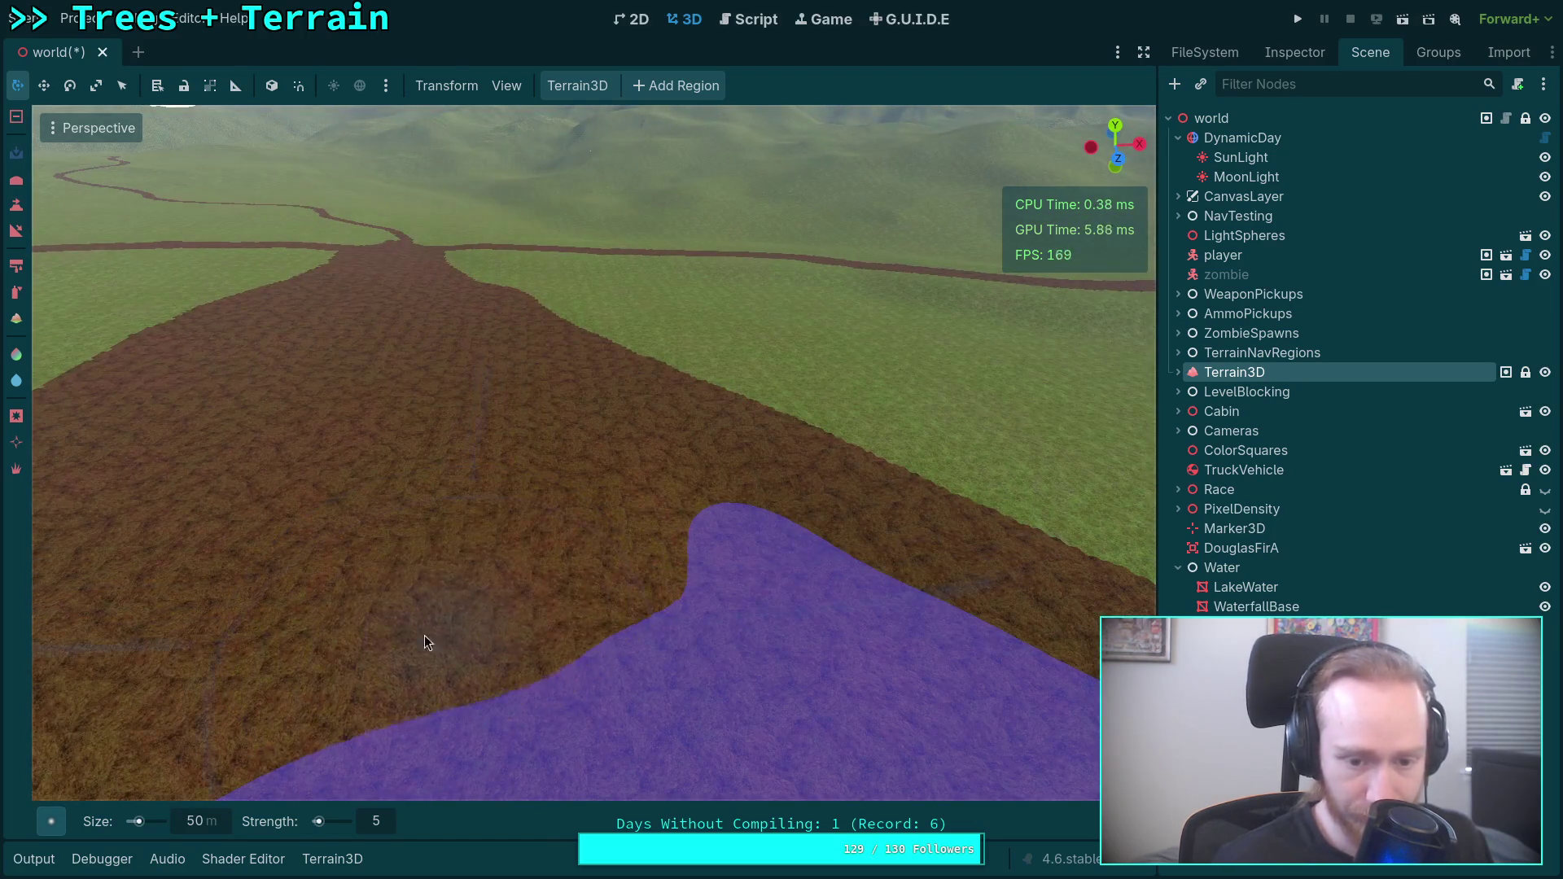
pyautogui.moveTo(188, 687)
pyautogui.mouseDown()
pyautogui.moveTo(139, 691)
pyautogui.moveTo(418, 609)
pyautogui.moveTo(619, 525)
pyautogui.moveTo(557, 567)
pyautogui.moveTo(578, 480)
pyautogui.mouseUp()
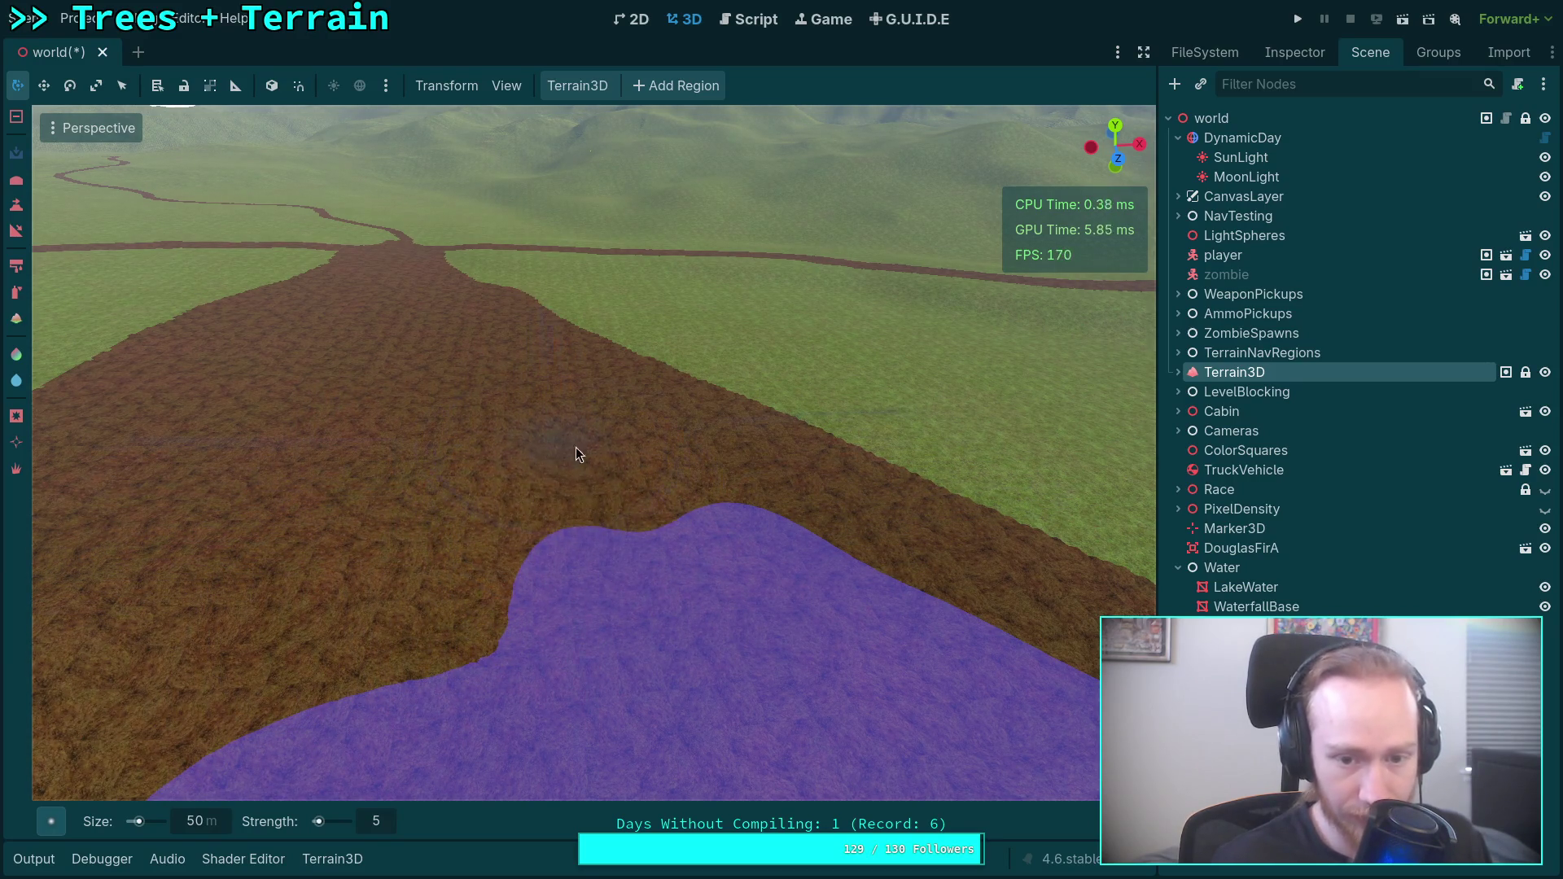
pyautogui.moveTo(442, 458)
pyautogui.mouseDown()
pyautogui.moveTo(485, 351)
pyautogui.moveTo(342, 354)
pyautogui.moveTo(390, 375)
pyautogui.moveTo(519, 500)
pyautogui.mouseUp()
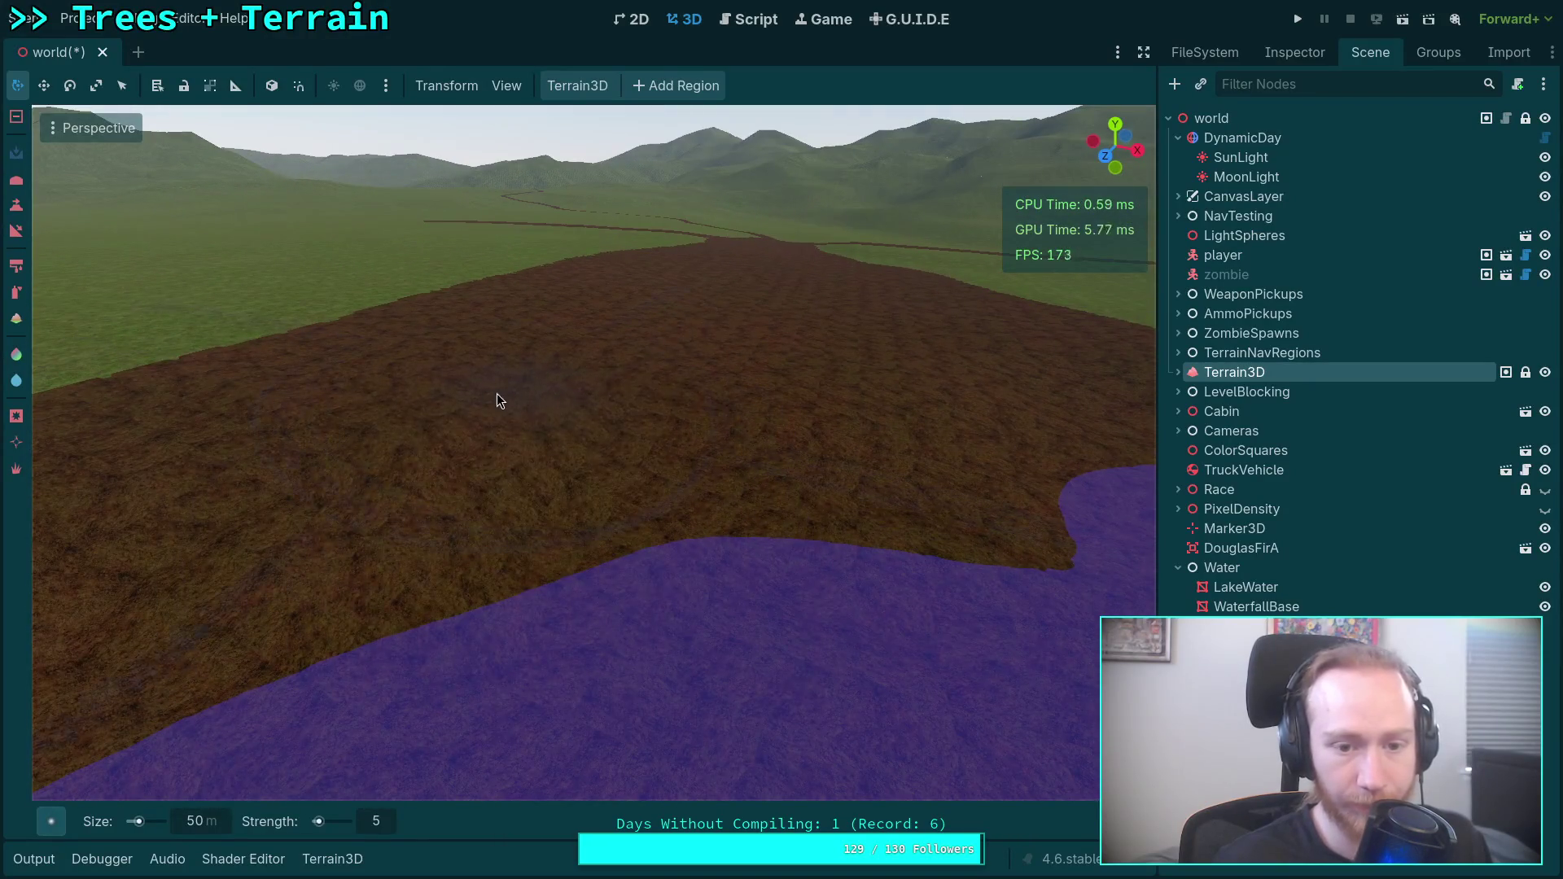
pyautogui.moveTo(257, 481)
pyautogui.mouseDown()
pyautogui.moveTo(252, 557)
pyautogui.moveTo(549, 494)
pyautogui.moveTo(835, 484)
pyautogui.moveTo(945, 445)
pyautogui.moveTo(819, 428)
pyautogui.moveTo(745, 452)
pyautogui.mouseUp()
# Lower the channel's near edge so water spreads left to right, then select the brush Strength field.
pyautogui.moveTo(642, 455); pyautogui.dragTo(505, 430)
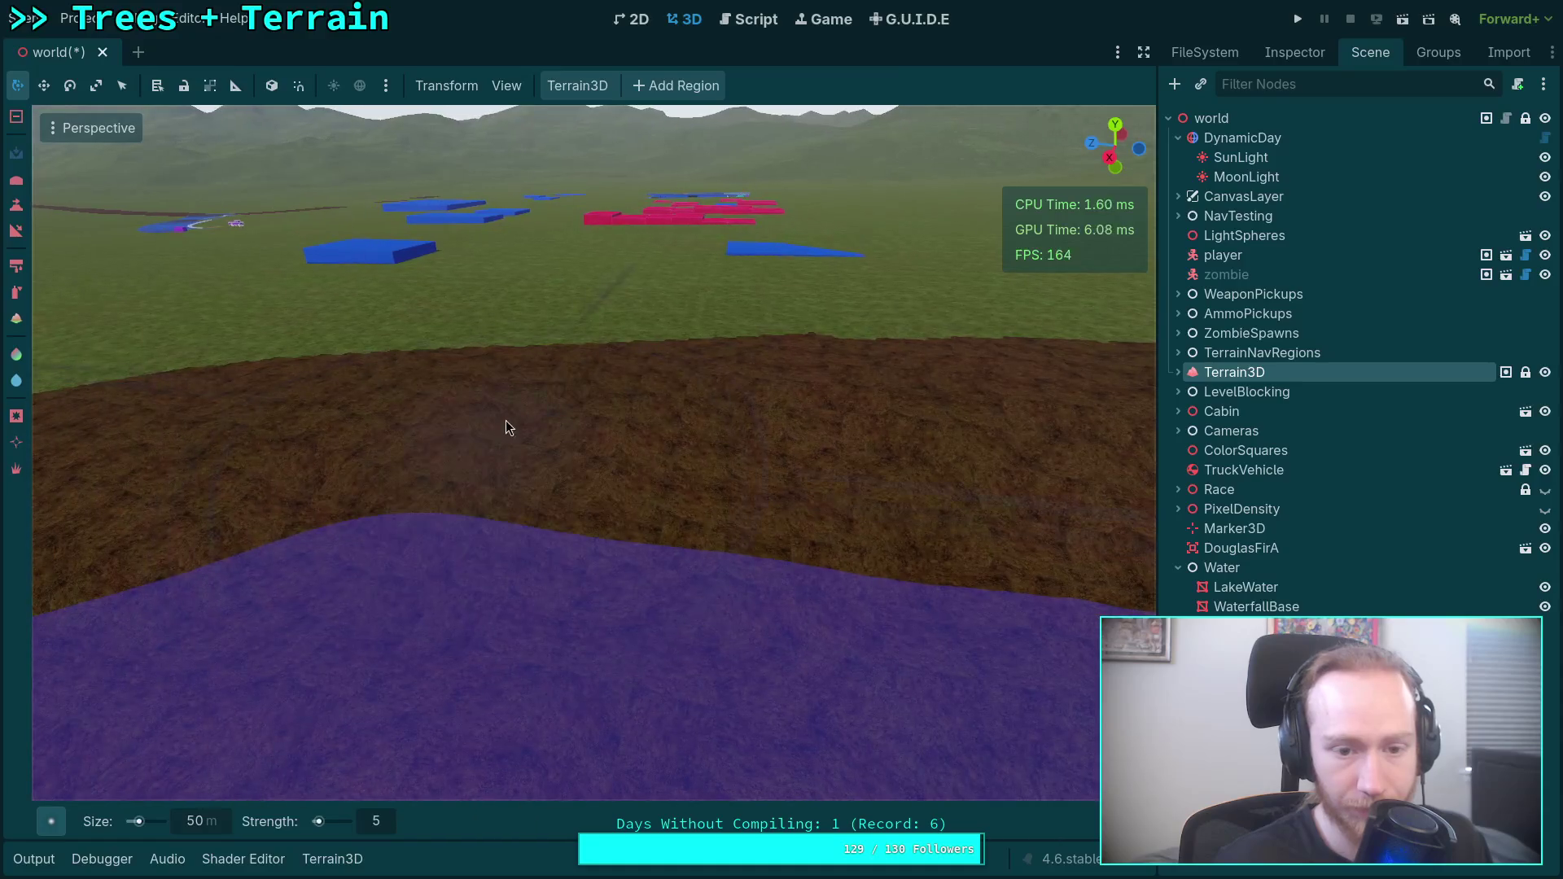
pyautogui.moveTo(1015, 446)
pyautogui.mouseDown()
pyautogui.moveTo(500, 466)
pyautogui.moveTo(746, 442)
pyautogui.moveTo(1096, 458)
pyautogui.moveTo(860, 442)
pyautogui.moveTo(882, 431)
pyautogui.moveTo(1000, 441)
pyautogui.moveTo(1074, 476)
pyautogui.mouseUp()
pyautogui.press('w')
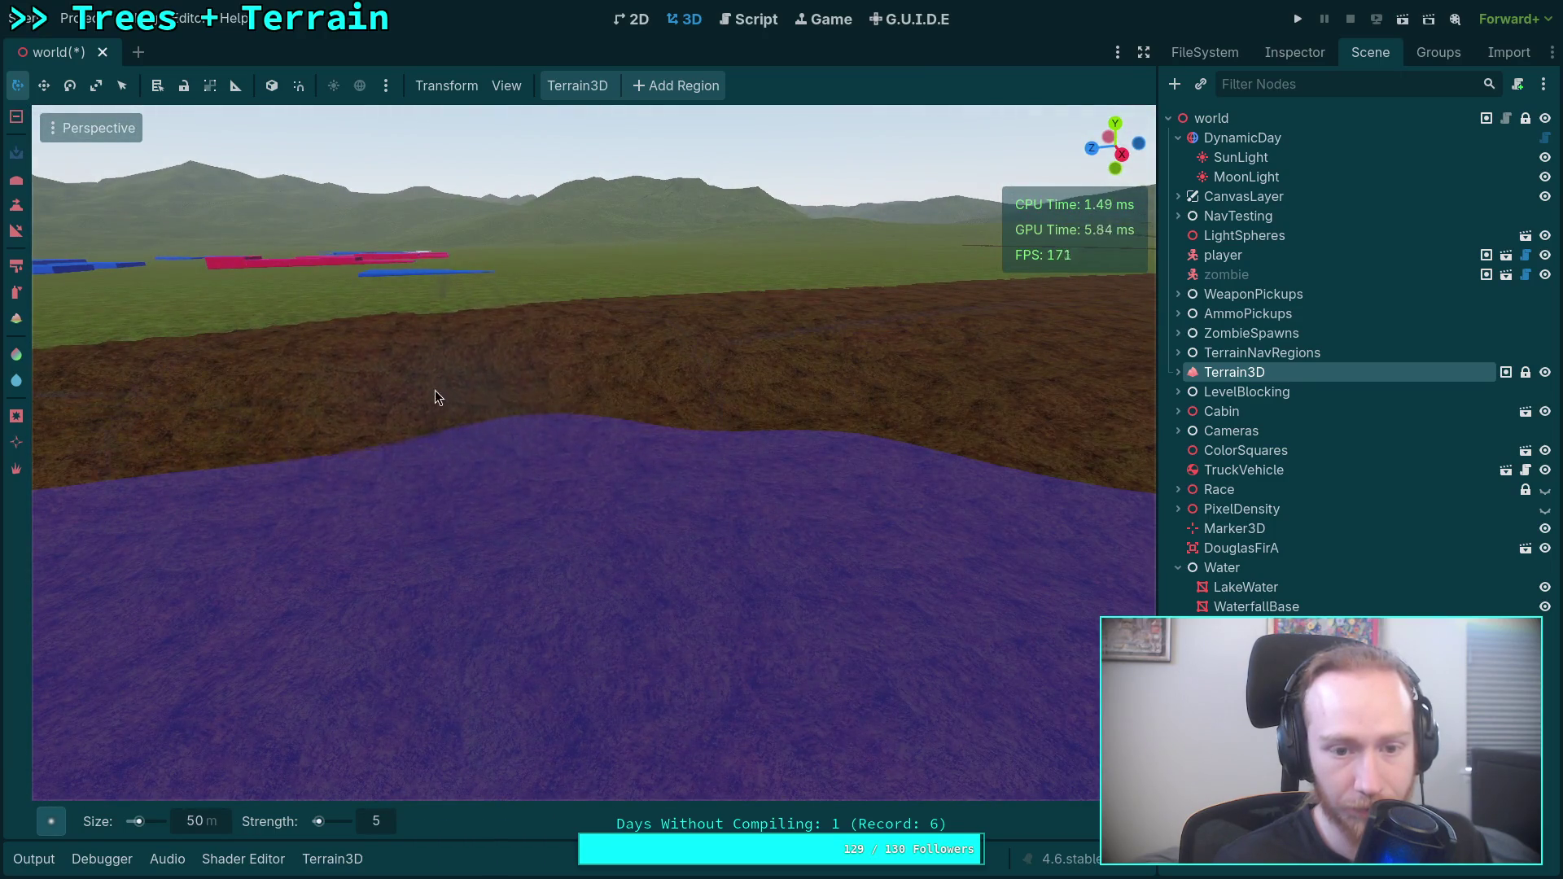
pyautogui.rightClick(925, 405)
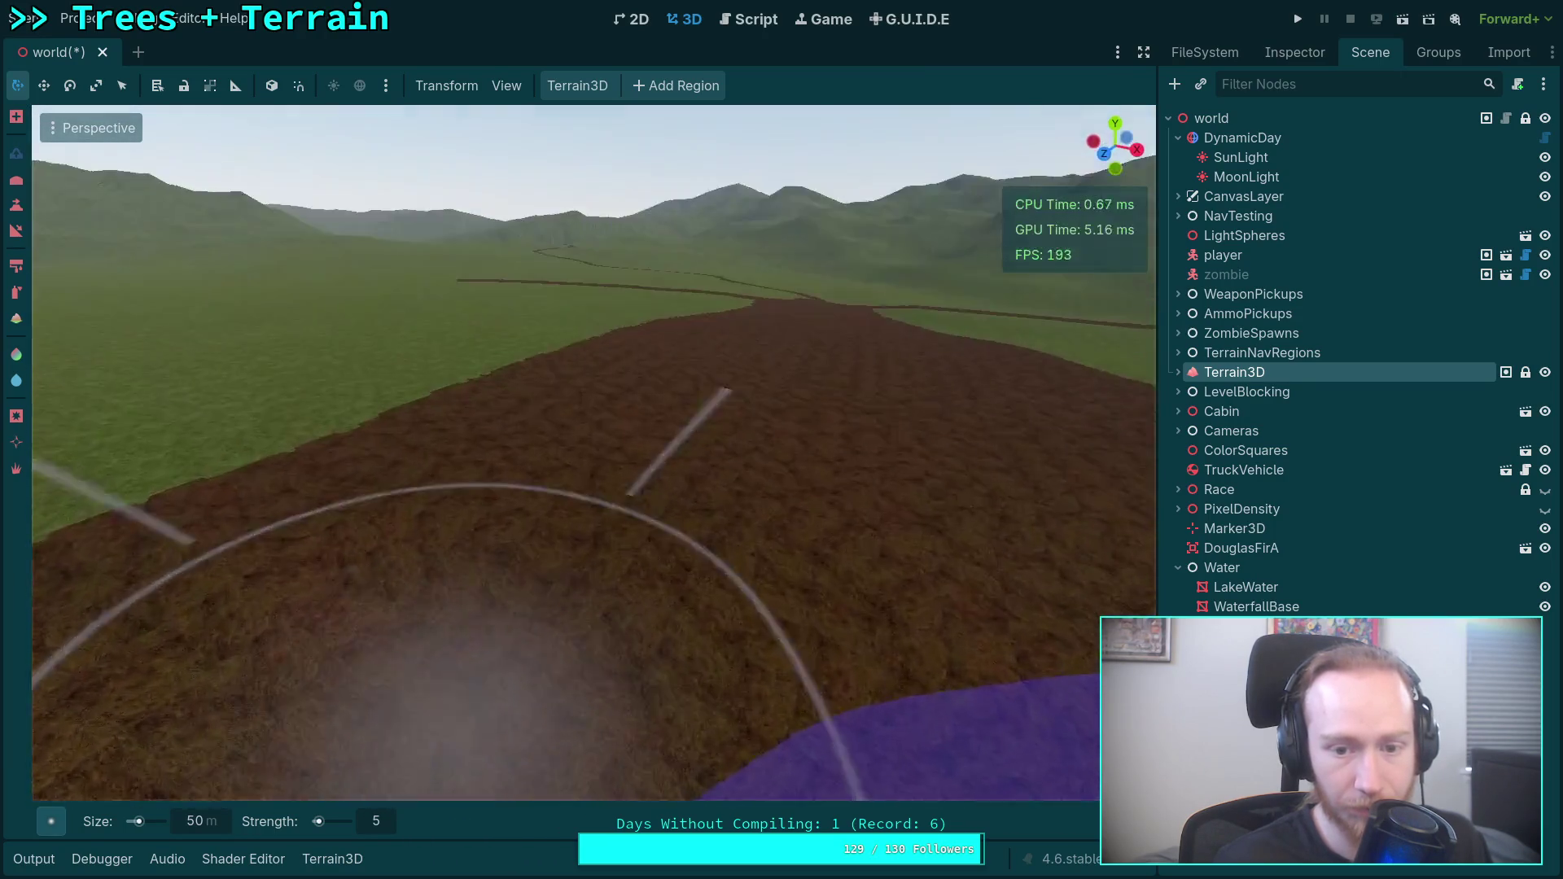
pyautogui.rightClick(964, 461)
pyautogui.moveTo(296, 573)
pyautogui.mouseDown()
pyautogui.moveTo(251, 548)
pyautogui.moveTo(510, 551)
pyautogui.moveTo(890, 610)
pyautogui.moveTo(535, 632)
pyautogui.mouseUp()
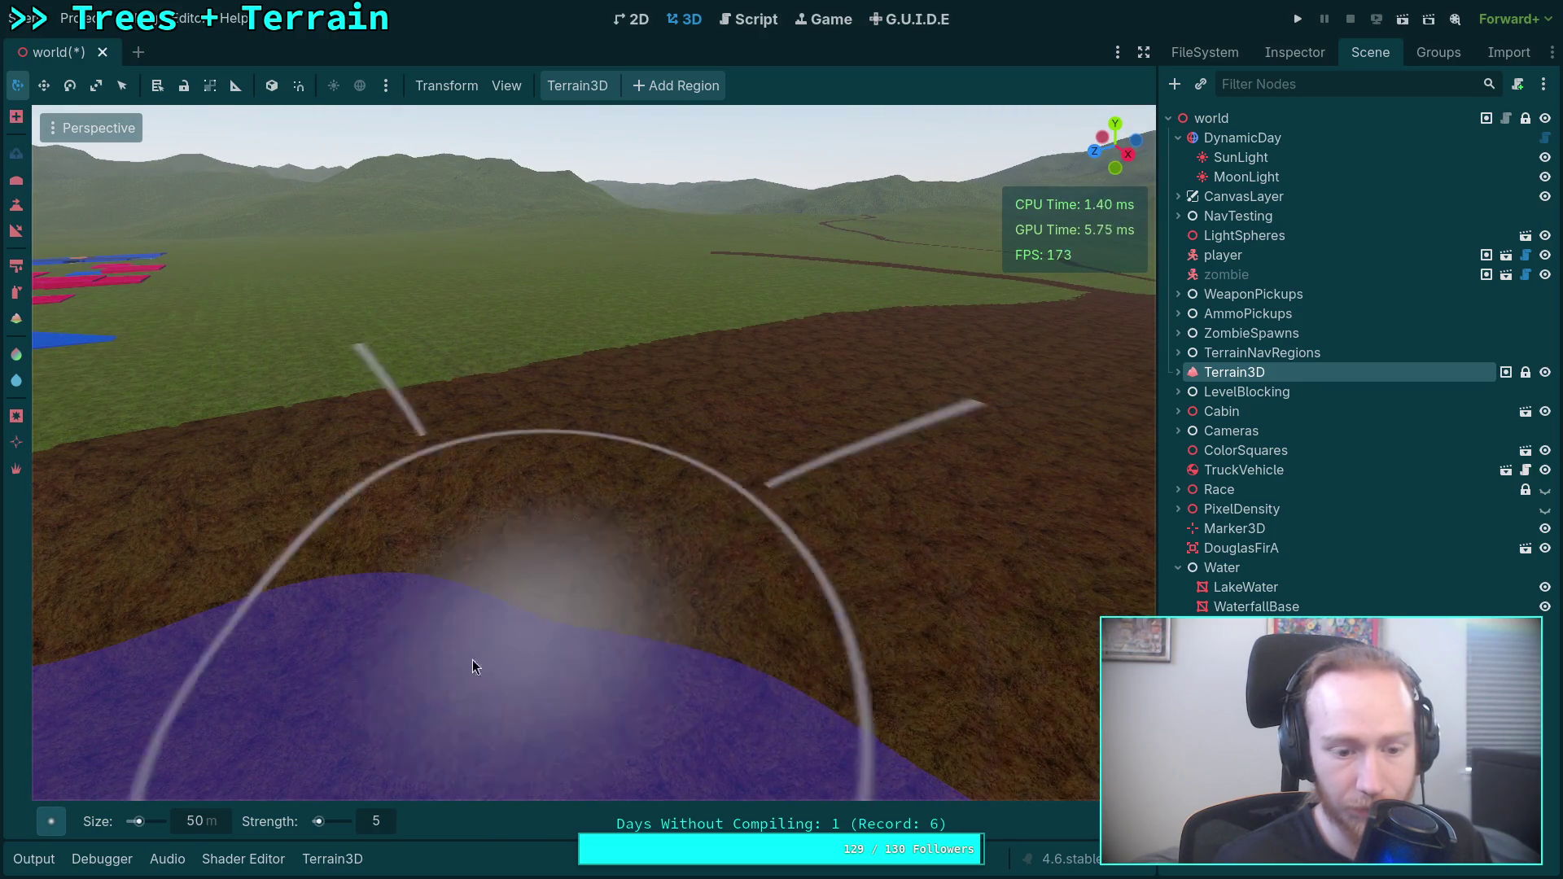
pyautogui.click(378, 812)
# Set brush strength to 15 and deepen the channel so water floods rightward and upward.
pyautogui.write('5')
pyautogui.click(684, 555)
pyautogui.moveTo(388, 503)
pyautogui.mouseDown()
pyautogui.moveTo(720, 531)
pyautogui.moveTo(985, 643)
pyautogui.mouseUp()
pyautogui.moveTo(443, 507)
pyautogui.mouseDown()
pyautogui.moveTo(724, 500)
pyautogui.moveTo(671, 451)
pyautogui.moveTo(506, 440)
pyautogui.moveTo(799, 433)
pyautogui.moveTo(999, 469)
pyautogui.mouseUp()
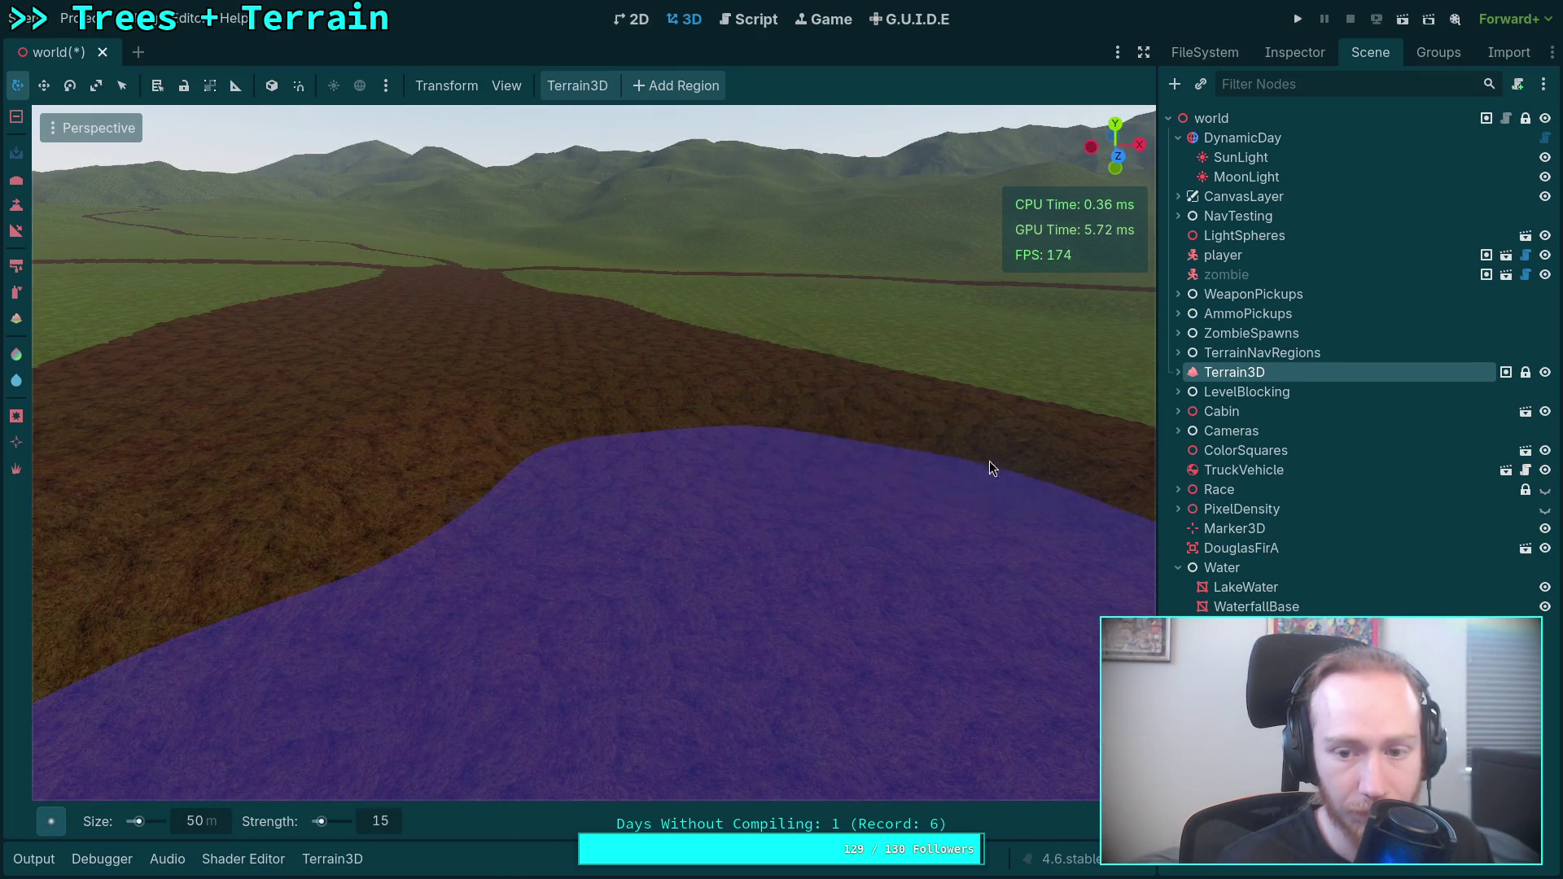
pyautogui.moveTo(653, 382)
pyautogui.mouseDown()
pyautogui.moveTo(602, 403)
pyautogui.moveTo(1048, 459)
pyautogui.moveTo(838, 457)
pyautogui.moveTo(611, 416)
pyautogui.moveTo(964, 418)
pyautogui.moveTo(697, 433)
pyautogui.mouseUp()
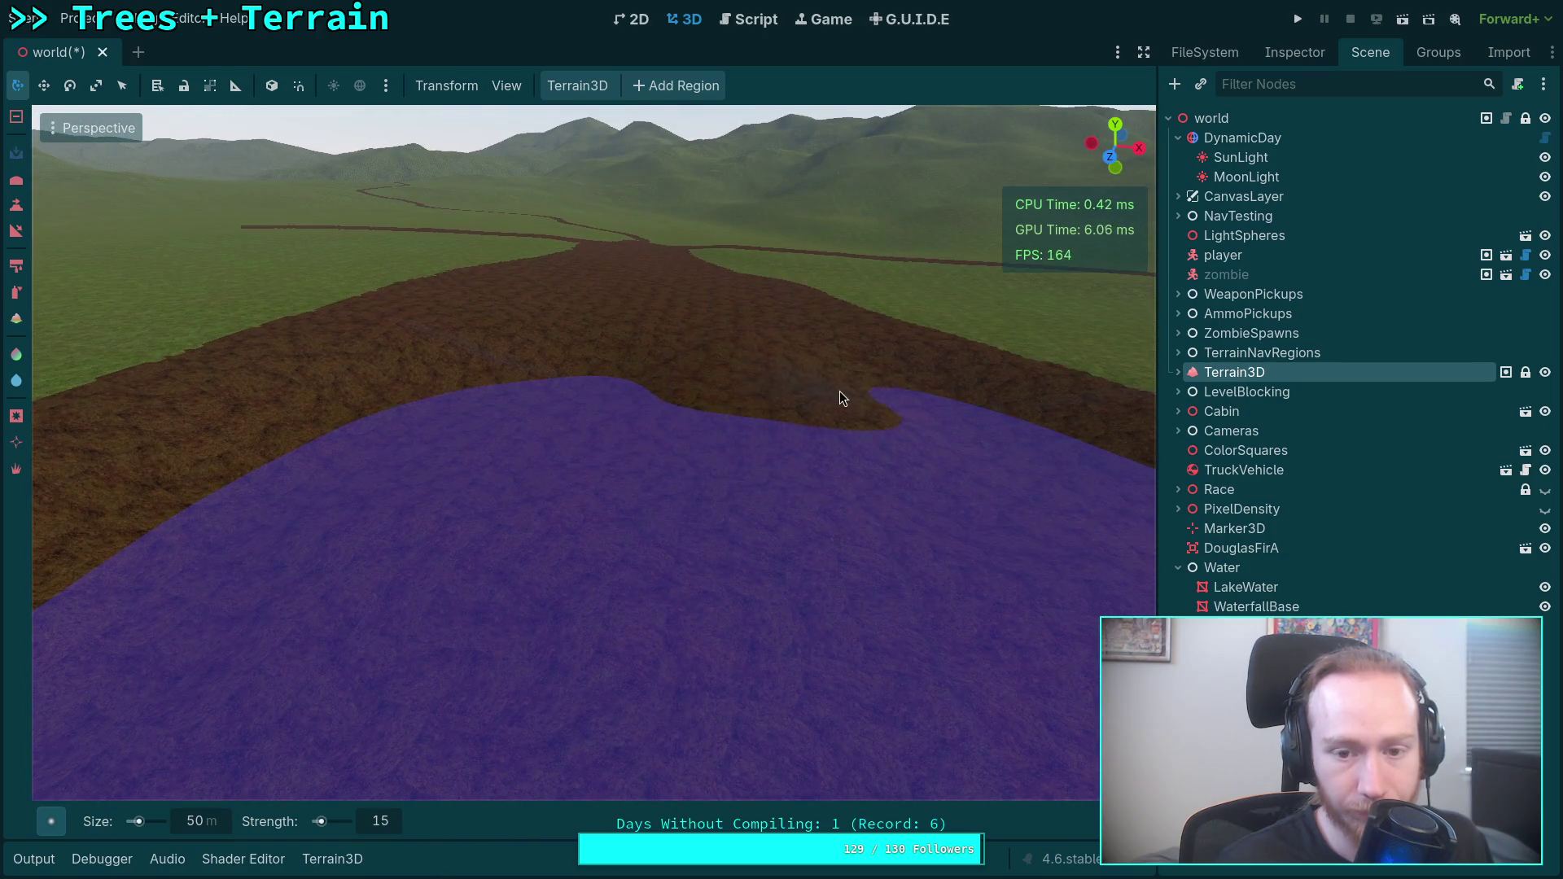
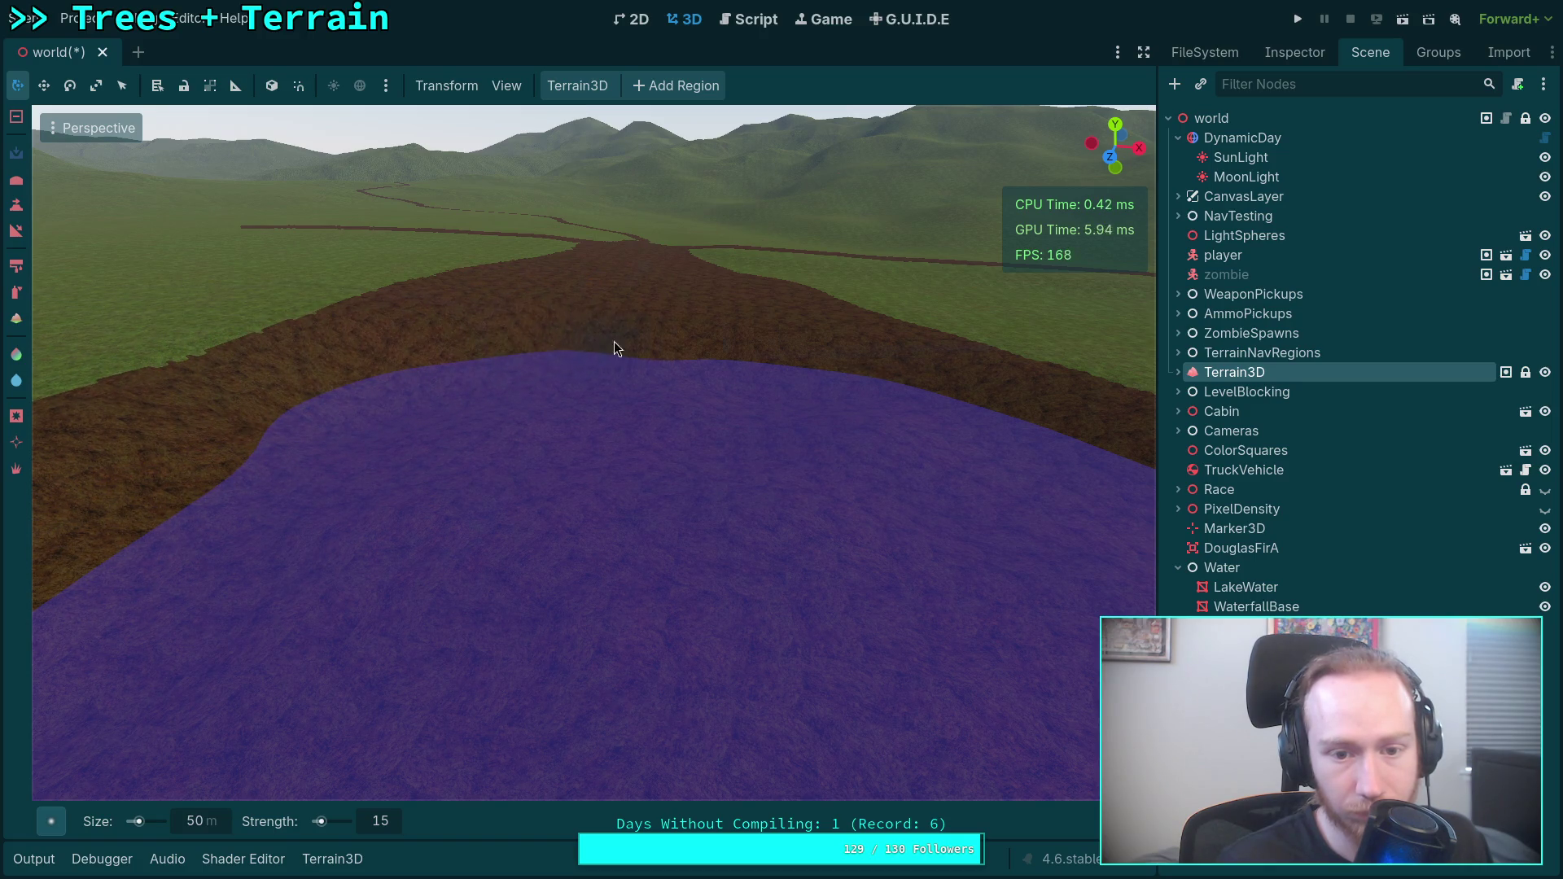
# Inspect the dirt banks along the brown road, save the world scene, and expand LevelBlocking.
pyautogui.scroll(5, 843, 363)
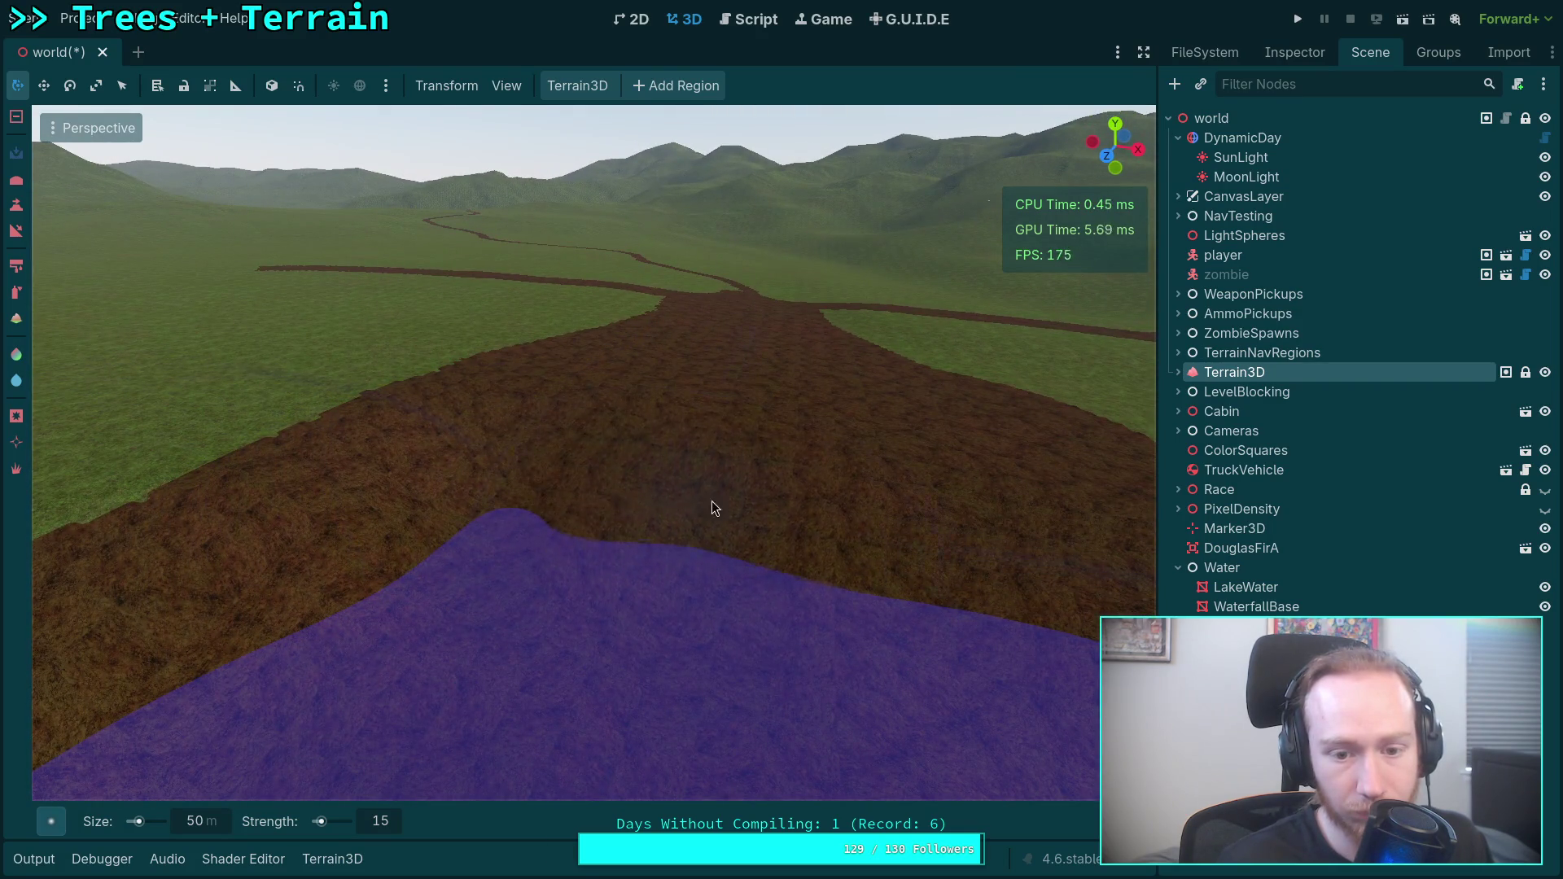
pyautogui.scroll(-2, 846, 514)
pyautogui.scroll(-2, 855, 513)
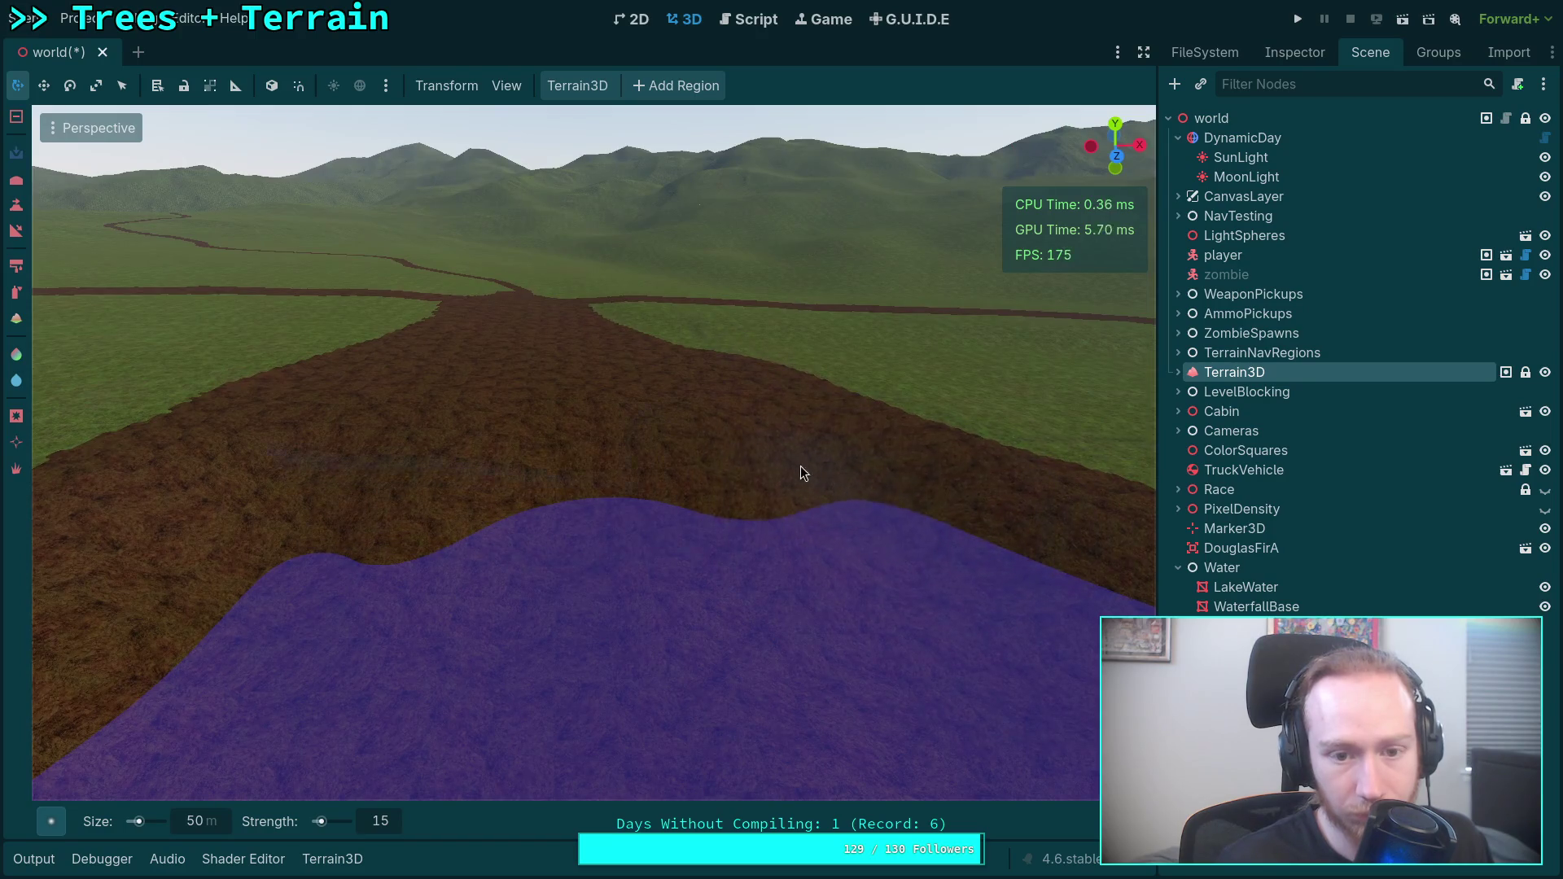
pyautogui.scroll(2, 602, 443)
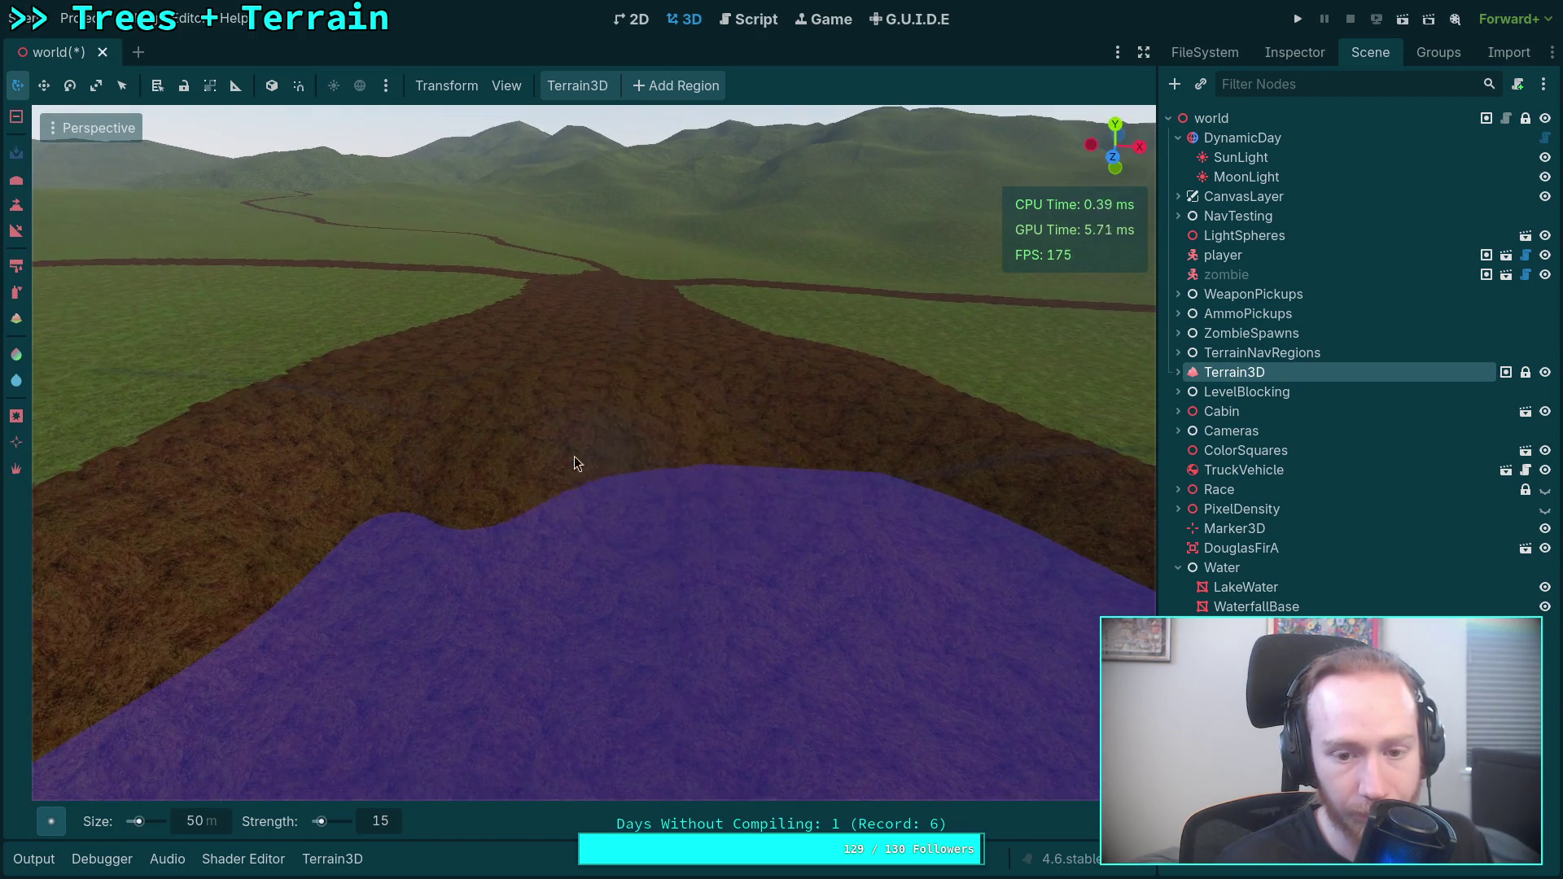
pyautogui.scroll(3, 464, 452)
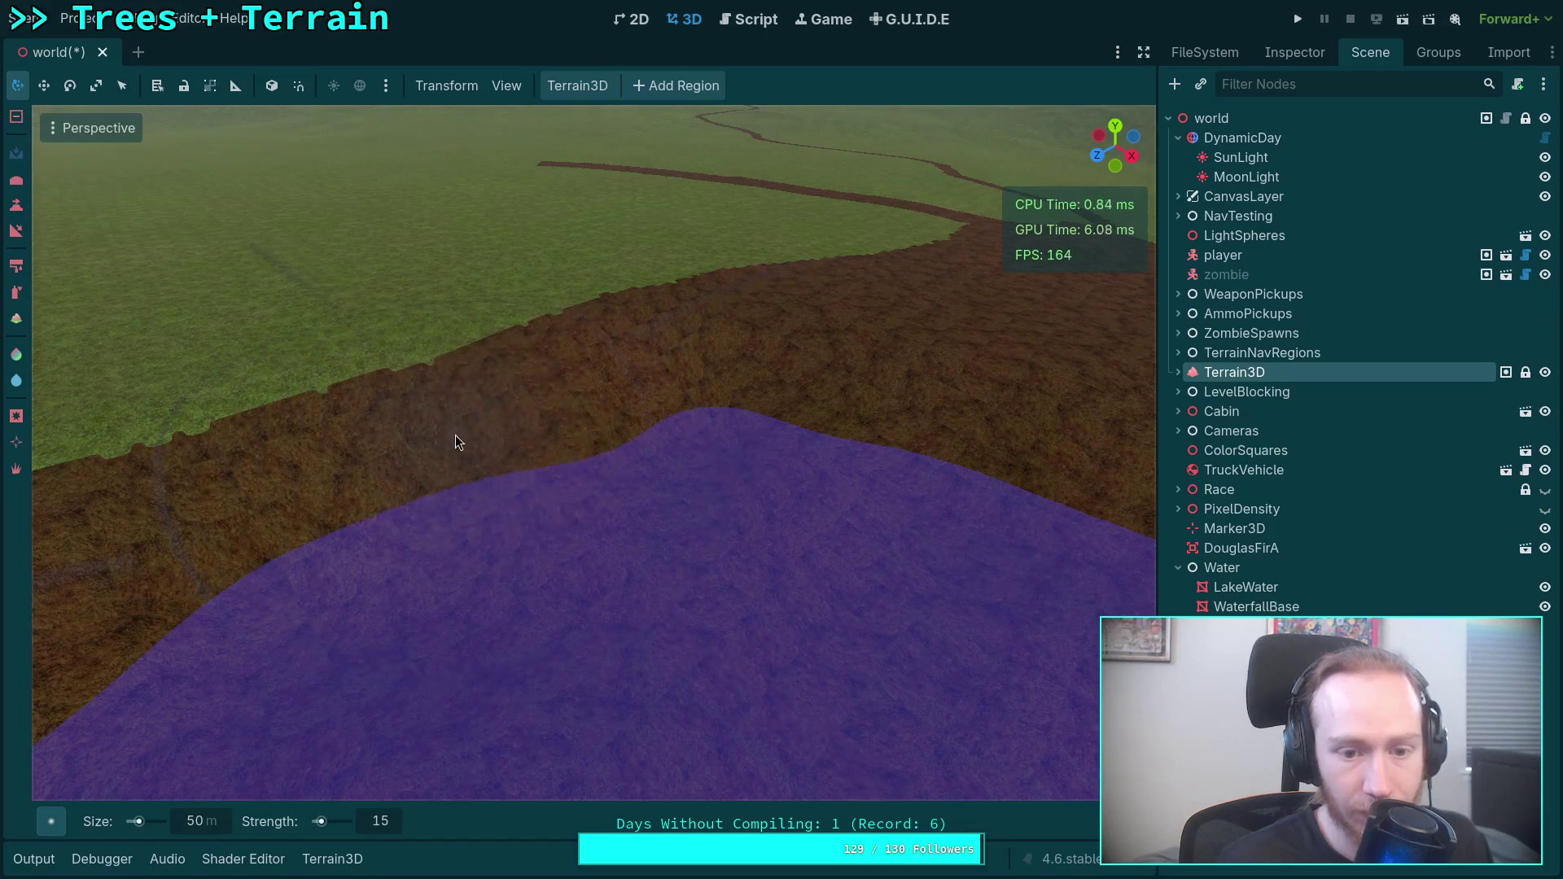
pyautogui.moveTo(903, 433)
pyautogui.mouseDown()
pyautogui.moveTo(611, 524)
pyautogui.moveTo(612, 444)
pyautogui.moveTo(789, 453)
pyautogui.mouseUp()
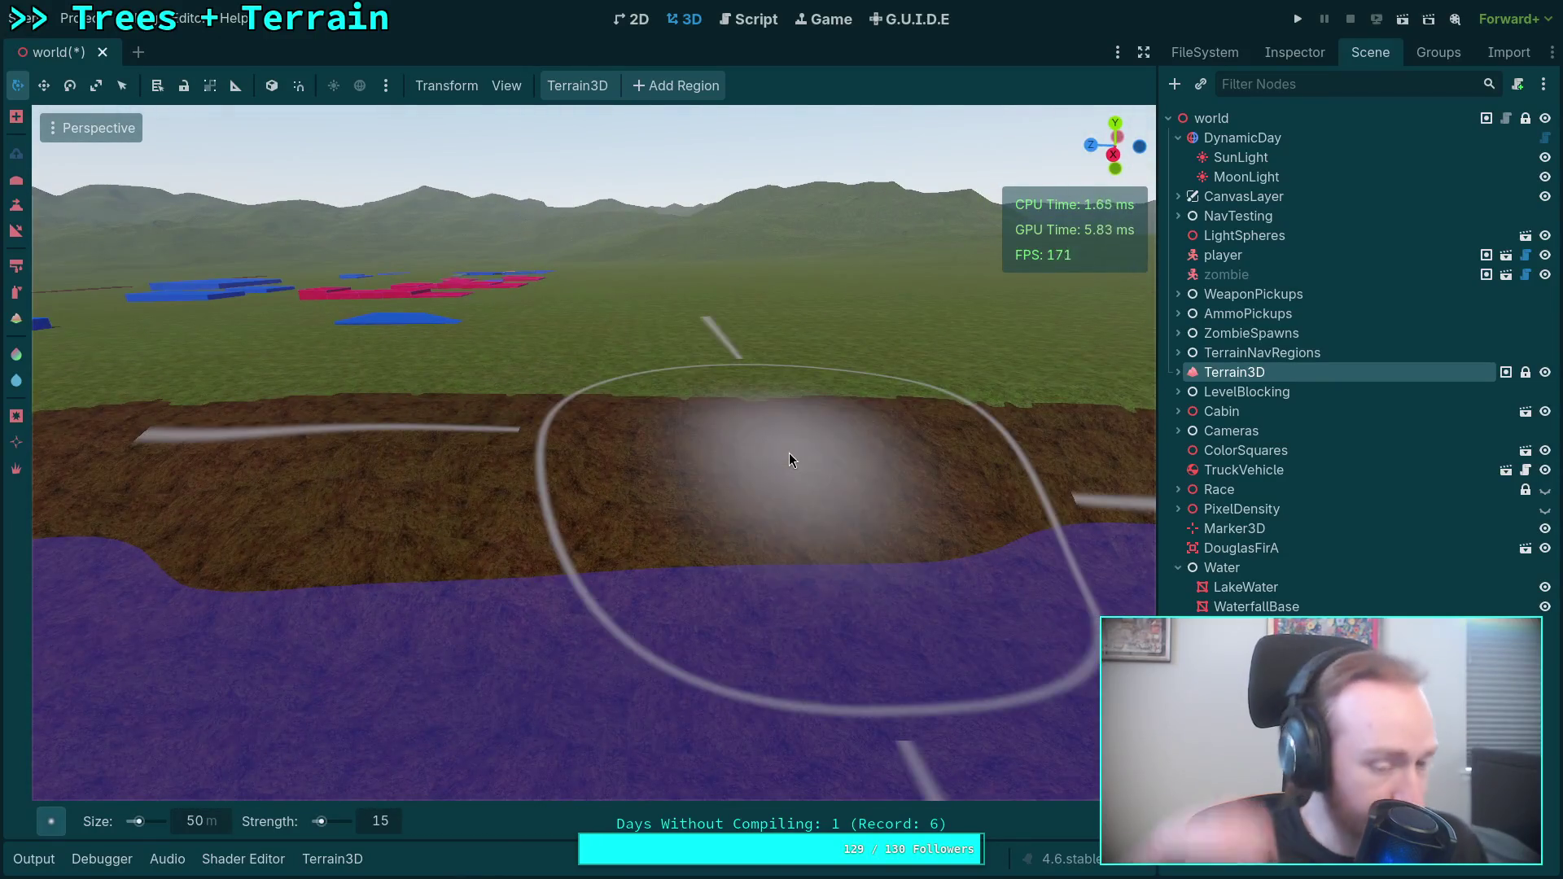
pyautogui.moveTo(788, 454)
pyautogui.mouseDown()
pyautogui.moveTo(571, 452)
pyautogui.moveTo(739, 429)
pyautogui.mouseUp()
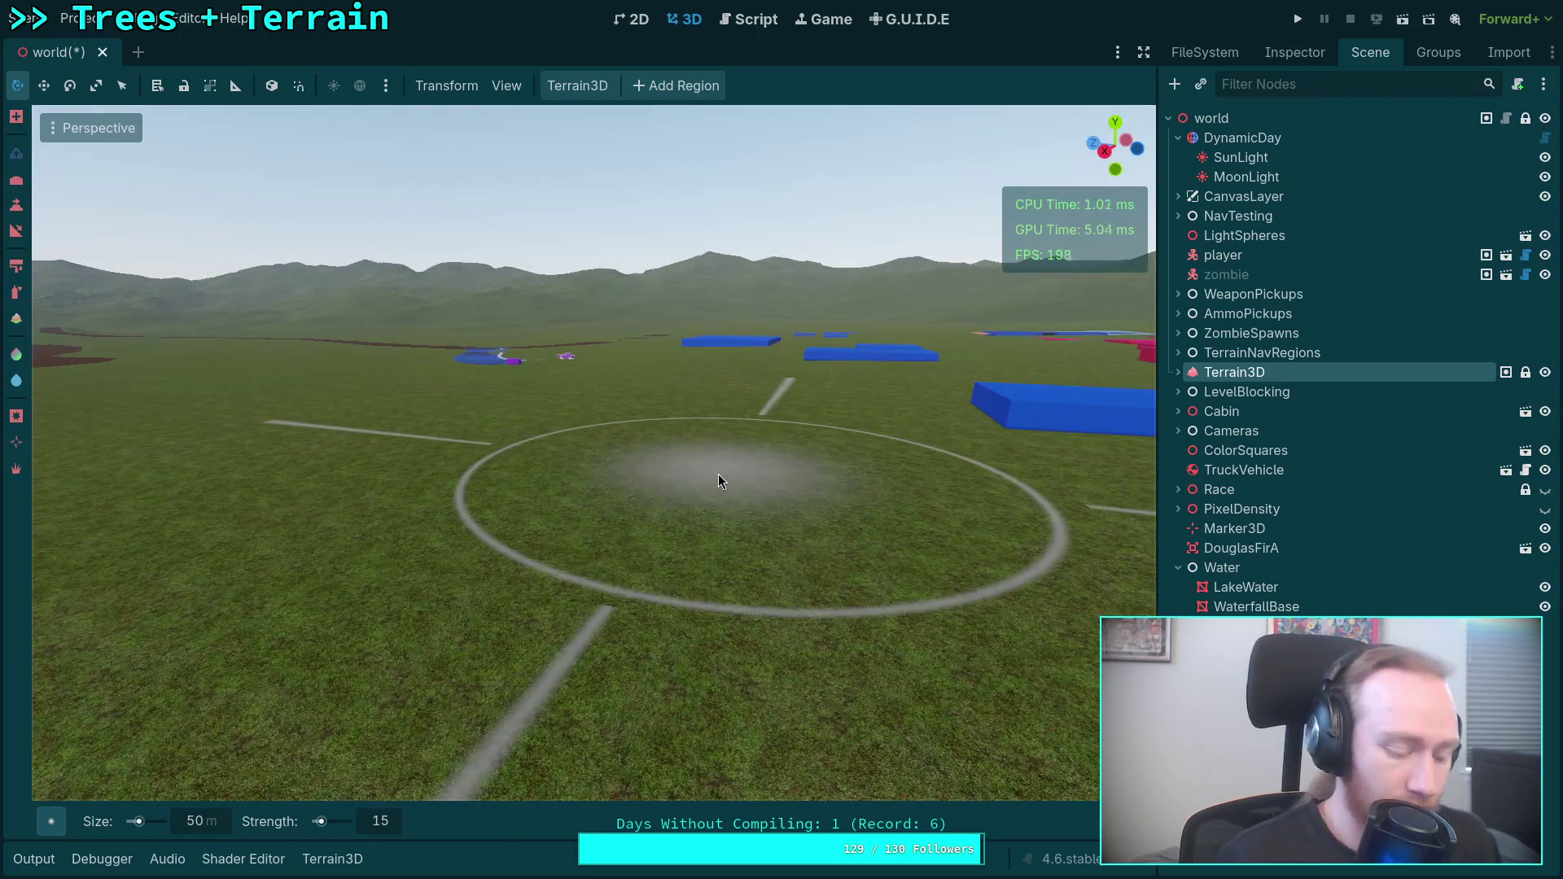
pyautogui.hotkey('ctrl', 's')
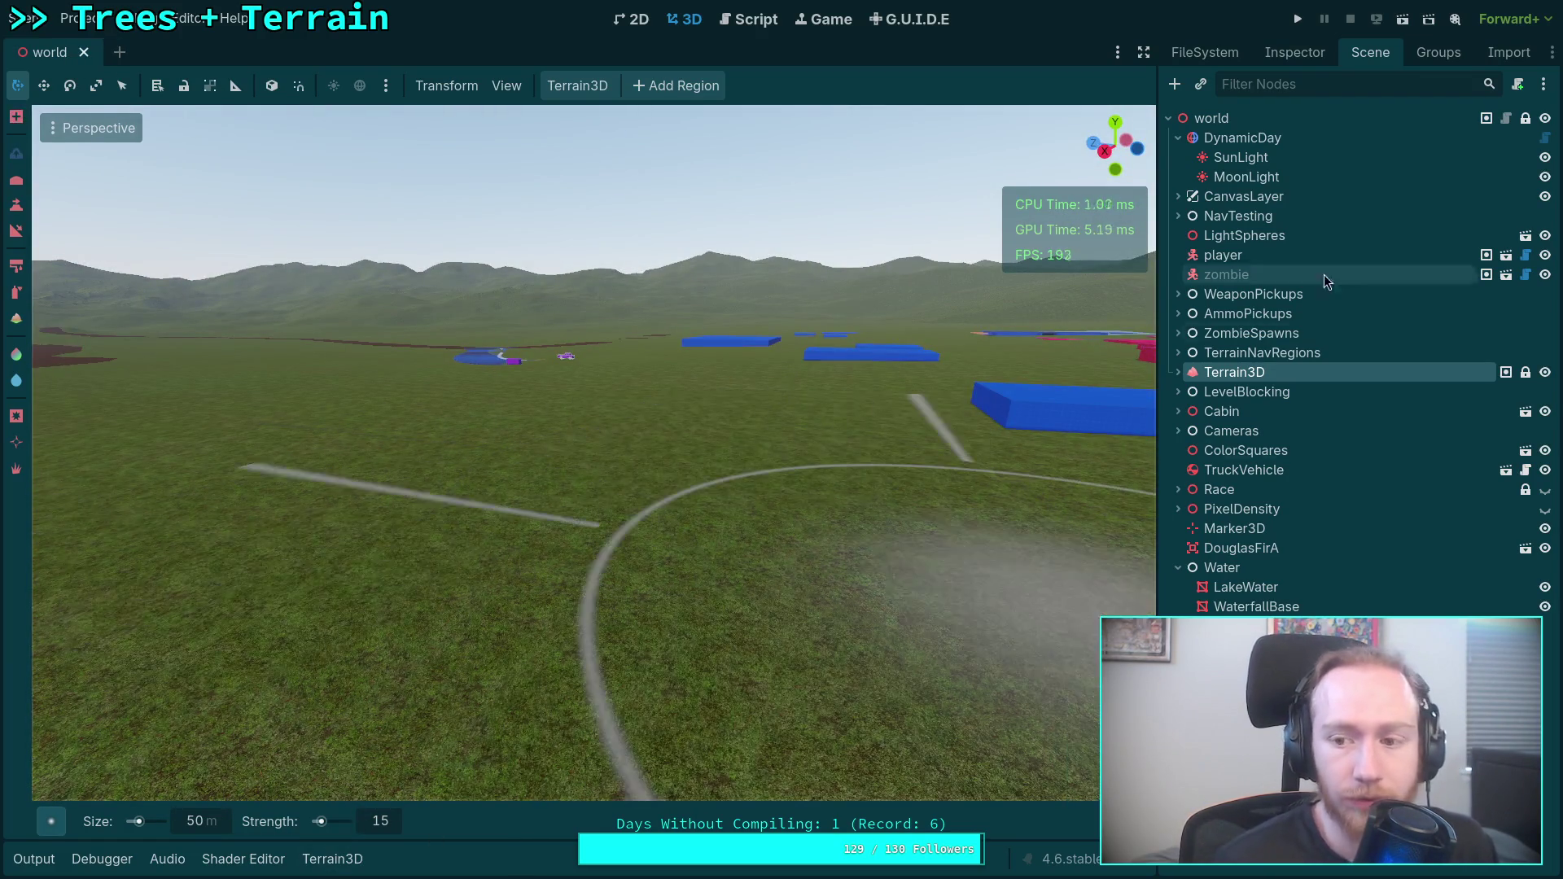
pyautogui.click(1178, 392)
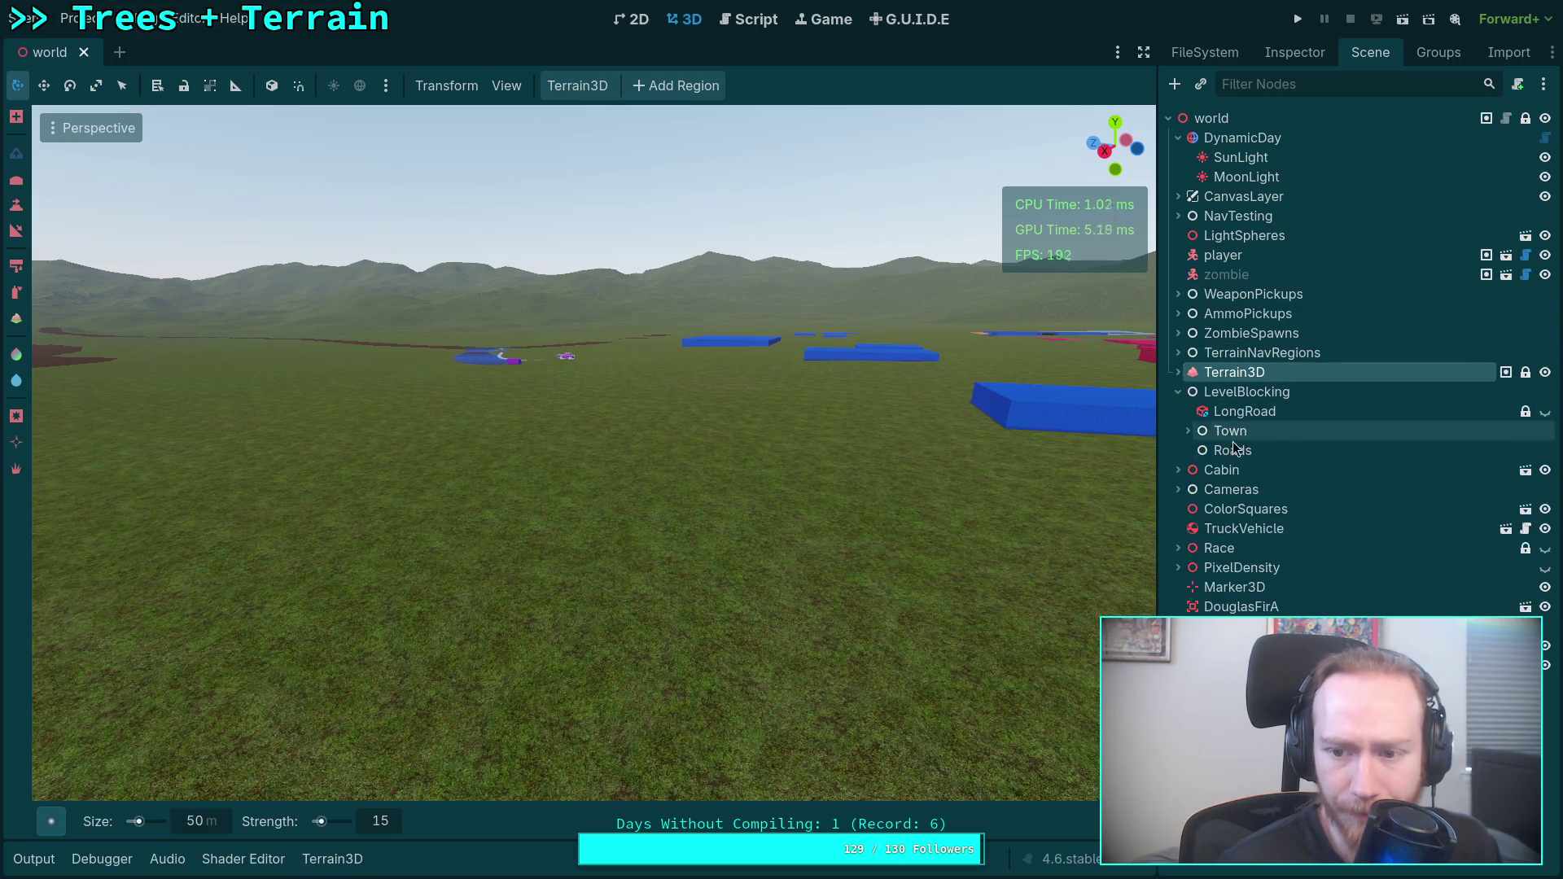
# Fly over the purple lake and along the river to inspect the dirt banks.
pyautogui.moveTo(964, 429); pyautogui.dragTo(692, 419)
pyautogui.press('w')
pyautogui.moveTo(977, 424); pyautogui.dragTo(781, 411)
pyautogui.press('w')
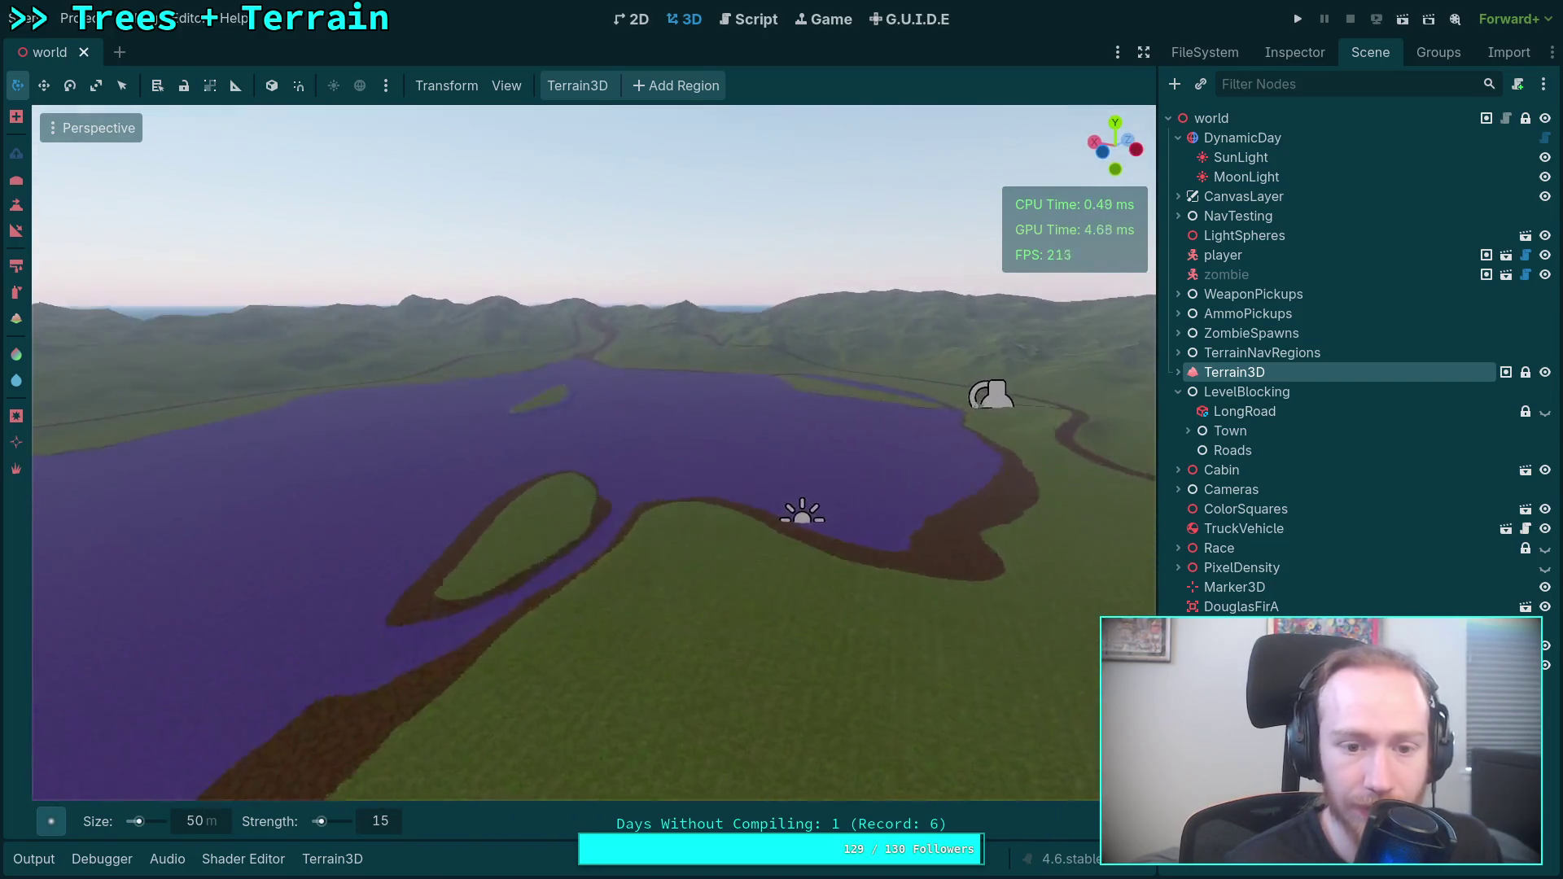
pyautogui.press('w')
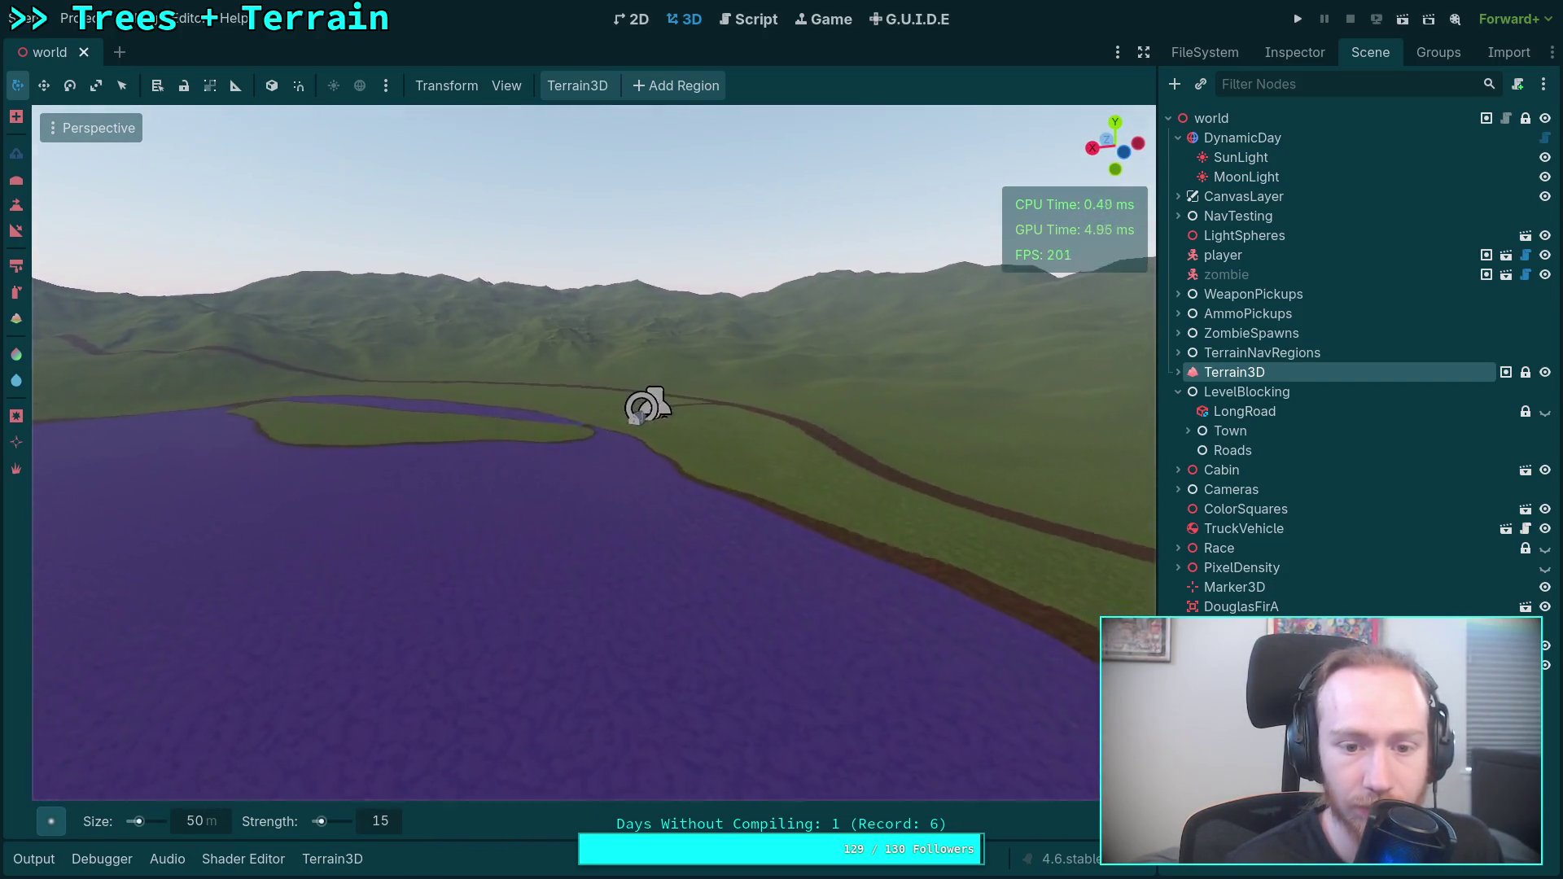
pyautogui.press('s')
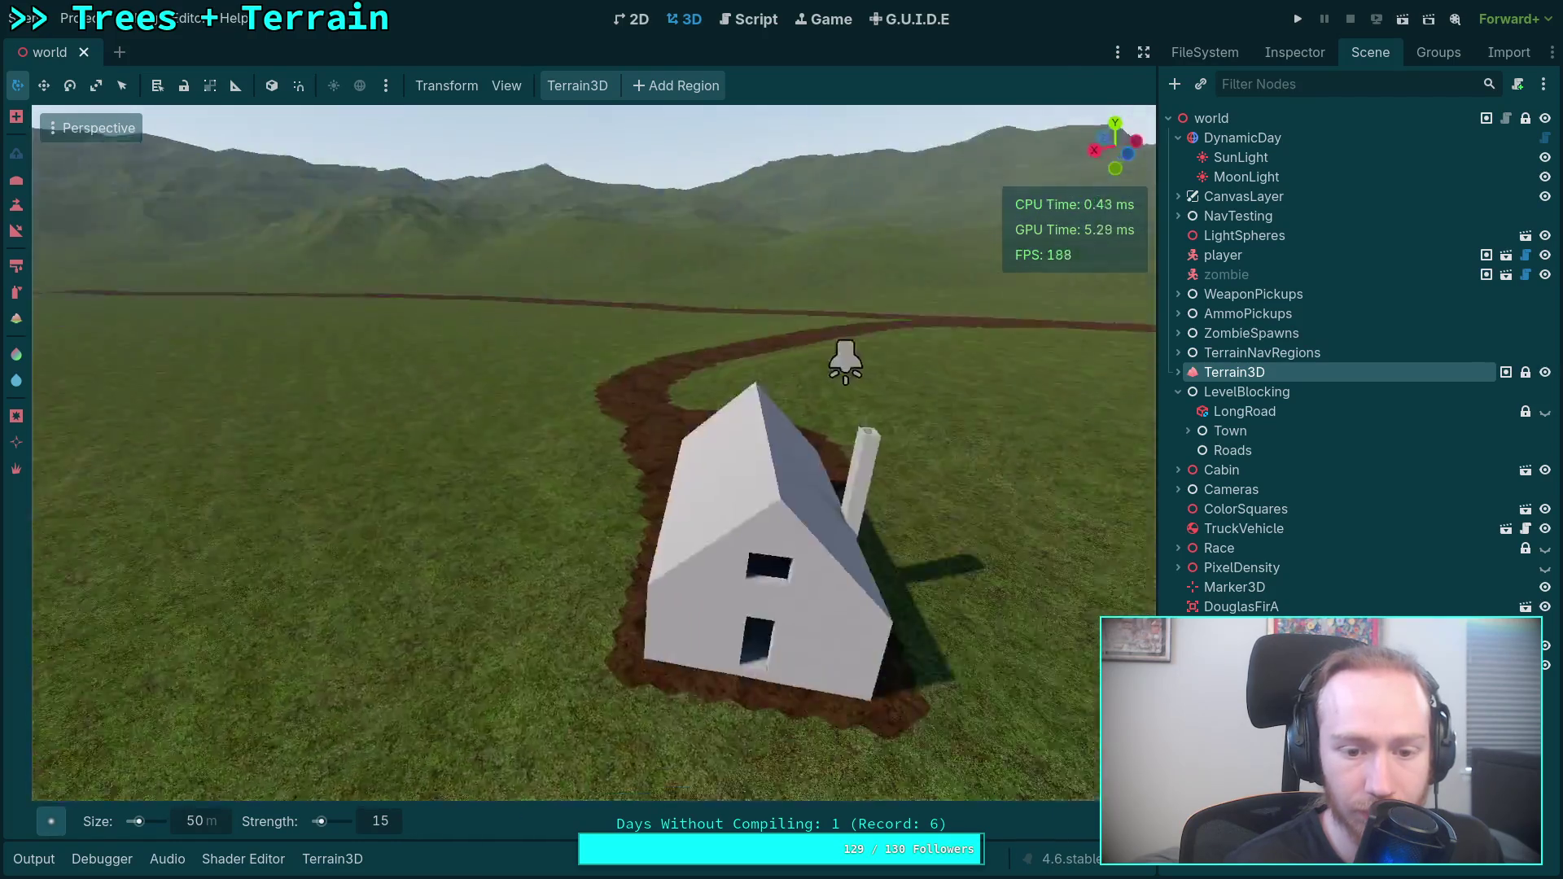
pyautogui.press('w')
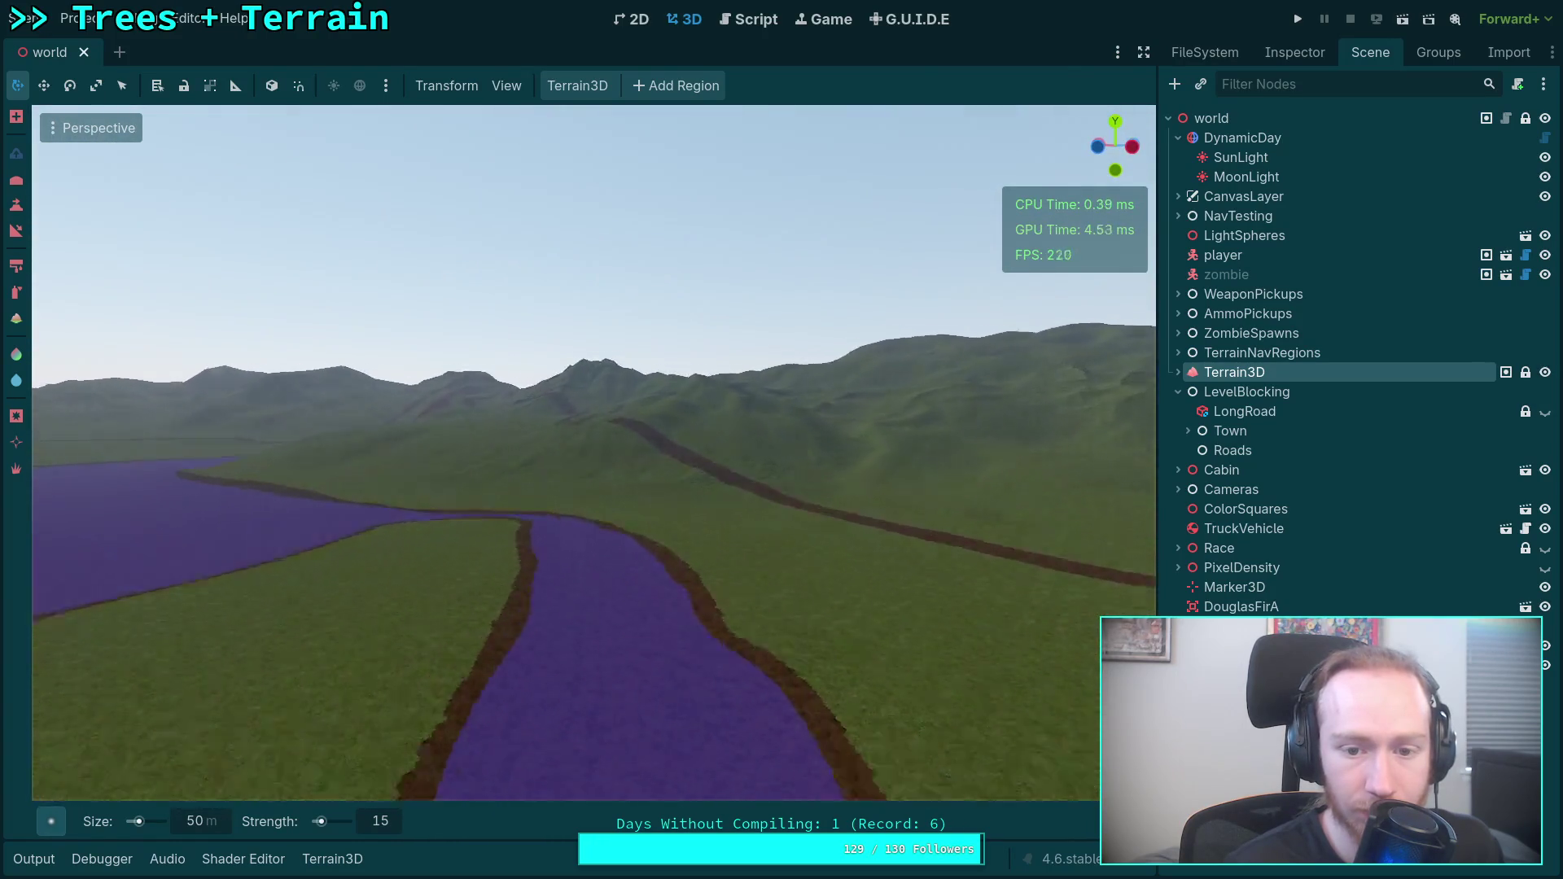
# Fly around the town blocks, dark lake and grassy hillside to check the dirt paths.
pyautogui.press('w')
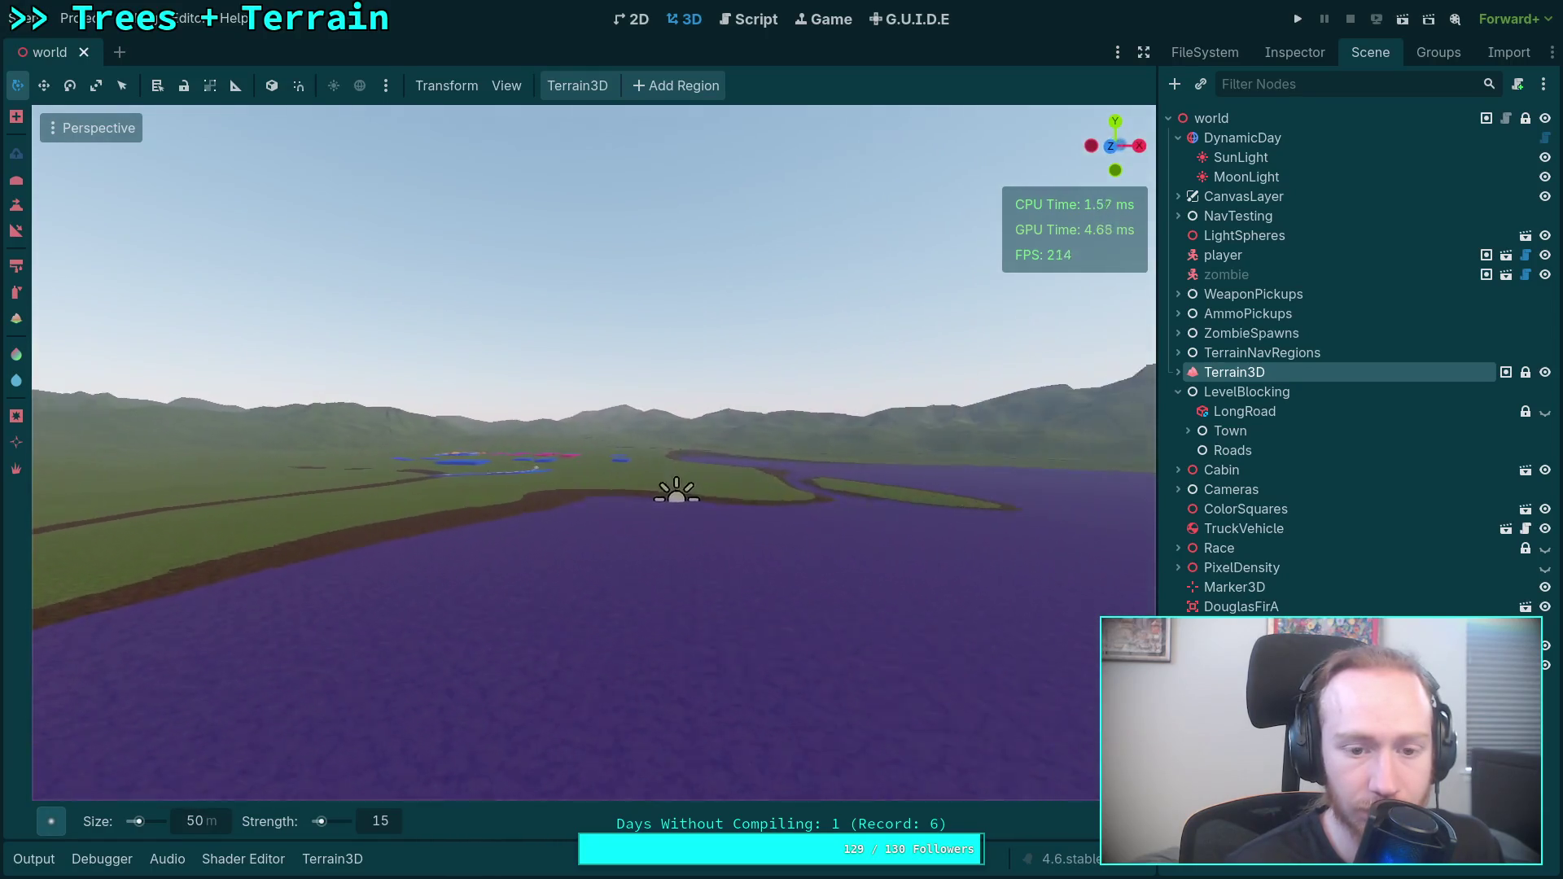
pyautogui.press('w')
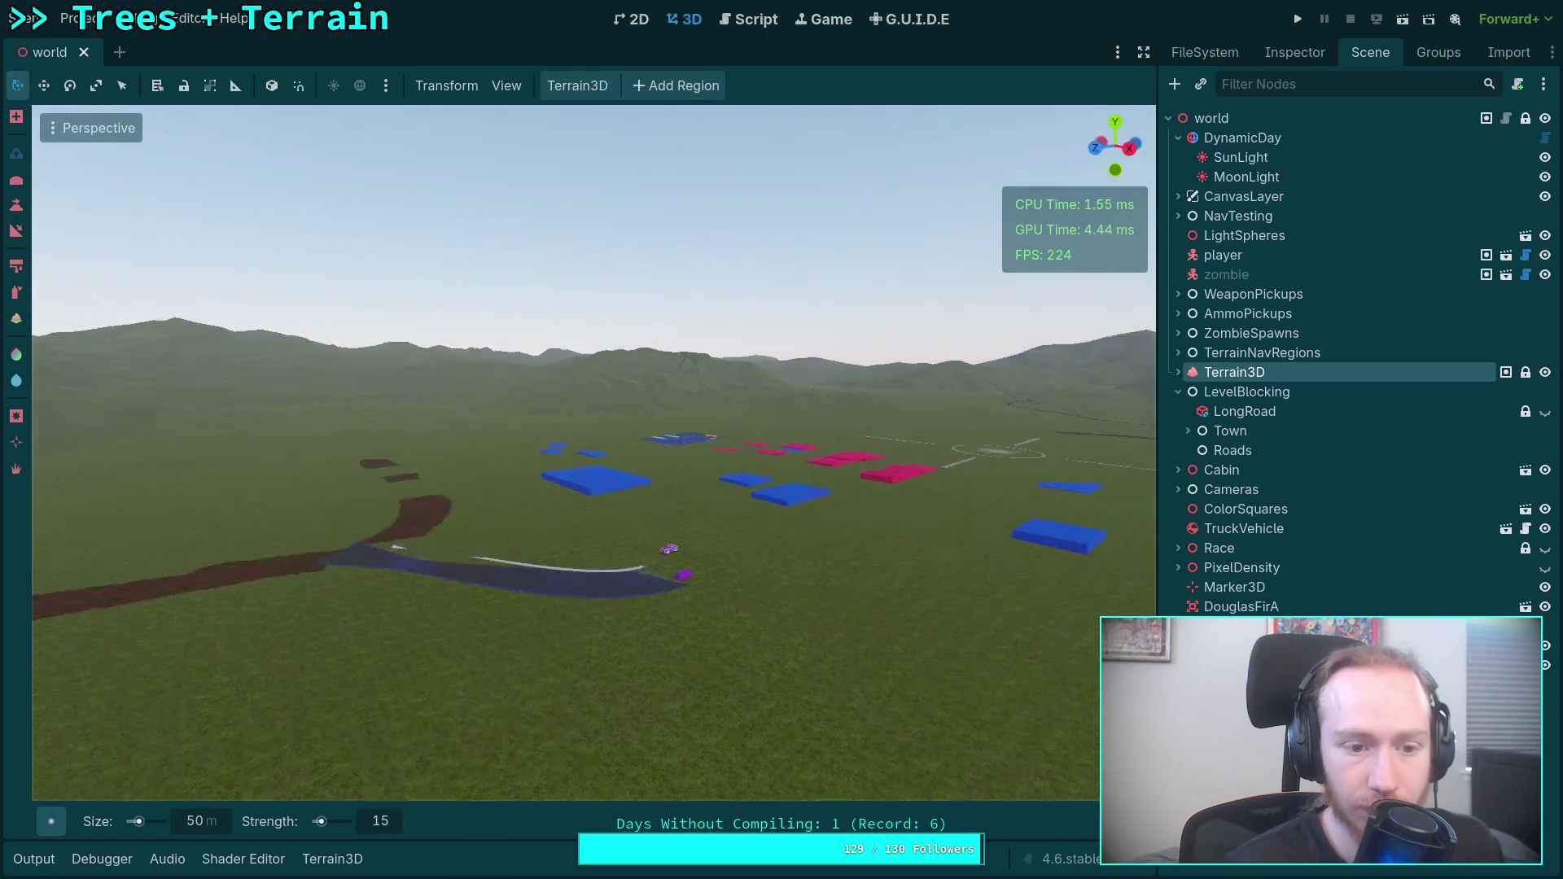
pyautogui.press('w')
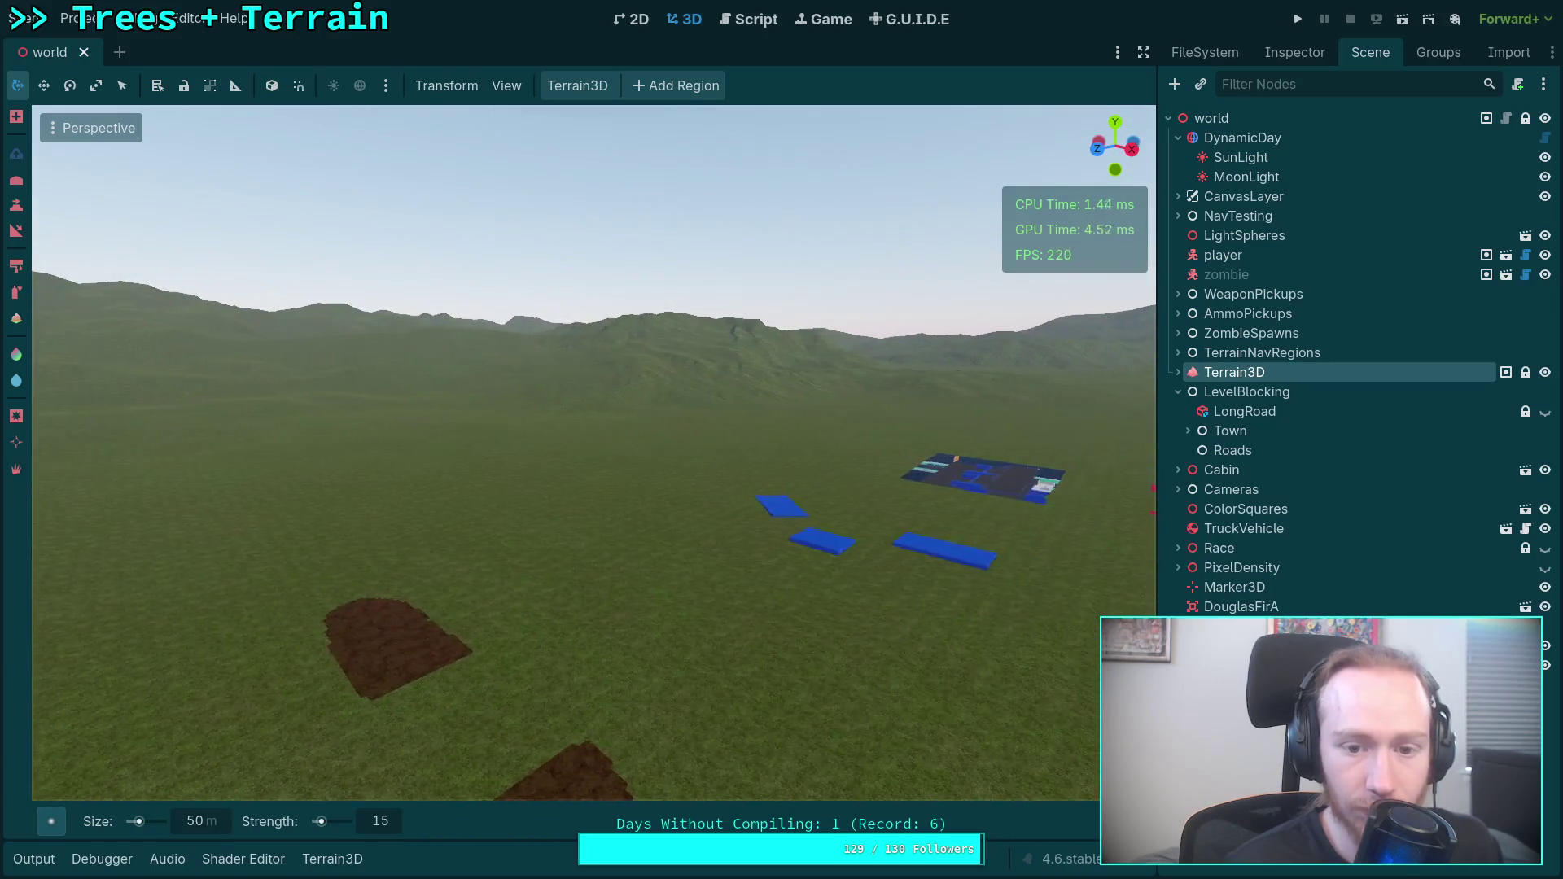
pyautogui.press('w')
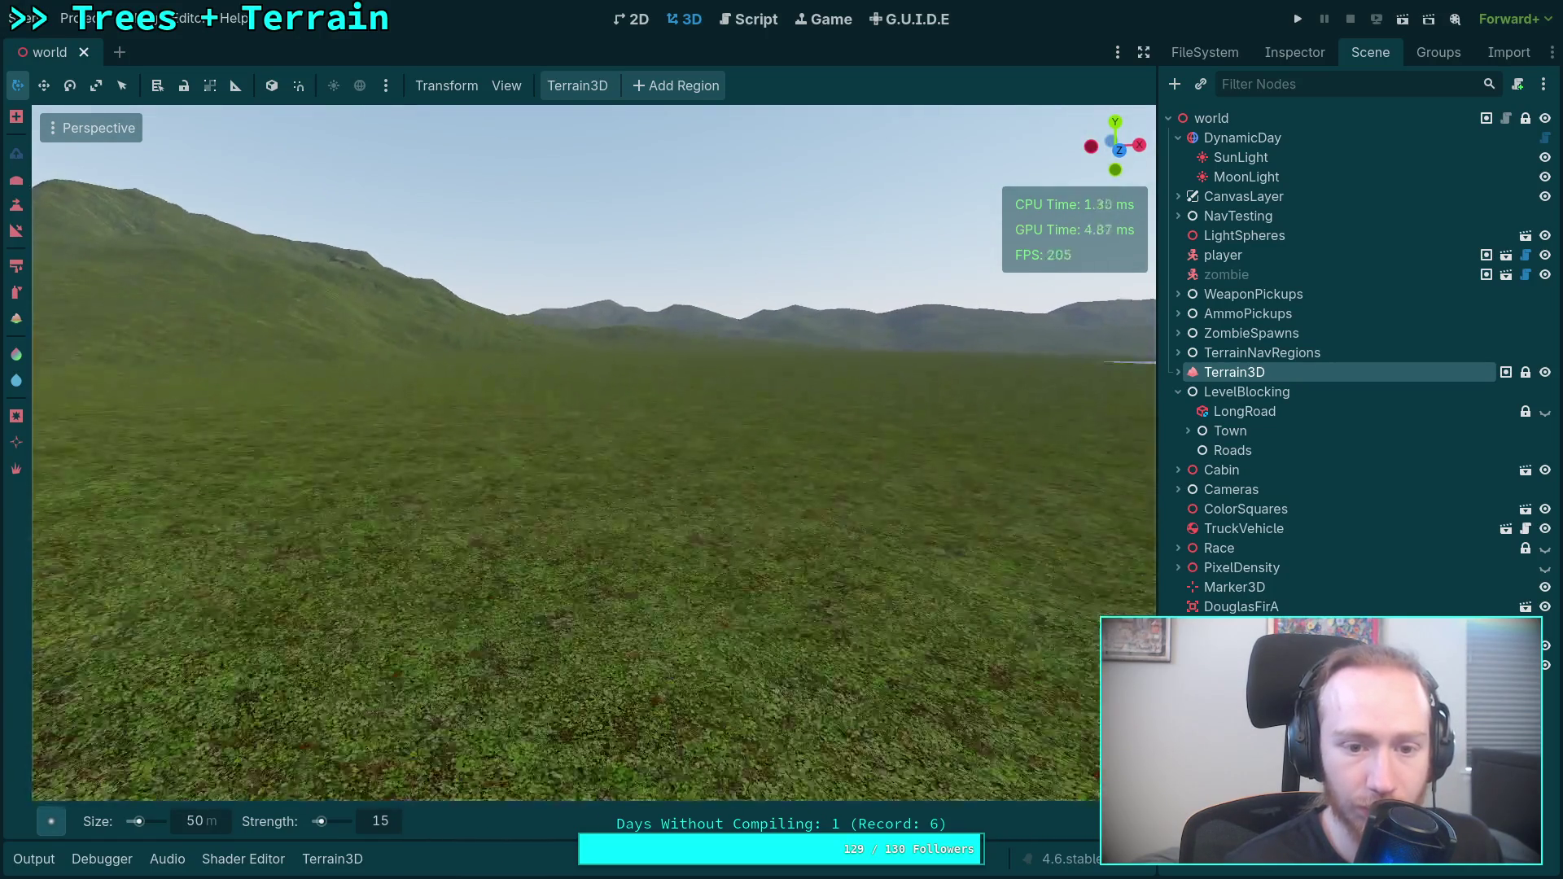
pyautogui.press('w')
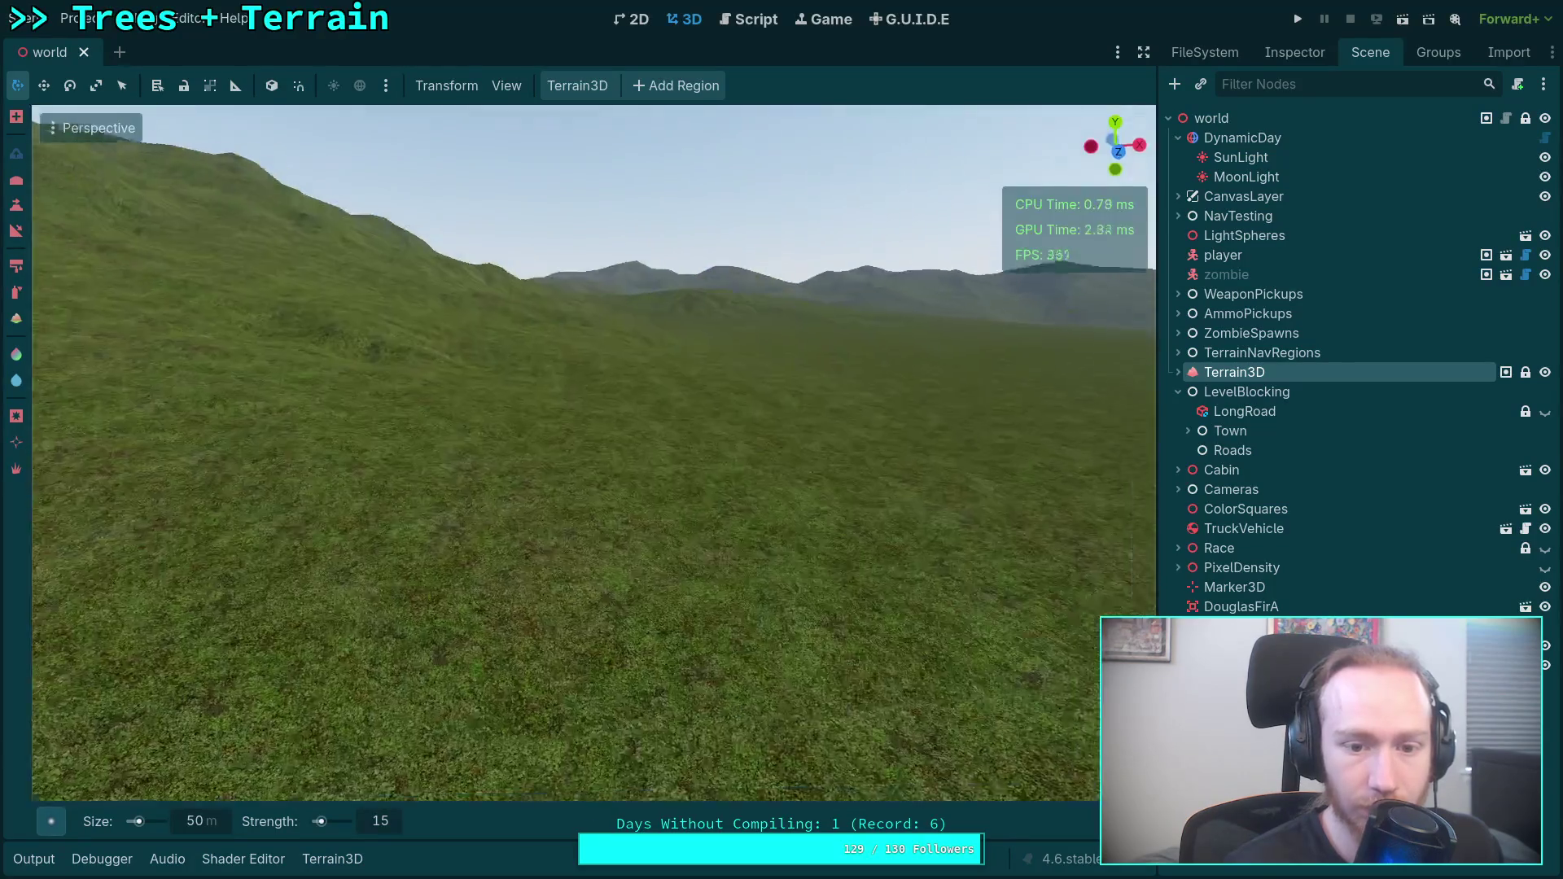
pyautogui.press('w')
pyautogui.scroll(-2, 595, 453)
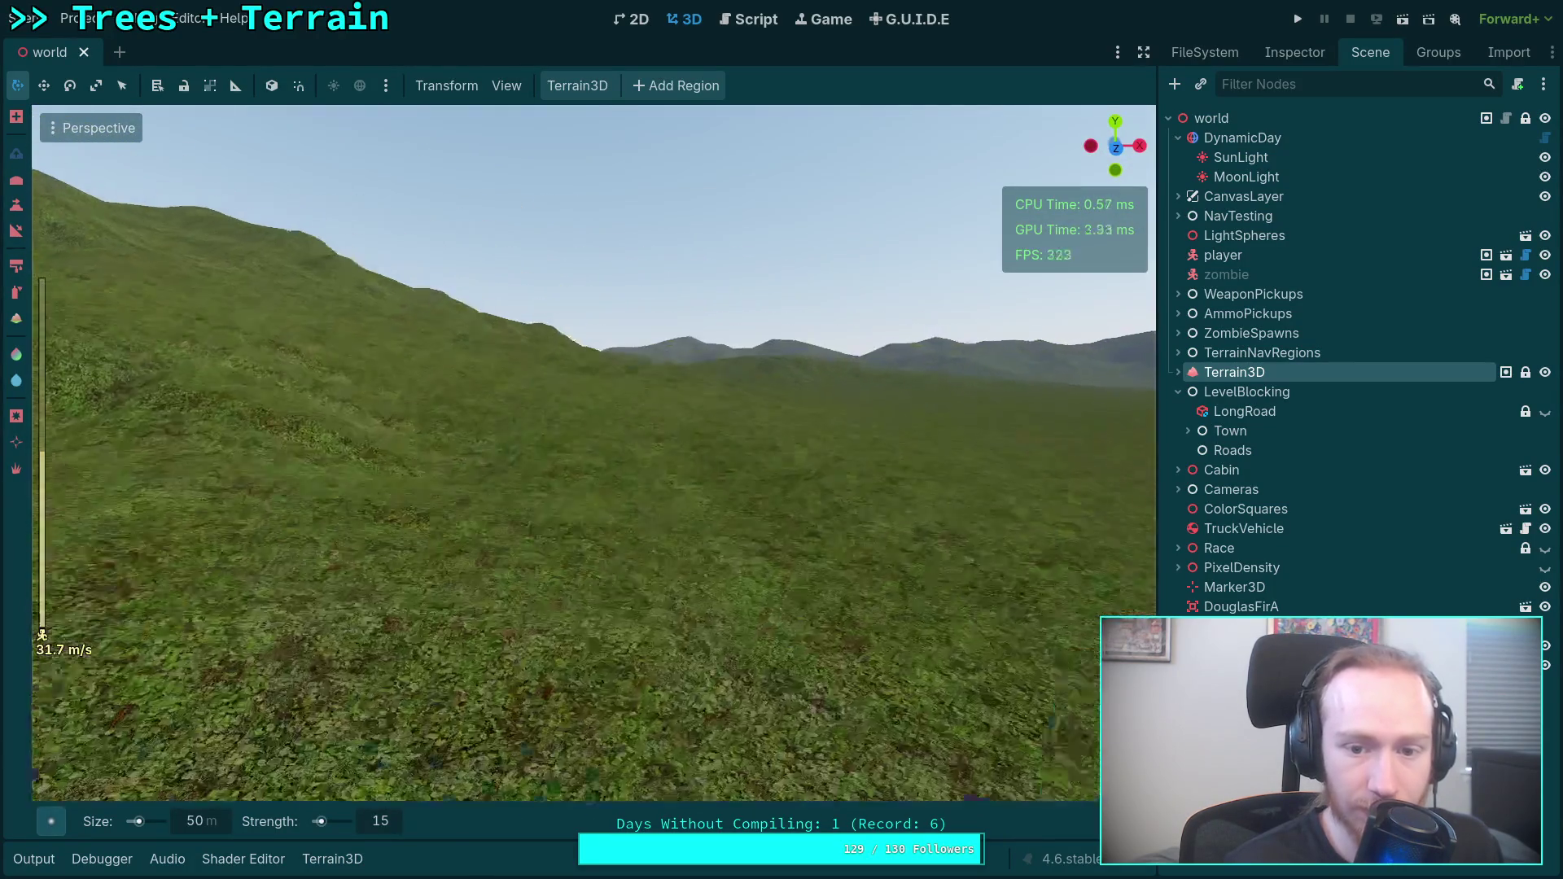
# Survey the town, dark lot and flat grass plain, then save the world scene.
pyautogui.press('w')
pyautogui.press('w')
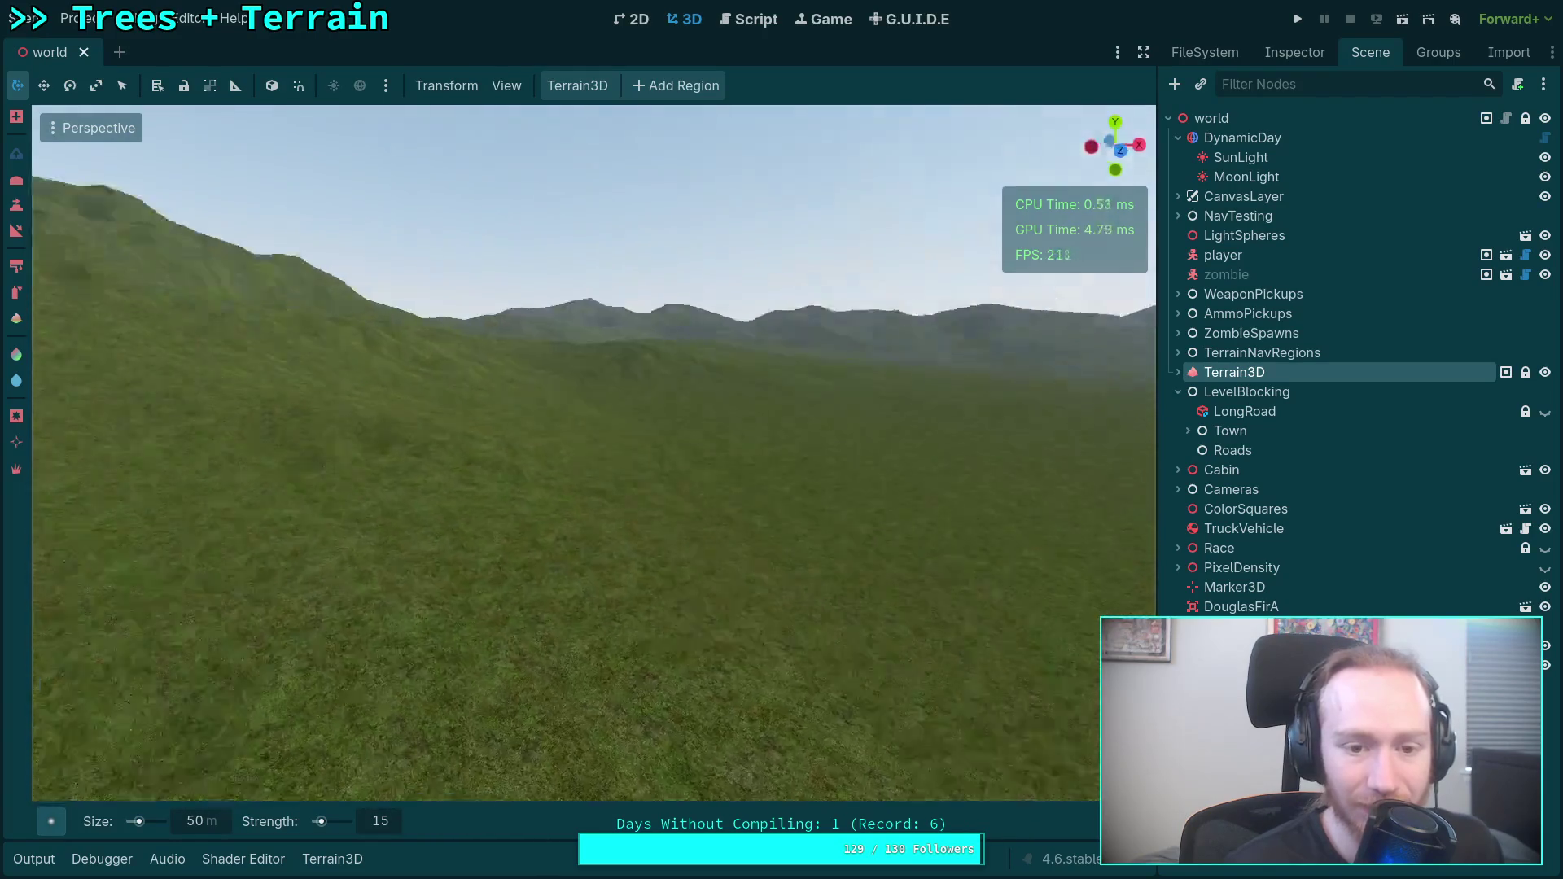
pyautogui.press('w')
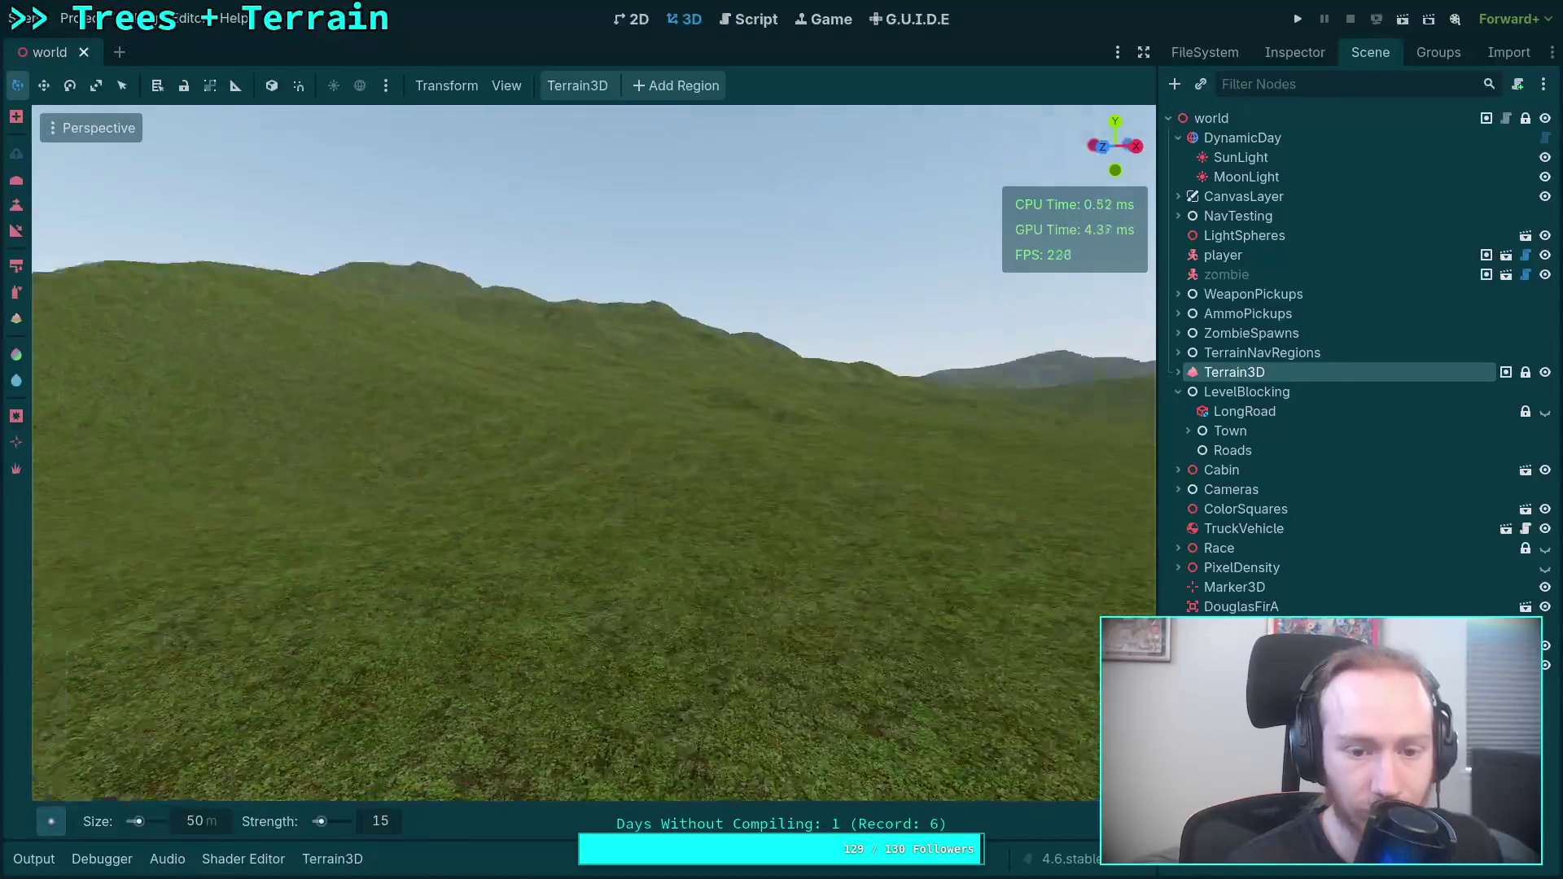
pyautogui.press('w')
pyautogui.press('w')
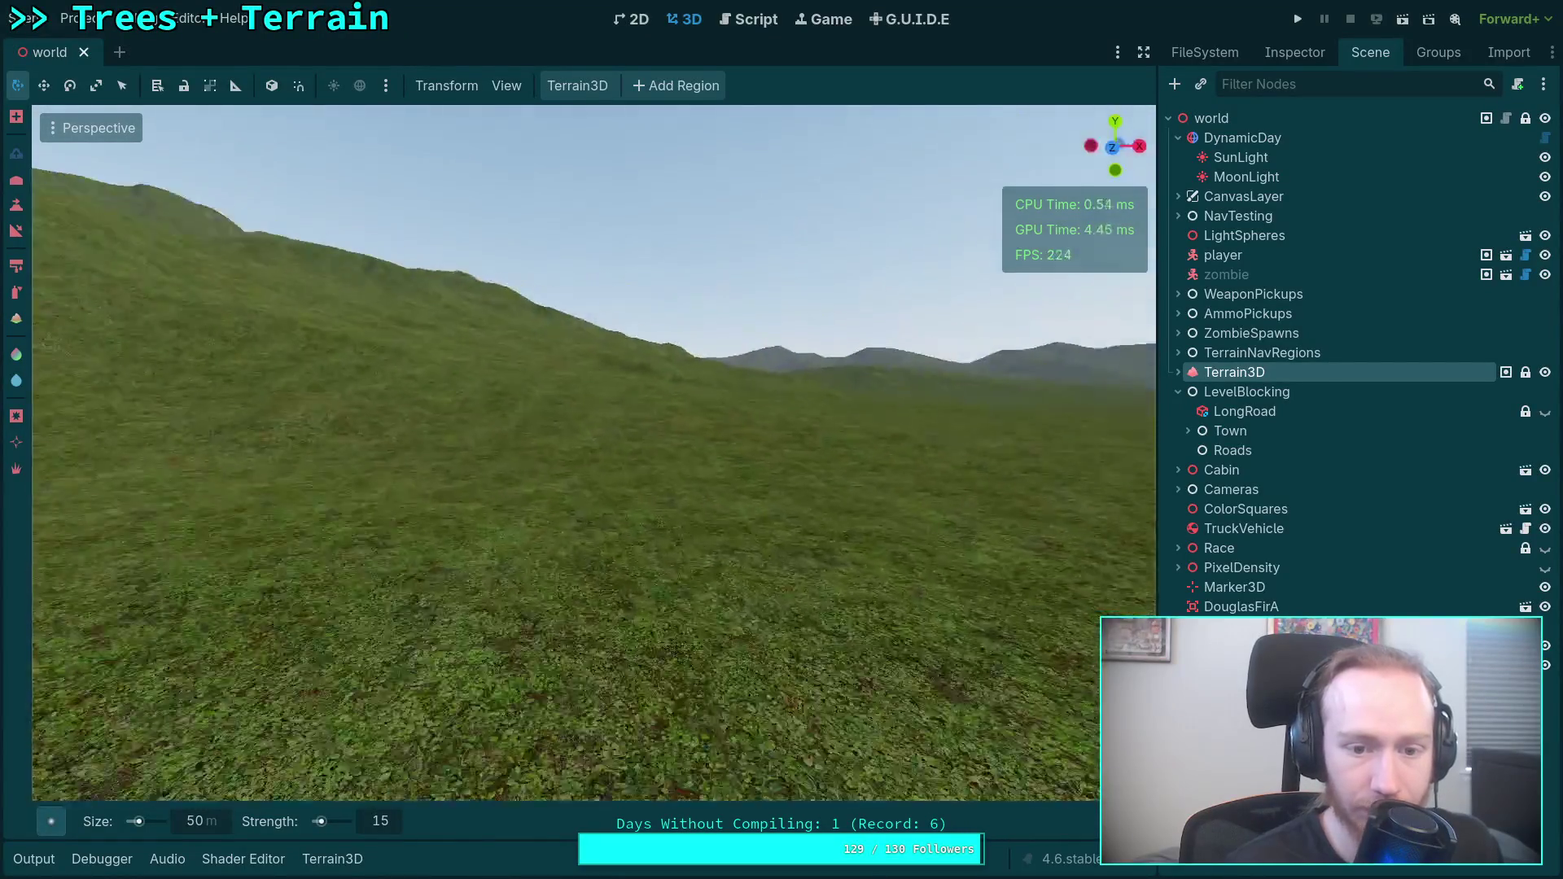
pyautogui.press('w')
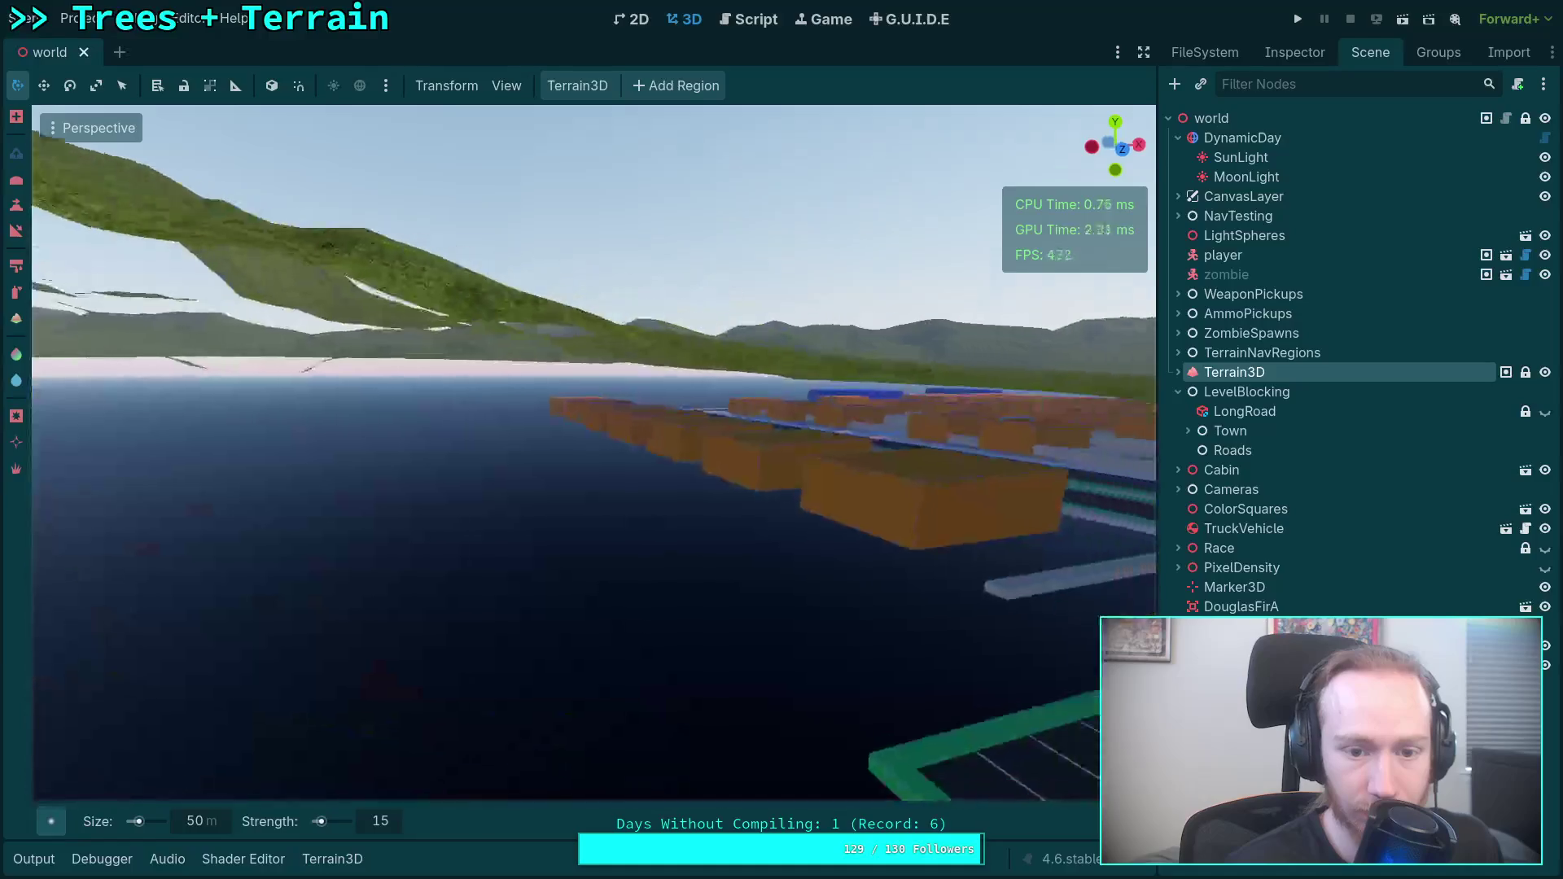
pyautogui.press('w')
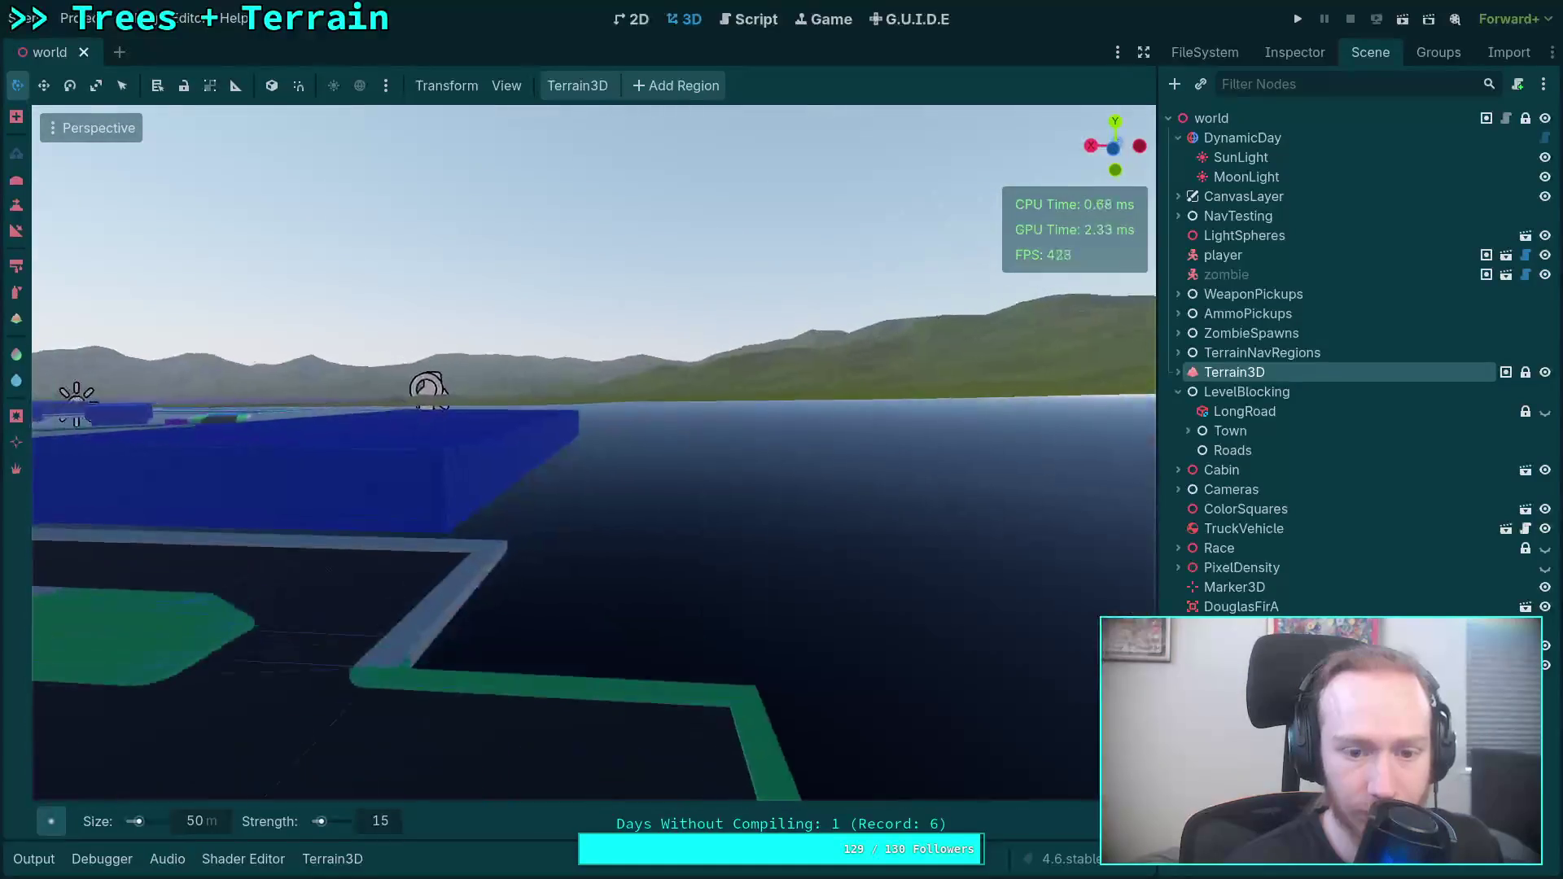
pyautogui.press('w')
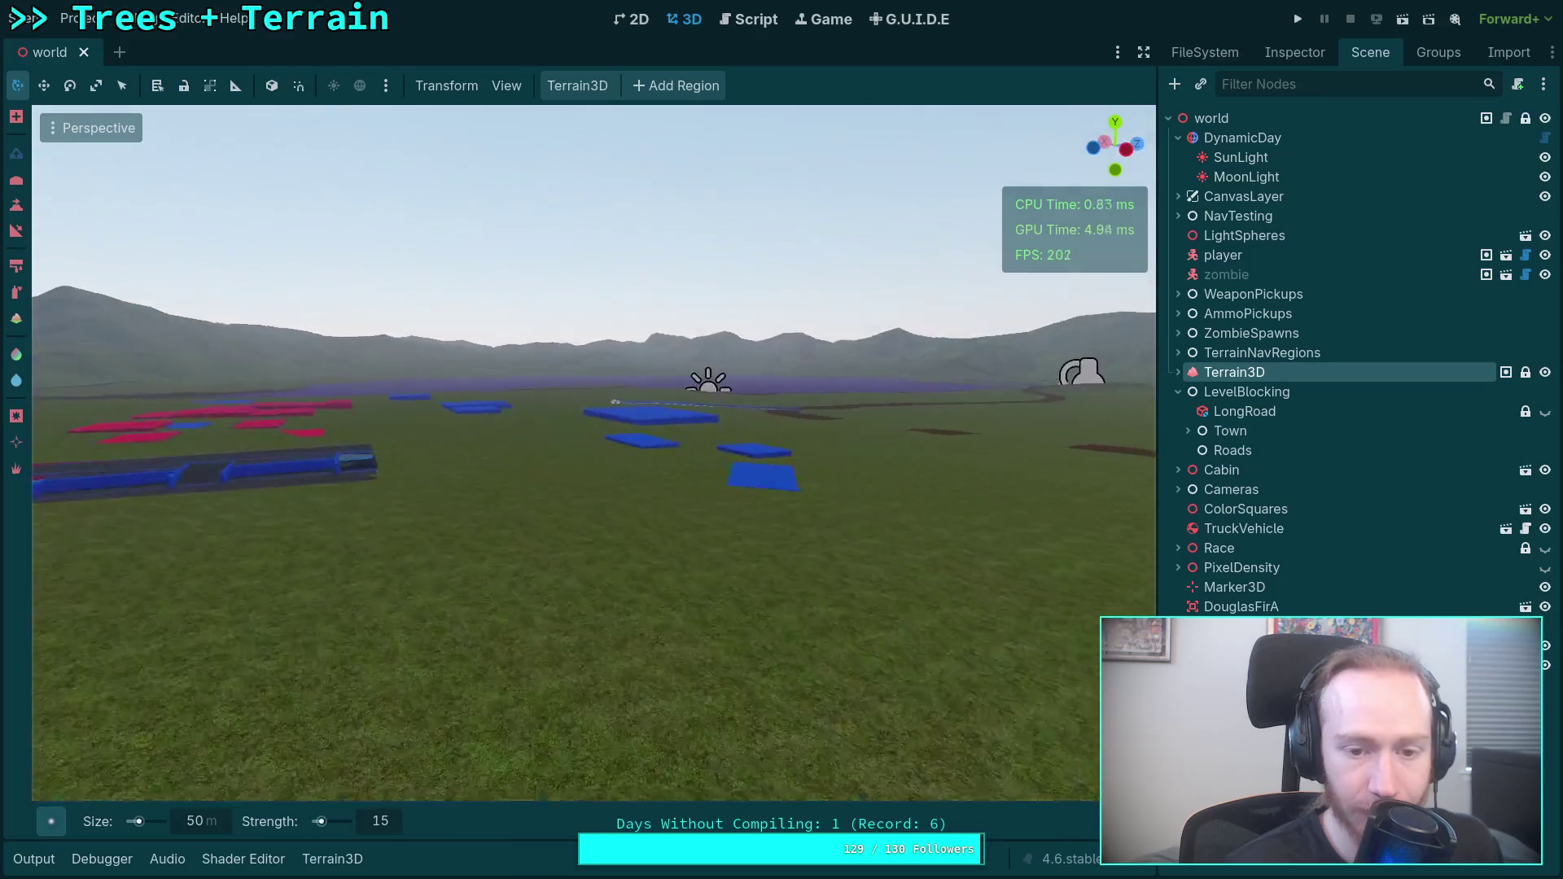
pyautogui.press('w')
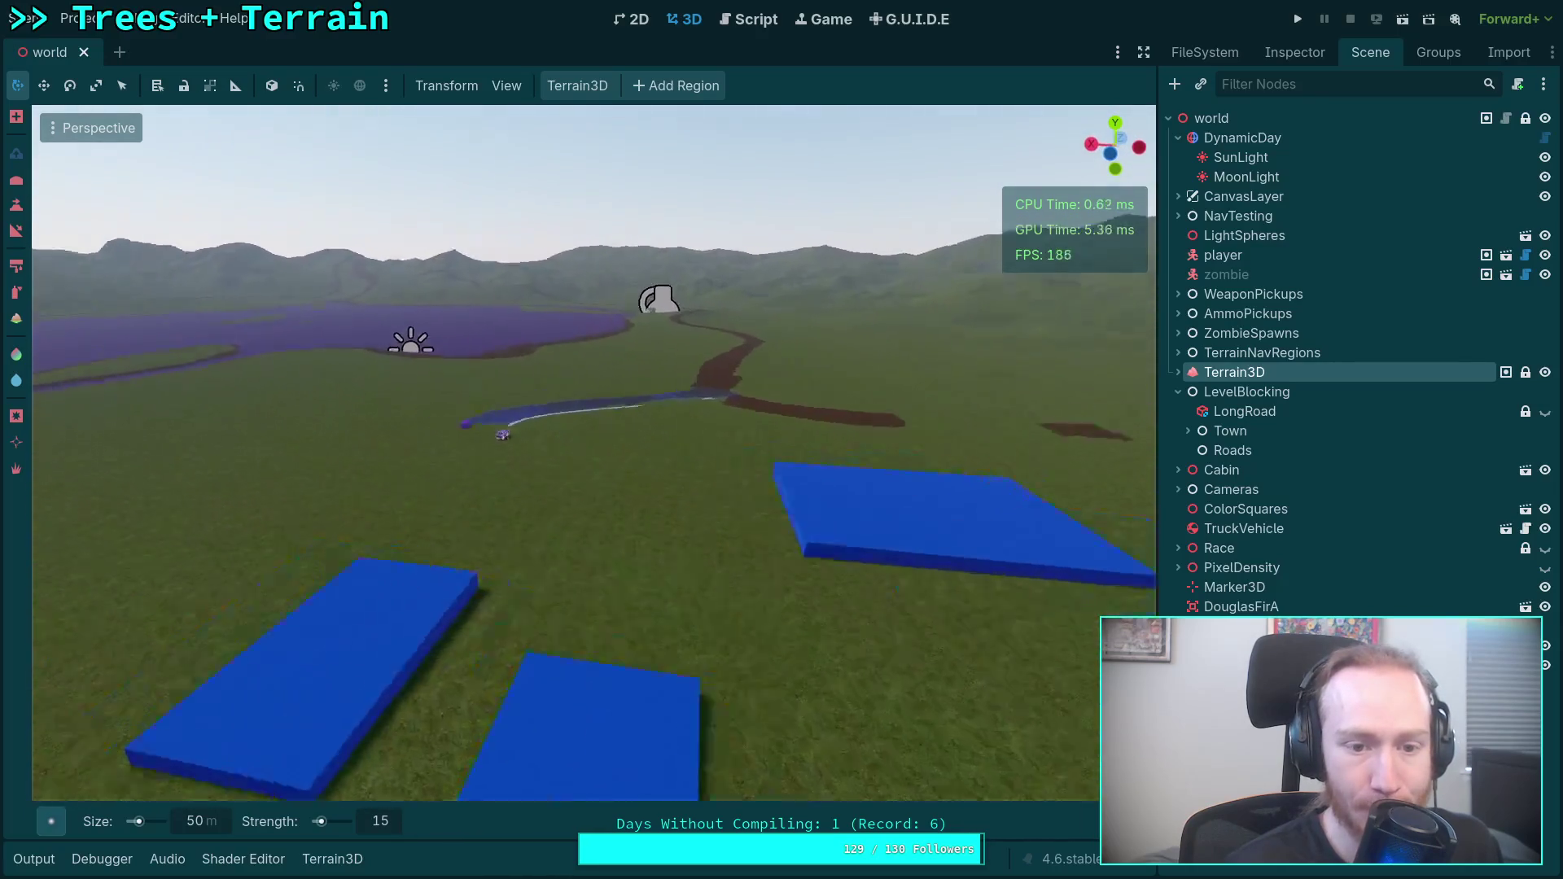
pyautogui.hotkey('ctrl', 's')
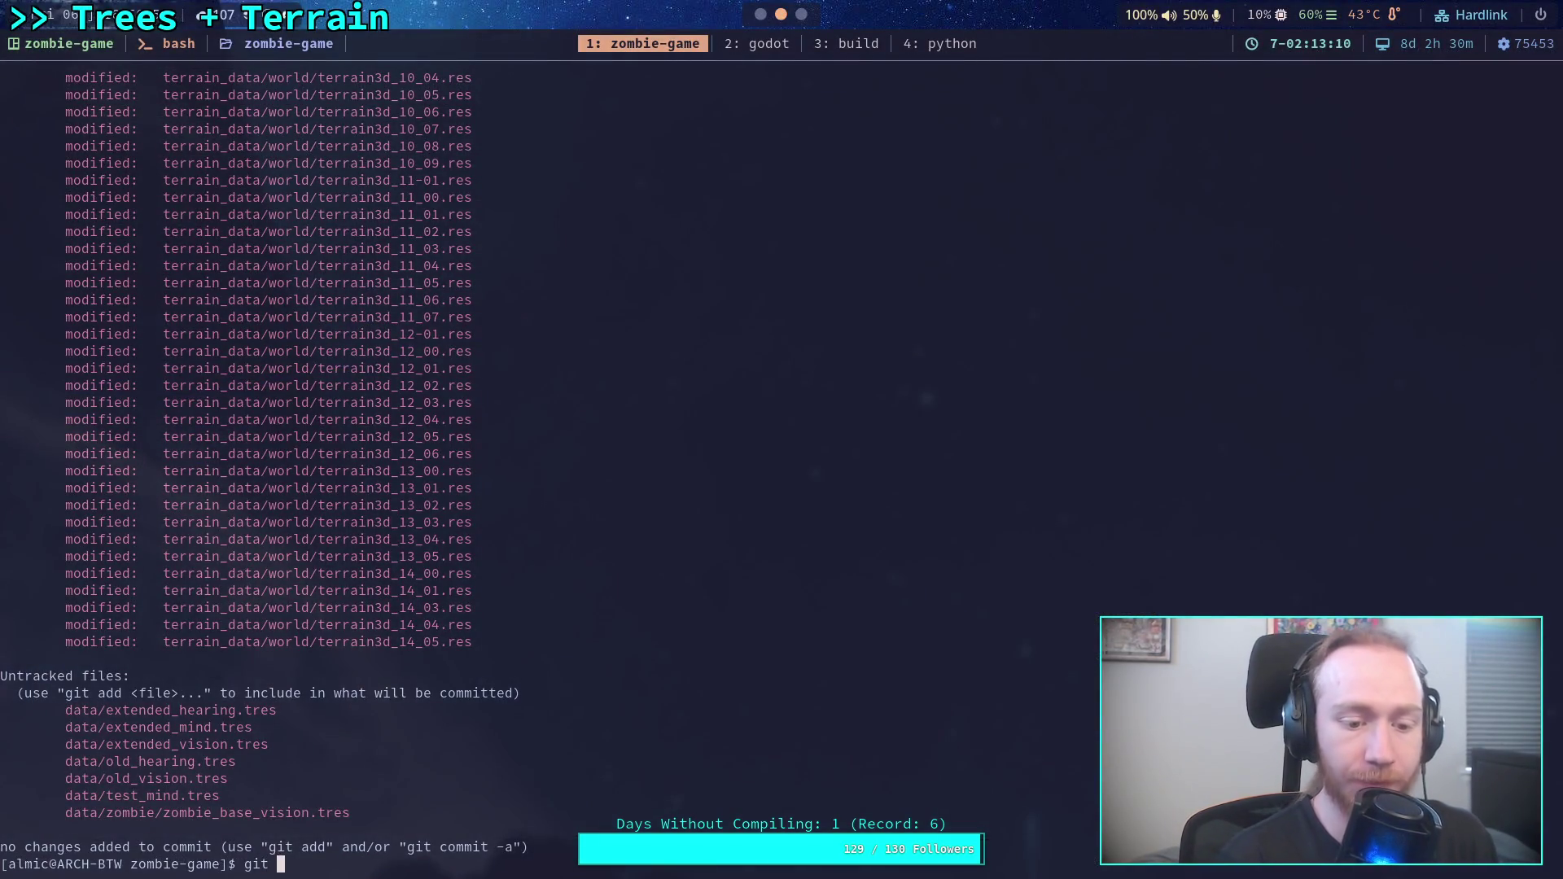
# Run git status and scroll back through the modified terrain_data files and untracked .tres files.
pyautogui.write('statu')
pyautogui.press('Return')
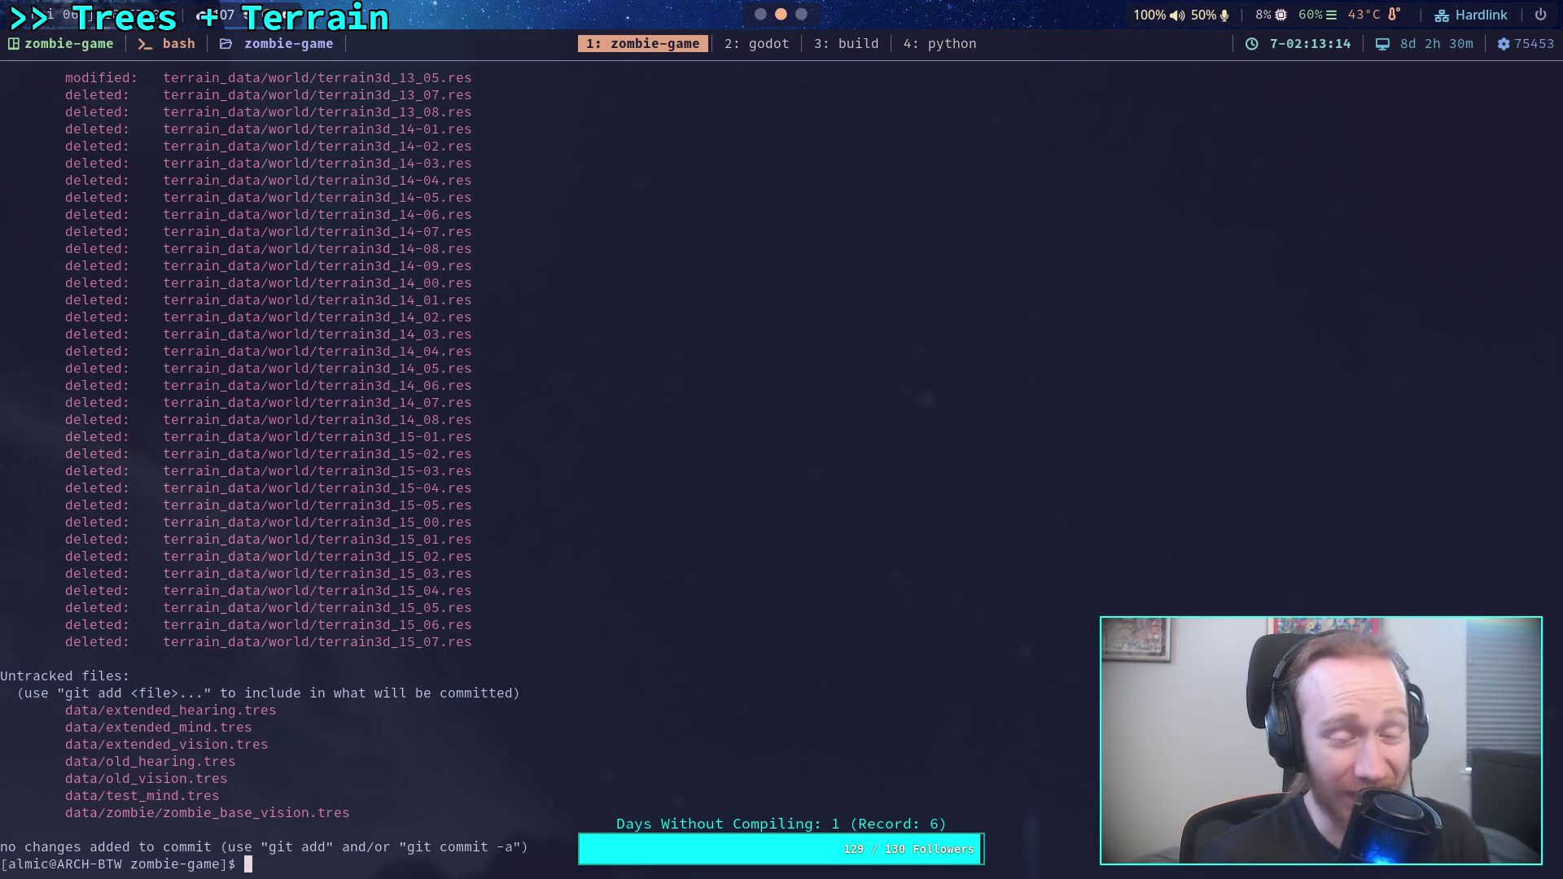
pyautogui.scroll(20, 620, 512)
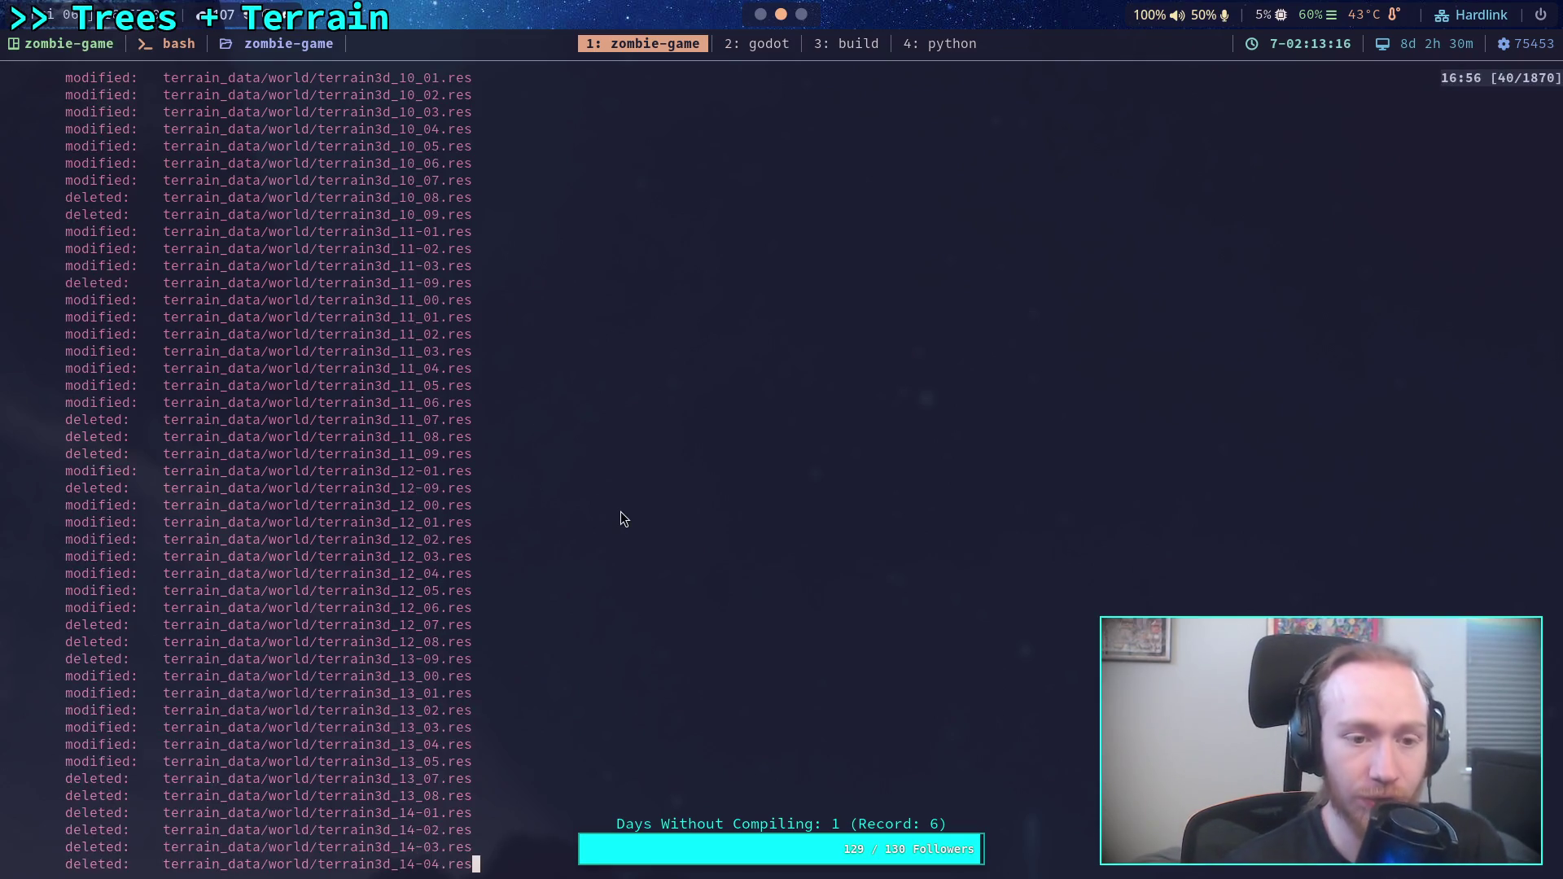
pyautogui.scroll(20, 620, 510)
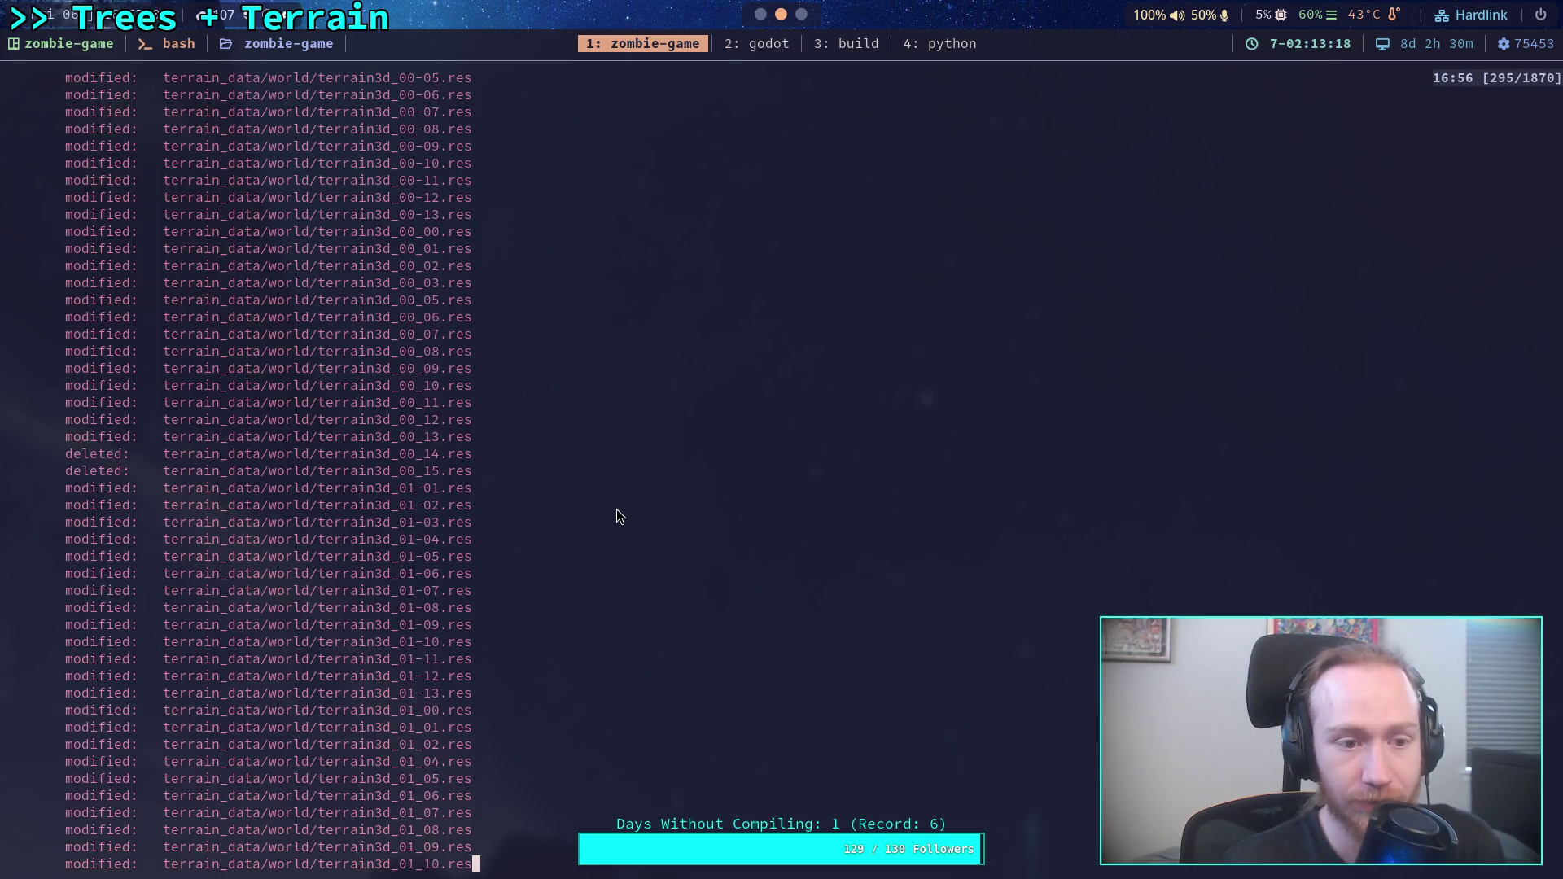
pyautogui.scroll(20, 616, 511)
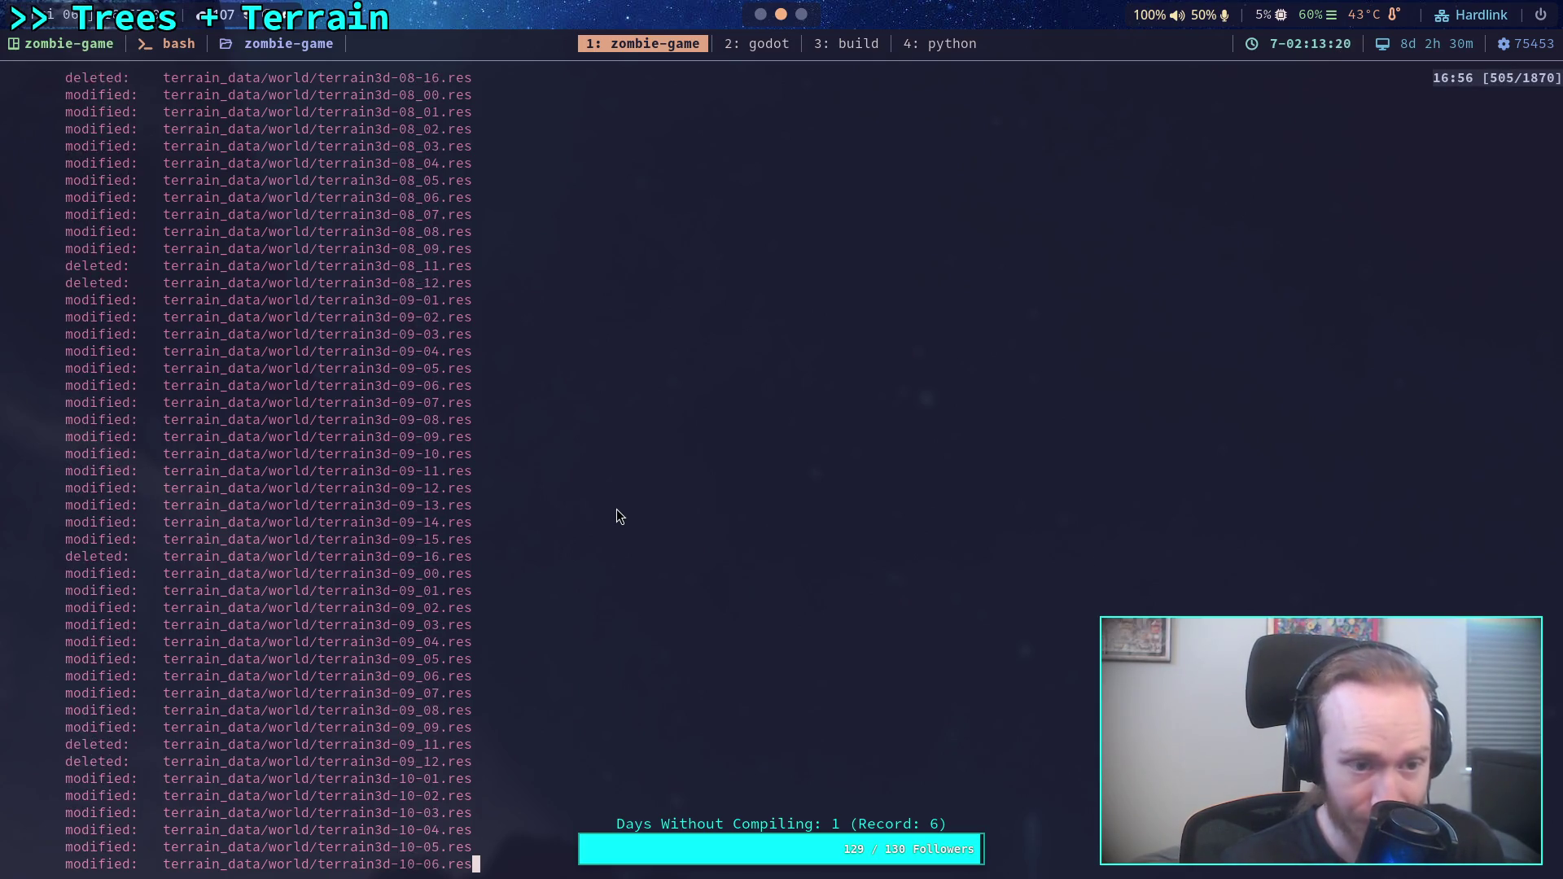
pyautogui.scroll(20, 616, 510)
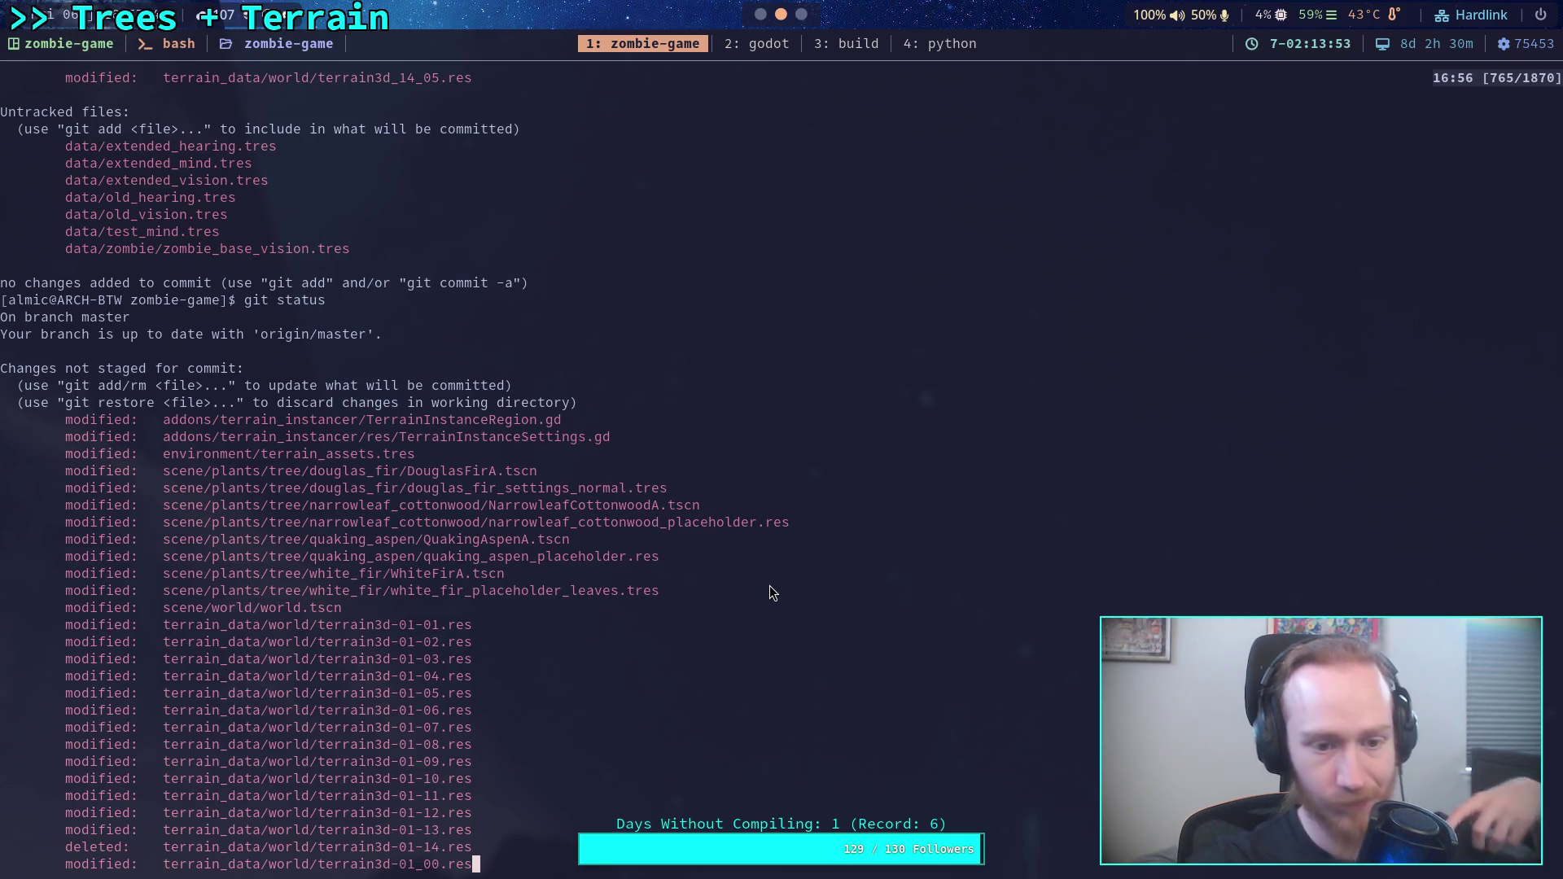
# Run git diff and page through TerrainInstanceSettings.gd, terrain_assets.tres and DouglasFirA.tscn changes to world.tscn.
pyautogui.write('qgit')
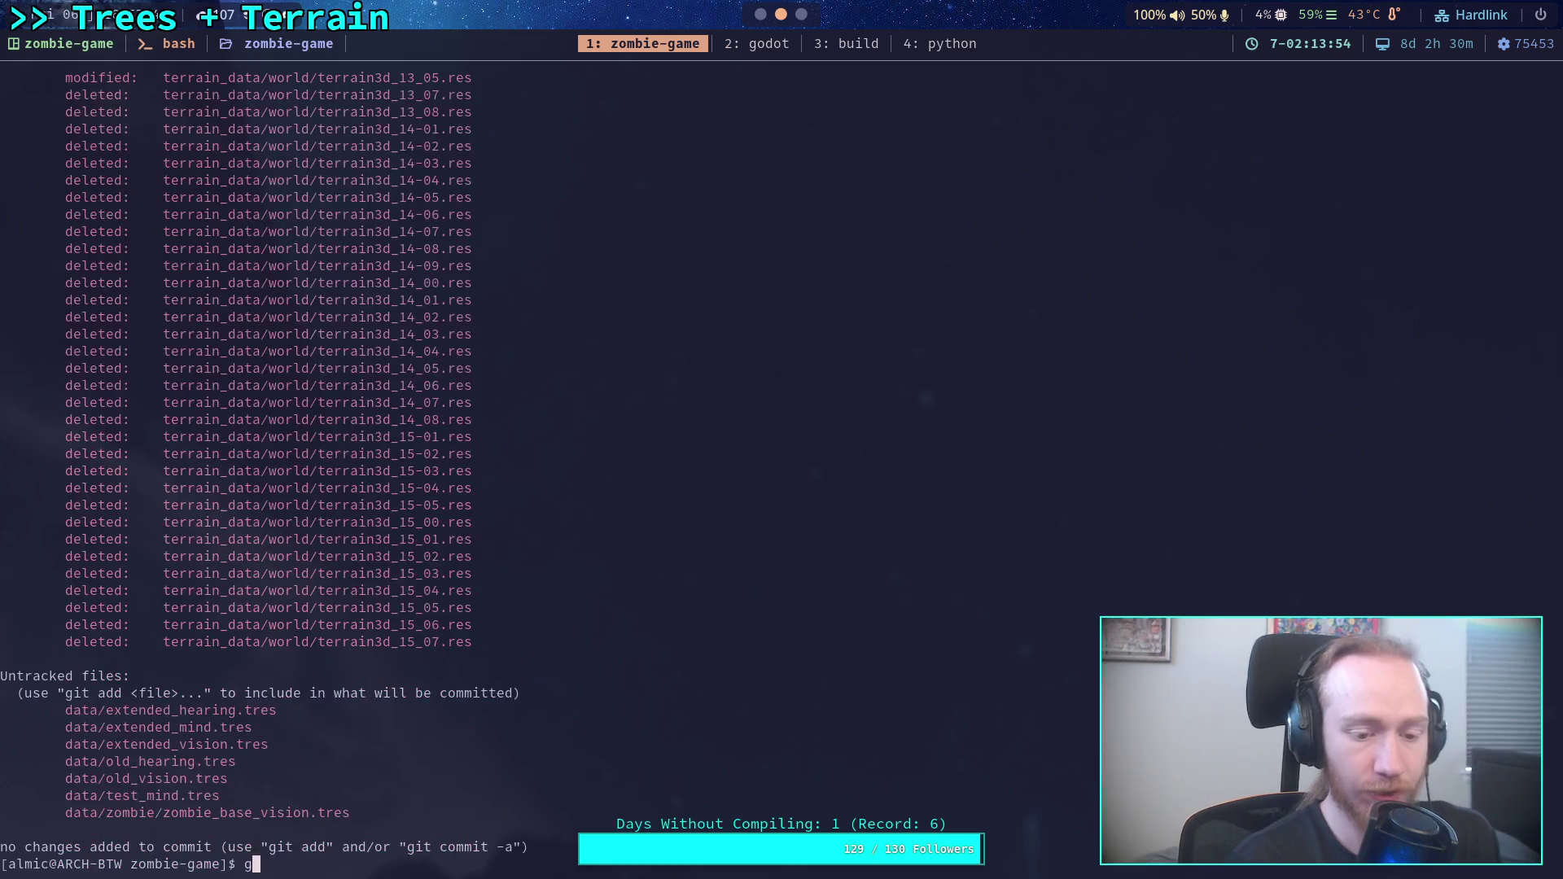
pyautogui.press('Return')
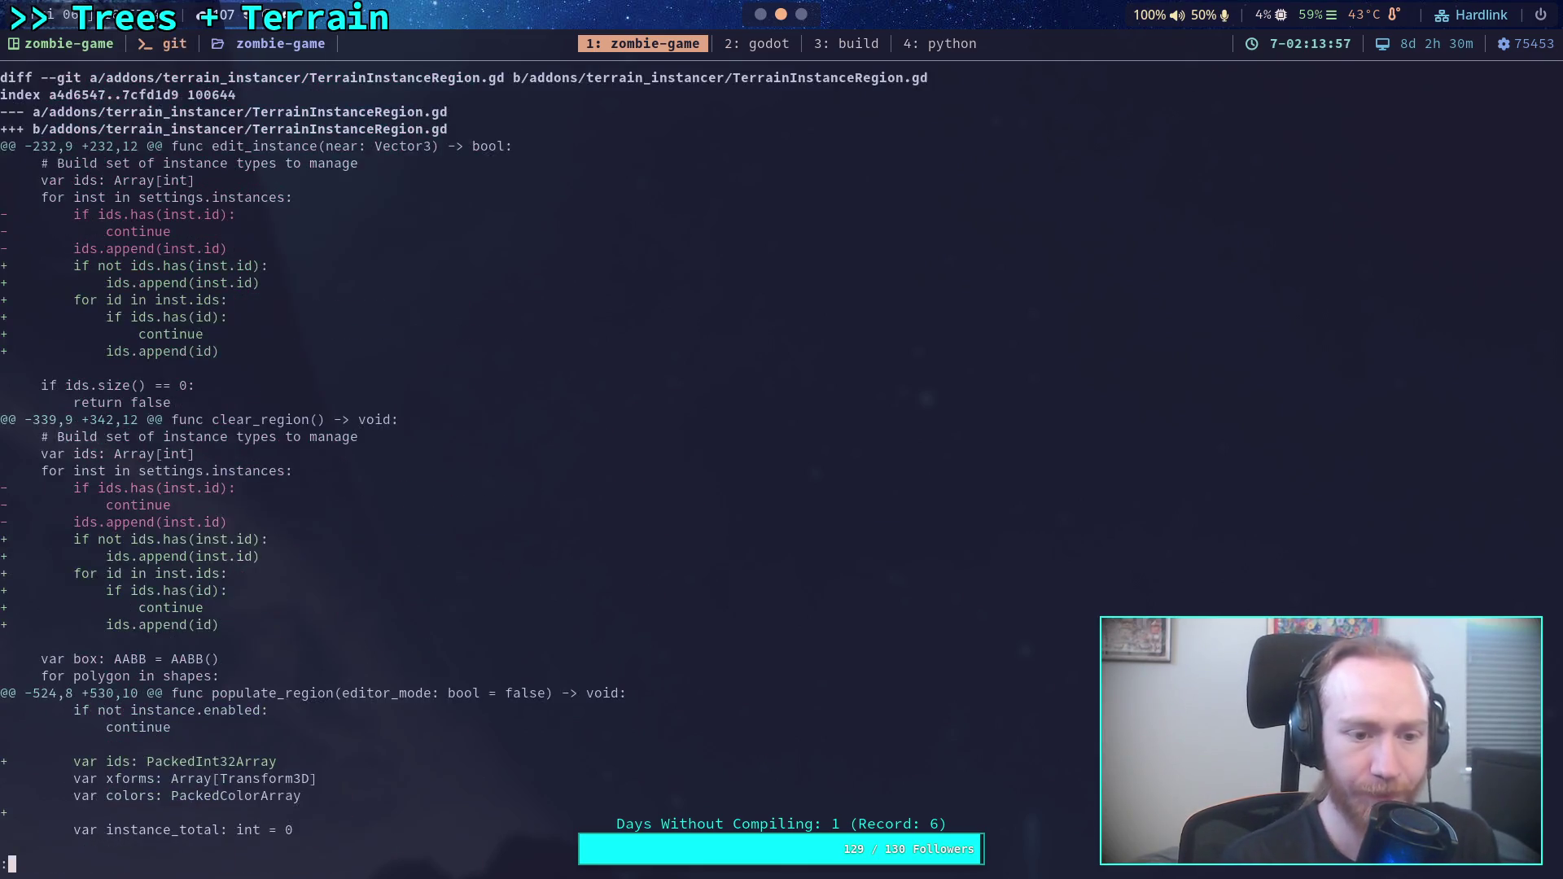
pyautogui.press('space')
pyautogui.press('space')
pyautogui.press('space')
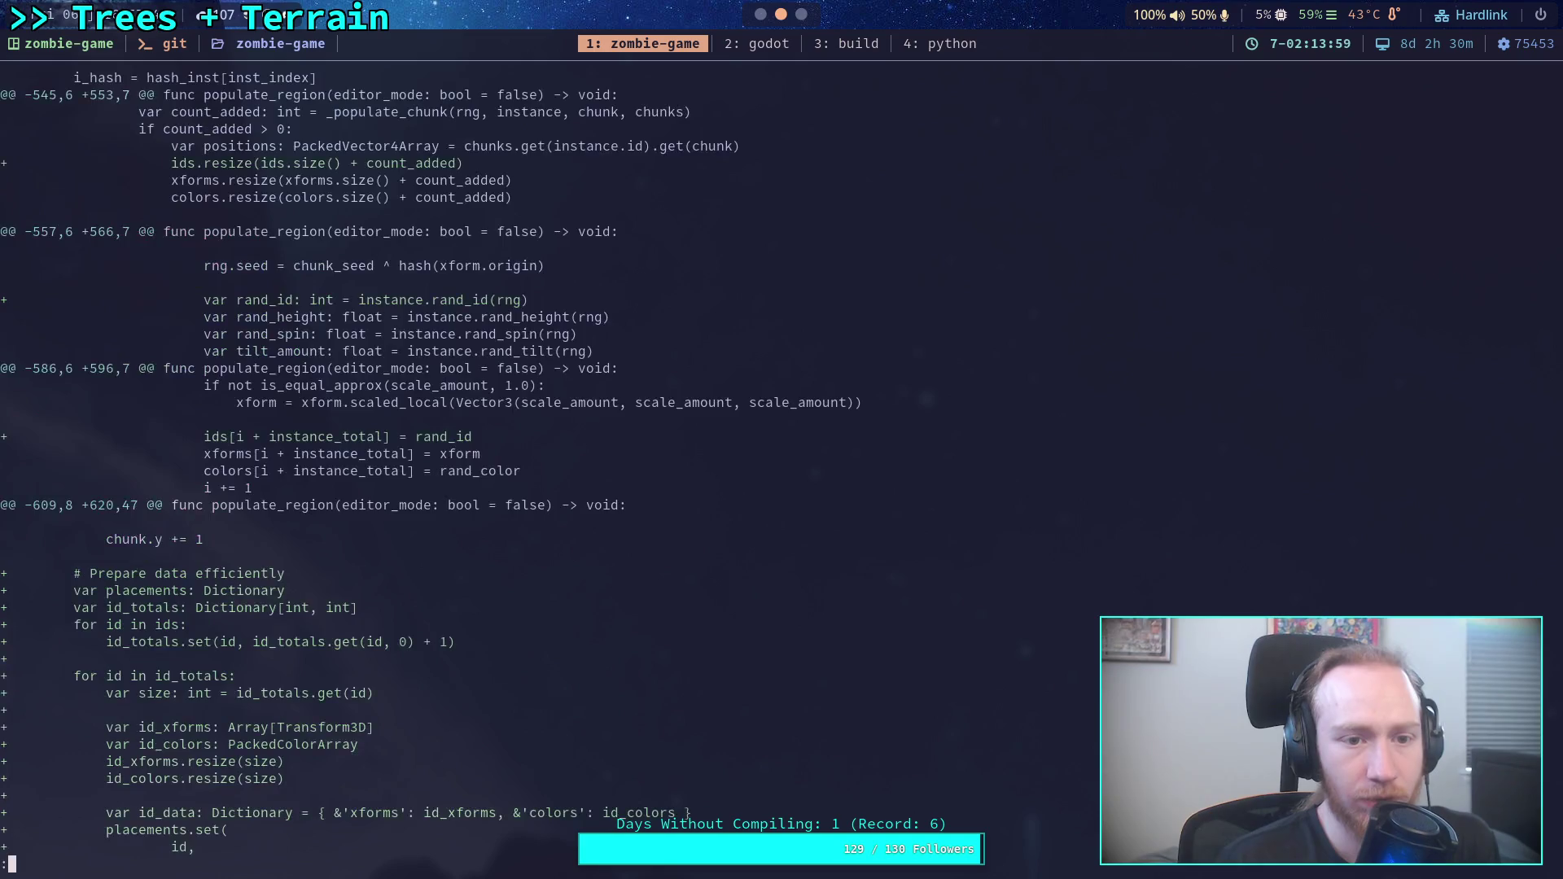
pyautogui.press('space')
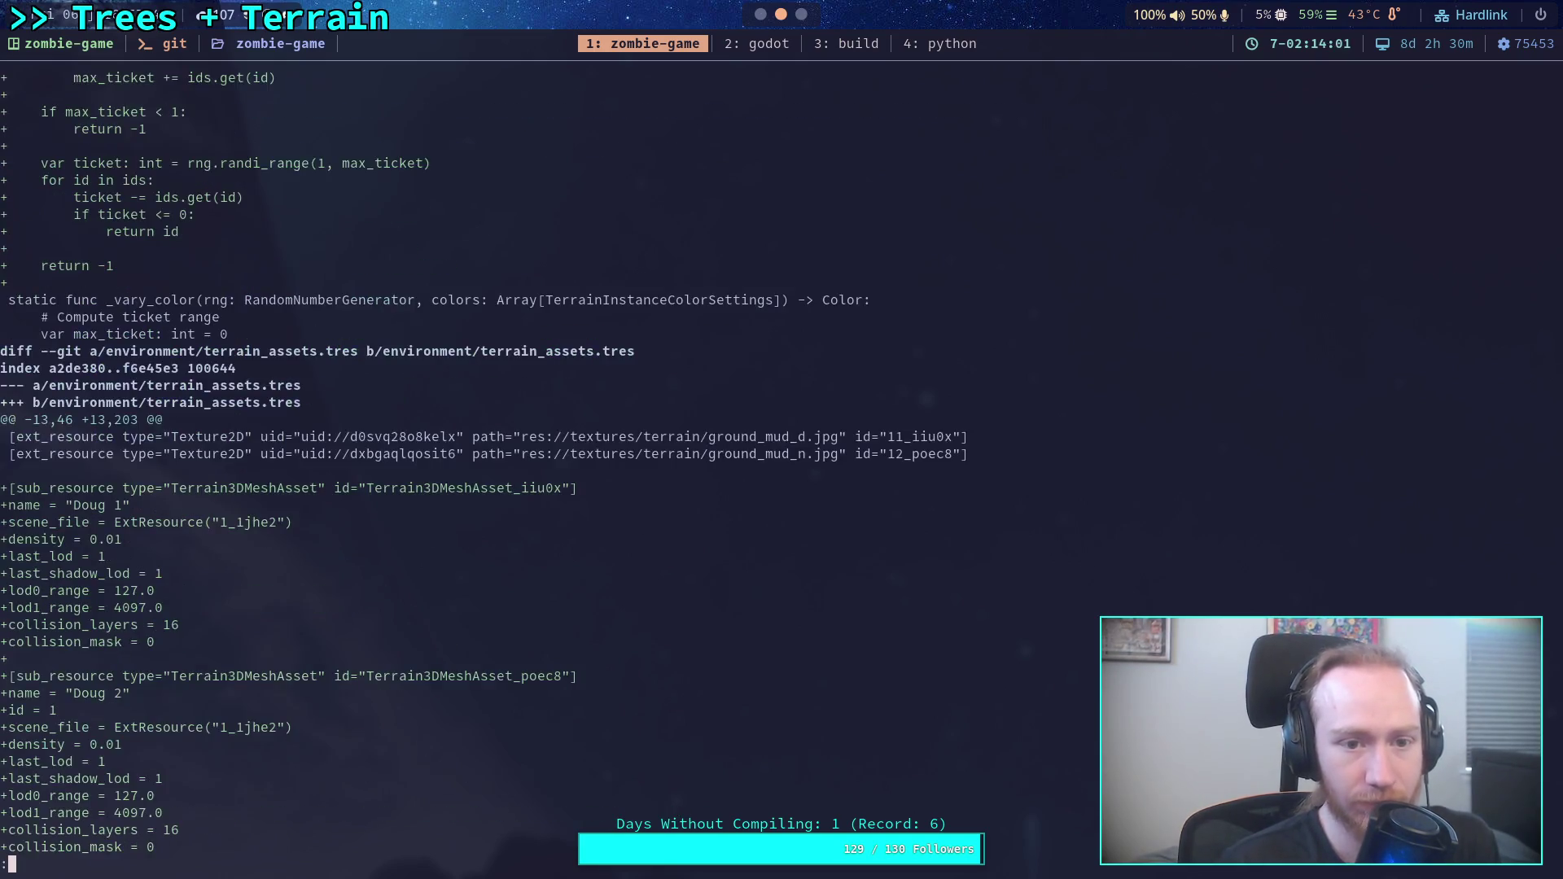
pyautogui.scroll(-20, 481, 463)
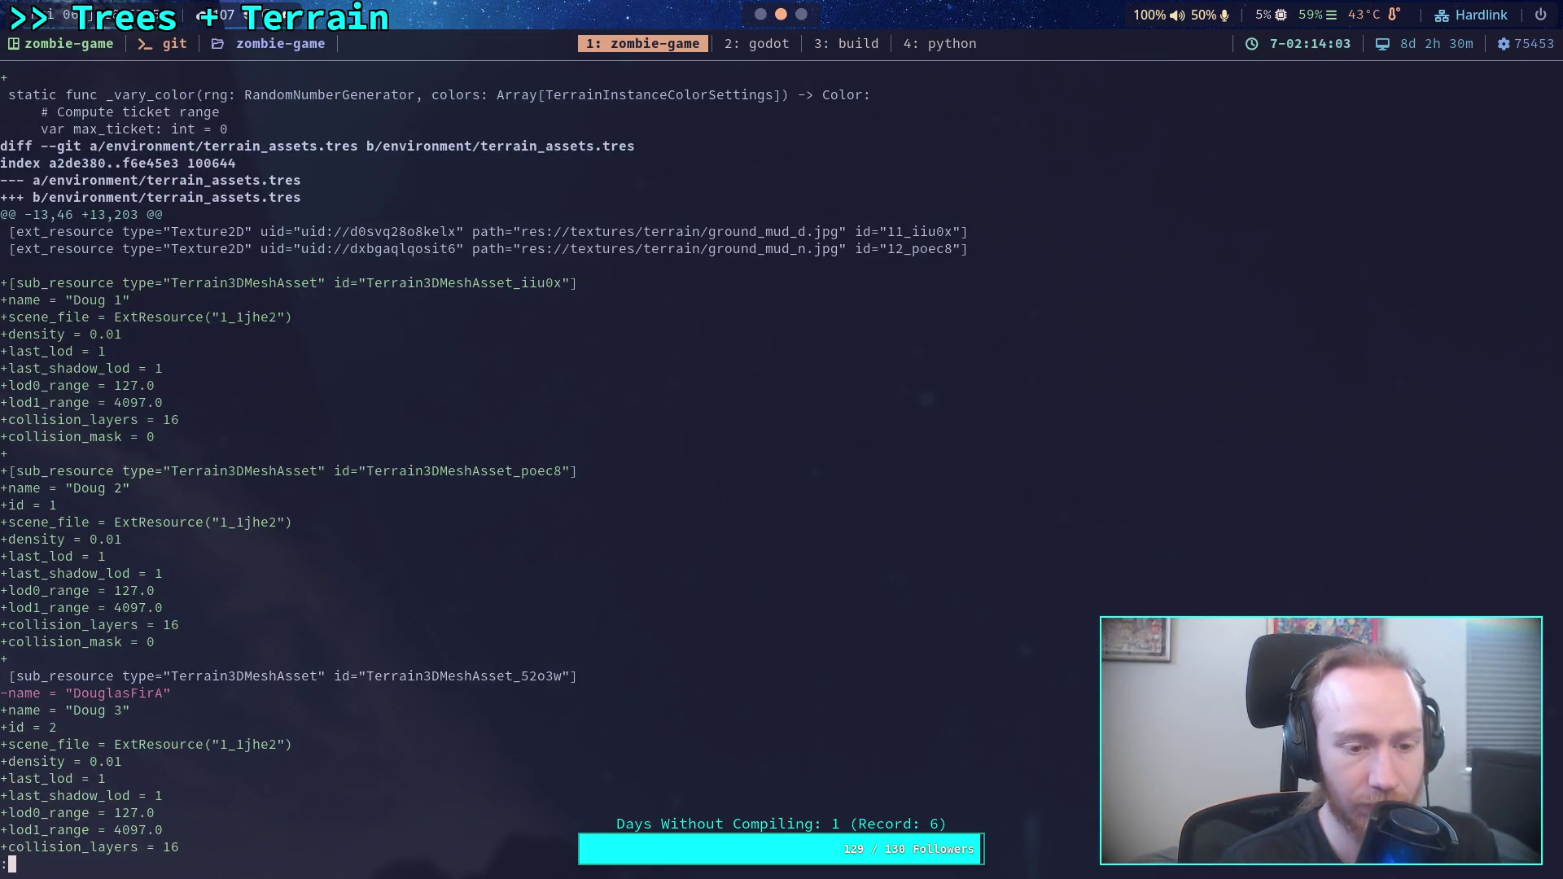
pyautogui.press('space')
pyautogui.press('space')
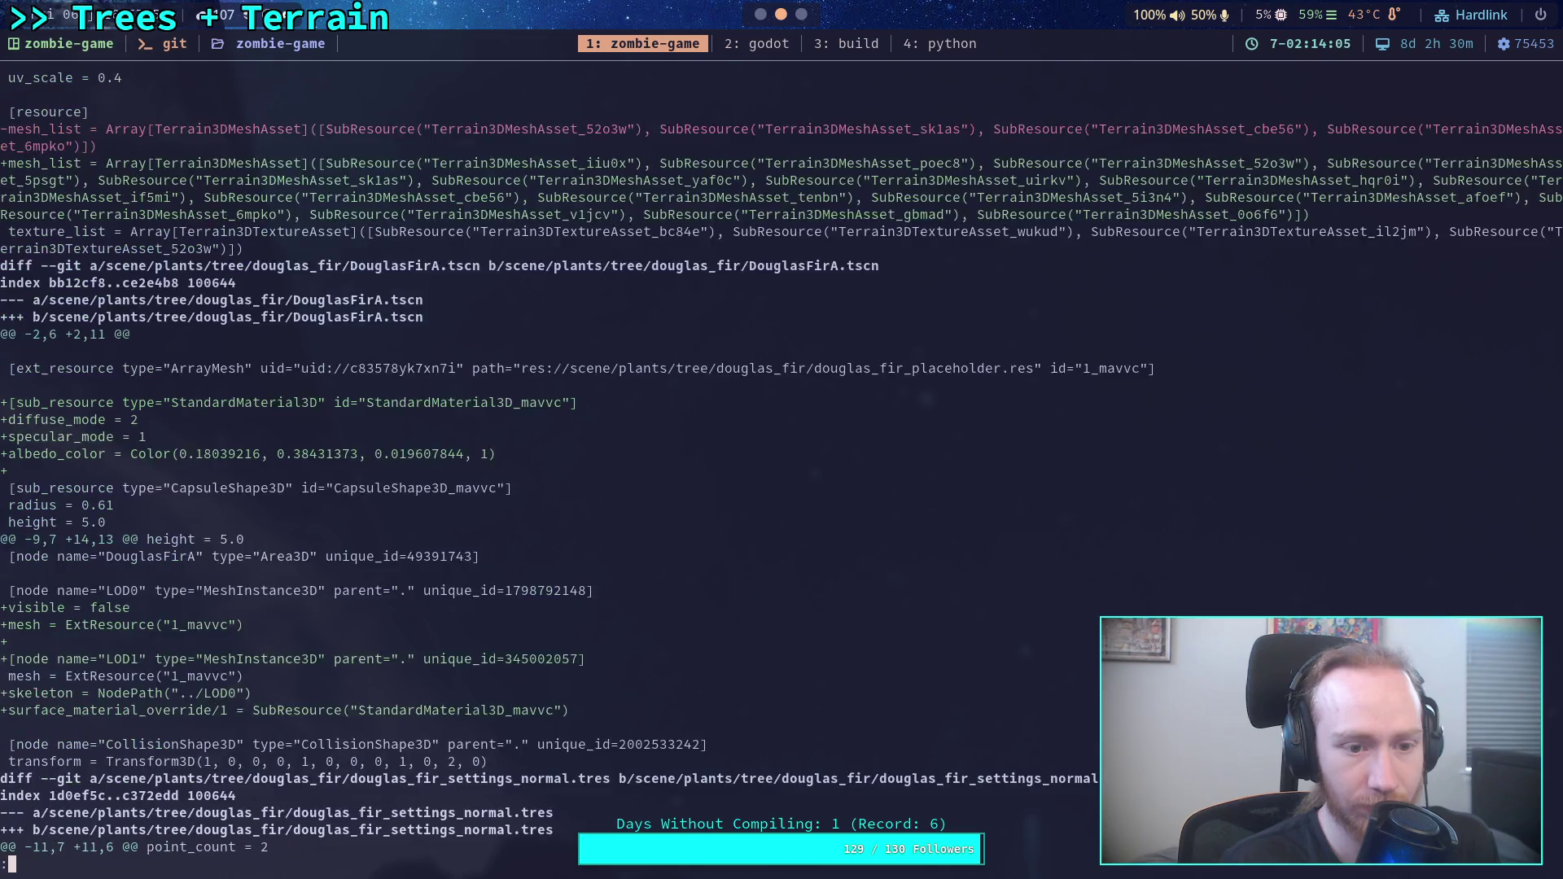
pyautogui.press('space')
pyautogui.press('space')
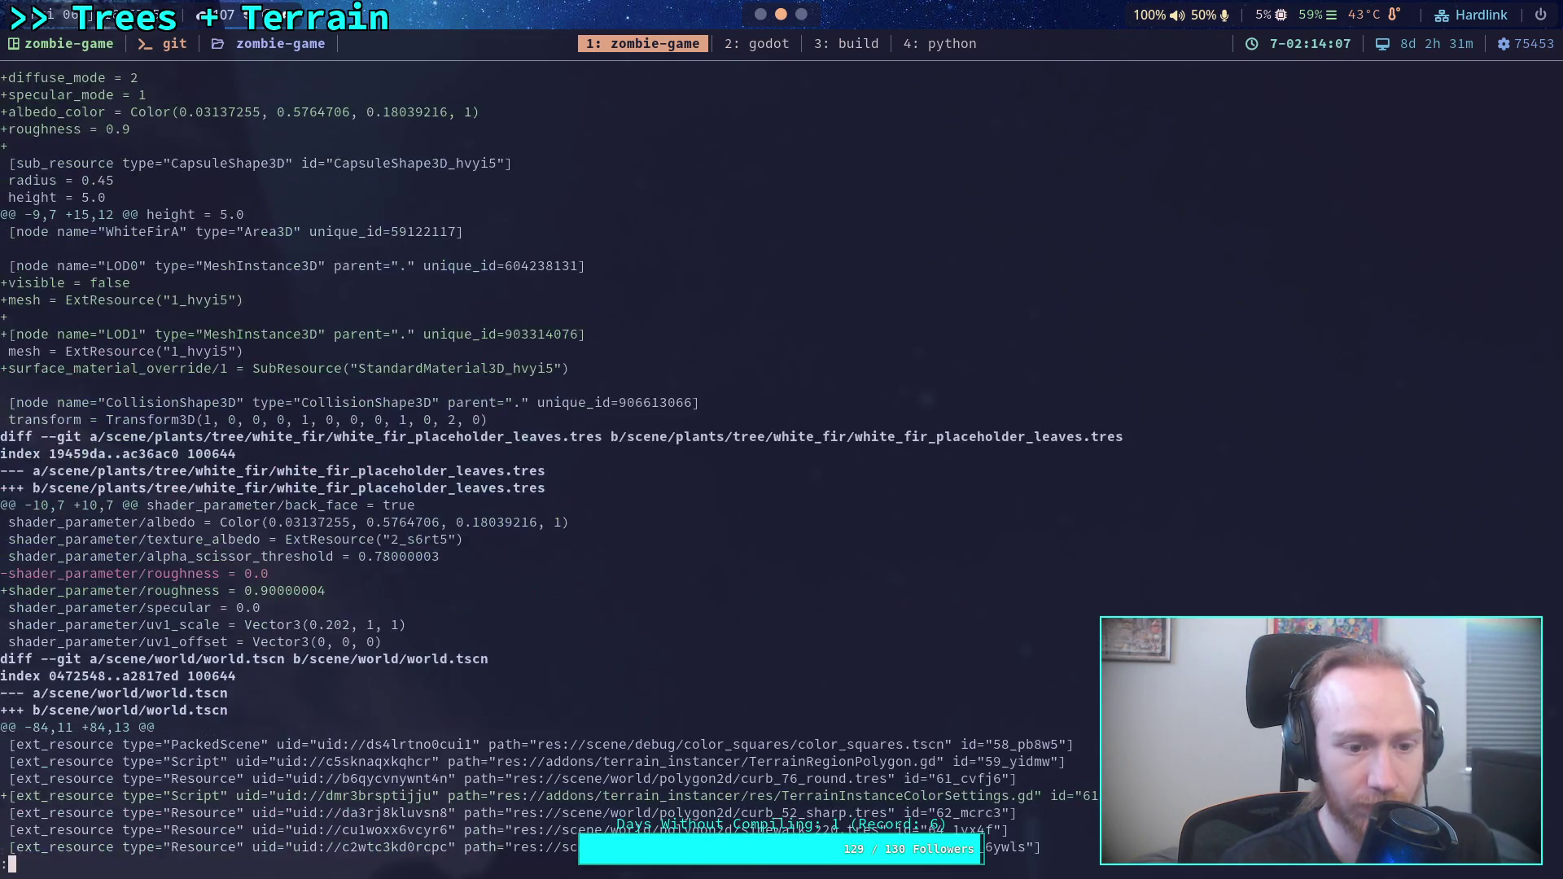
pyautogui.scroll(-9, 673, 463)
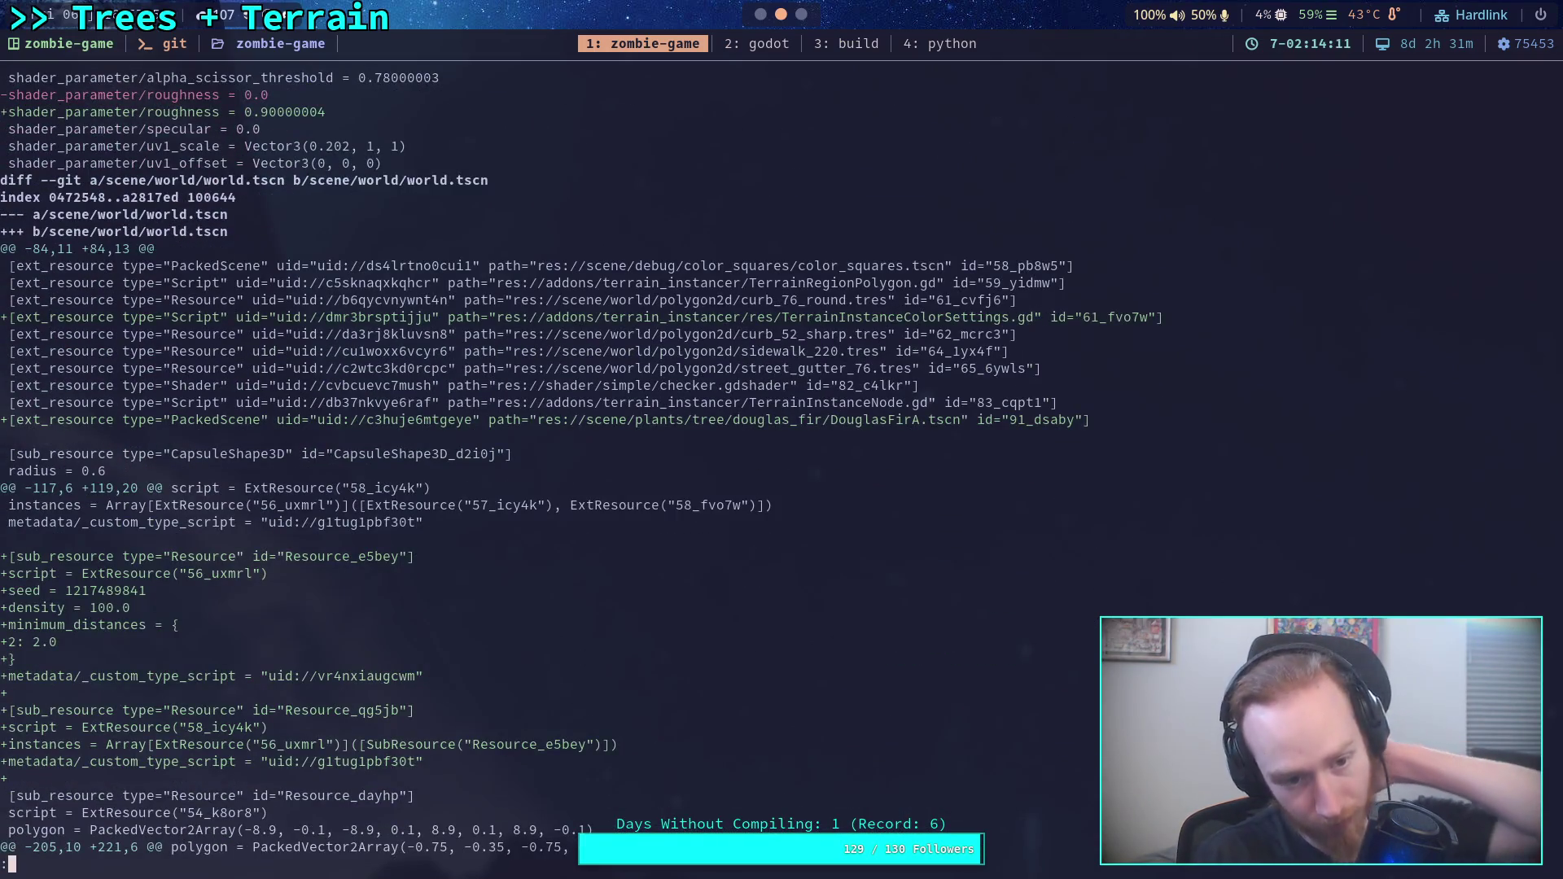
pyautogui.scroll(-4, 771, 462)
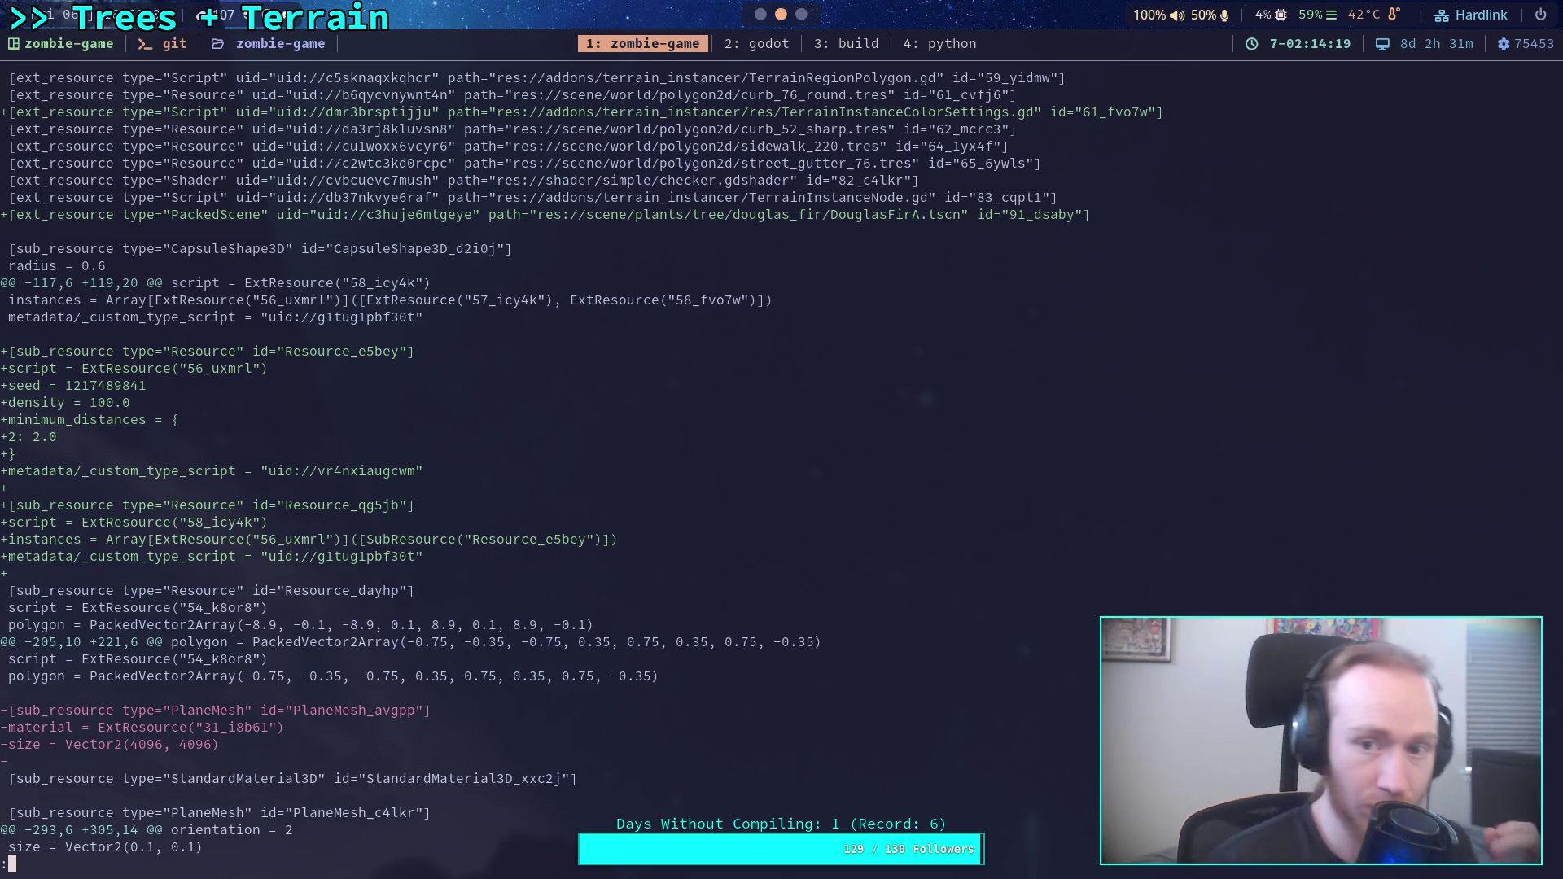
# Step through the world.tscn changes (IslandTrees, DouglasFirA, Water, terrain data) and quit the pager.
pyautogui.press('k')
pyautogui.press('k')
pyautogui.press('k')
pyautogui.press('k')
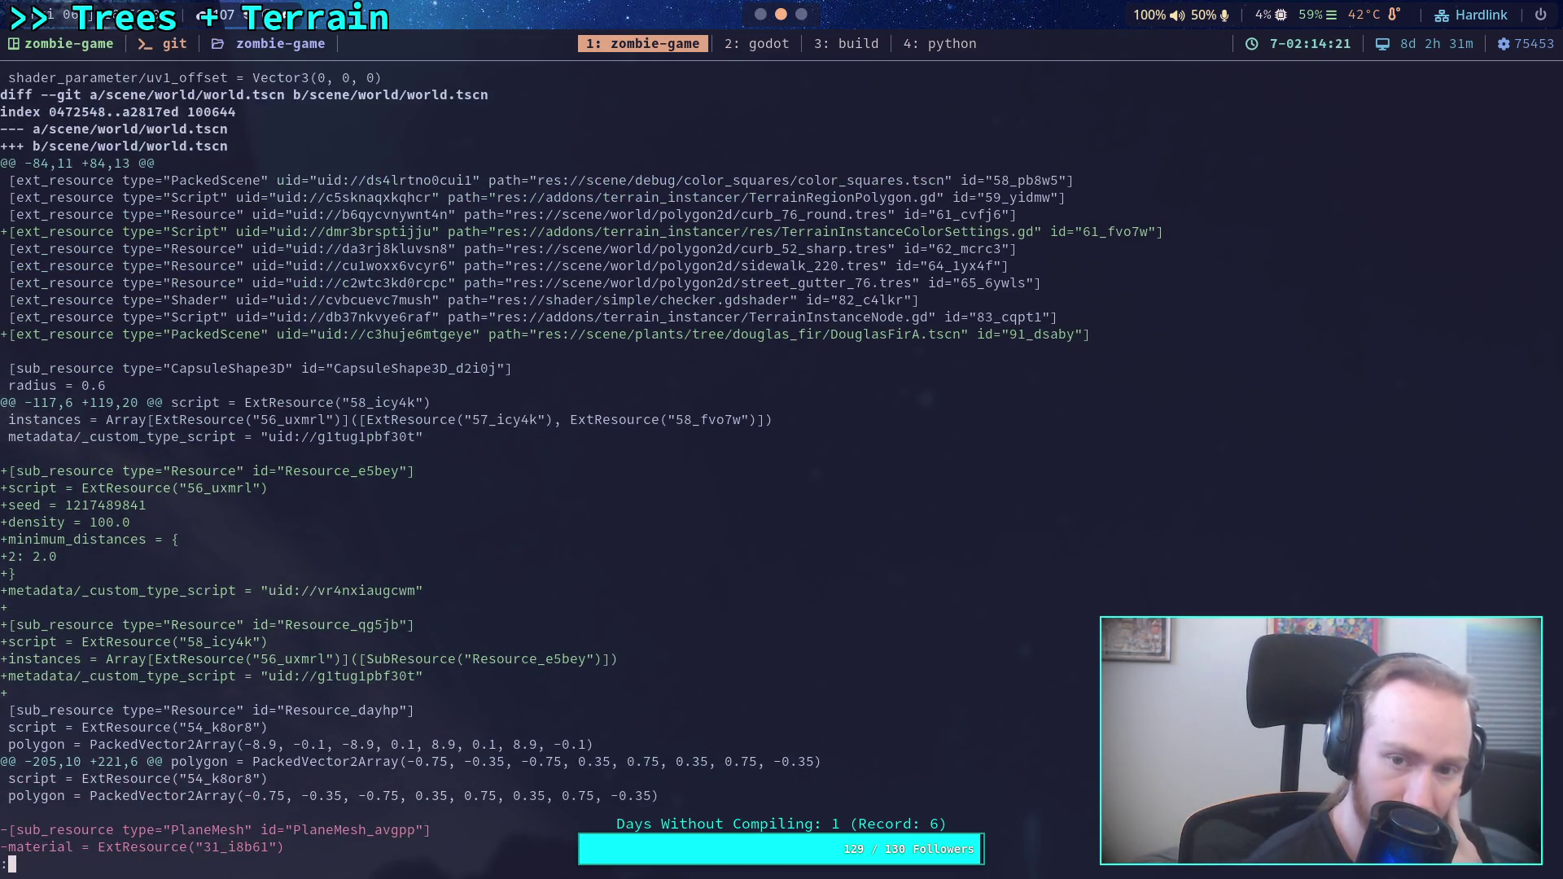
pyautogui.press('k')
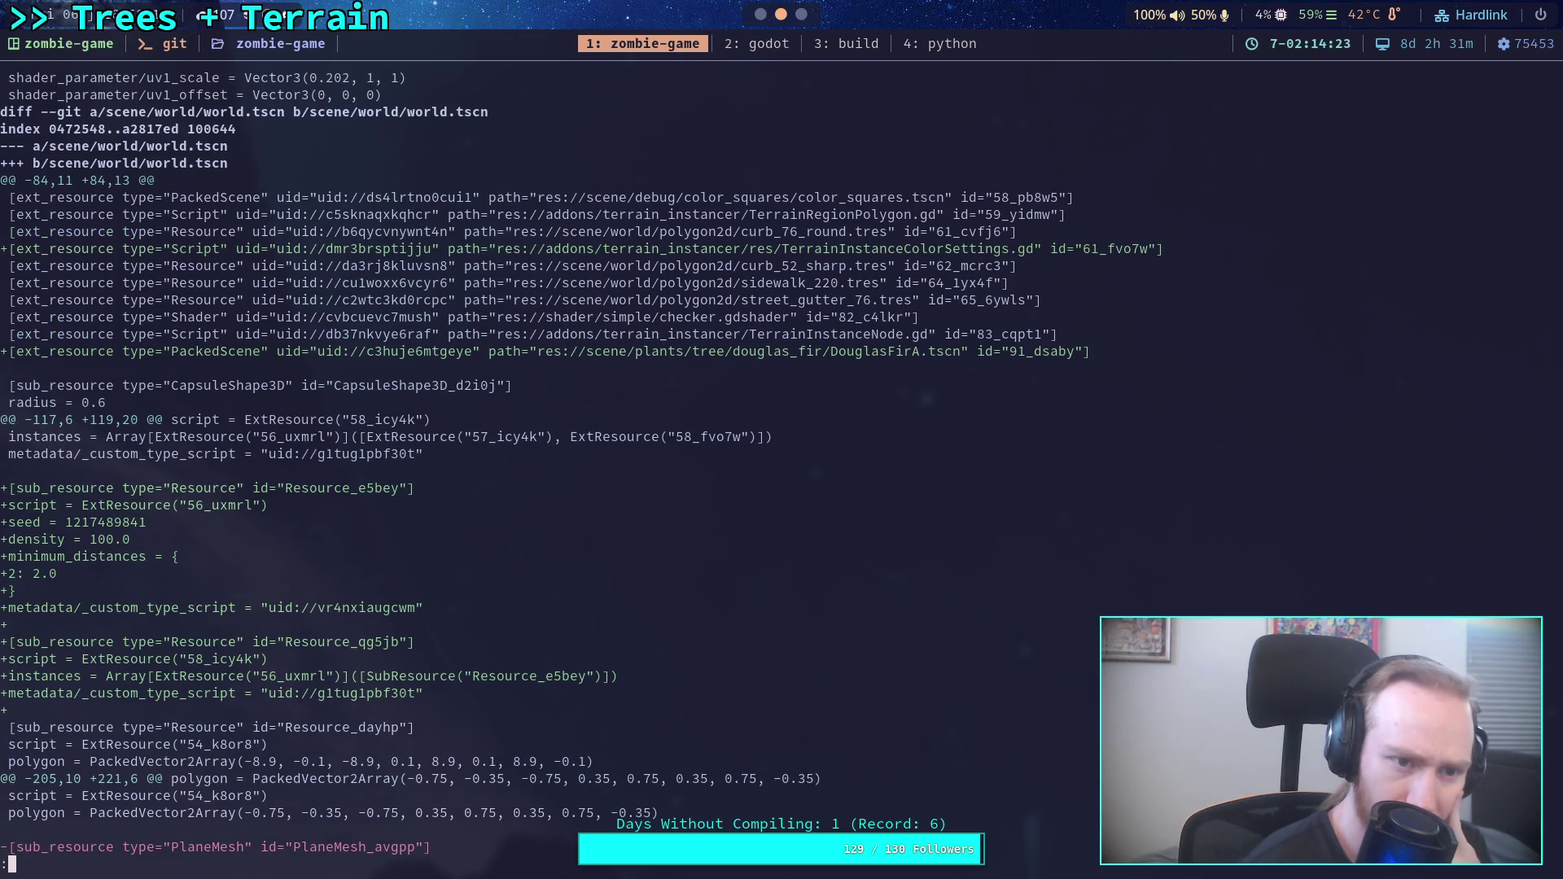
pyautogui.press('j')
pyautogui.press('j')
pyautogui.press('j')
pyautogui.press('j')
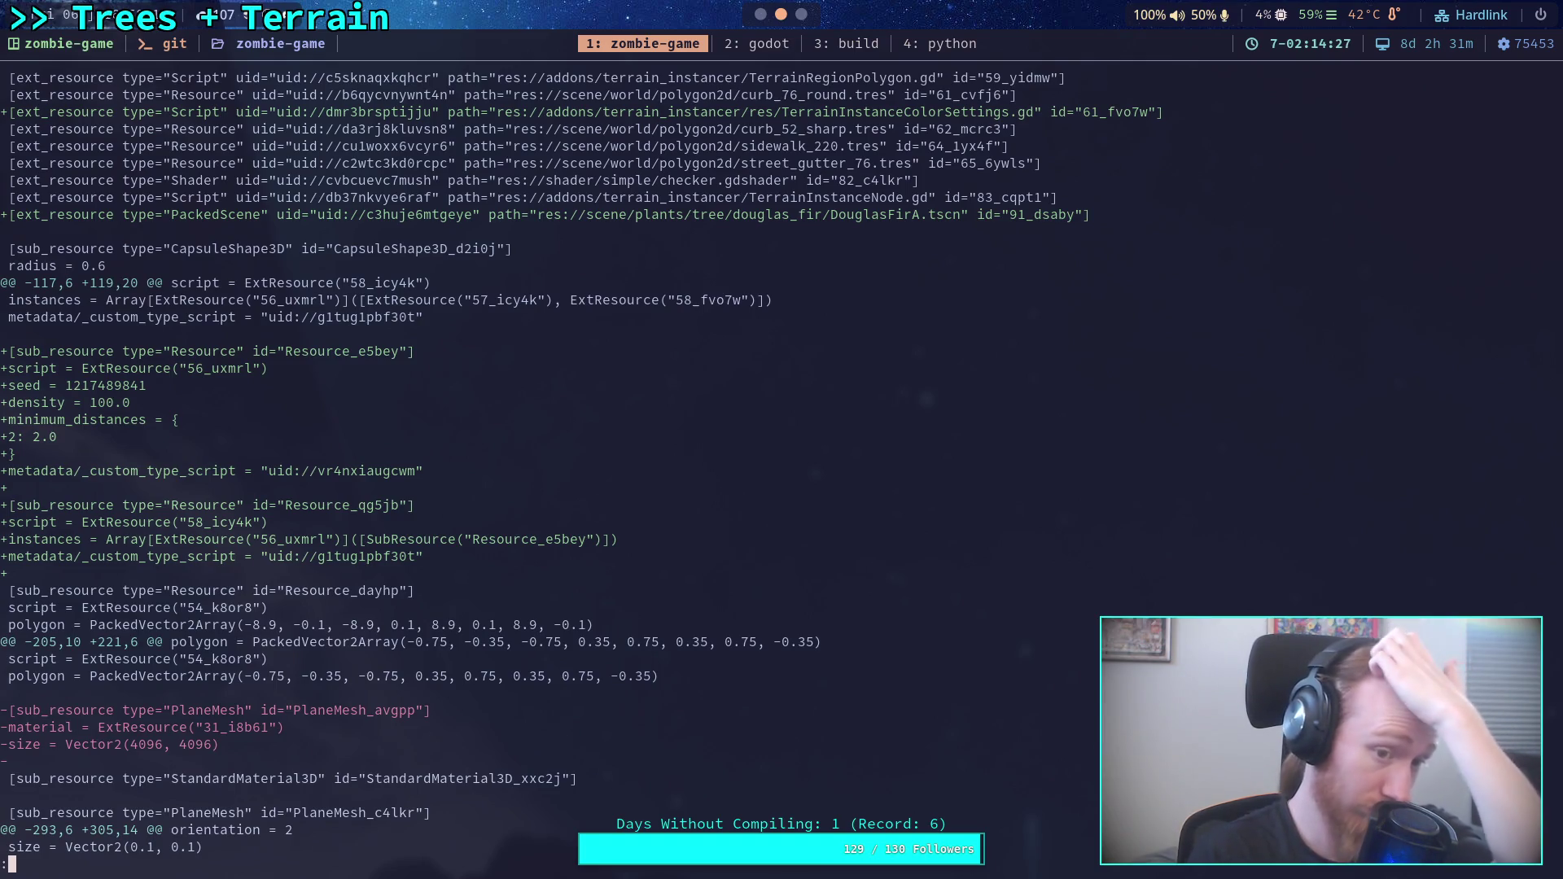
pyautogui.press('j')
pyautogui.press('j')
pyautogui.press('j')
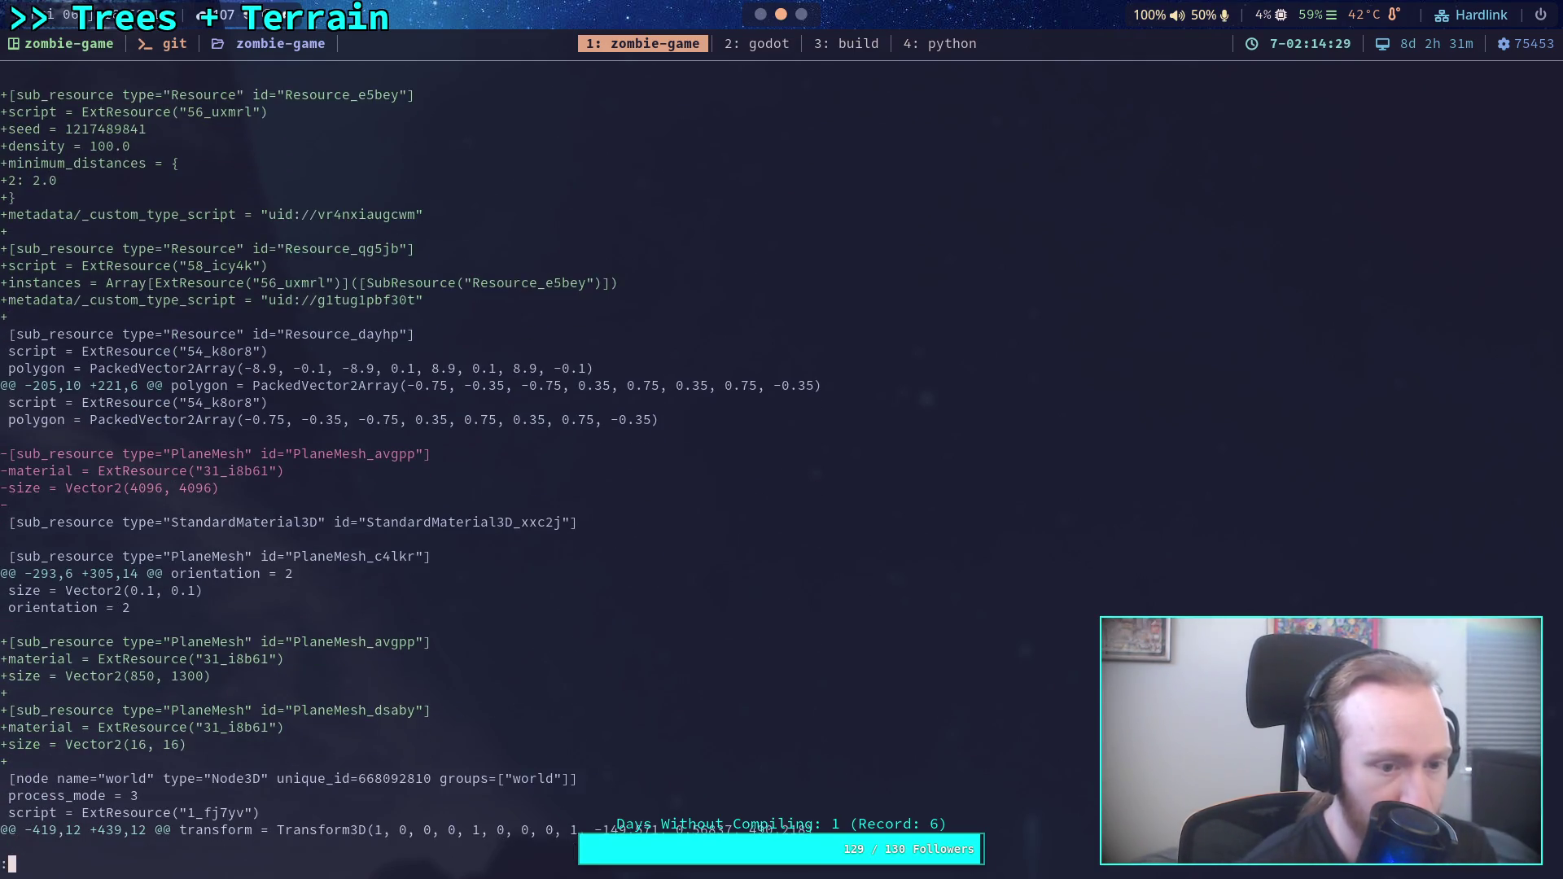
pyautogui.press('j')
pyautogui.press('j')
pyautogui.press('j')
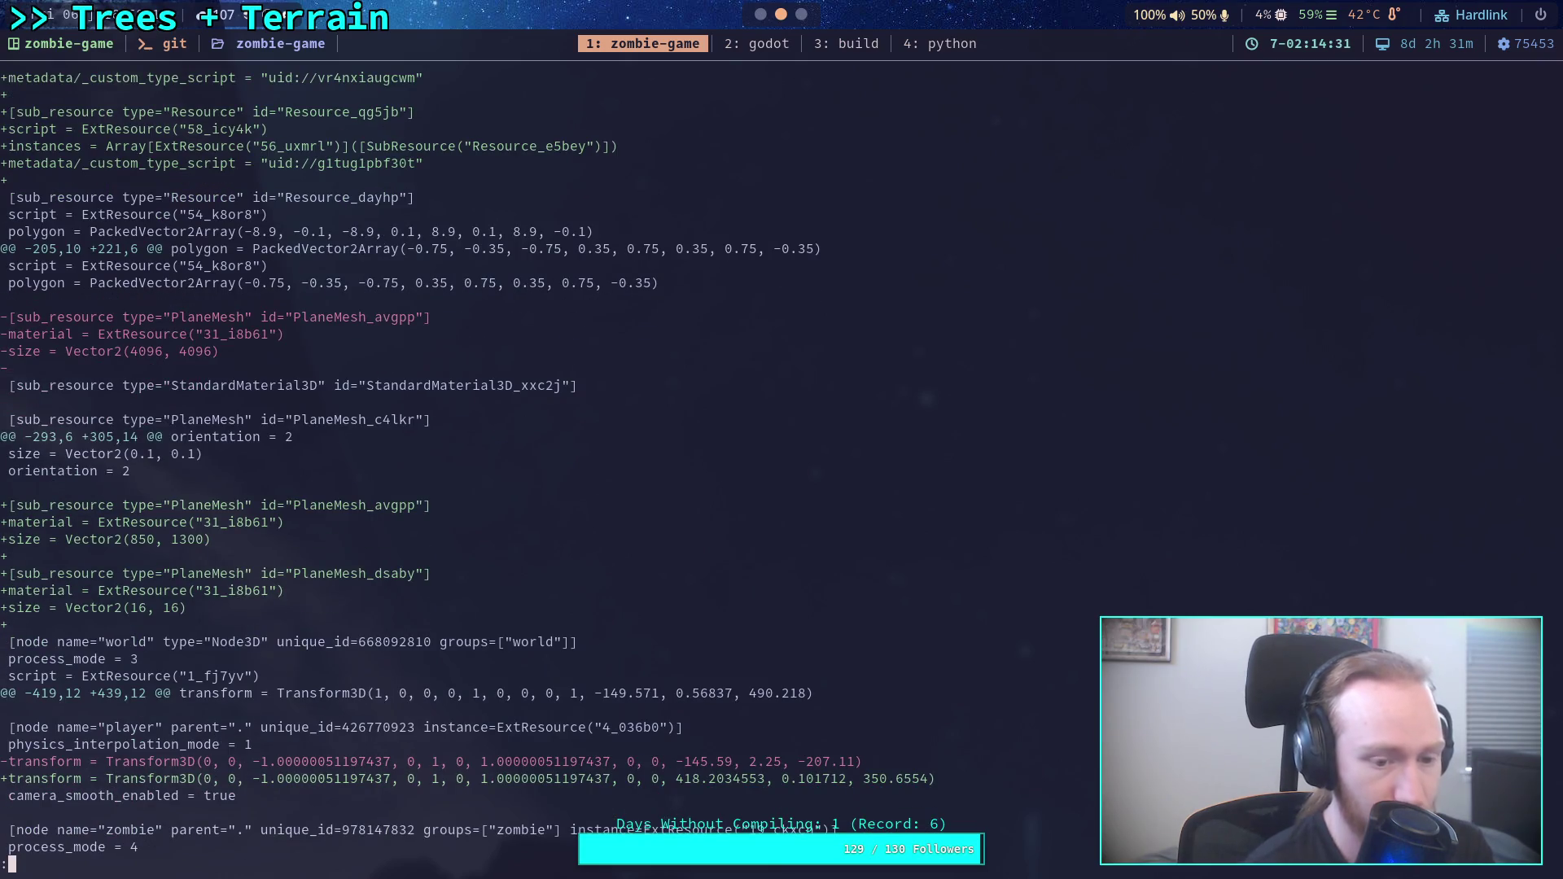
pyautogui.press('j')
pyautogui.press('j')
pyautogui.press('j')
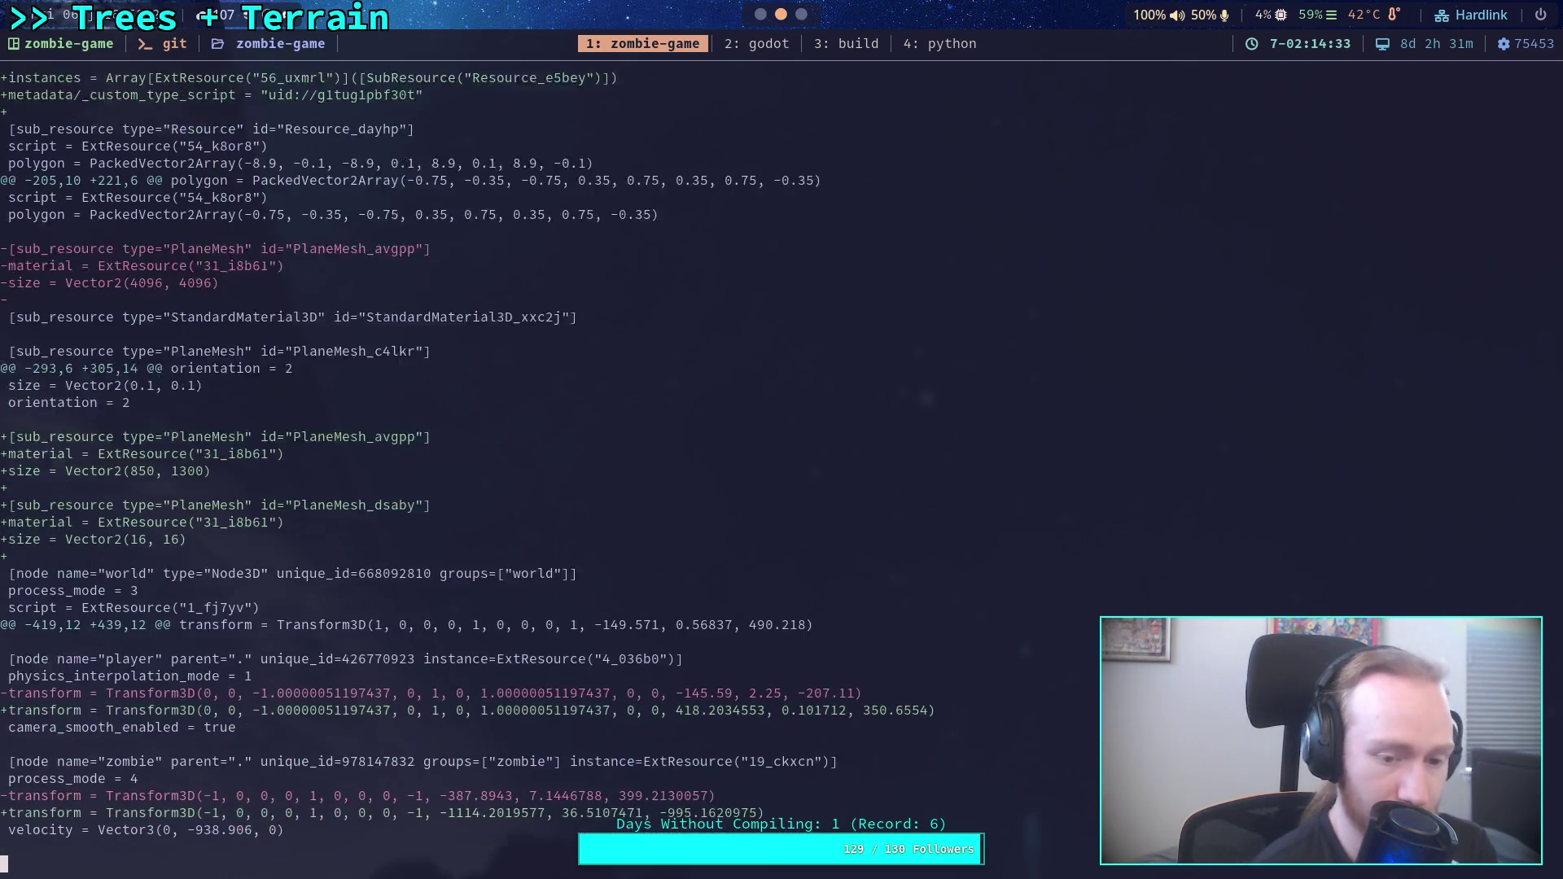
pyautogui.press('j')
pyautogui.press('j')
pyautogui.press('j')
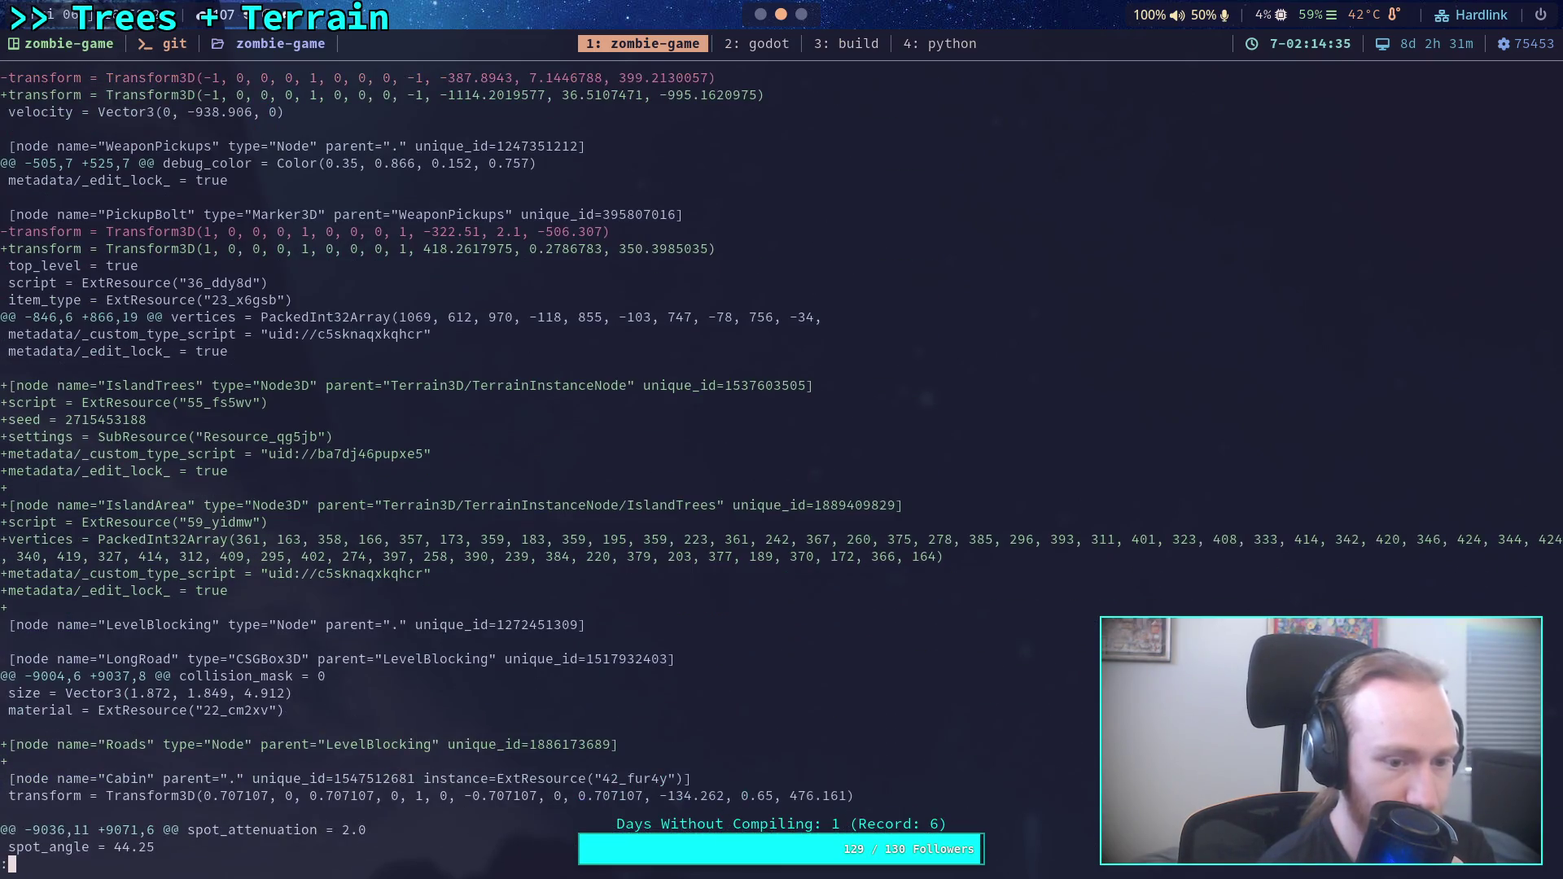
pyautogui.press('j')
pyautogui.press('j')
pyautogui.press('j')
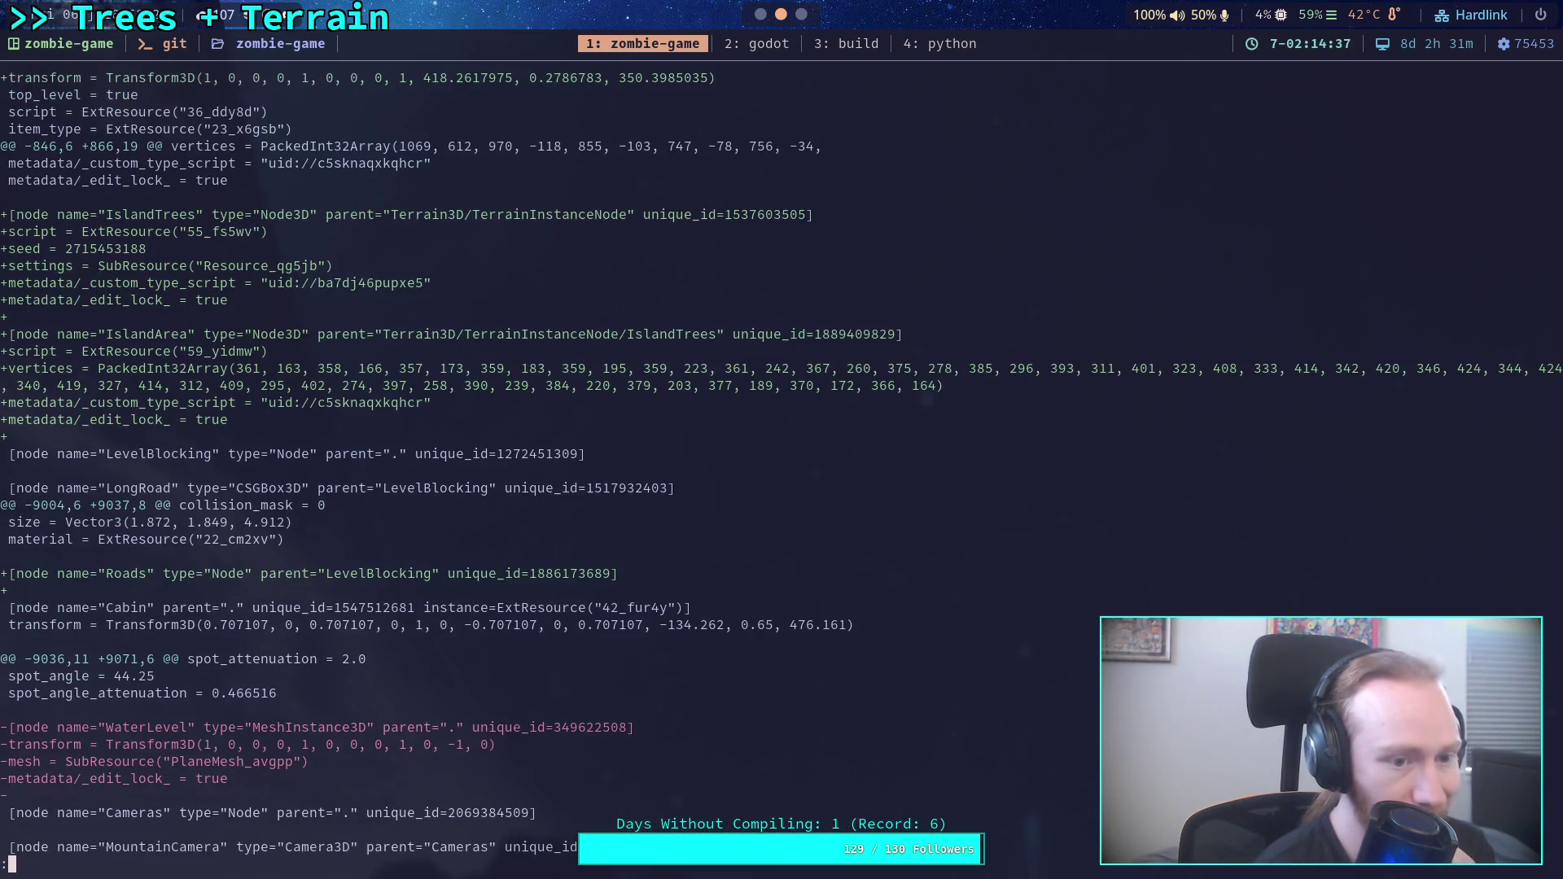
pyautogui.press('j')
pyautogui.press('j')
pyautogui.press('j')
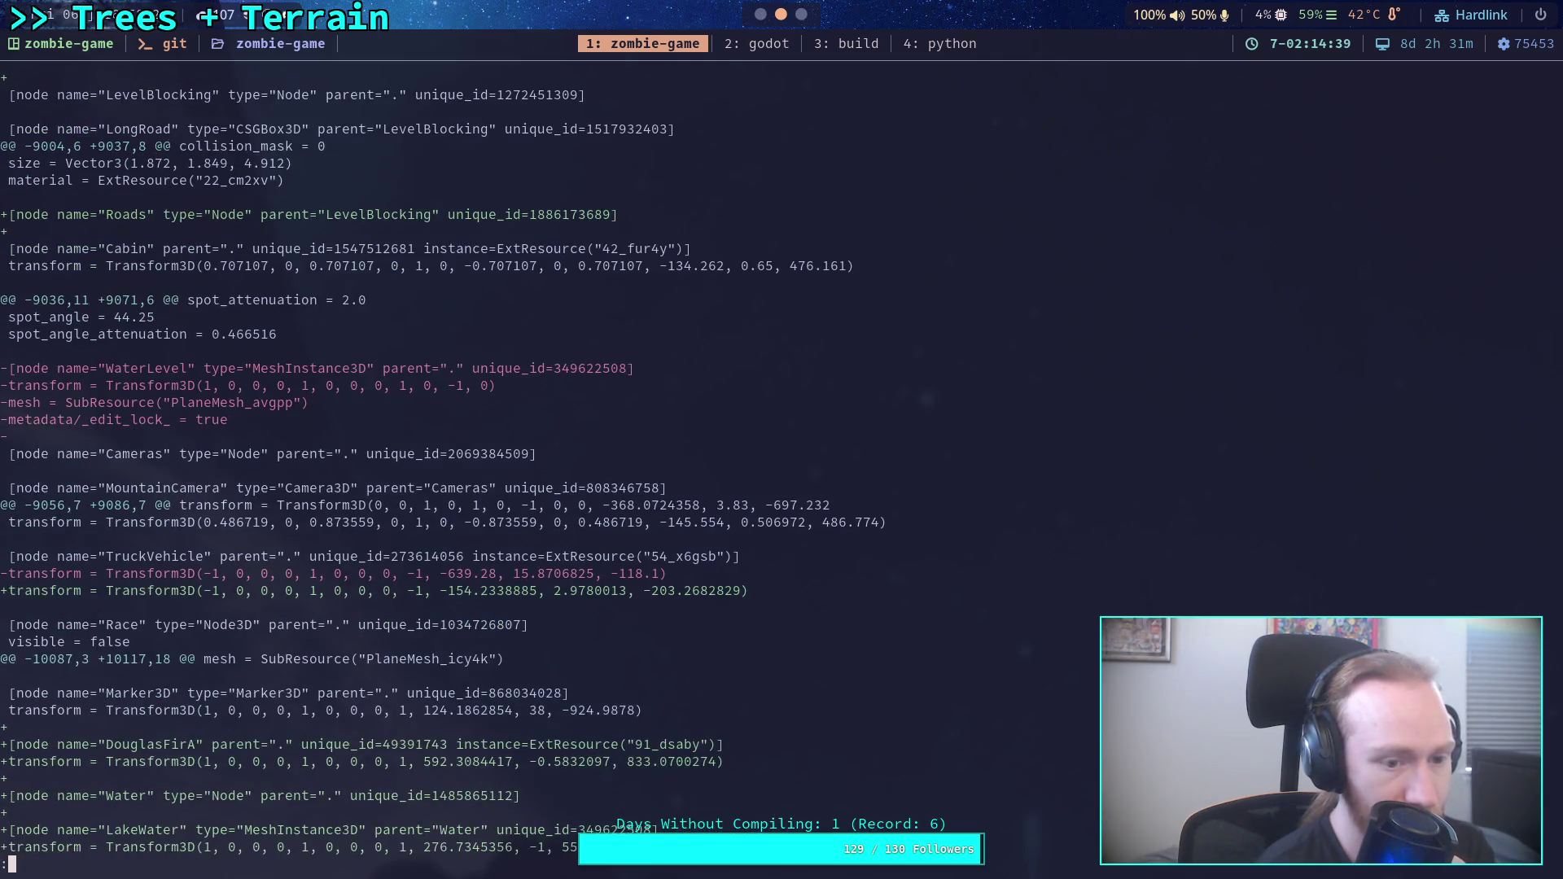
pyautogui.press('j')
pyautogui.press('j')
pyautogui.press('j')
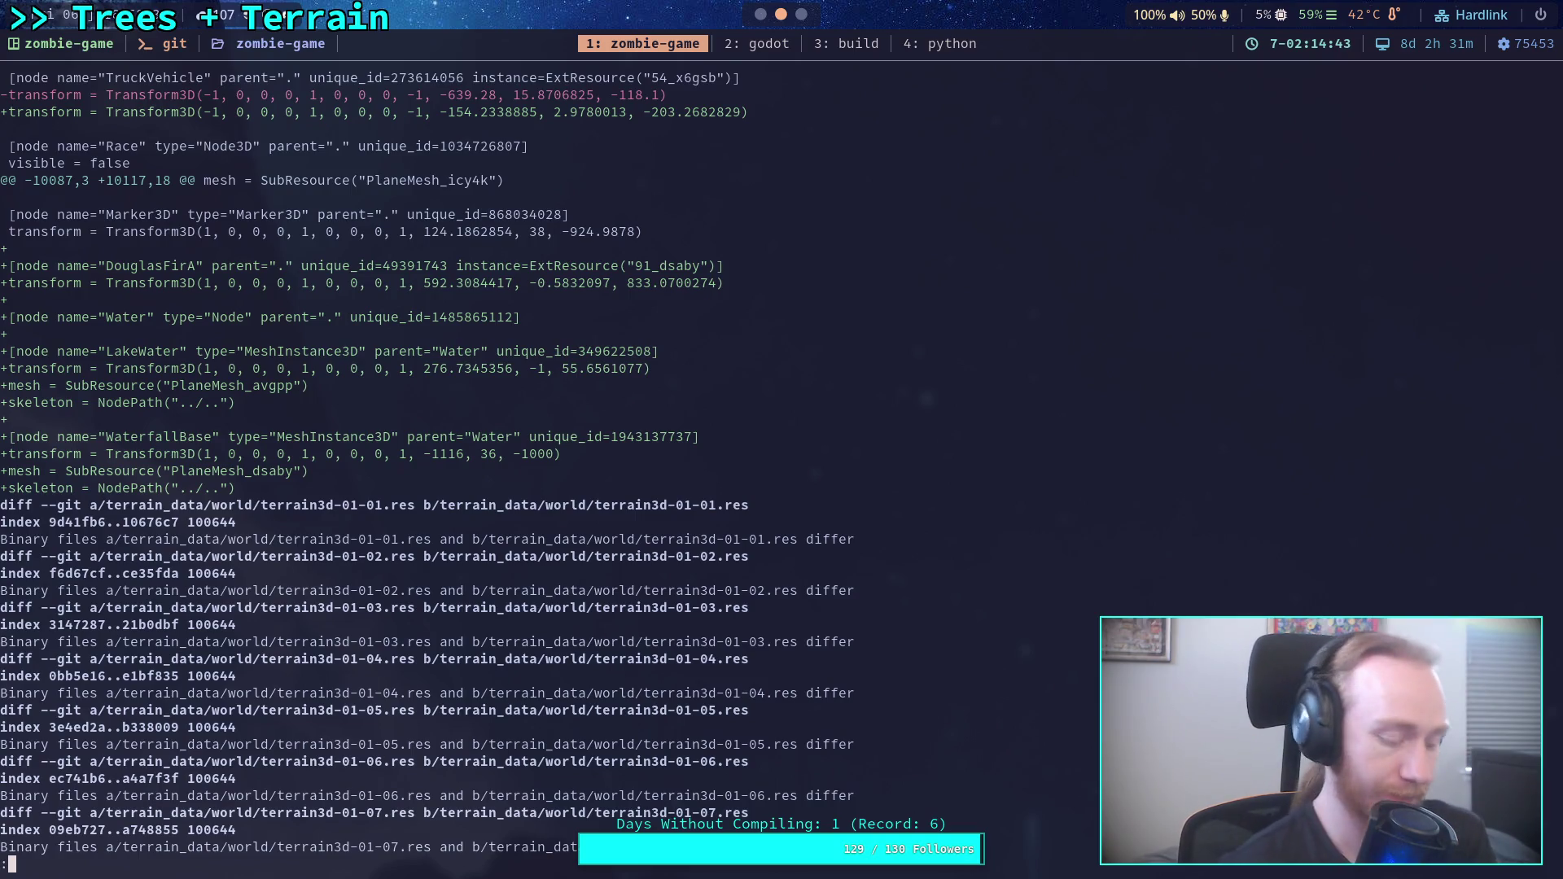
pyautogui.press('q')
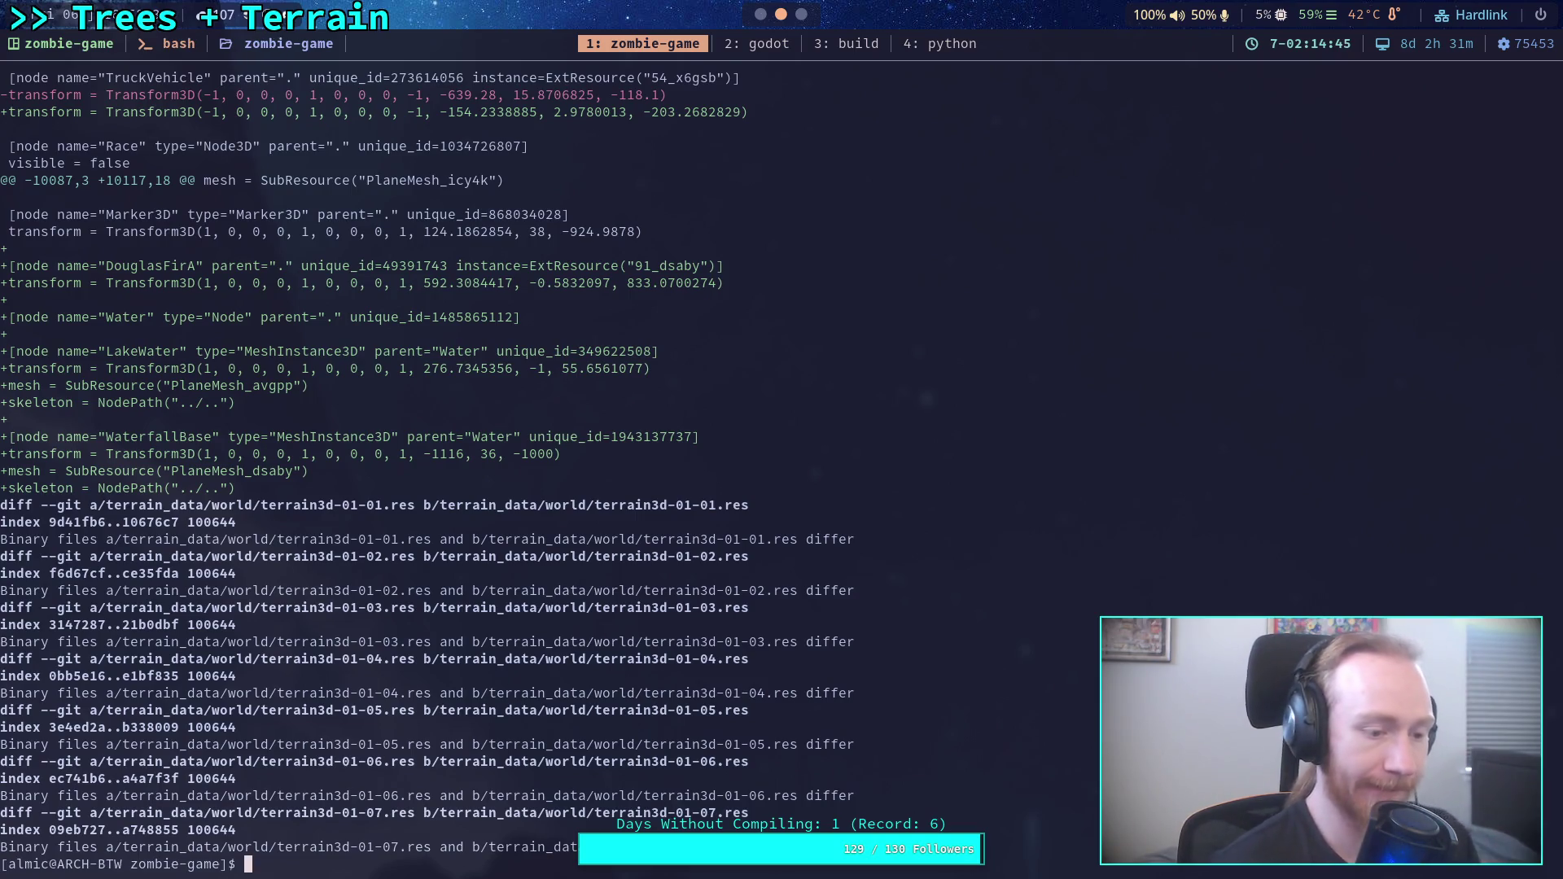
# Back in Godot, fly the camera over the terrain to view the roads and lake.
pyautogui.press('super+2')
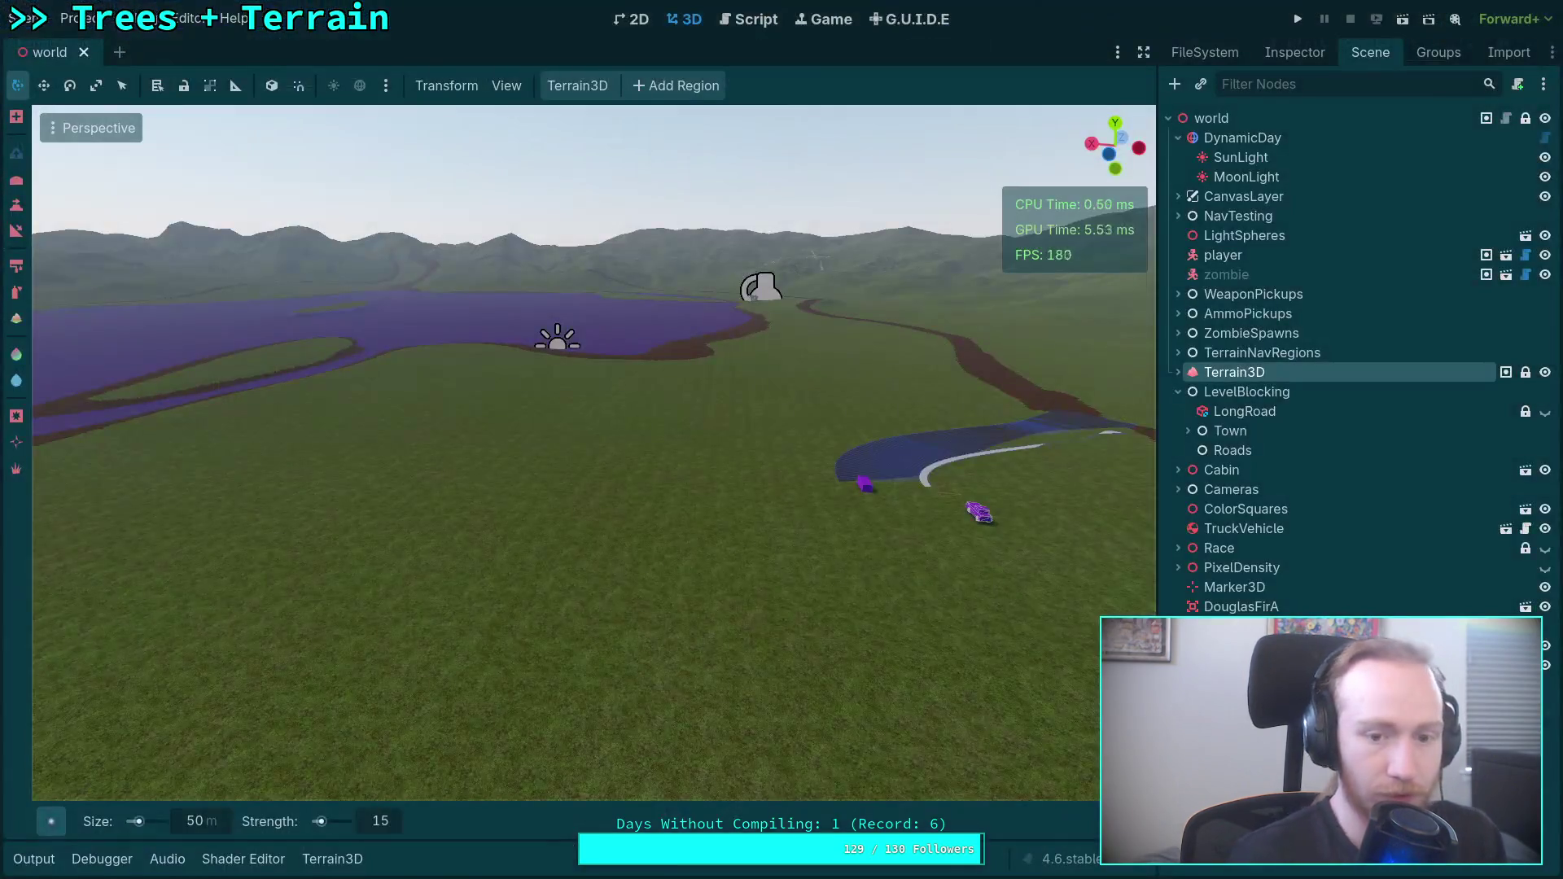
pyautogui.press('w')
pyautogui.scroll(3, 595, 452)
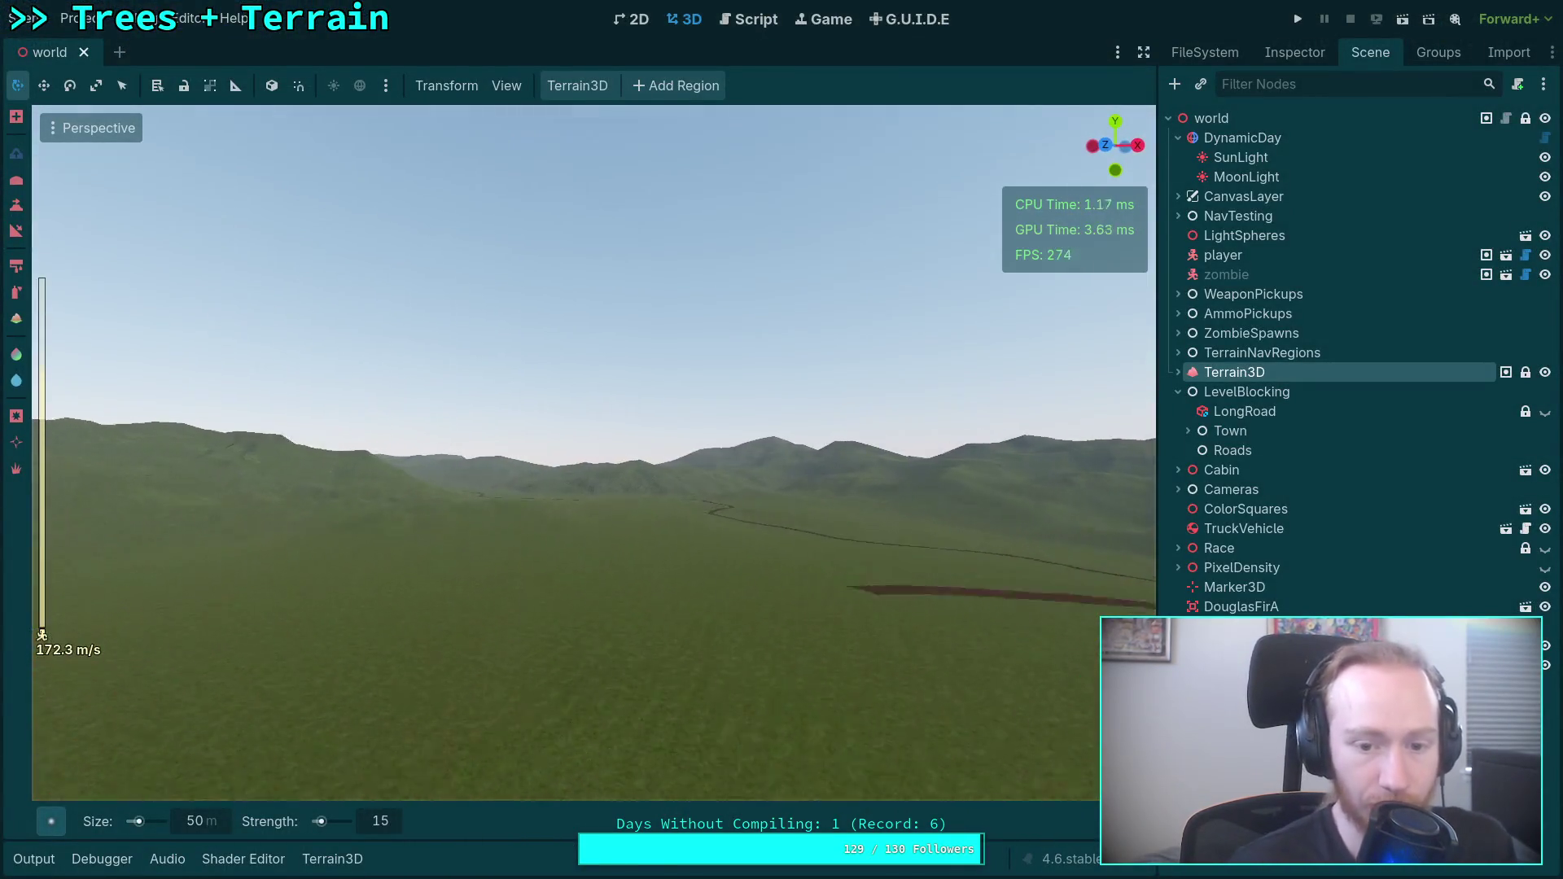
pyautogui.press('w')
pyautogui.press('w')
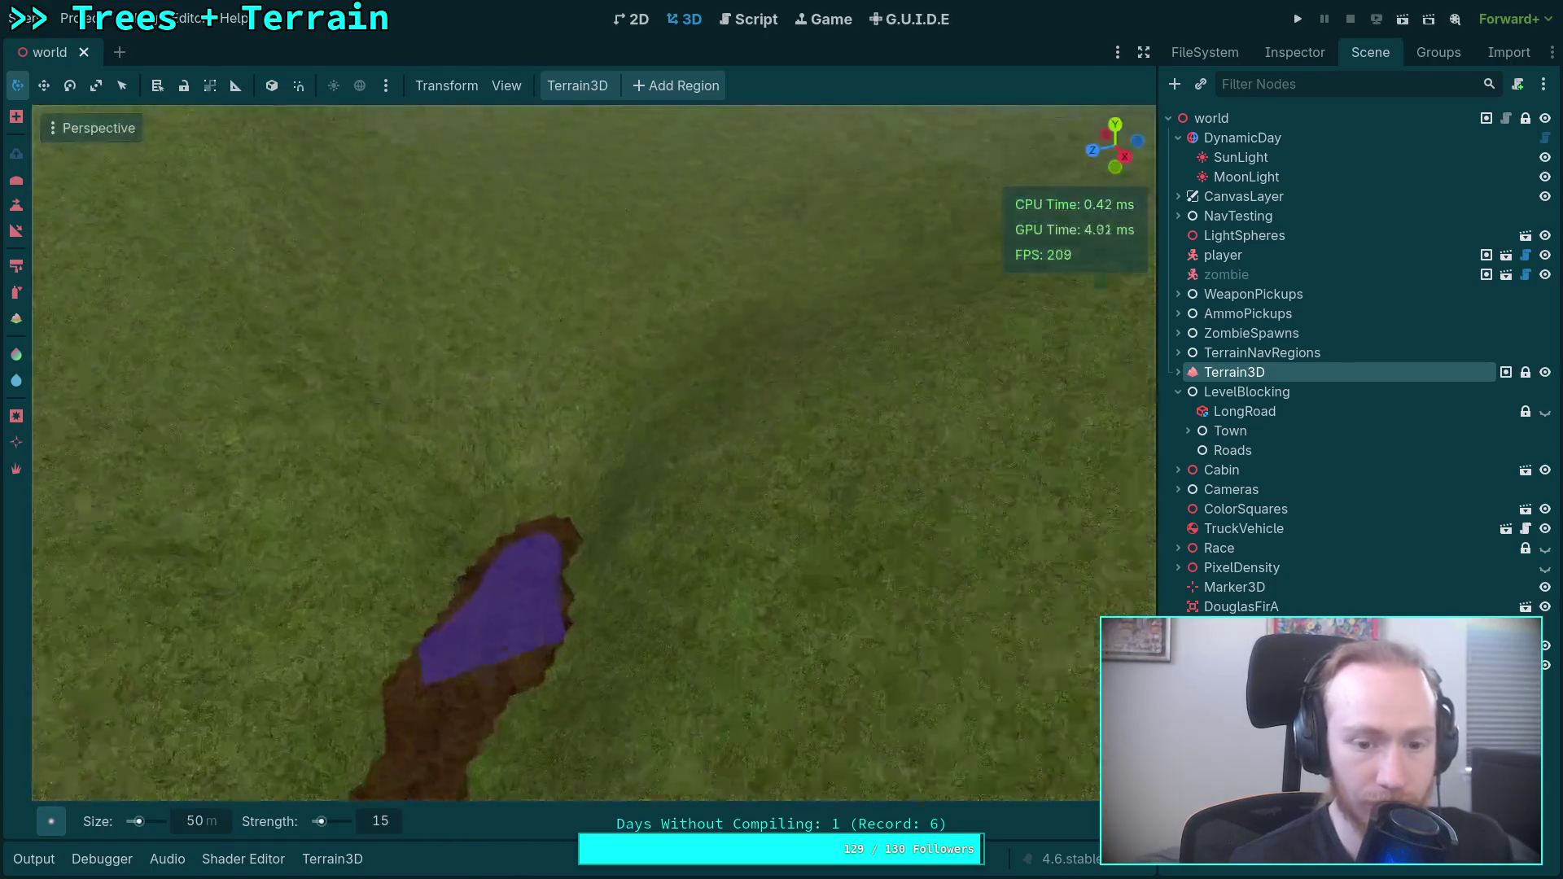
pyautogui.press('w')
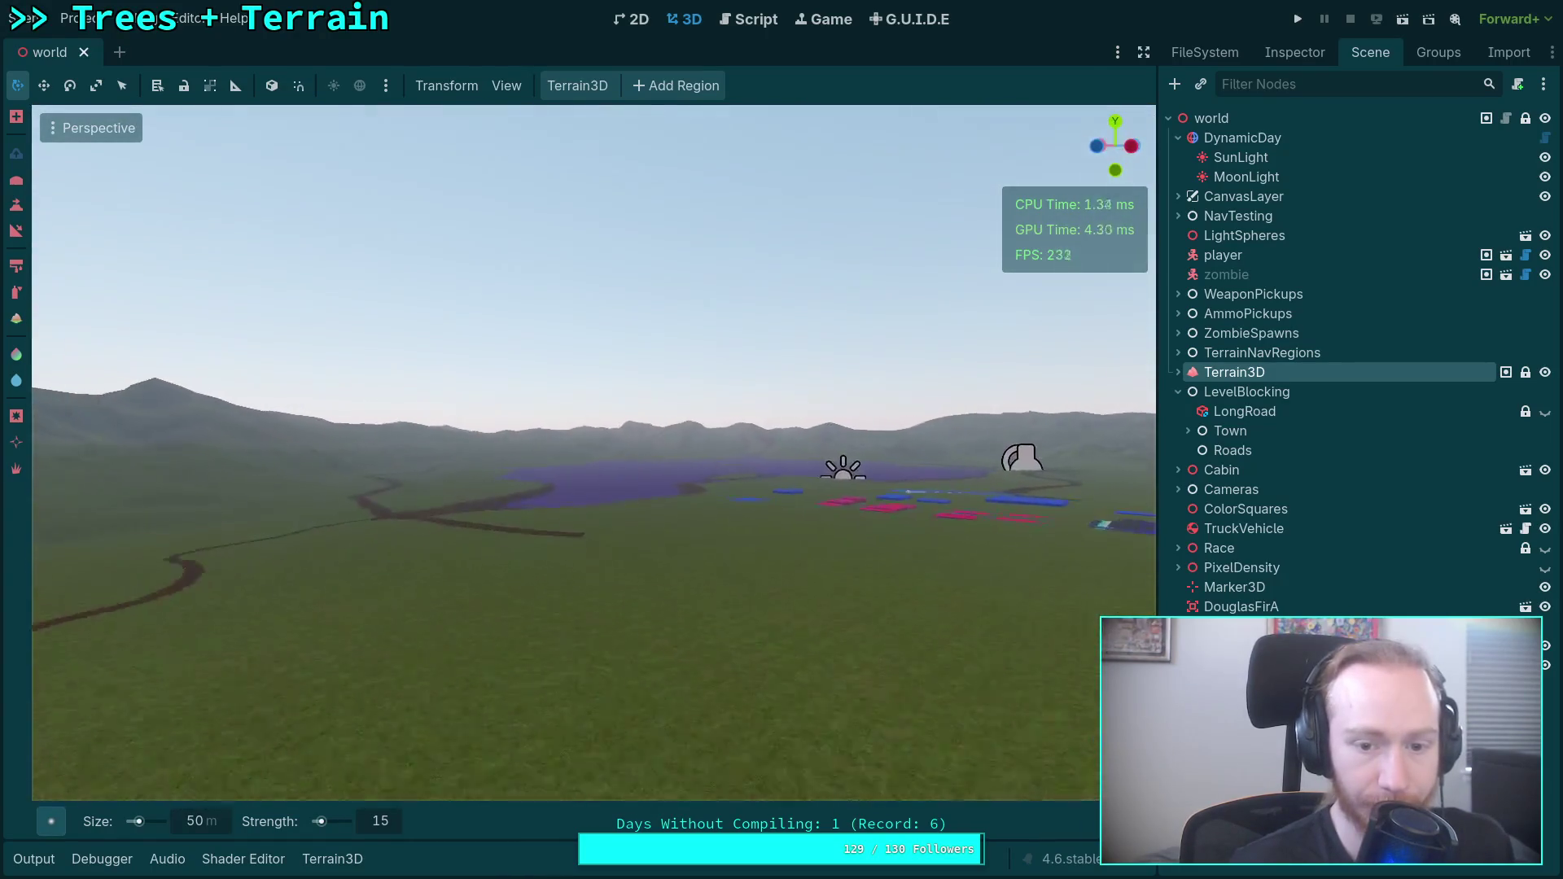
# Save the world scene and start a git add command in the terminal.
pyautogui.hotkey('ctrl', 's')
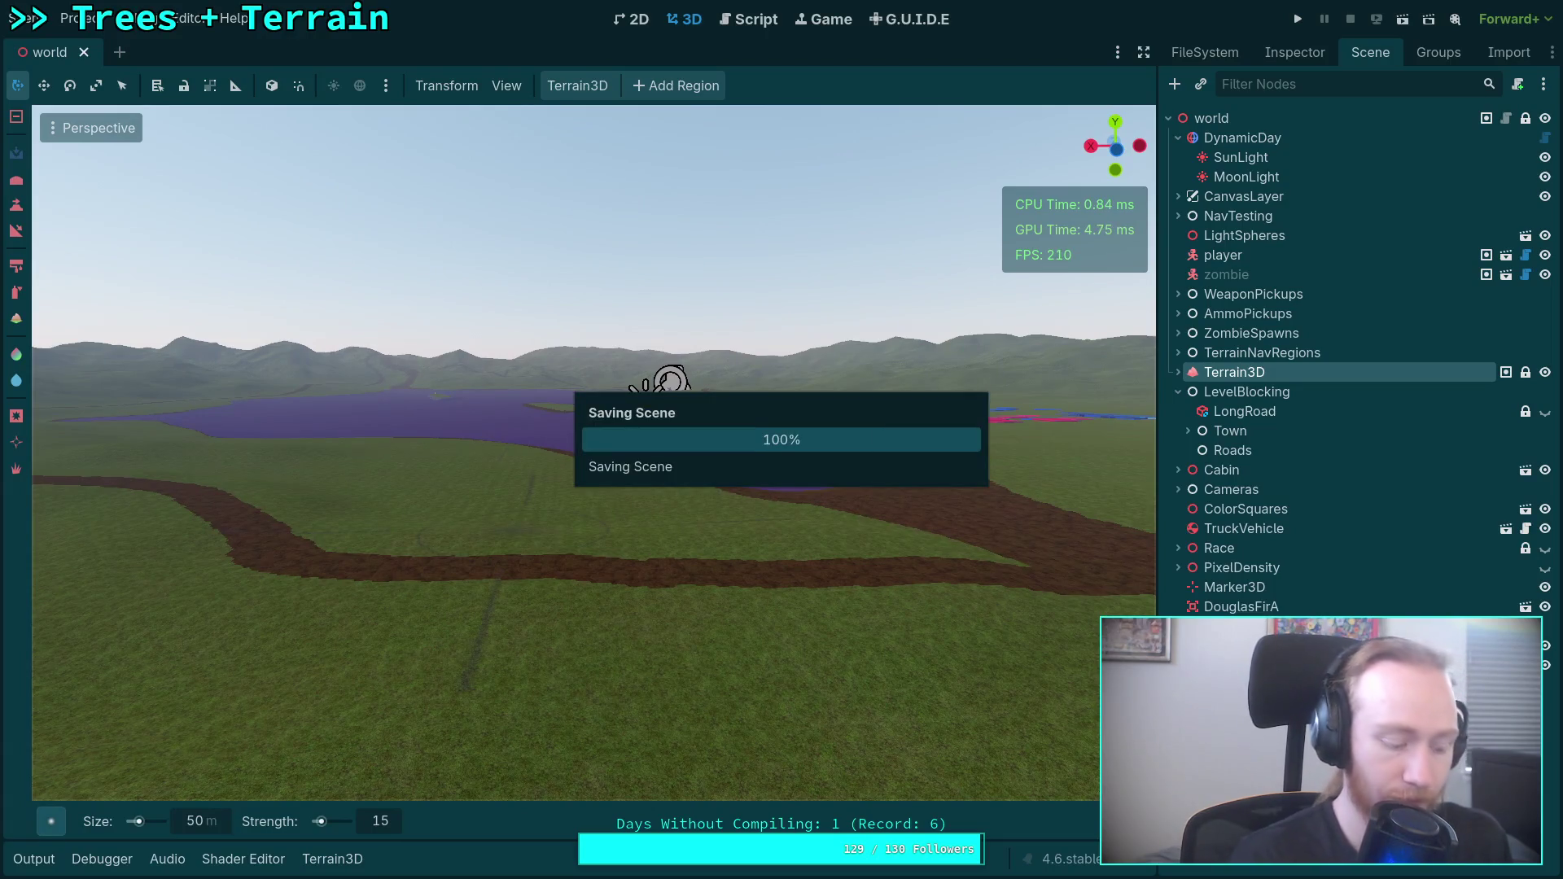
pyautogui.press('super+1')
pyautogui.write('git add ter')
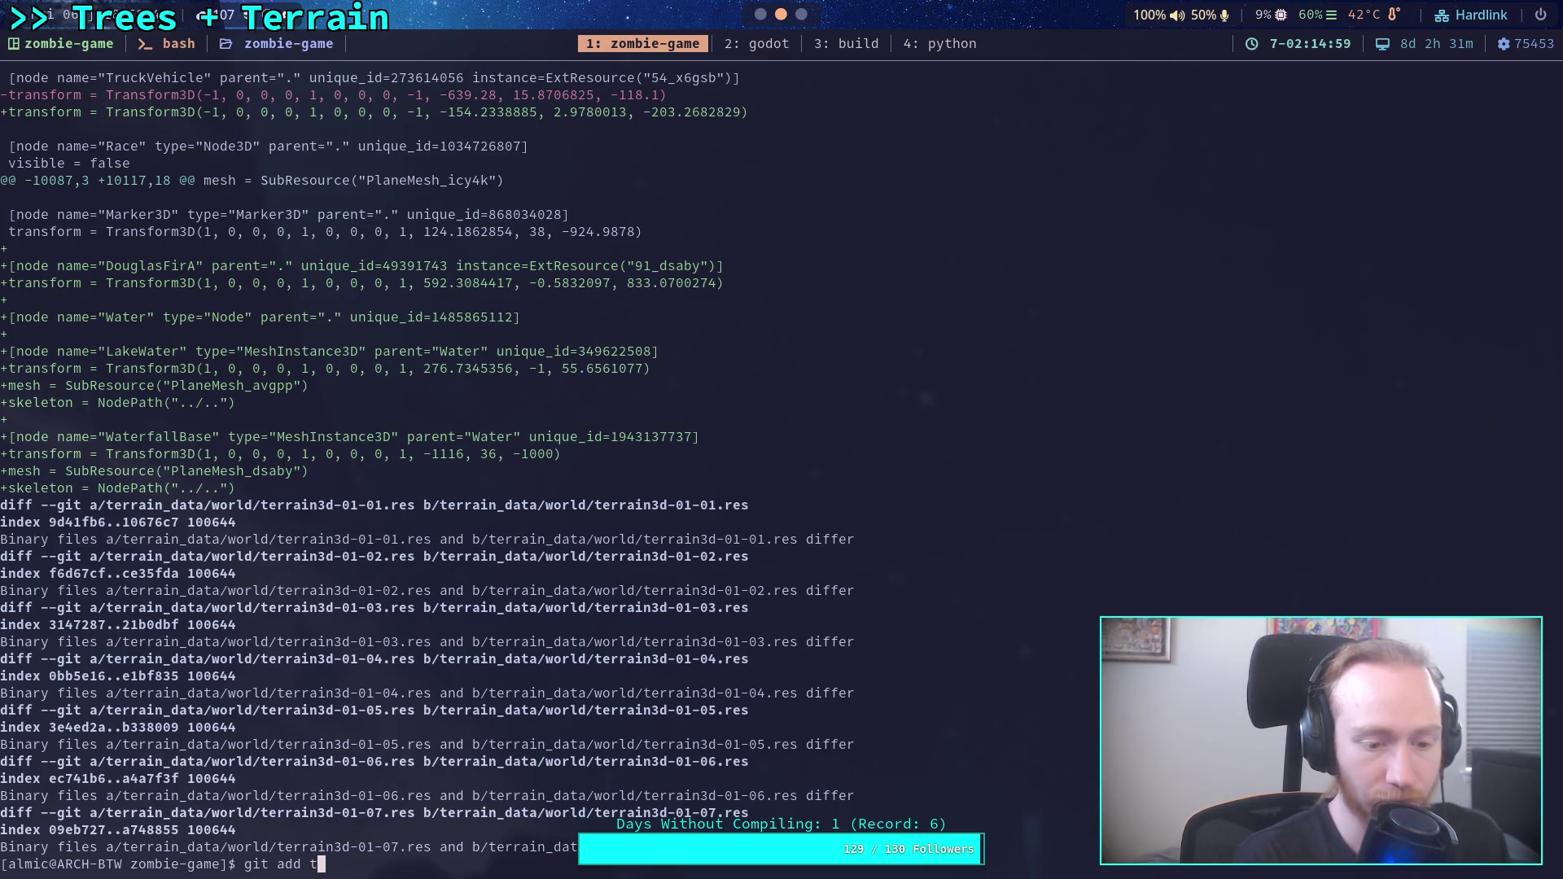
# Stage the terrain3d region files under terrain_data/world with git add, then review git status.
pyautogui.press('Tab')
pyautogui.write('world/t')
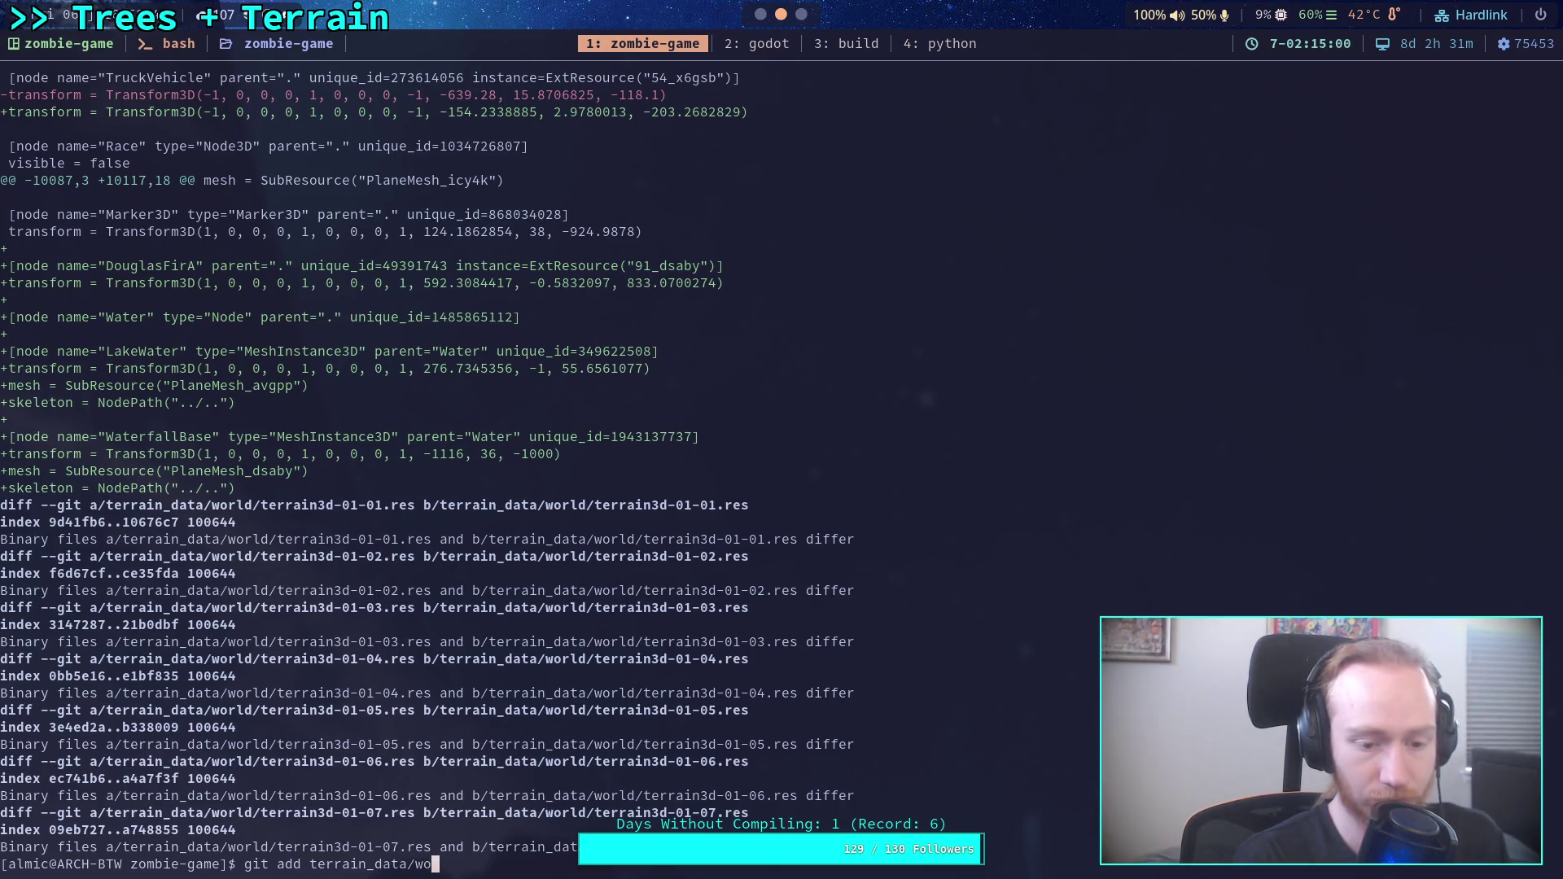
pyautogui.press('Tab')
pyautogui.write('*')
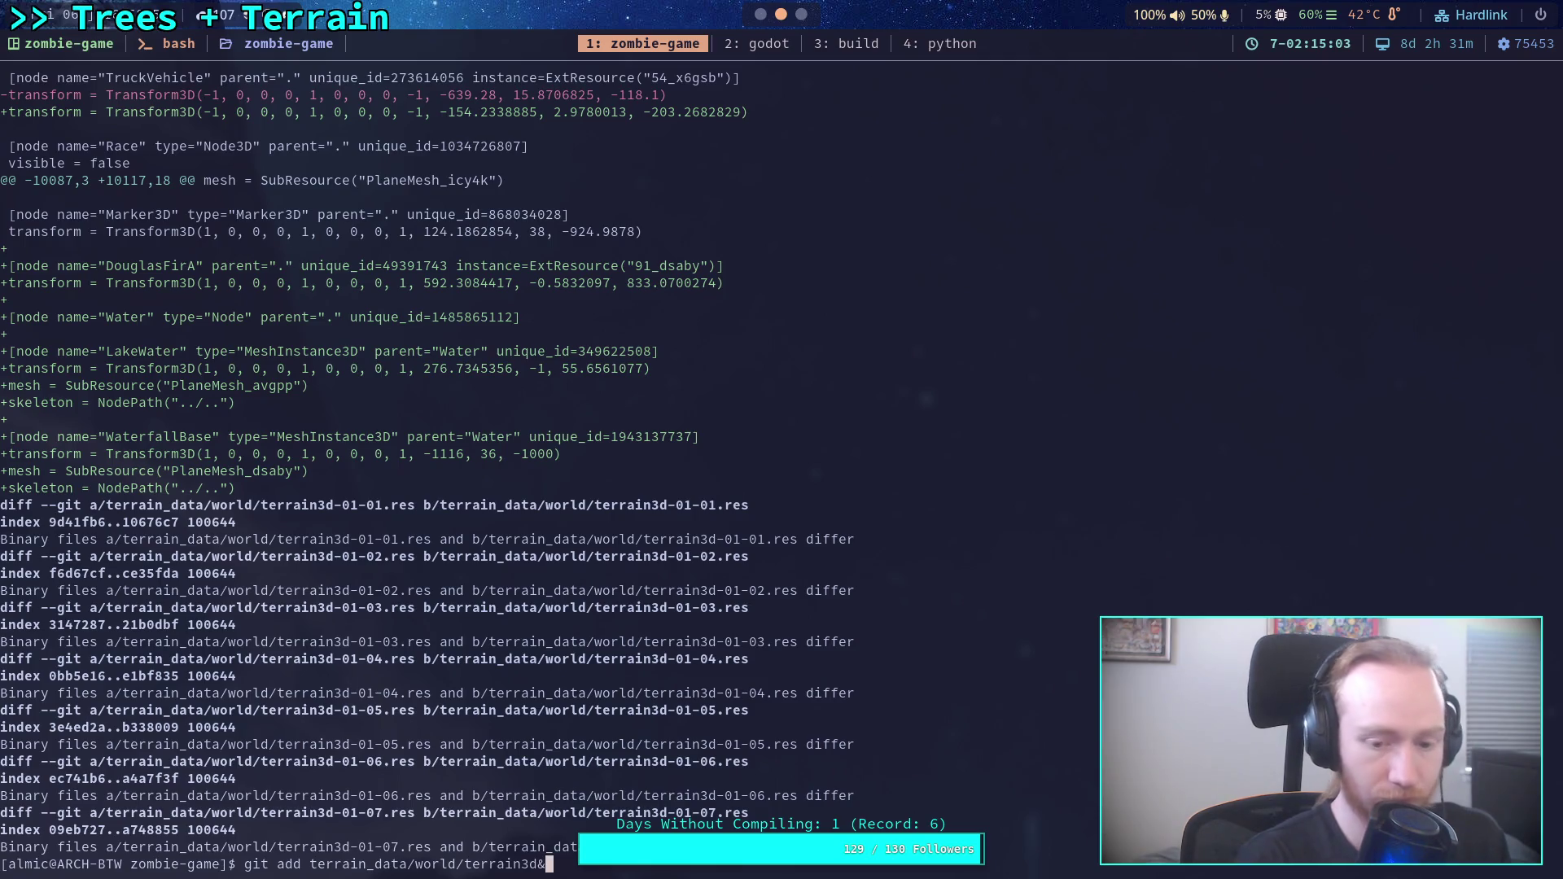
pyautogui.press('BackSpace')
pyautogui.write('(*')
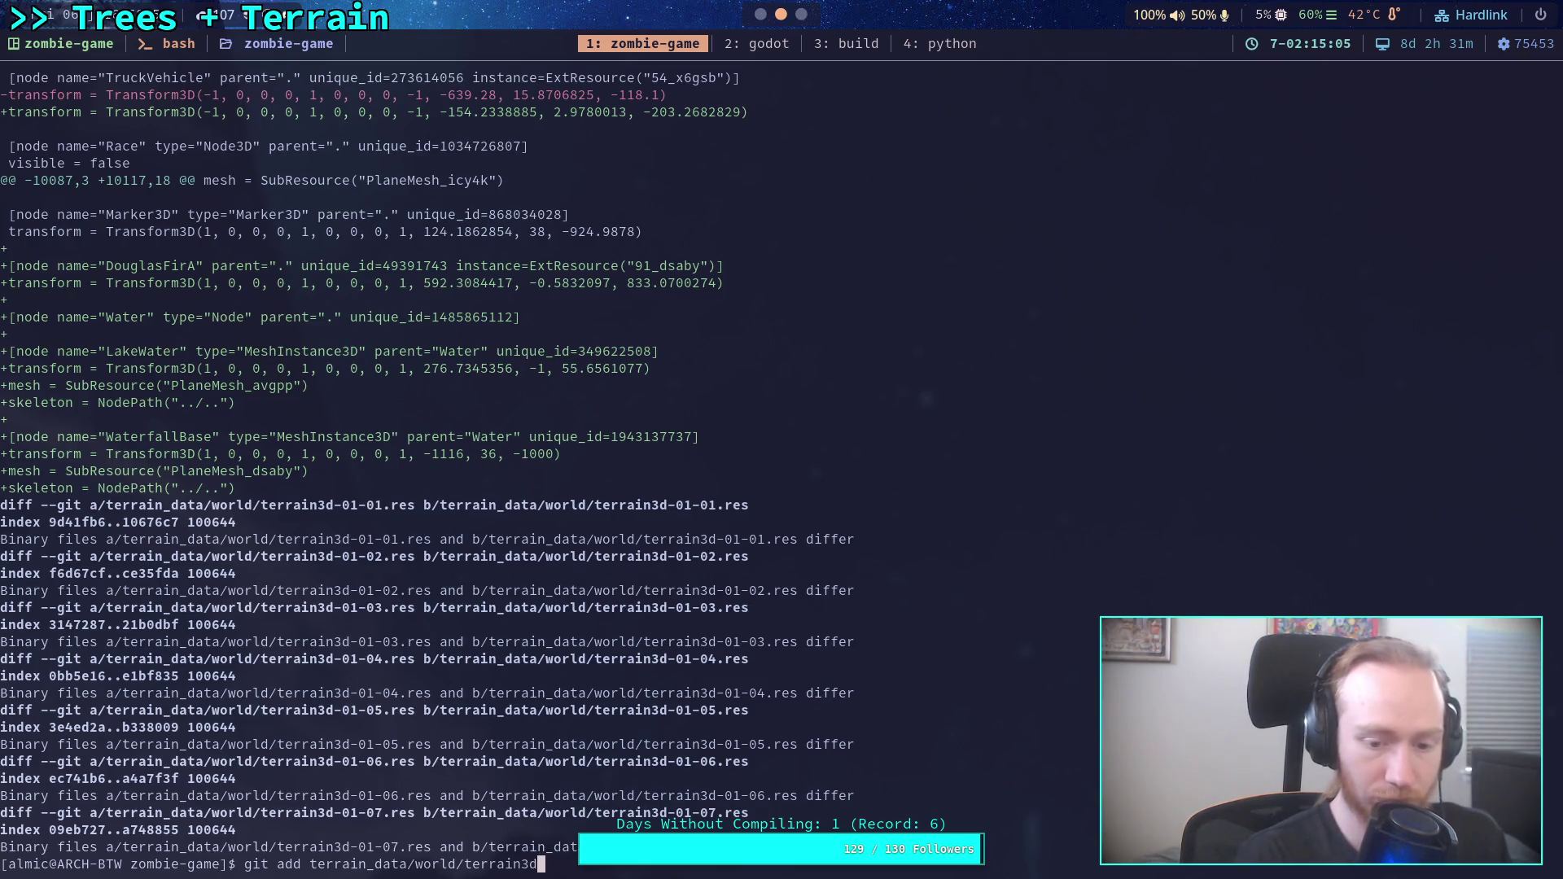
pyautogui.press('Return')
pyautogui.write('git status')
pyautogui.press('Return')
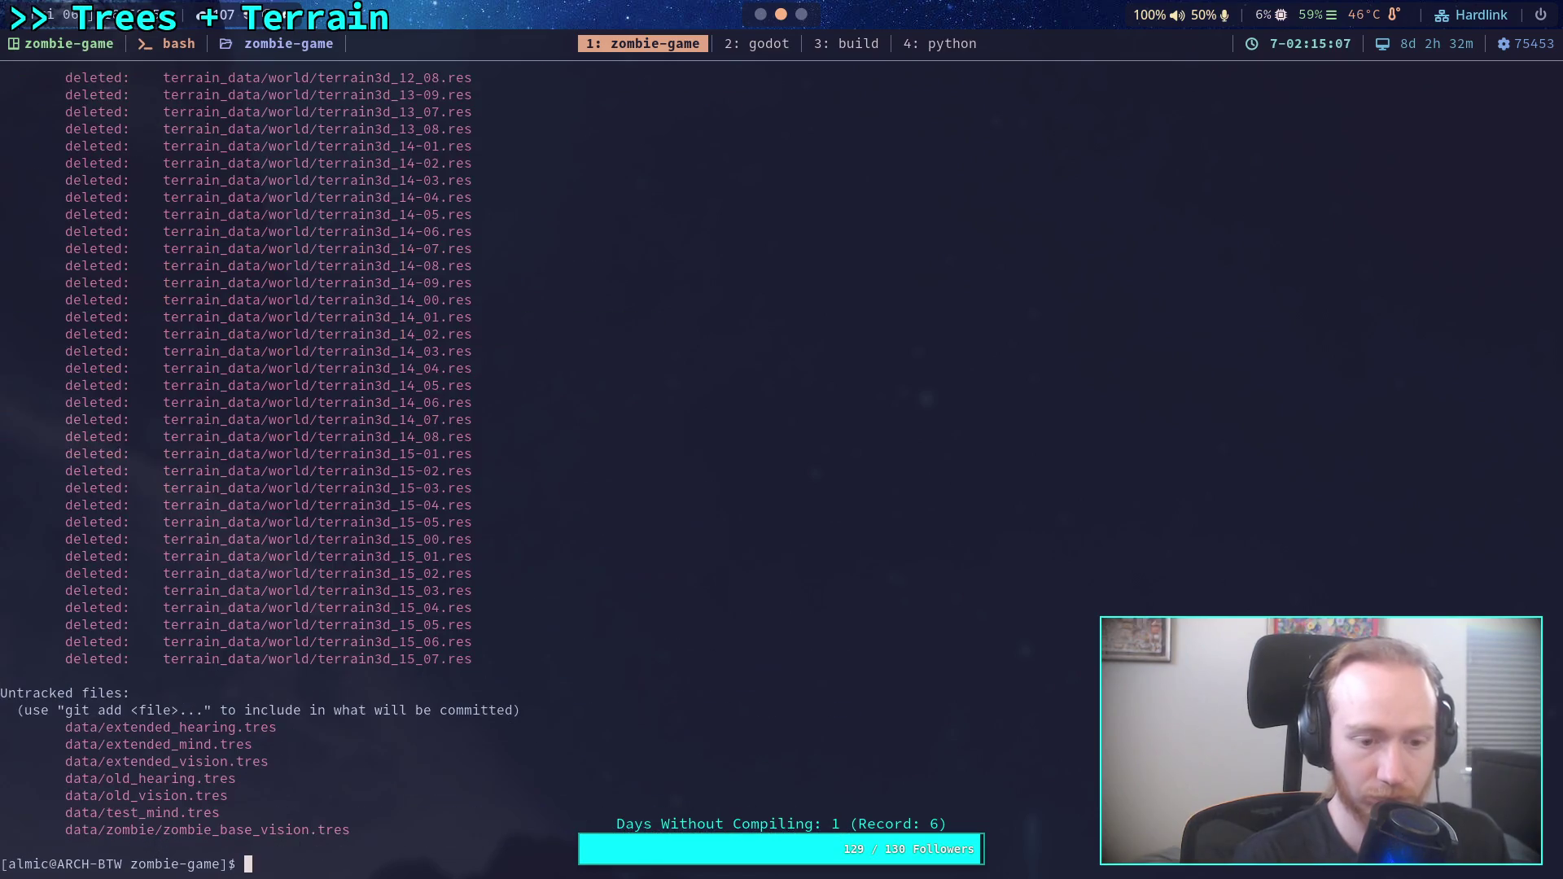
pyautogui.scroll(15, 352, 682)
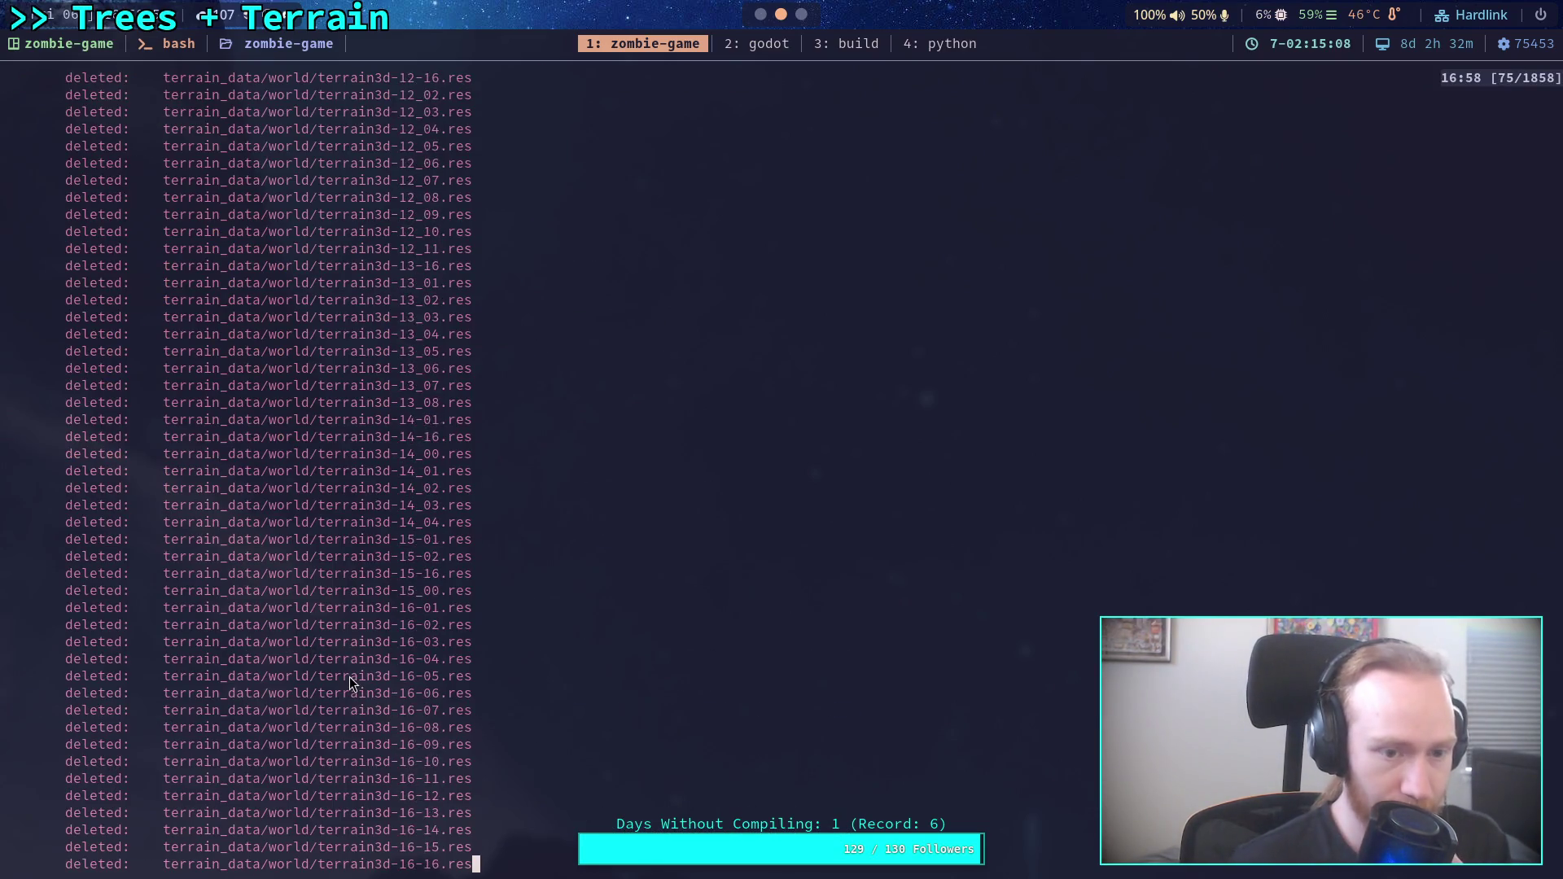
pyautogui.scroll(7, 352, 683)
pyautogui.scroll(-20, 352, 682)
# Stage the whole terrain_data/world/ folder and confirm it in git status before committing.
pyautogui.press('Up')
pyautogui.press('Up')
pyautogui.press('BackSpace')
pyautogui.press('BackSpace')
pyautogui.press('BackSpace')
pyautogui.press('Return')
pyautogui.write('git status')
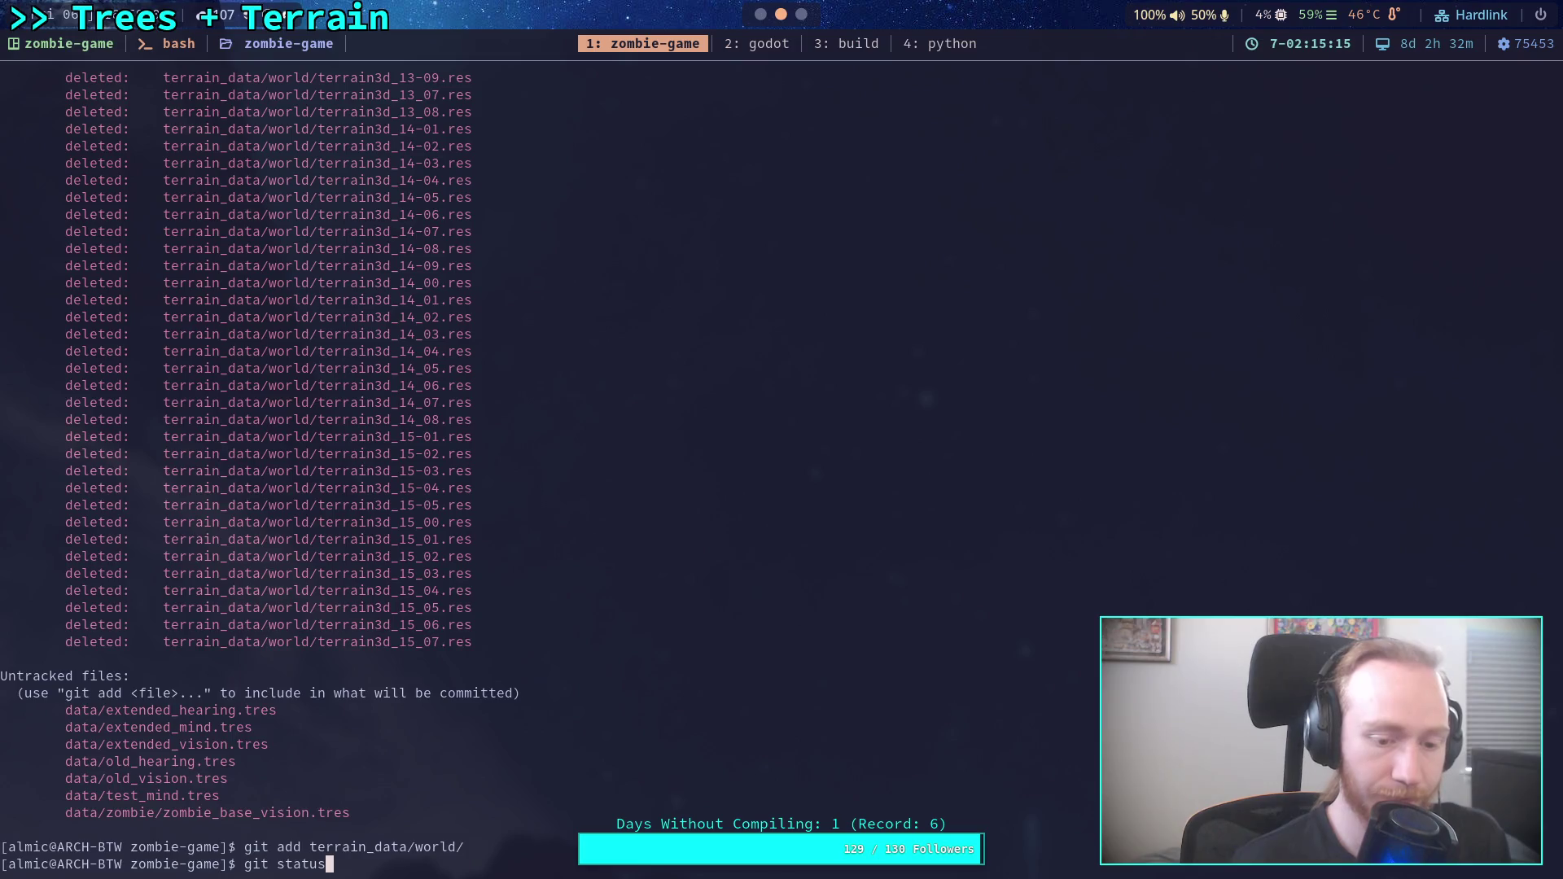
pyautogui.press('Return')
pyautogui.scroll(6, 344, 600)
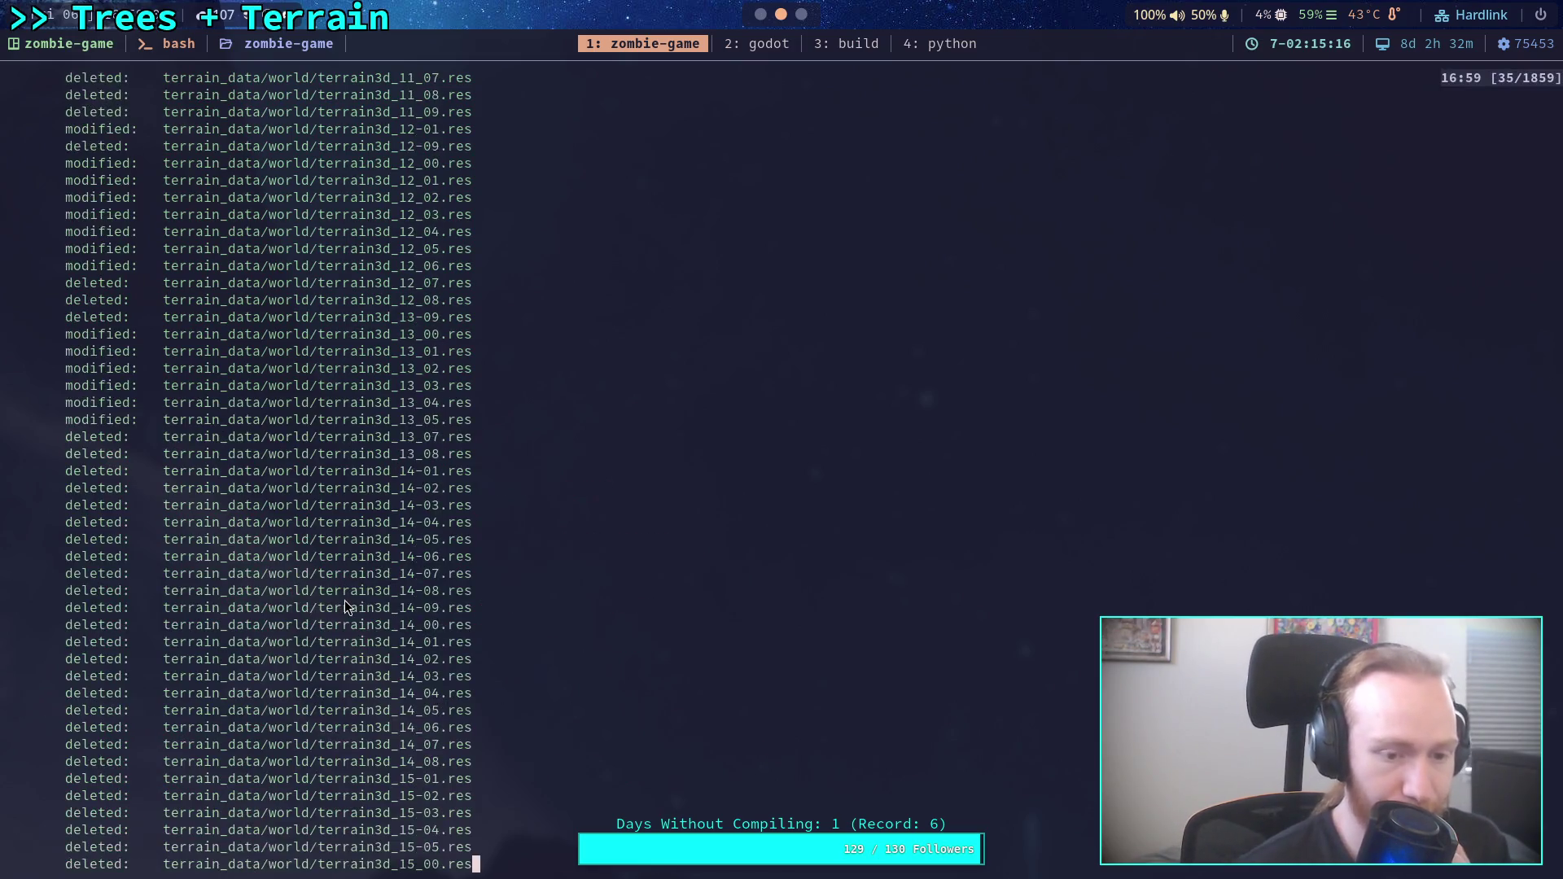
pyautogui.scroll(20, 357, 600)
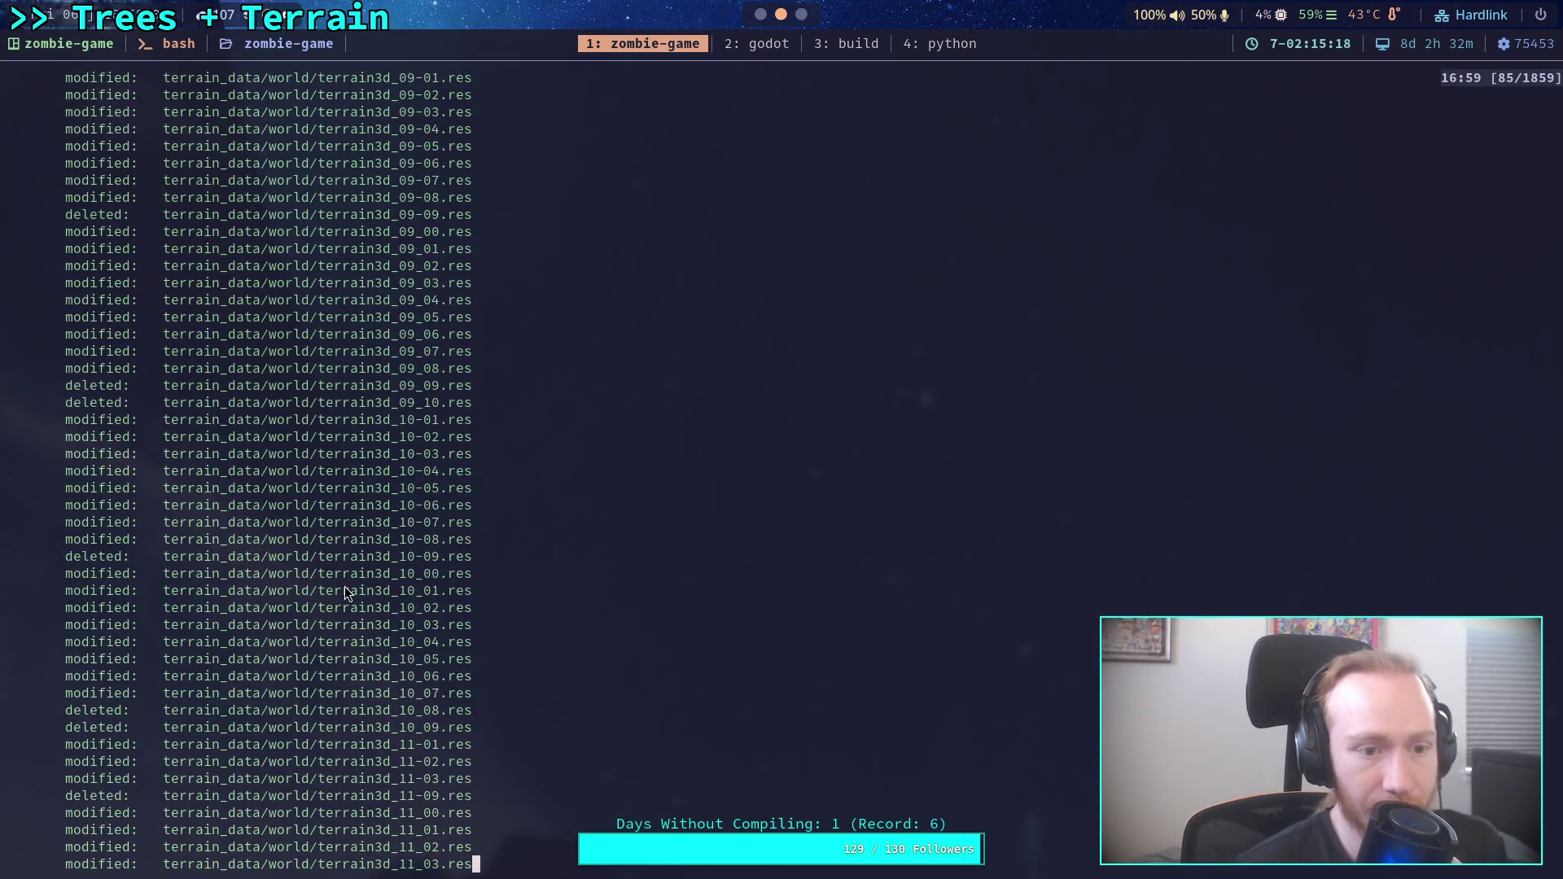
pyautogui.scroll(20, 344, 588)
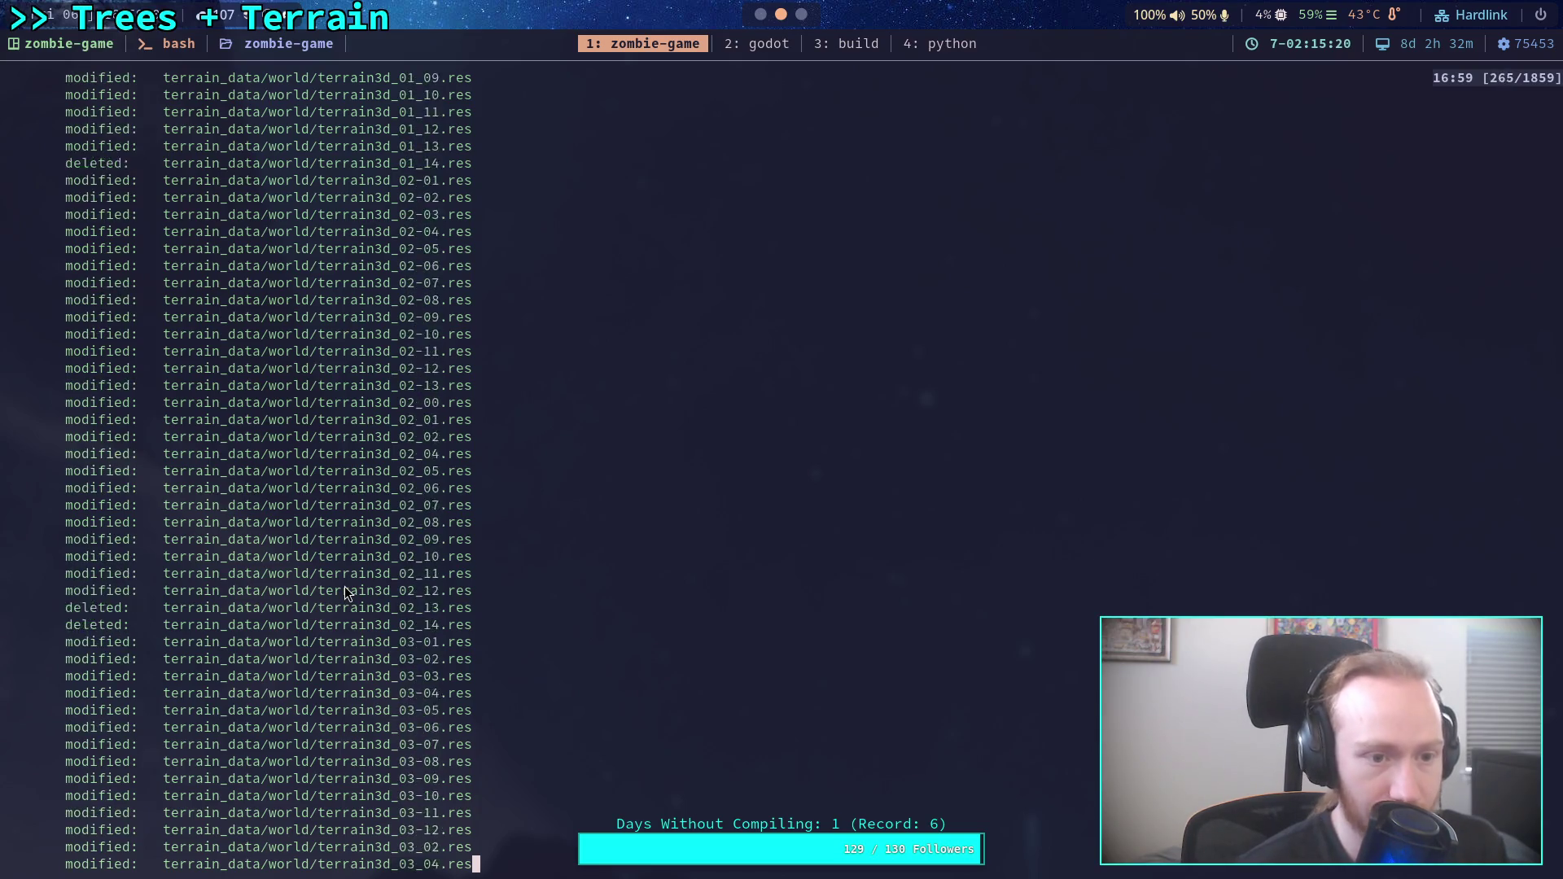
pyautogui.scroll(20, 344, 587)
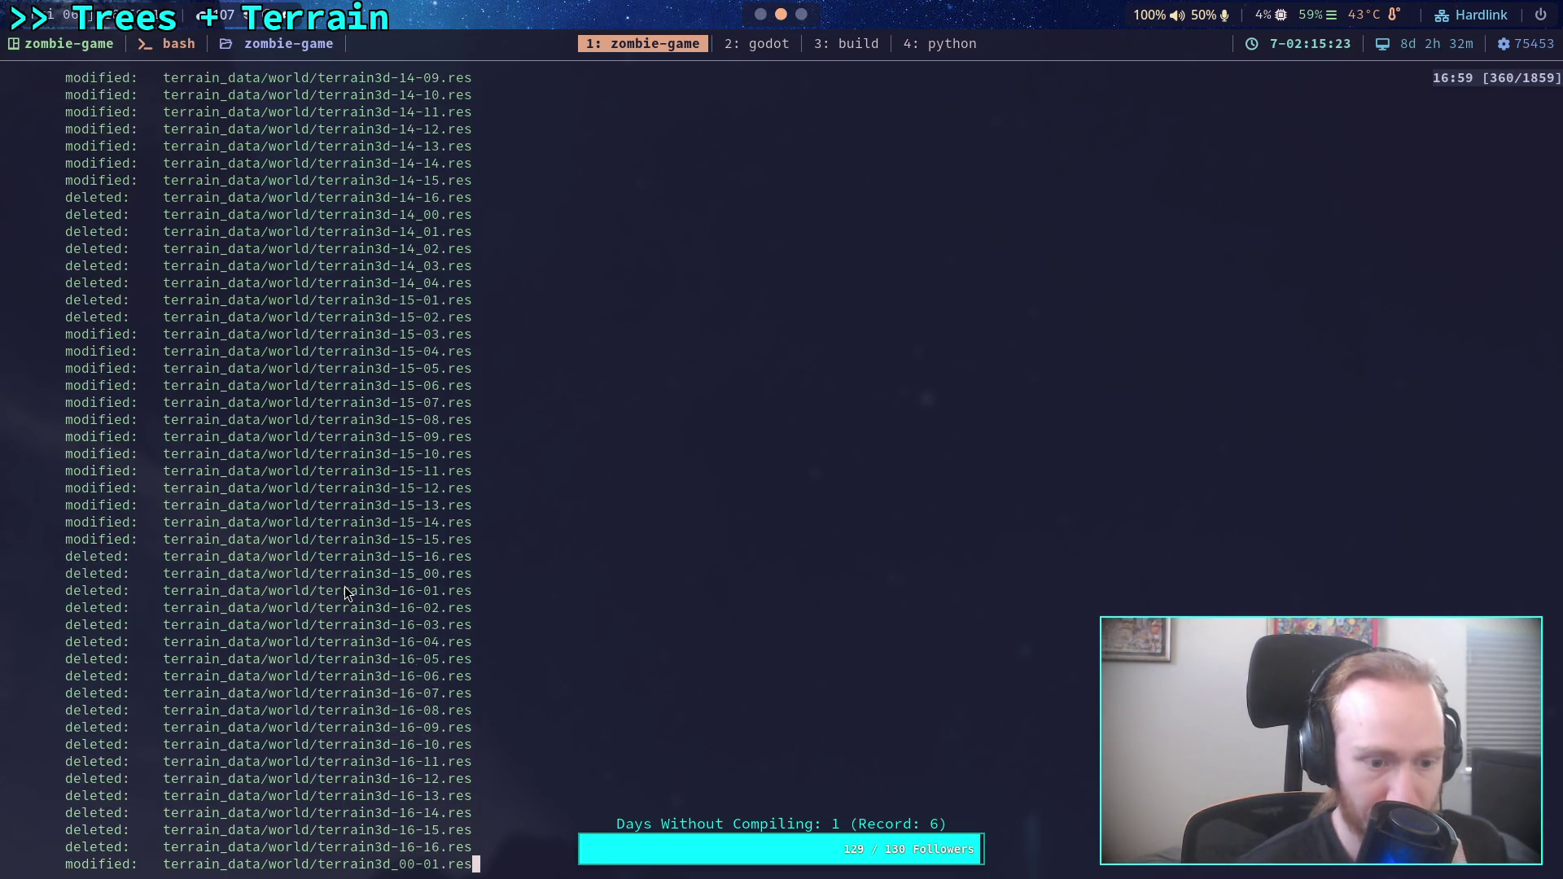
pyautogui.scroll(20, 345, 587)
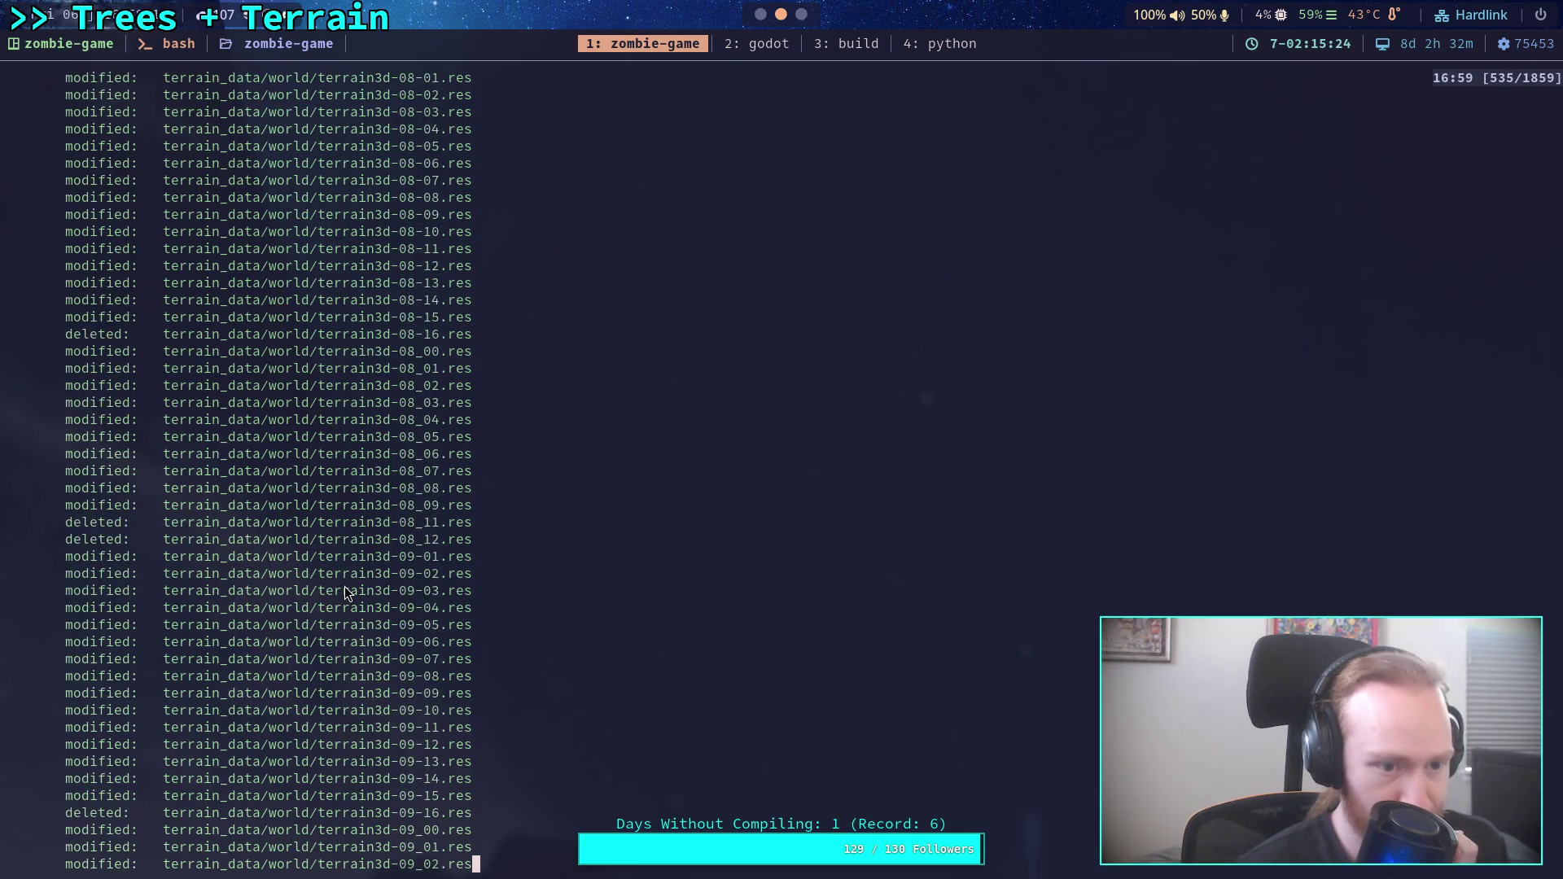
pyautogui.scroll(20, 345, 592)
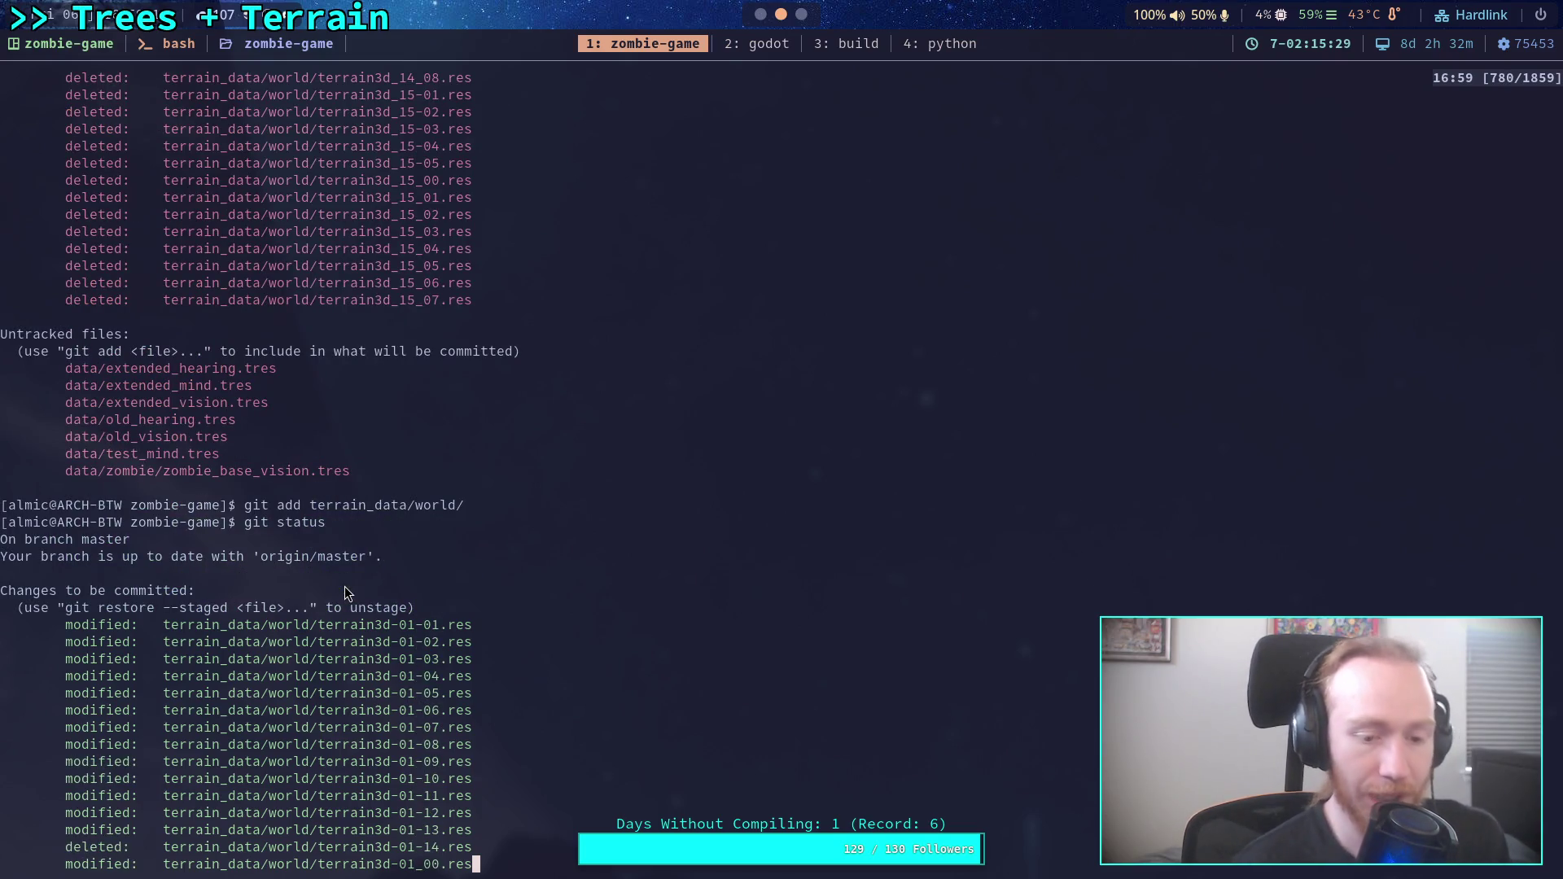
pyautogui.write('qgit commit')
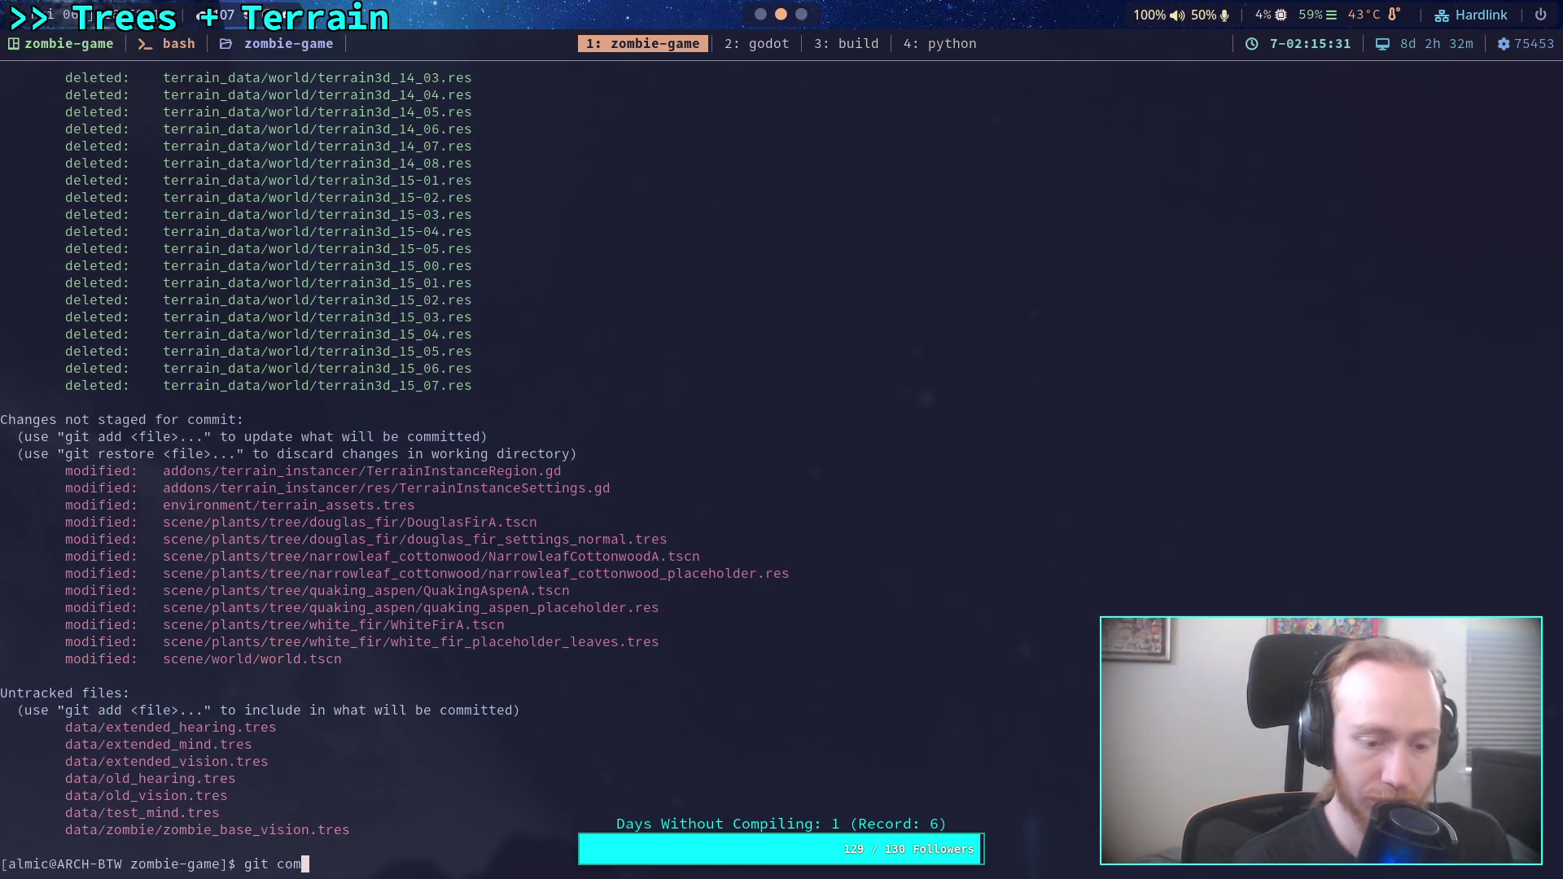
pyautogui.press('BackSpace')
pyautogui.press('BackSpace')
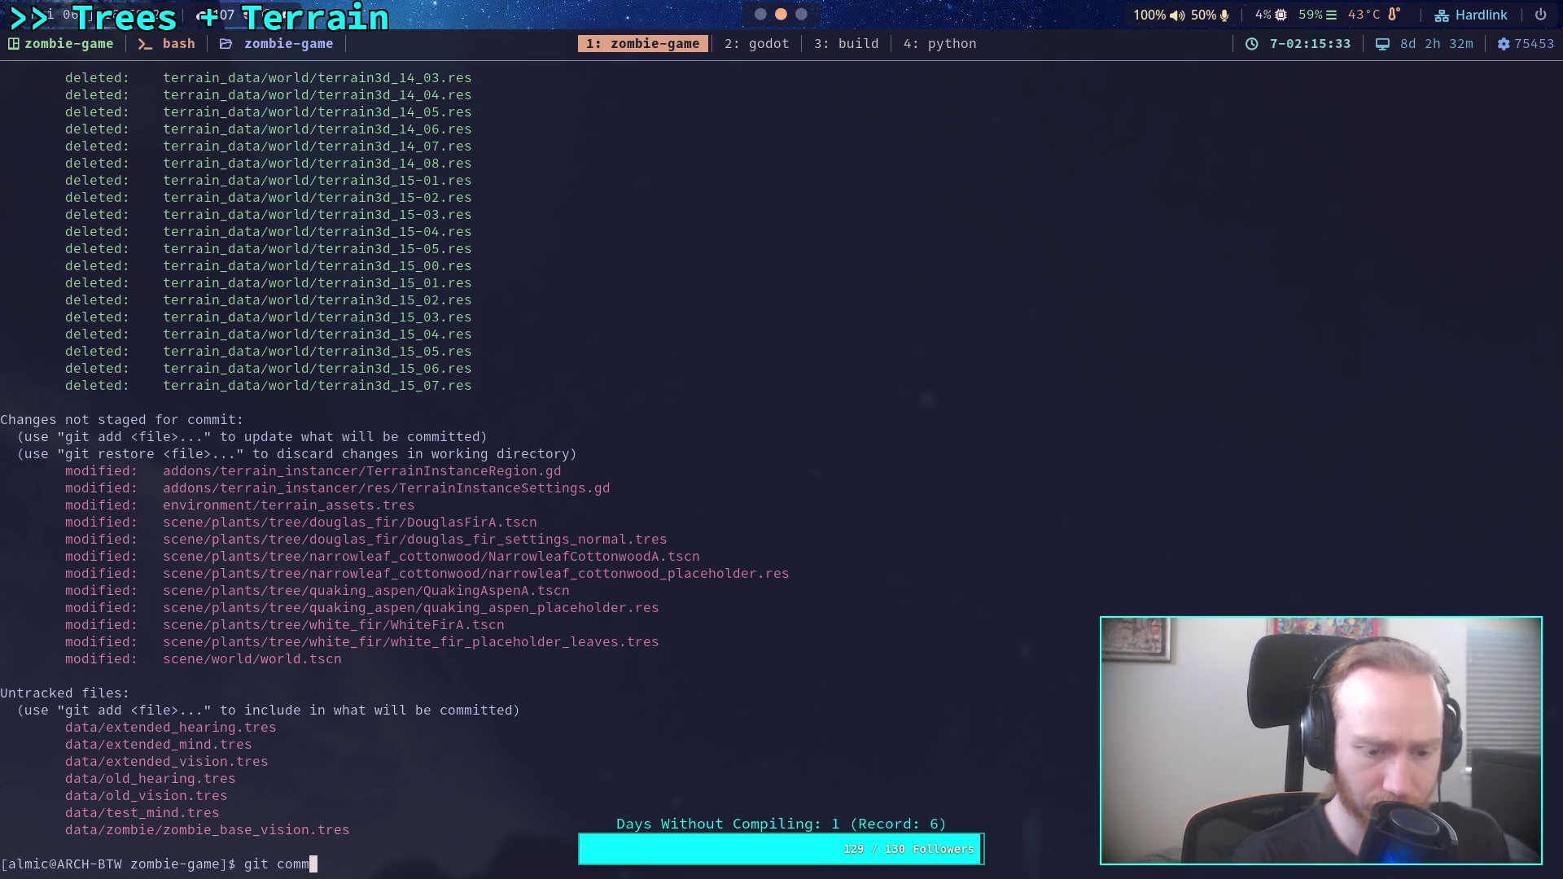
# Correct the mistyped git commit command and run it to open the message editor.
pyautogui.write('ib')
pyautogui.press('Return')
pyautogui.press('Up')
pyautogui.press('BackSpace')
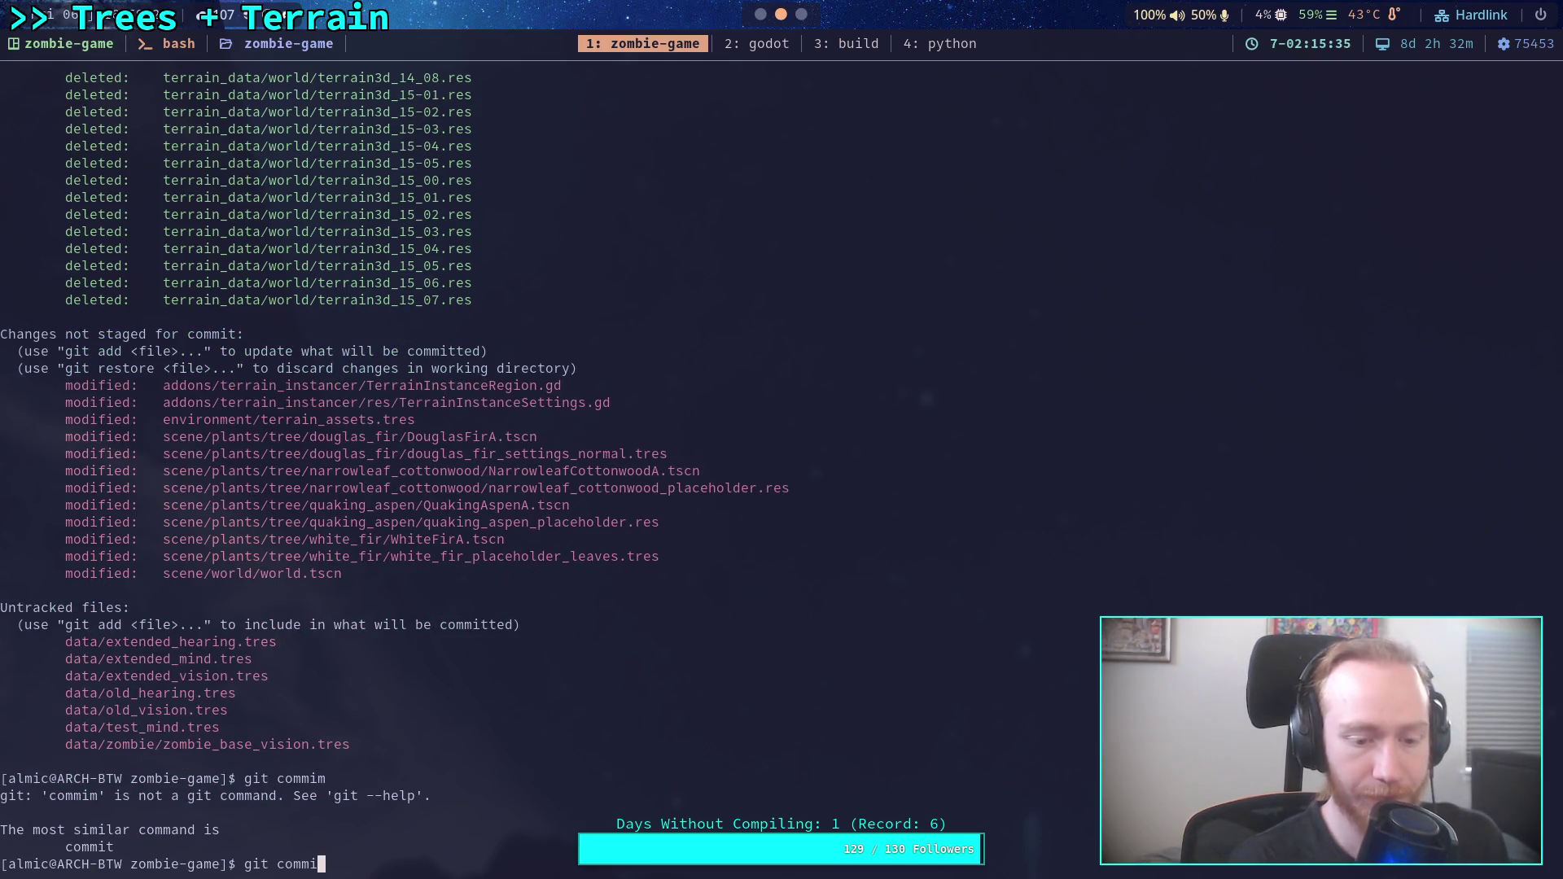
pyautogui.write('t')
pyautogui.press('Return')
# Write the commit summary 'Update terrain, primary mass'.
pyautogui.press('i')
pyautogui.write('Op')
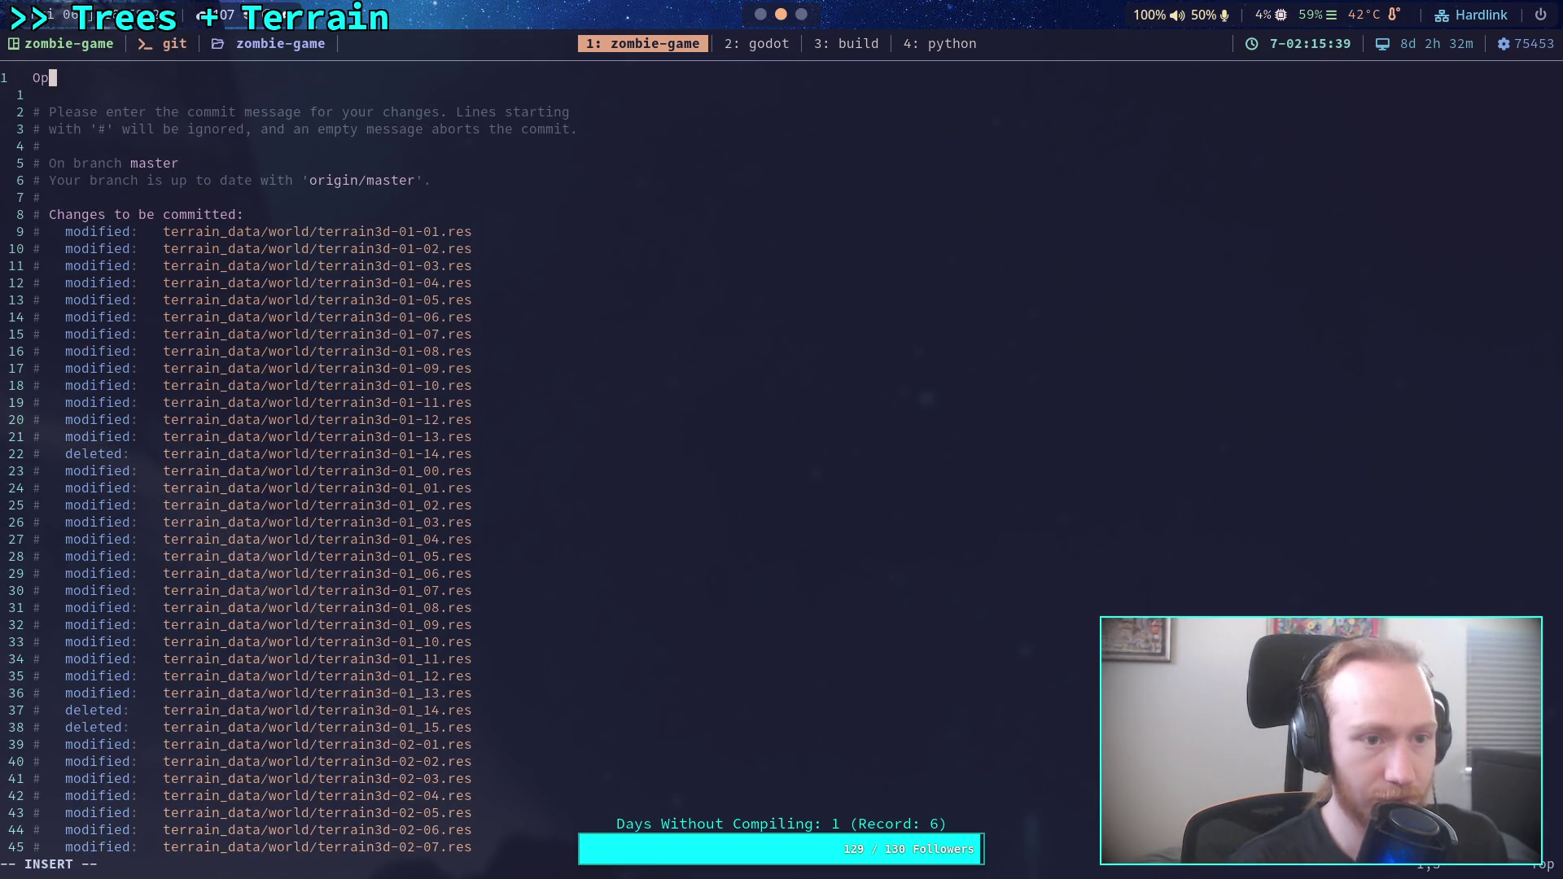
pyautogui.press('BackSpace')
pyautogui.write('Update terrain ')
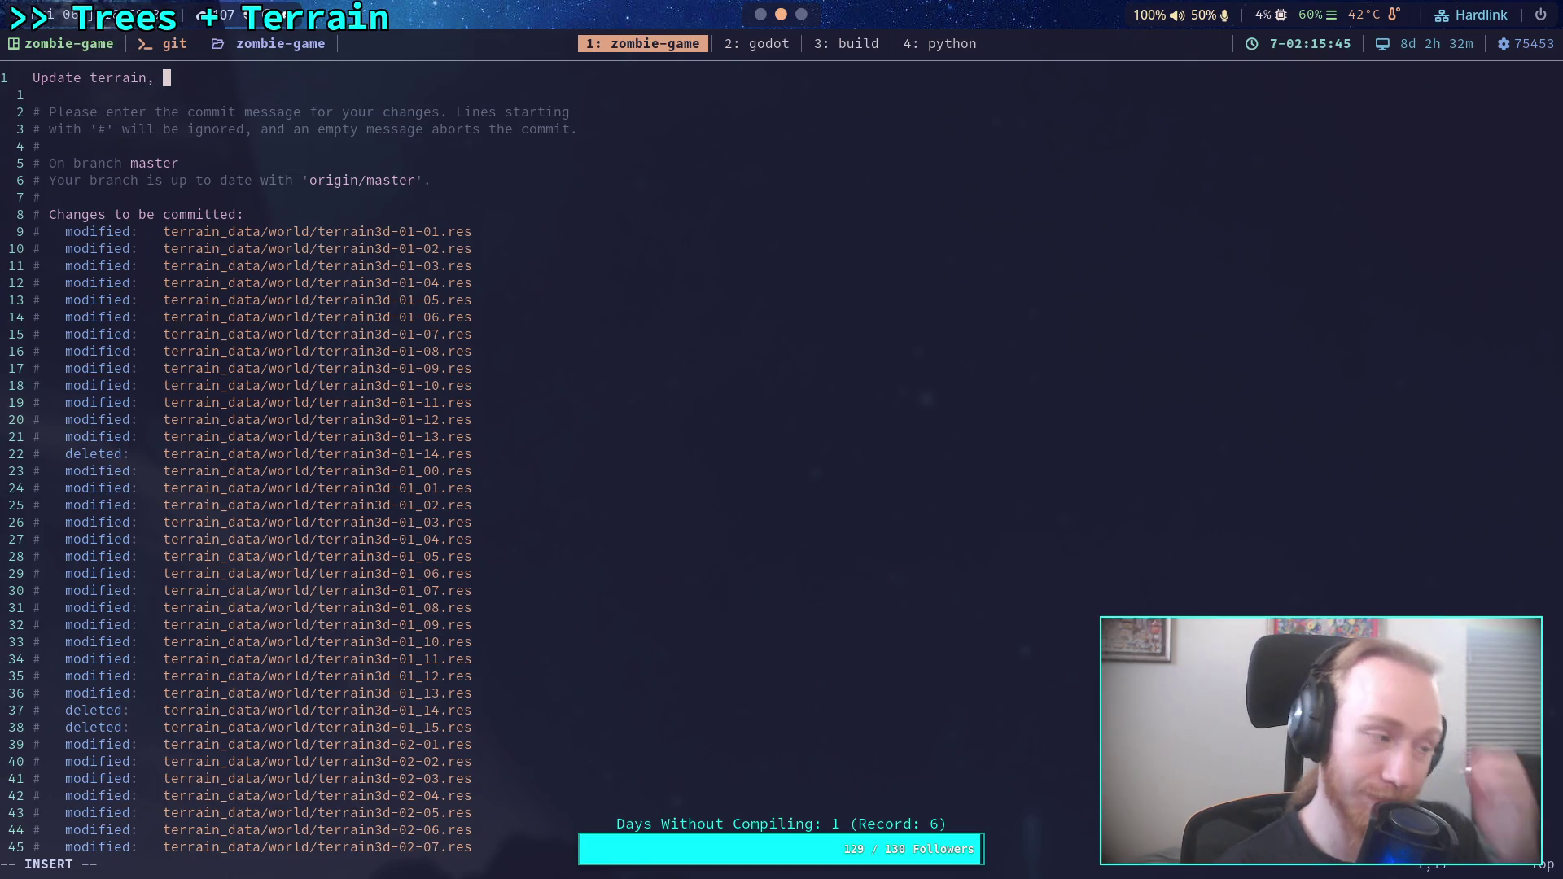
pyautogui.write(' main')
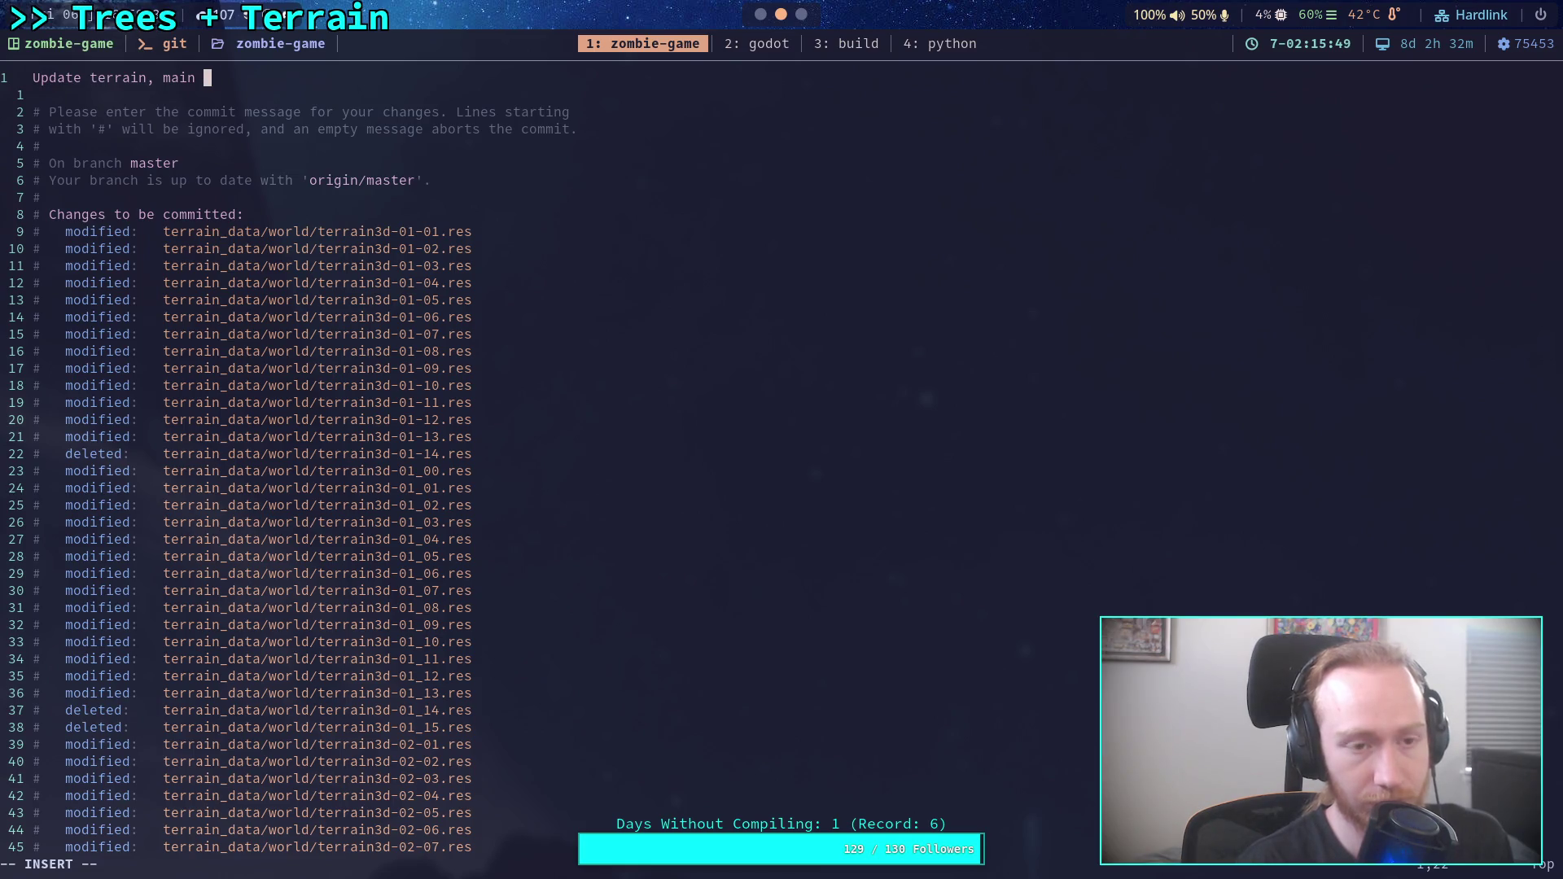
pyautogui.hotkey('ctrl', 'w')
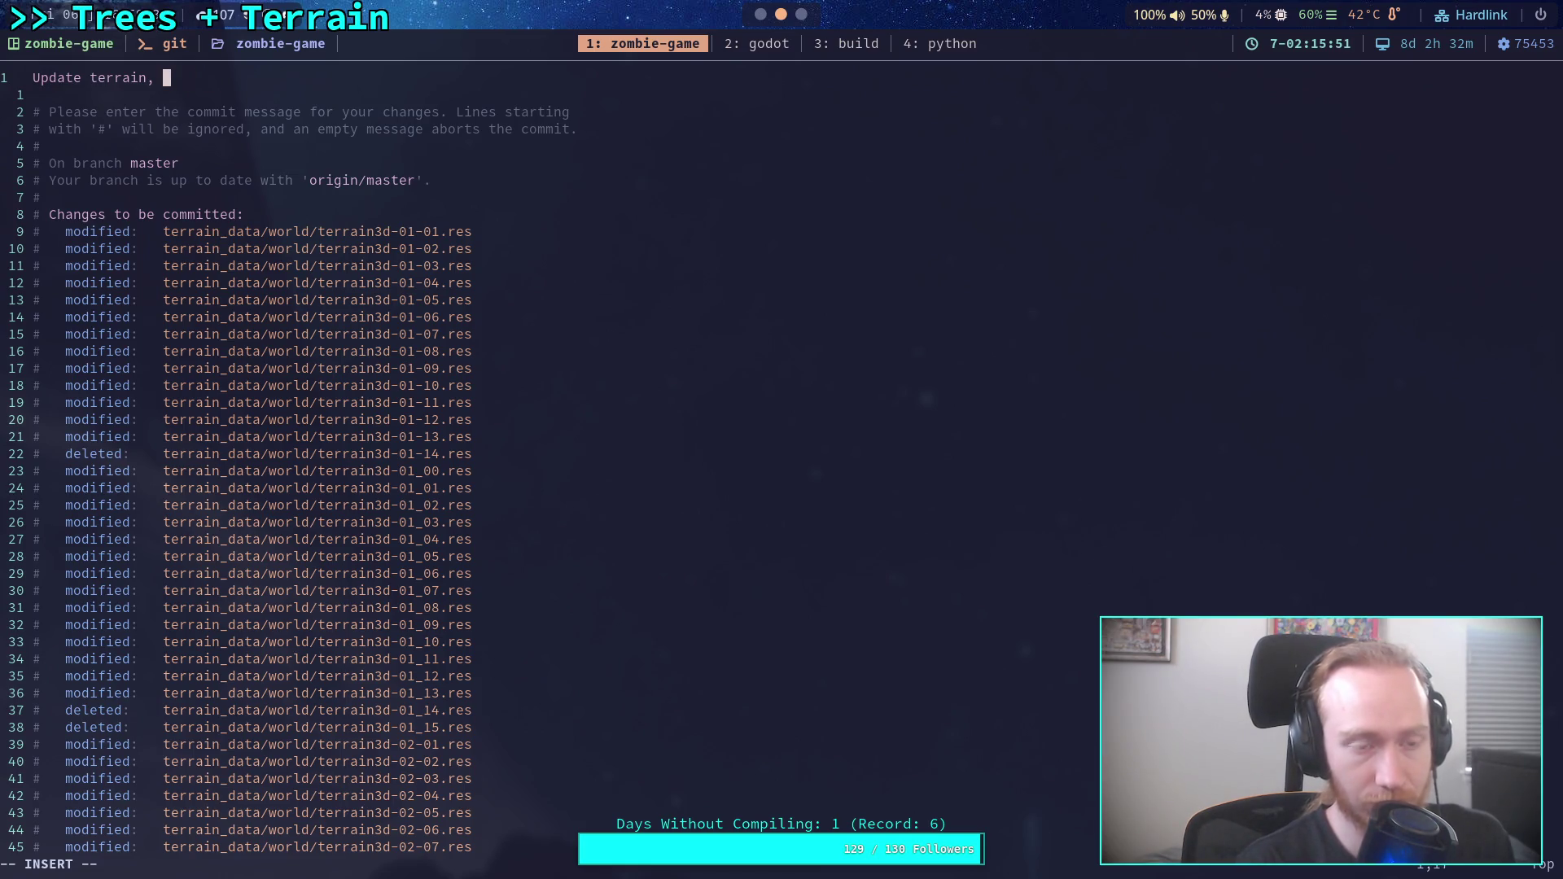
pyautogui.write('primary m')
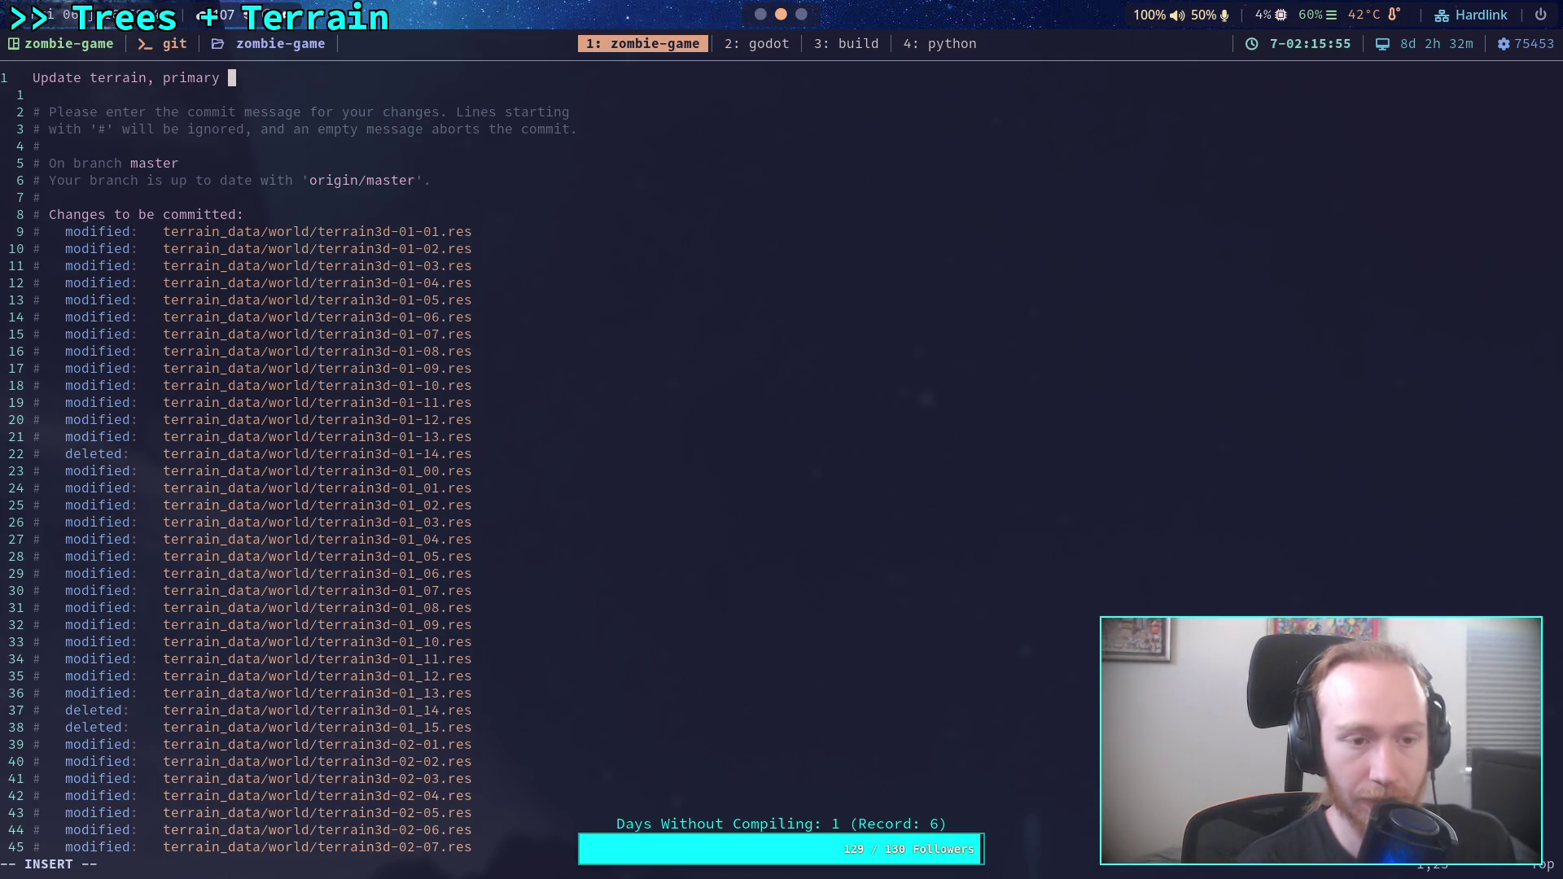
pyautogui.write('ass')
# Add a bullet noting terrain heights were done before river/road cutting, and save the commit.
pyautogui.press('Return')
pyautogui.press('Return')
pyautogui.write('- ')
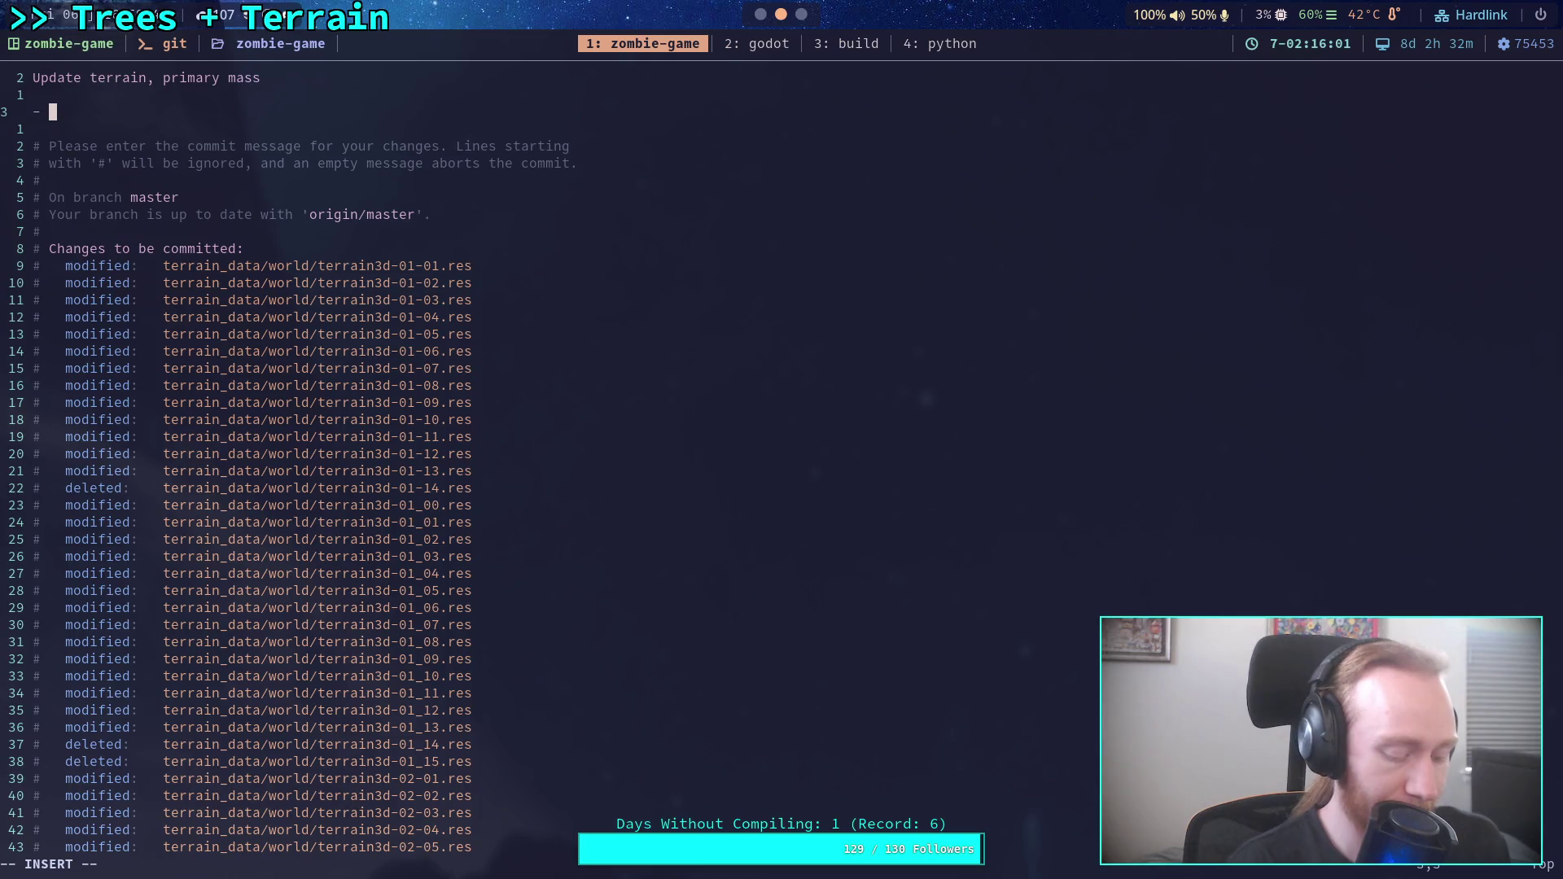
pyautogui.write('Terrain main ')
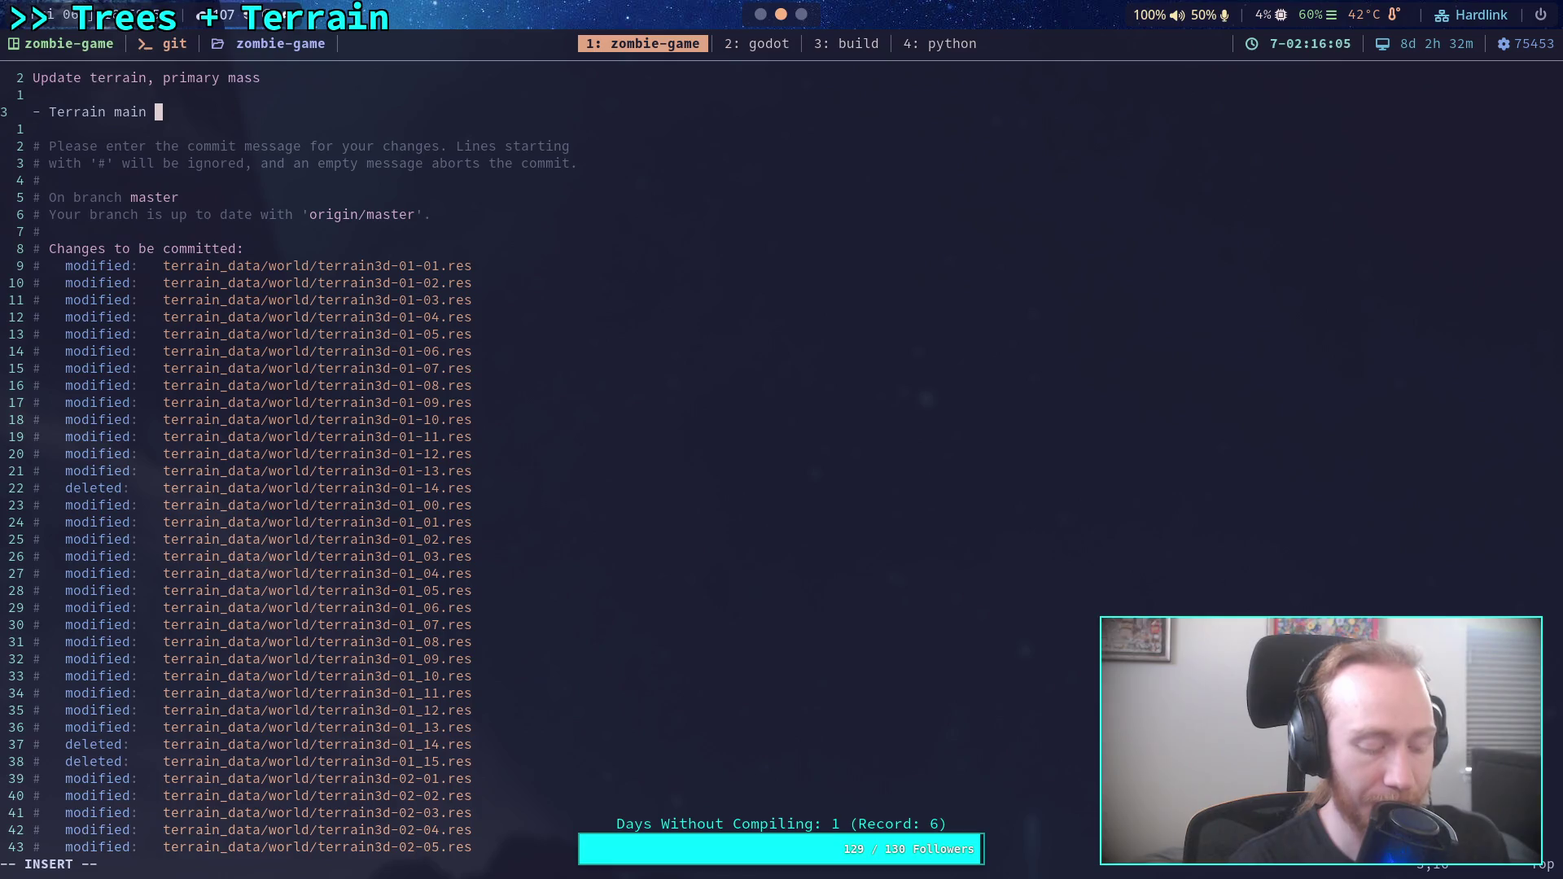
pyautogui.write('he')
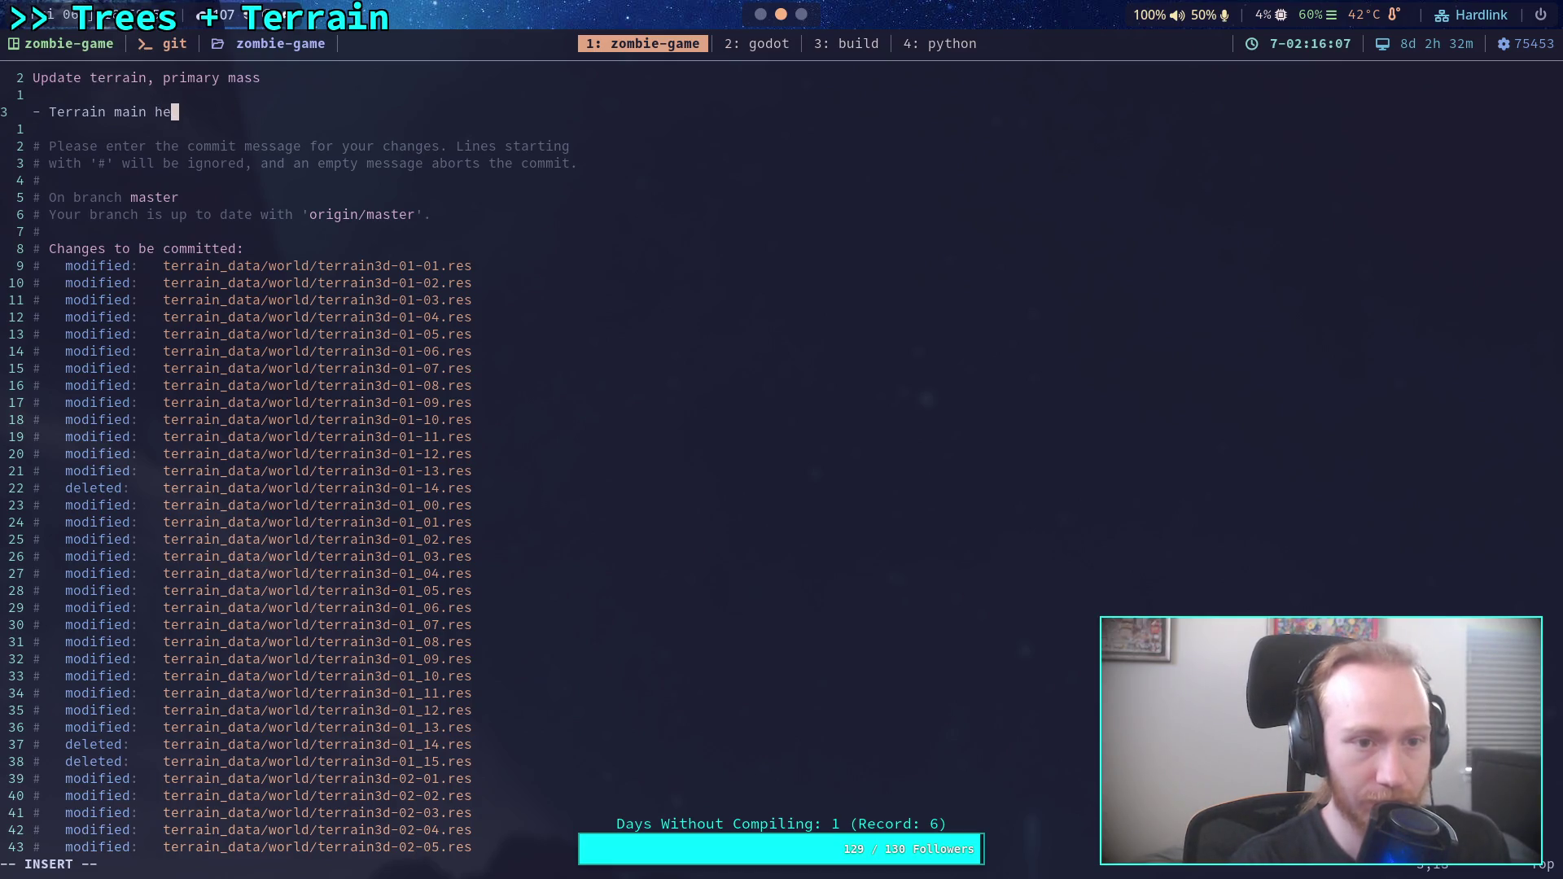
pyautogui.write('ihhts are ')
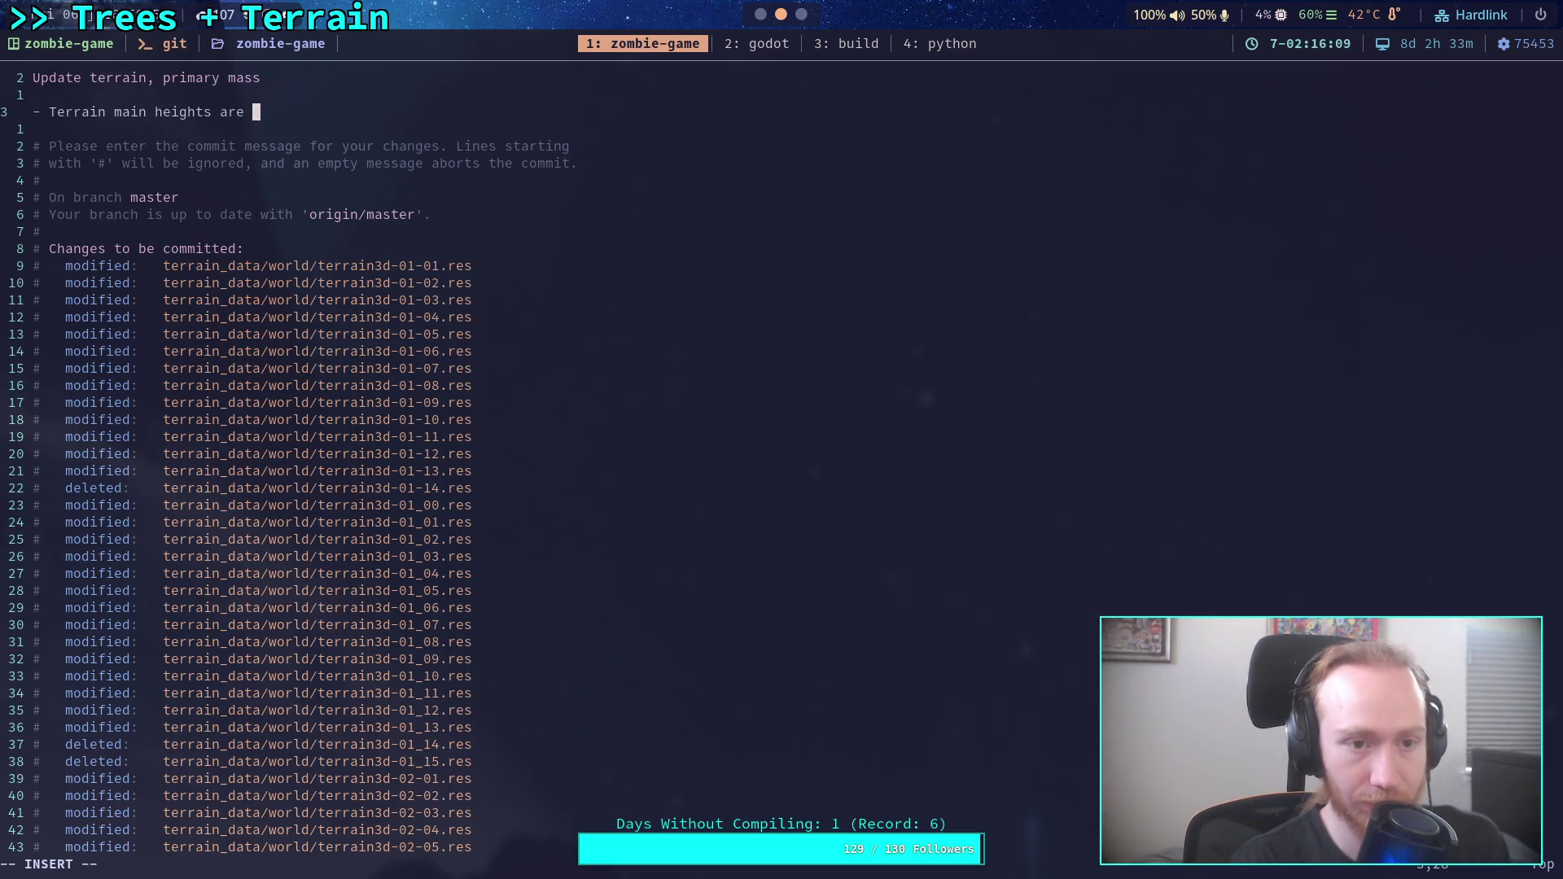
pyautogui.write('"da')
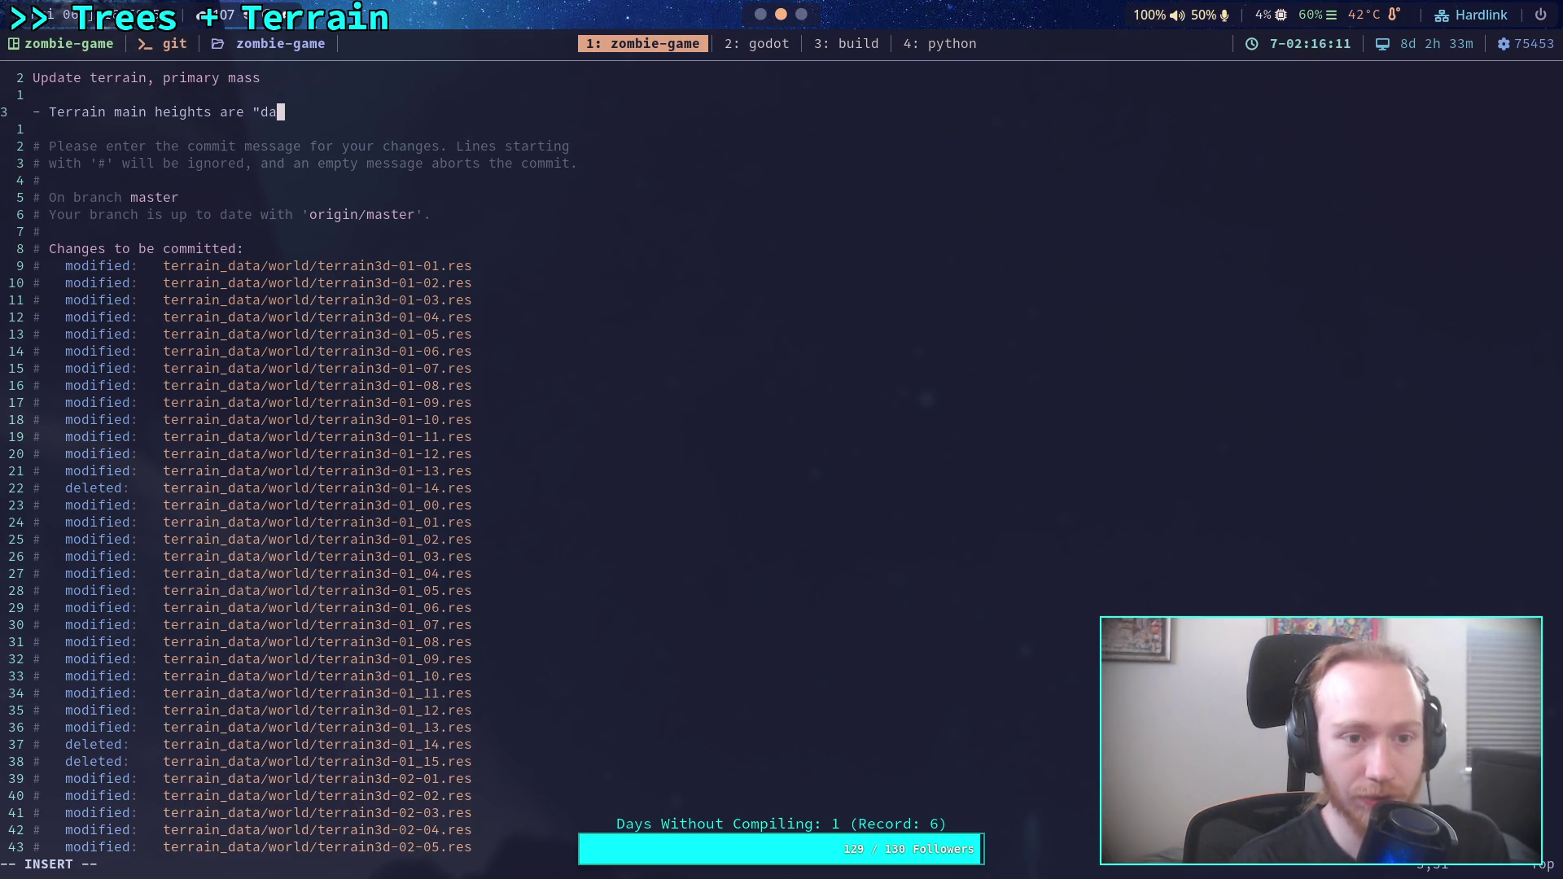
pyautogui.write('one')
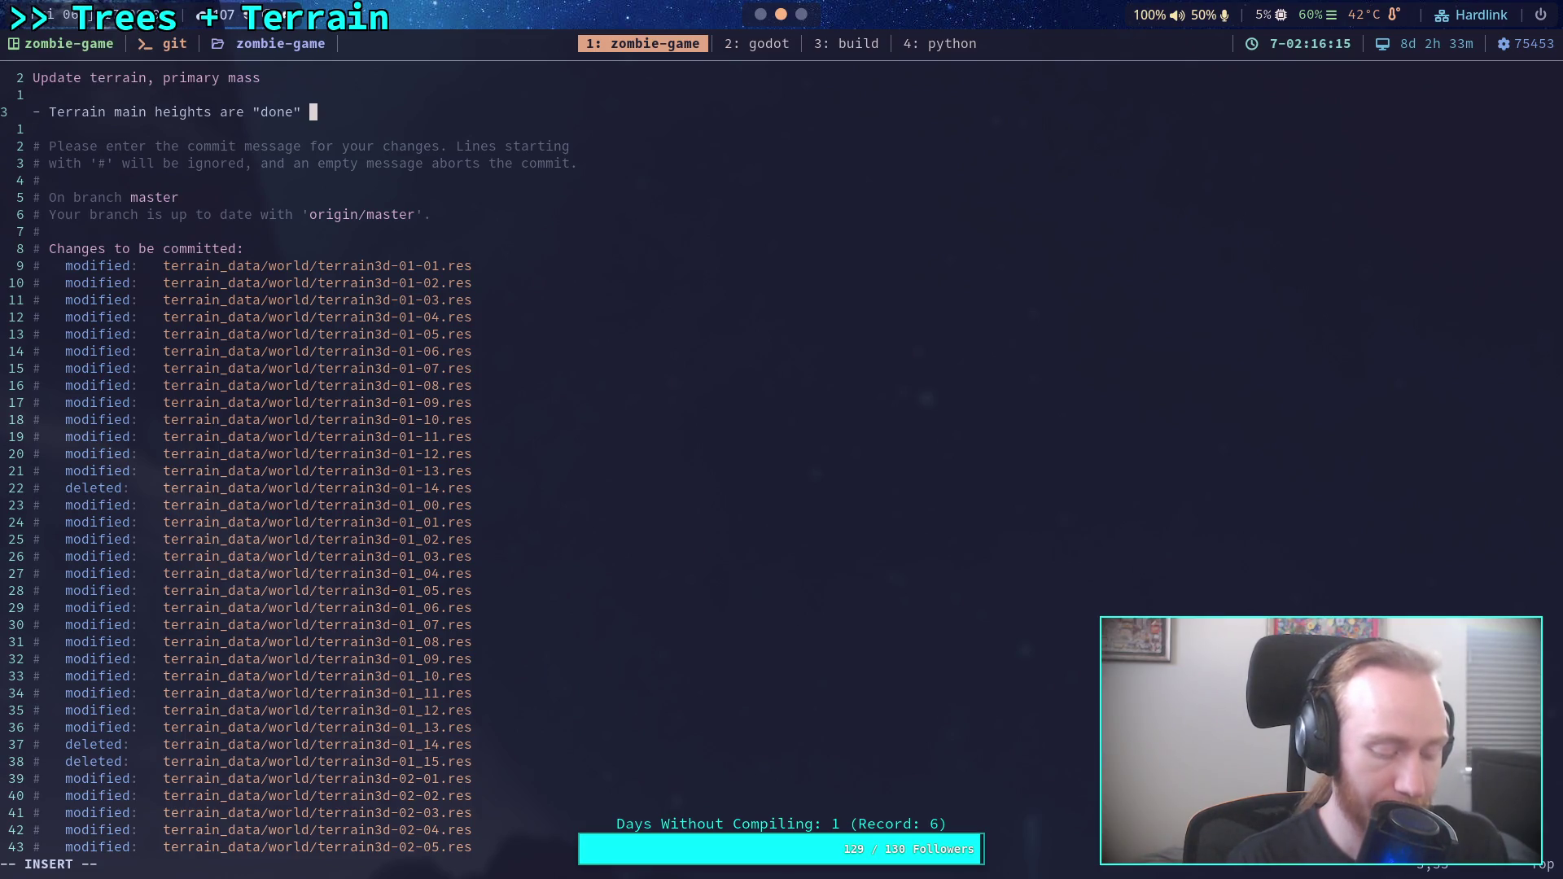
pyautogui.write('before')
pyautogui.write(' any')
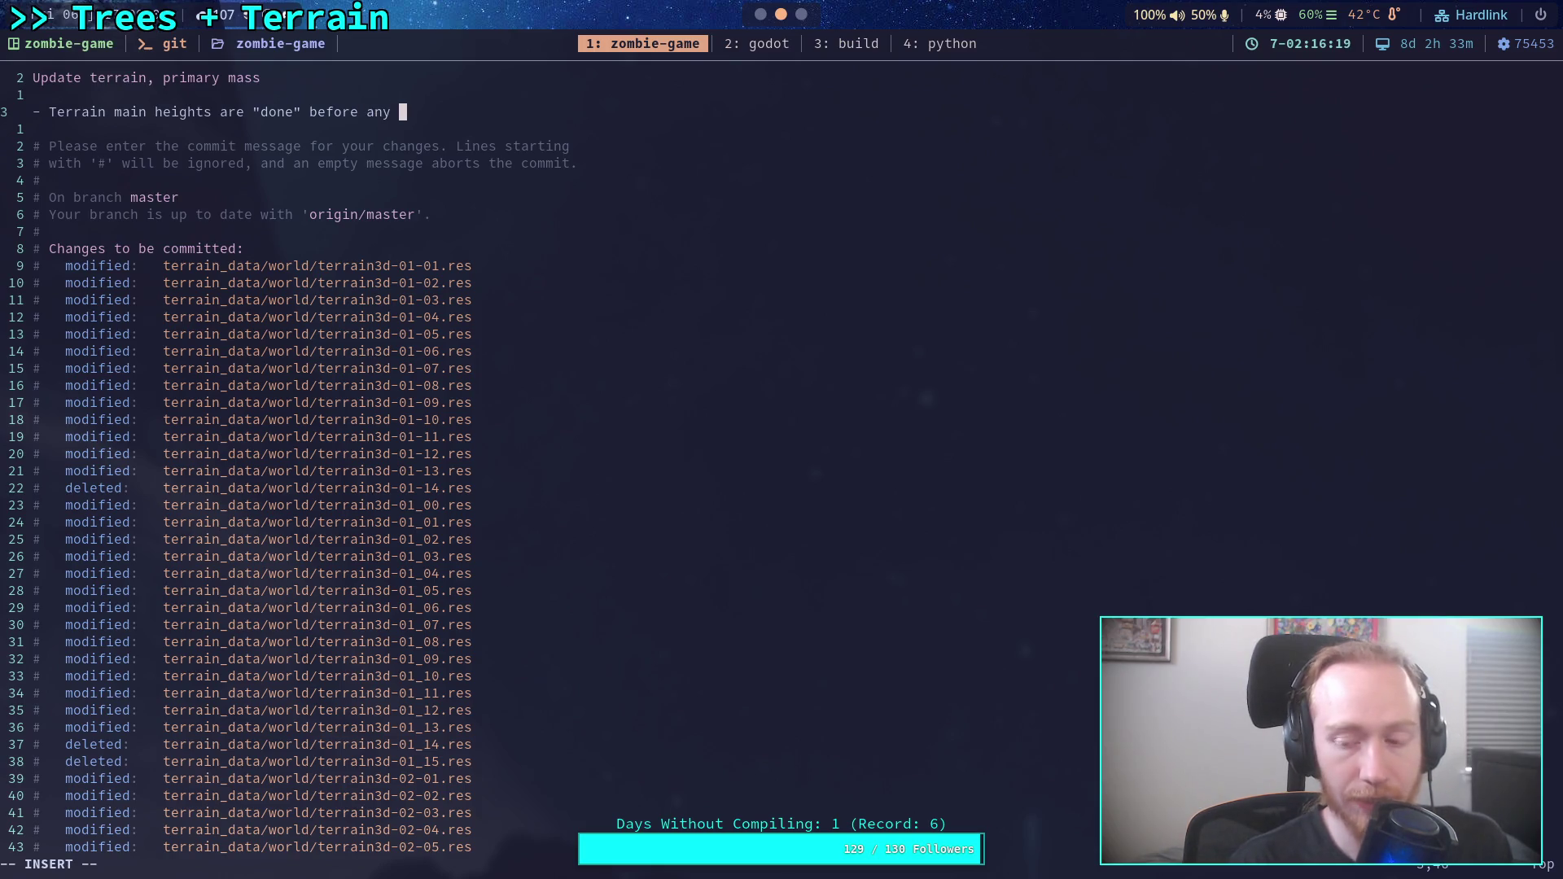
pyautogui.write('river')
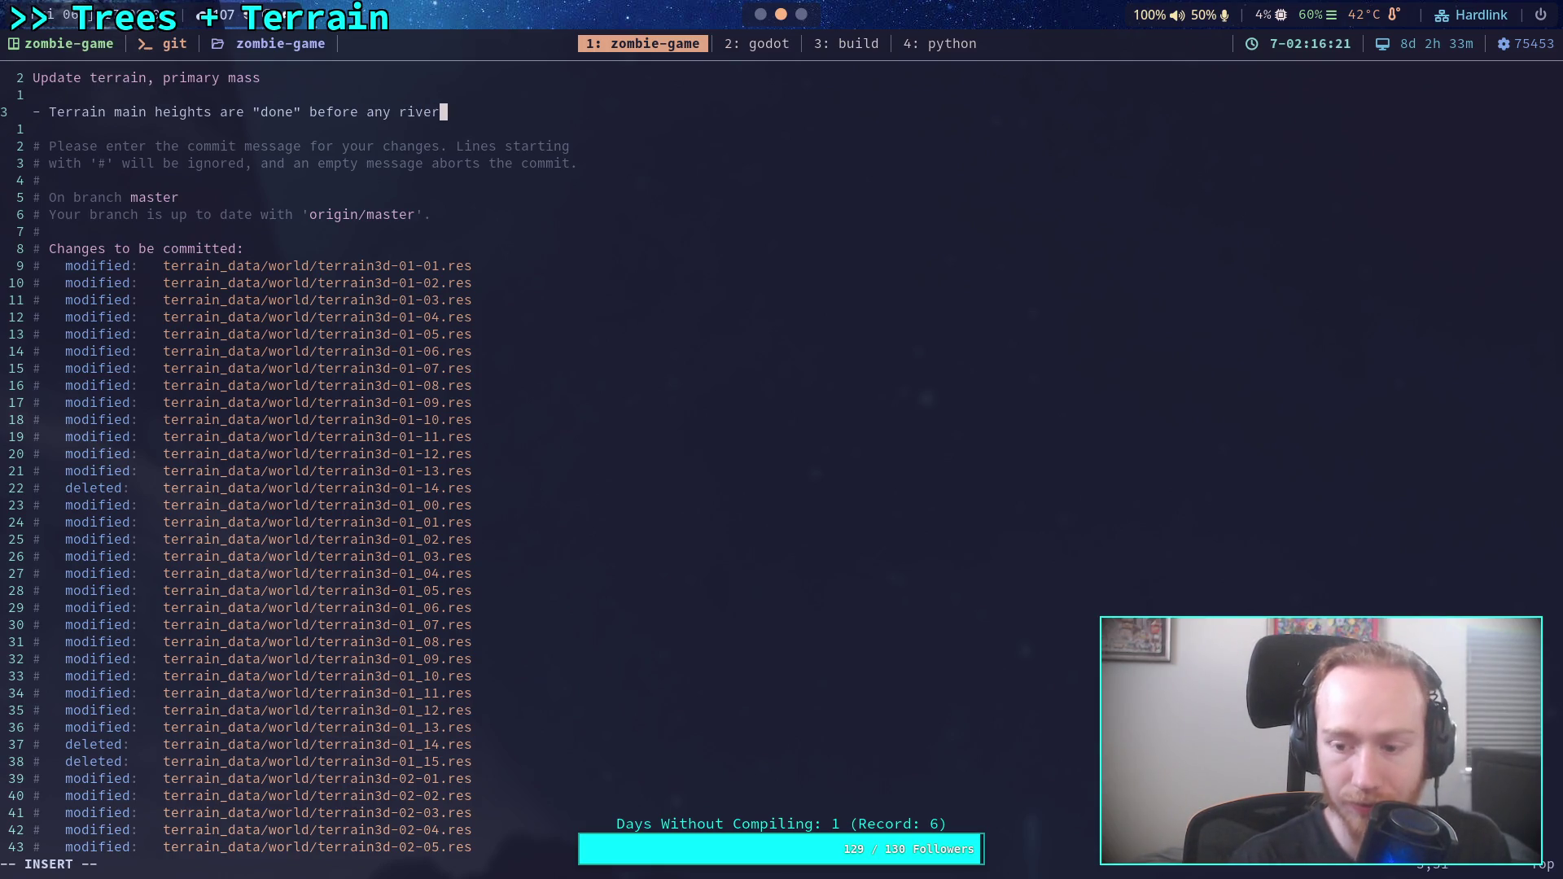
pyautogui.write('/ rive')
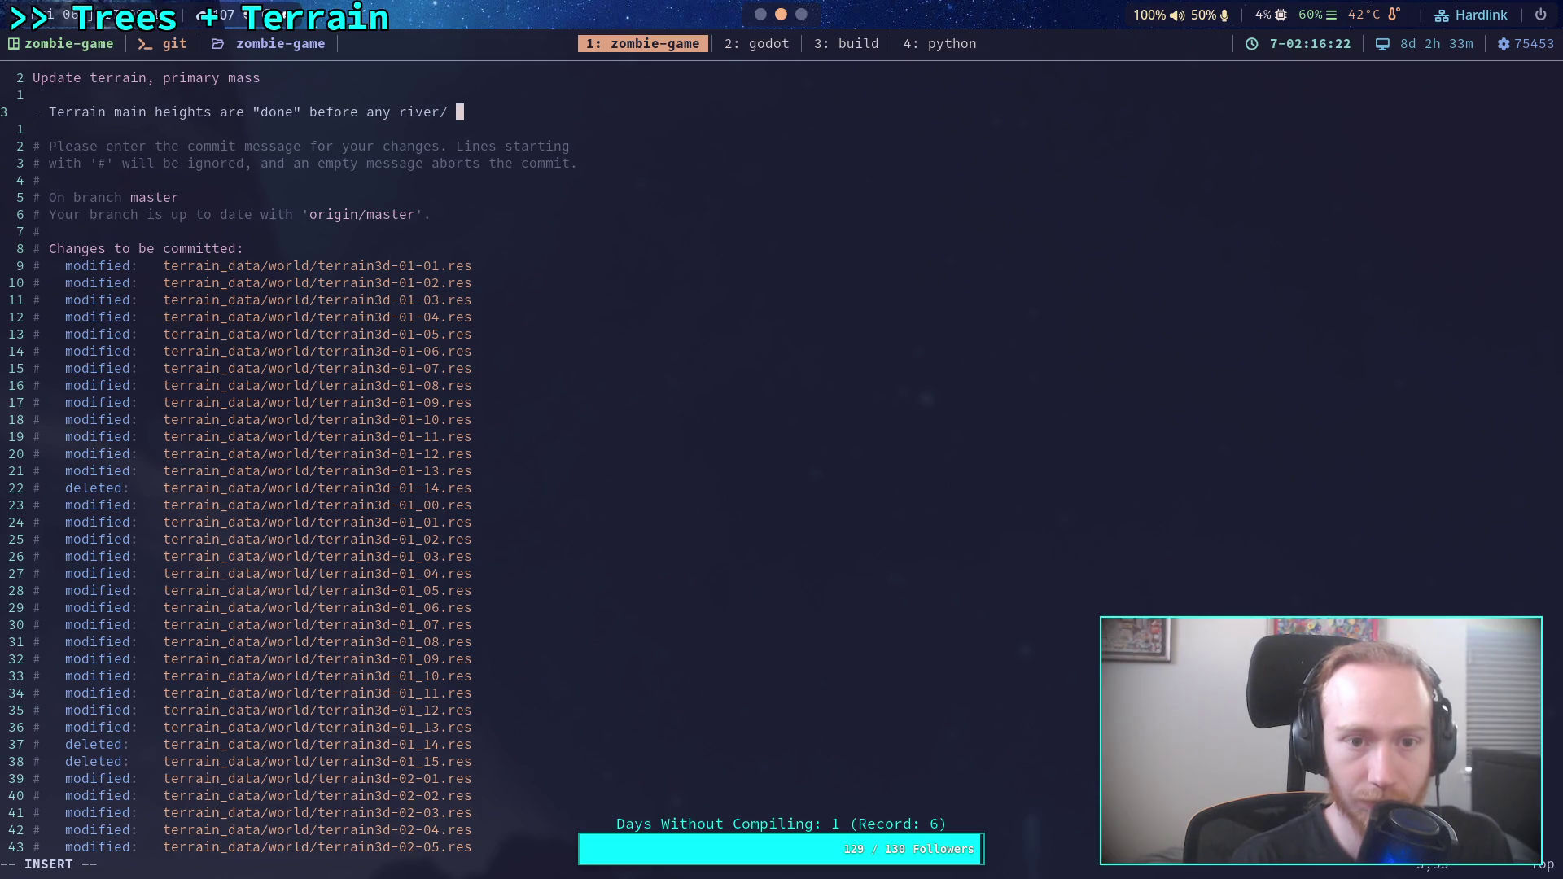
pyautogui.press('BackSpace')
pyautogui.press('BackSpace')
pyautogui.press('BackSpace')
pyautogui.write('oad')
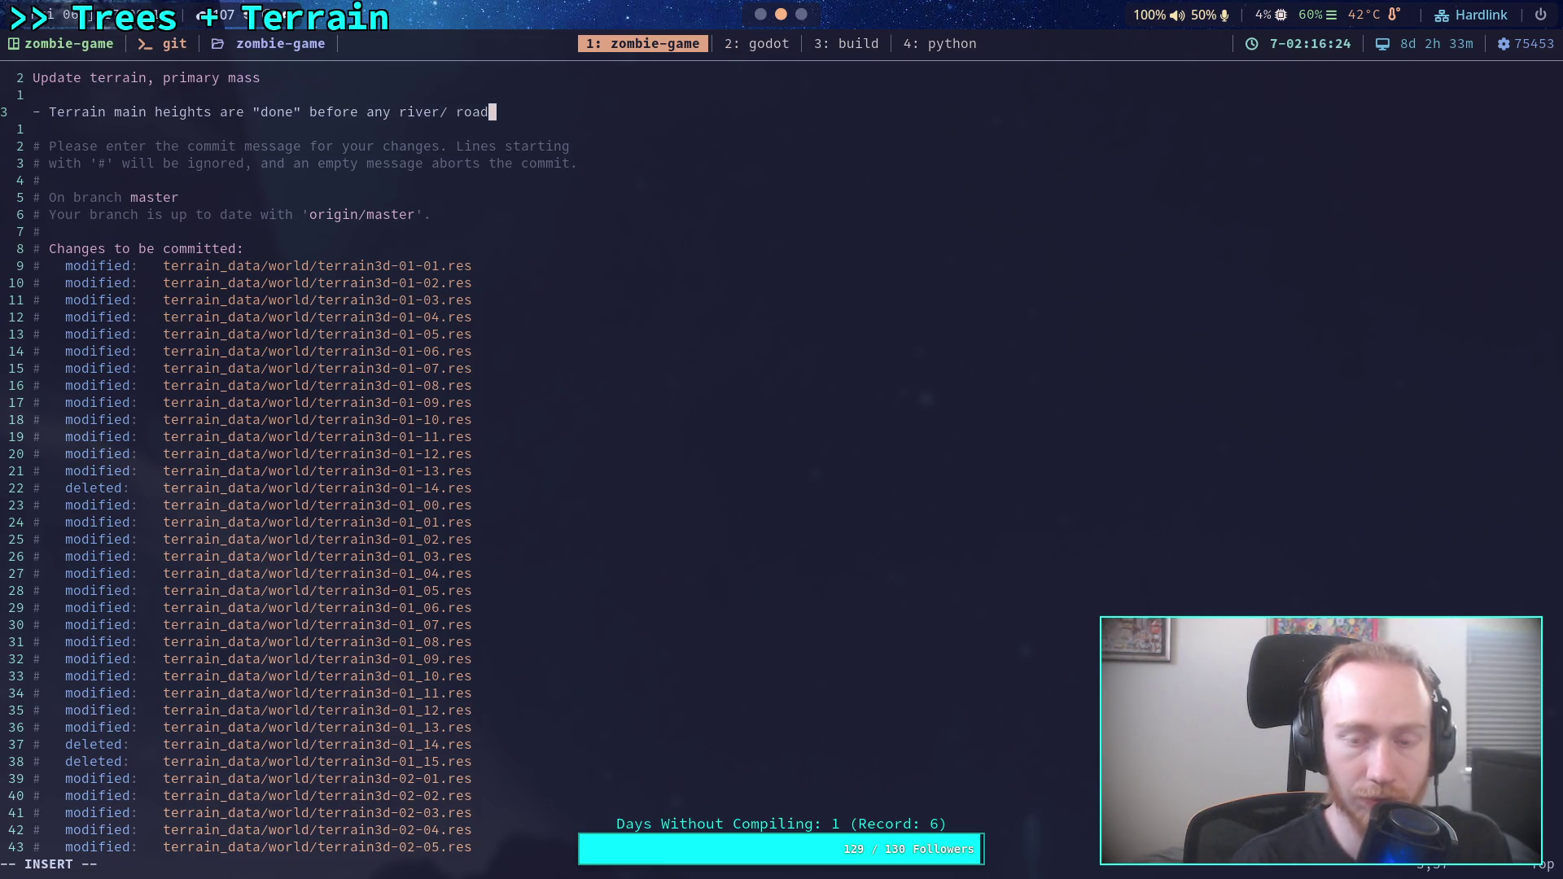
pyautogui.press('Return')
pyautogui.write('cutting')
pyautogui.press('Escape')
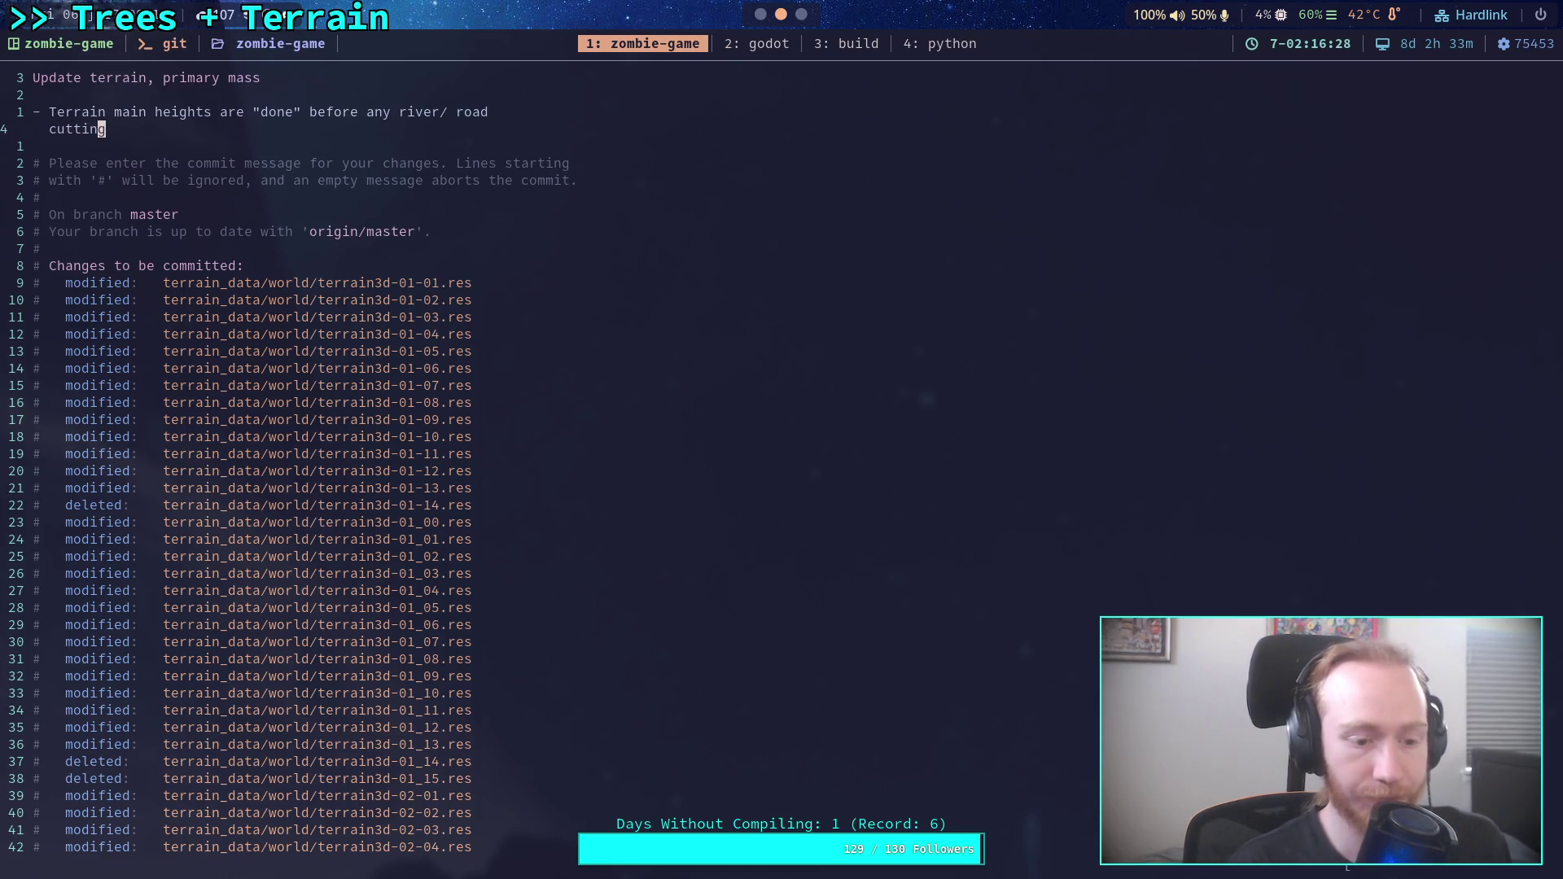
pyautogui.write(':wq')
pyautogui.press('Return')
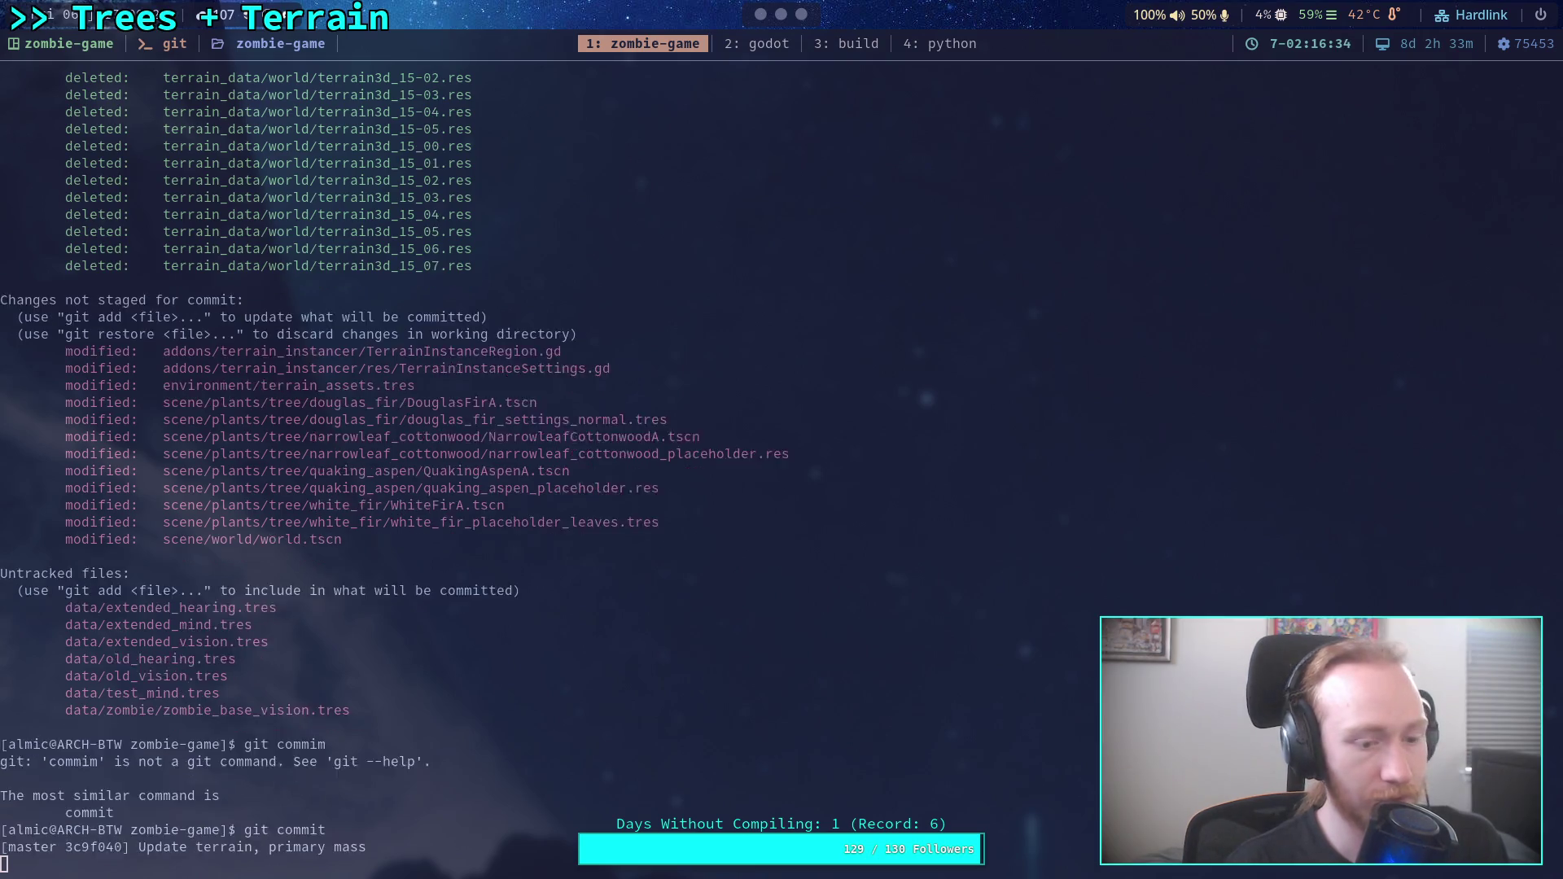
# Push the master commit (19b237b..3c9f040) to the GitHub zombie-game remote with git push.
pyautogui.write('git push')
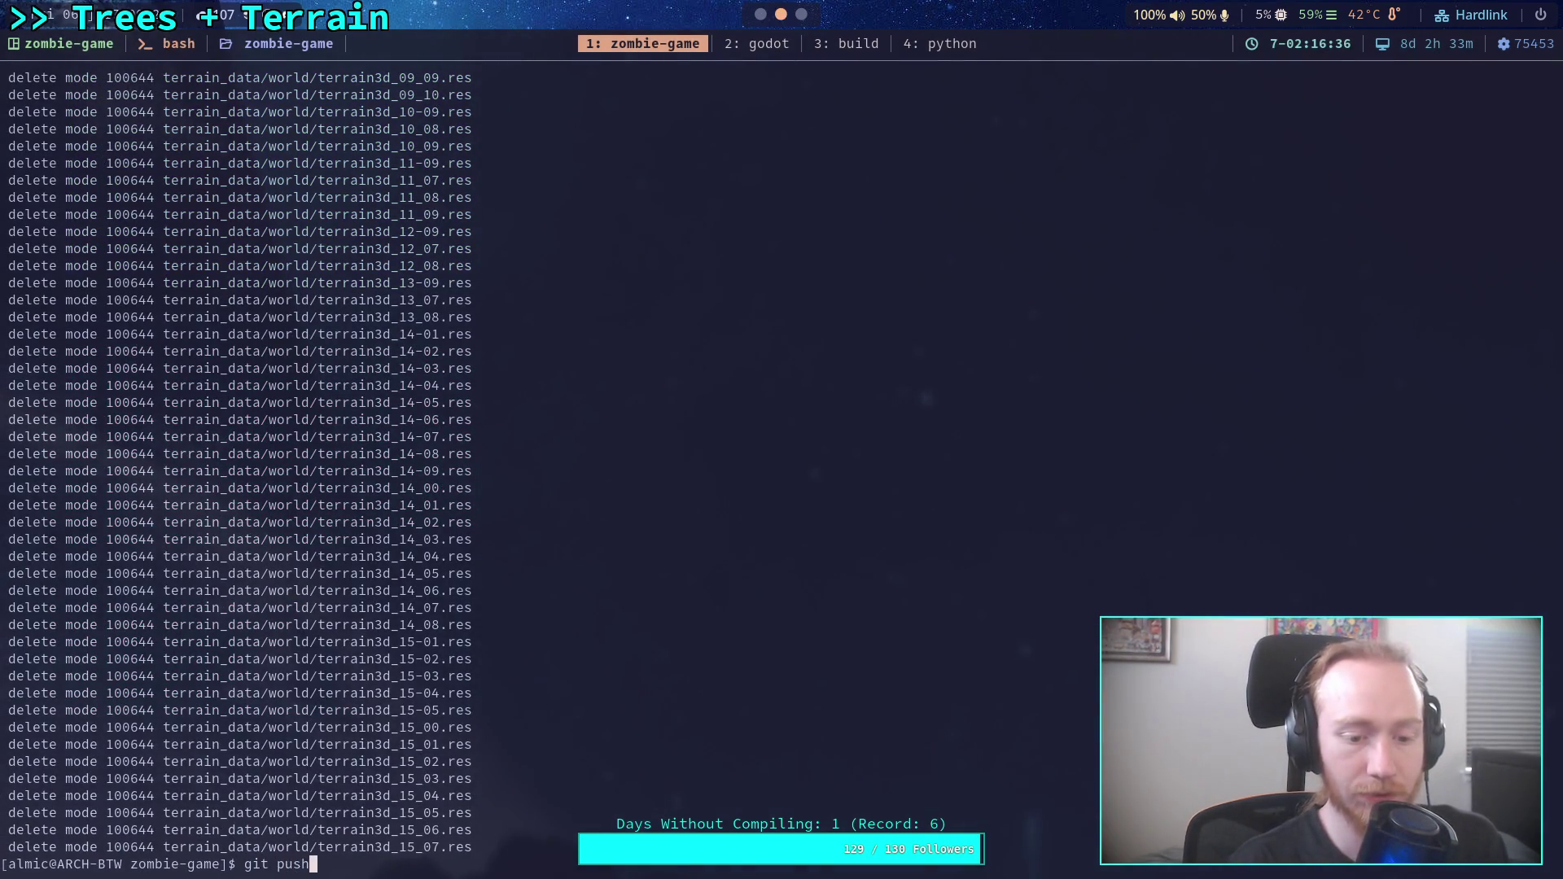
pyautogui.press('Return')
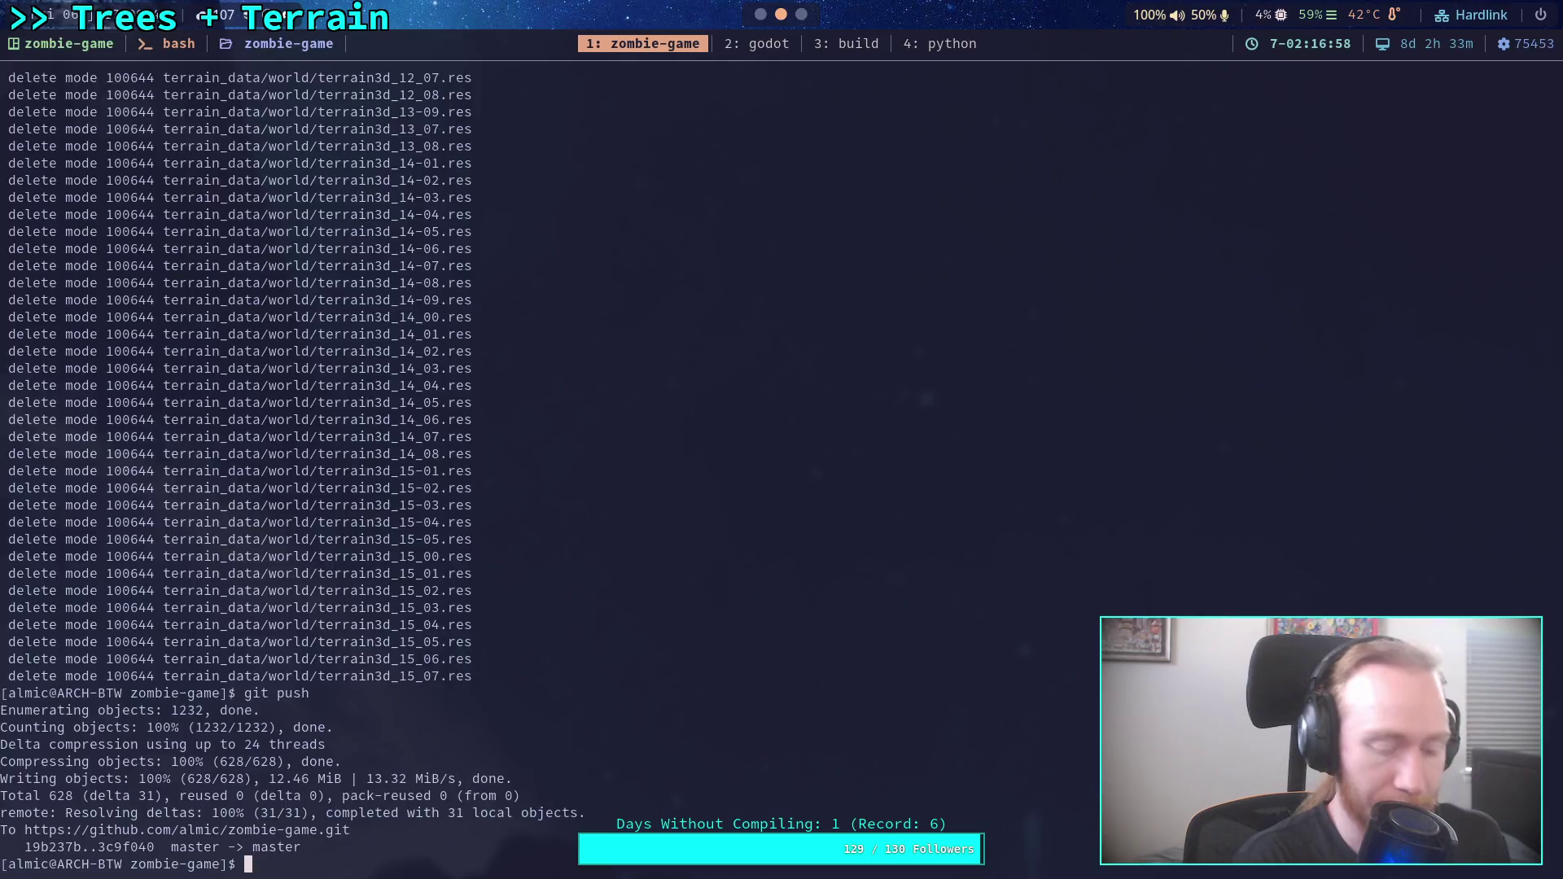
pyautogui.press('super+2')
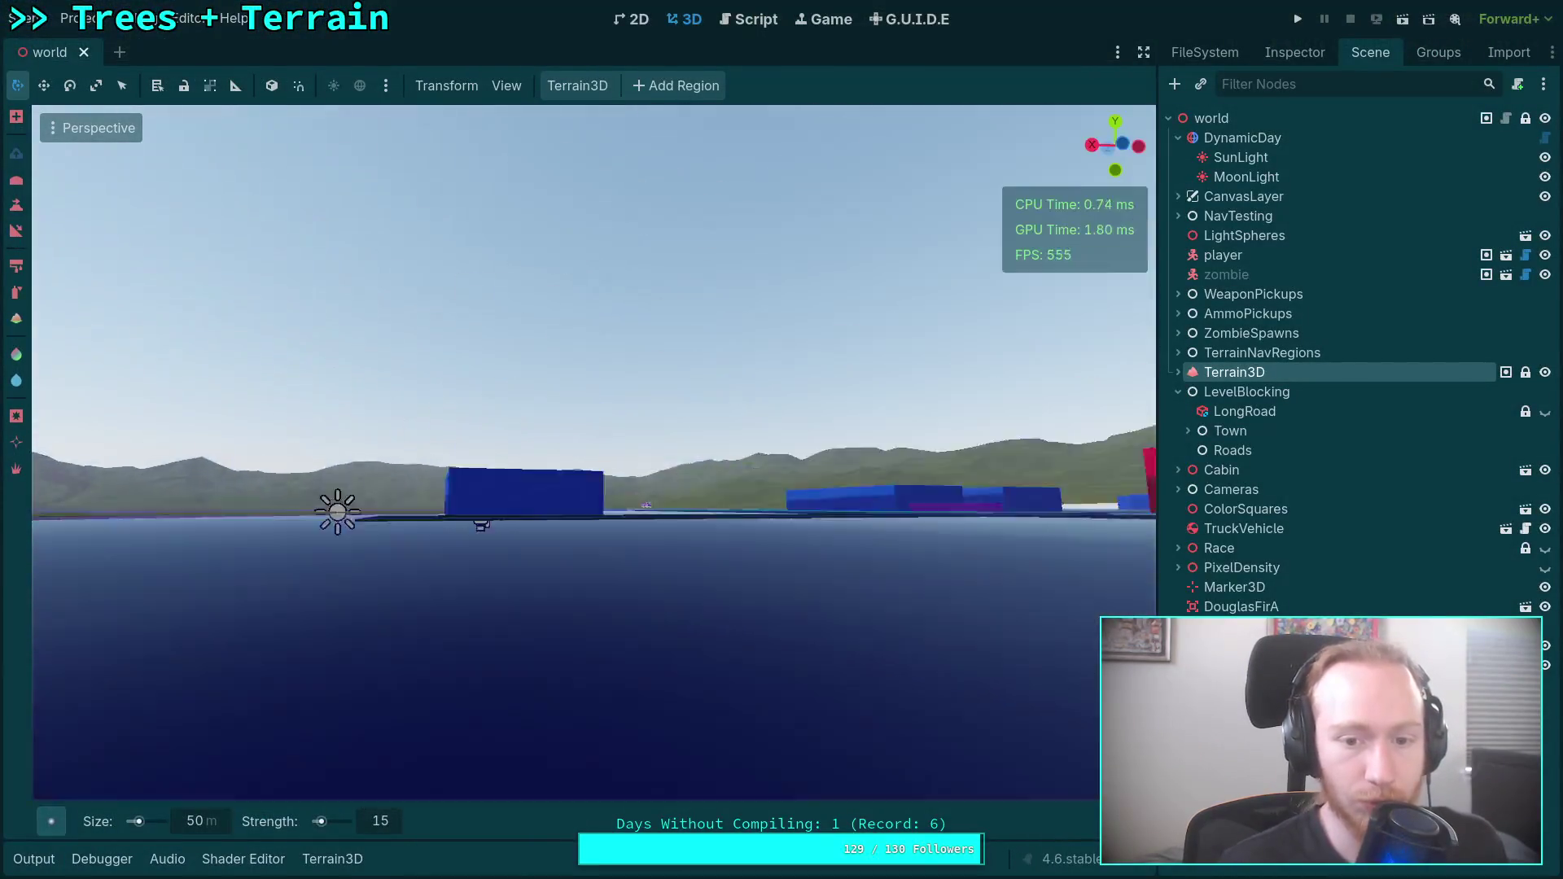
# Fly the camera up over the purple lake and winding road, then save the world scene.
pyautogui.press('e')
pyautogui.scroll(2, 596, 454)
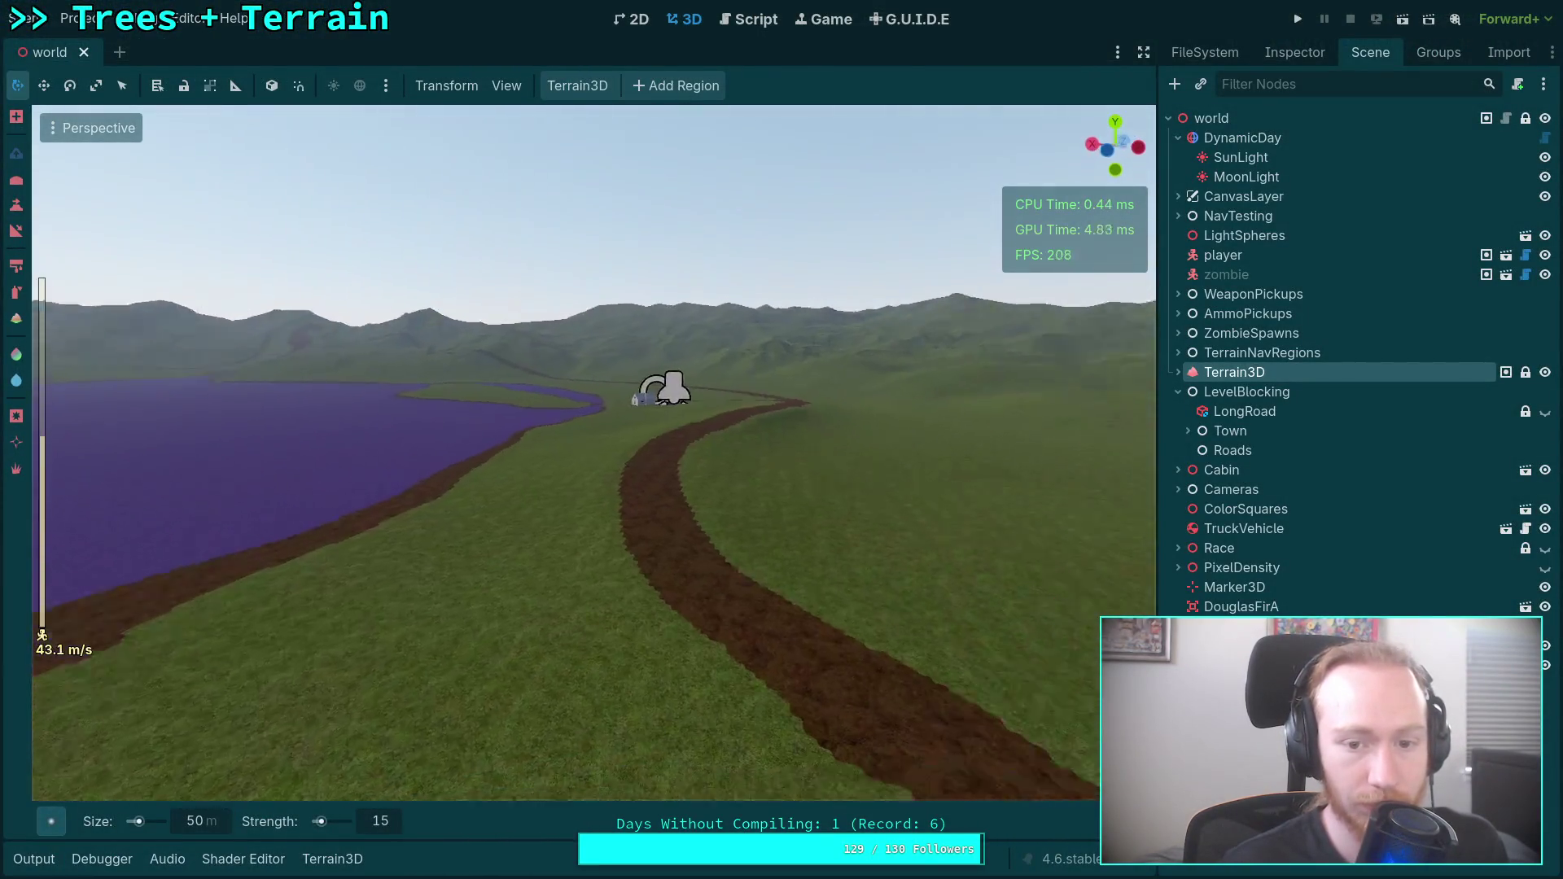
pyautogui.press('a')
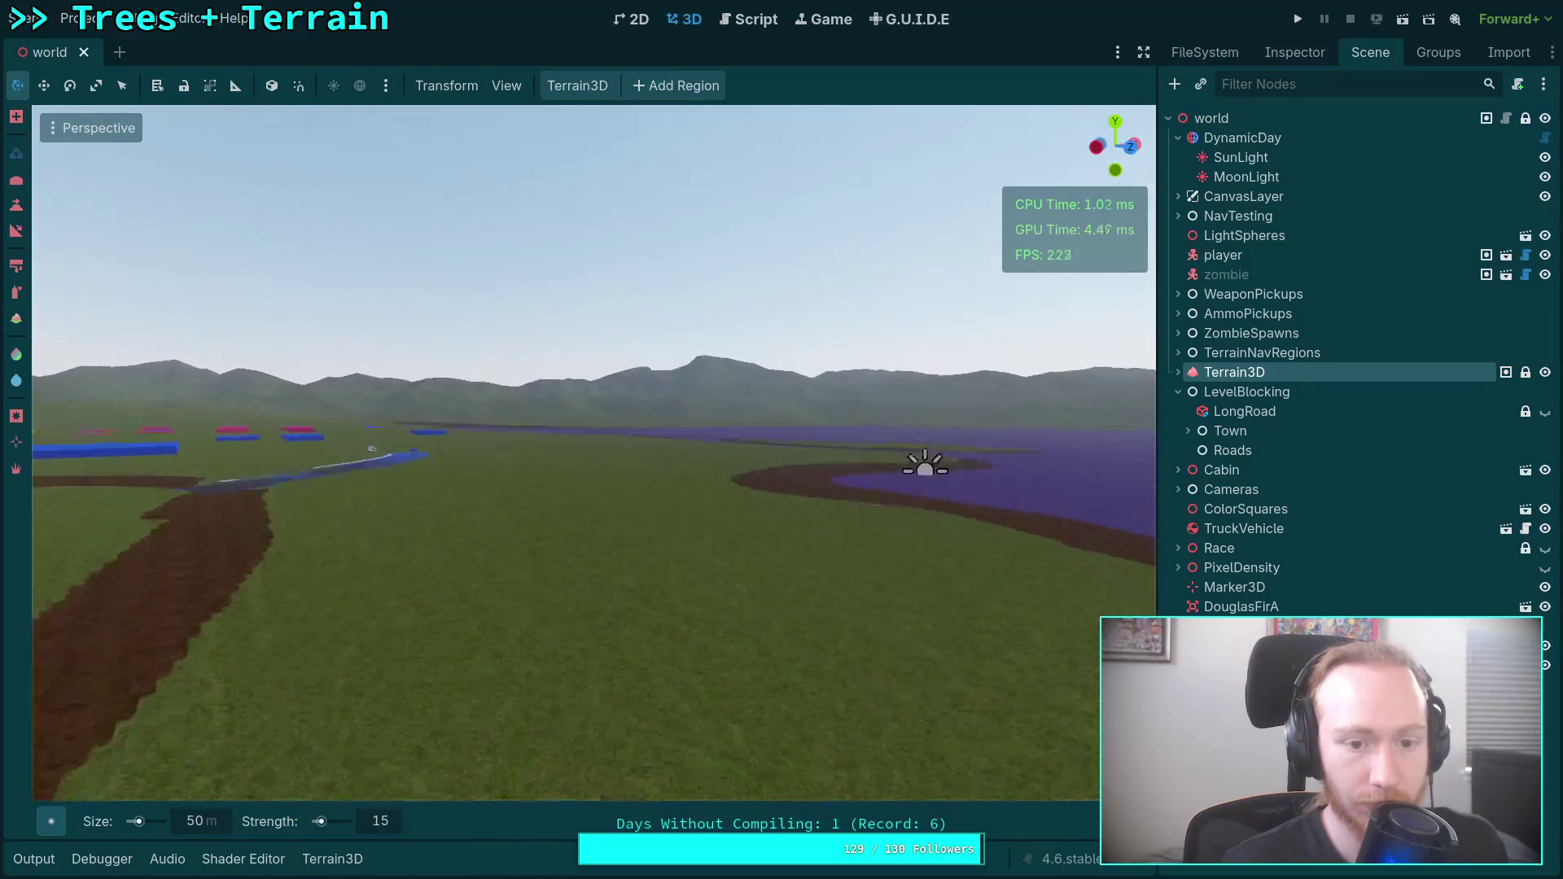
pyautogui.scroll(10, 595, 453)
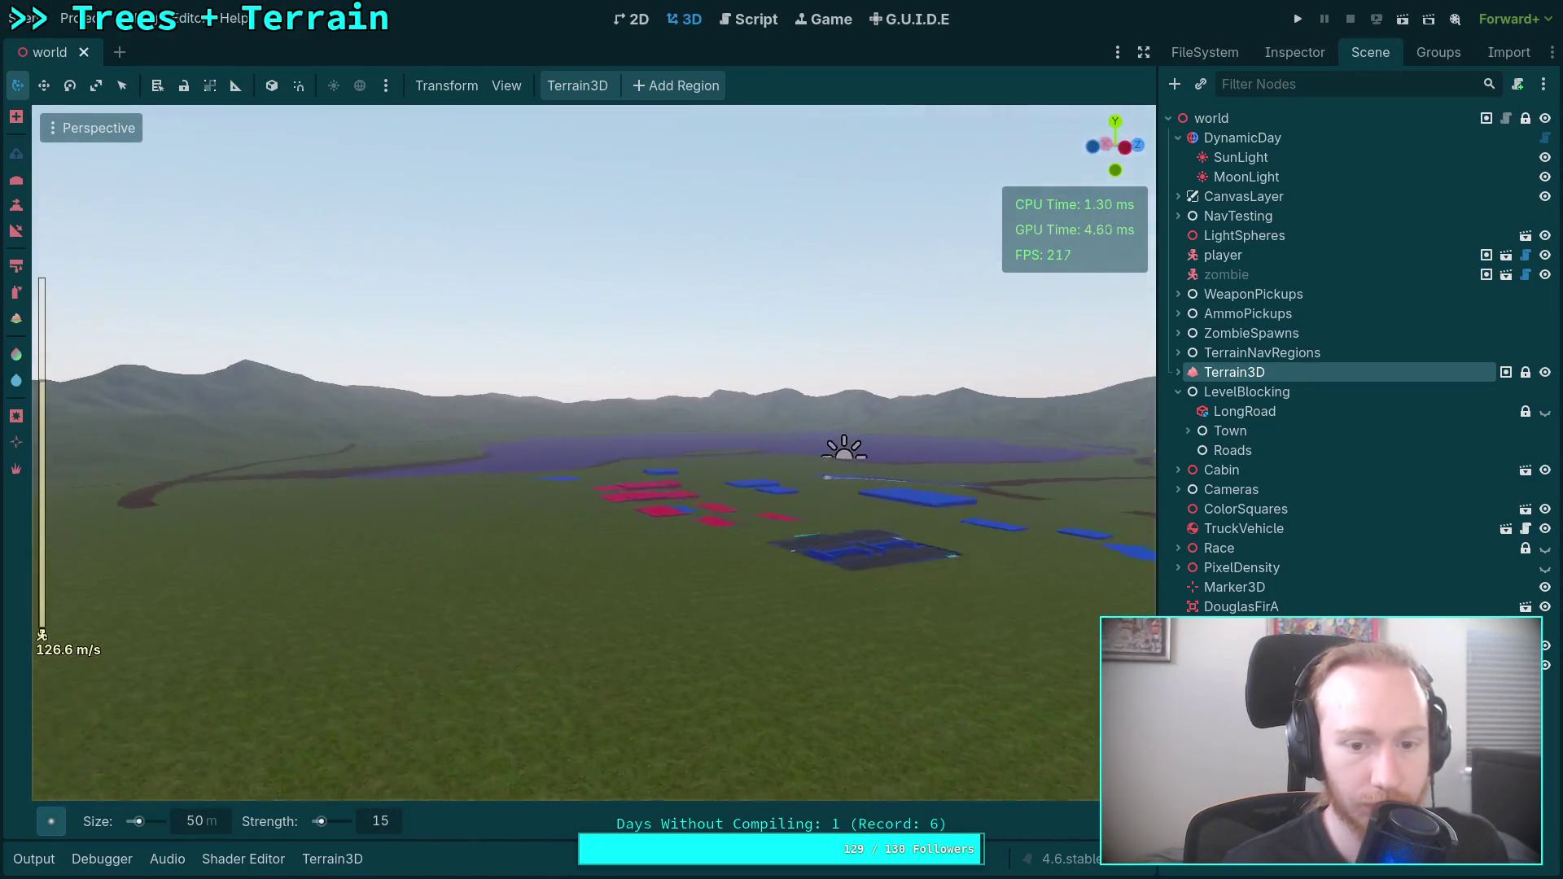
pyautogui.press('w')
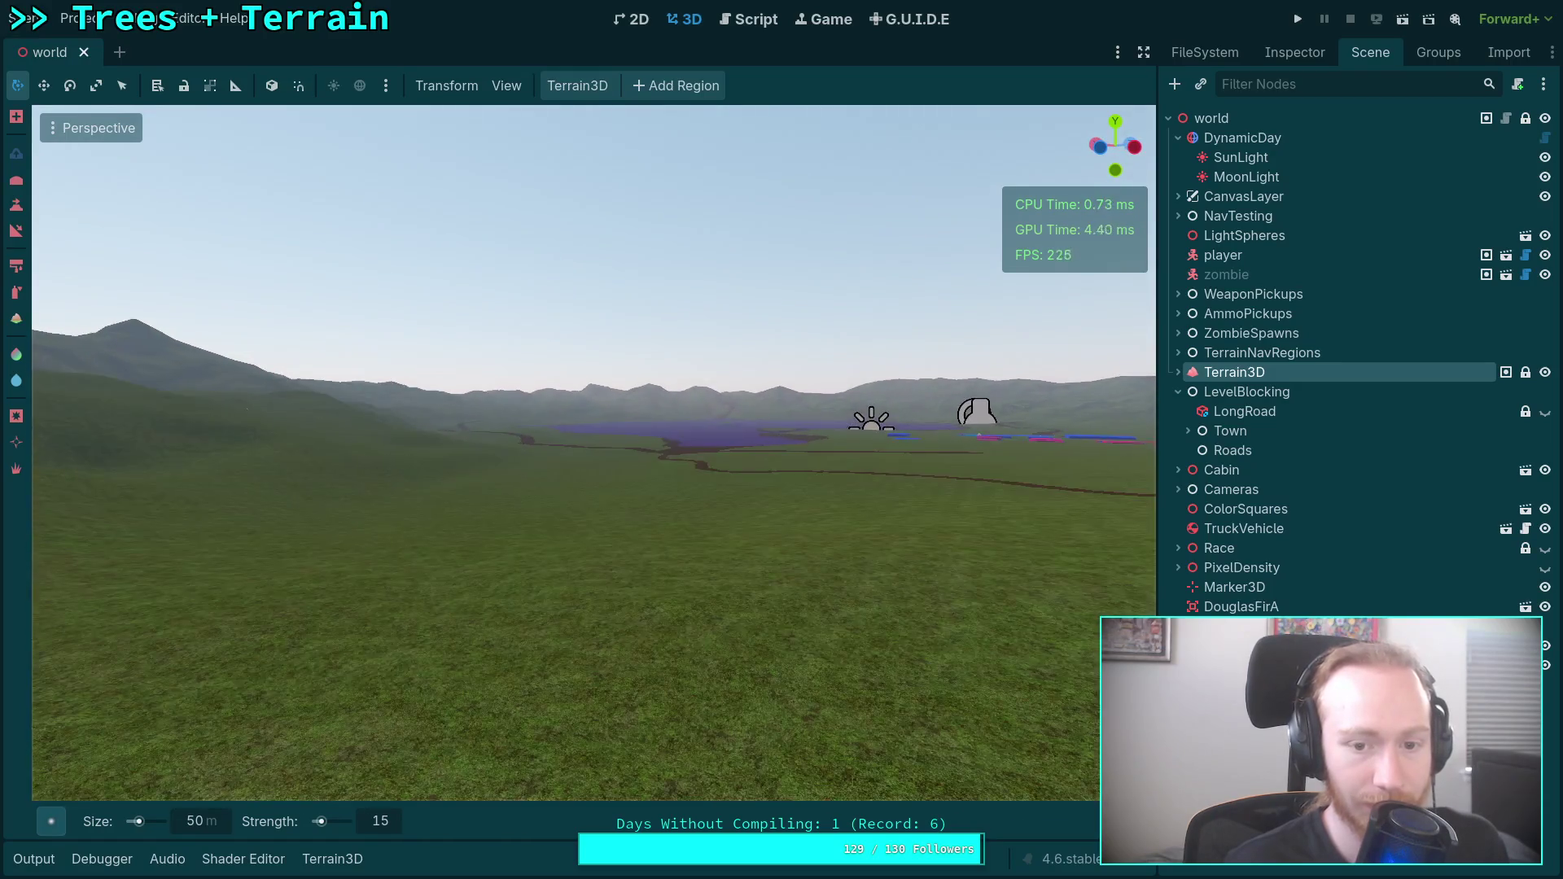
pyautogui.press('e')
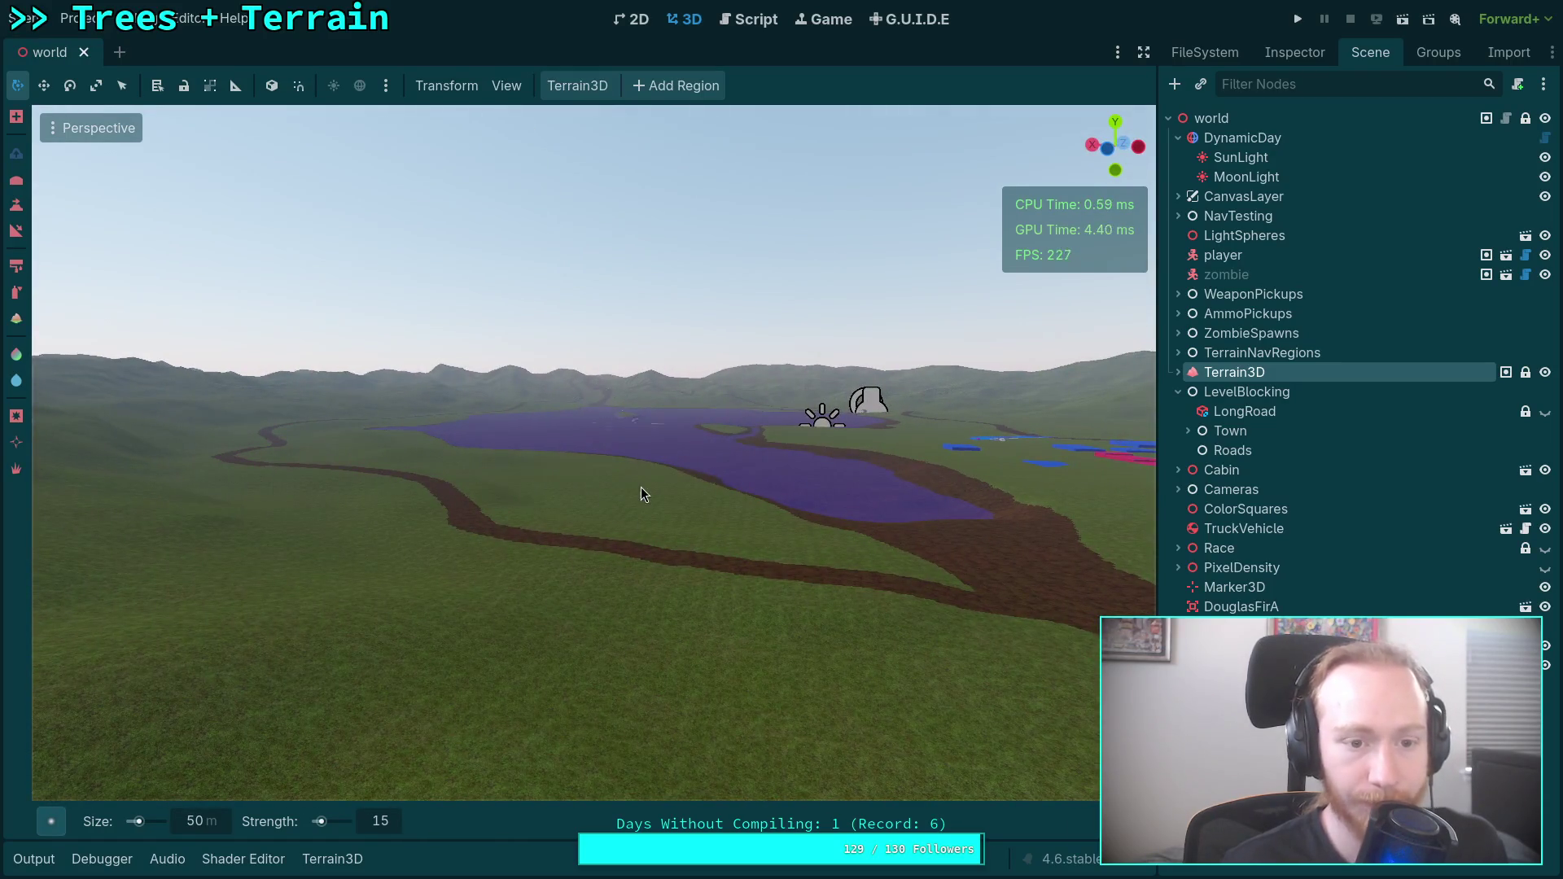
pyautogui.press('q')
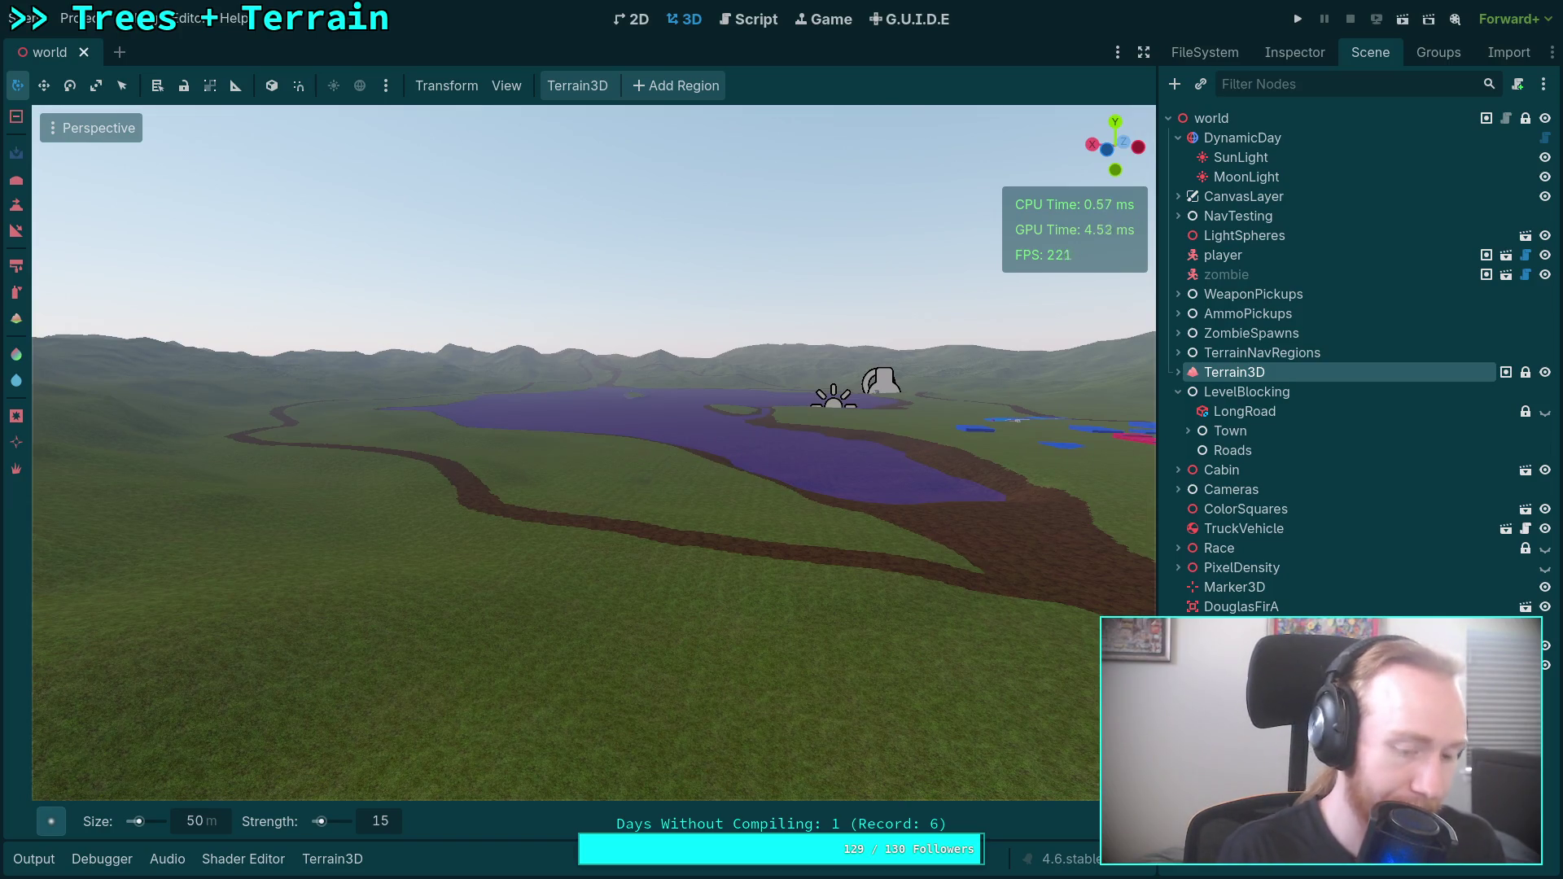
pyautogui.hotkey('ctrl', 's')
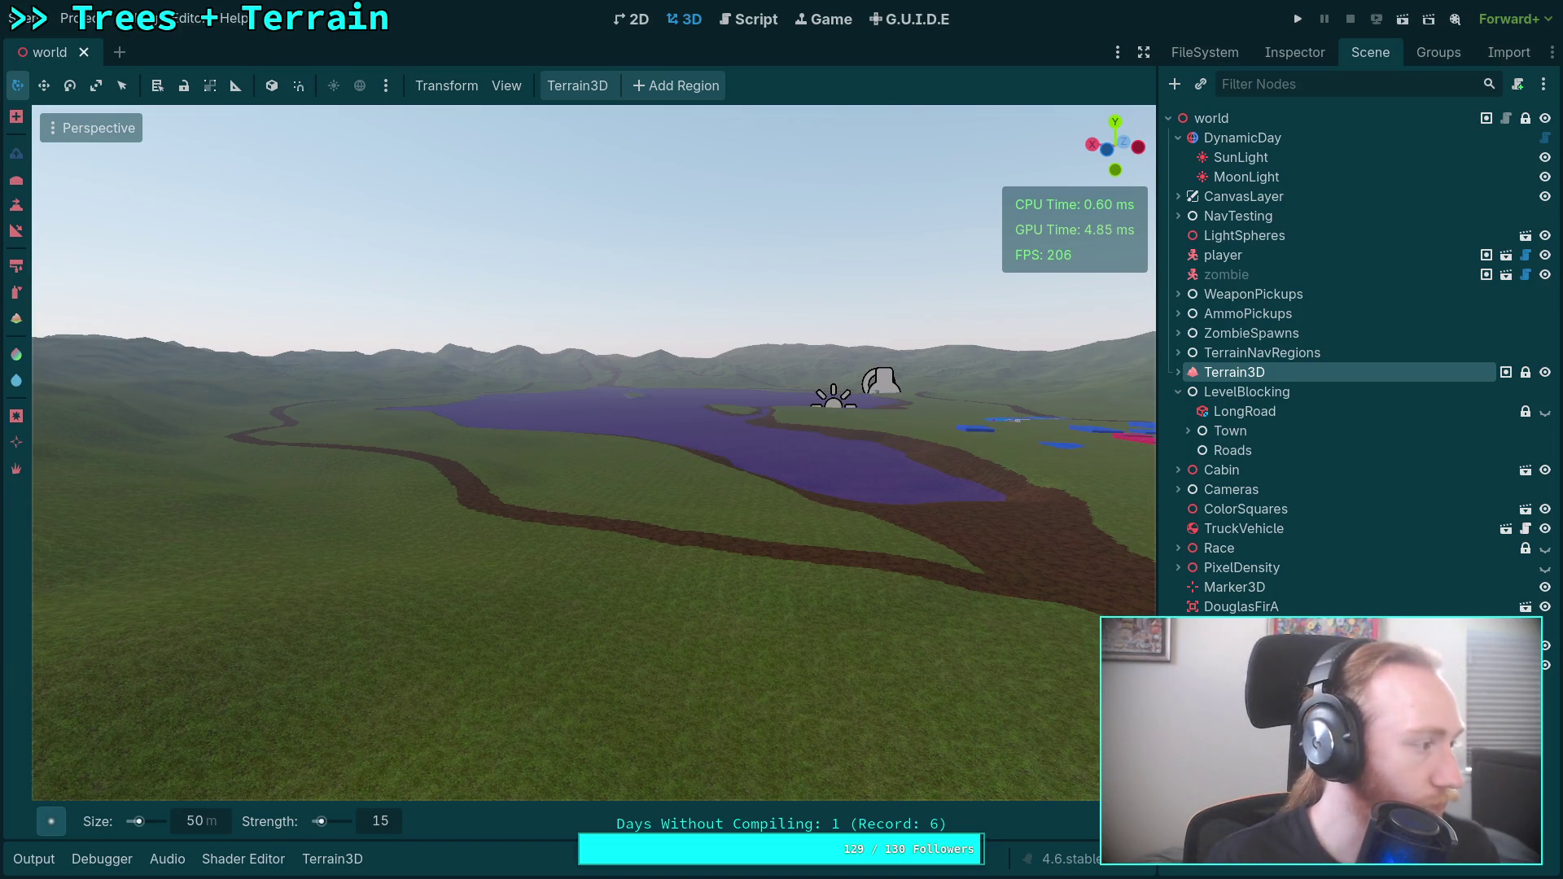
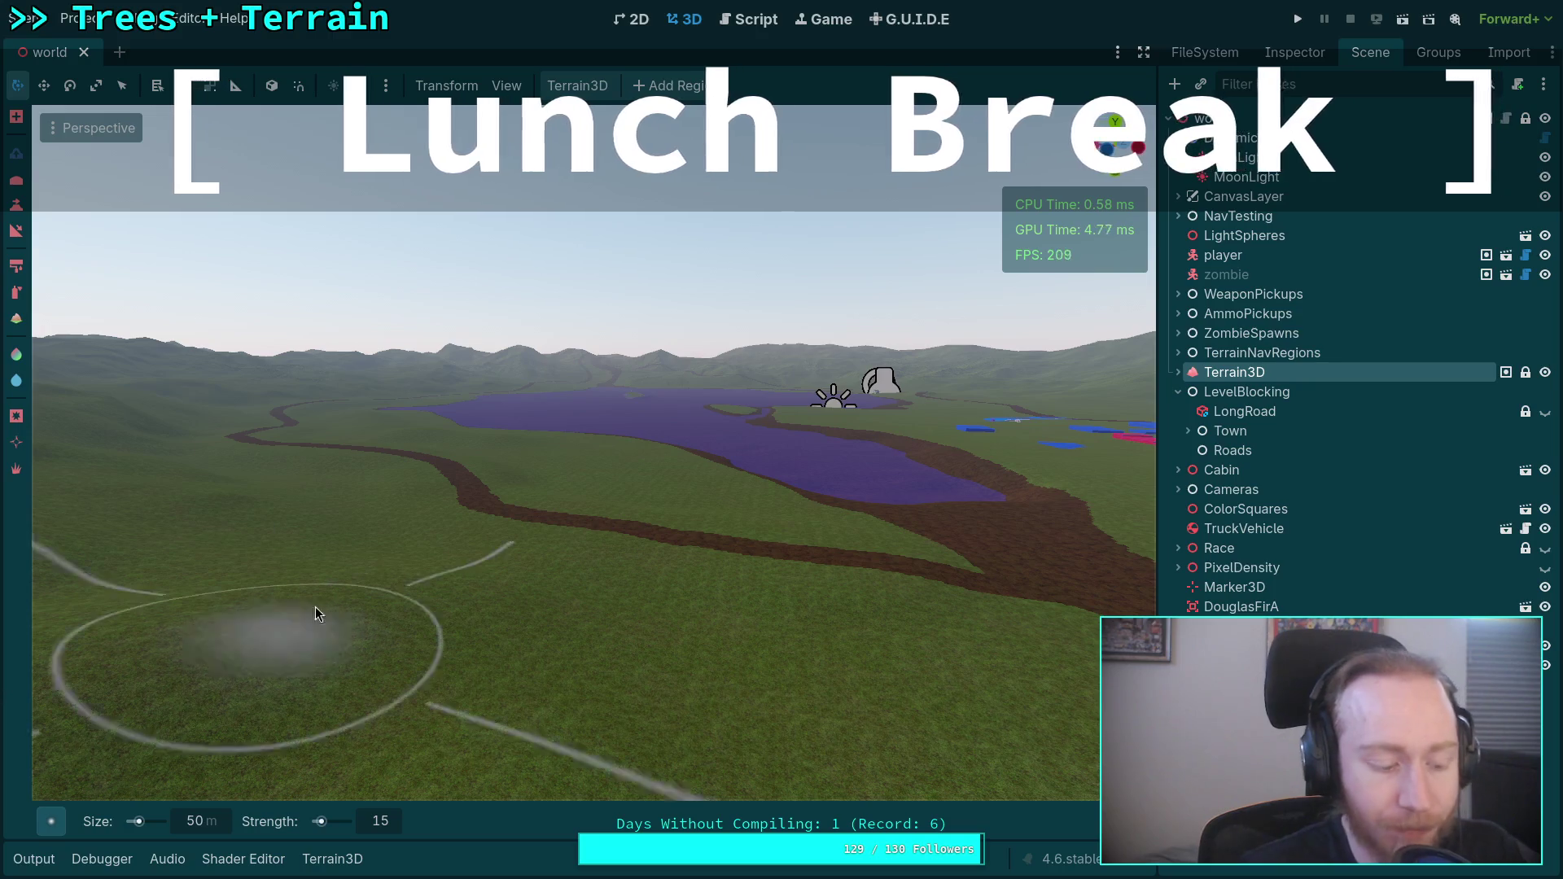
# Orbit and tilt the view to centre on the coloured street blocks over the terrain.
pyautogui.scroll(3, 350, 594)
pyautogui.scroll(-5, 412, 606)
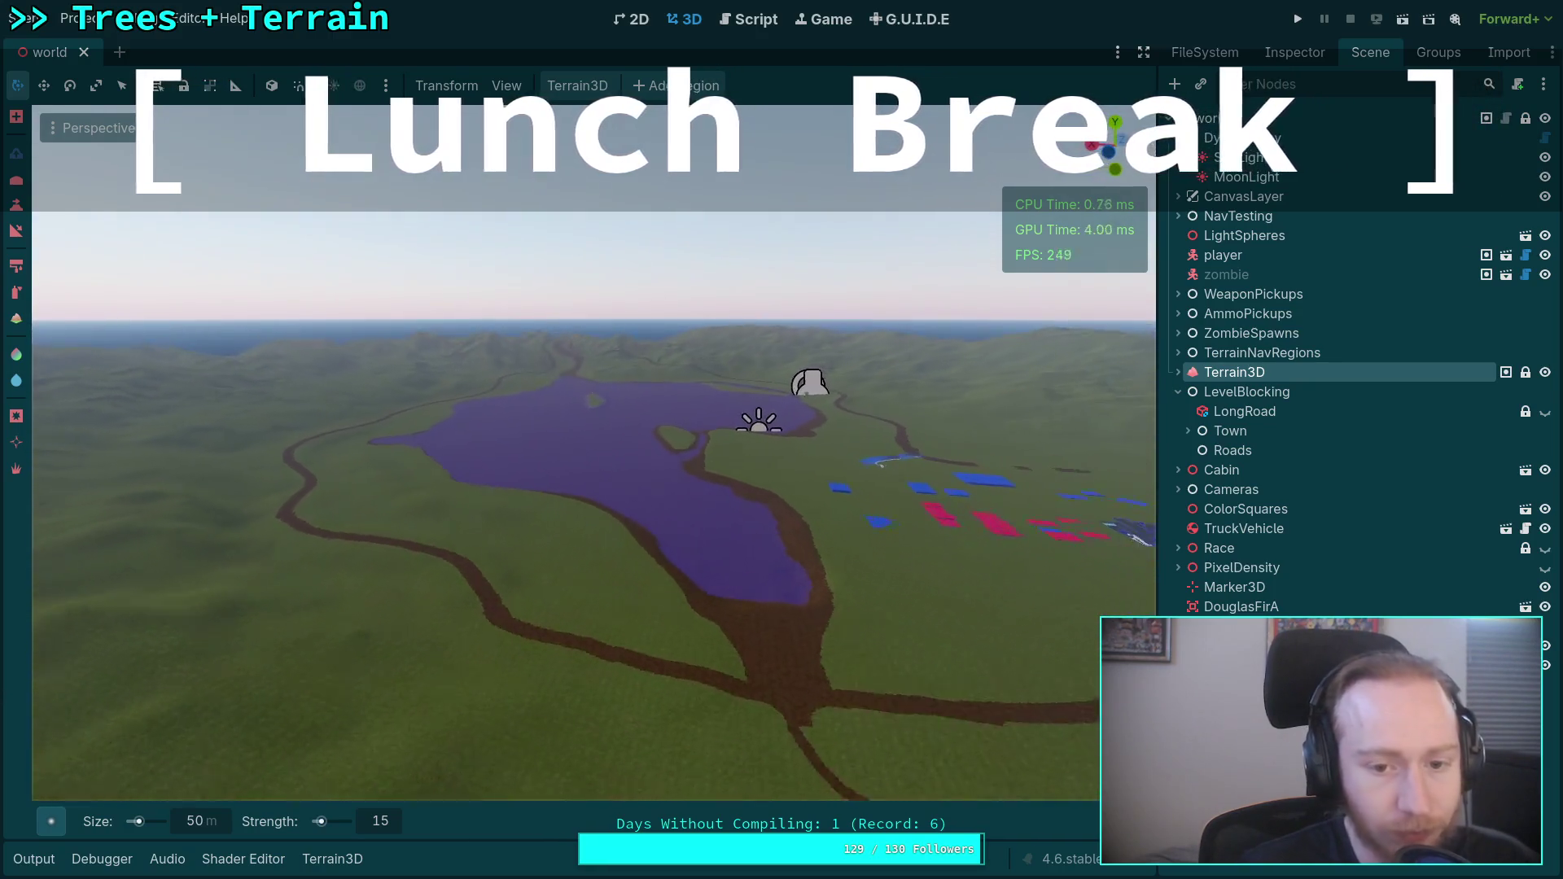
pyautogui.moveTo(800, 548)
pyautogui.mouseDown()
pyautogui.moveTo(814, 521)
pyautogui.moveTo(904, 521)
pyautogui.mouseUp()
pyautogui.moveTo(570, 521); pyautogui.dragTo(570, 477)
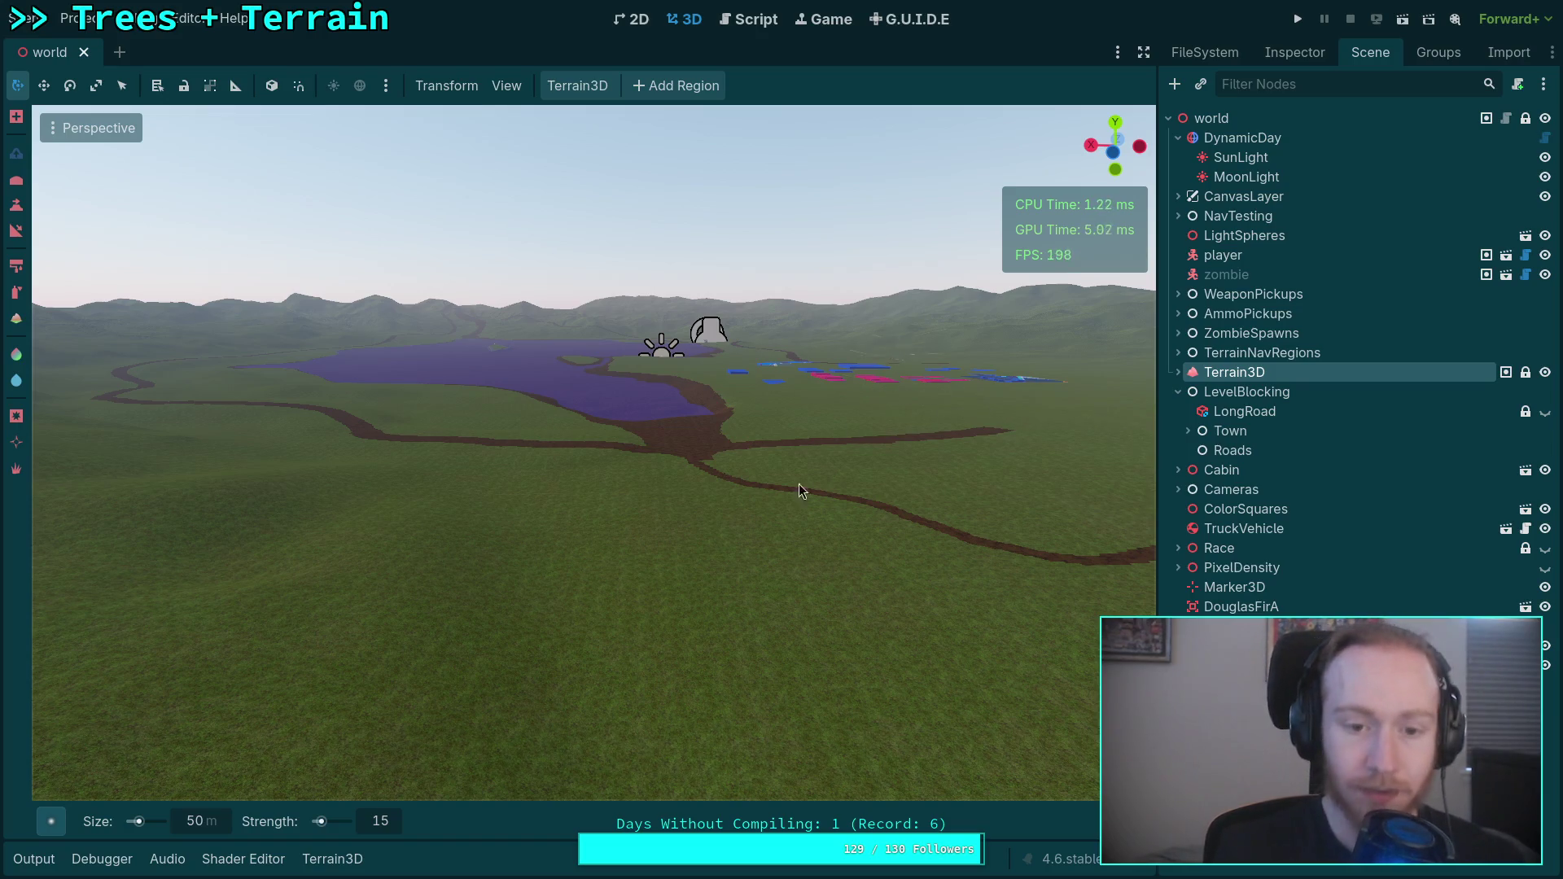
# Expand Town > Roads > MainStreets, collapse CherryStreet and frame AbleStreet in the view.
pyautogui.scroll(5, 798, 484)
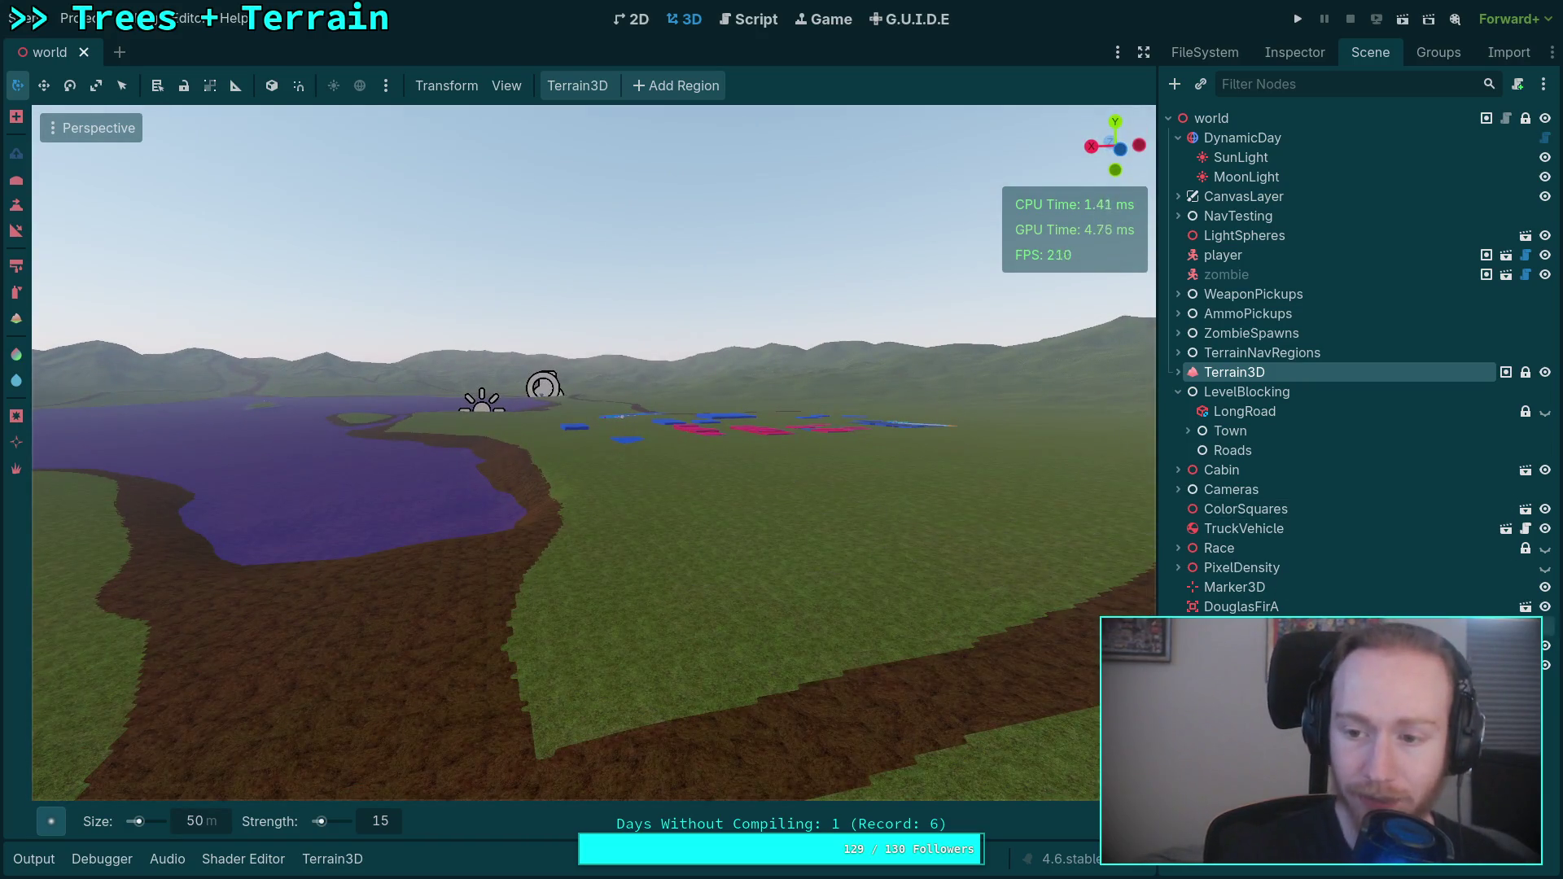
pyautogui.click(1187, 431)
pyautogui.click(1246, 450)
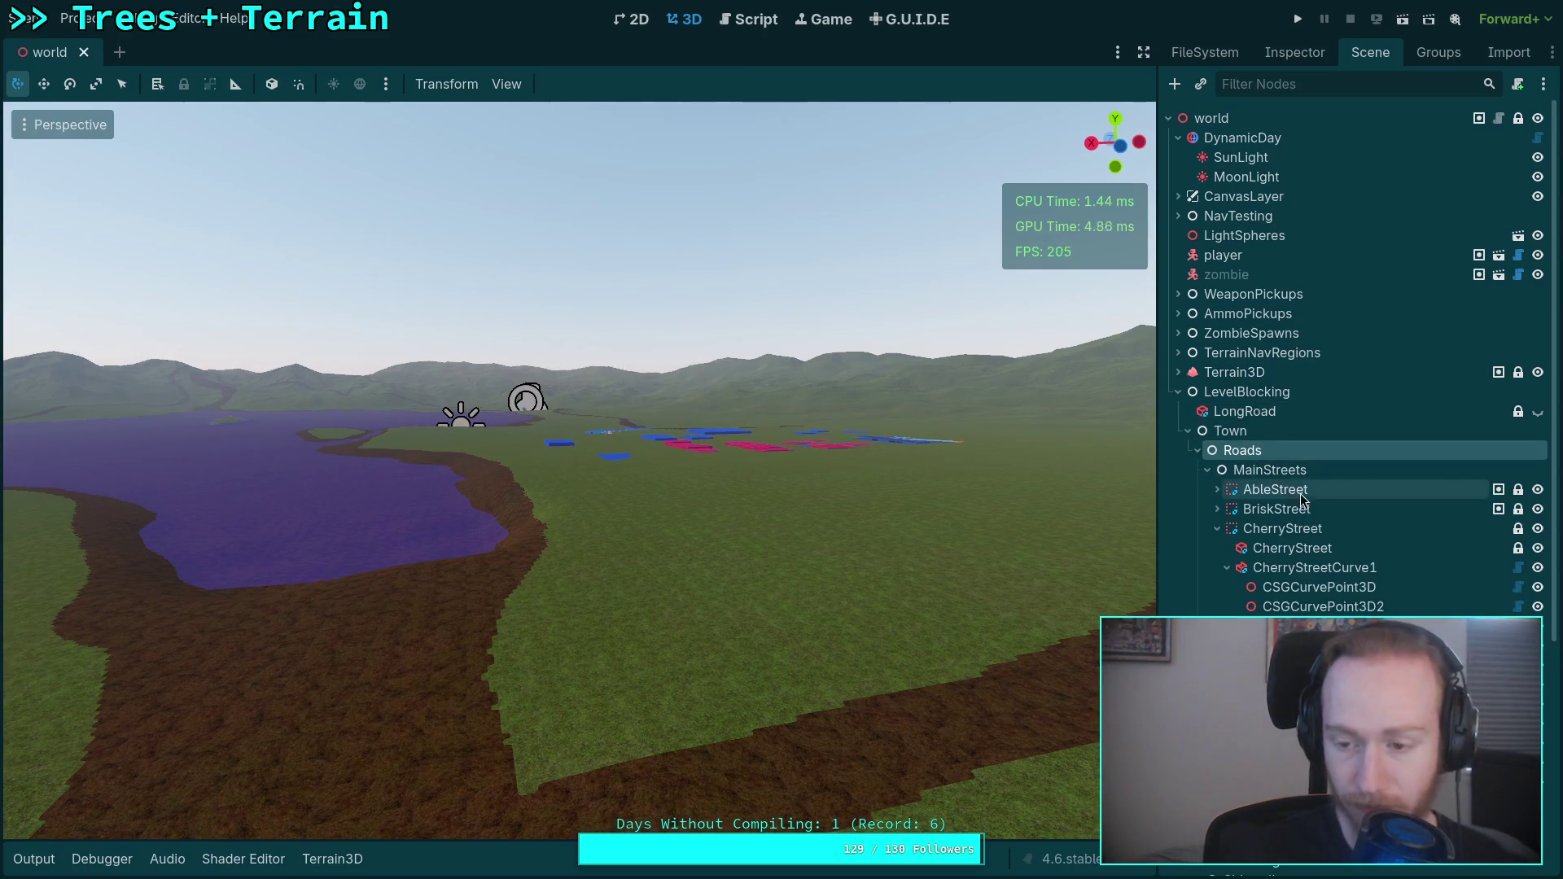
pyautogui.click(1217, 529)
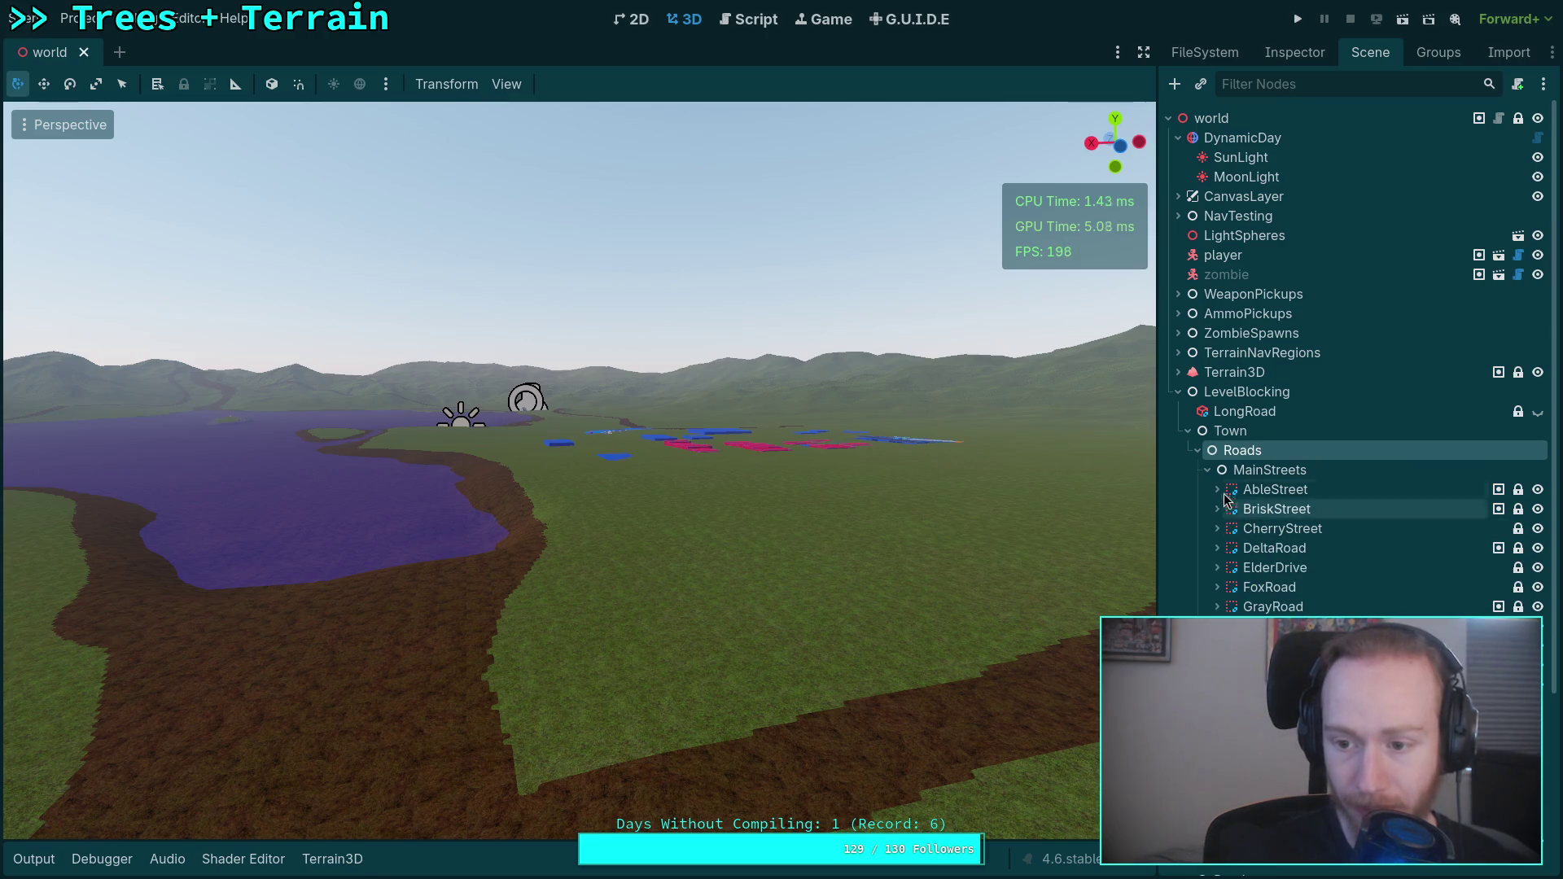
pyautogui.doubleClick(1268, 489)
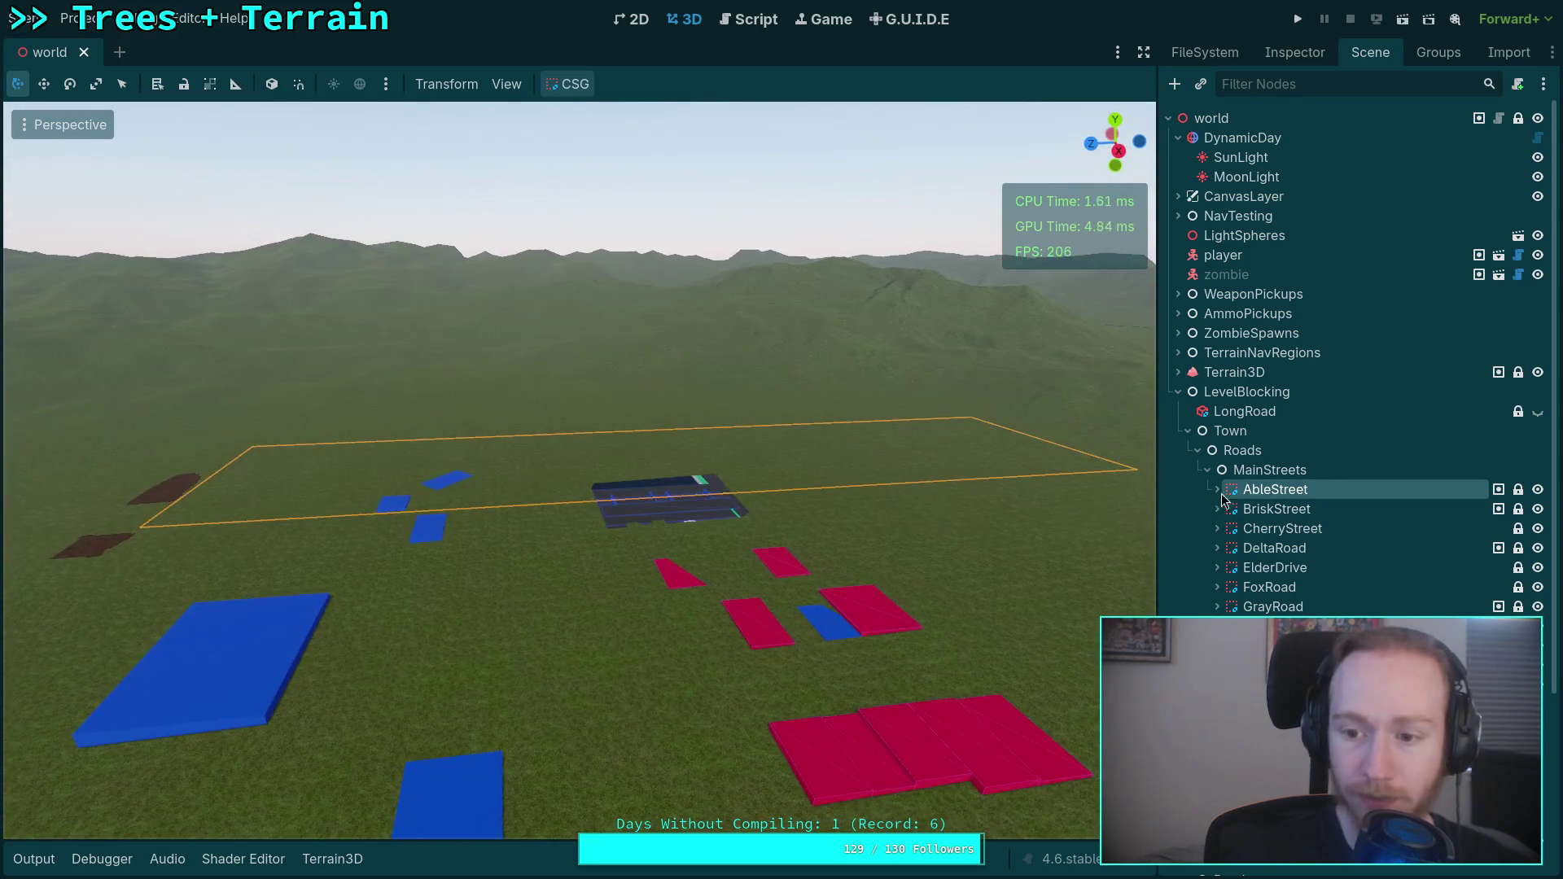
# Look over AbleStreet's road pieces, reframe the whole AbleStreet block and show its properties.
pyautogui.click(1218, 489)
pyautogui.doubleClick(1260, 510)
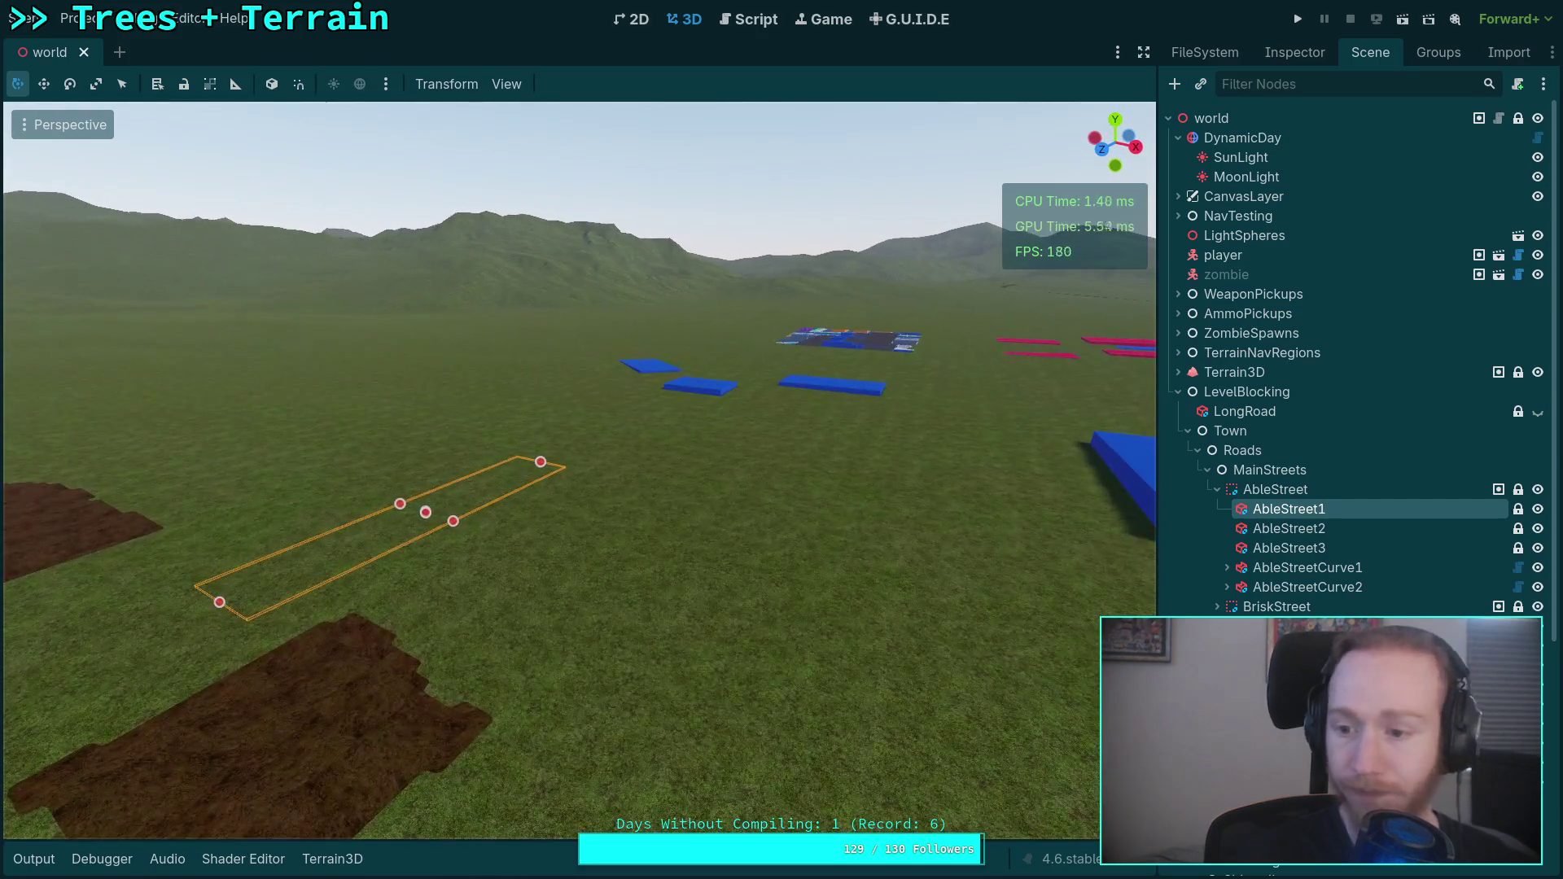
pyautogui.doubleClick(1275, 490)
pyautogui.press('w')
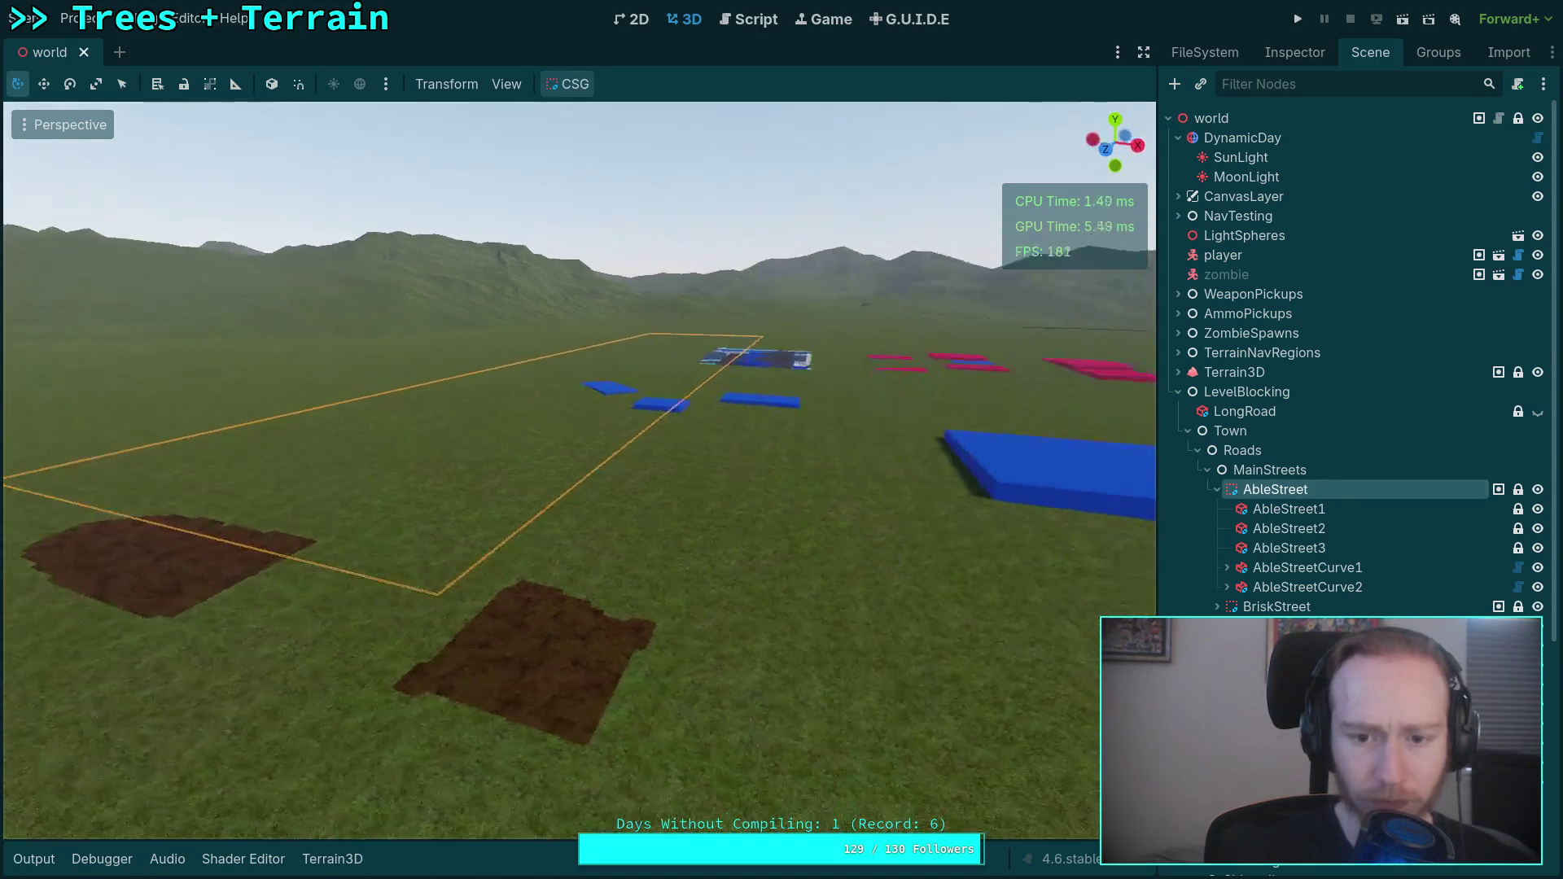
pyautogui.press('e')
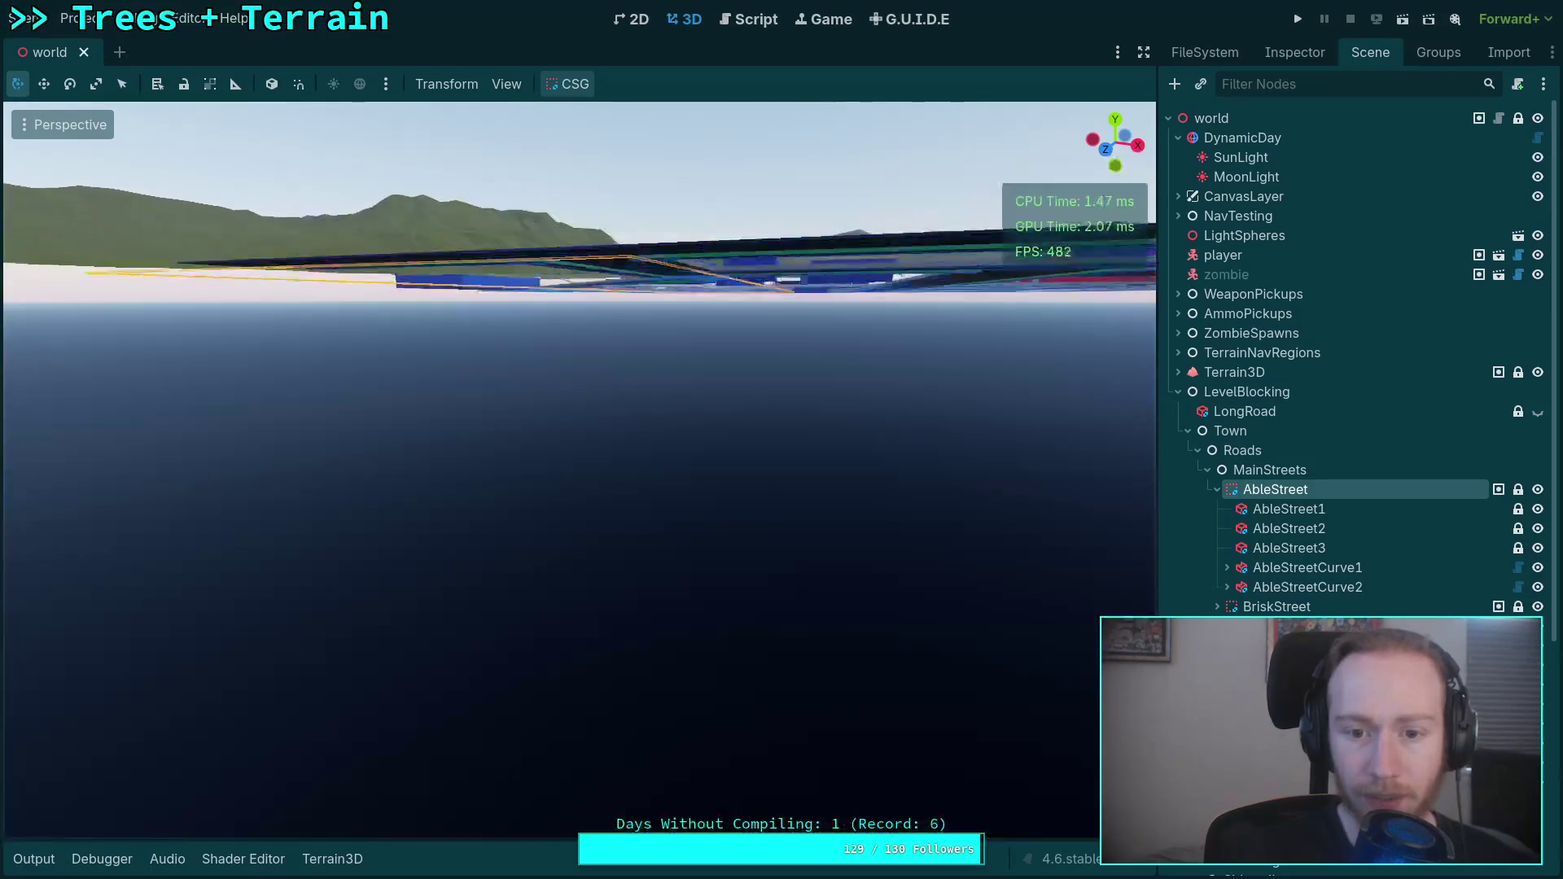
pyautogui.click(1292, 61)
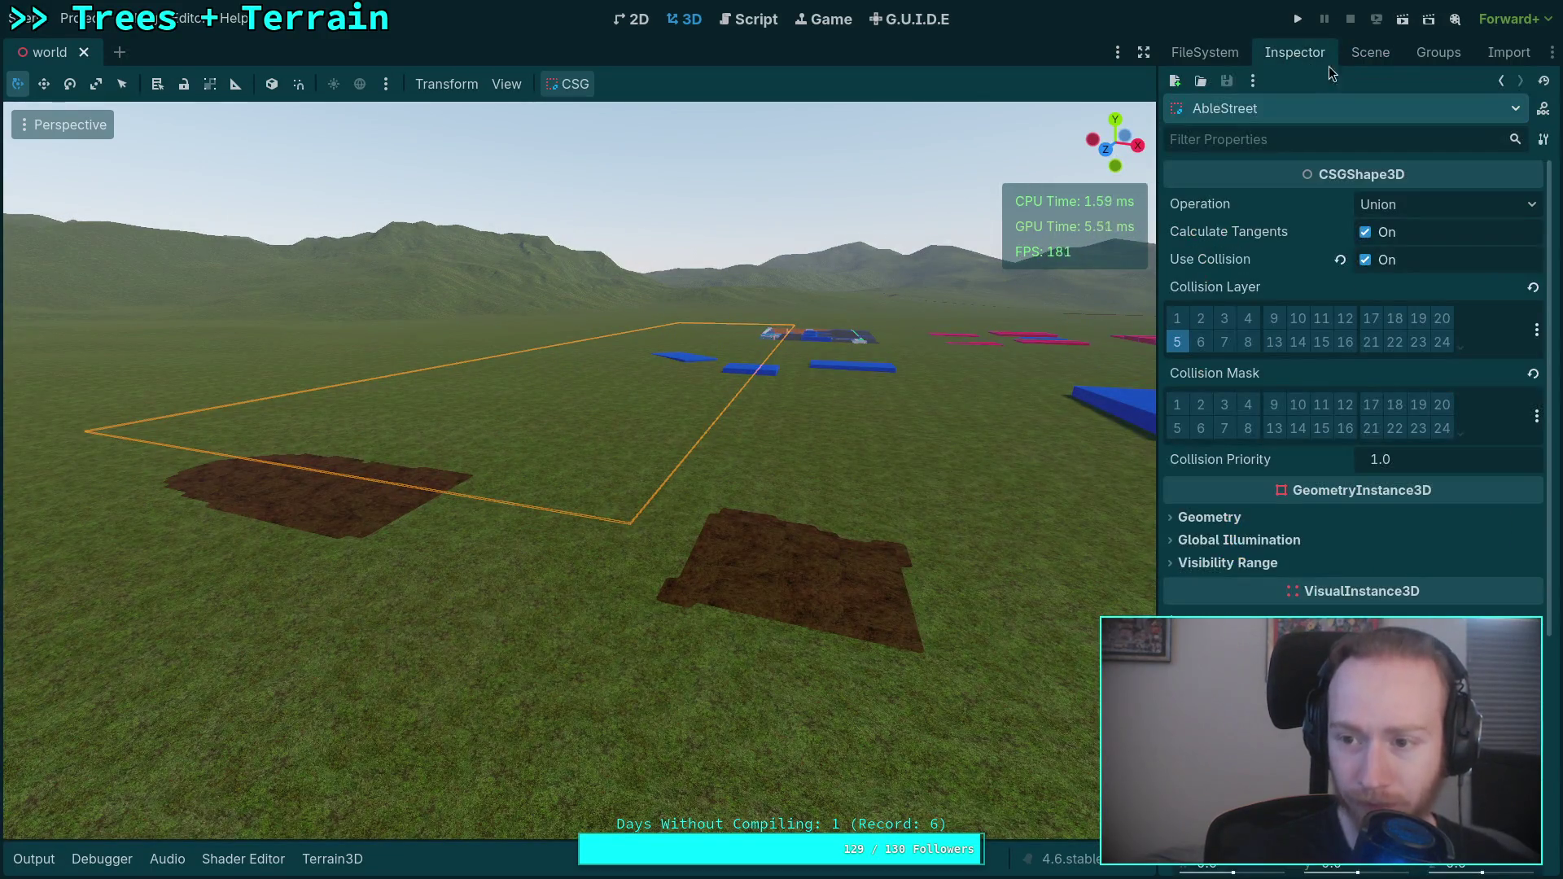
# Set AbleStreet's Position Y to about 4.0 and check the road slab's height over the field.
pyautogui.scroll(-5, 1330, 486)
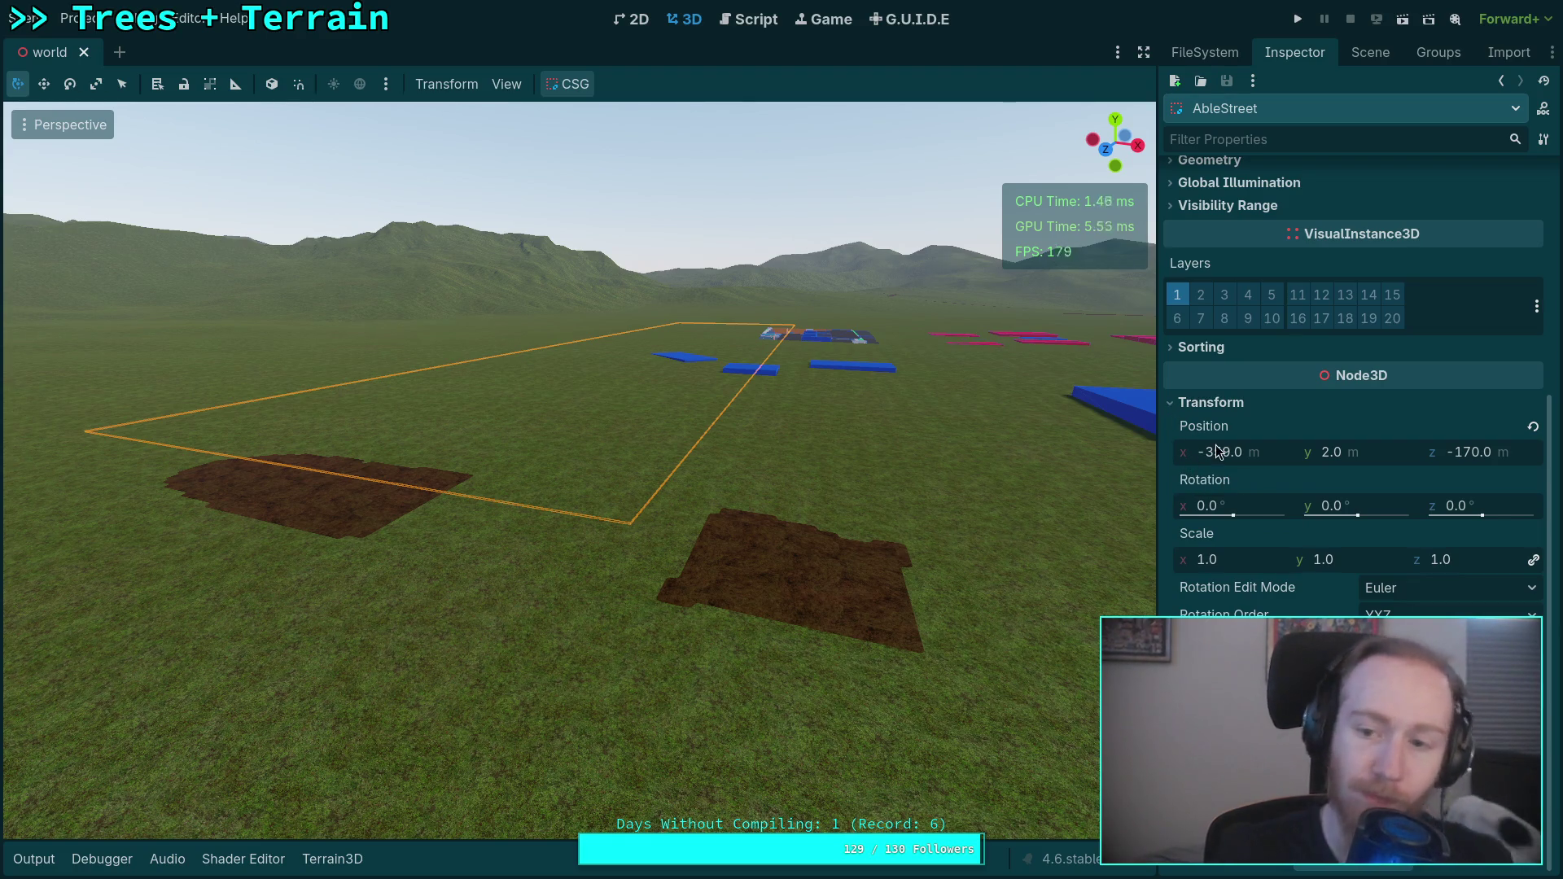
pyautogui.moveTo(1336, 453)
pyautogui.mouseDown()
pyautogui.moveTo(1401, 453)
pyautogui.moveTo(1380, 453)
pyautogui.mouseUp()
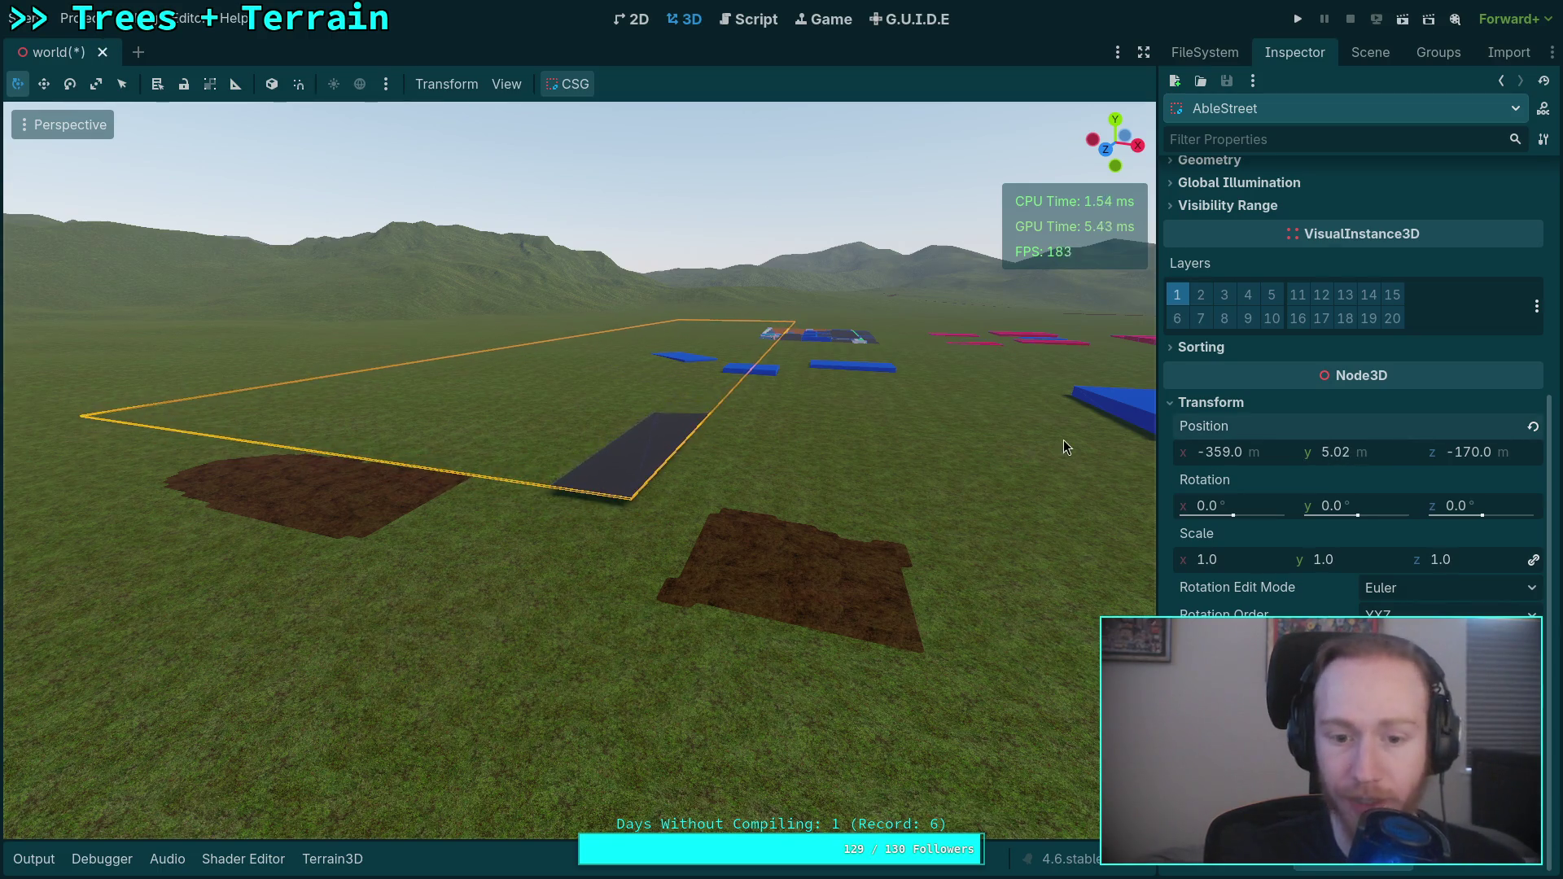
pyautogui.press('w')
pyautogui.scroll(3, 579, 471)
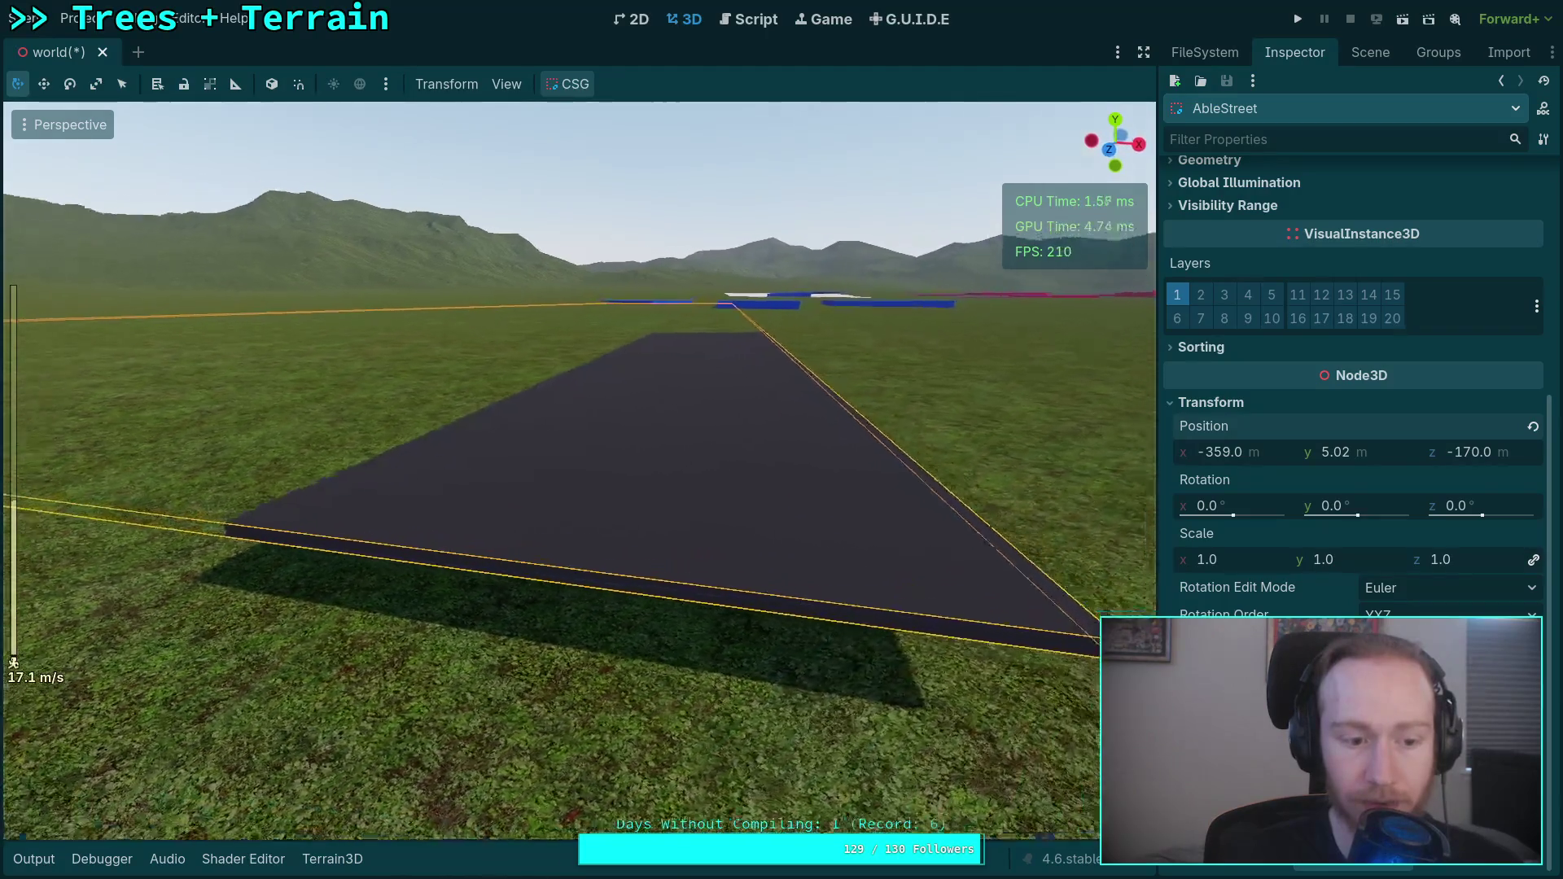
pyautogui.press('s')
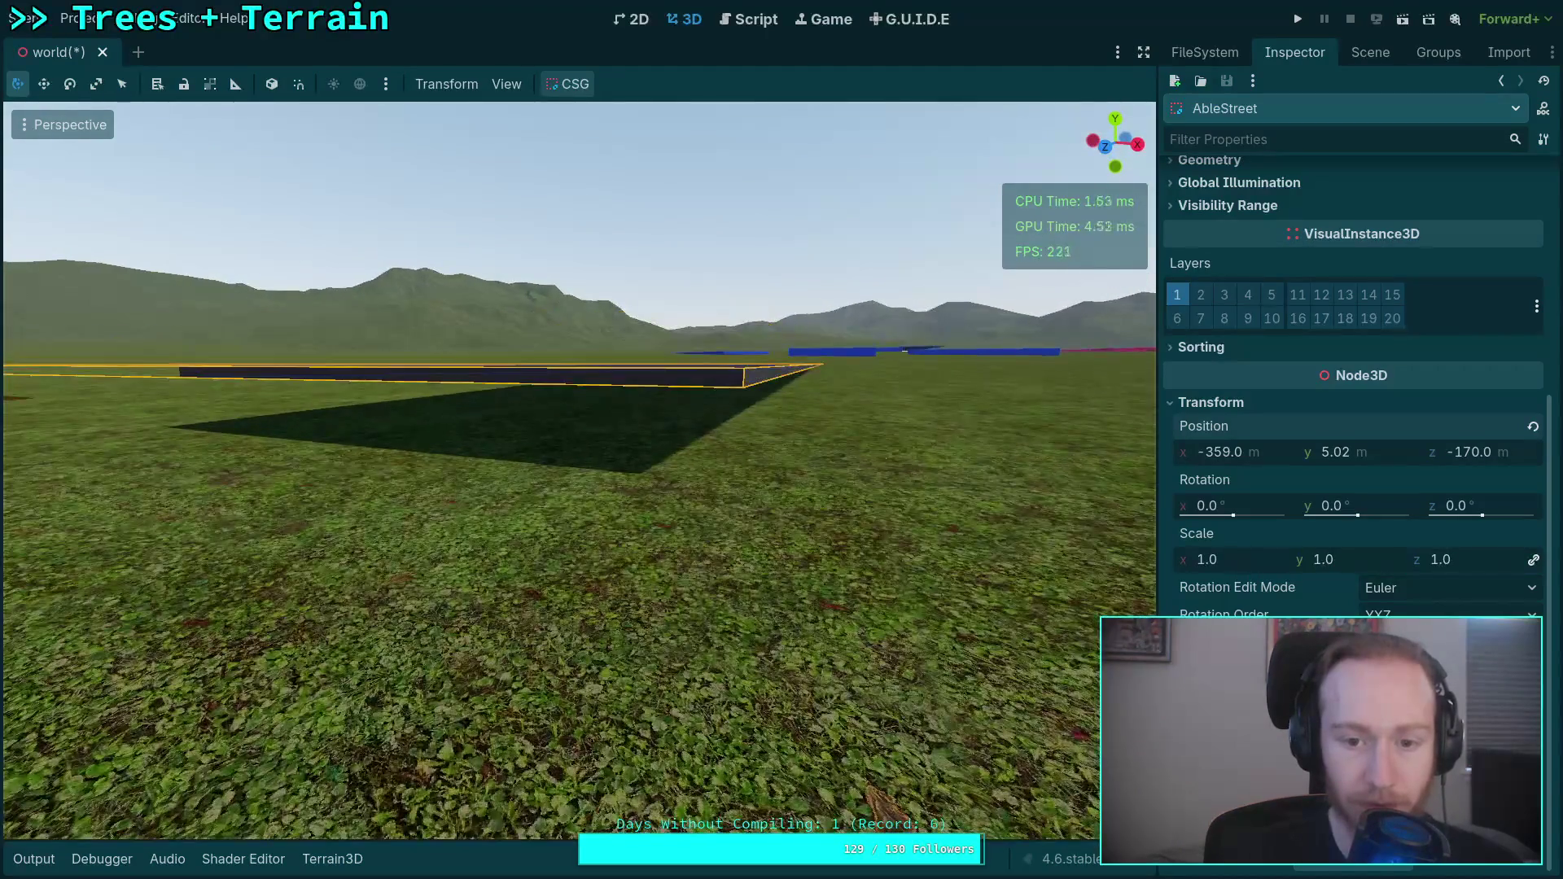
pyautogui.moveTo(1368, 459)
pyautogui.mouseDown()
pyautogui.moveTo(1351, 460)
pyautogui.moveTo(1378, 459)
pyautogui.mouseUp()
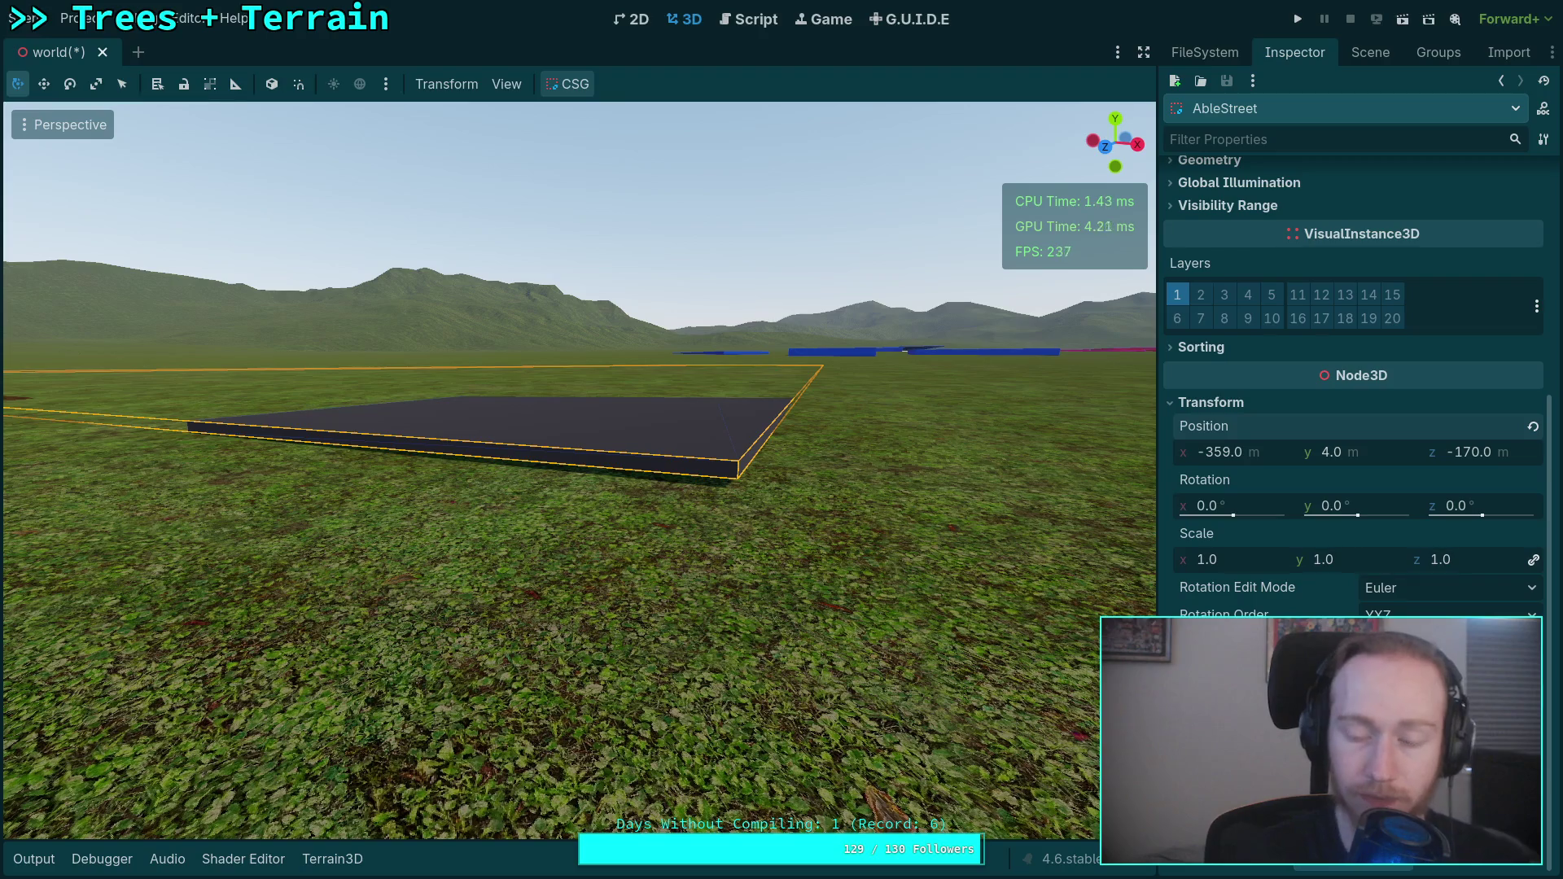
pyautogui.moveTo(815, 505); pyautogui.dragTo(820, 456)
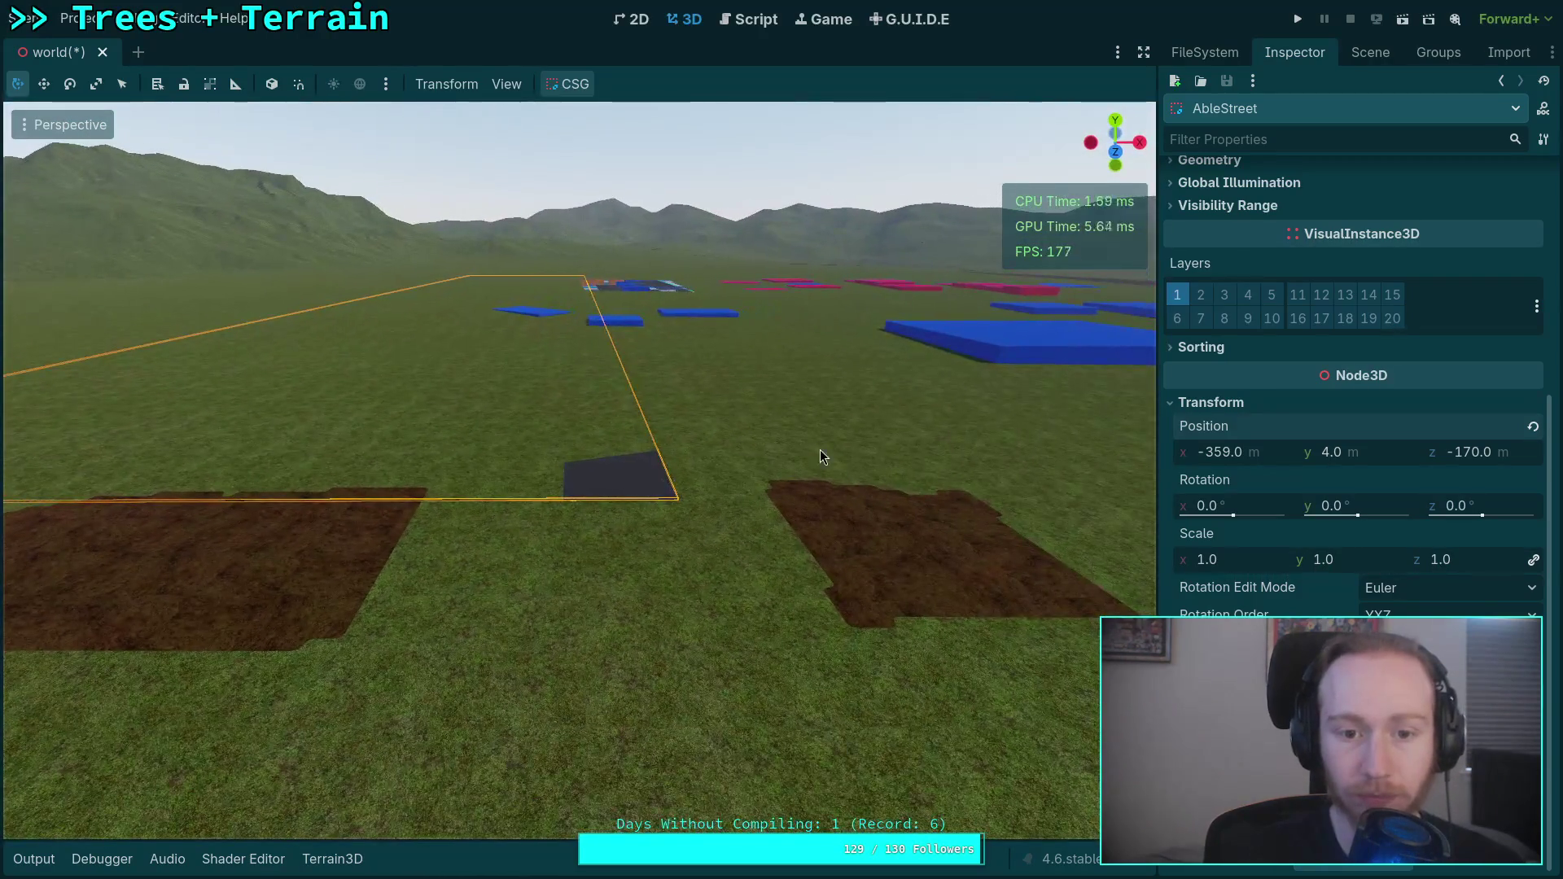
pyautogui.click(1372, 52)
pyautogui.click(1288, 508)
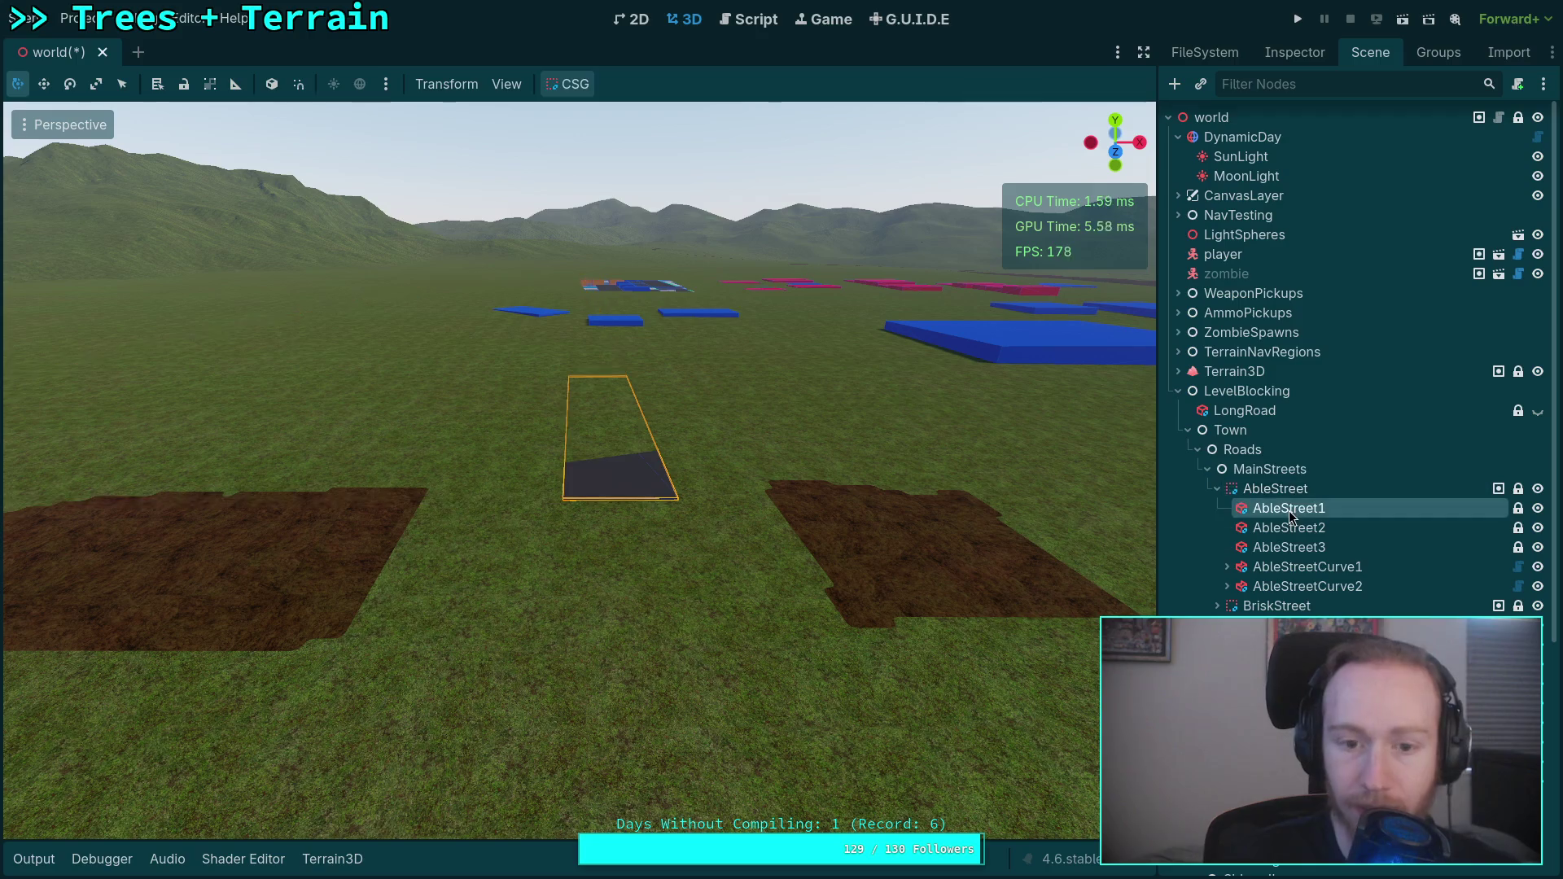
# Fly to the AbleStreet2 road piece and raise its Position Y above the ground.
pyautogui.click(1299, 522)
pyautogui.moveTo(920, 505); pyautogui.dragTo(920, 489)
pyautogui.press('w')
pyautogui.scroll(2, 578, 468)
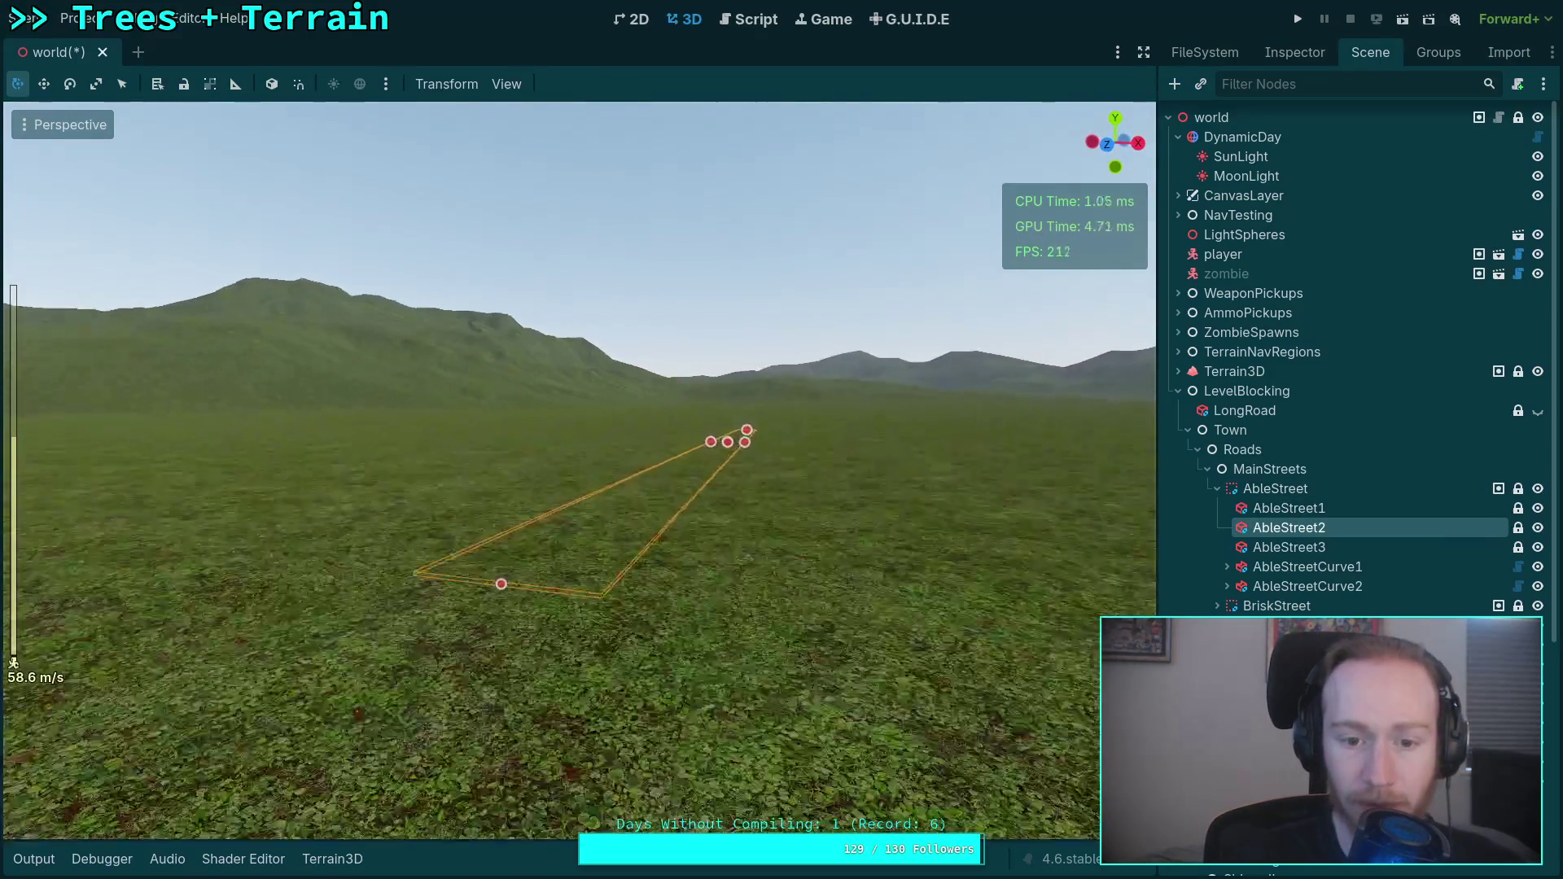
pyautogui.click(1283, 56)
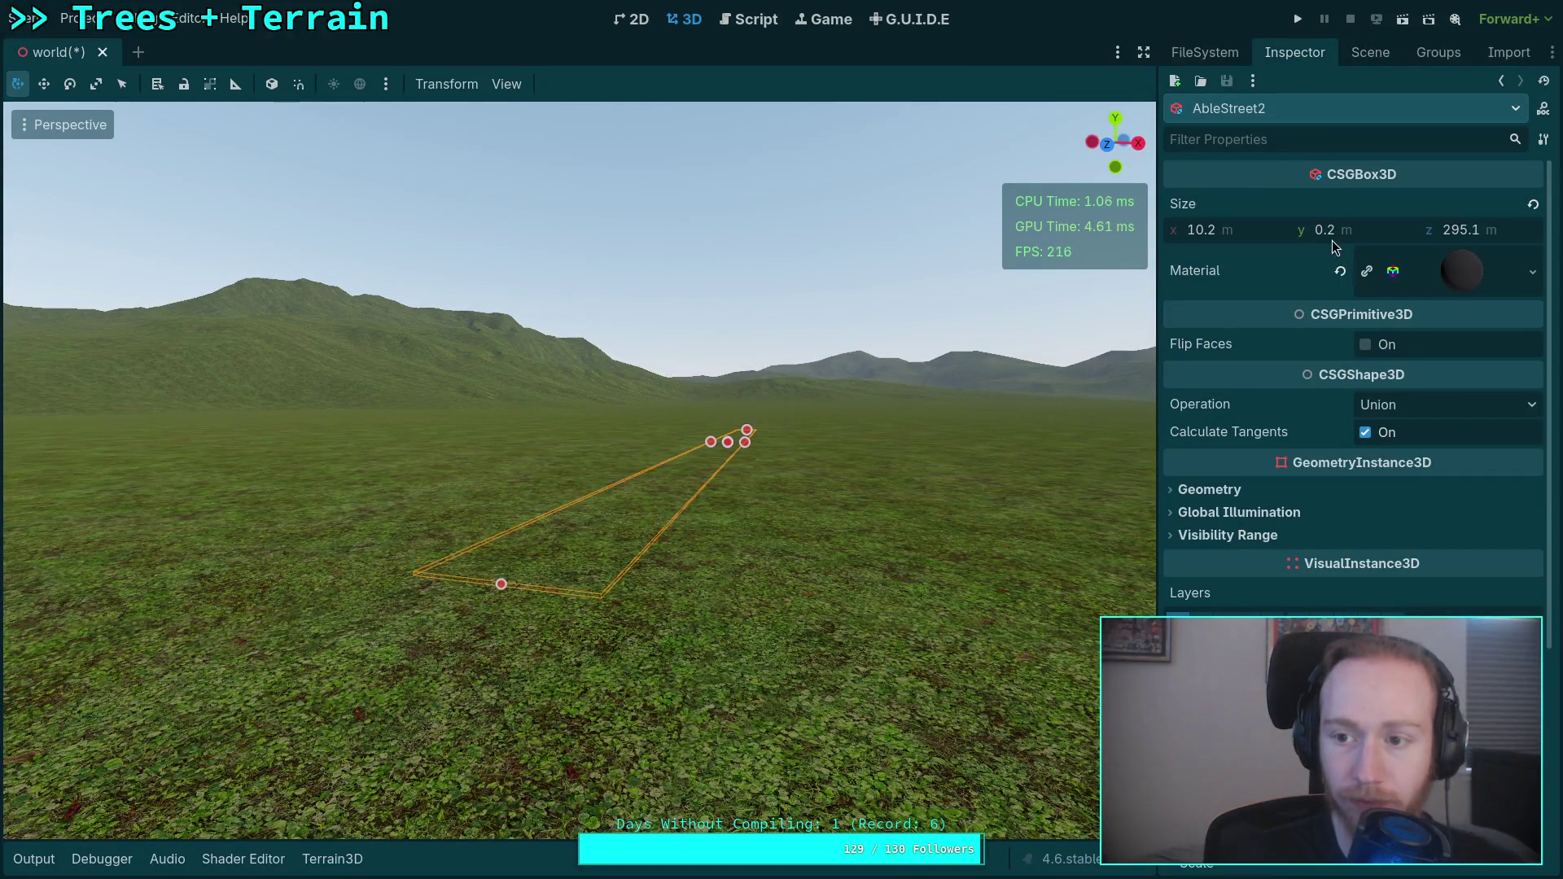
pyautogui.scroll(-3, 1322, 544)
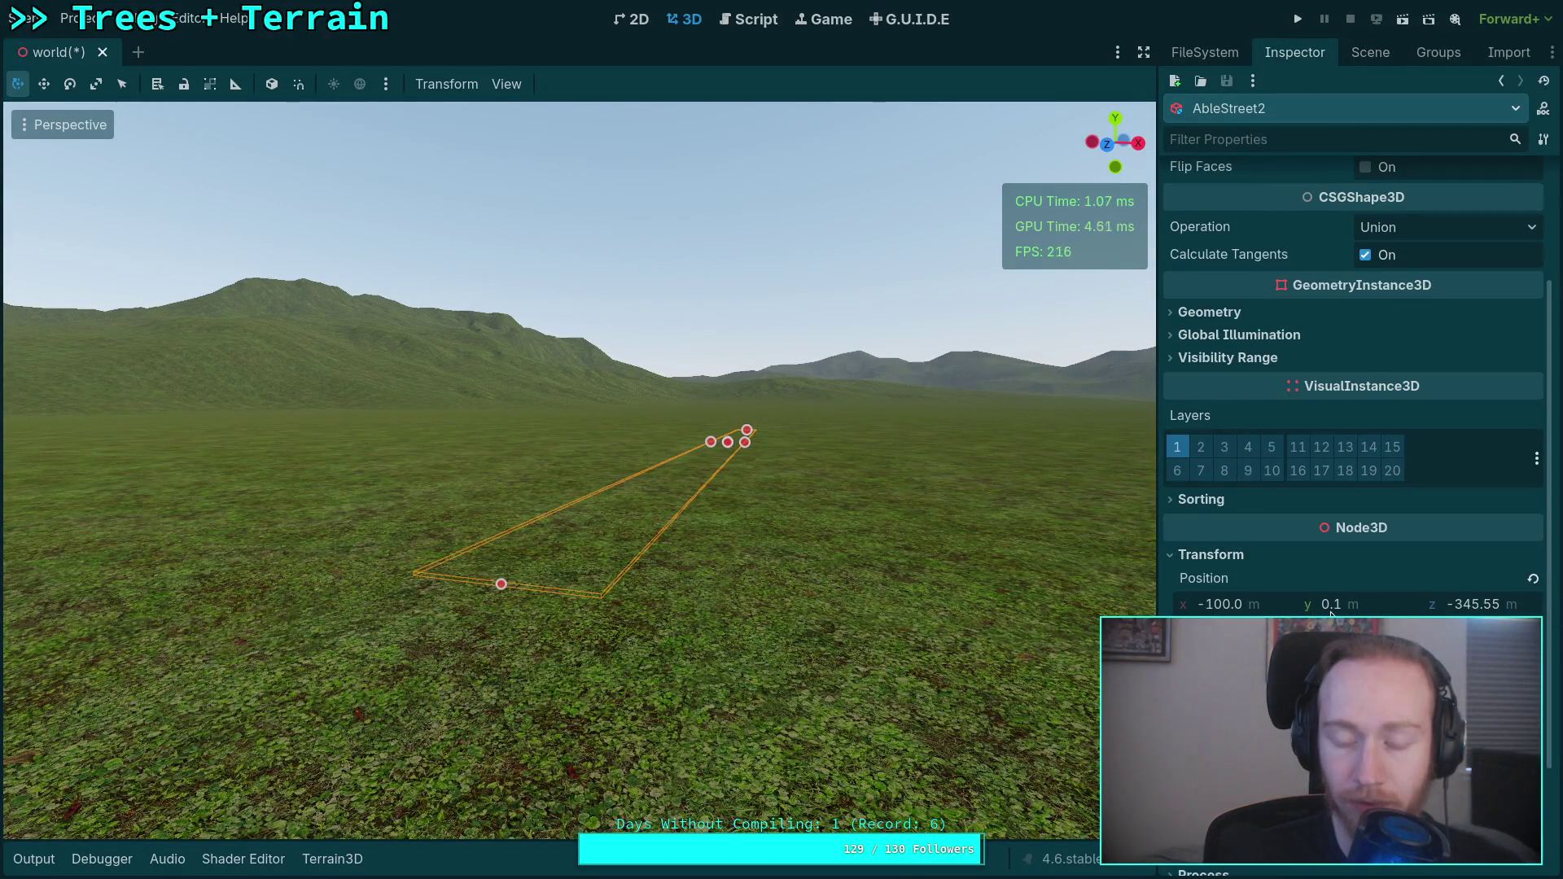
pyautogui.moveTo(1331, 613); pyautogui.dragTo(1425, 612)
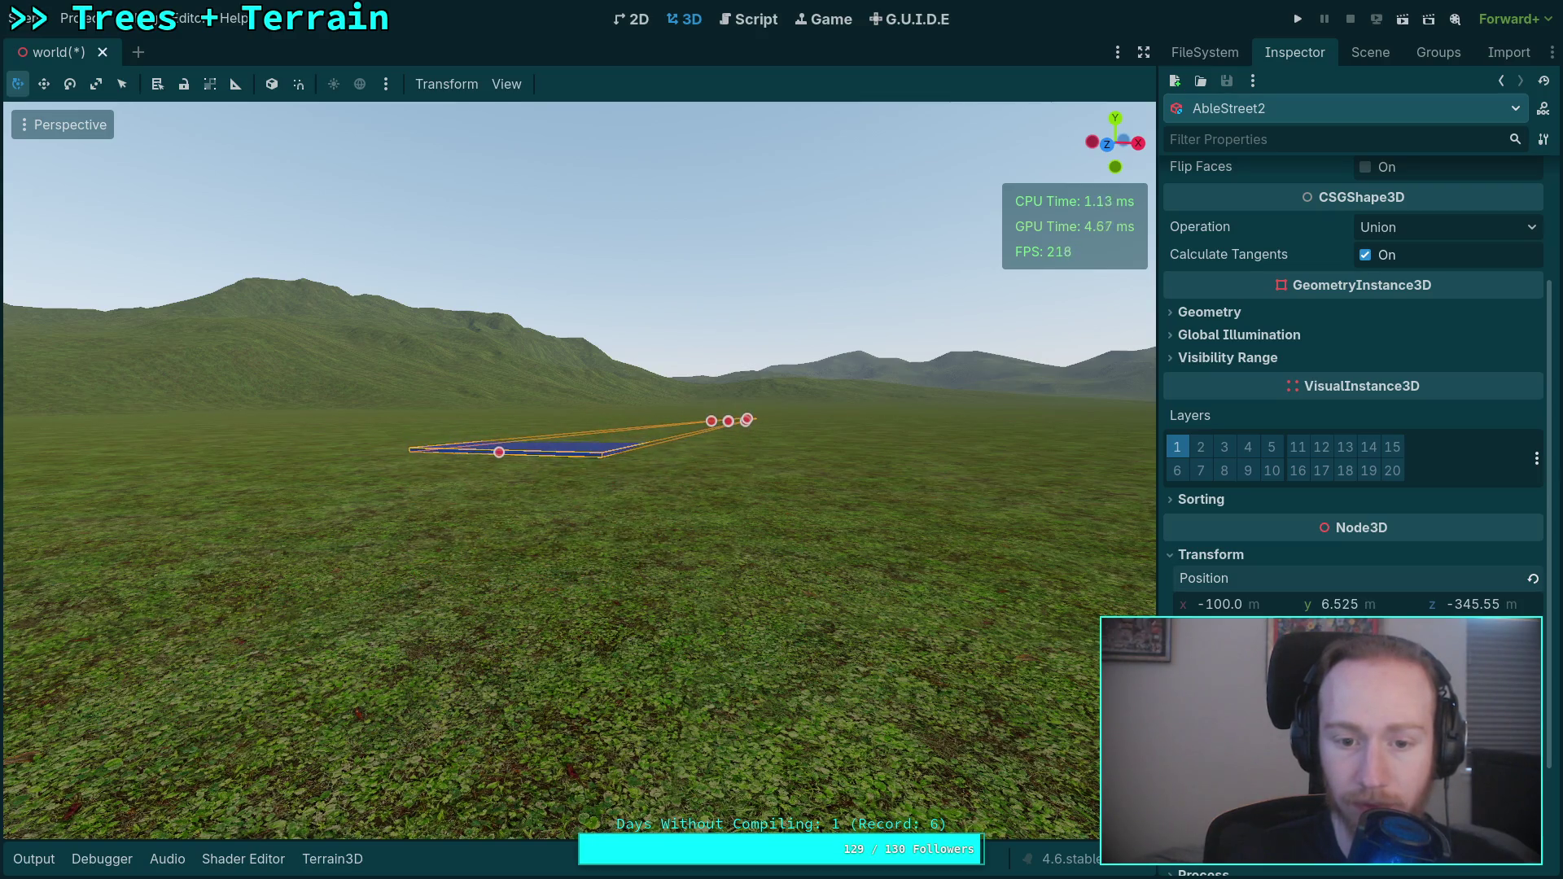
pyautogui.scroll(5, 580, 471)
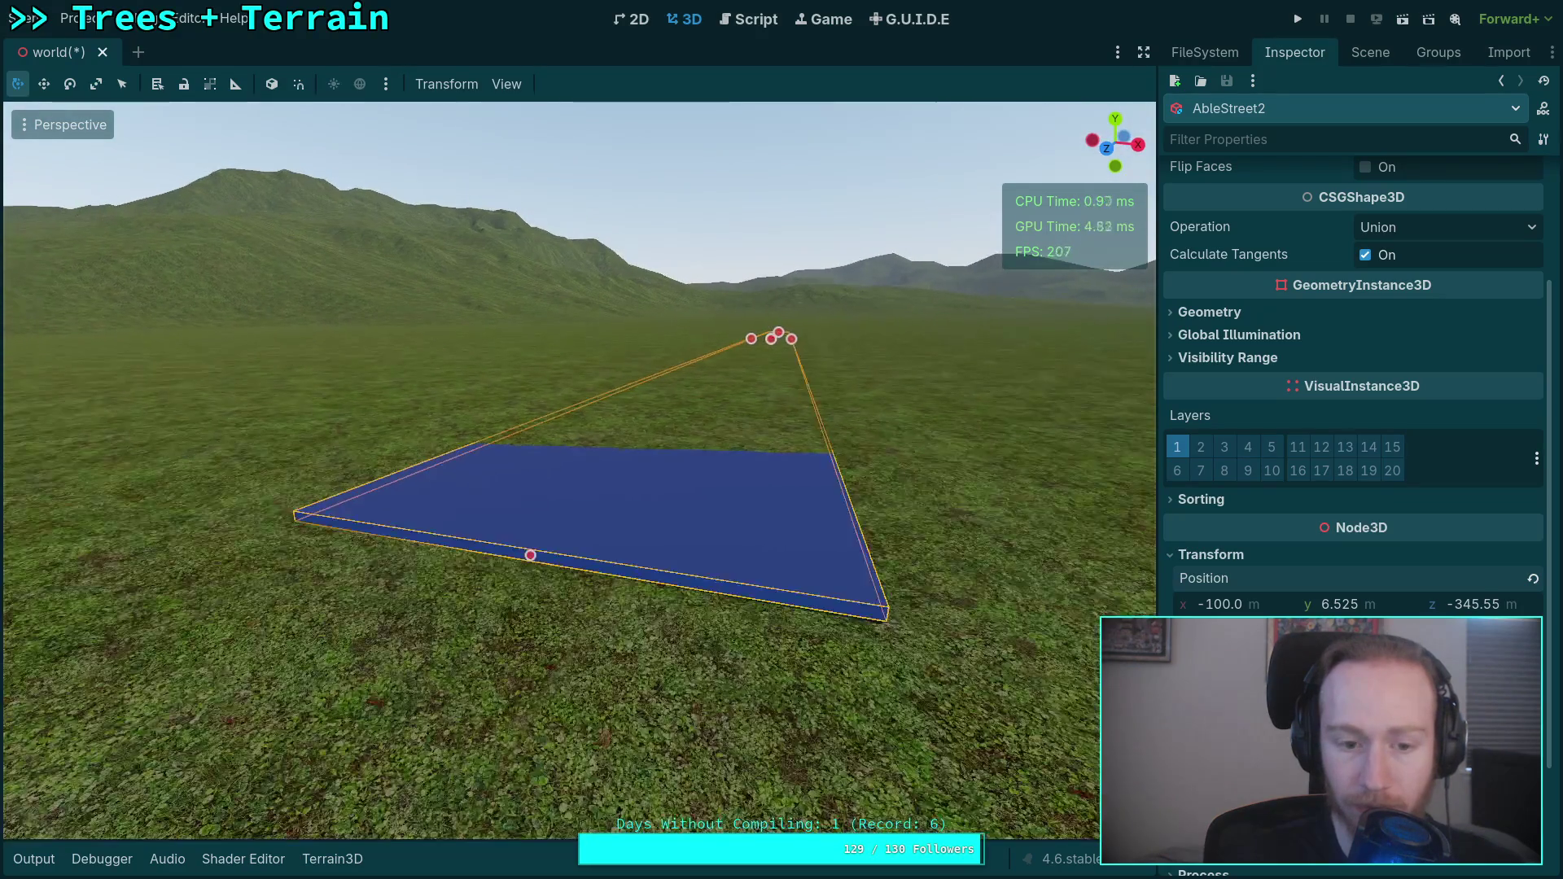
# Hide the CSG shape overlay in the viewport display options and nudge AbleStreet2's height down.
pyautogui.click(507, 84)
pyautogui.moveTo(732, 243)
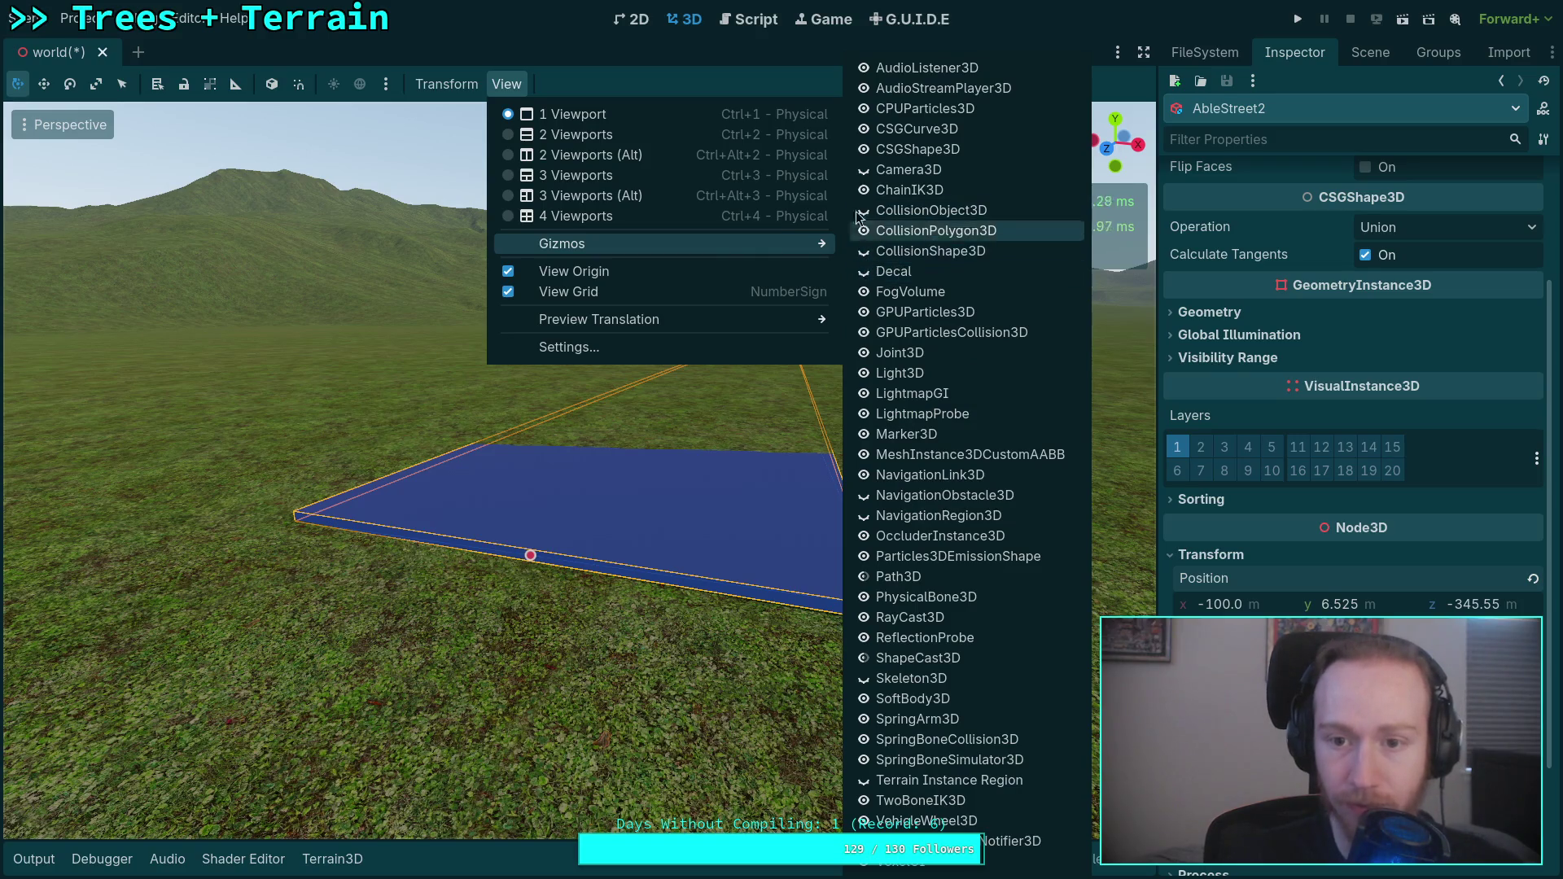
pyautogui.click(863, 152)
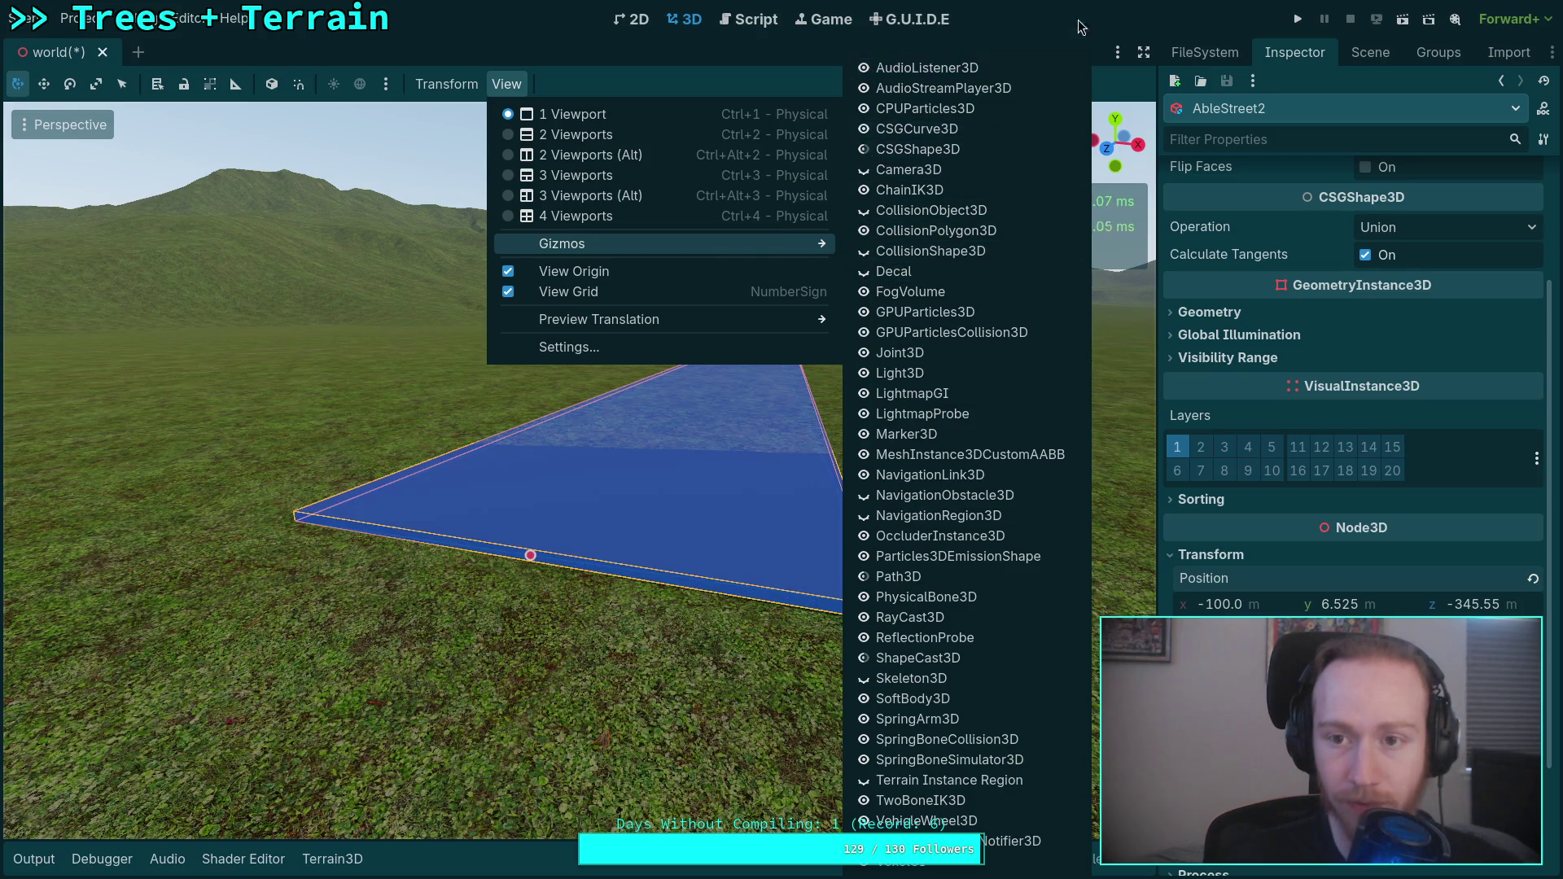
pyautogui.click(1078, 27)
pyautogui.moveTo(1339, 604); pyautogui.dragTo(1331, 604)
pyautogui.write('46')
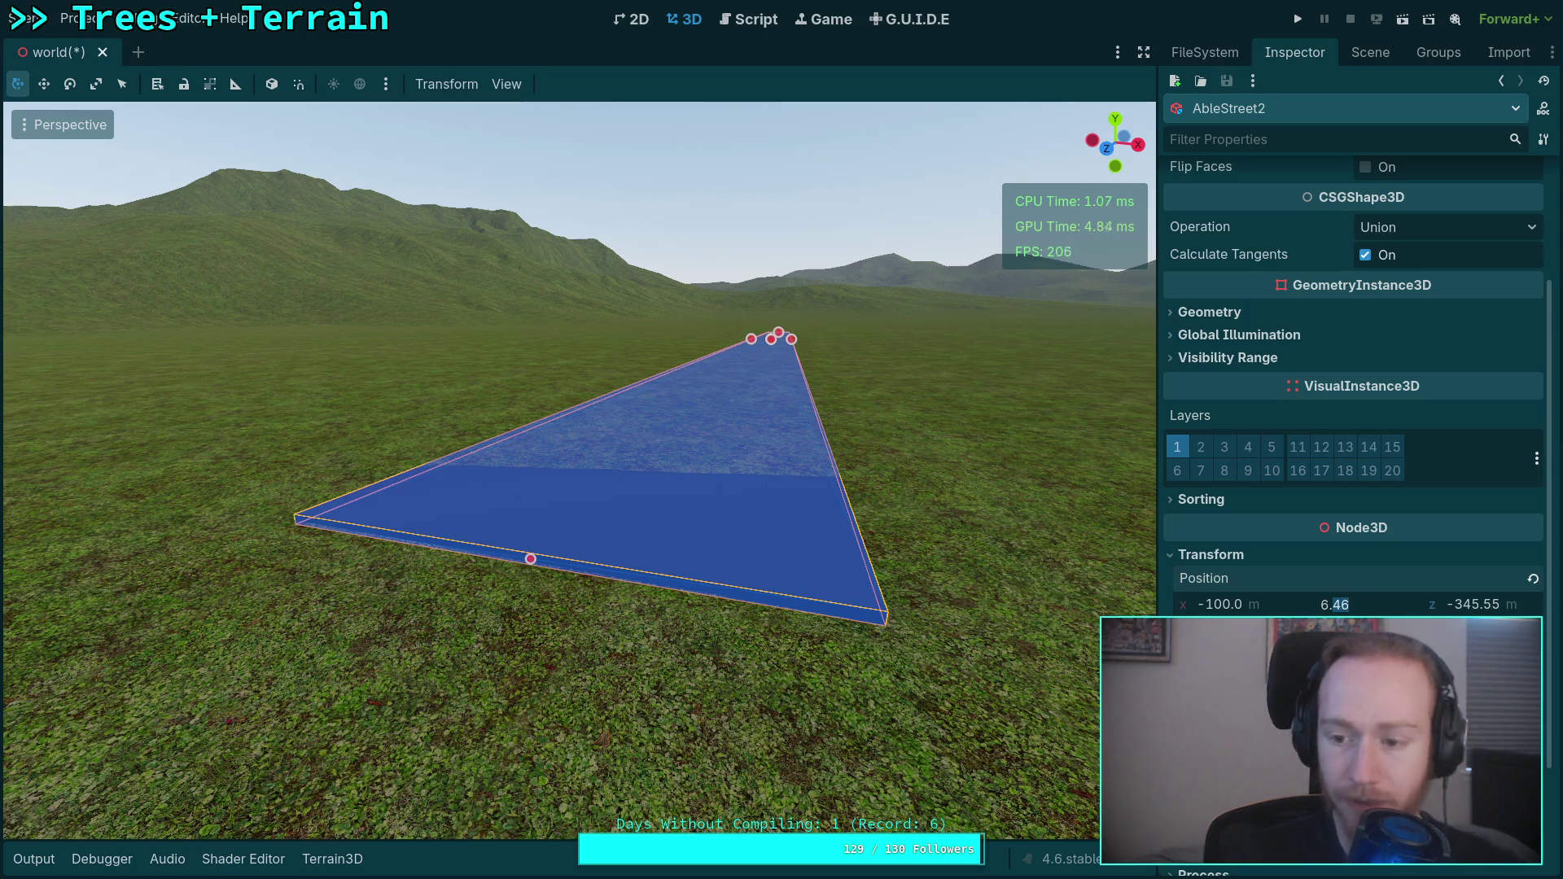
# Frame the AbleStreet3 slab and lower its Position Y to 2.165 just above the terrain.
pyautogui.click(1362, 53)
pyautogui.click(1297, 505)
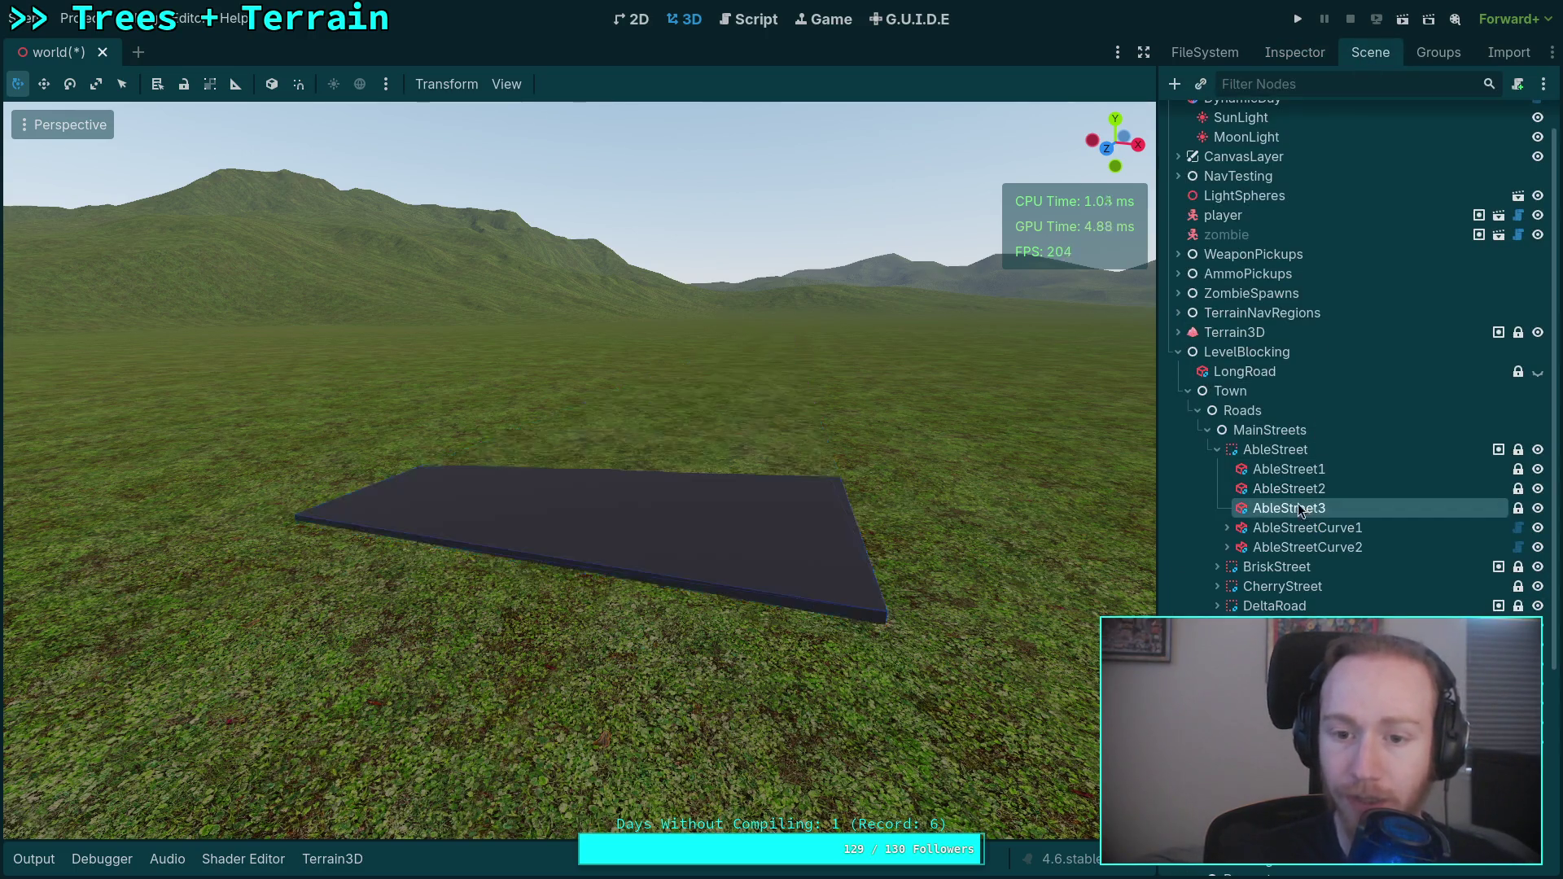
pyautogui.press('f')
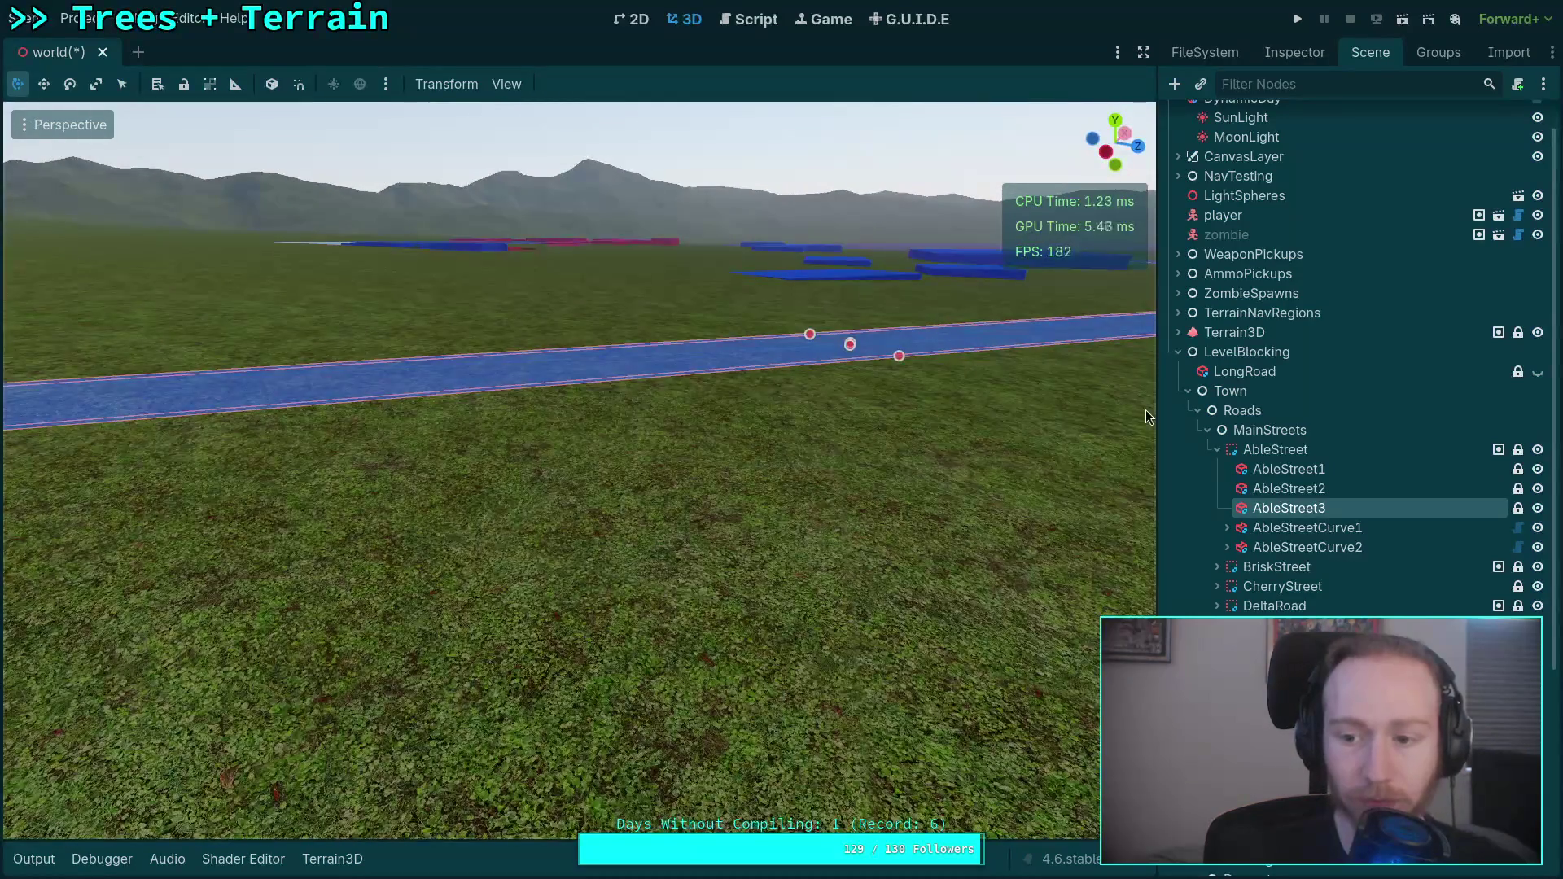
pyautogui.click(1292, 57)
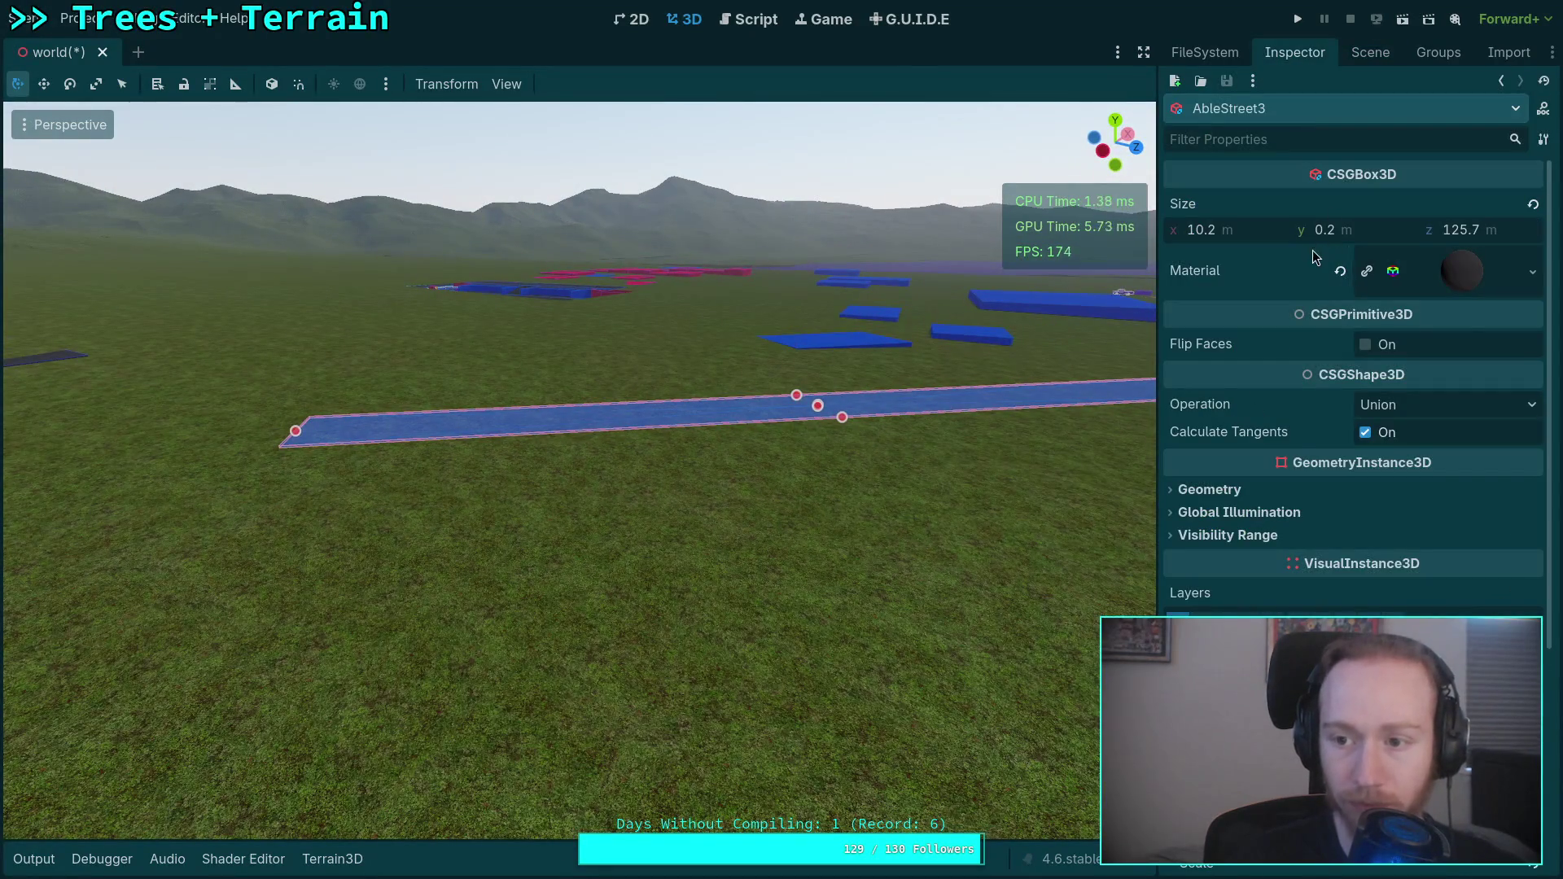
pyautogui.scroll(-5, 1304, 421)
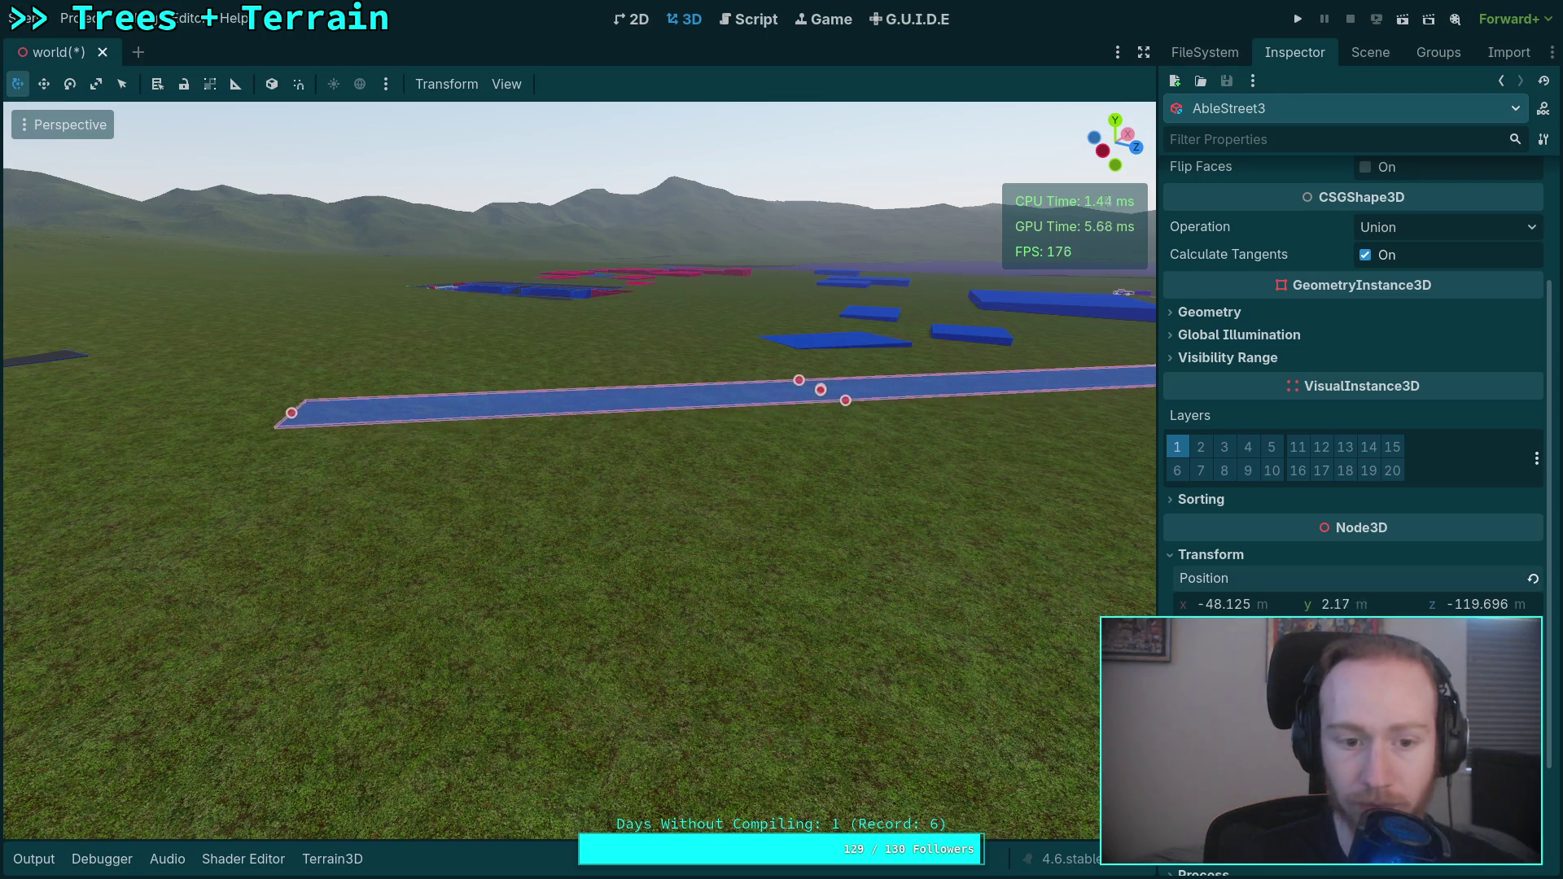
pyautogui.moveTo(772, 567)
pyautogui.mouseDown()
pyautogui.moveTo(733, 553)
pyautogui.moveTo(651, 569)
pyautogui.moveTo(899, 568)
pyautogui.mouseUp()
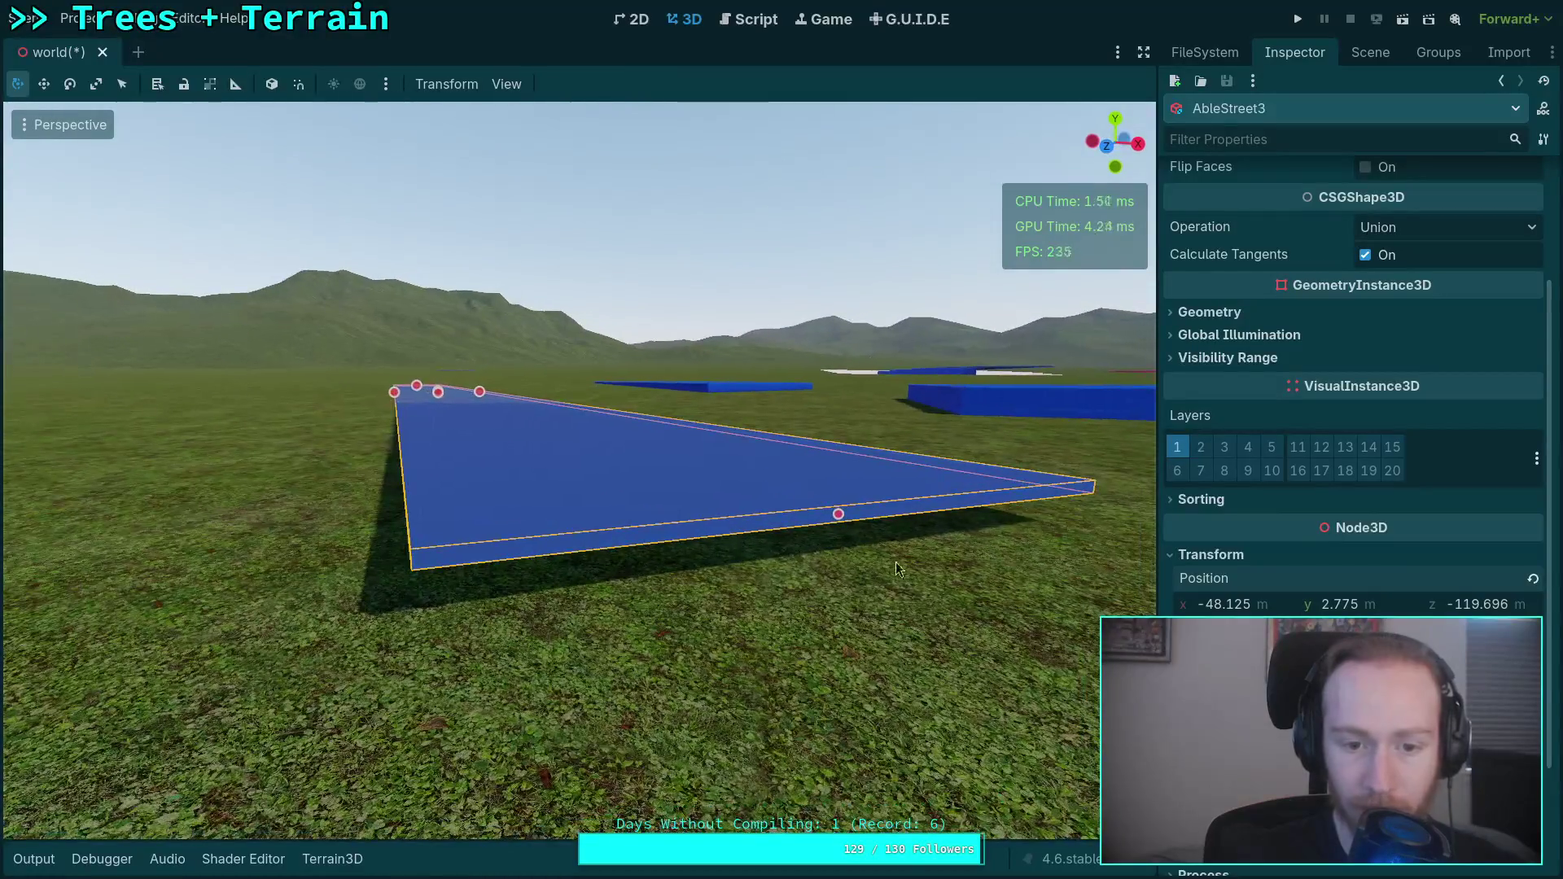
pyautogui.moveTo(1377, 606); pyautogui.dragTo(1355, 607)
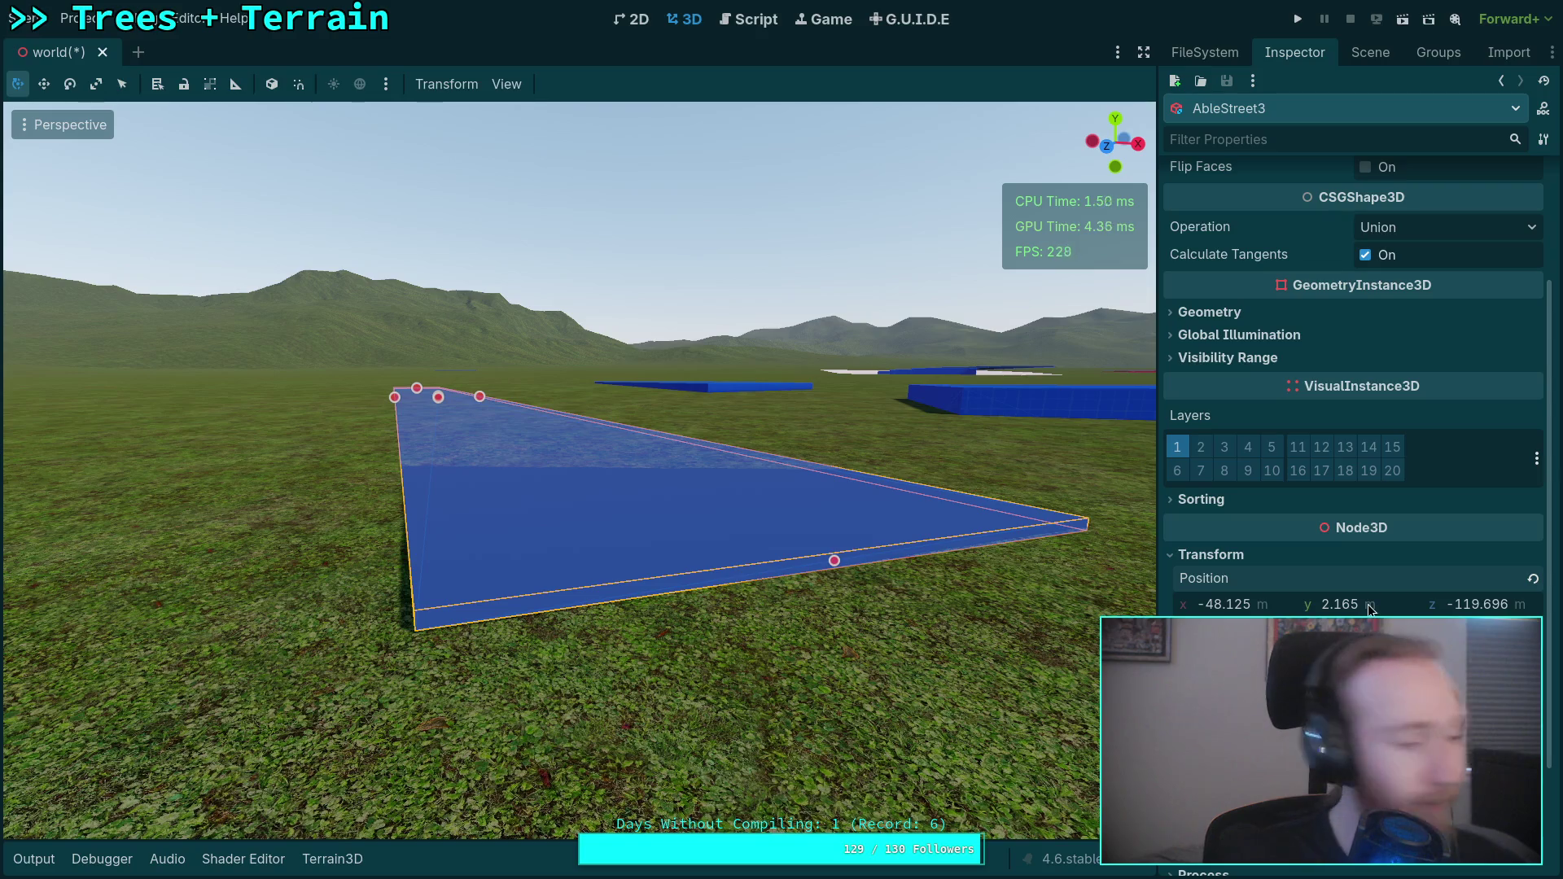
pyautogui.scroll(-5, 570, 489)
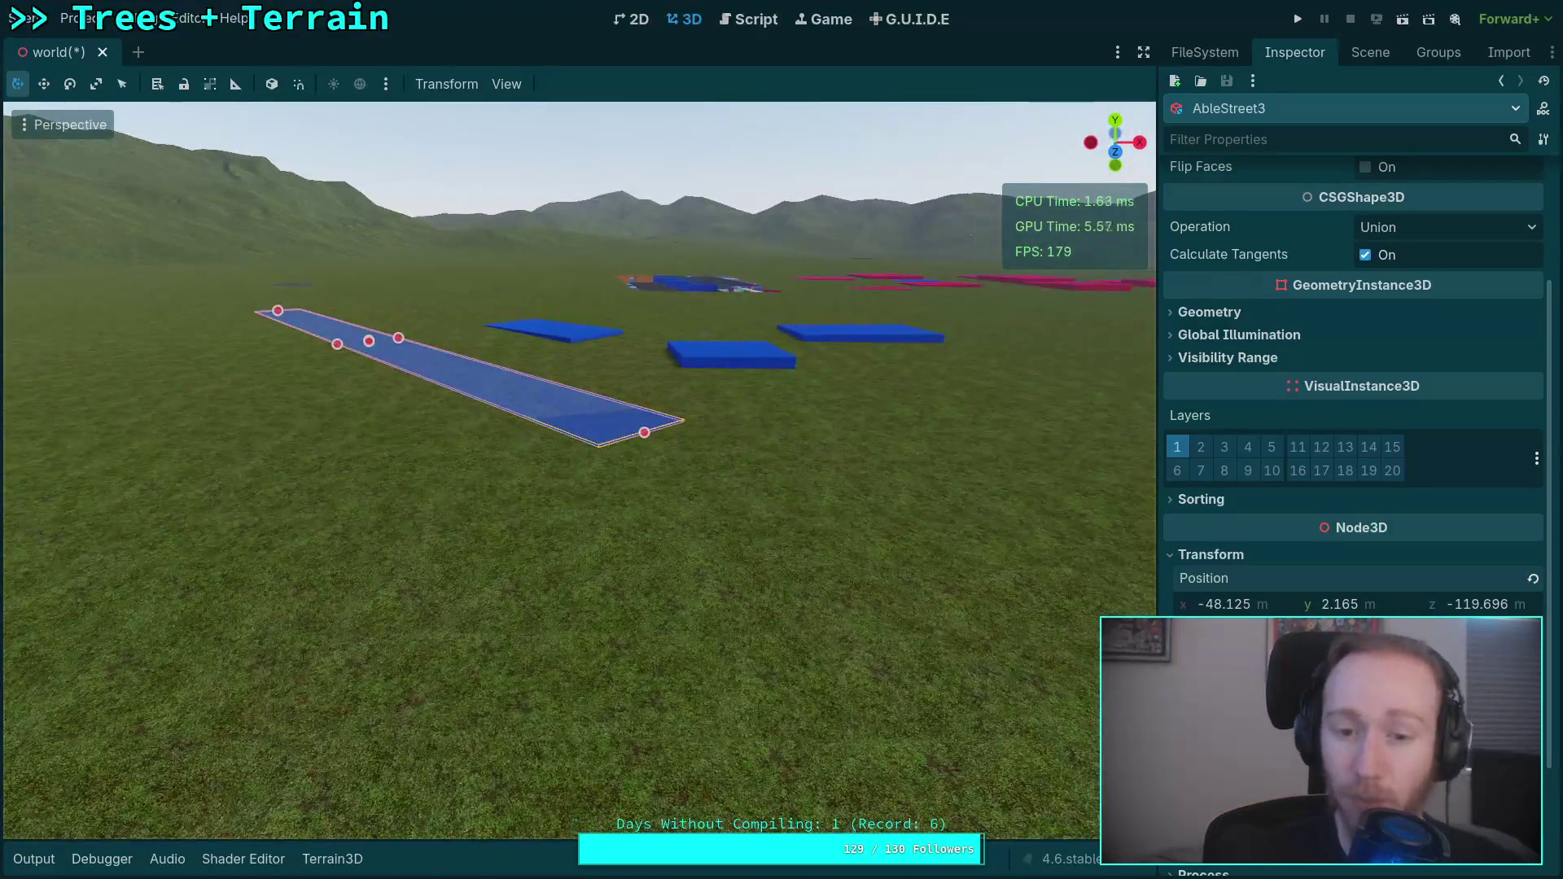
# Frame AbleStreetCurve1, view its properties and fly around the curved slab to check it.
pyautogui.click(1371, 52)
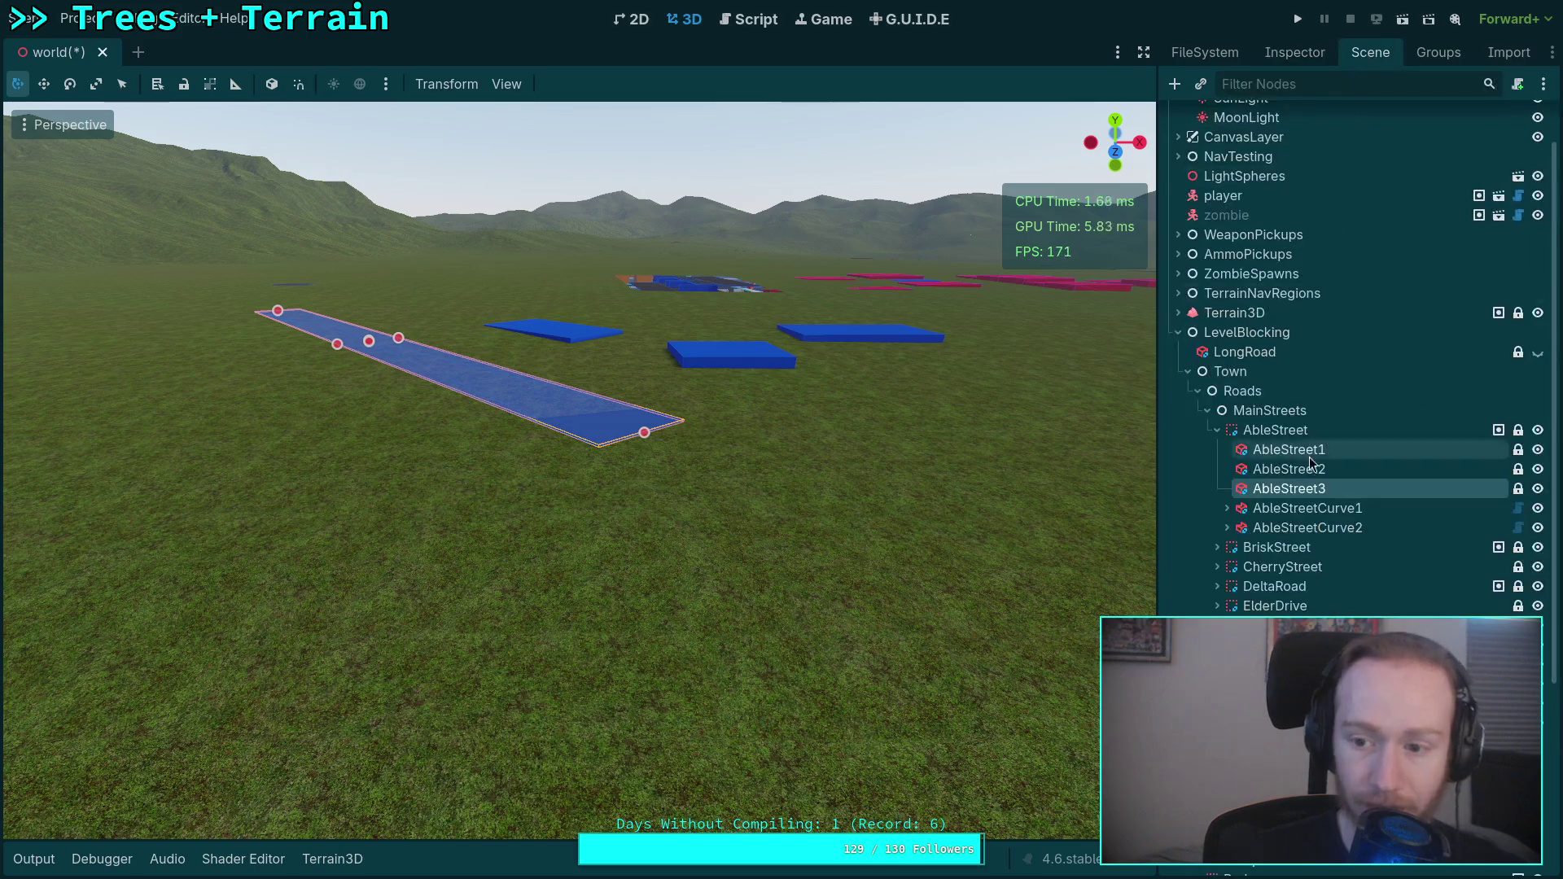
pyautogui.click(1308, 508)
pyautogui.press('f')
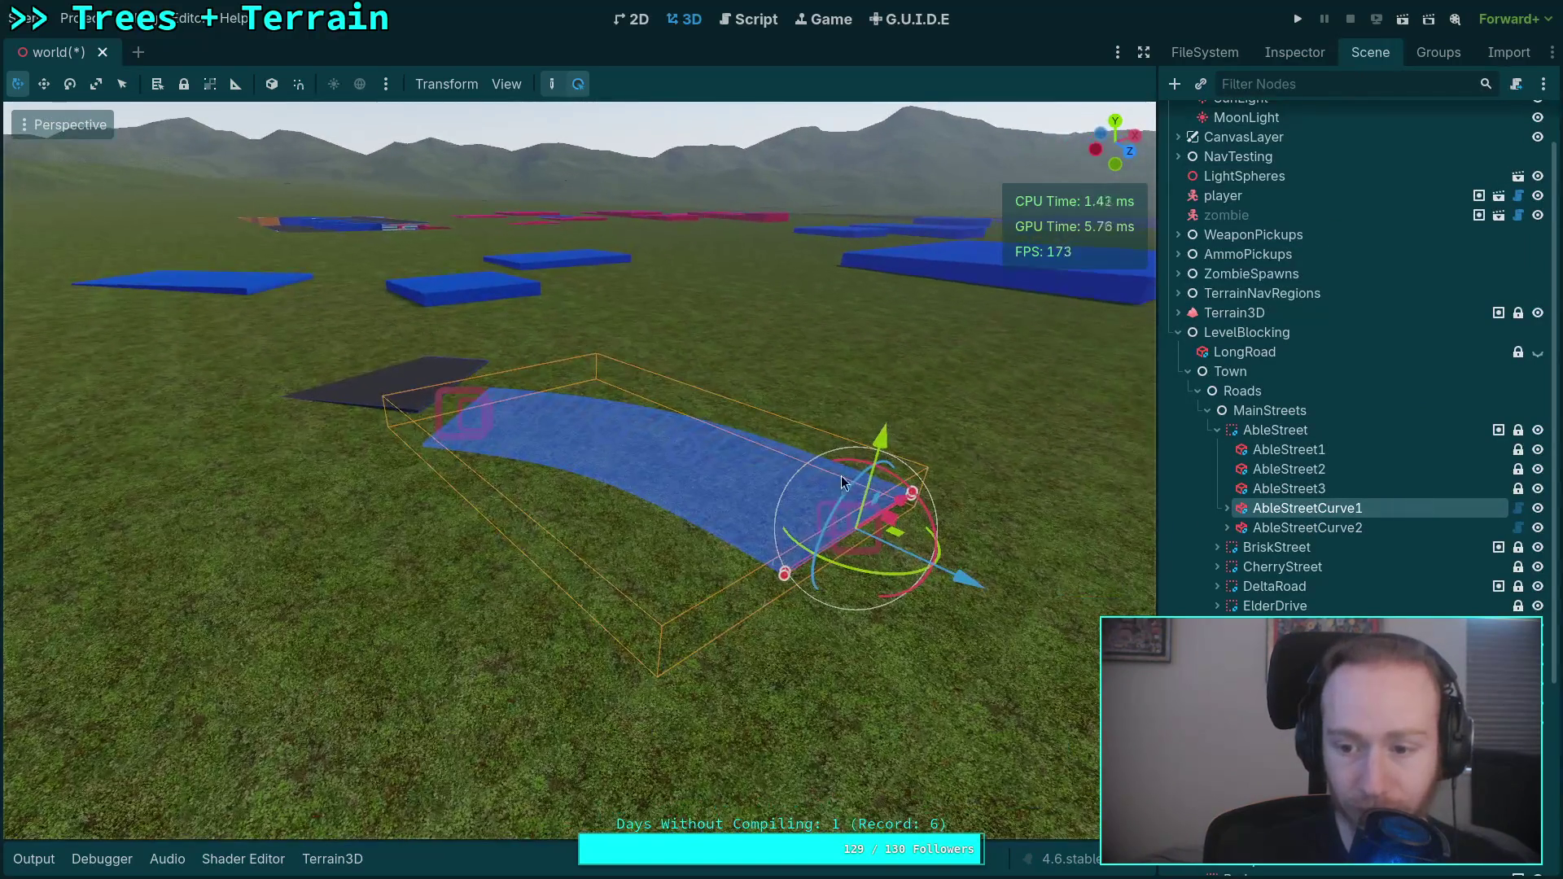
pyautogui.click(1271, 53)
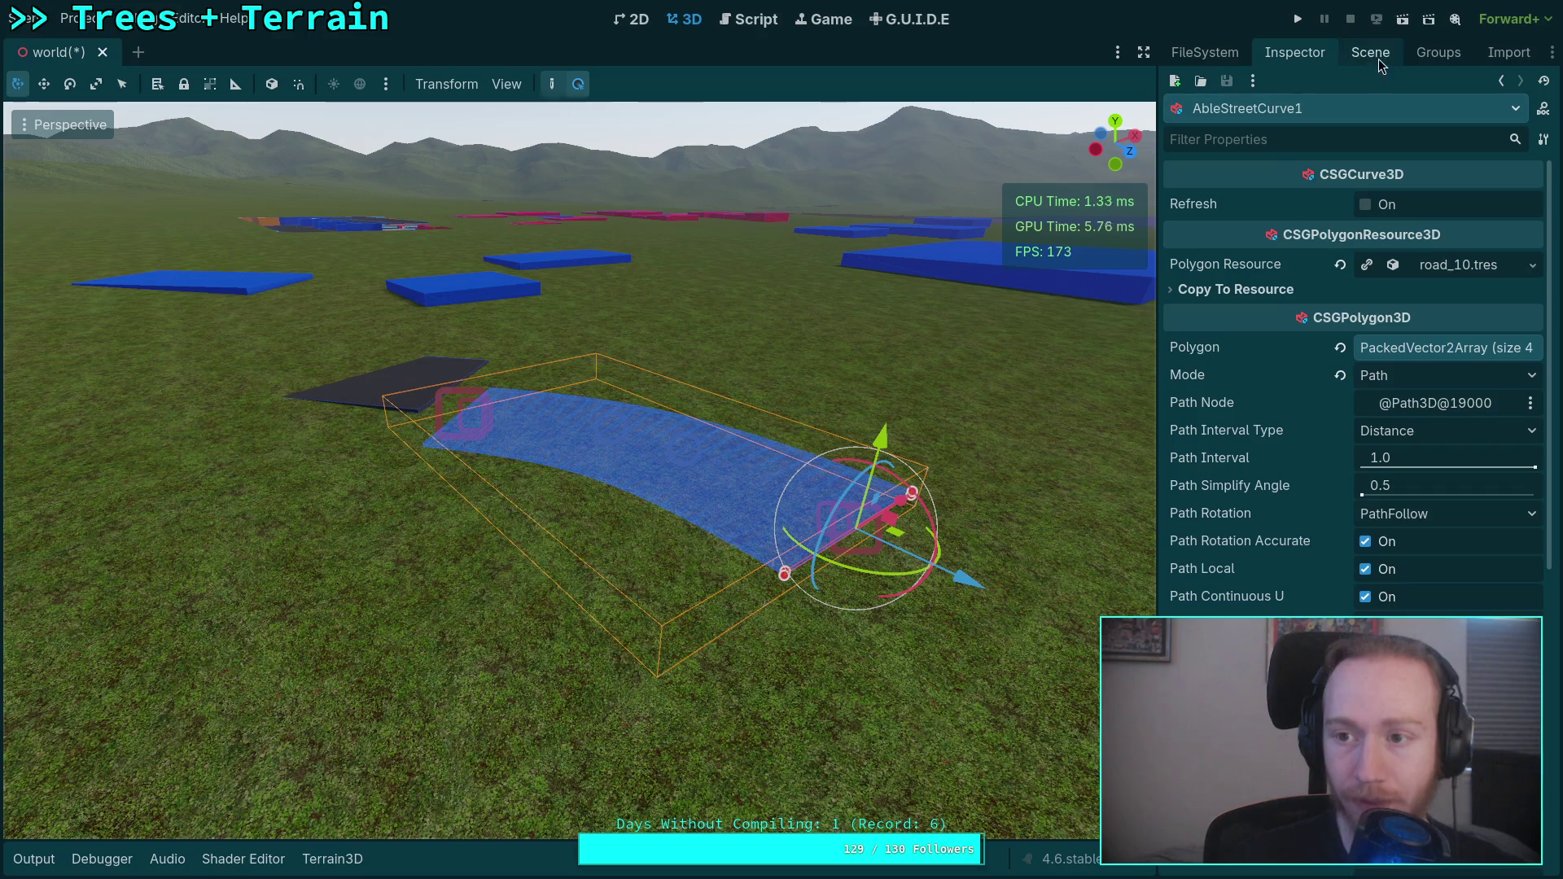
pyautogui.scroll(-5, 1279, 407)
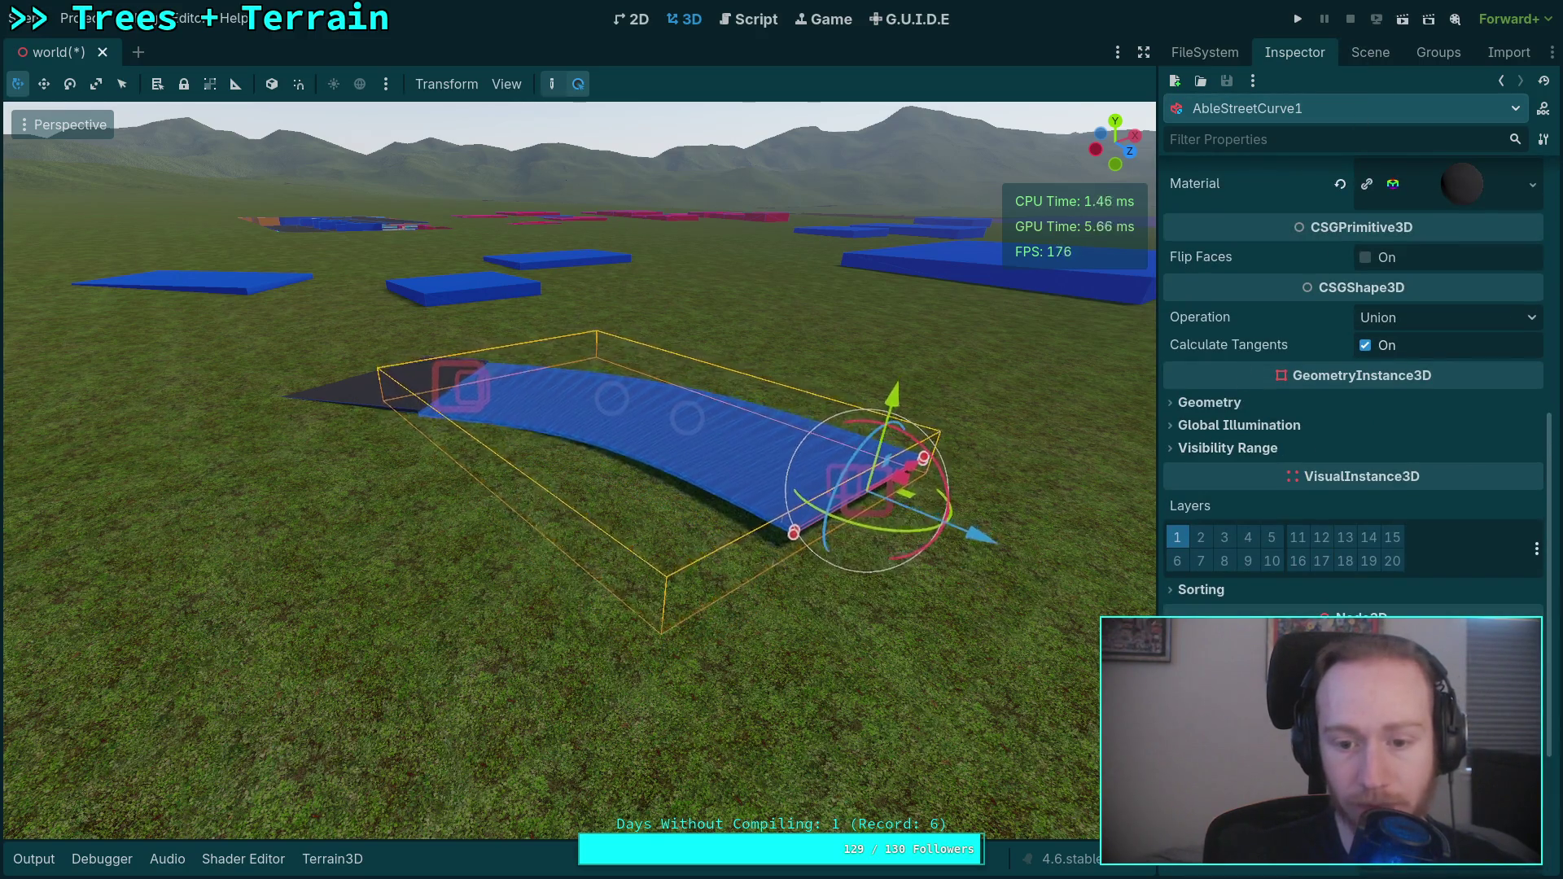
pyautogui.press('w')
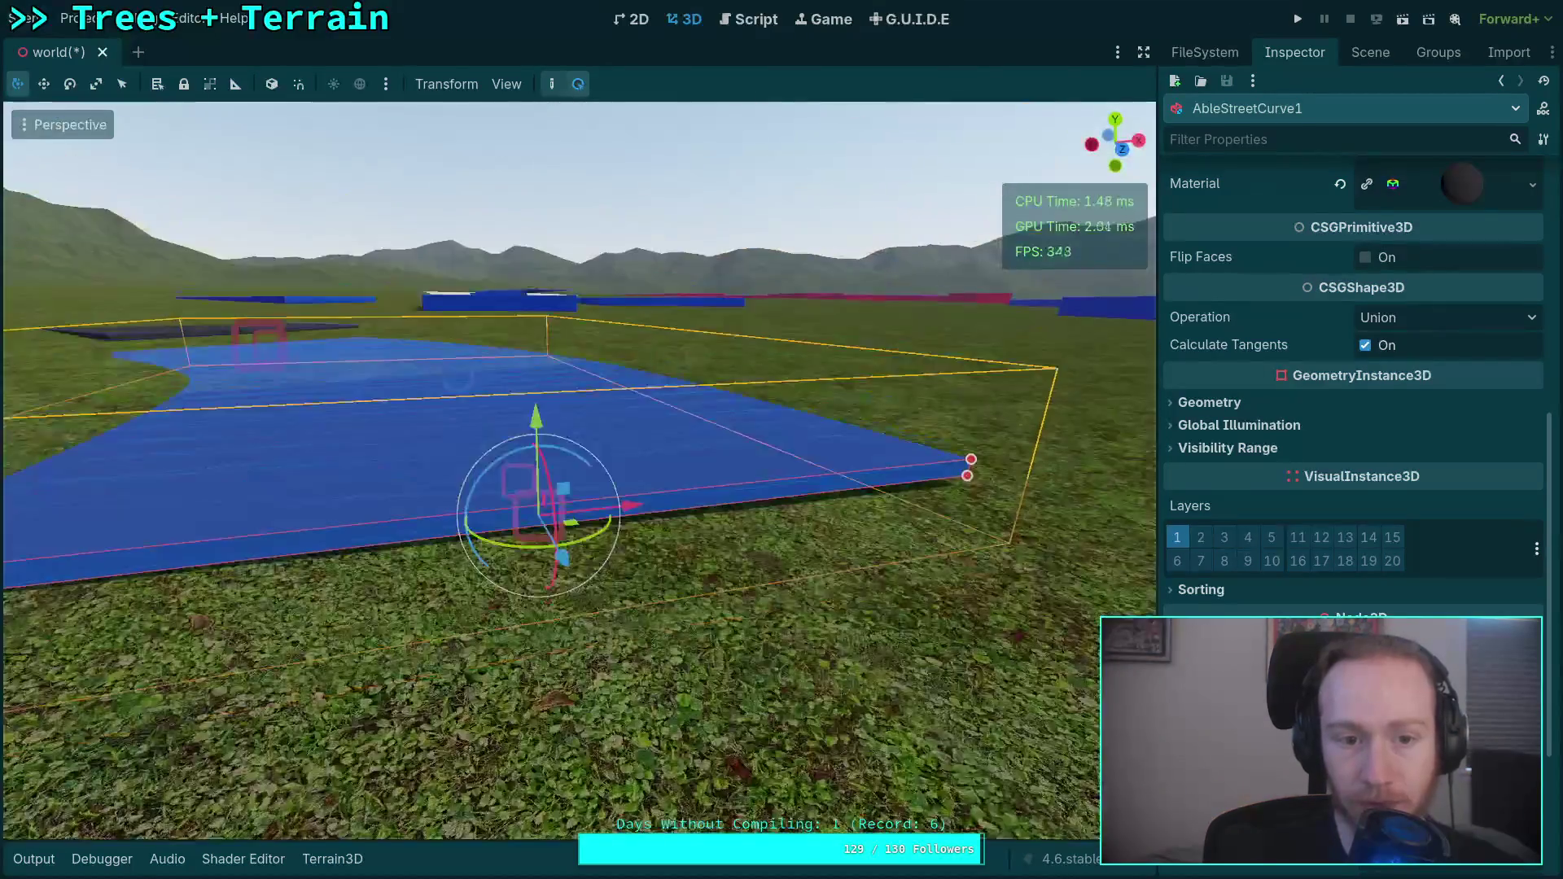
pyautogui.press('w')
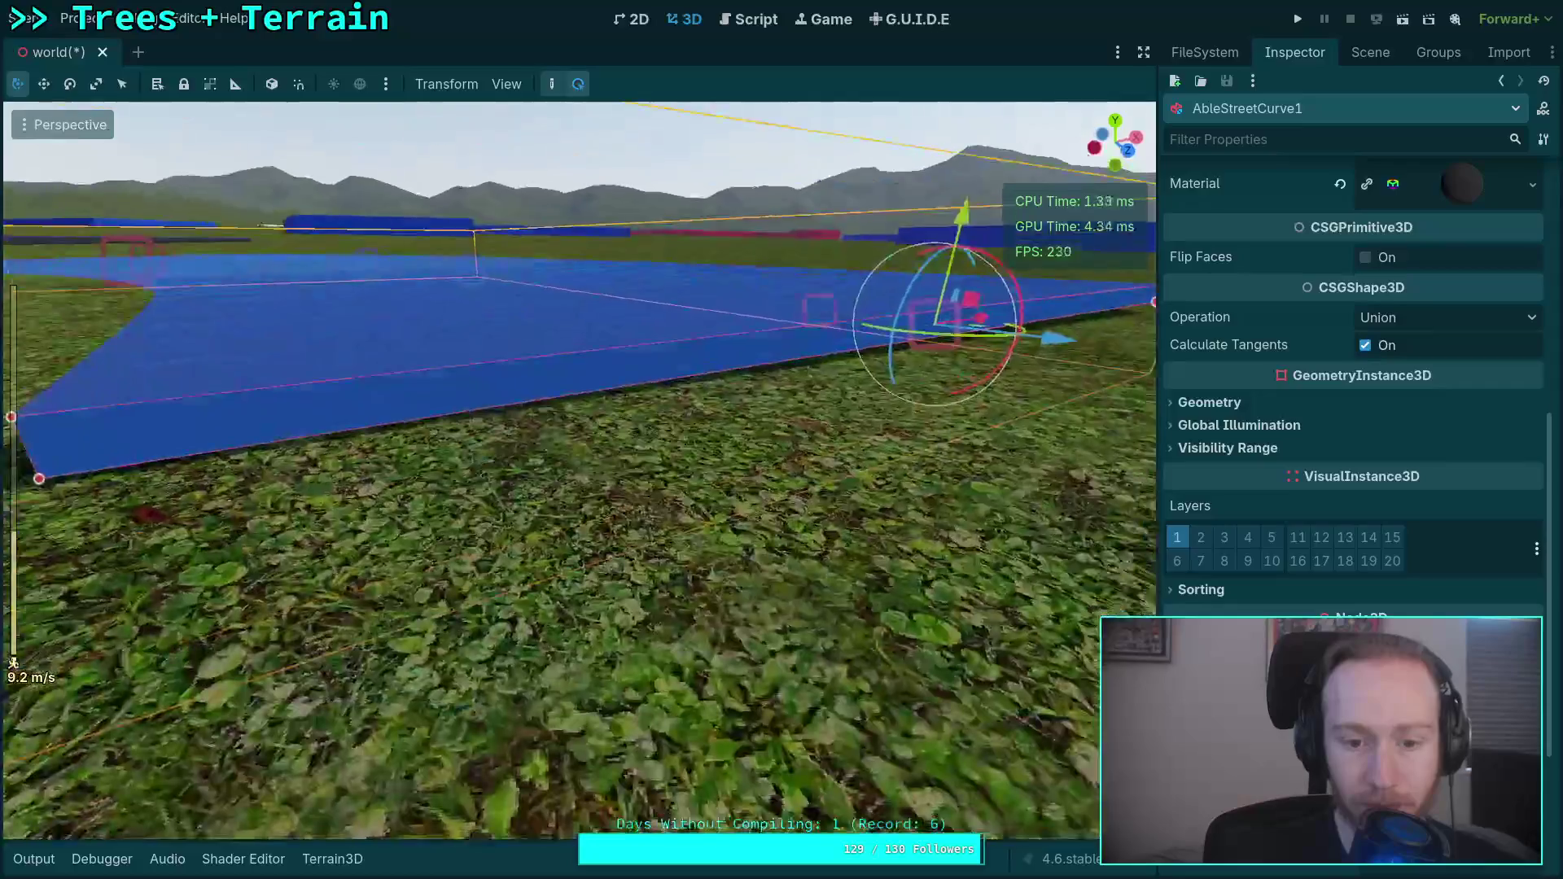
pyautogui.press('d')
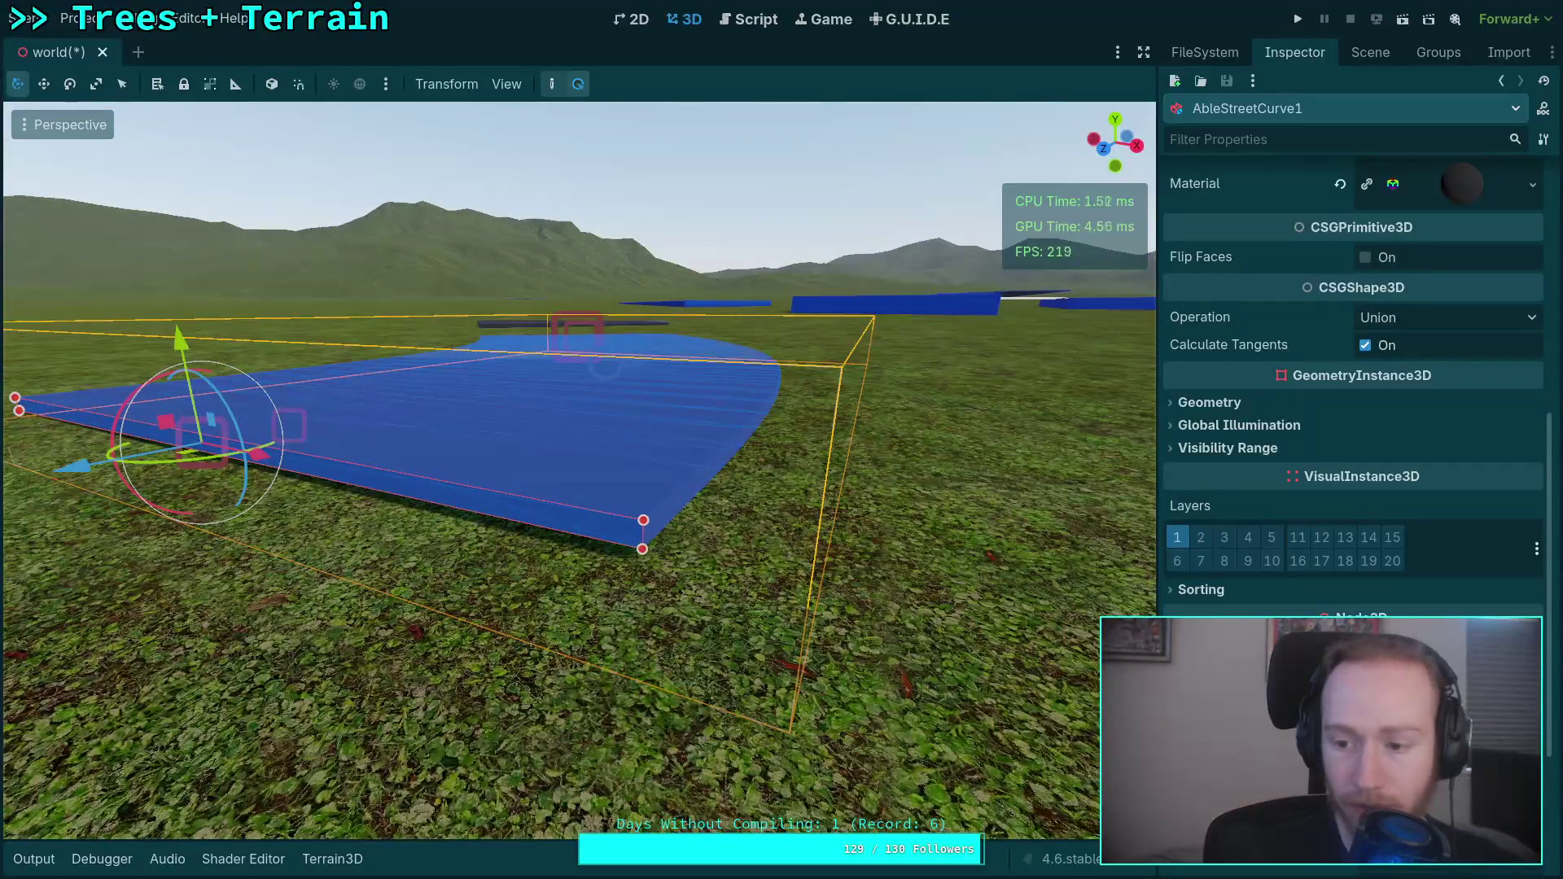
pyautogui.press('e')
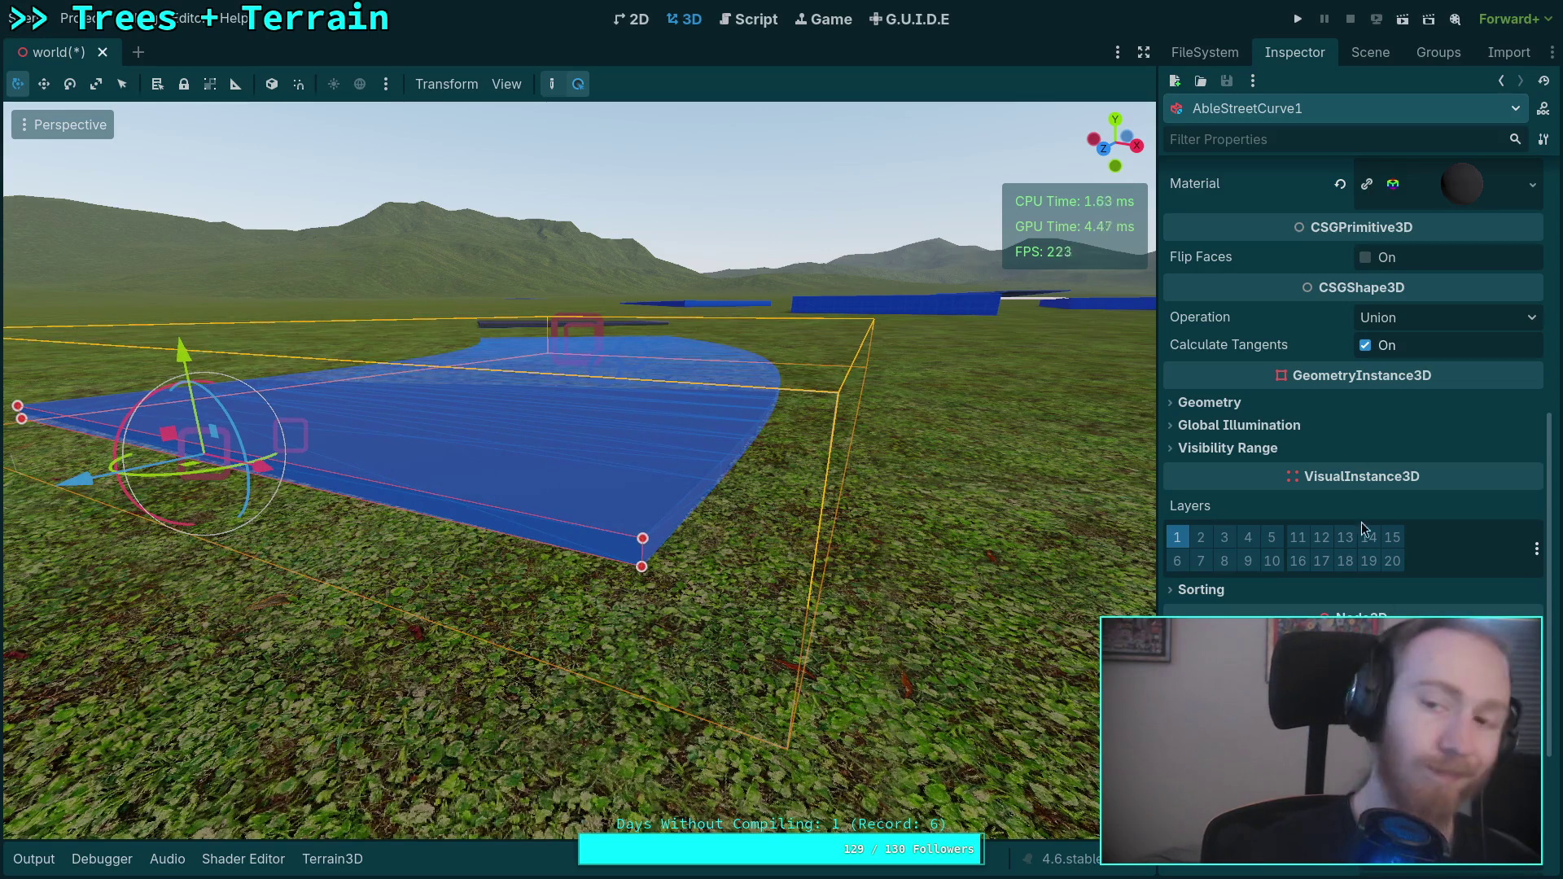
pyautogui.click(1371, 52)
# Frame AbleStreetCurve2, view its properties and fly close to confirm it rests just above the grass.
pyautogui.doubleClick(1308, 508)
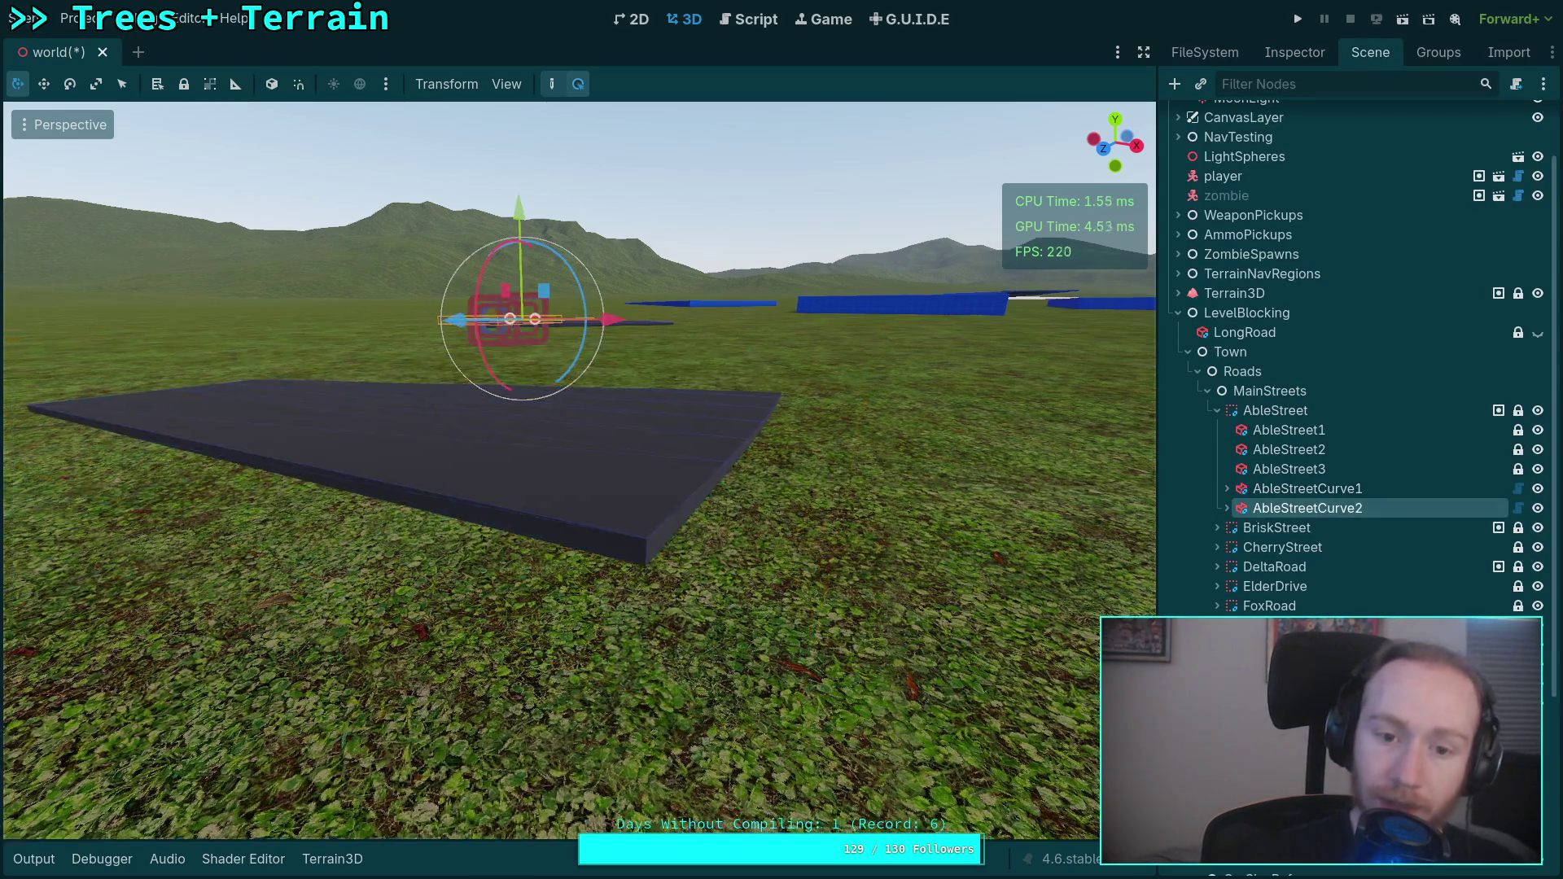
pyautogui.scroll(3, 580, 468)
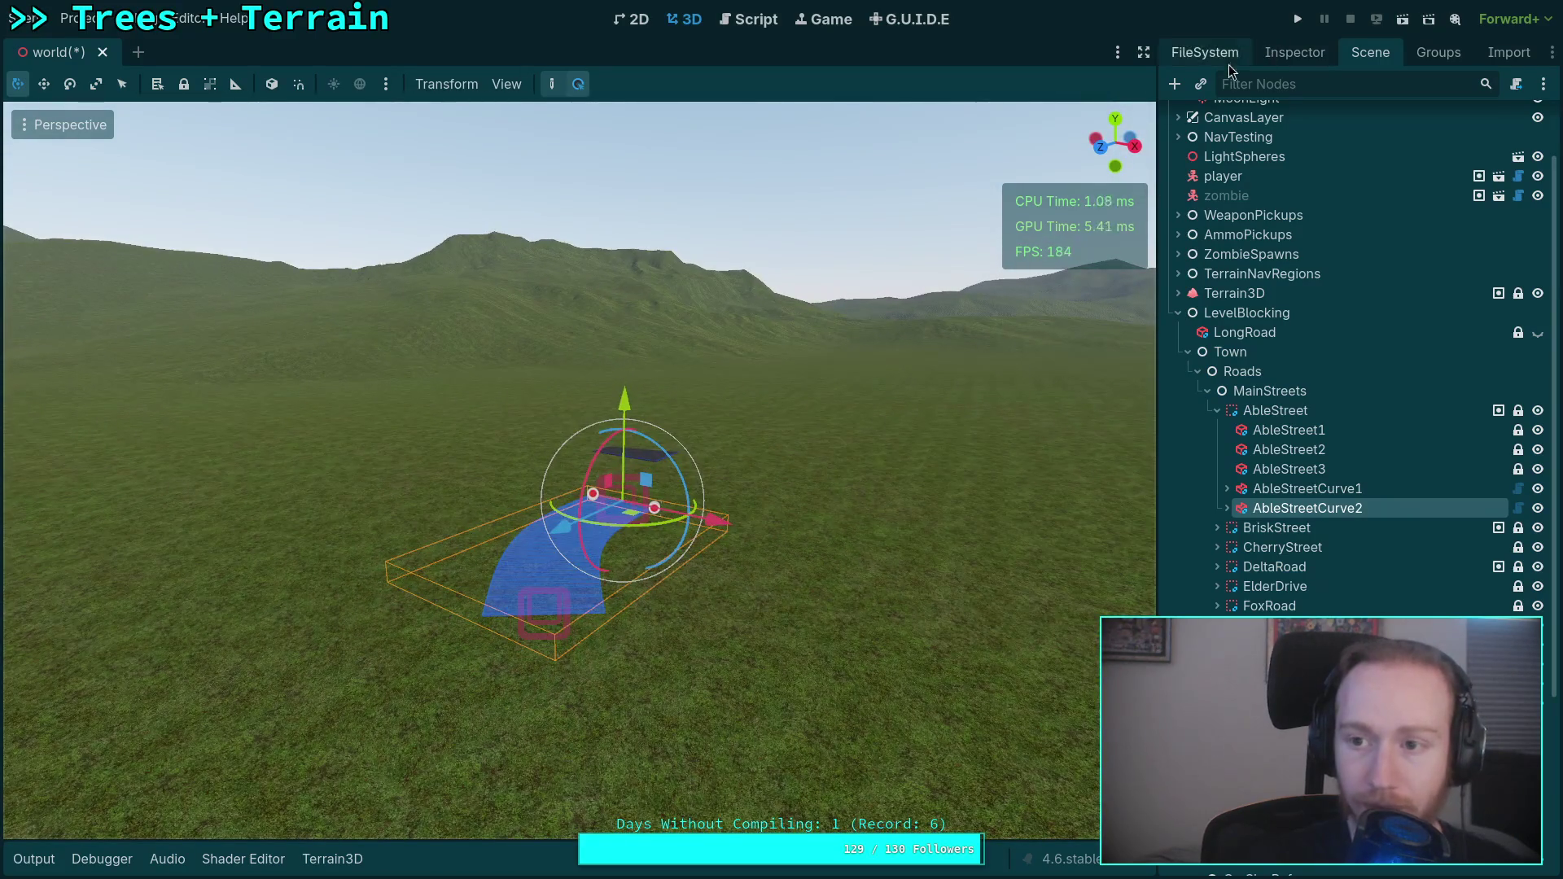
pyautogui.click(1294, 52)
pyautogui.scroll(-5, 1374, 598)
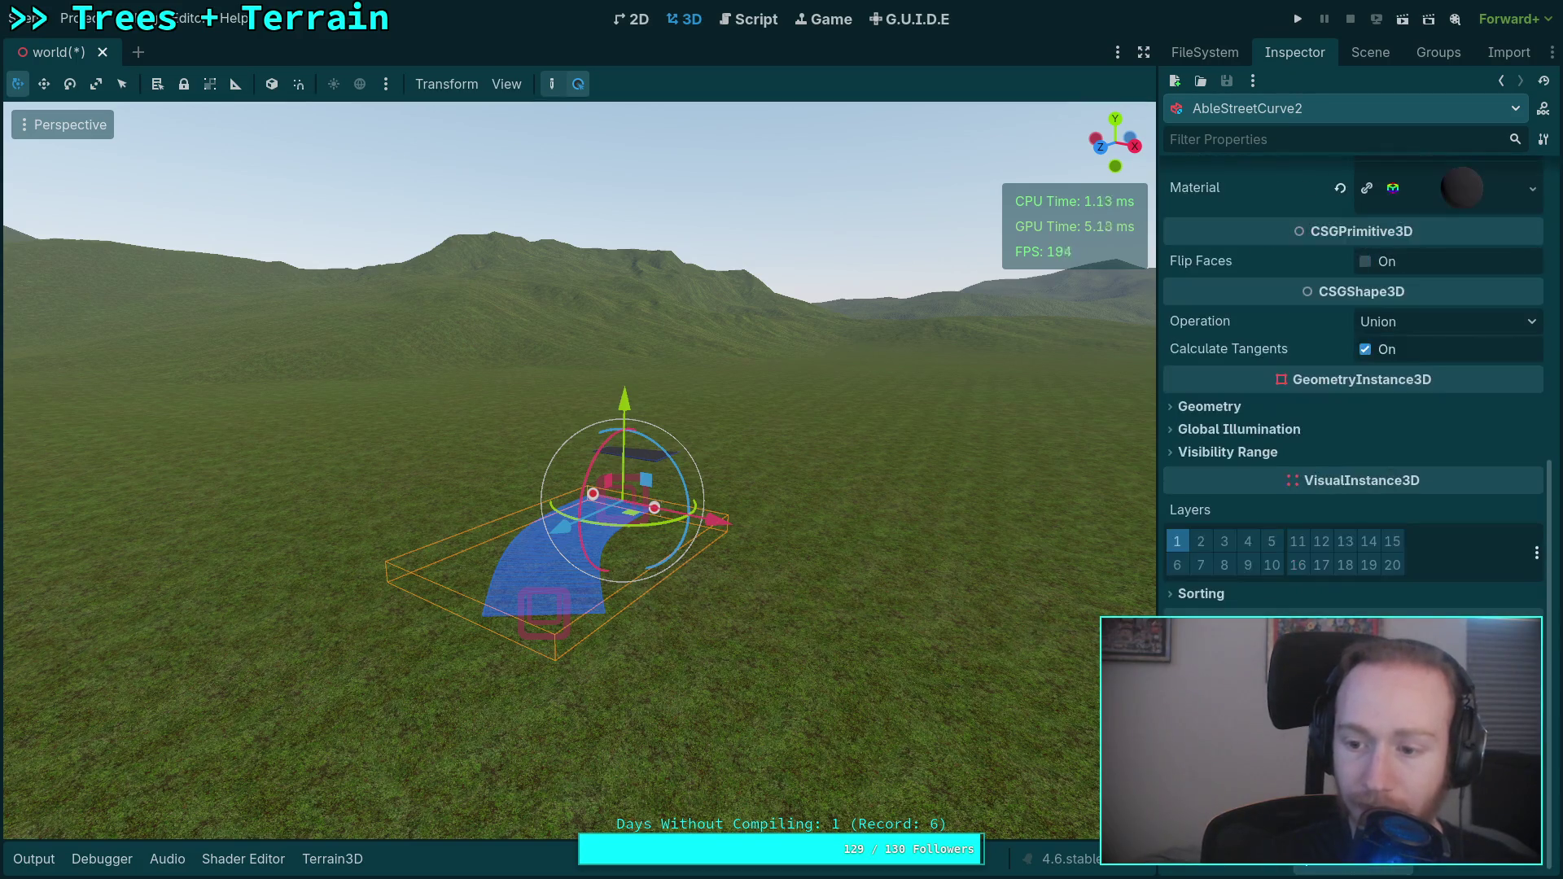
pyautogui.press('w')
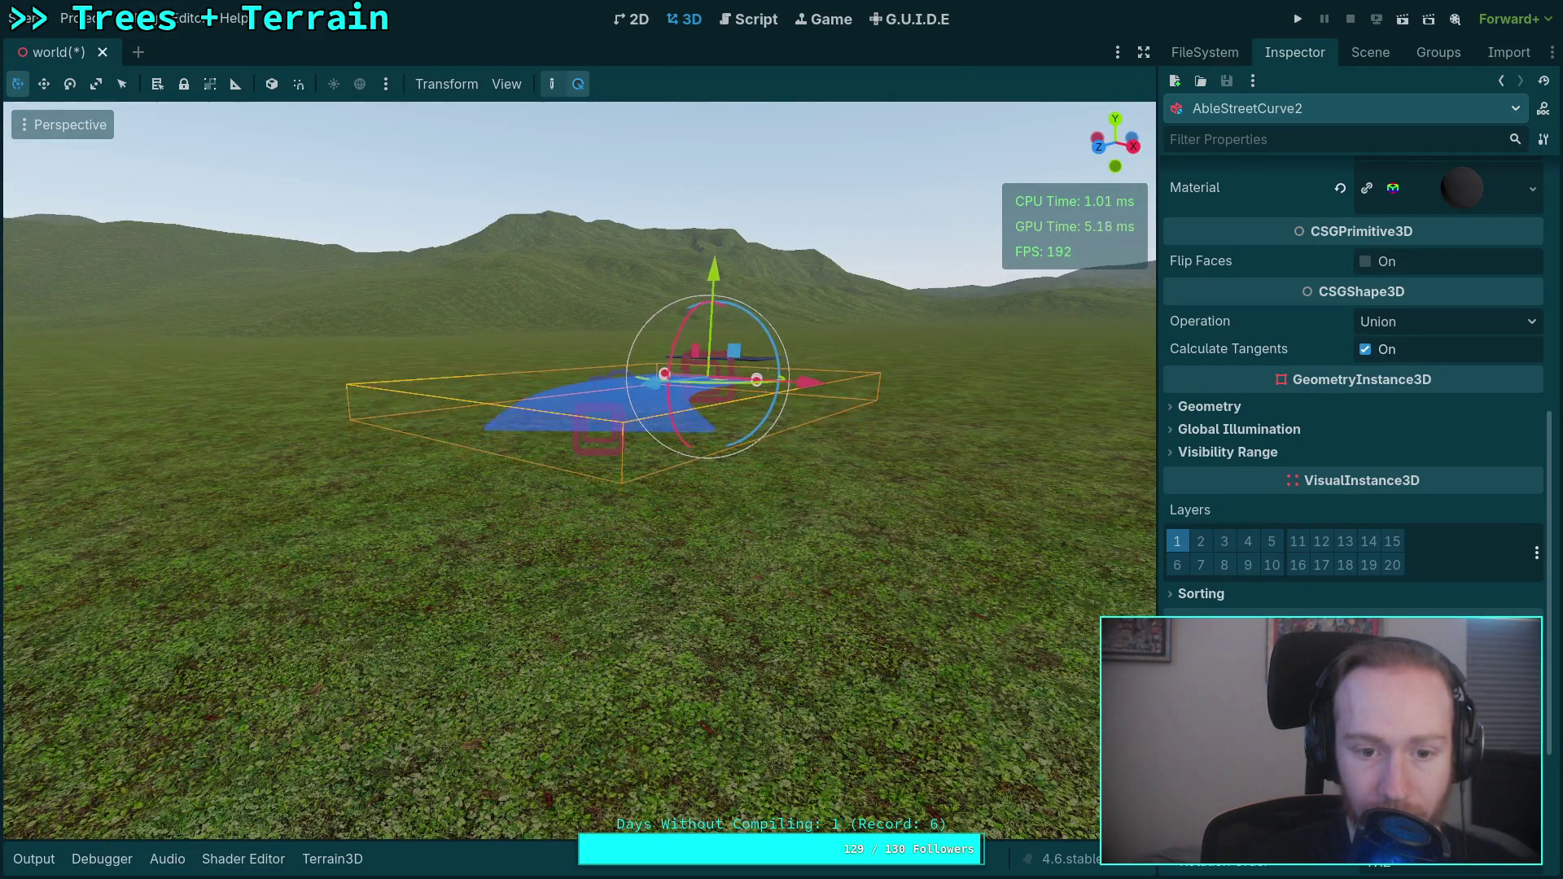
pyautogui.press('w')
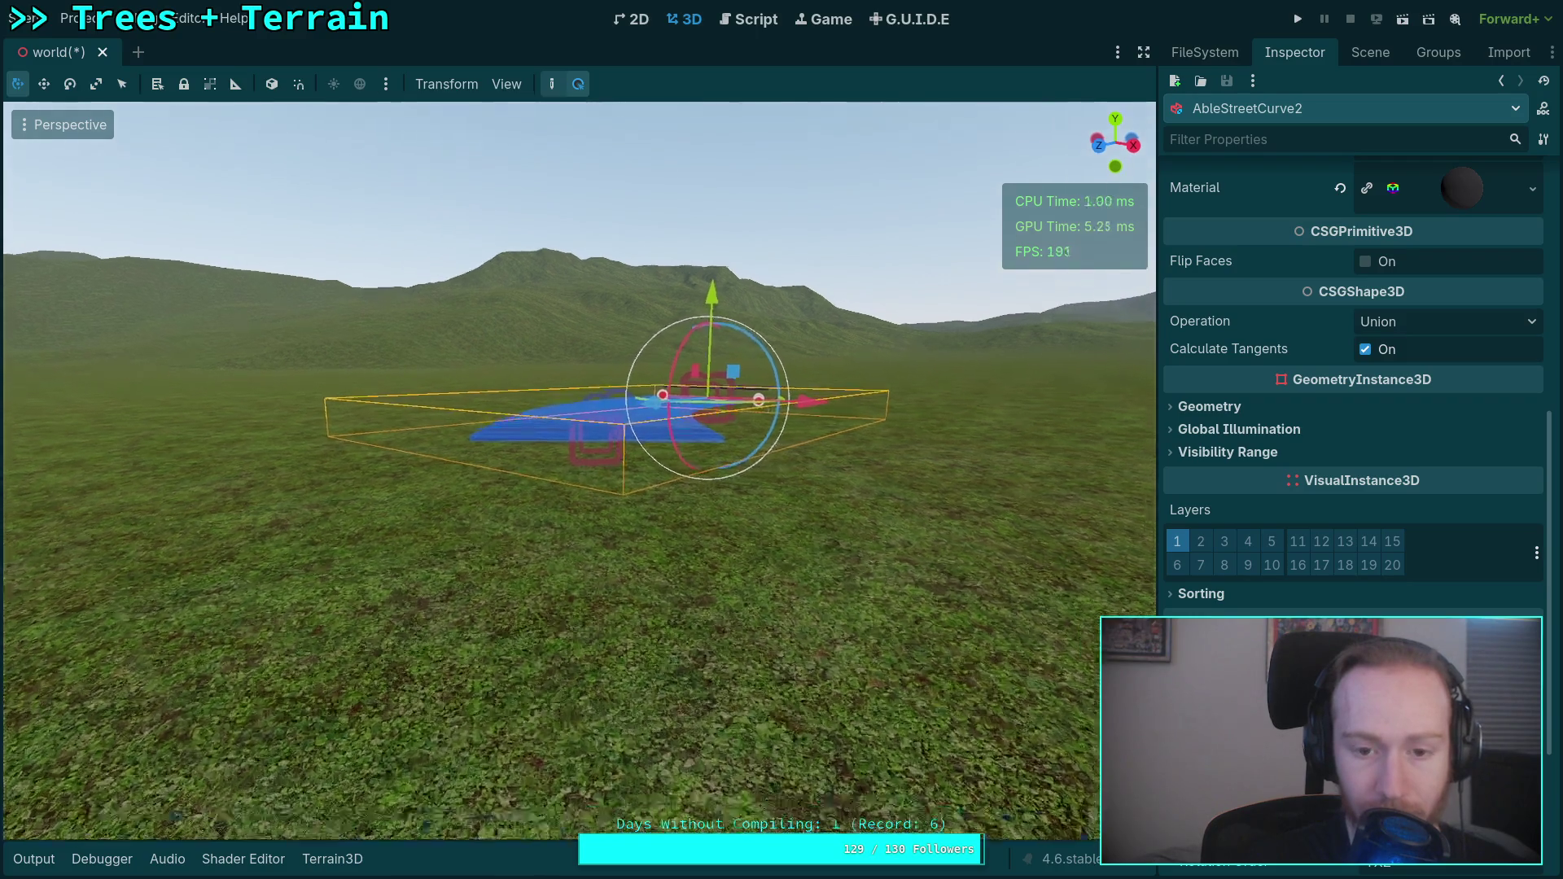
pyautogui.press('w')
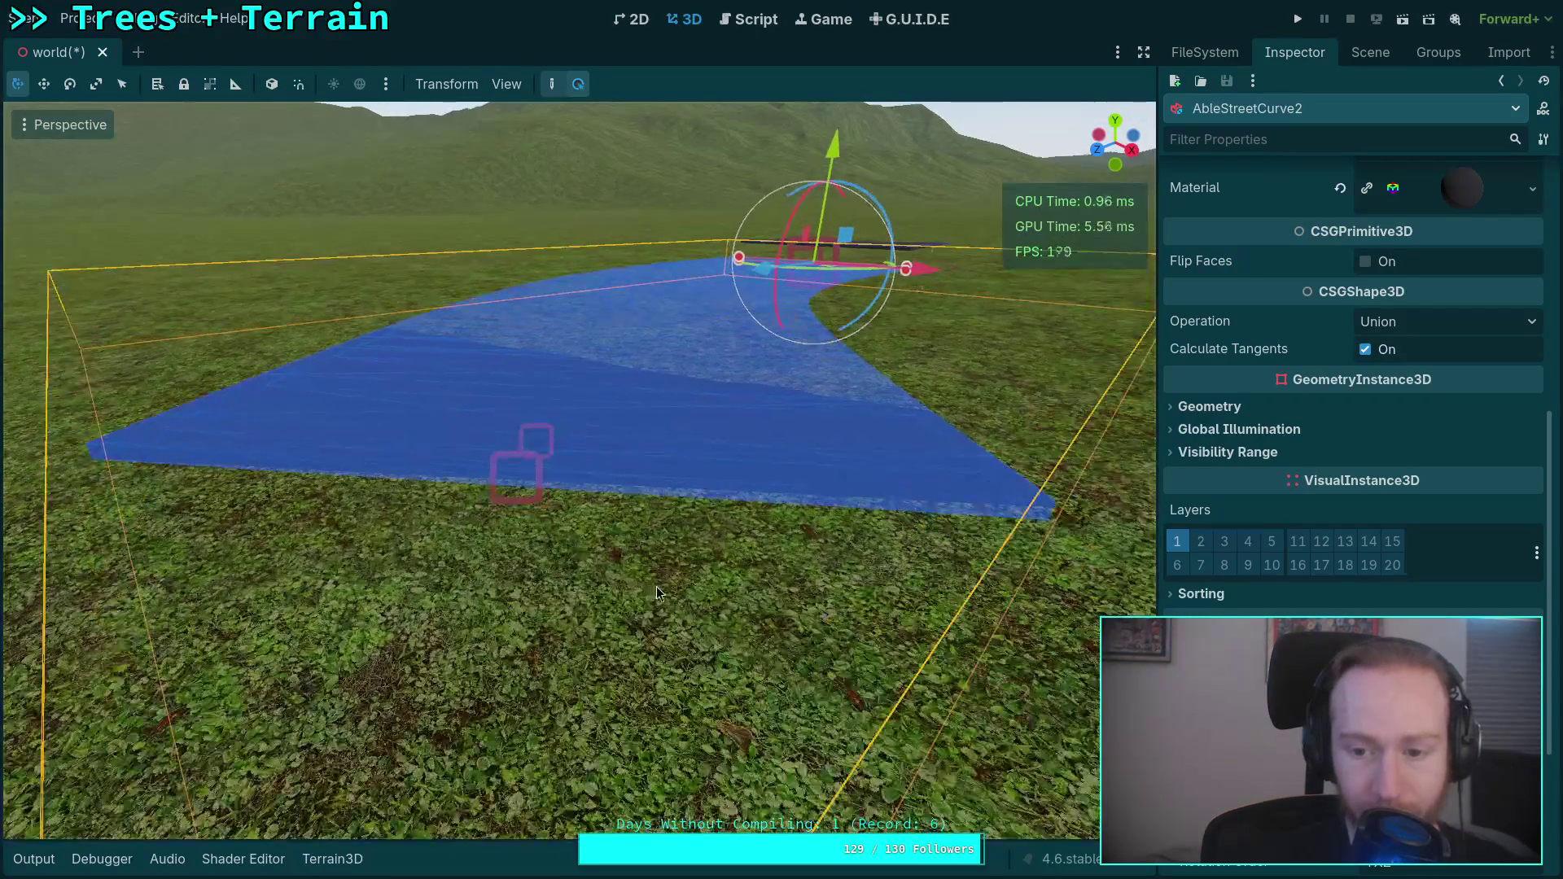
pyautogui.click(1370, 52)
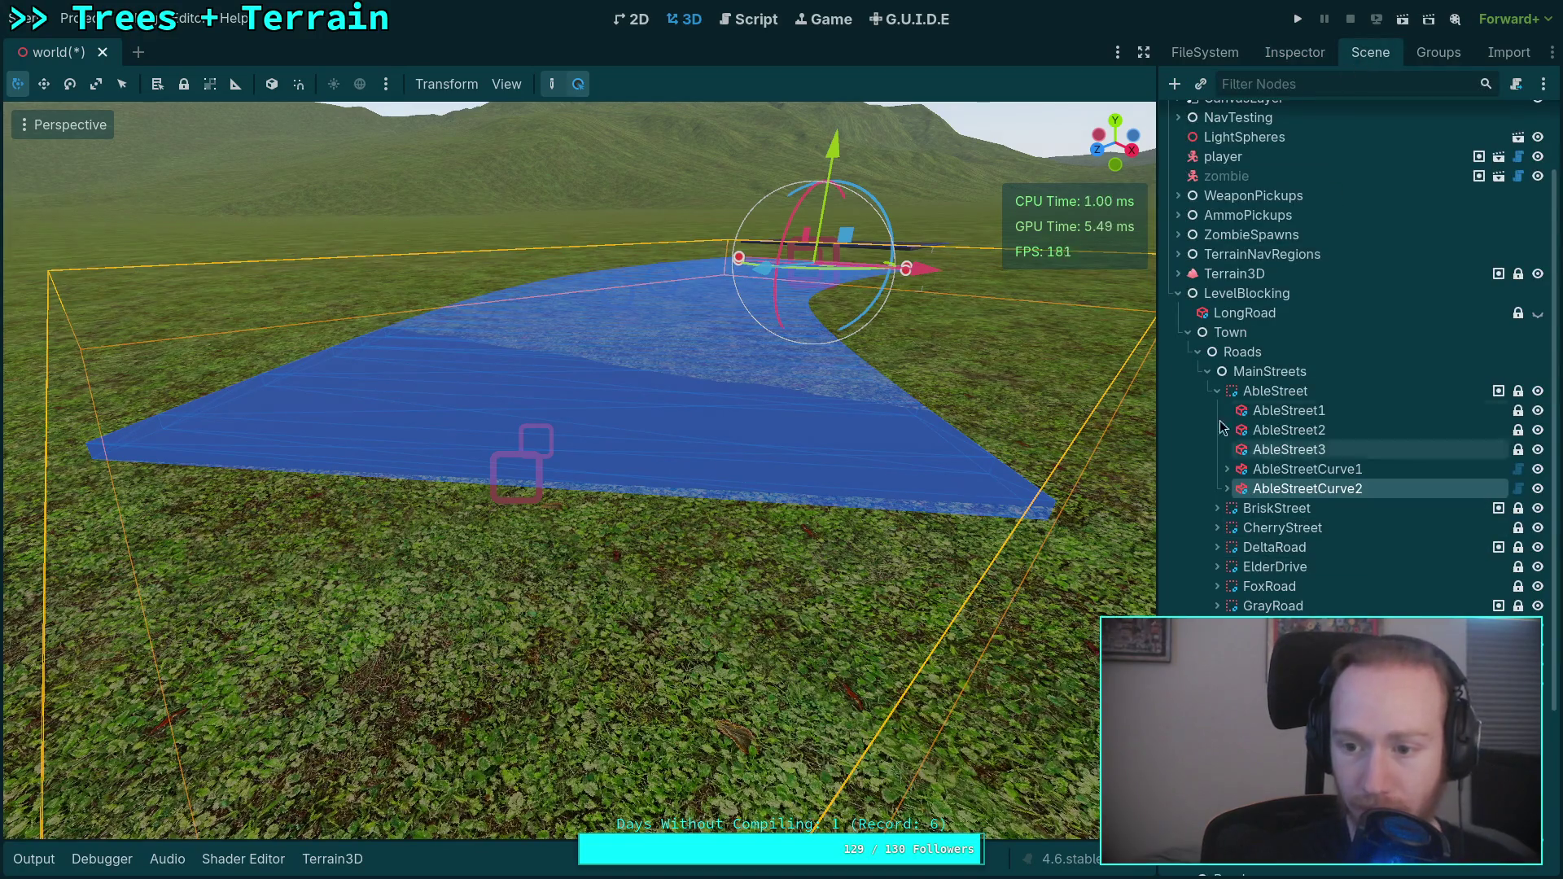
pyautogui.click(1218, 391)
# Frame BriskStreet and set its Position Y to 4.705 so the slab clears the grass.
pyautogui.doubleClick(1255, 411)
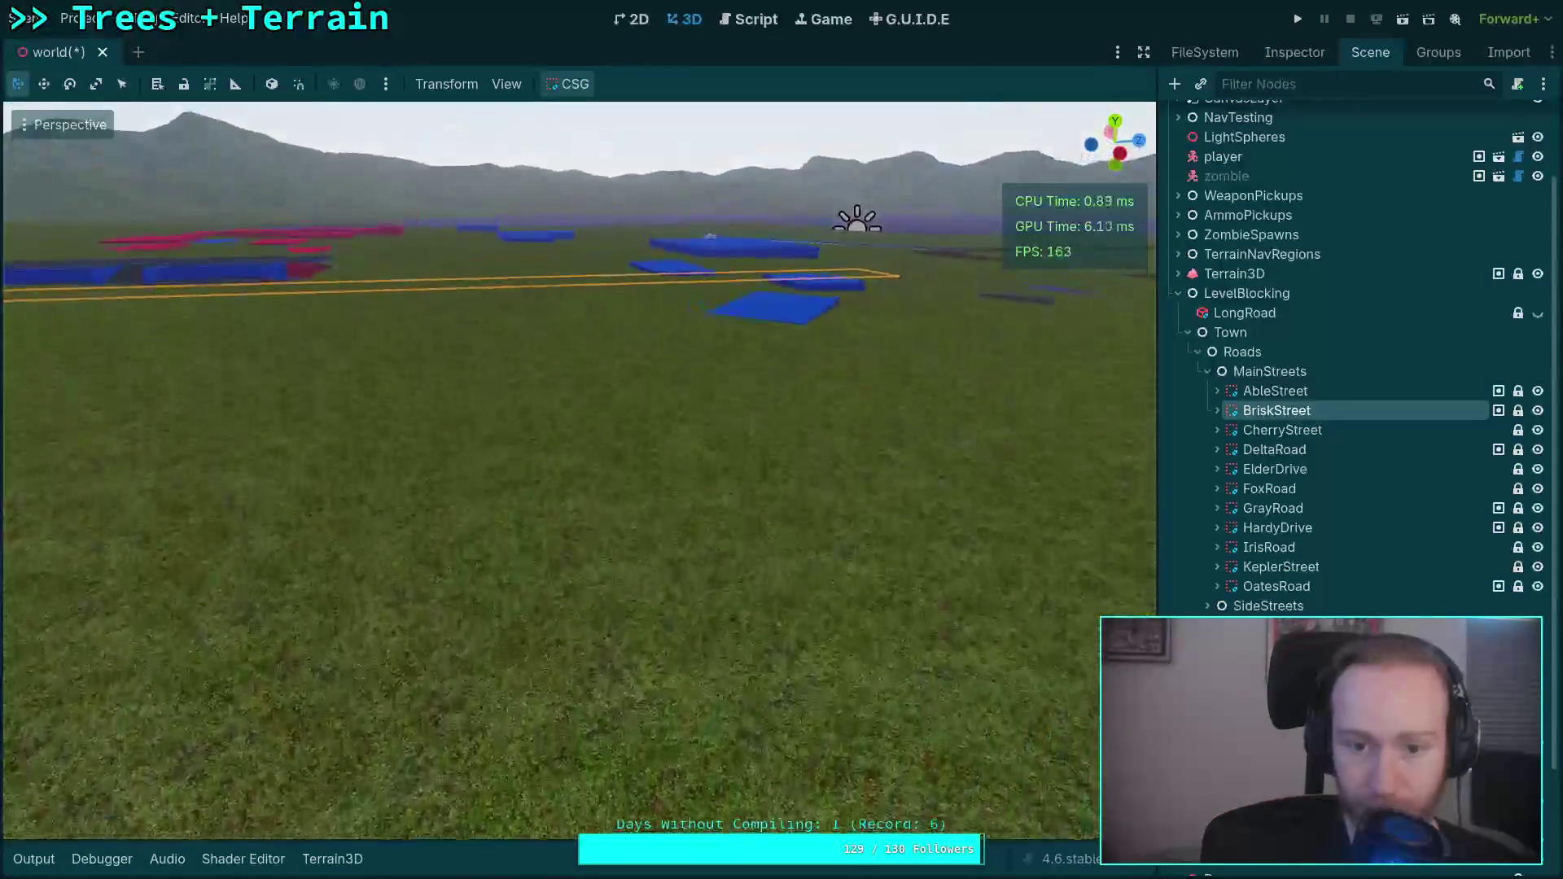
pyautogui.press('w')
pyautogui.scroll(2, 578, 468)
pyautogui.press('w')
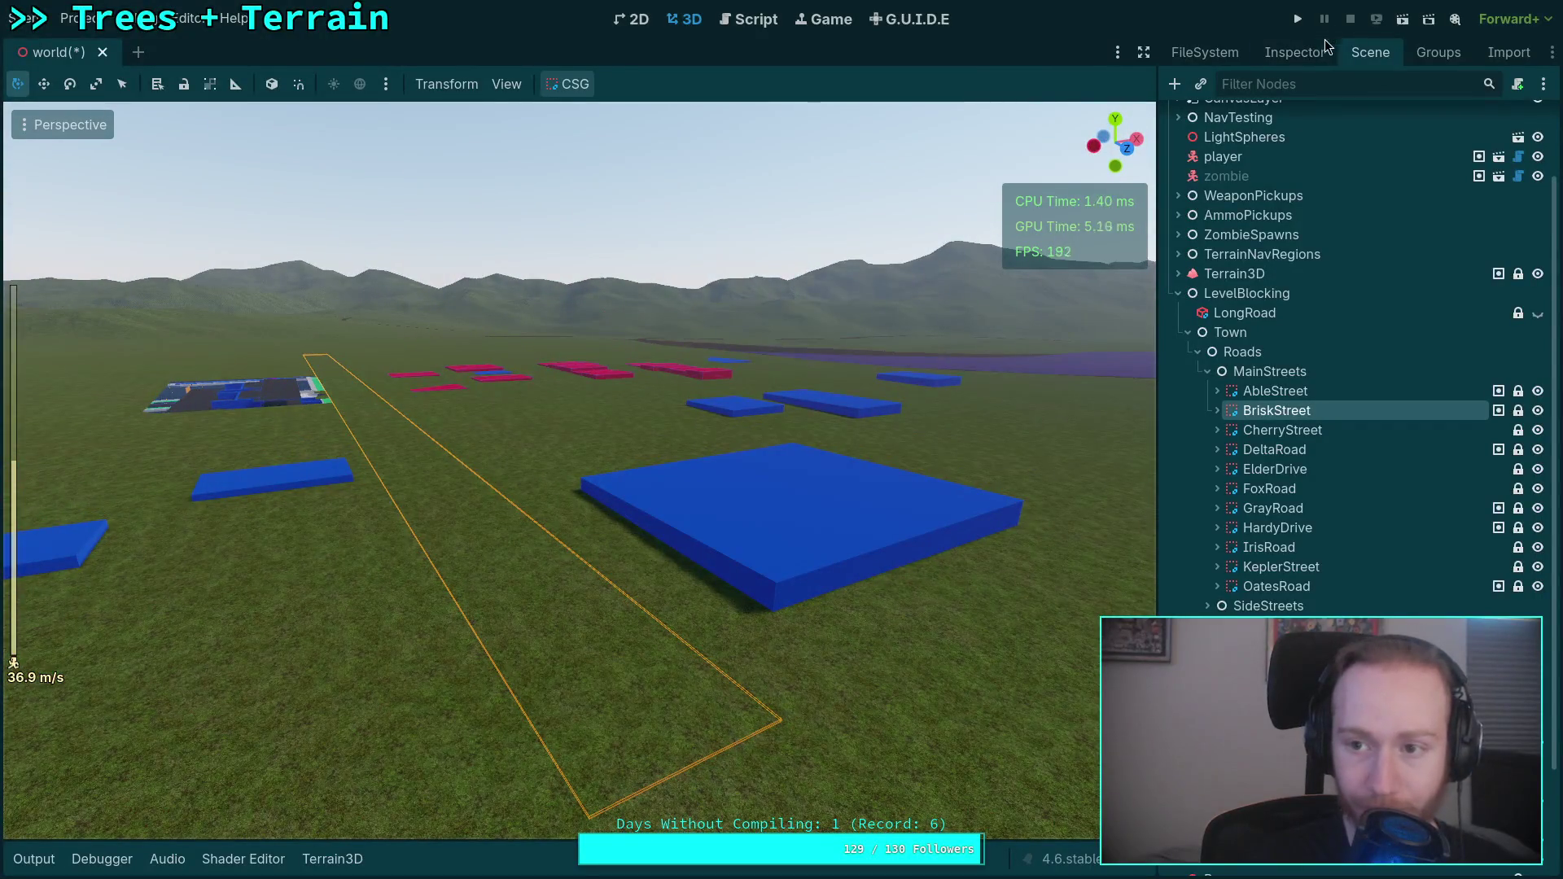
pyautogui.click(1324, 49)
pyautogui.scroll(-3, 1340, 526)
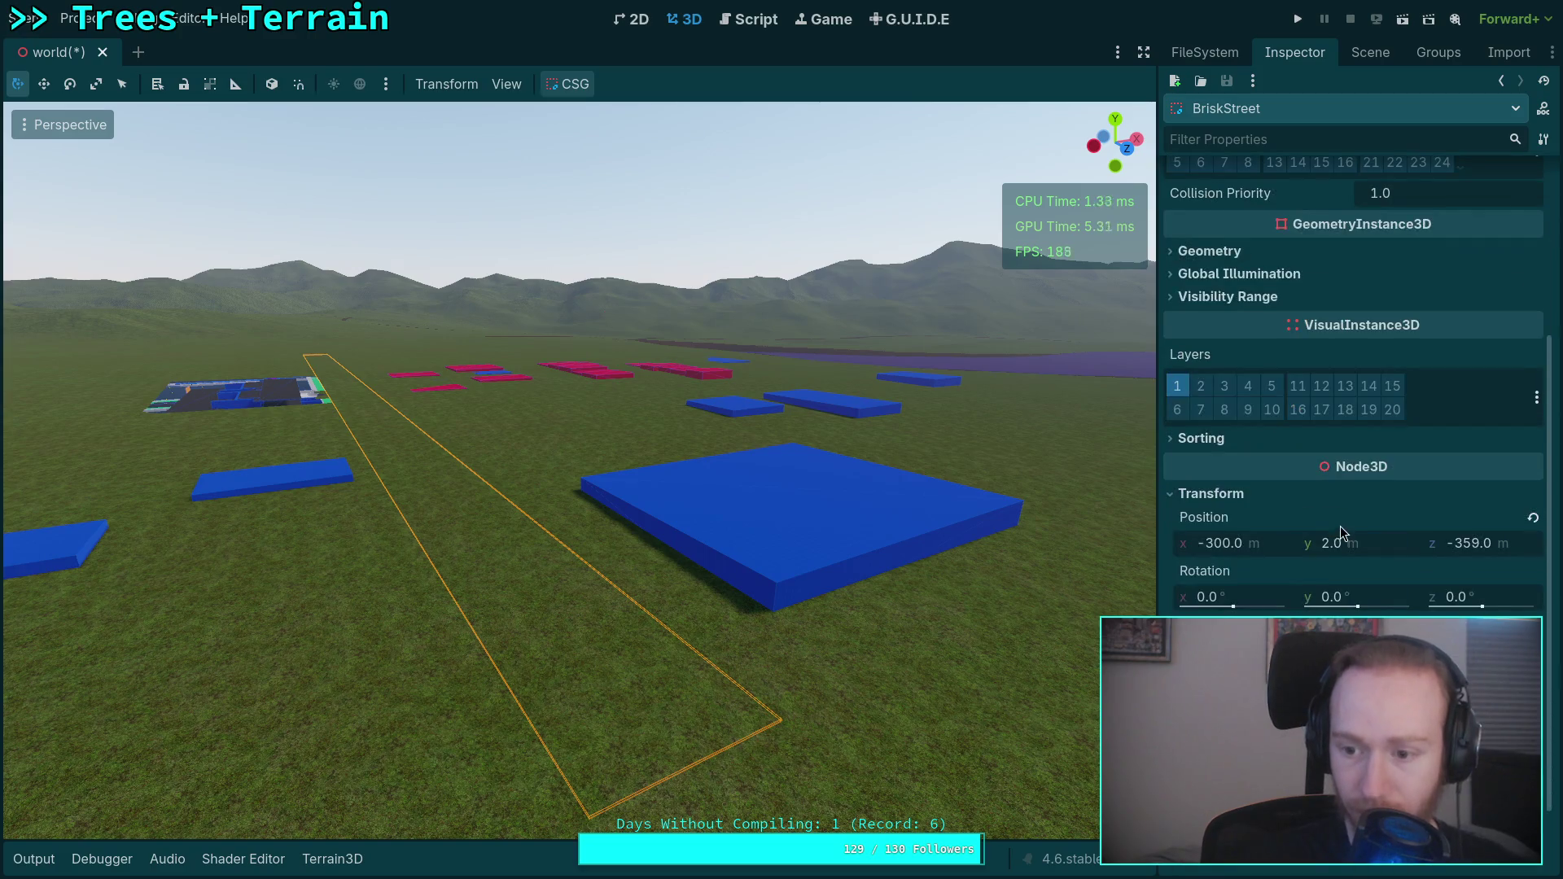
pyautogui.moveTo(1342, 535); pyautogui.dragTo(1368, 535)
pyautogui.press('w')
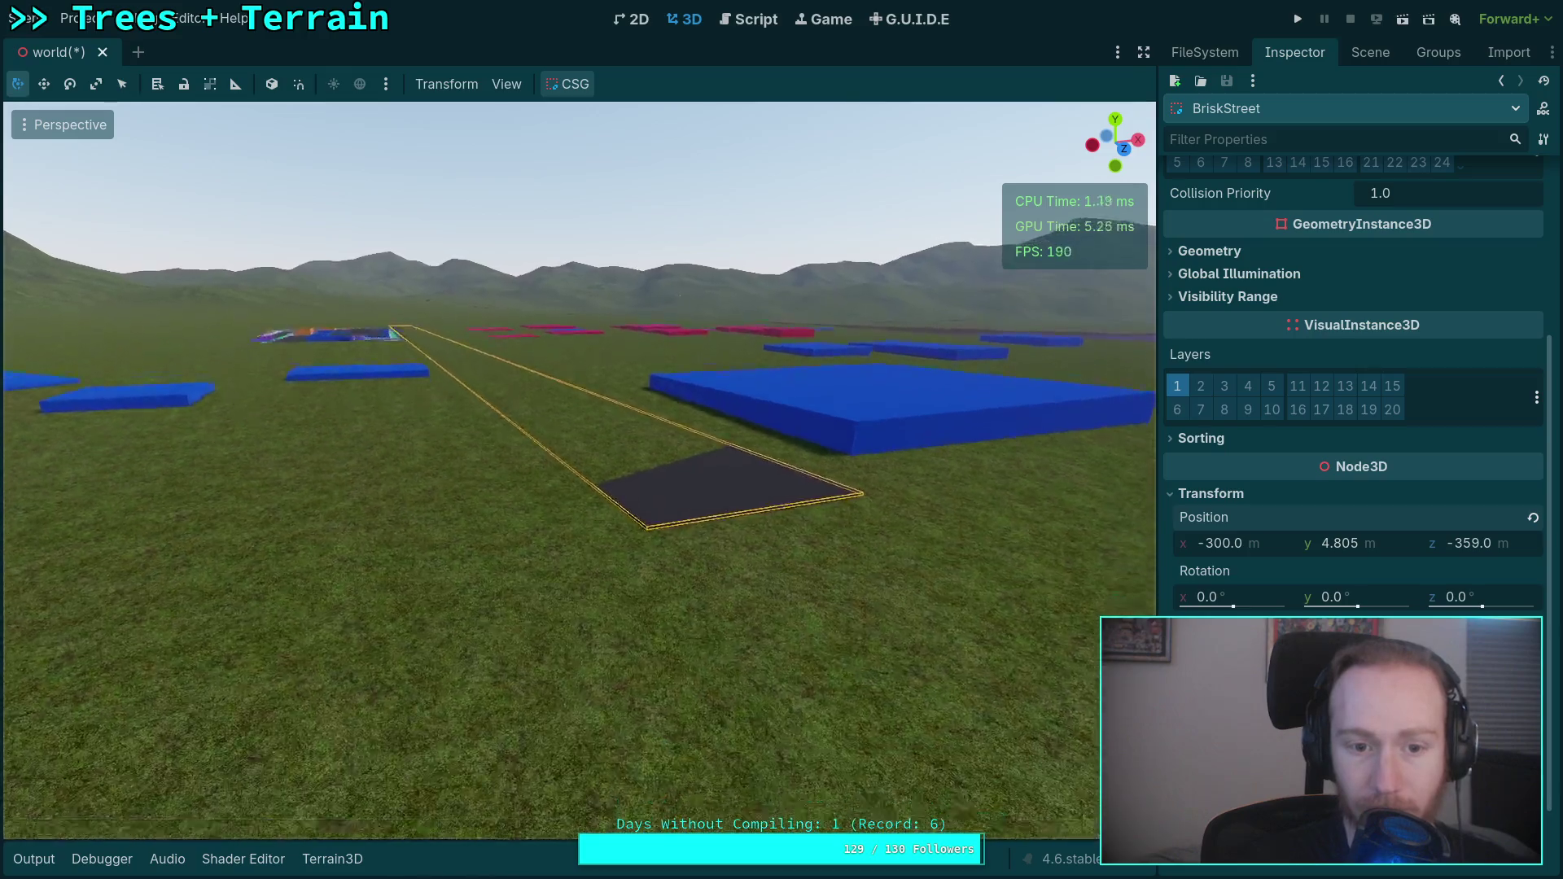
pyautogui.moveTo(1327, 551); pyautogui.dragTo(1314, 550)
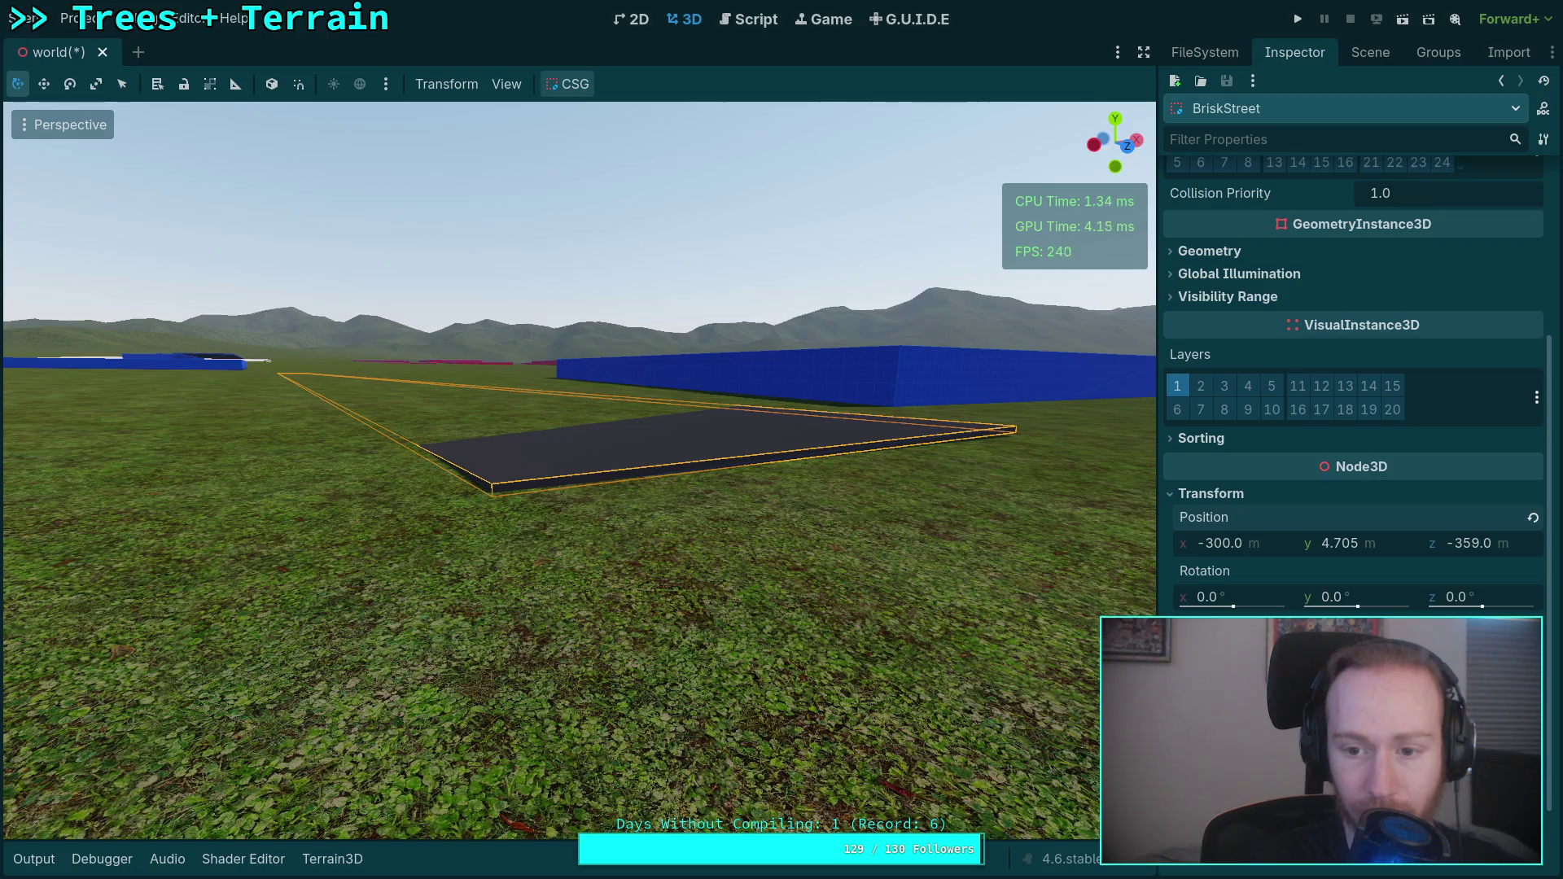
pyautogui.scroll(-5, 578, 468)
pyautogui.click(1370, 52)
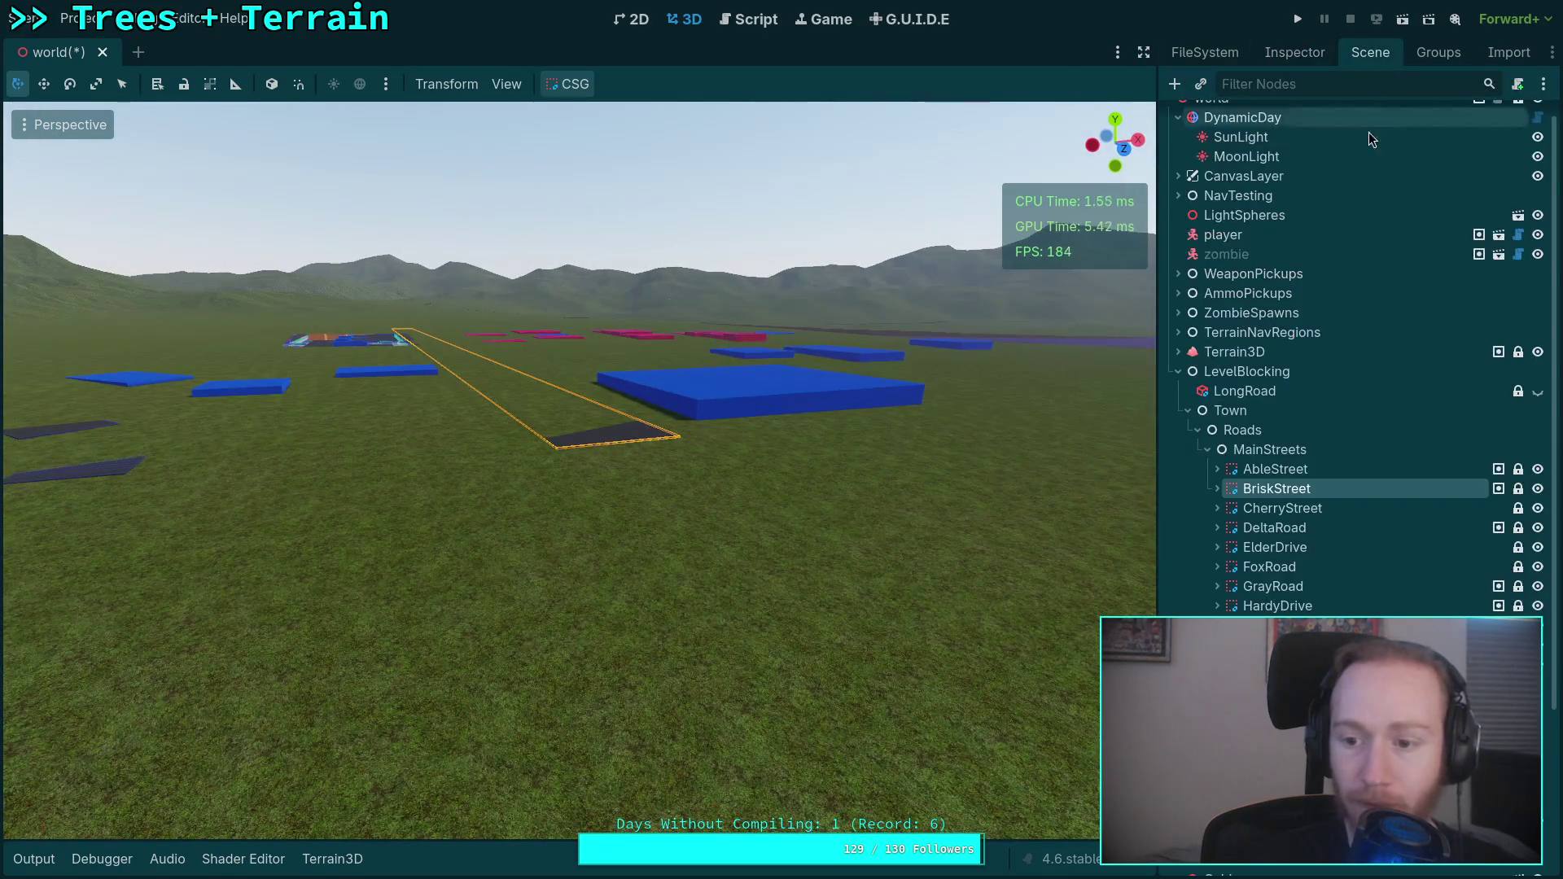
pyautogui.click(1286, 508)
pyautogui.press('f')
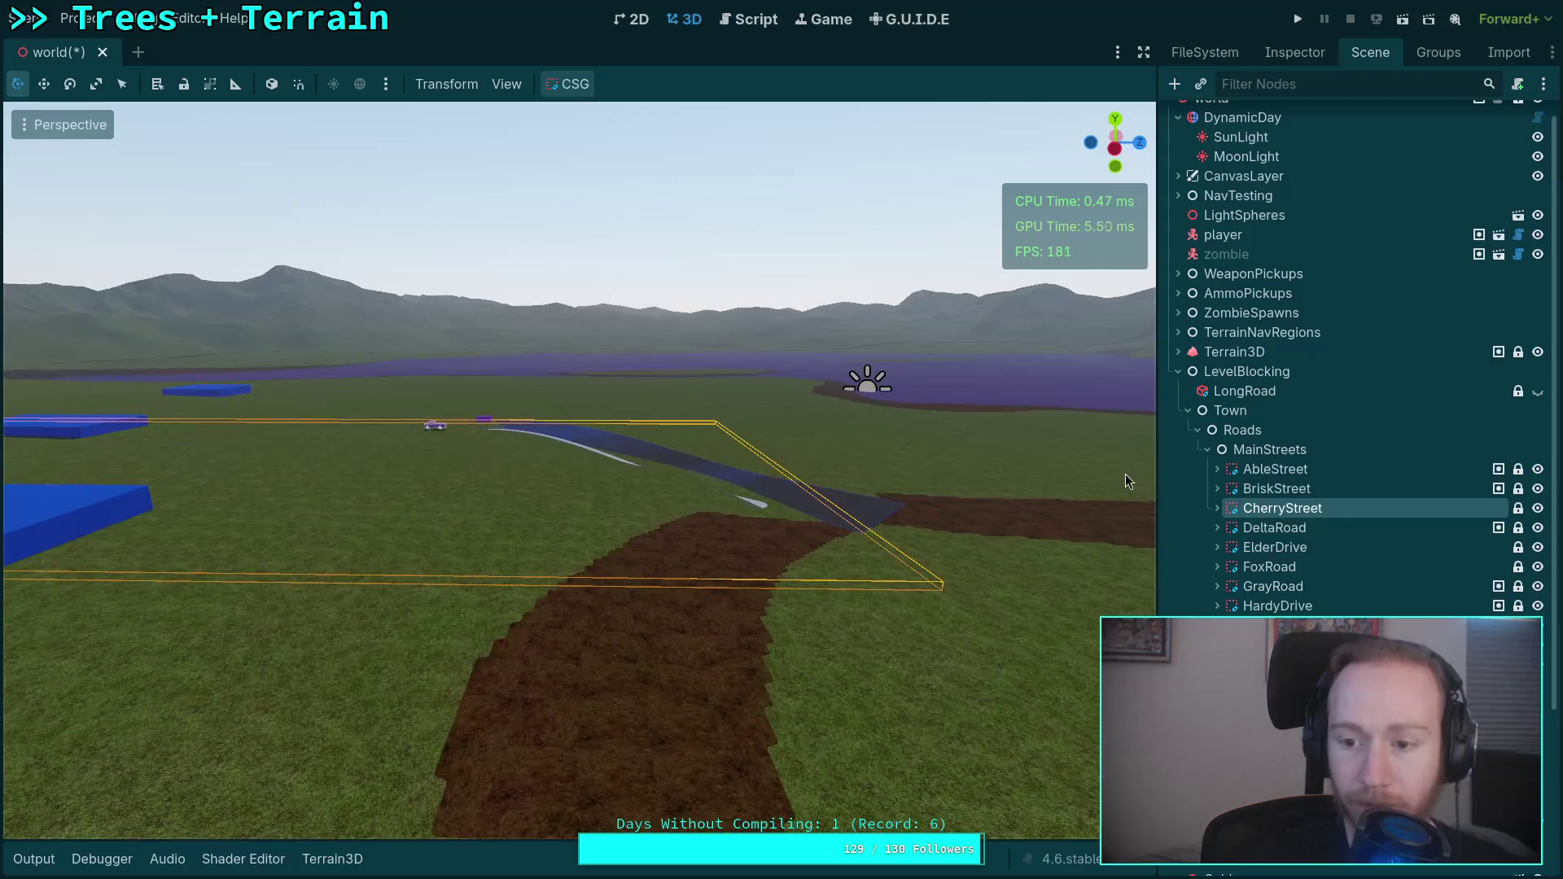
pyautogui.click(1217, 489)
pyautogui.click(1287, 508)
pyautogui.press('f')
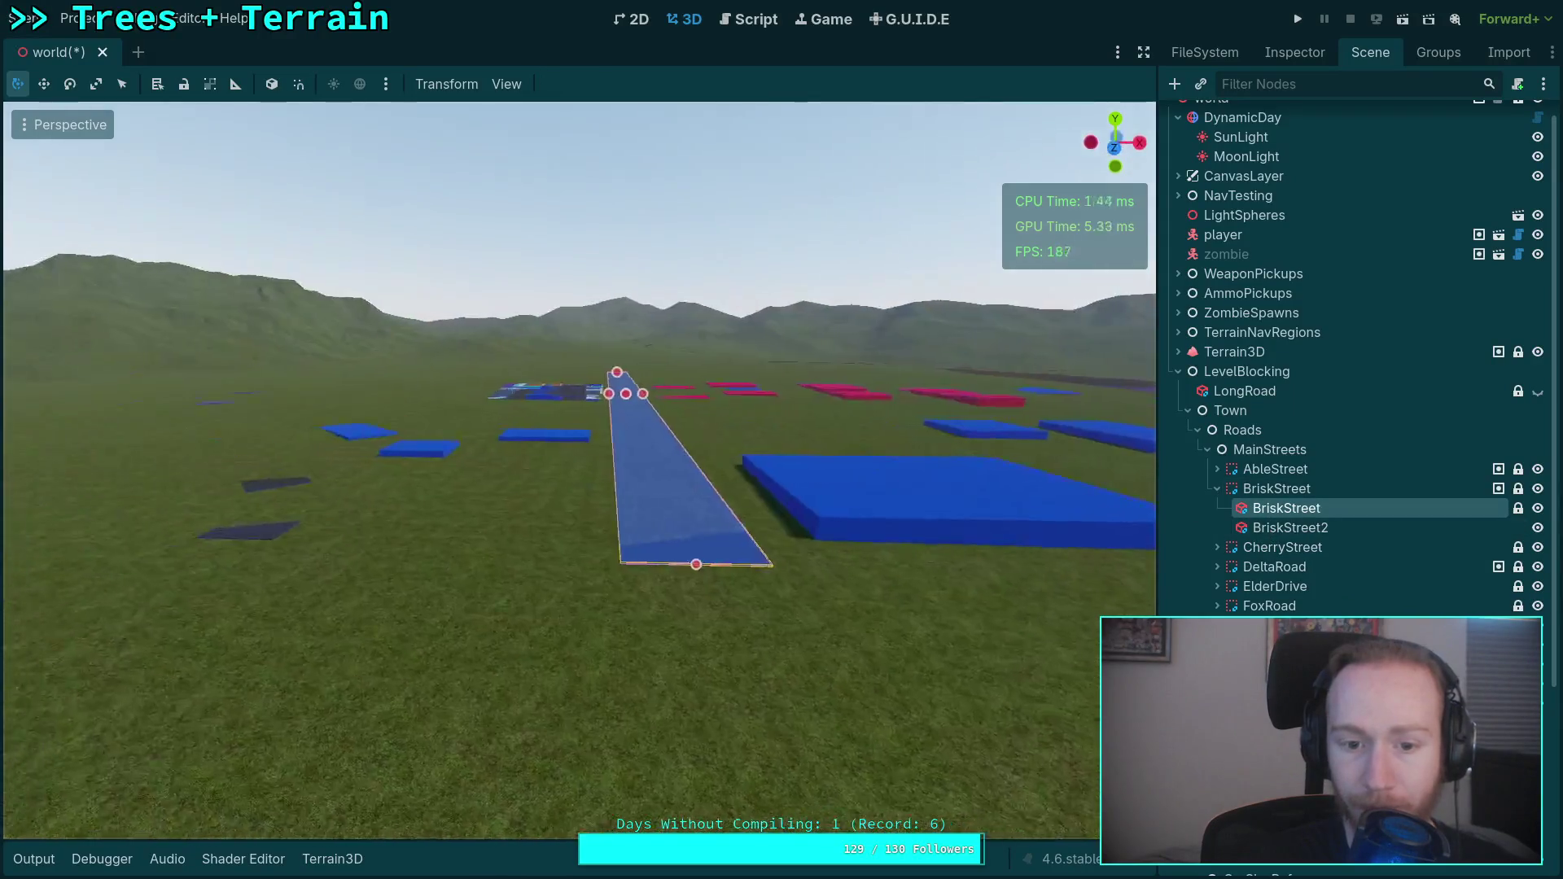
pyautogui.click(1291, 528)
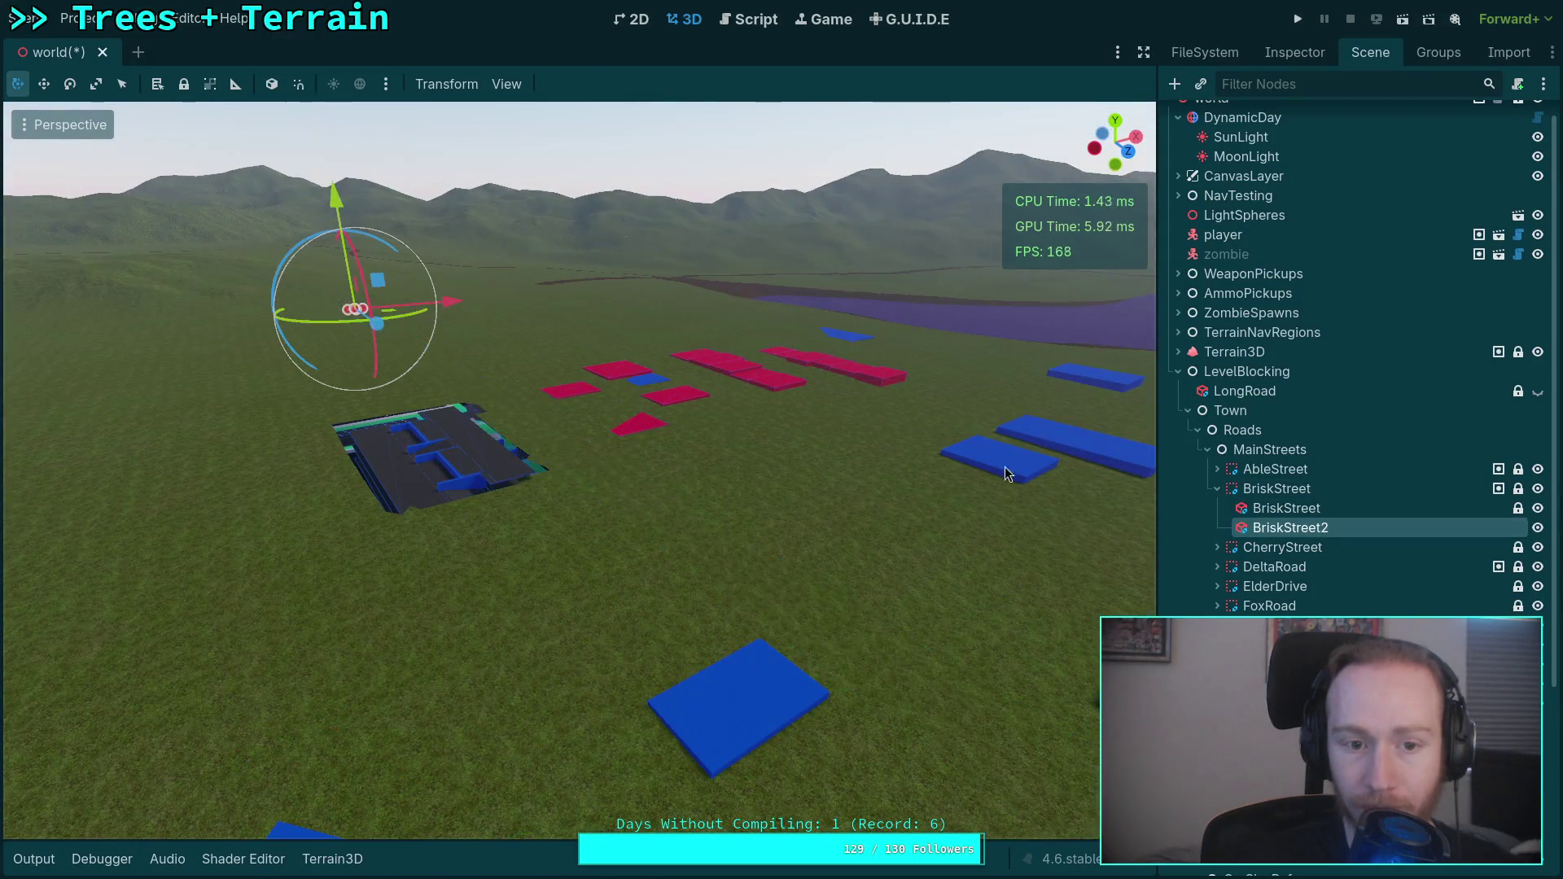
pyautogui.press('f')
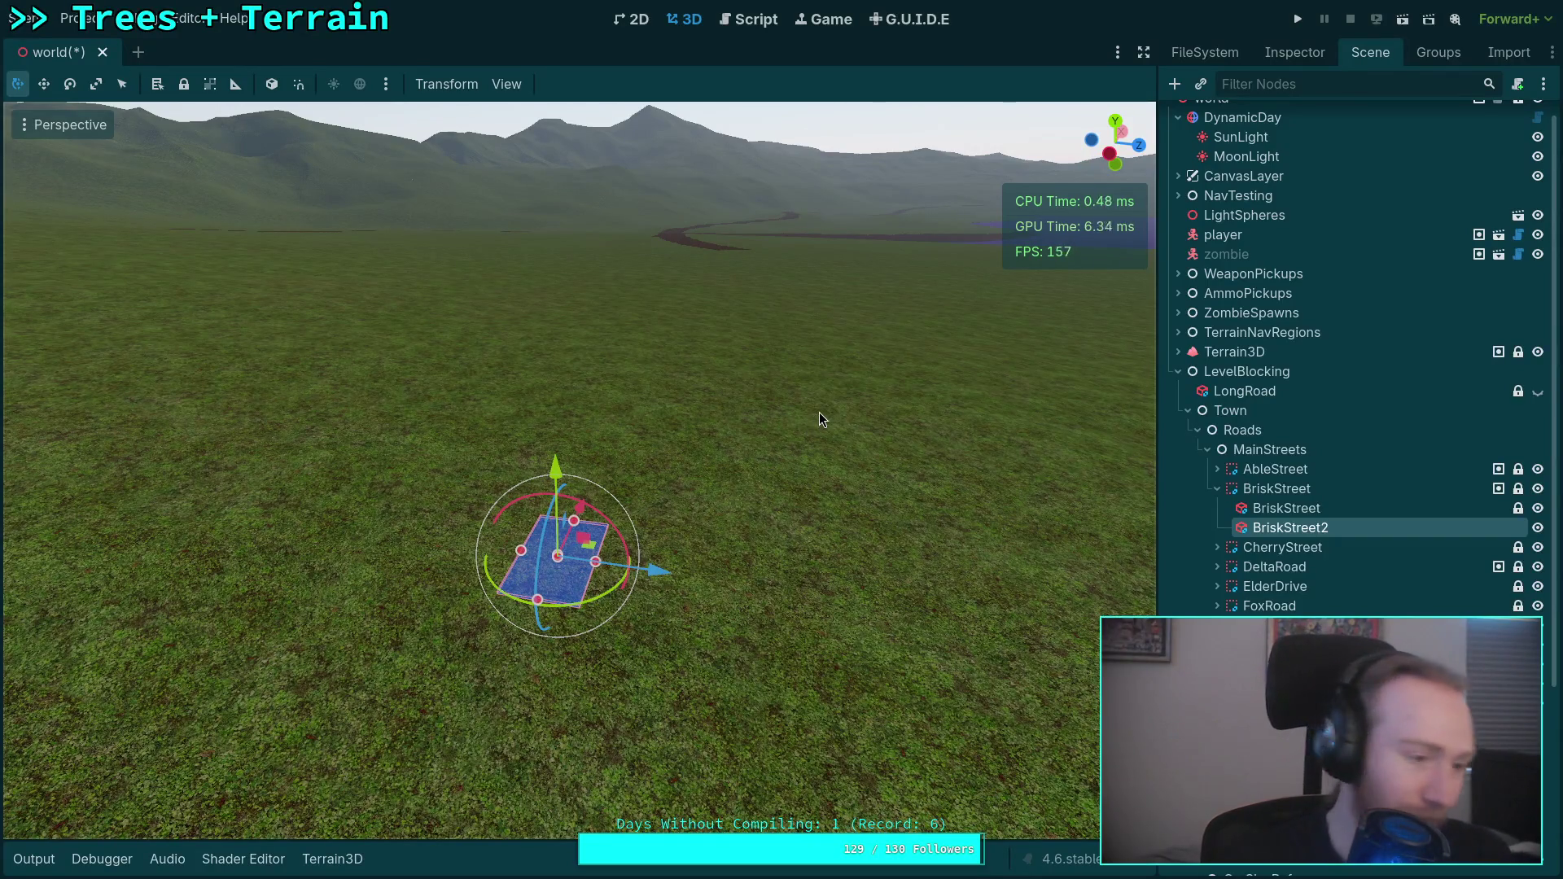
pyautogui.click(1219, 490)
pyautogui.click(1268, 508)
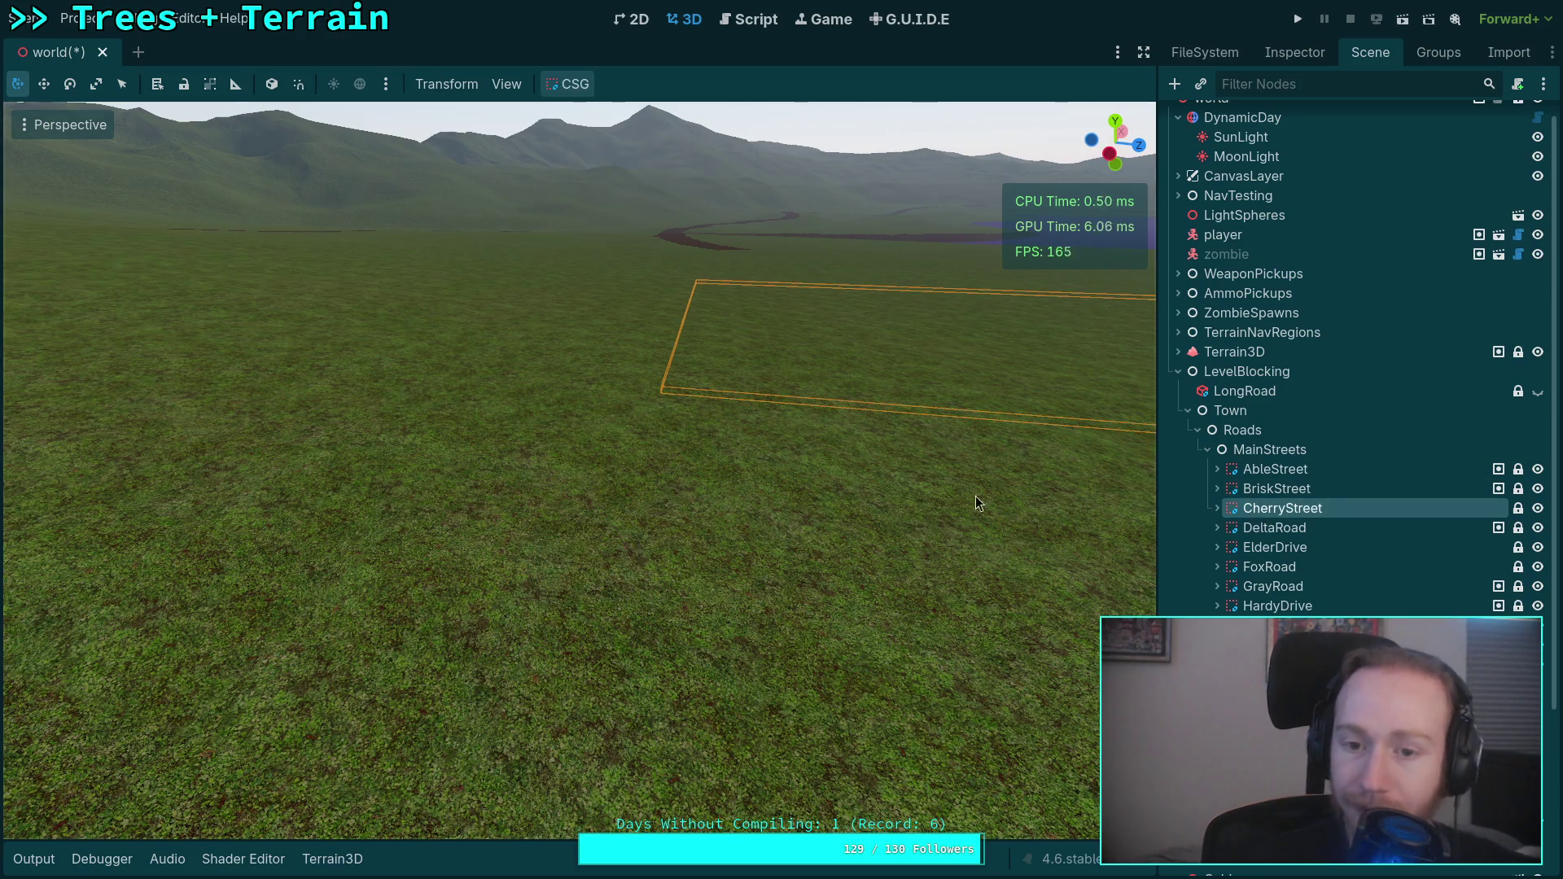
# Frame the CherryStreet slab inside its group and show its properties (17.8 × 0.2 × 359.8 m box).
pyautogui.press('f')
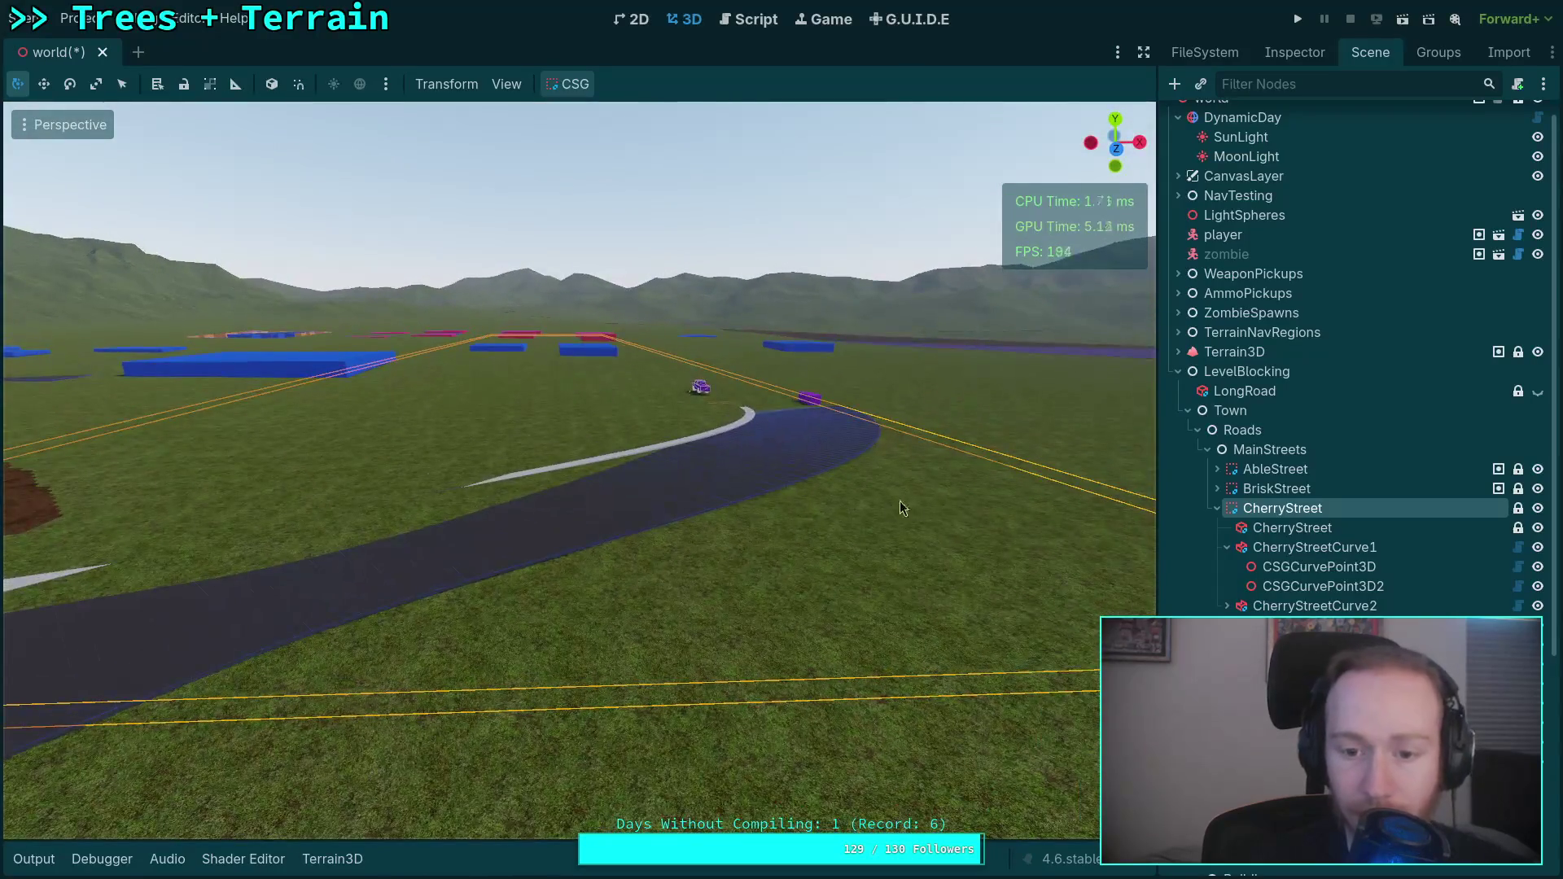
pyautogui.click(1336, 531)
pyautogui.press('f')
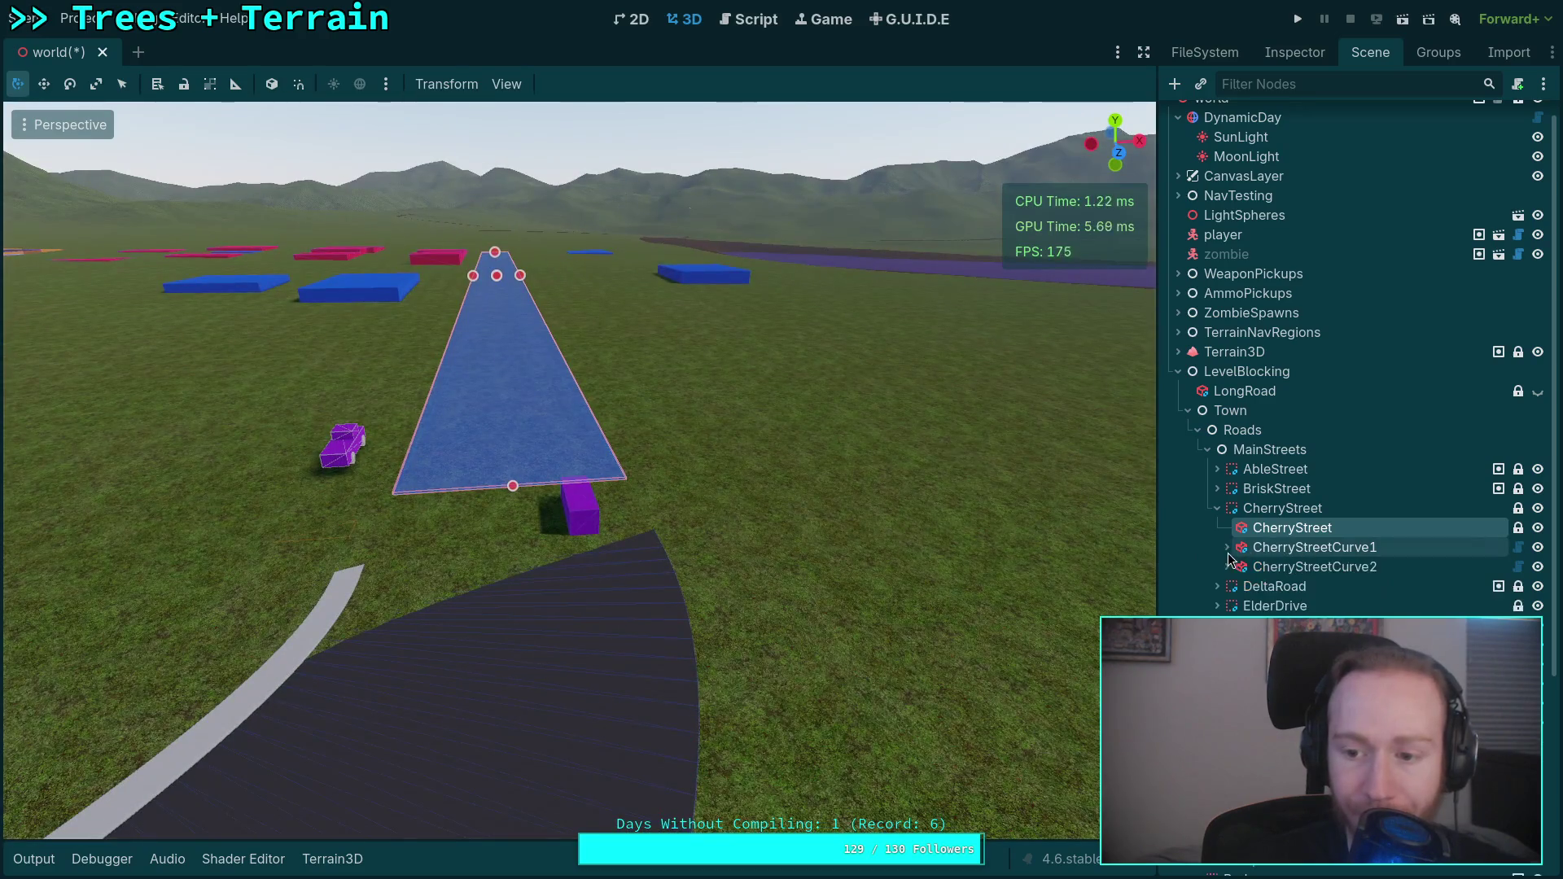
pyautogui.click(1300, 57)
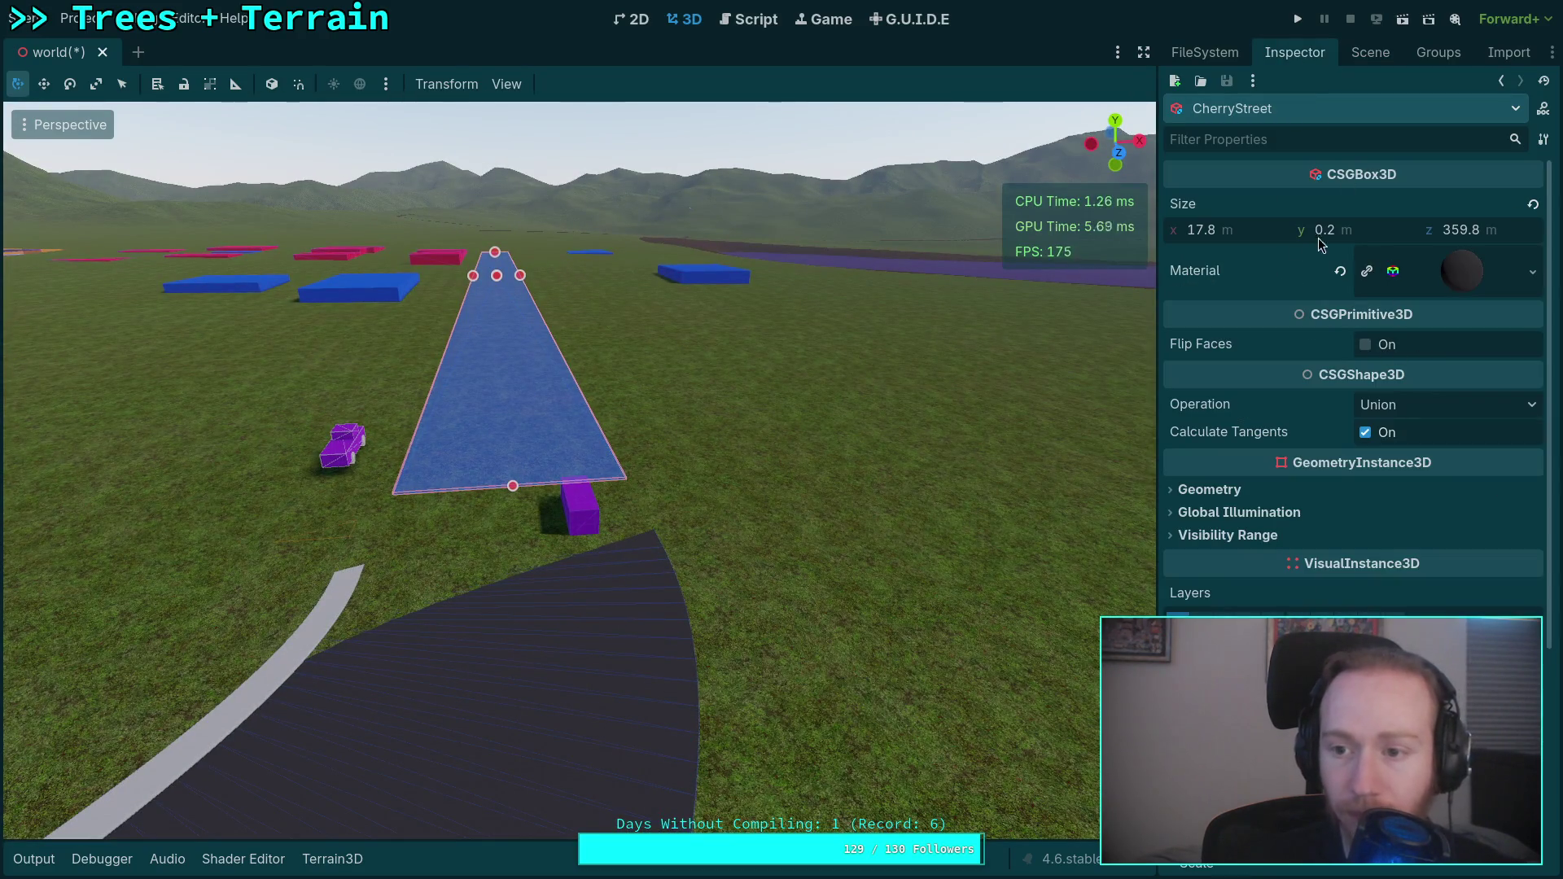
pyautogui.scroll(-3, 1320, 572)
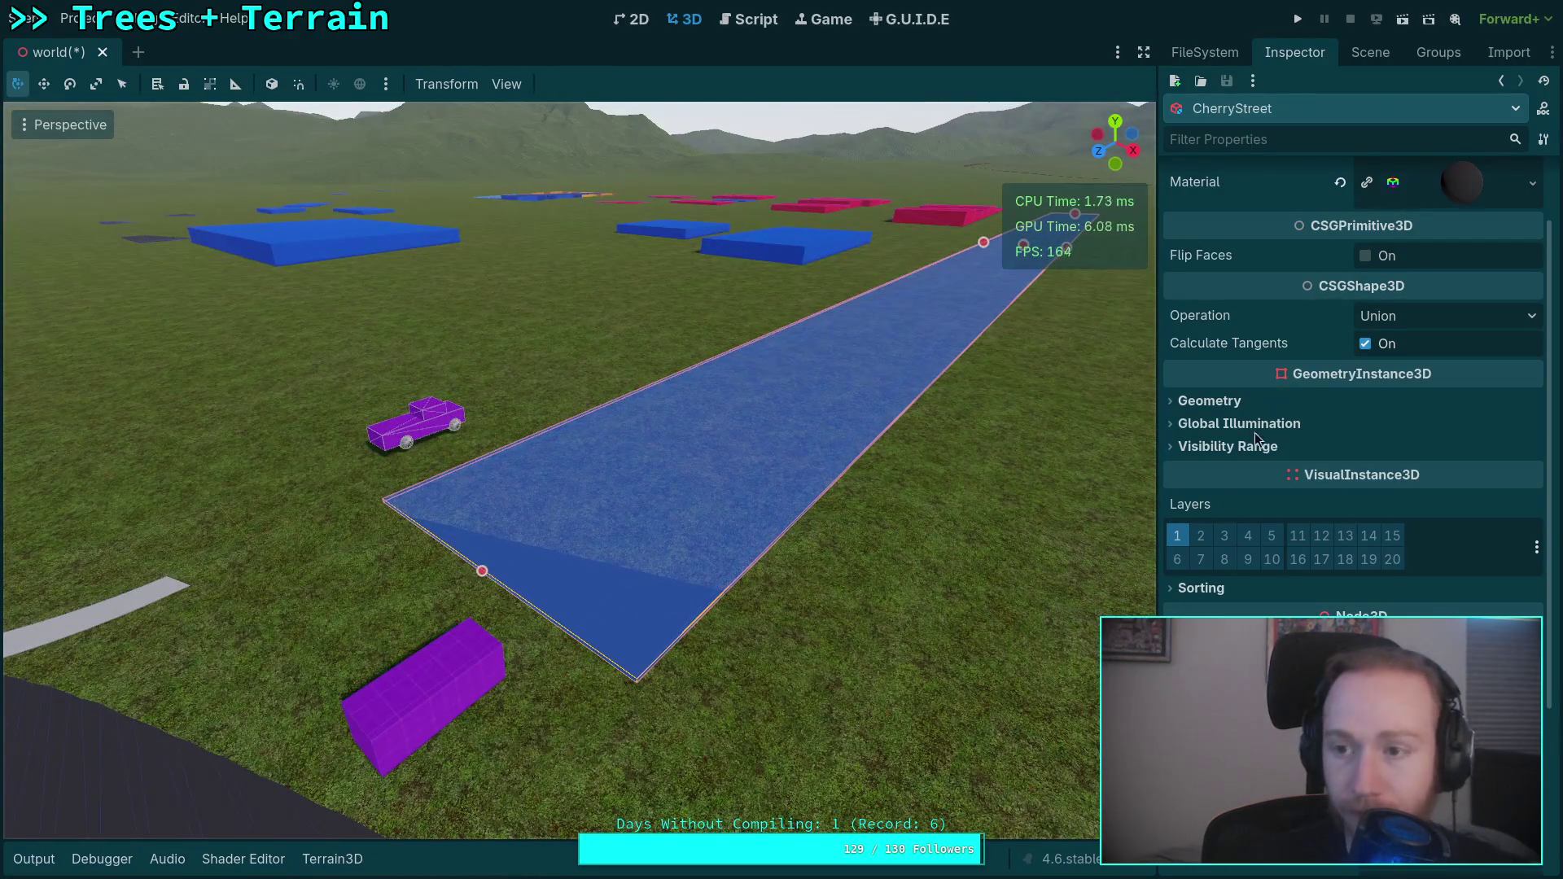
# Frame CherryStreetCurve2, view its properties and drop the camera to grass level to check it.
pyautogui.click(1371, 54)
pyautogui.doubleClick(1315, 528)
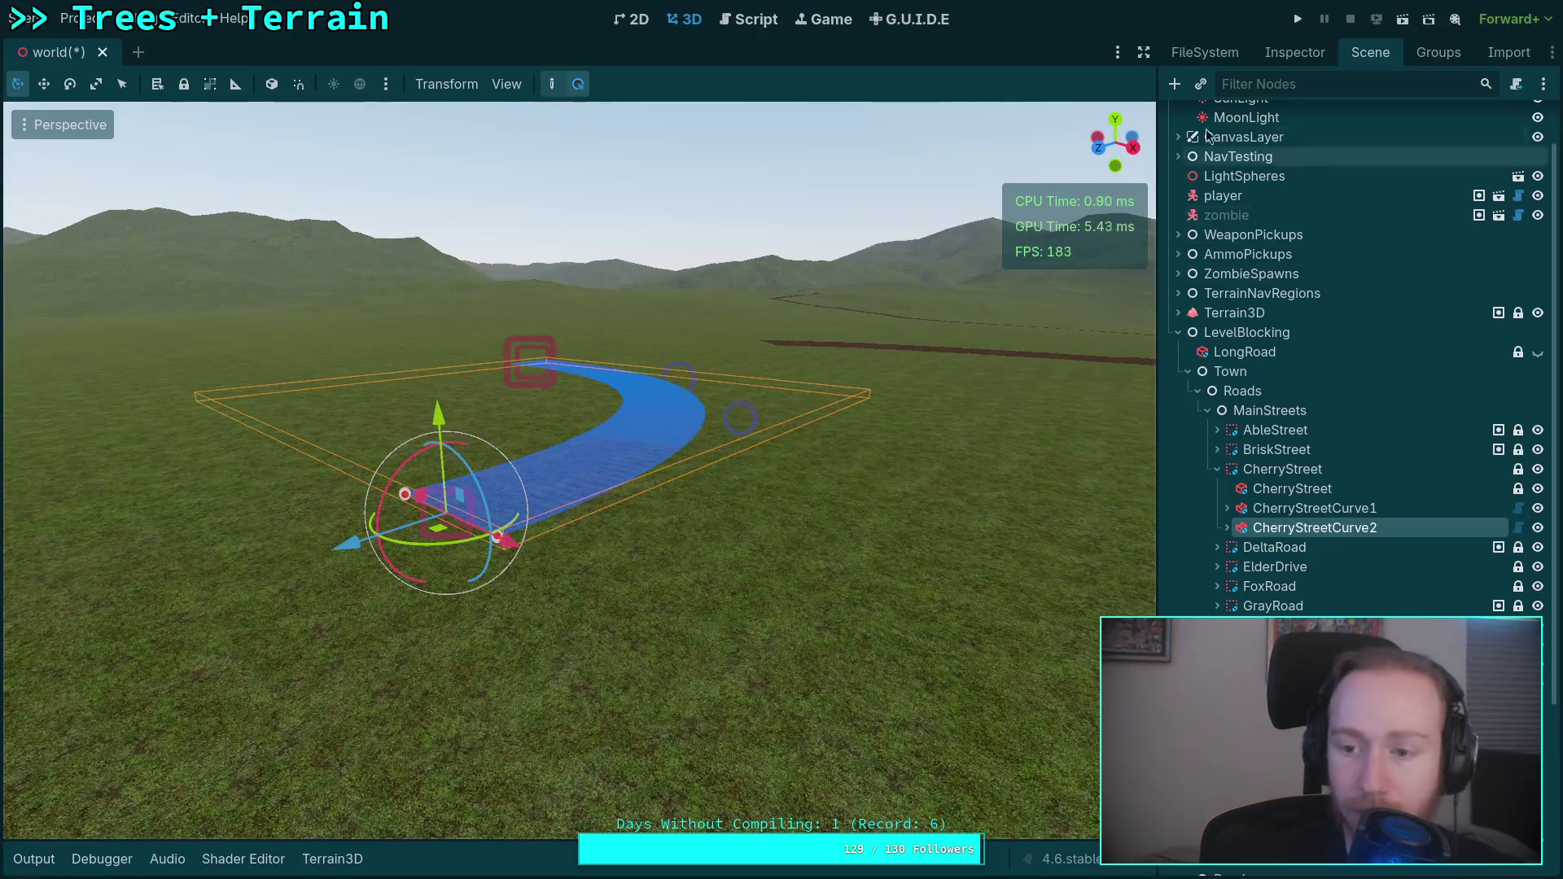
pyautogui.click(1295, 53)
pyautogui.scroll(-10, 1258, 461)
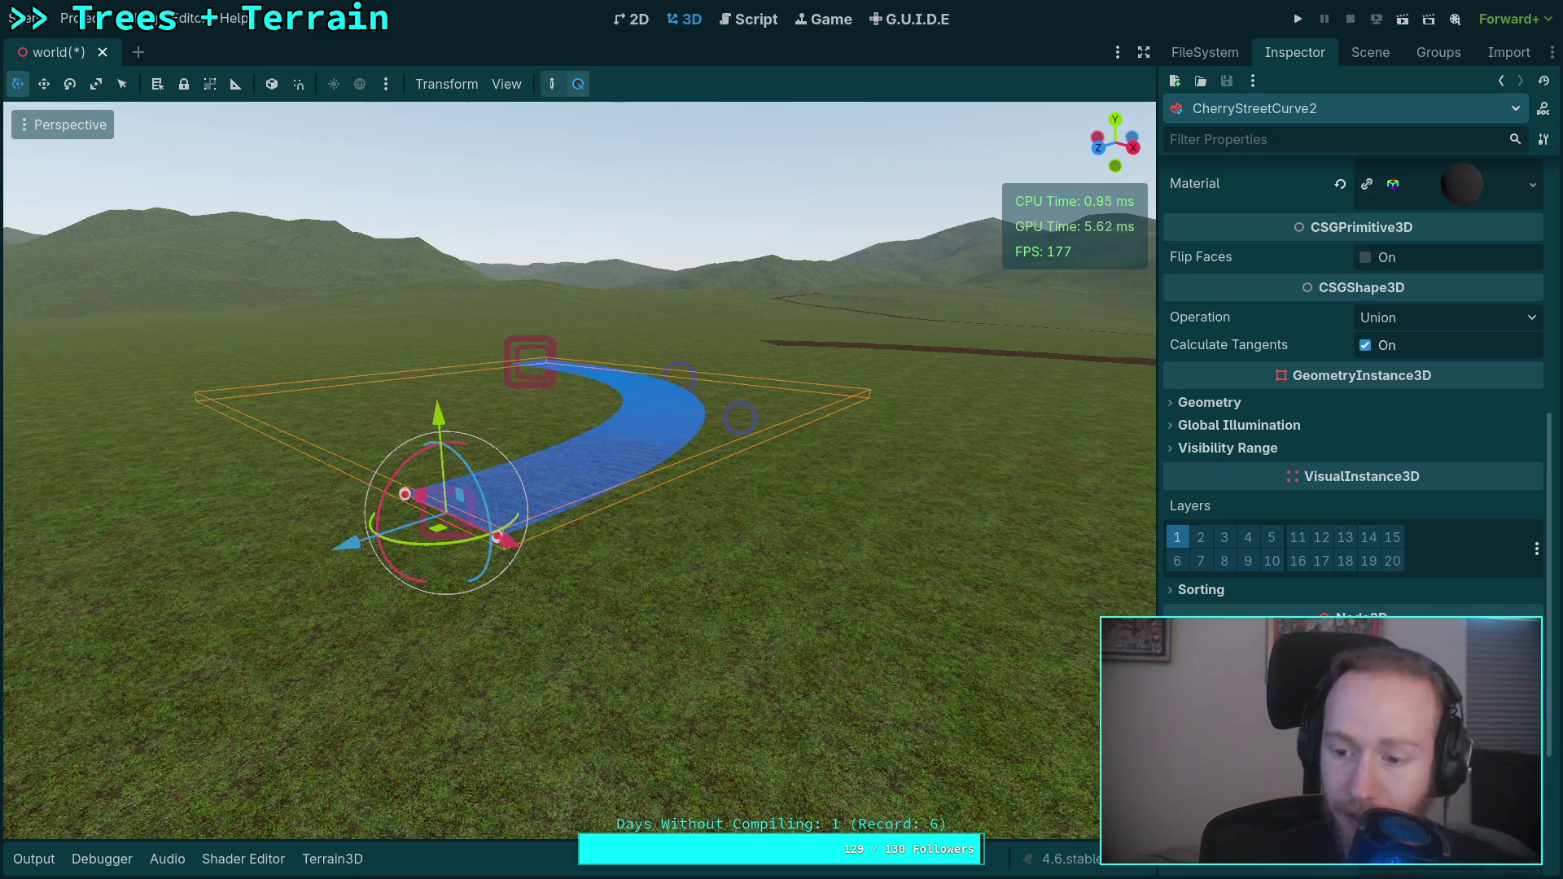
pyautogui.press('q')
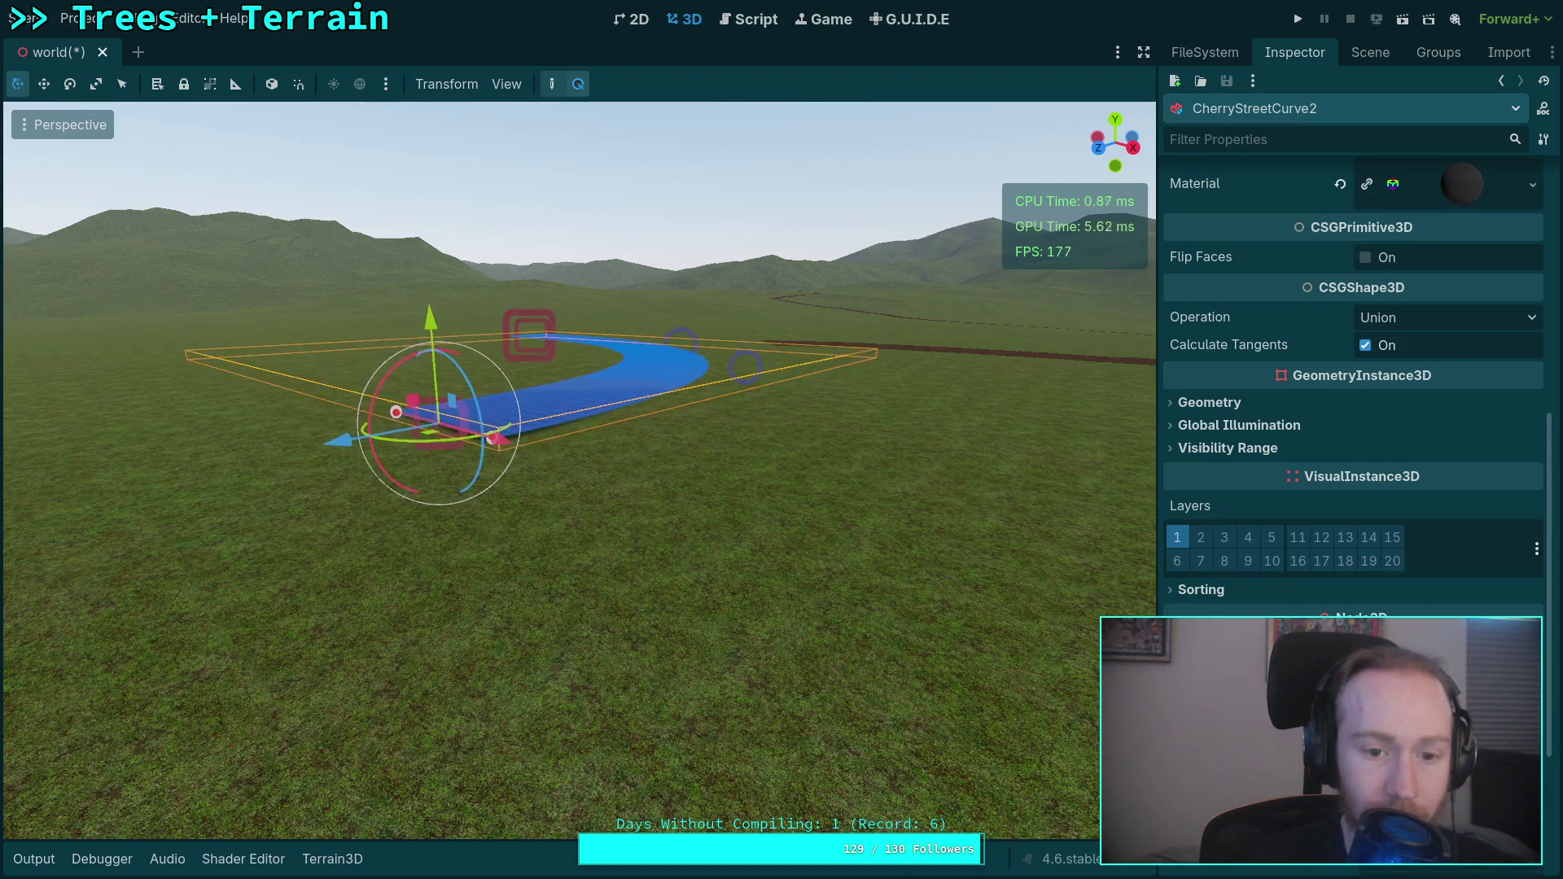
pyautogui.press('q')
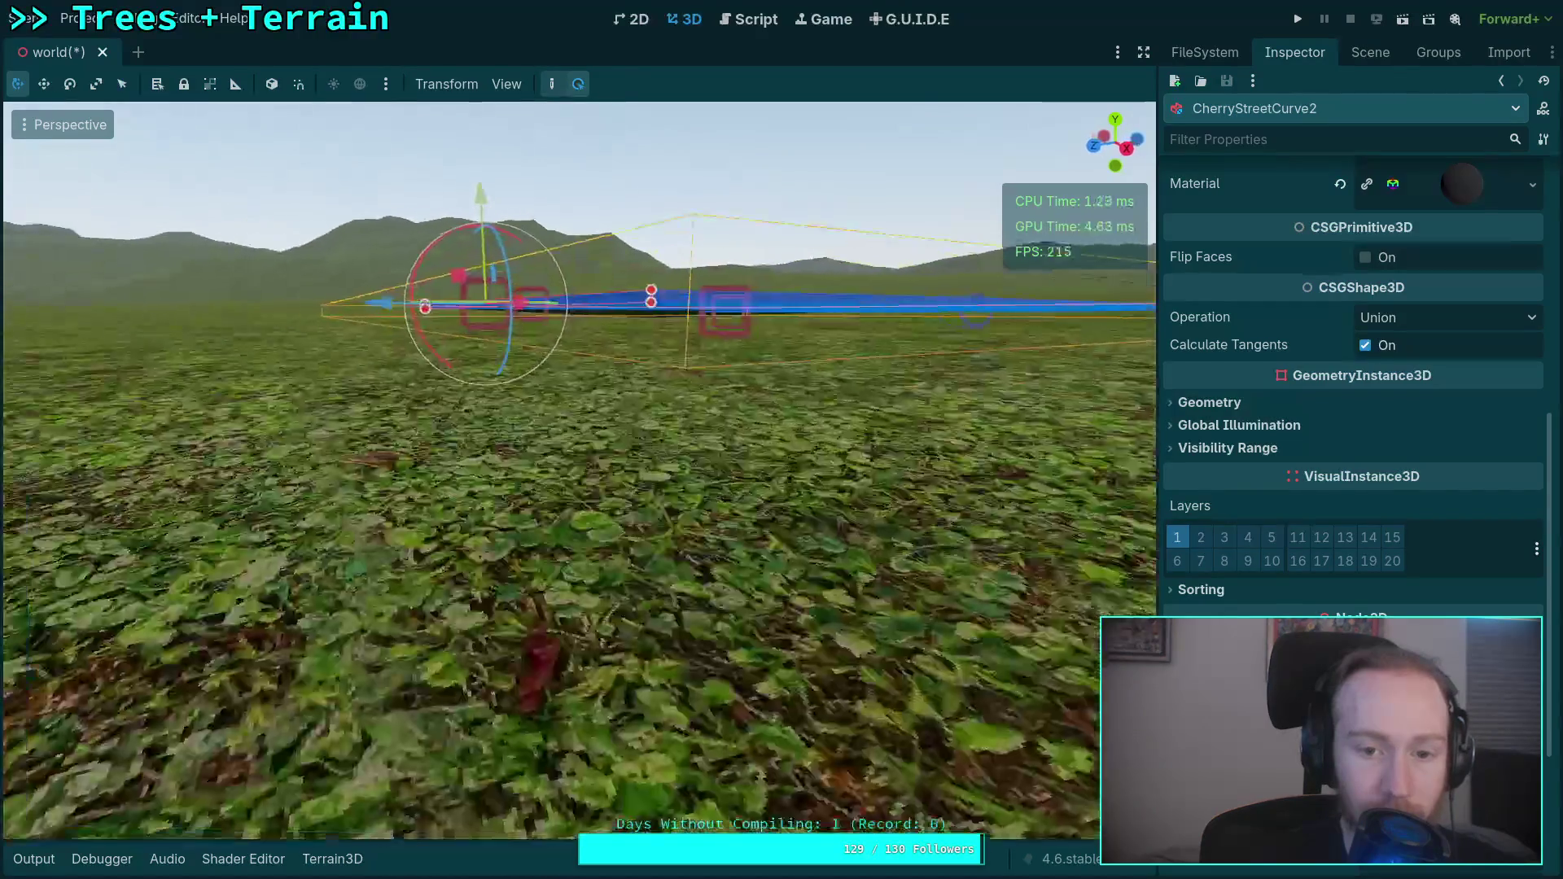
pyautogui.press('e')
pyautogui.press('e')
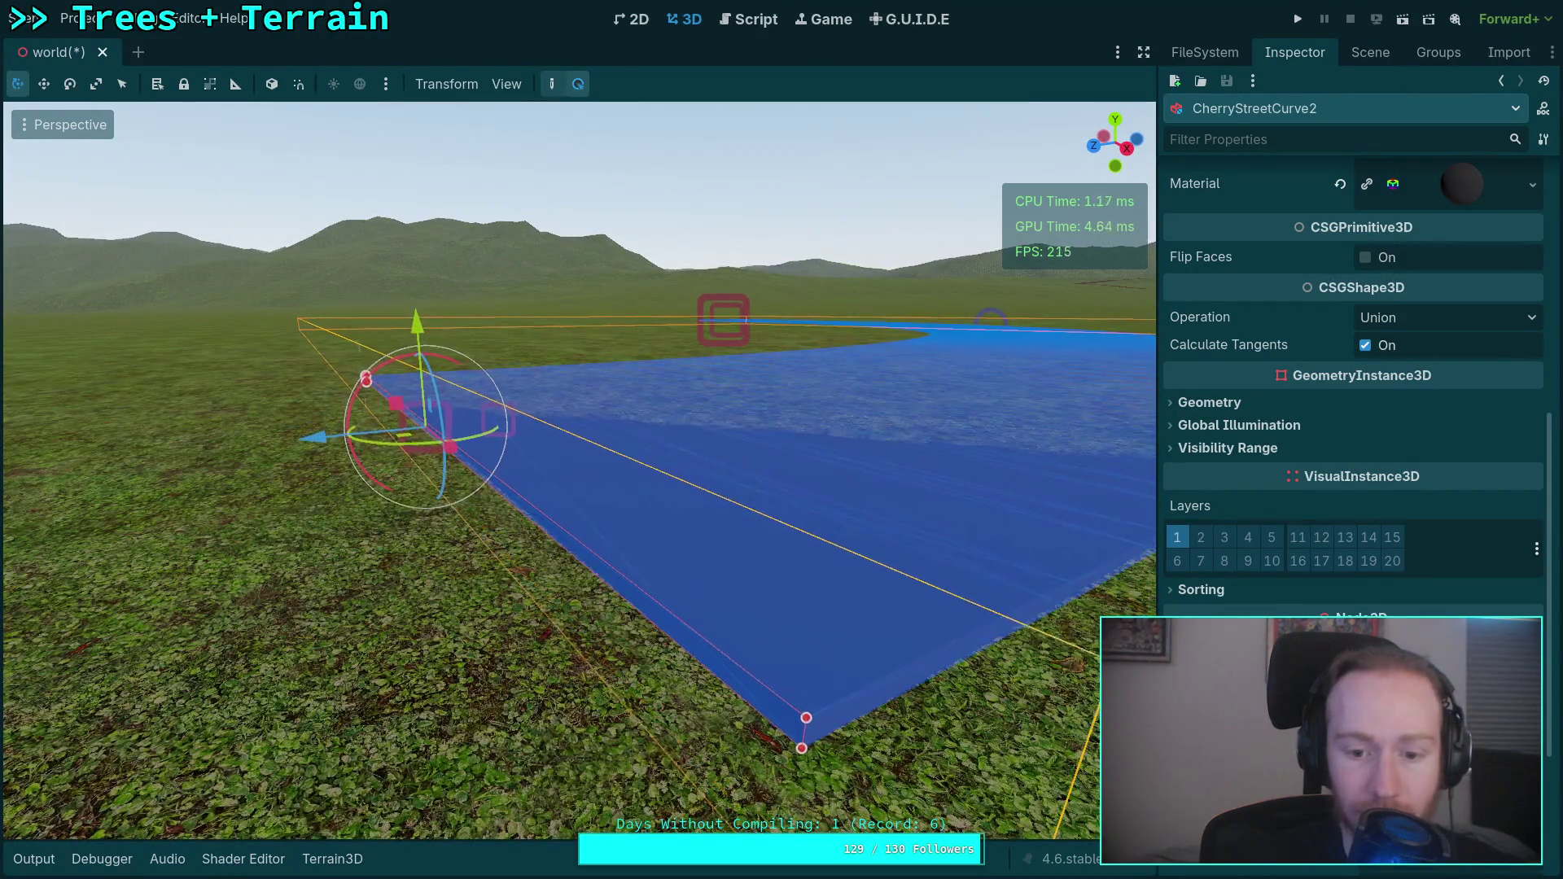
pyautogui.scroll(-5, 851, 608)
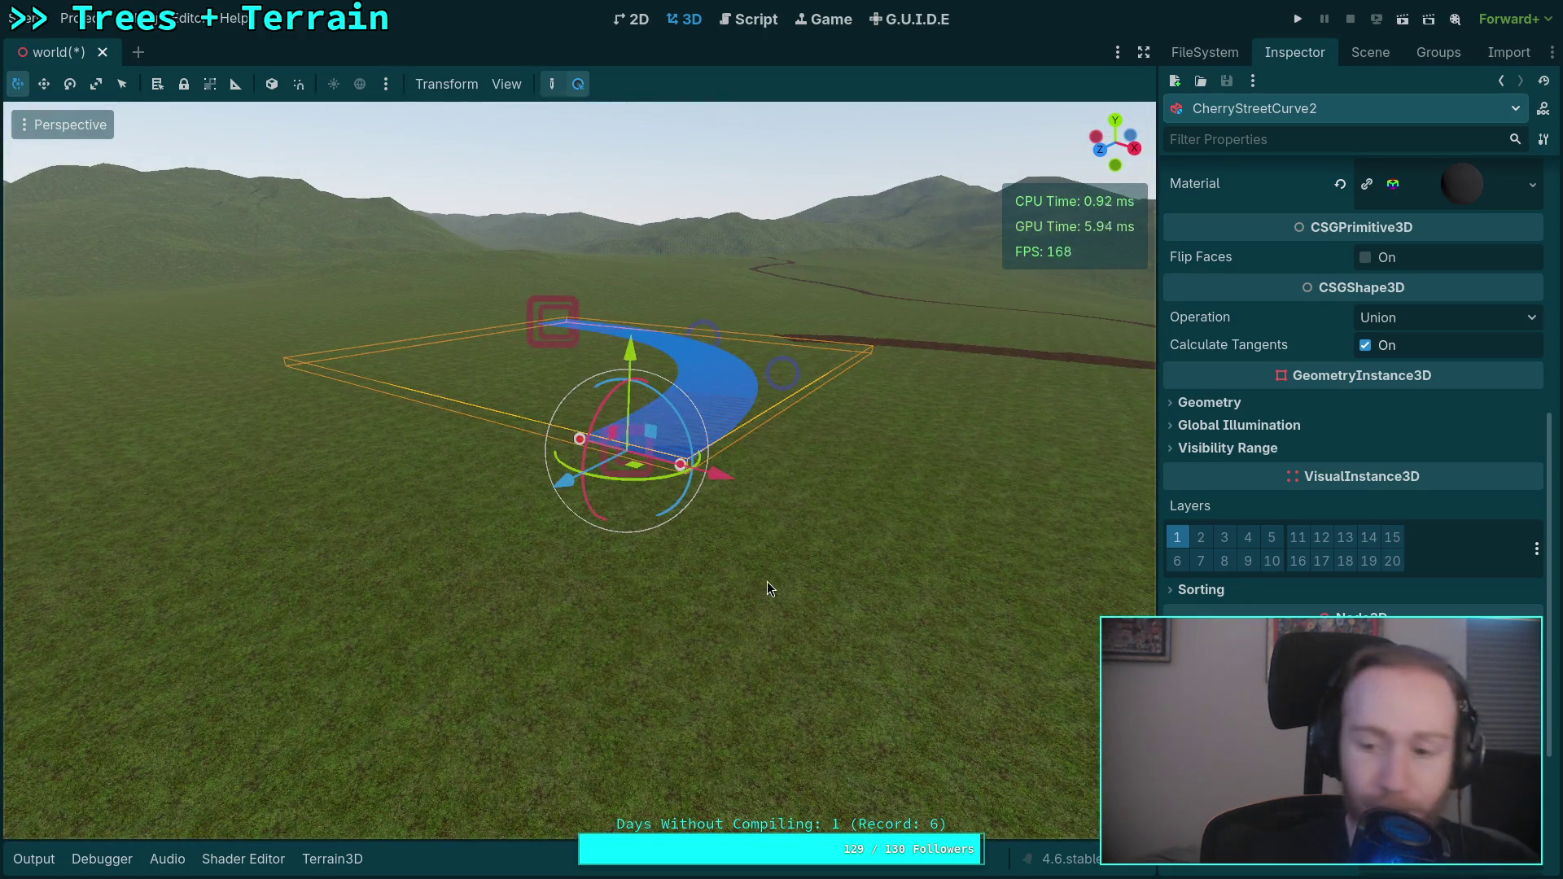
pyautogui.click(1370, 52)
# Frame the DeltaRoad group and lift its Position Y to about 10.44 above the terrain.
pyautogui.click(1216, 430)
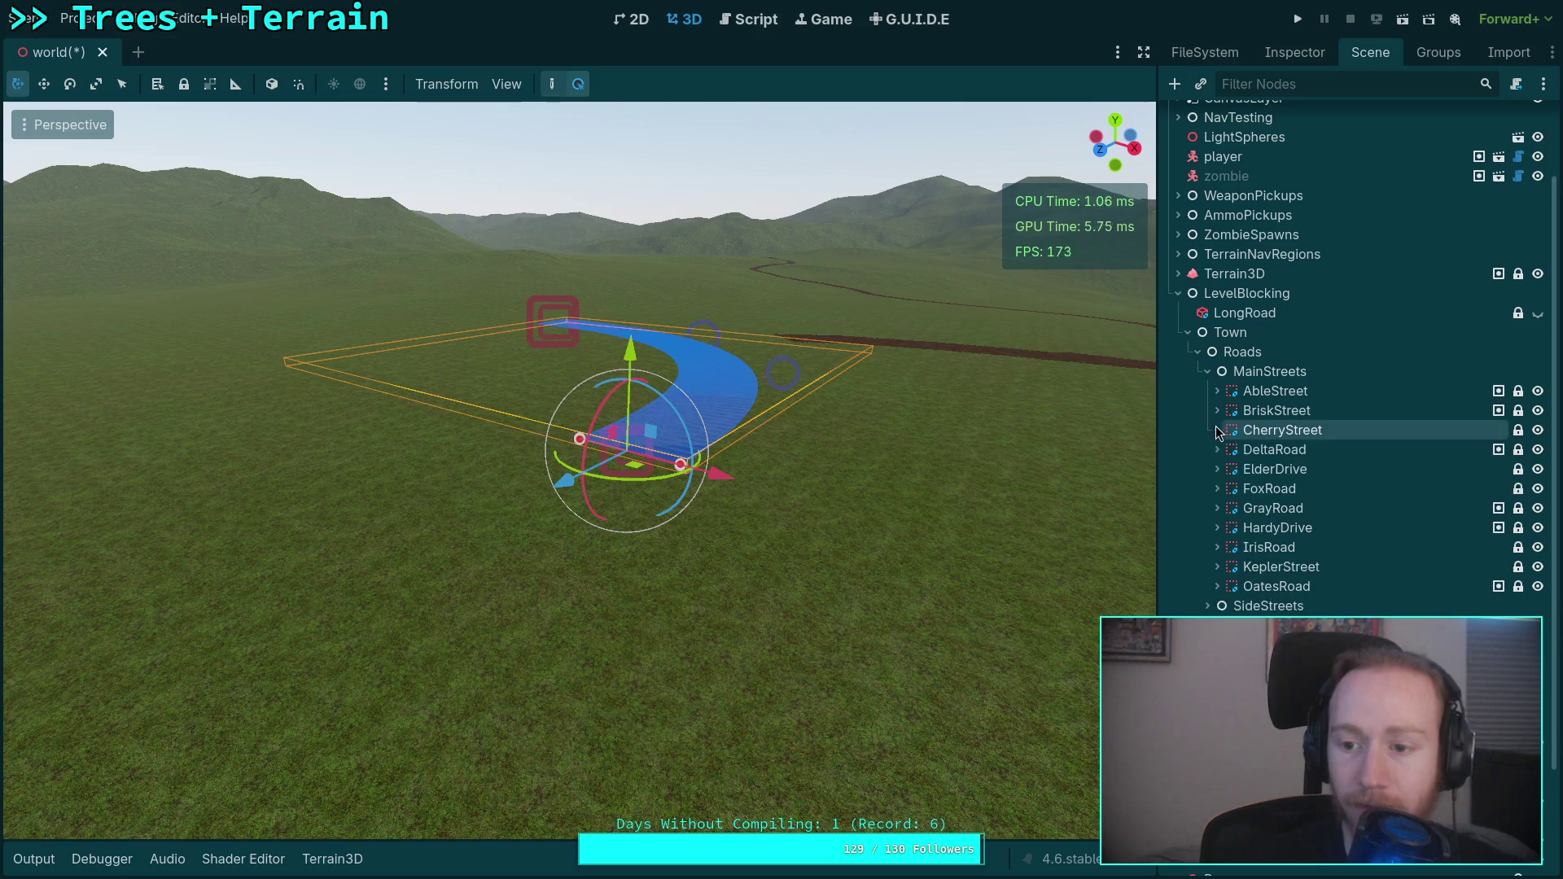
pyautogui.click(1242, 453)
pyautogui.doubleClick(1242, 452)
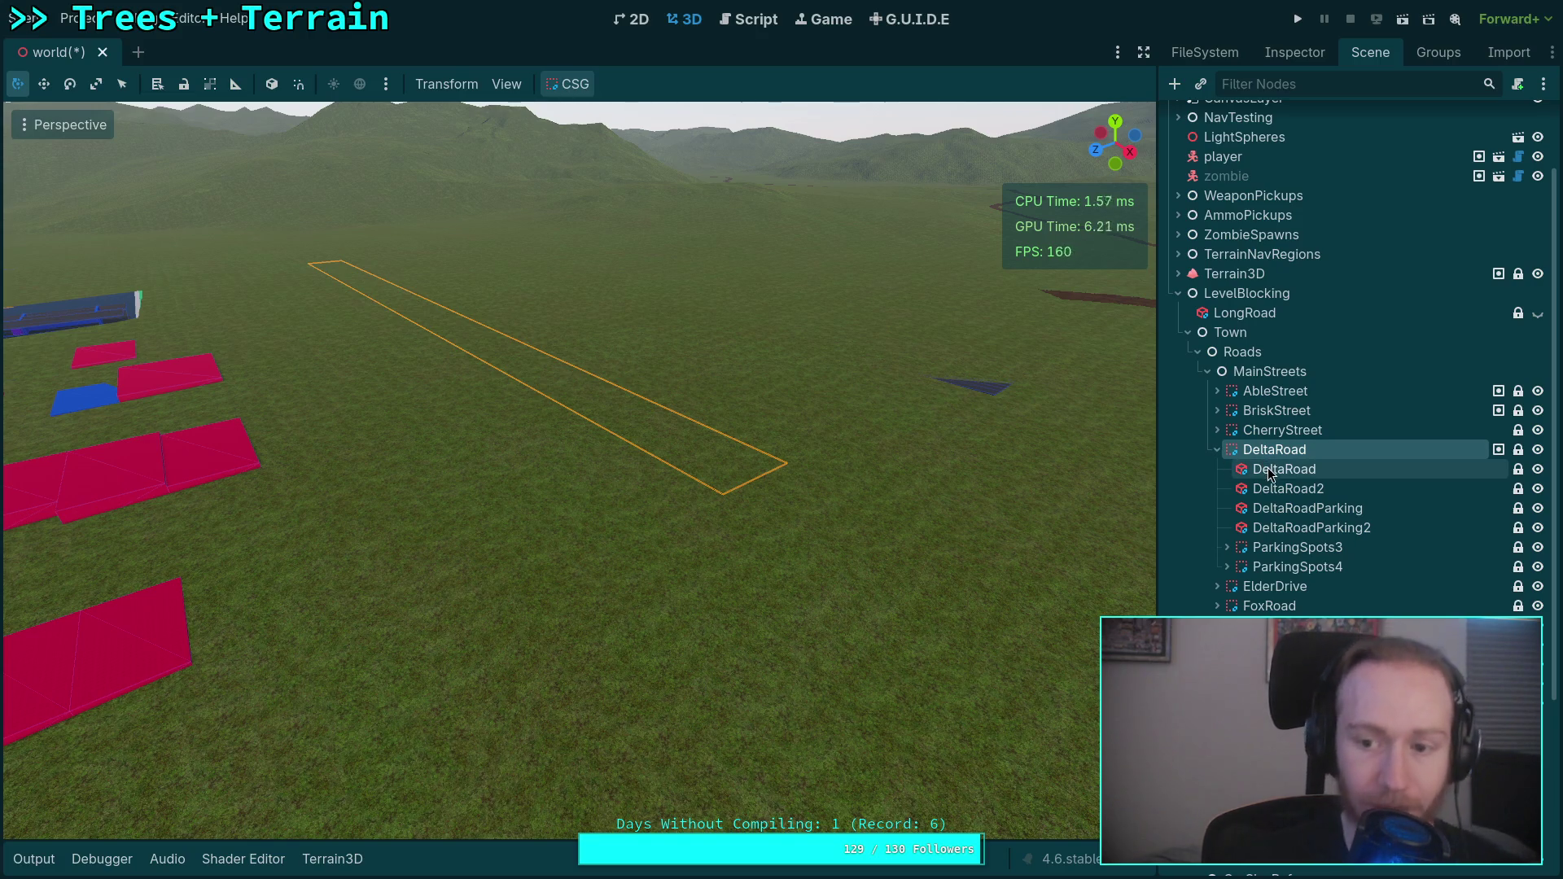
pyautogui.click(1291, 61)
pyautogui.scroll(-8, 1278, 540)
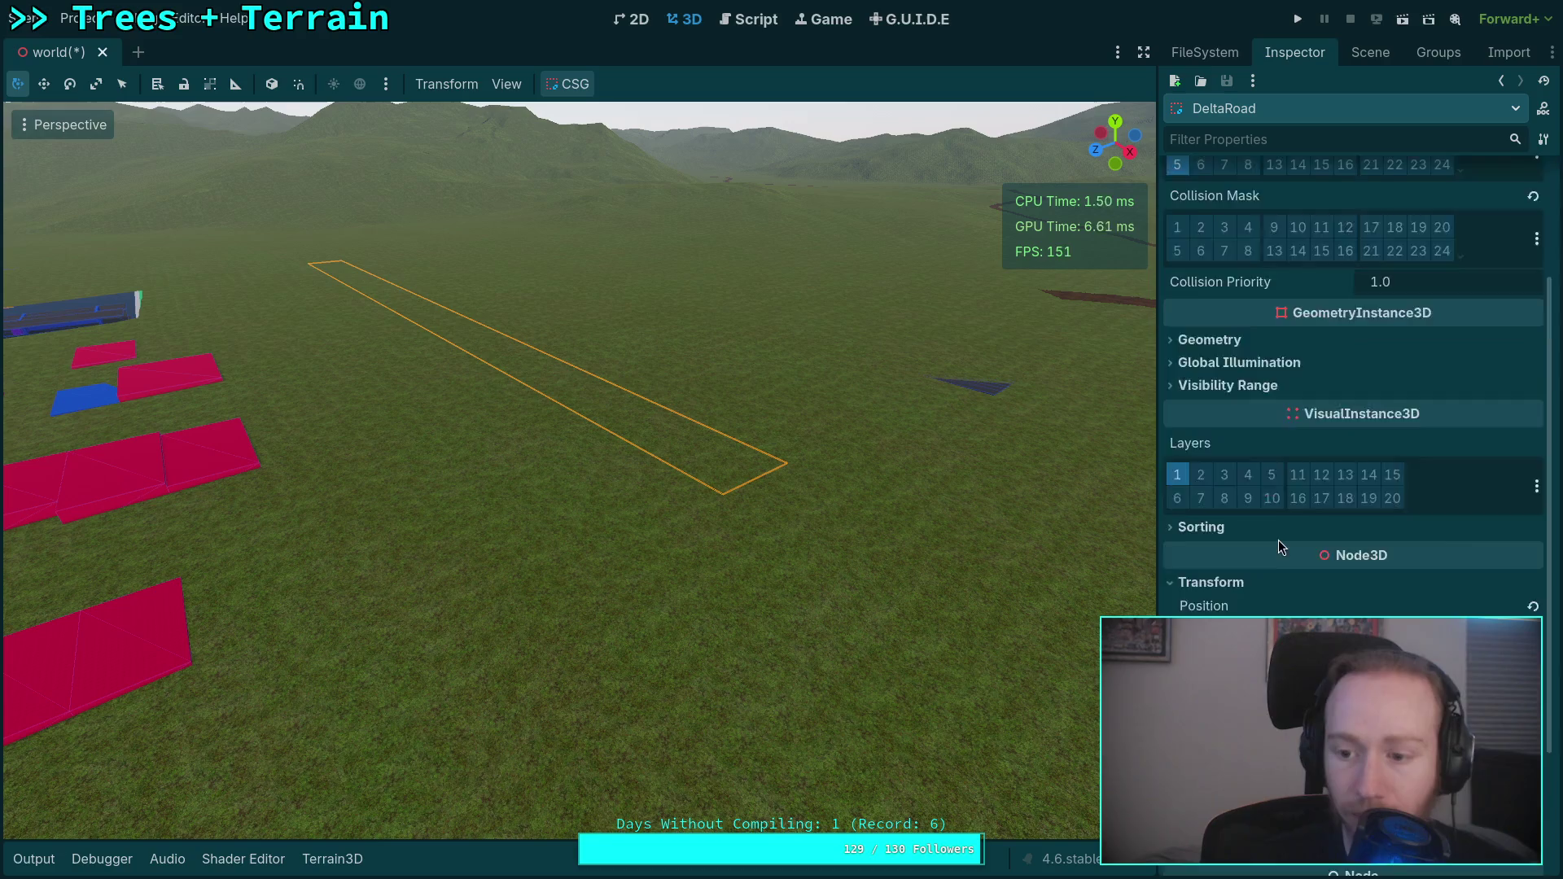
pyautogui.moveTo(1344, 466); pyautogui.dragTo(1400, 454)
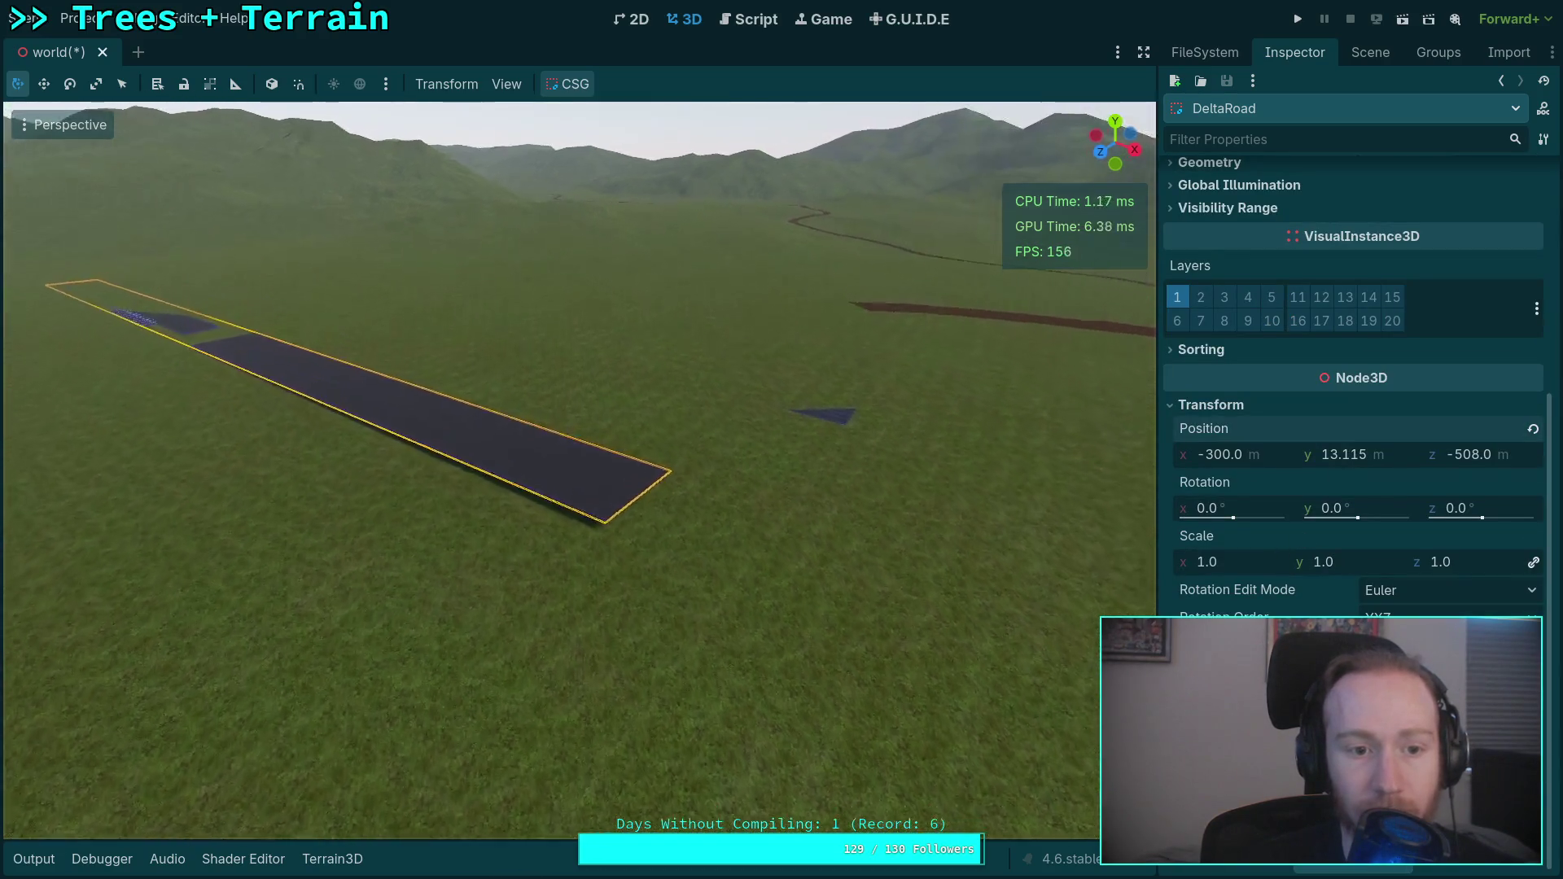
pyautogui.press('w')
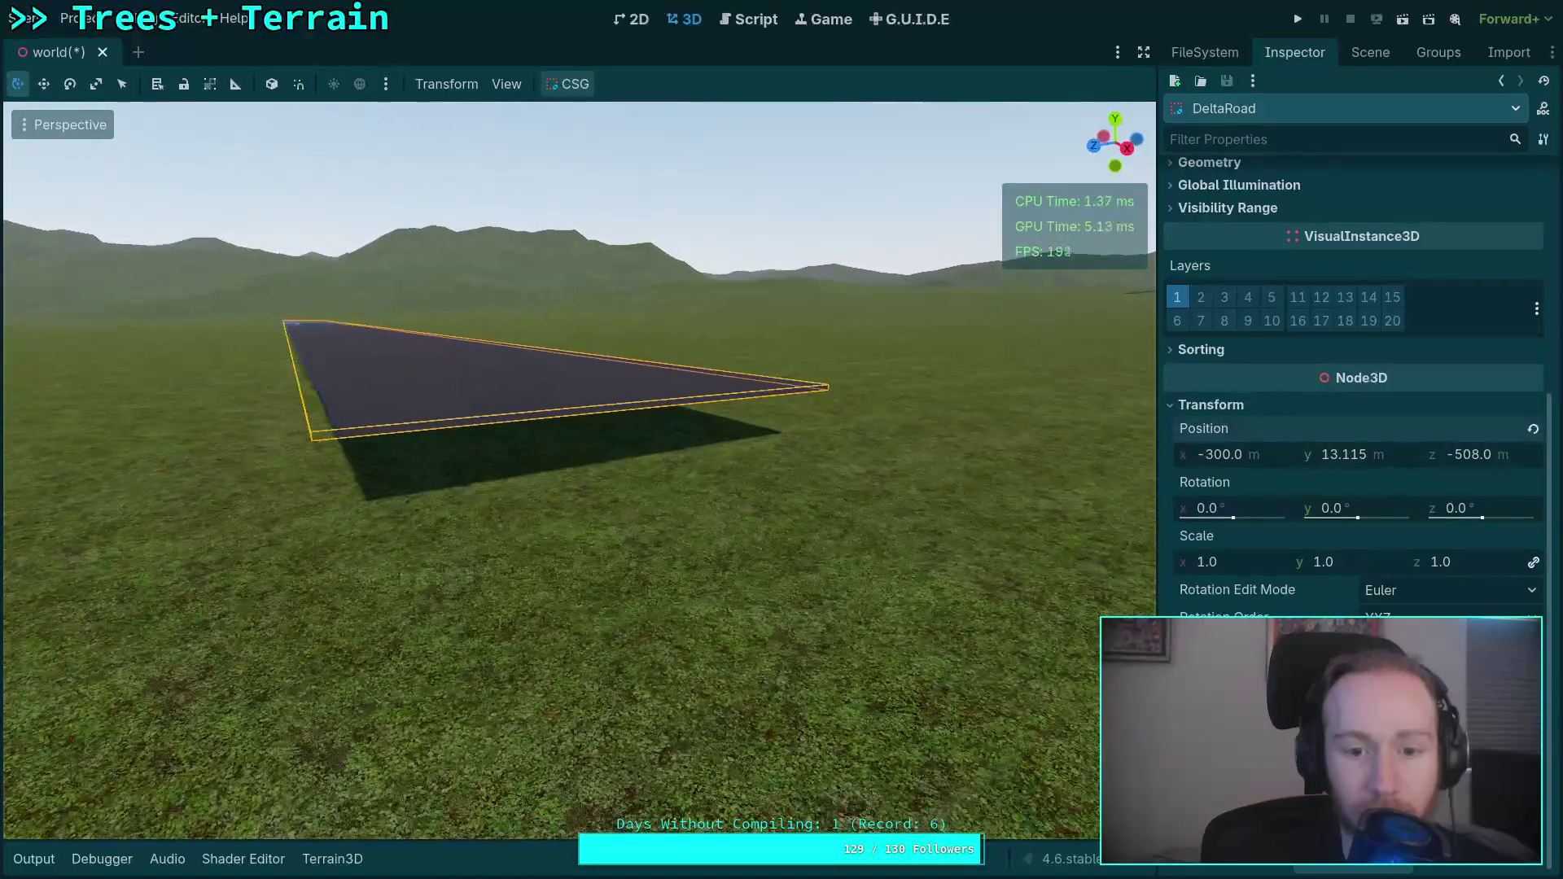
pyautogui.moveTo(1343, 454); pyautogui.dragTo(1333, 454)
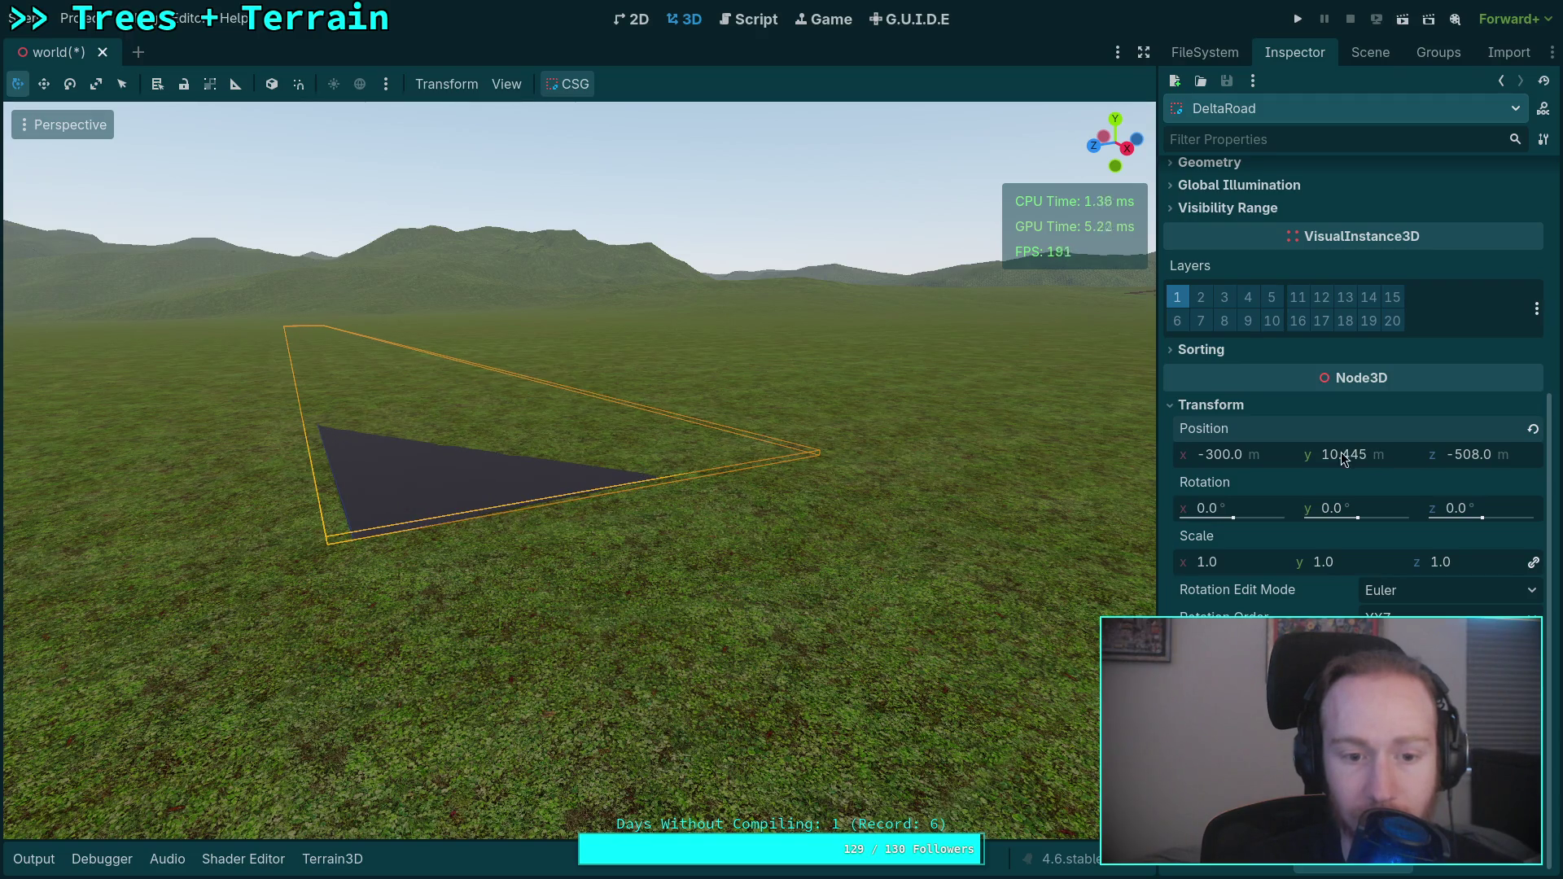
pyautogui.click(1371, 52)
pyautogui.click(1298, 511)
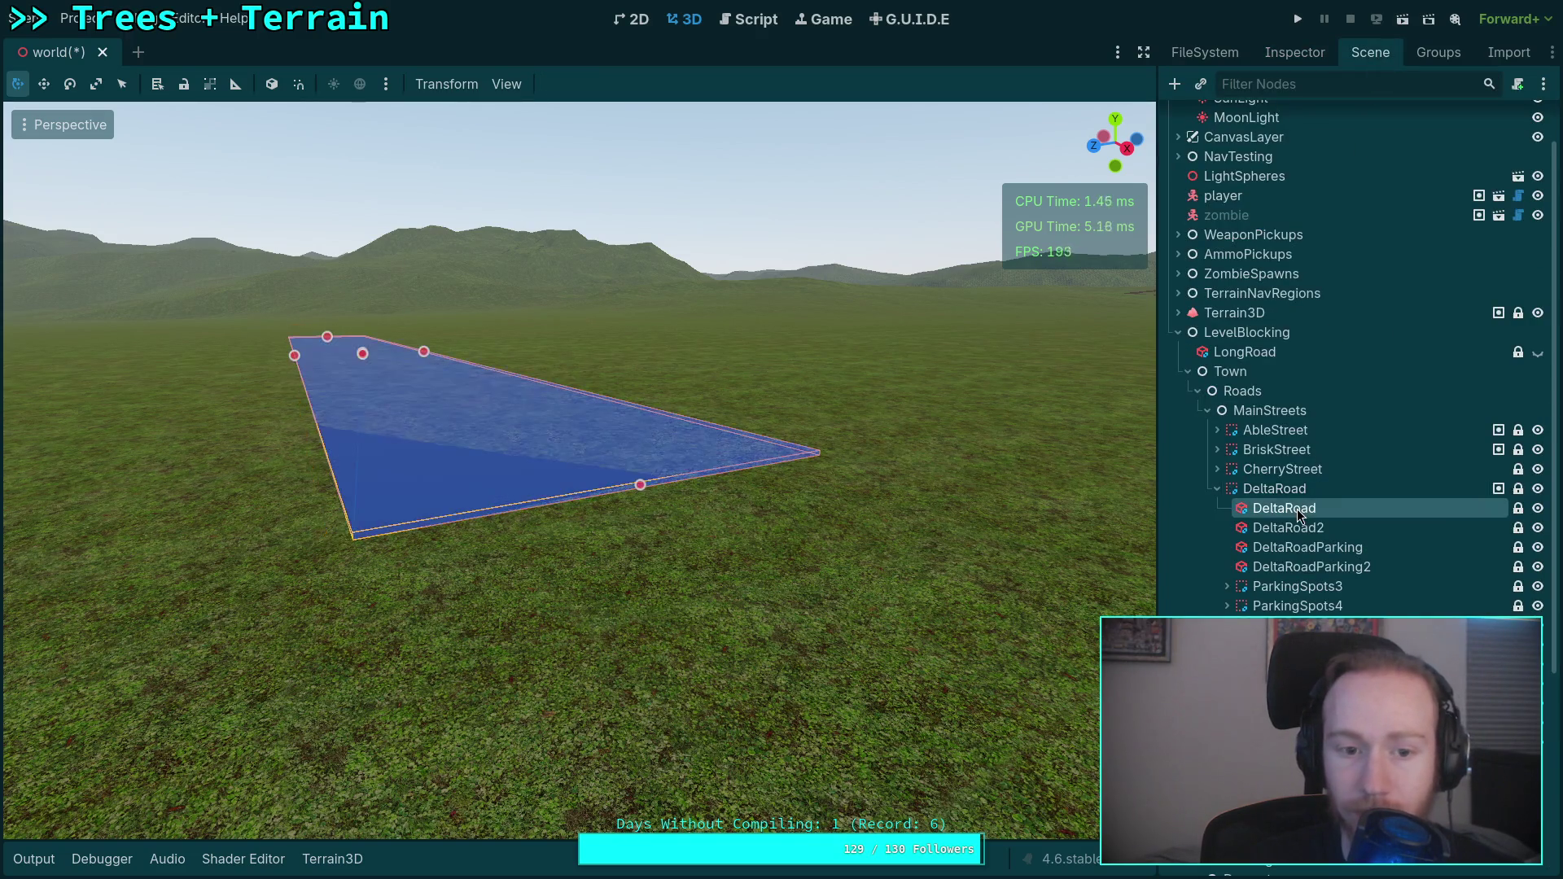
# Frame the DeltaRoad2 road piece and raise its Position Y from 0.1 to 2.35.
pyautogui.doubleClick(1295, 528)
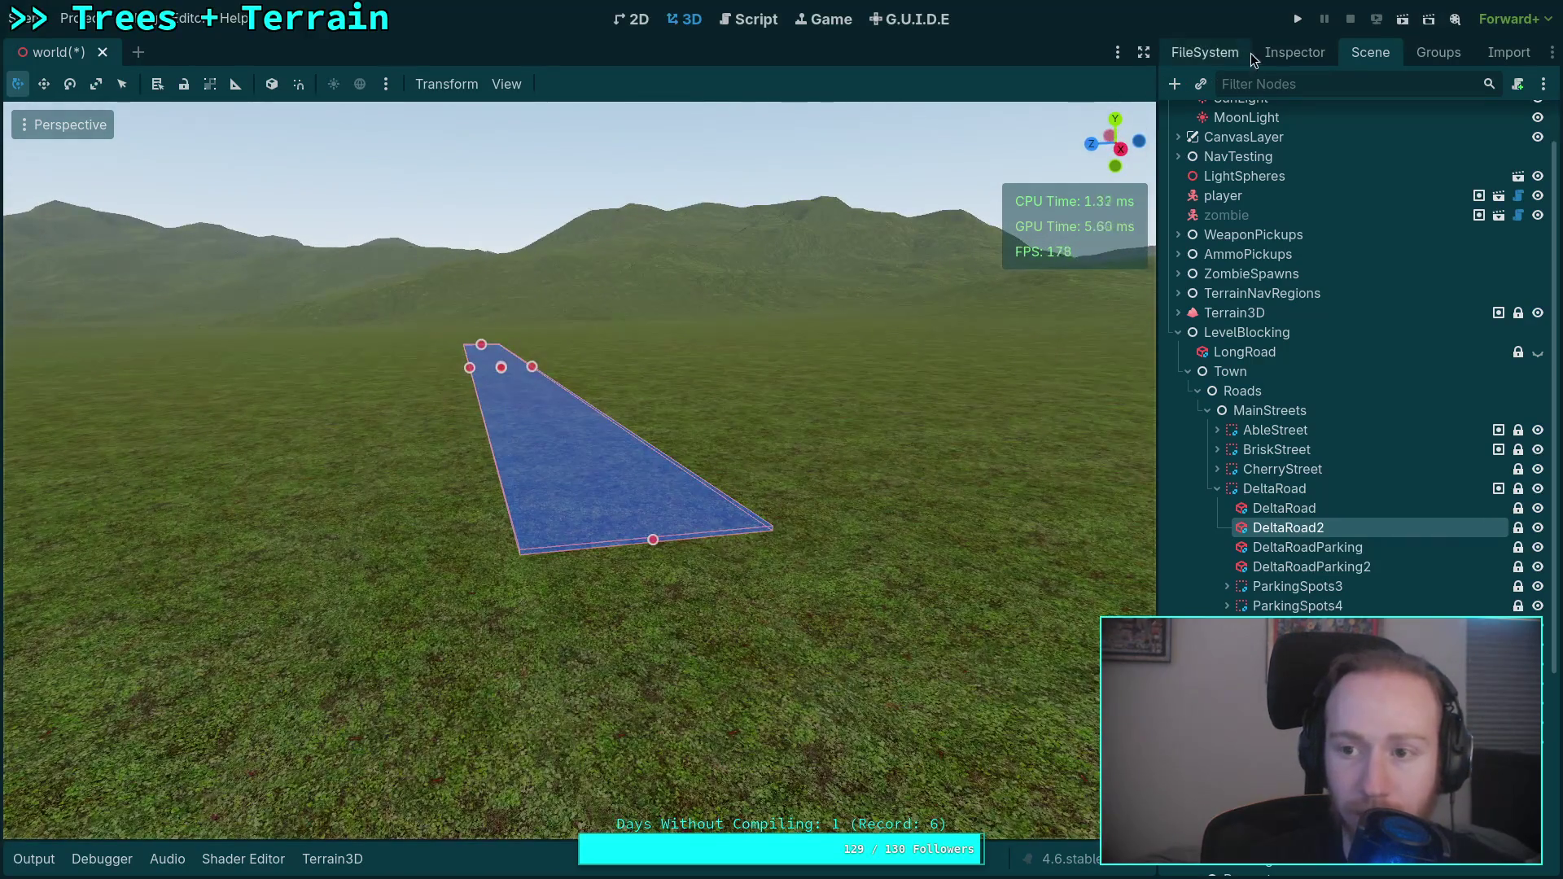
pyautogui.click(1263, 52)
pyautogui.scroll(-4, 1344, 586)
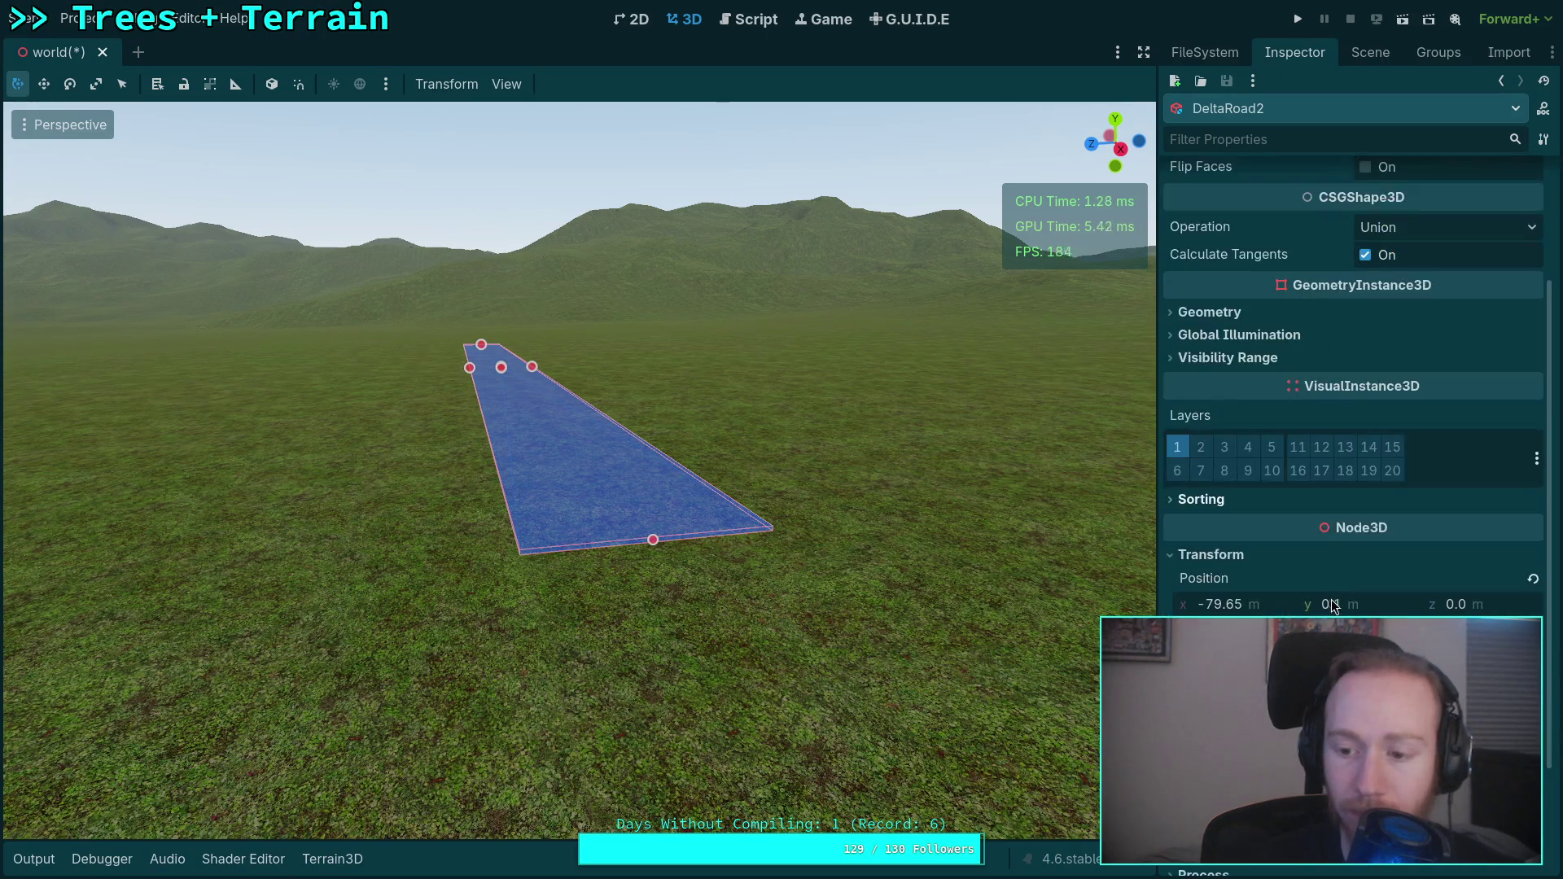
pyautogui.moveTo(1334, 609); pyautogui.dragTo(1368, 609)
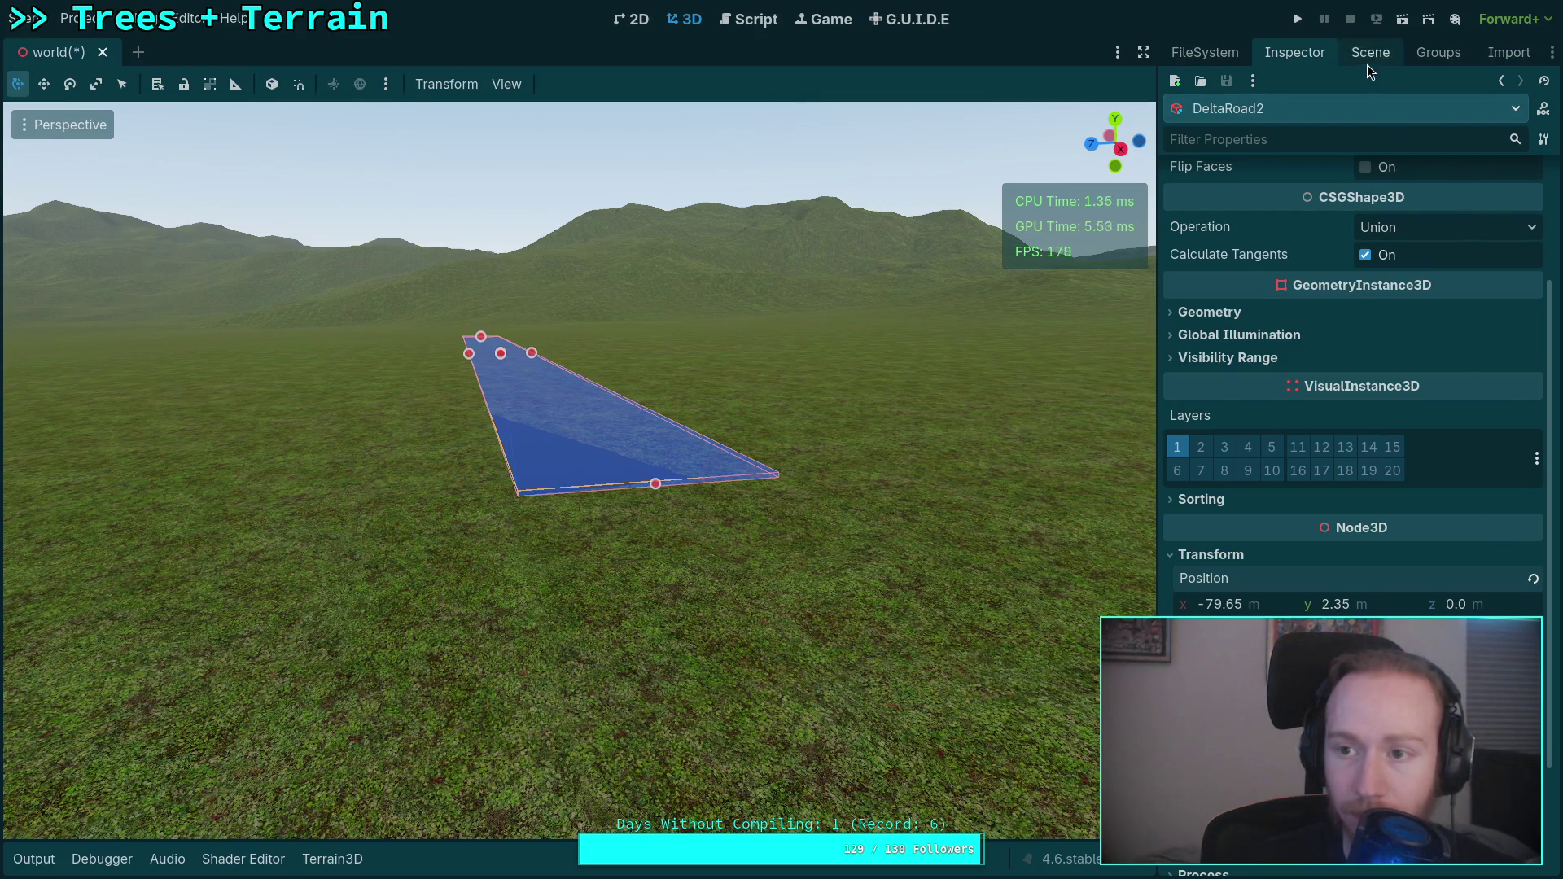
# Frame the DeltaRoadParking piece and inspect its properties.
pyautogui.click(1370, 52)
pyautogui.click(1308, 508)
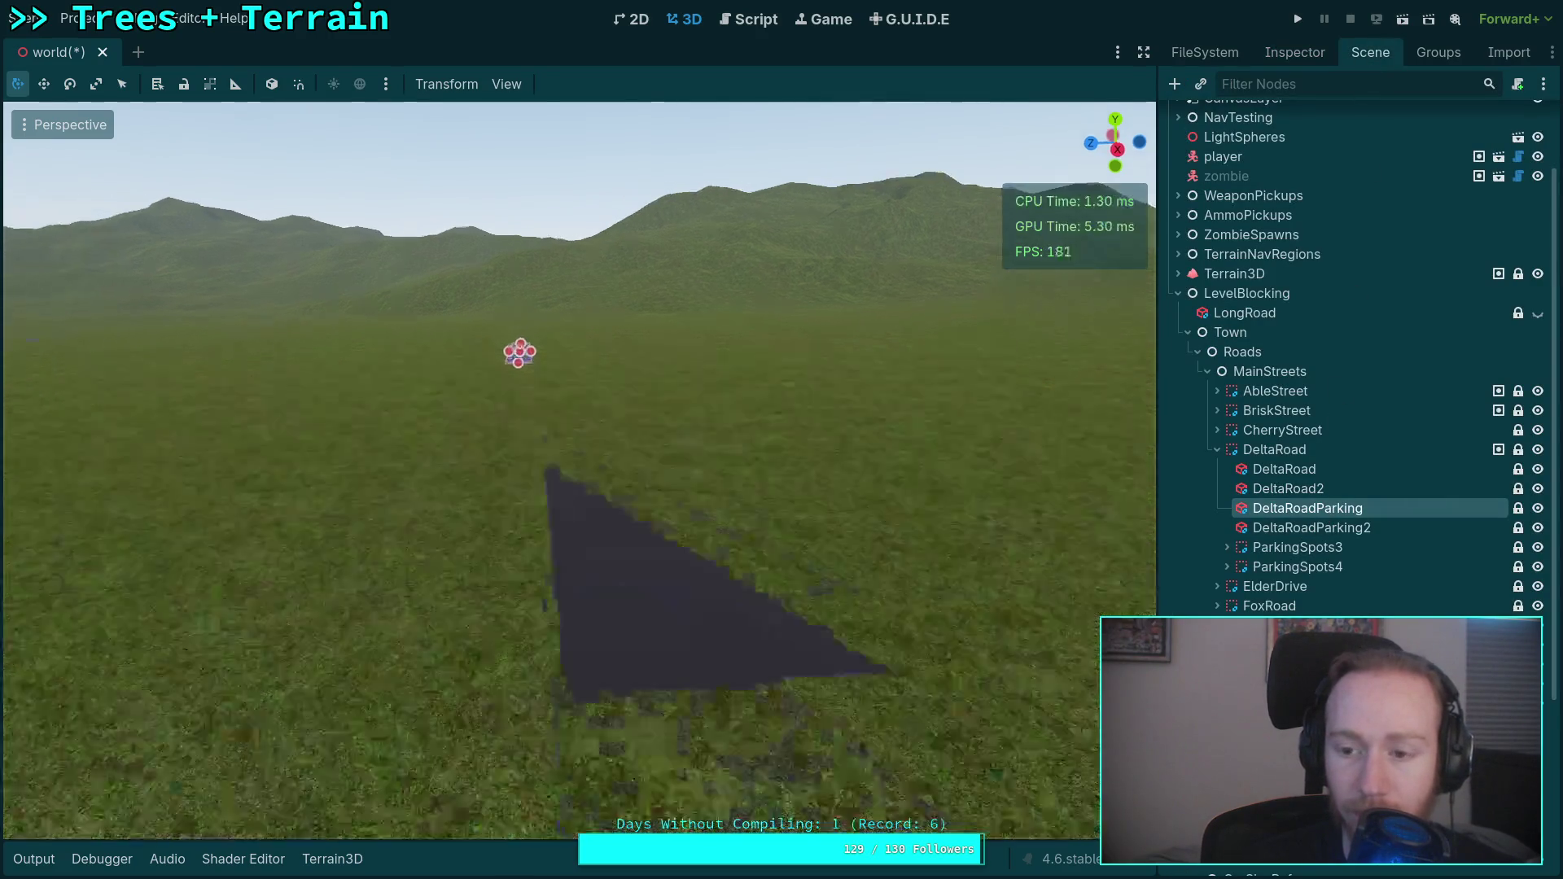
pyautogui.press('f')
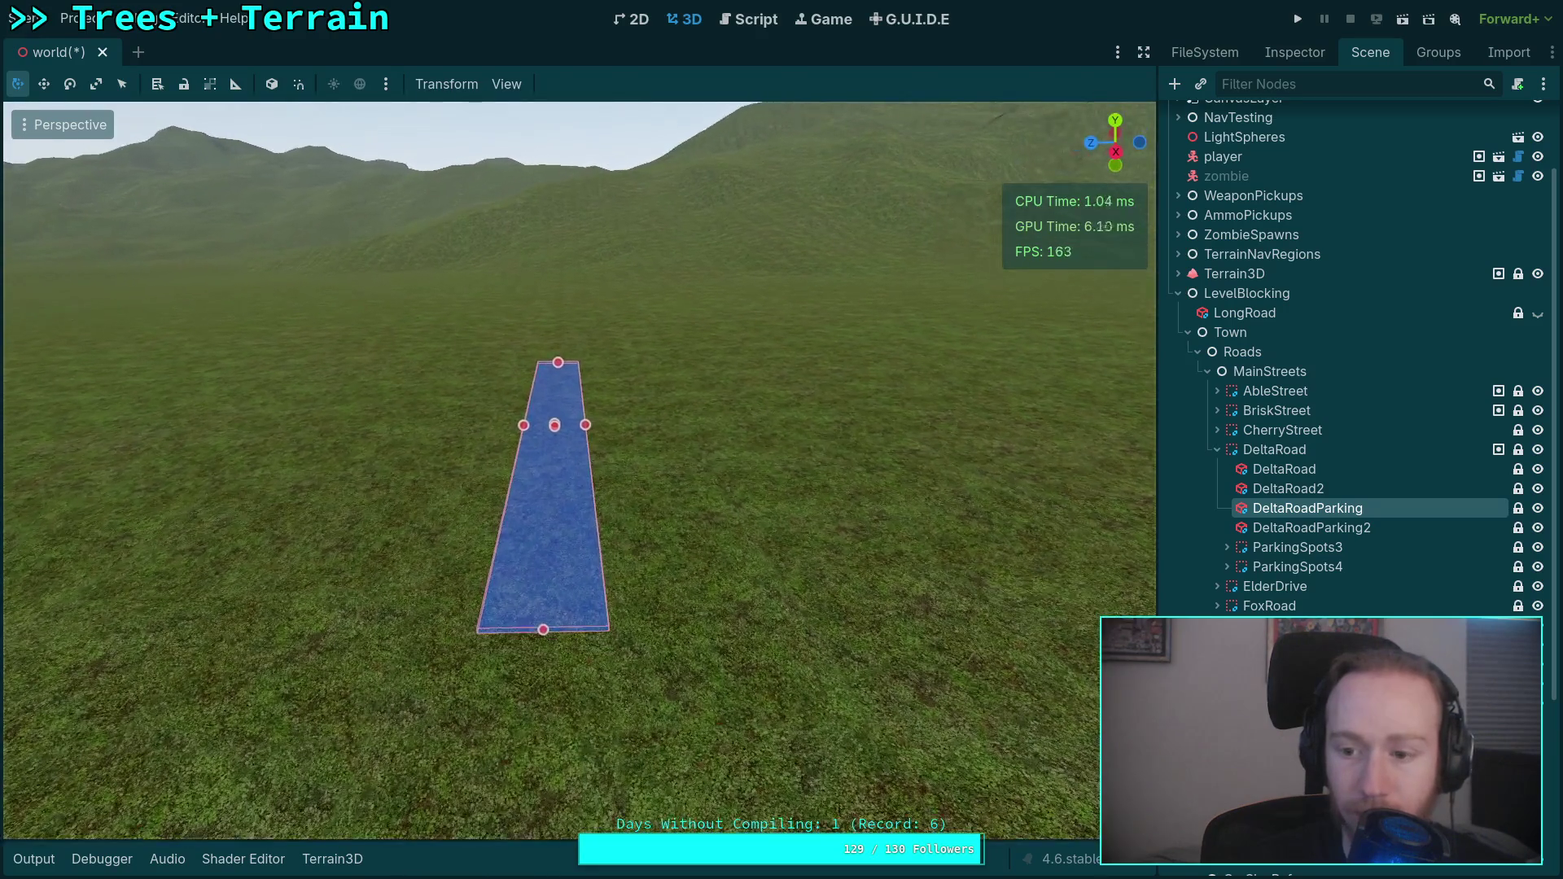
pyautogui.click(1268, 56)
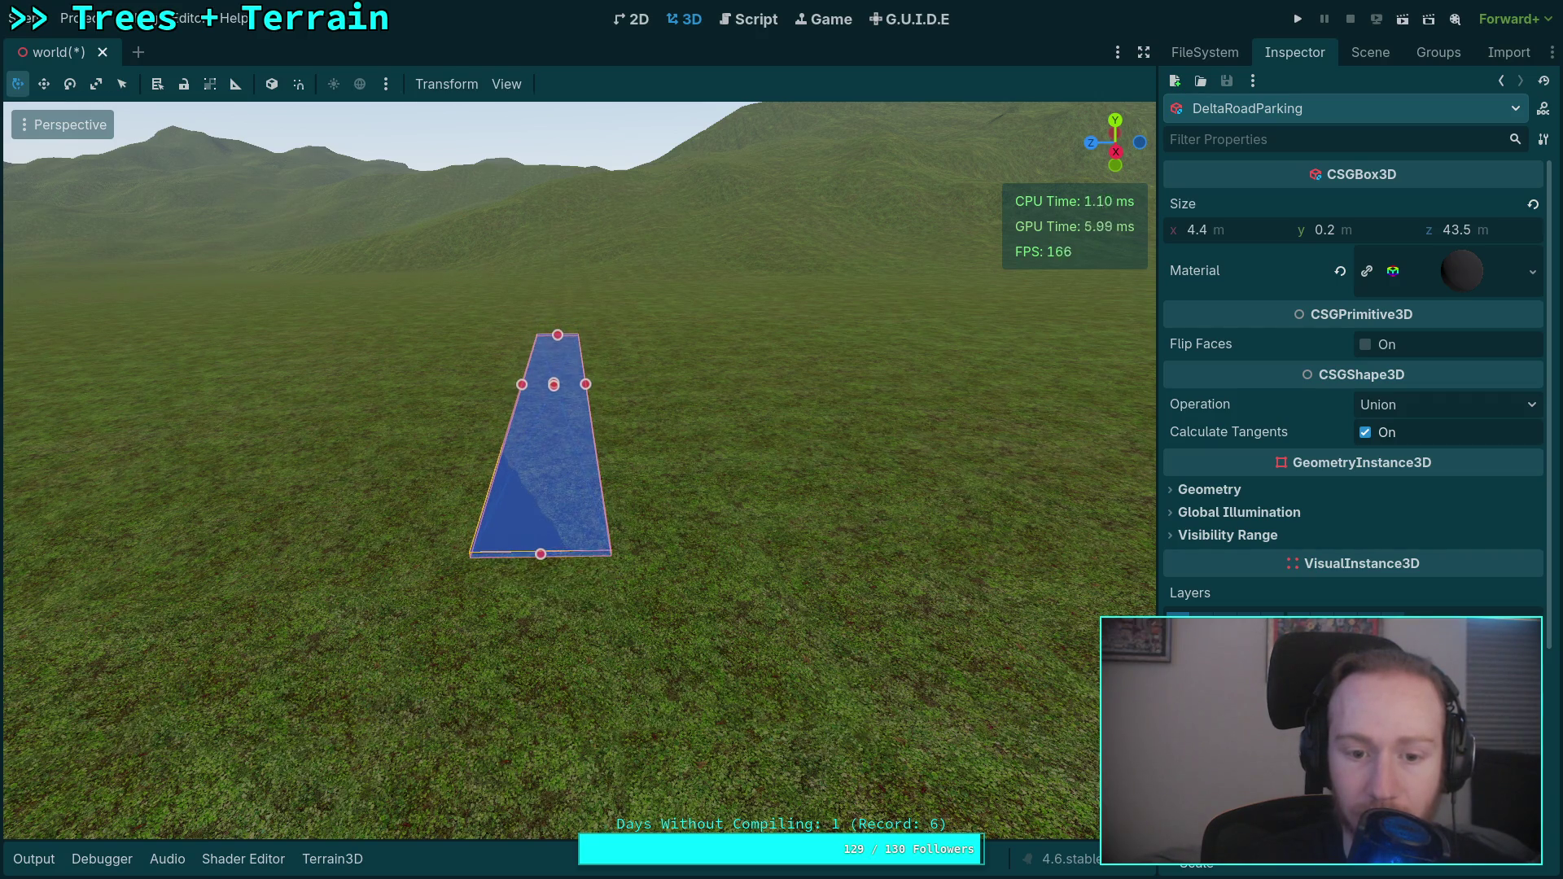
pyautogui.click(1371, 54)
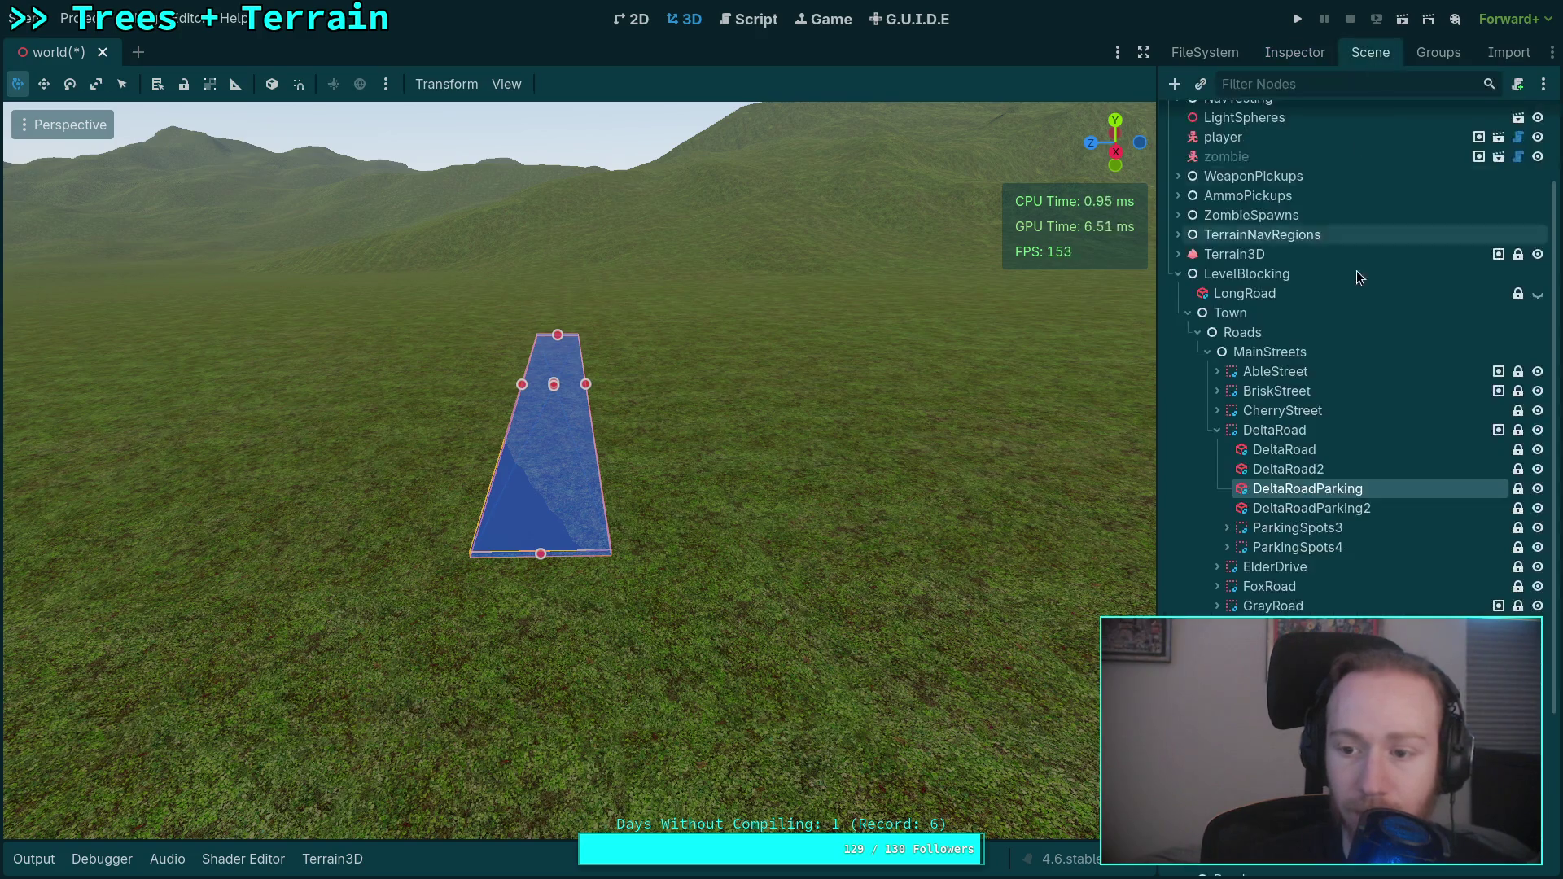
# Frame the DeltaRoadParking2 strip and set its Position Y to 2.335.
pyautogui.click(1336, 508)
pyautogui.press('f')
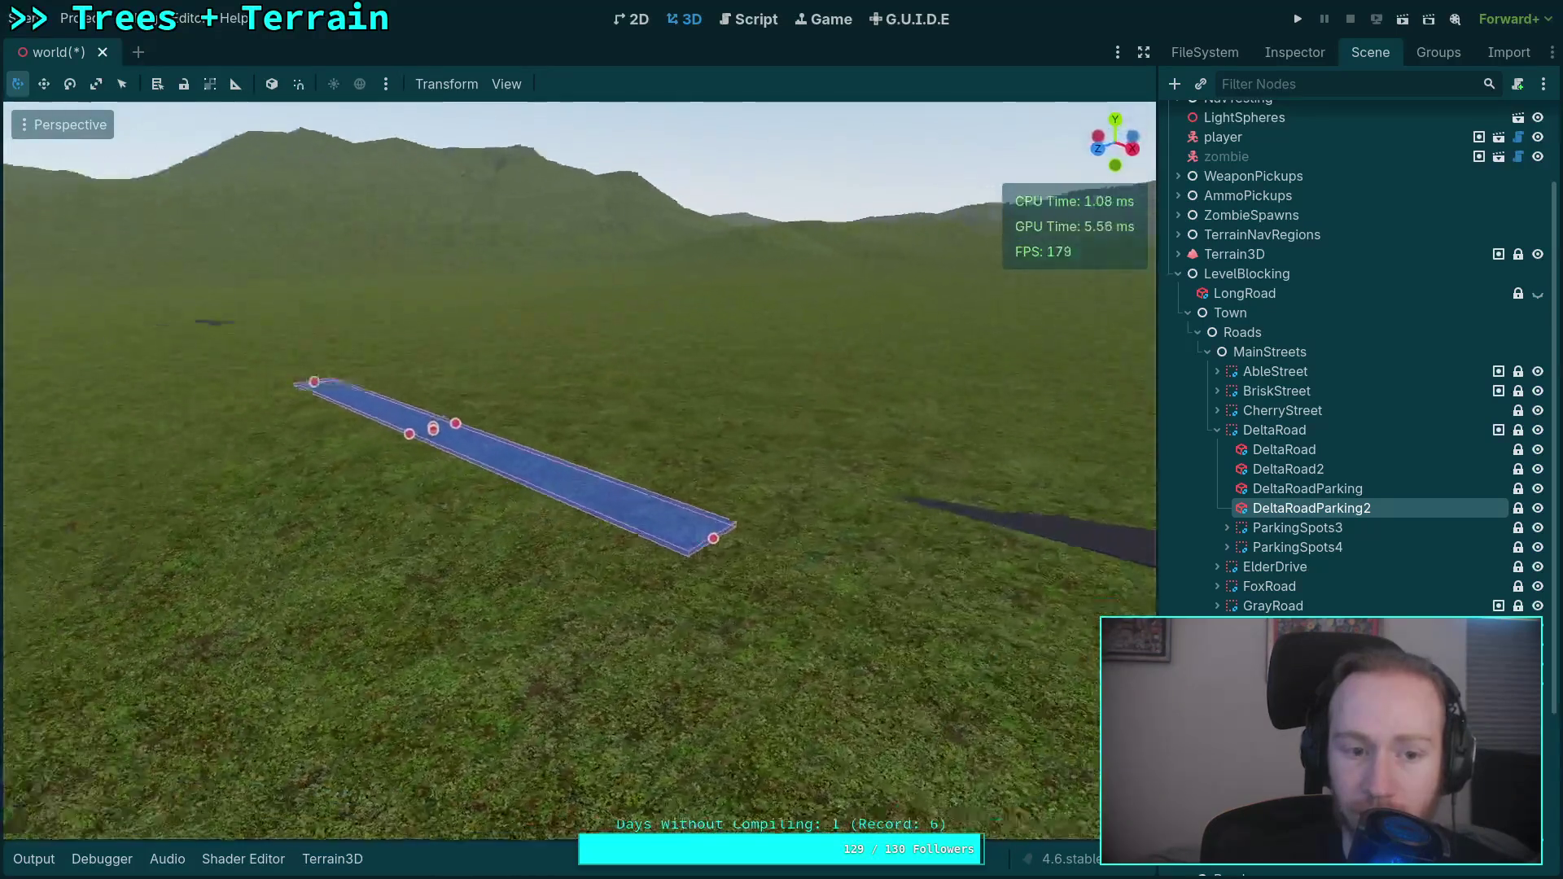
pyautogui.click(1294, 52)
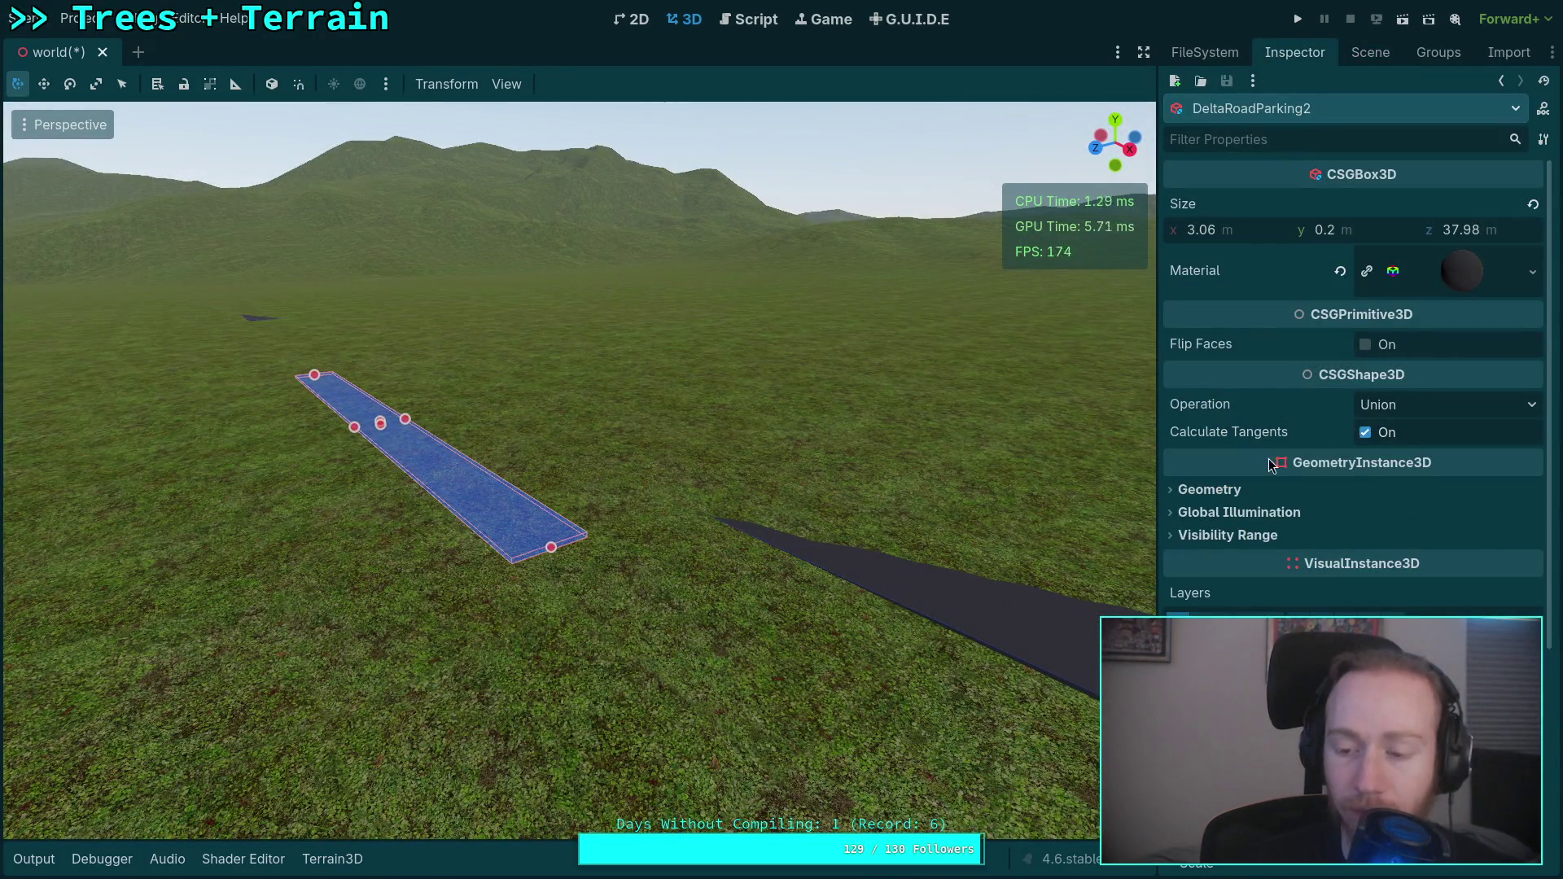
pyautogui.scroll(-5, 1269, 458)
pyautogui.moveTo(1368, 510)
pyautogui.mouseDown()
pyautogui.moveTo(1402, 510)
pyautogui.moveTo(1384, 510)
pyautogui.mouseUp()
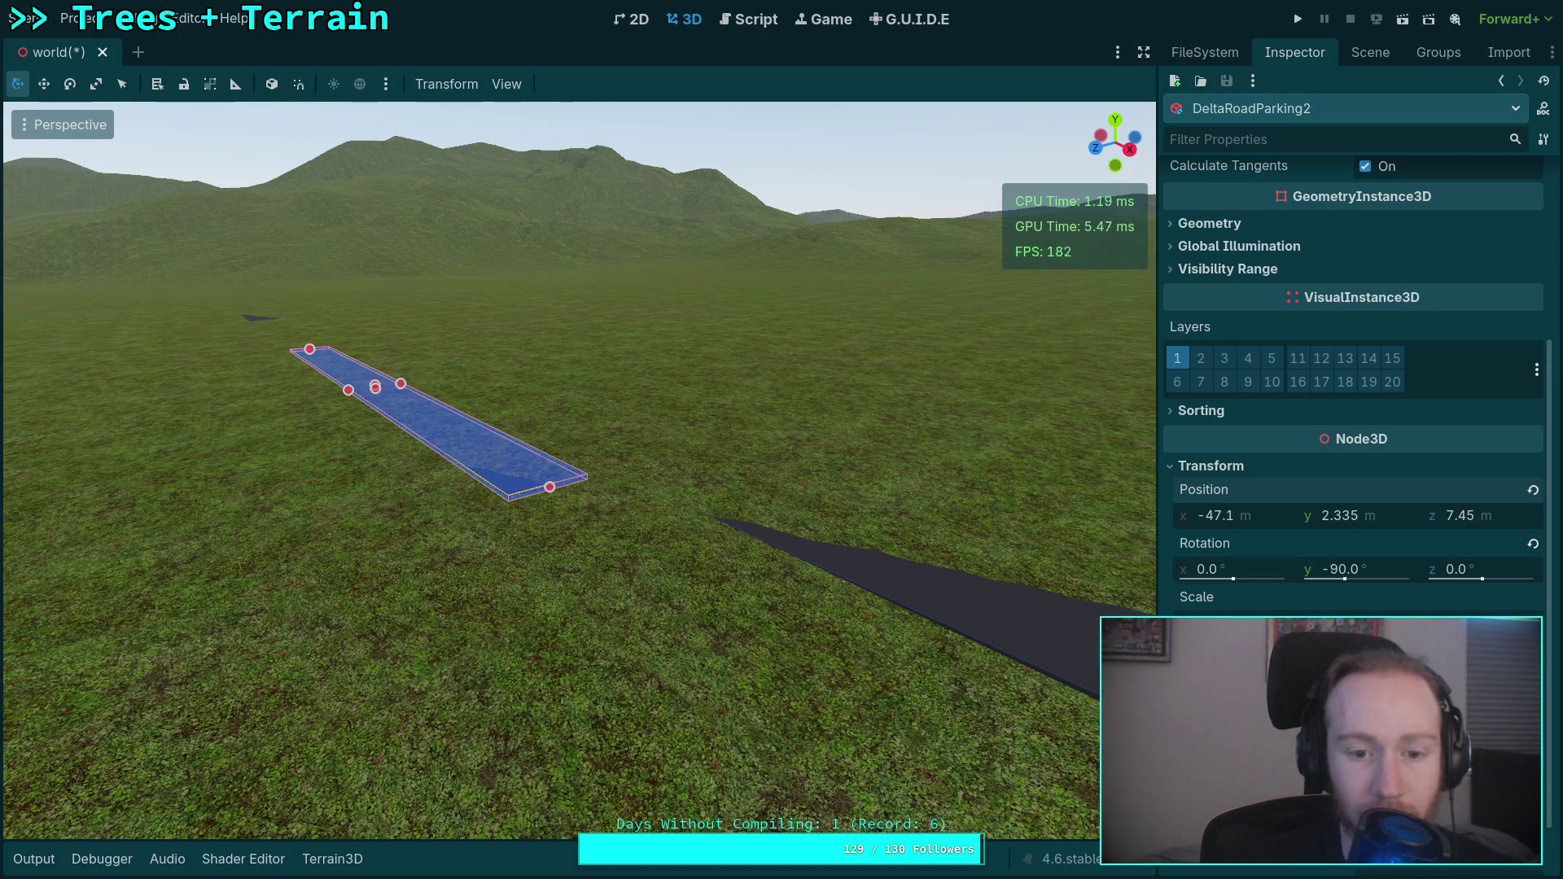
pyautogui.click(1370, 52)
pyautogui.click(1298, 508)
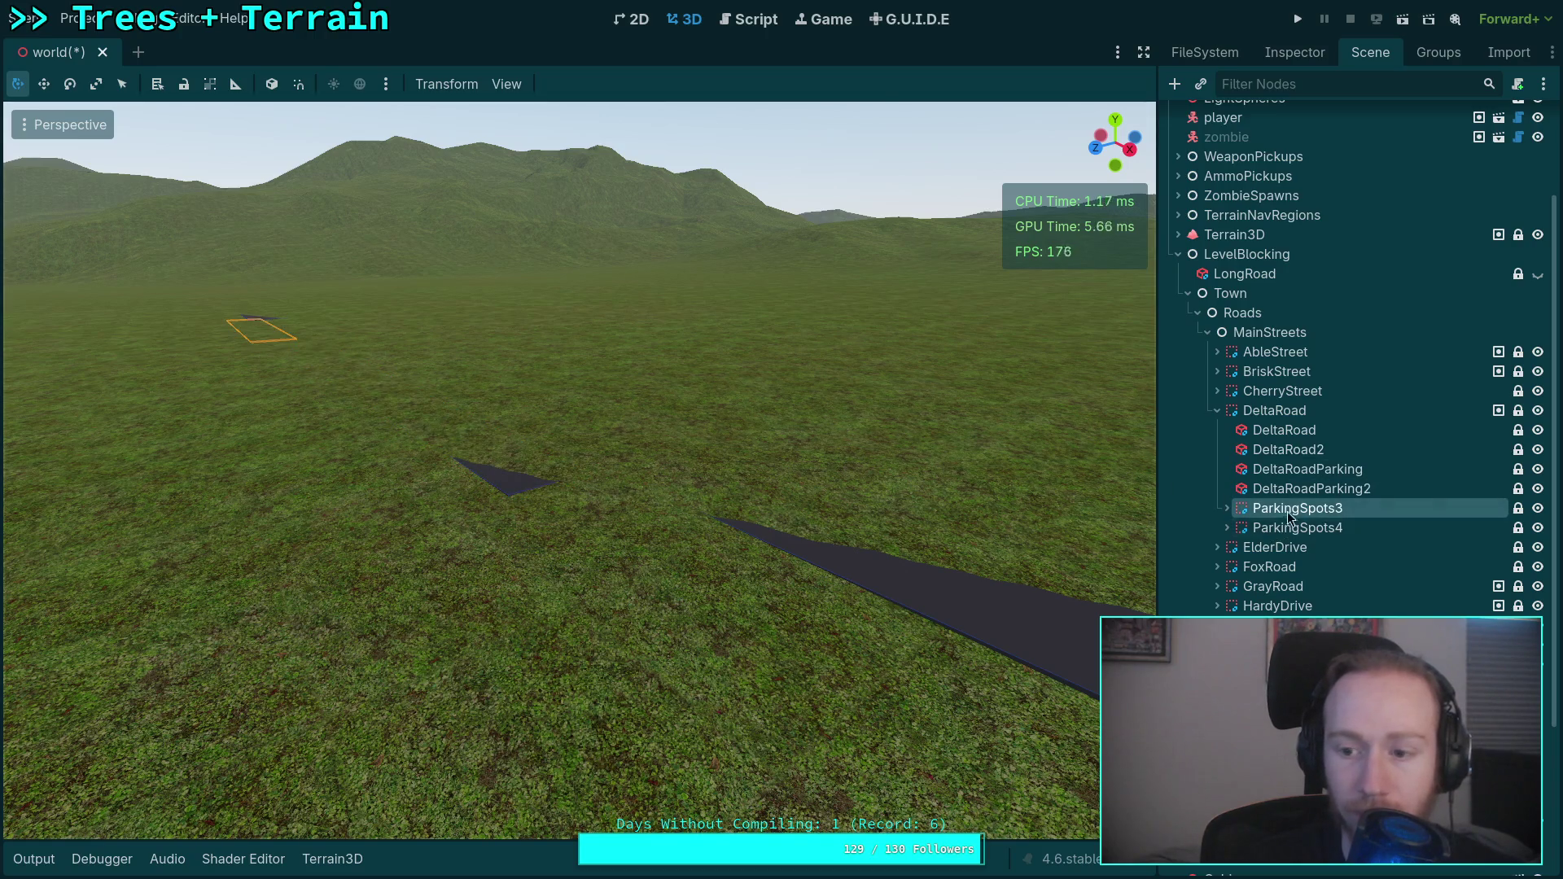
# Raise ParkingSpots3's Position Y to about 3.1 m and check the lines on the road surface.
pyautogui.click(1295, 52)
pyautogui.press('f')
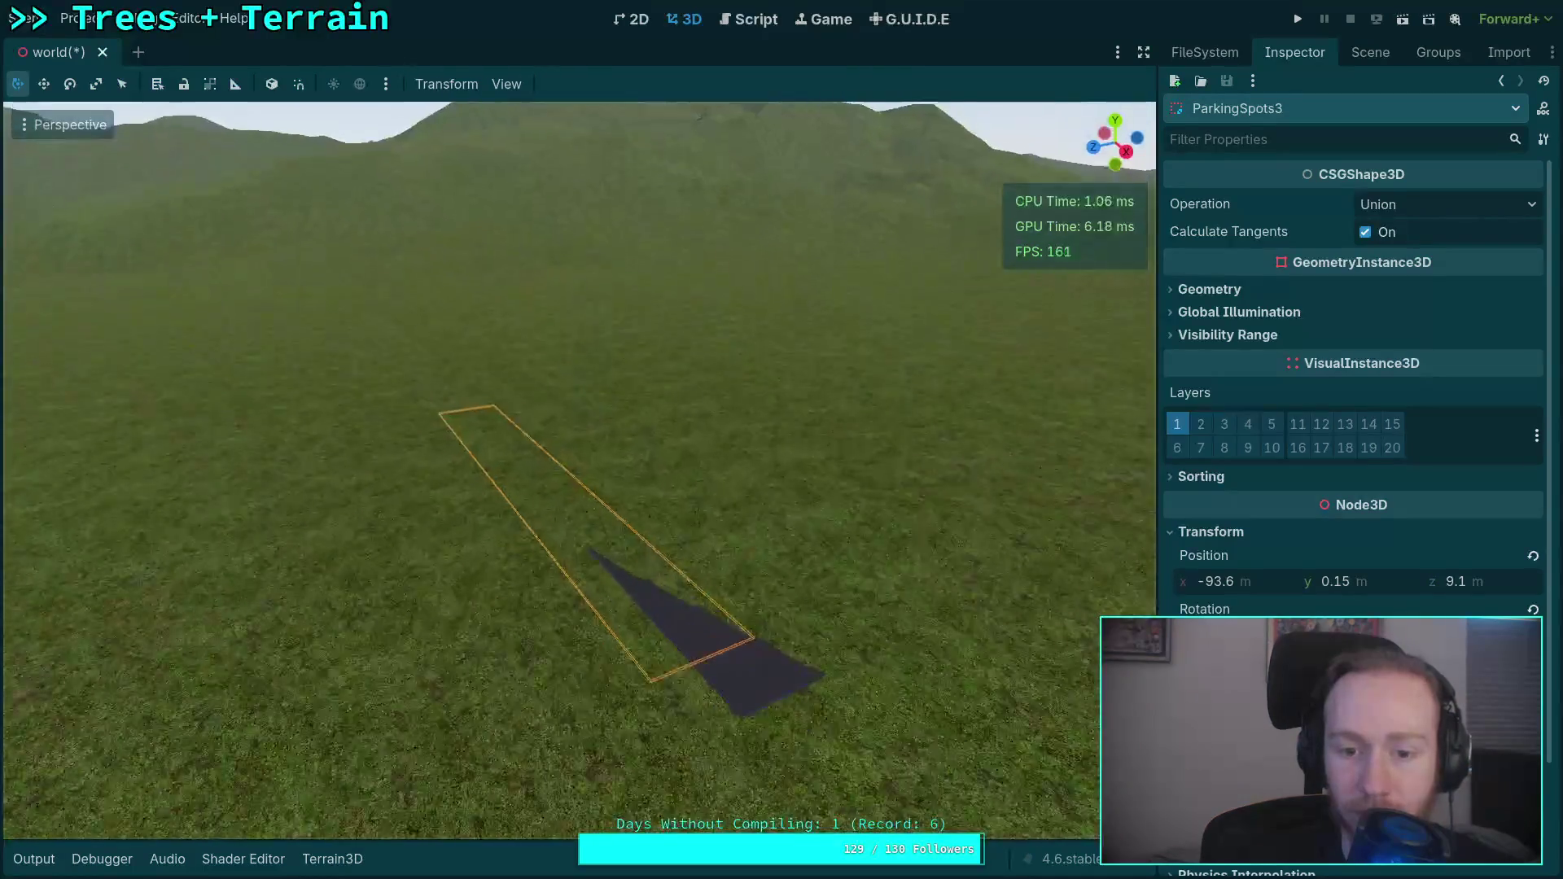
pyautogui.scroll(-3, 1115, 381)
pyautogui.moveTo(1367, 579); pyautogui.dragTo(1407, 580)
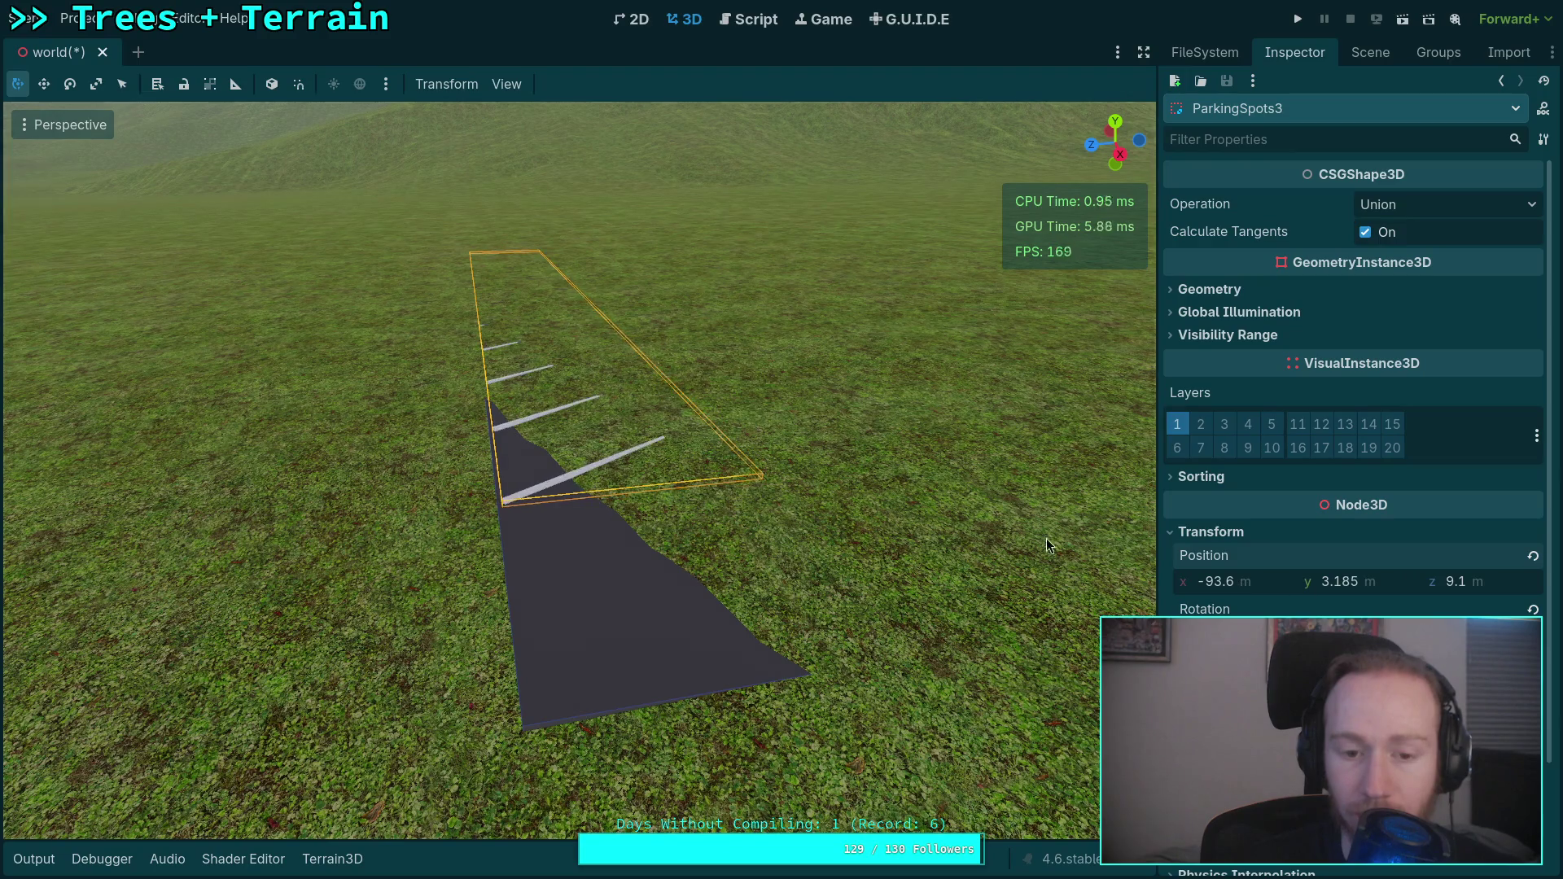
pyautogui.press('w')
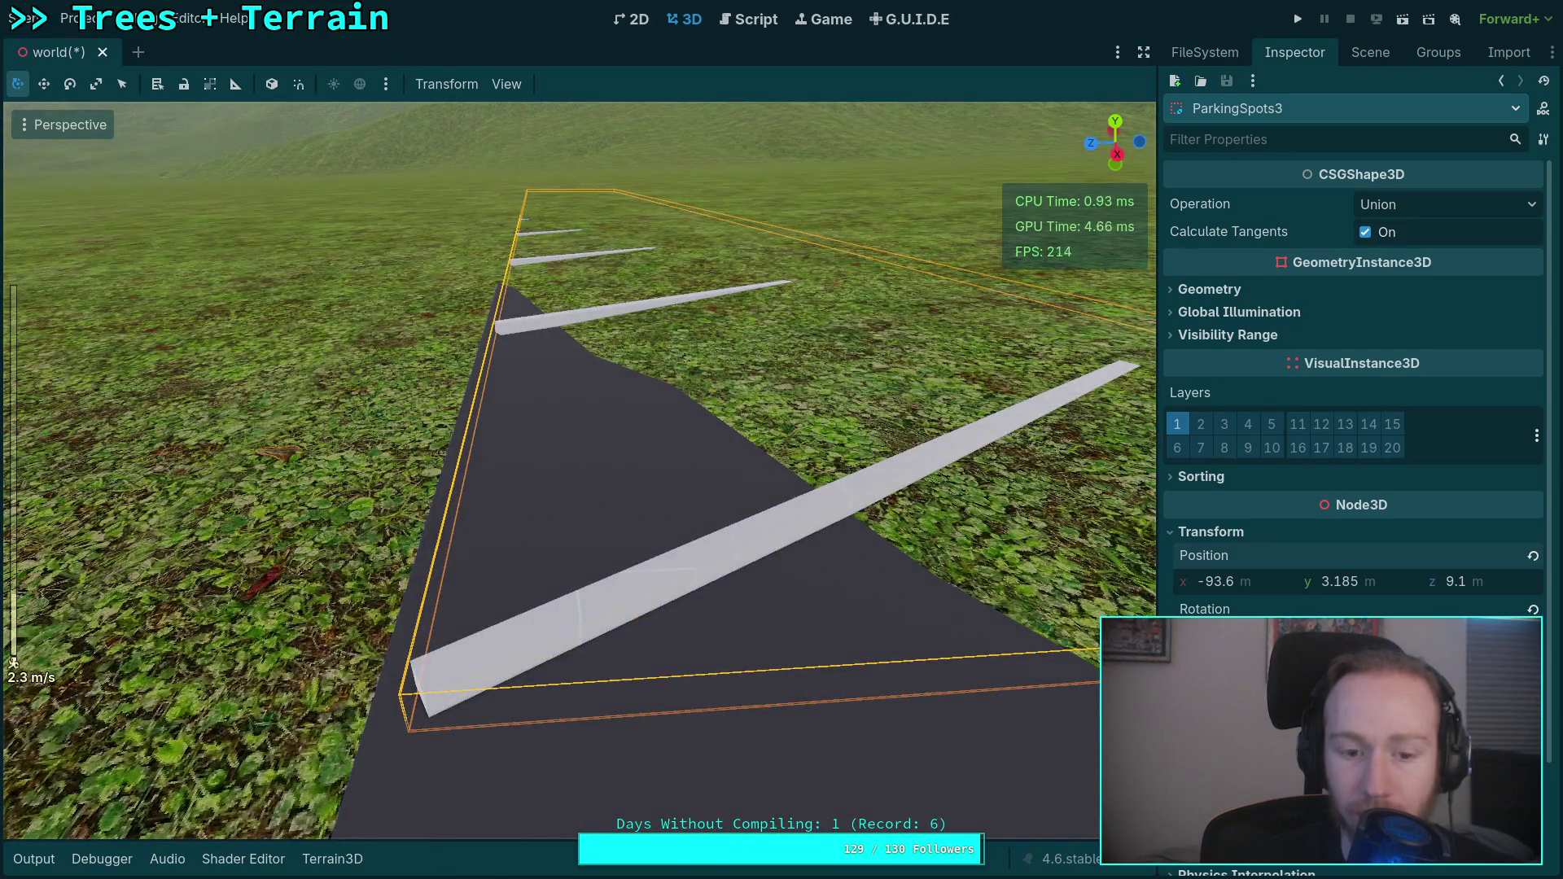
pyautogui.press('w')
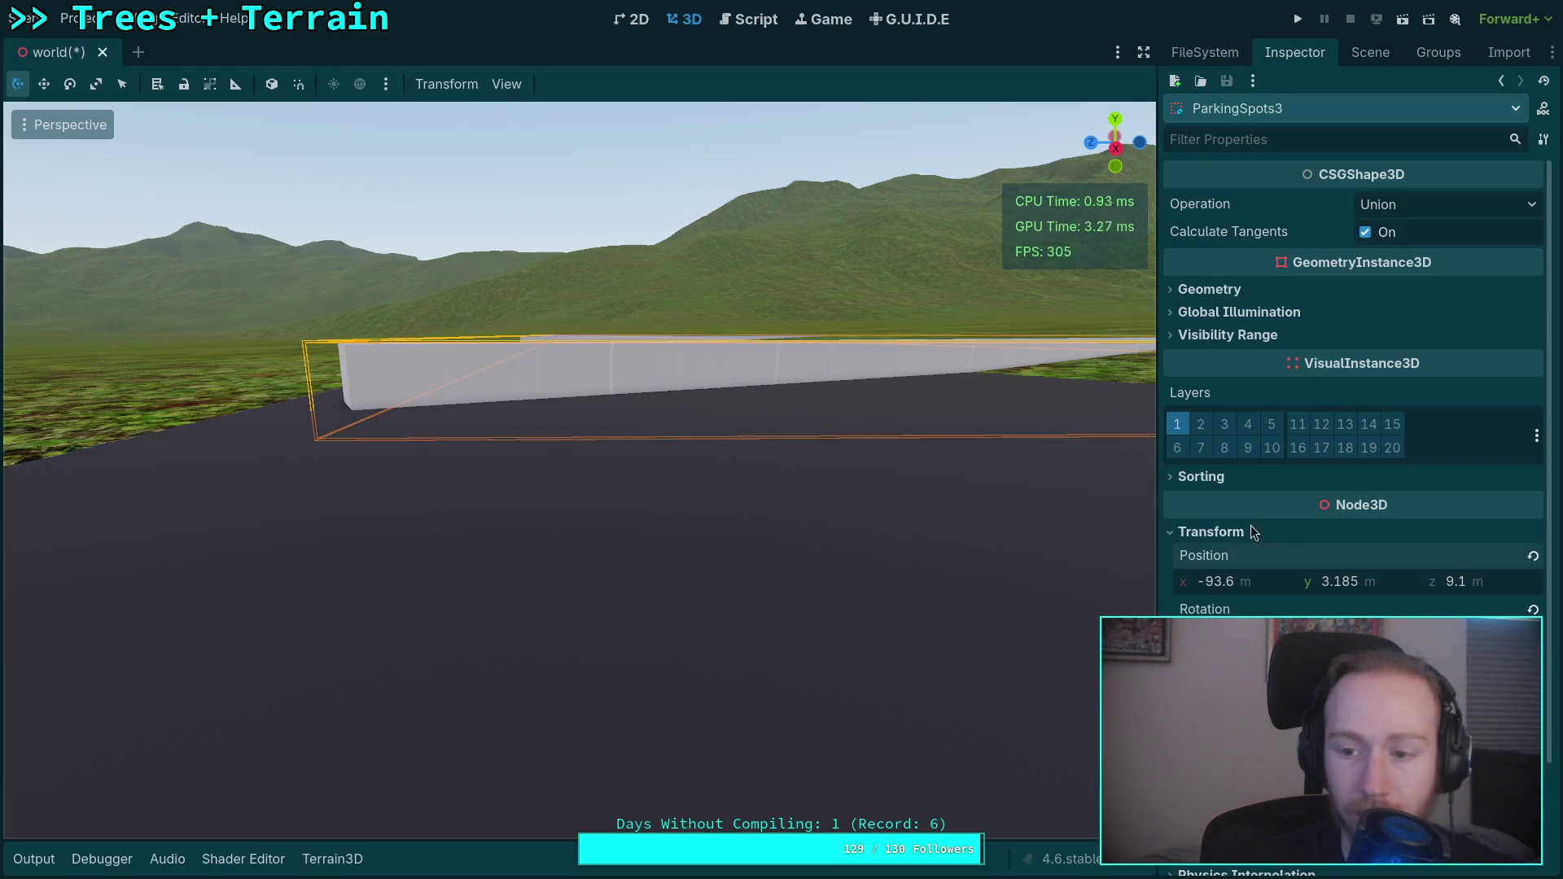
pyautogui.moveTo(1381, 588)
pyautogui.mouseDown()
pyautogui.moveTo(1335, 588)
pyautogui.moveTo(1352, 588)
pyautogui.mouseUp()
pyautogui.moveTo(1059, 391); pyautogui.dragTo(1063, 507)
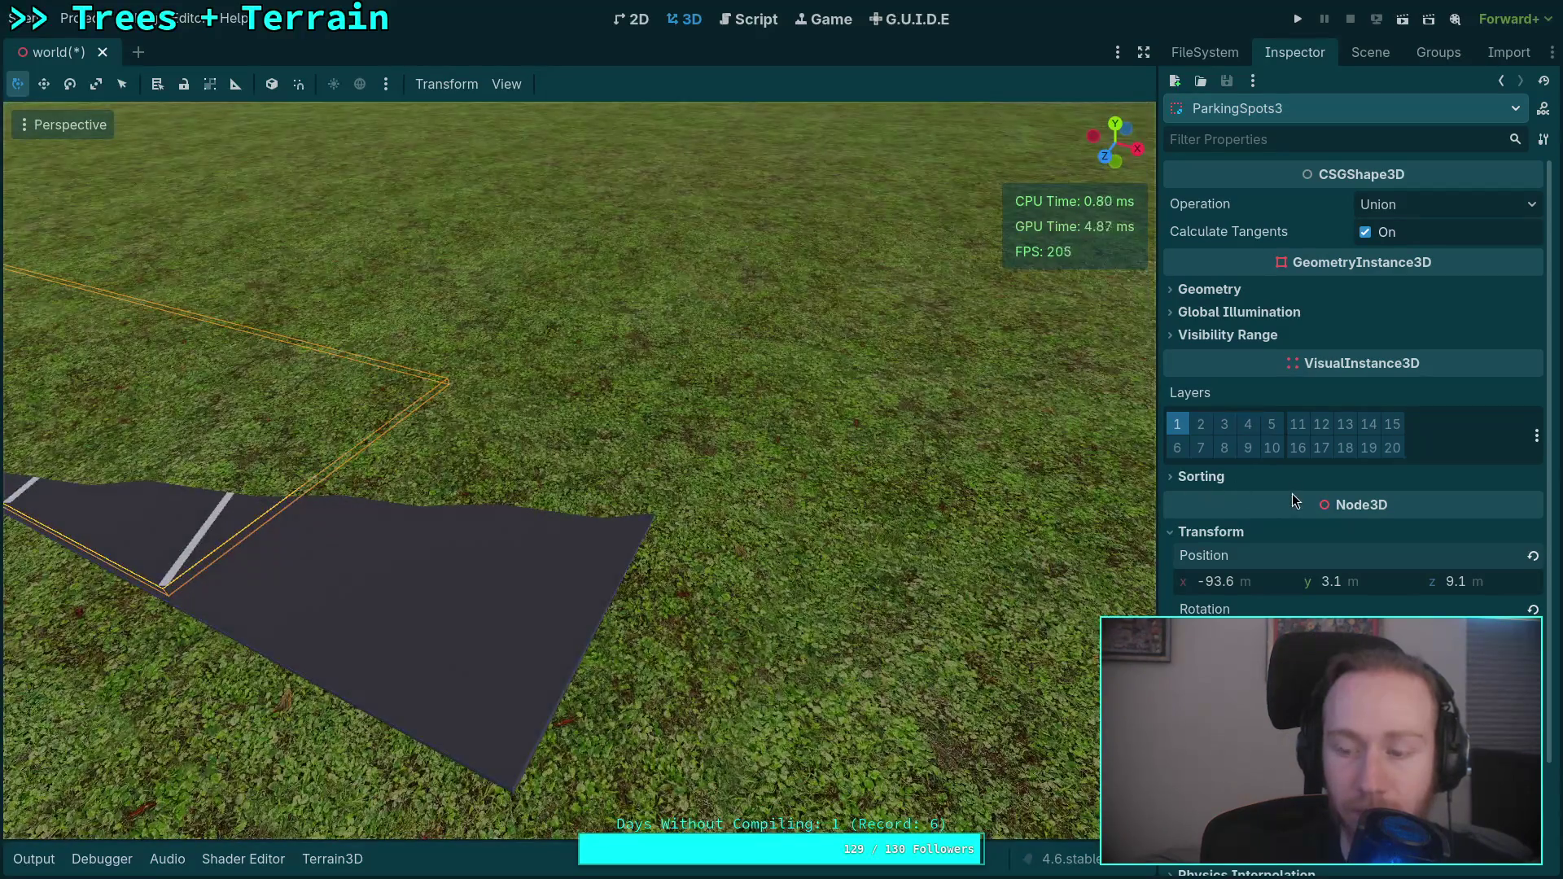
# Create ParkingSpots4 with Ctrl+D in the scene tree and open its properties.
pyautogui.click(1369, 59)
pyautogui.hotkey('ctrl', 'd')
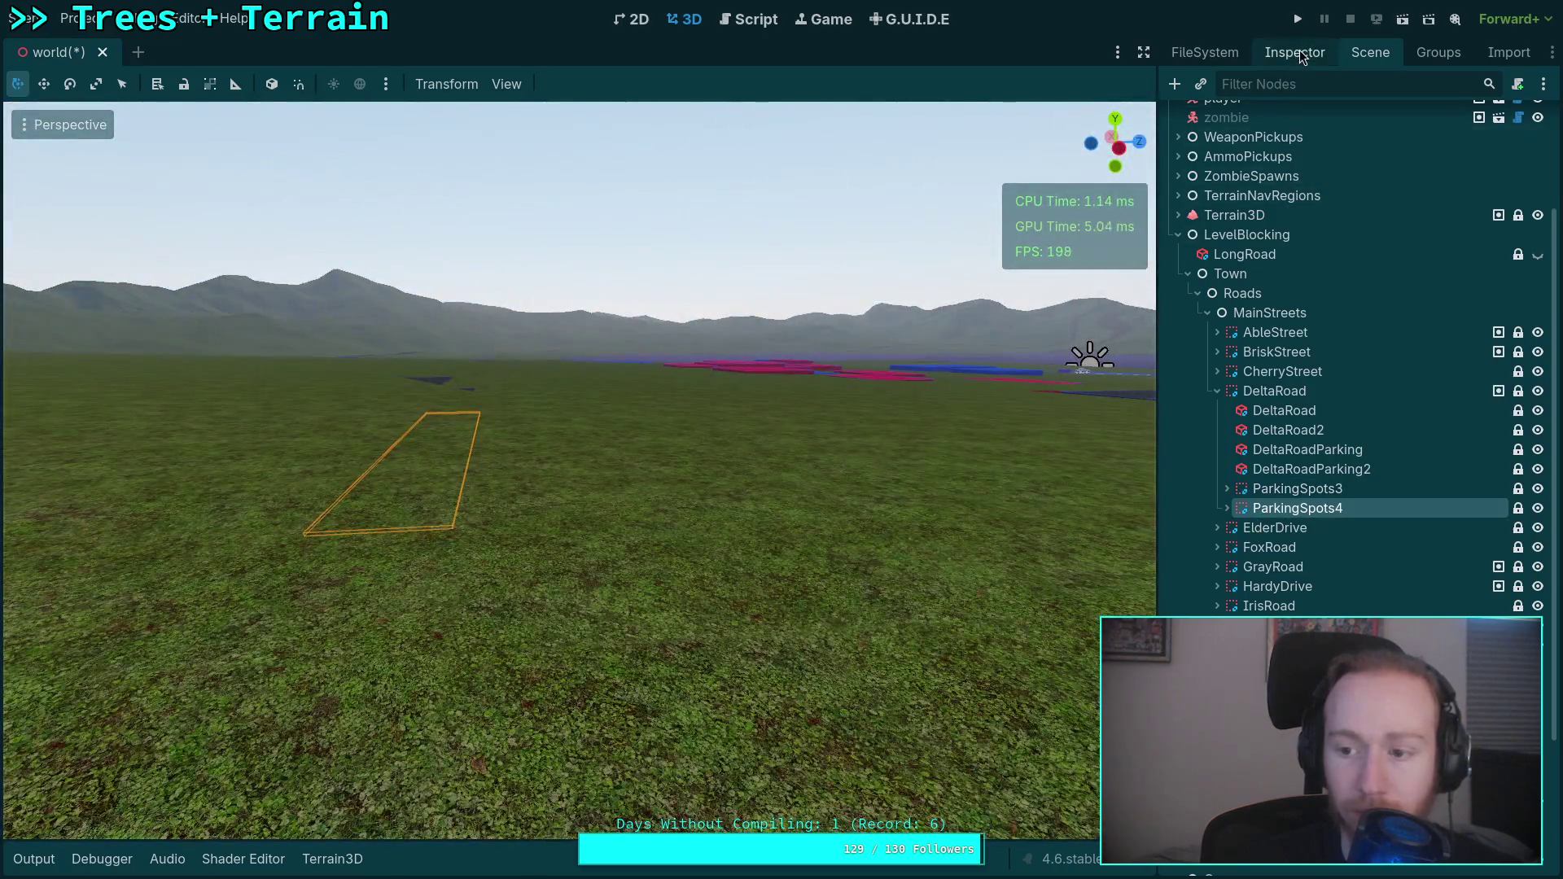
pyautogui.click(1294, 52)
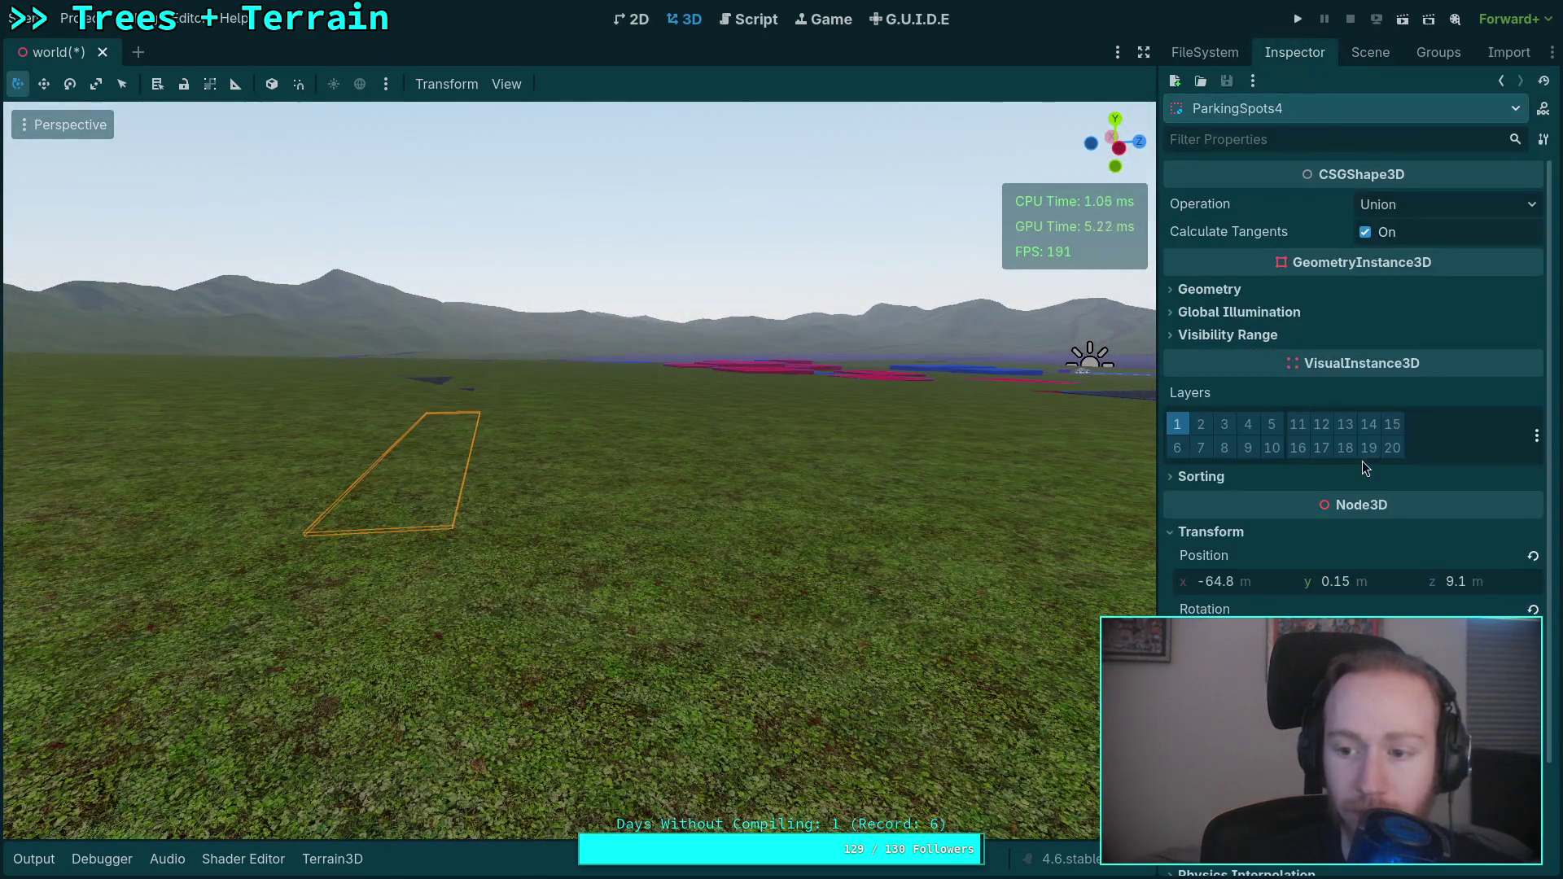
# Fly the camera down along the ParkingSpots4 lines to check their height above the road.
pyautogui.press('w')
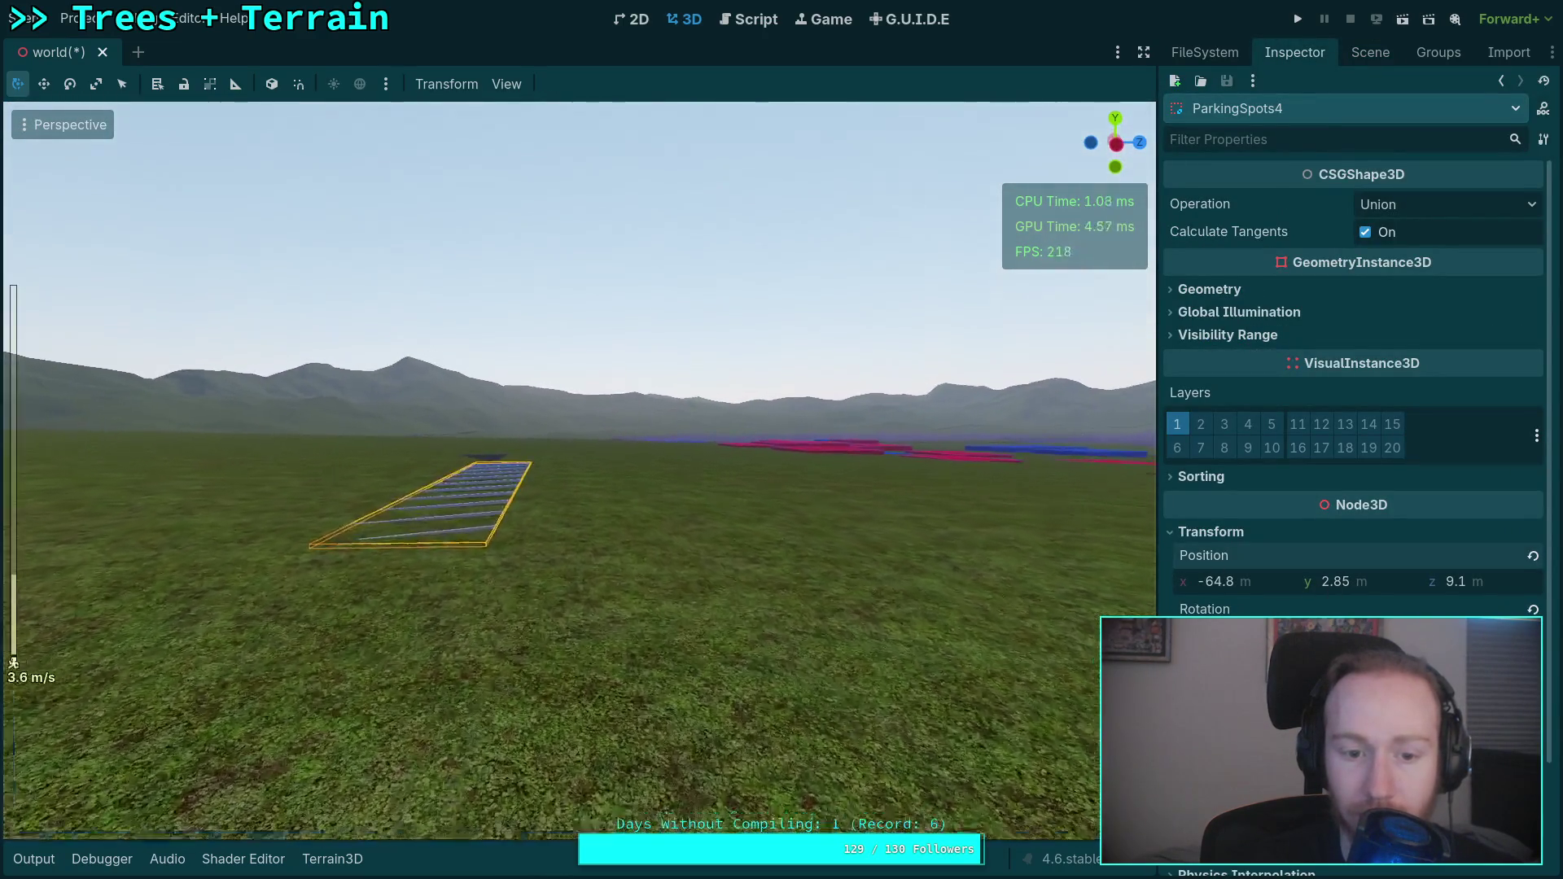
pyautogui.scroll(-5, 579, 470)
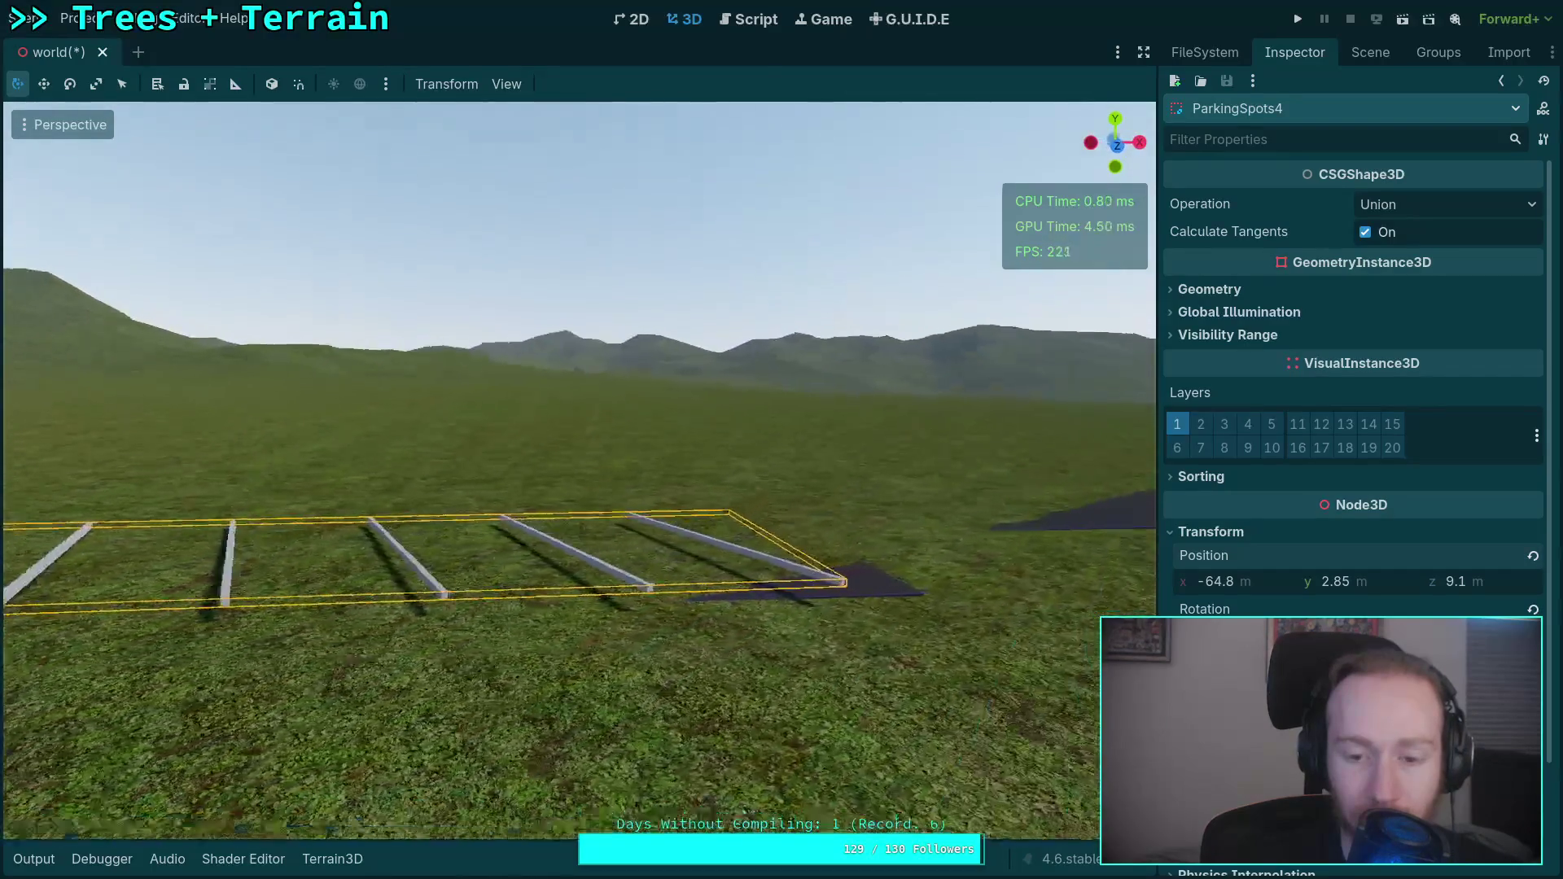
pyautogui.press('w')
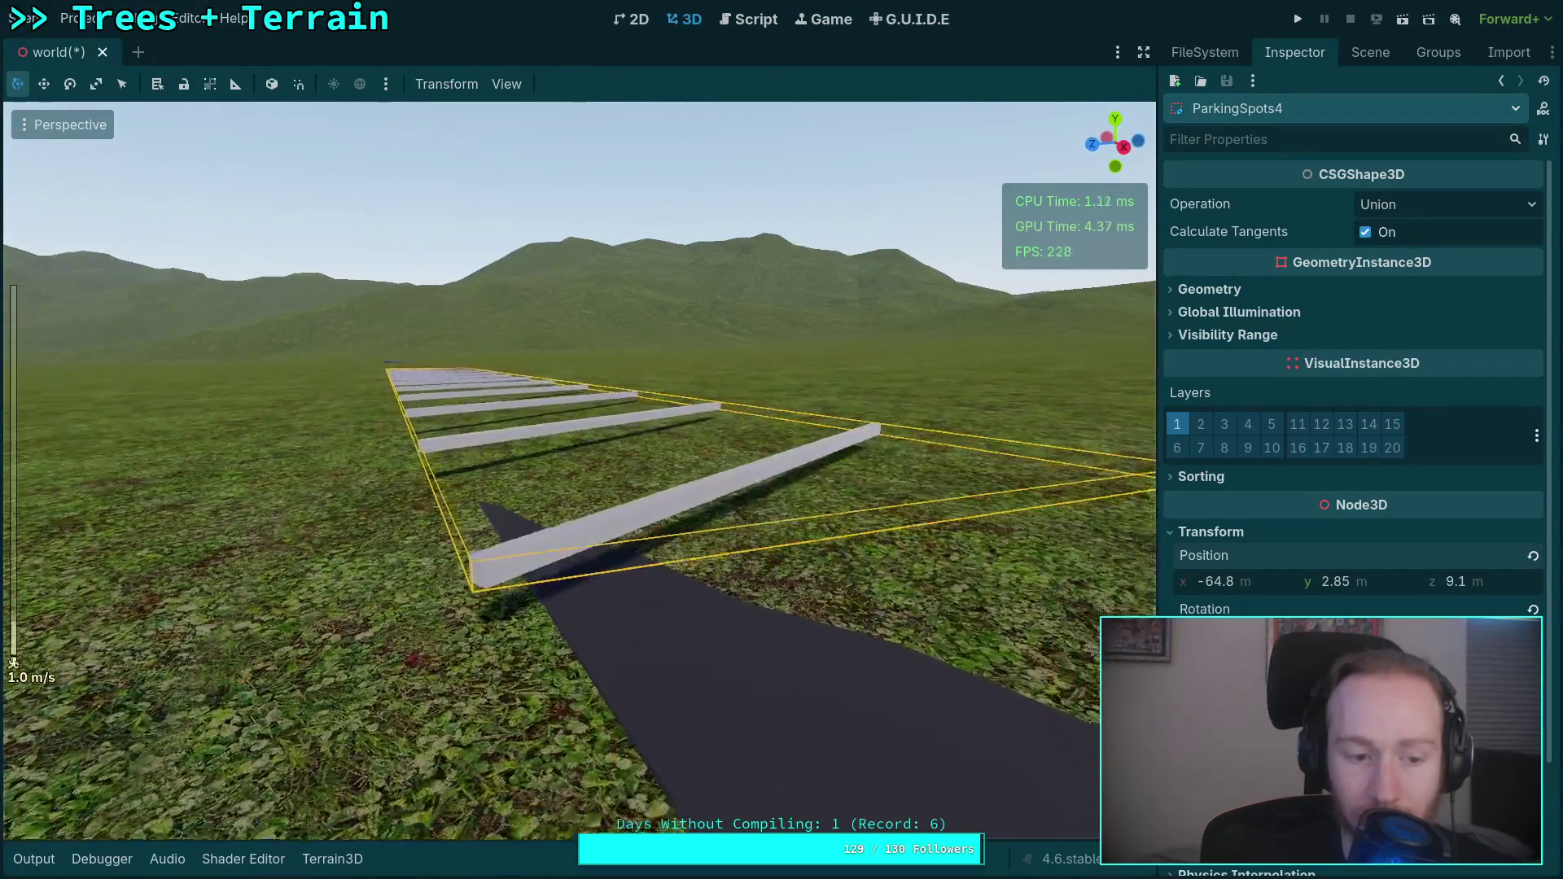
pyautogui.press('w')
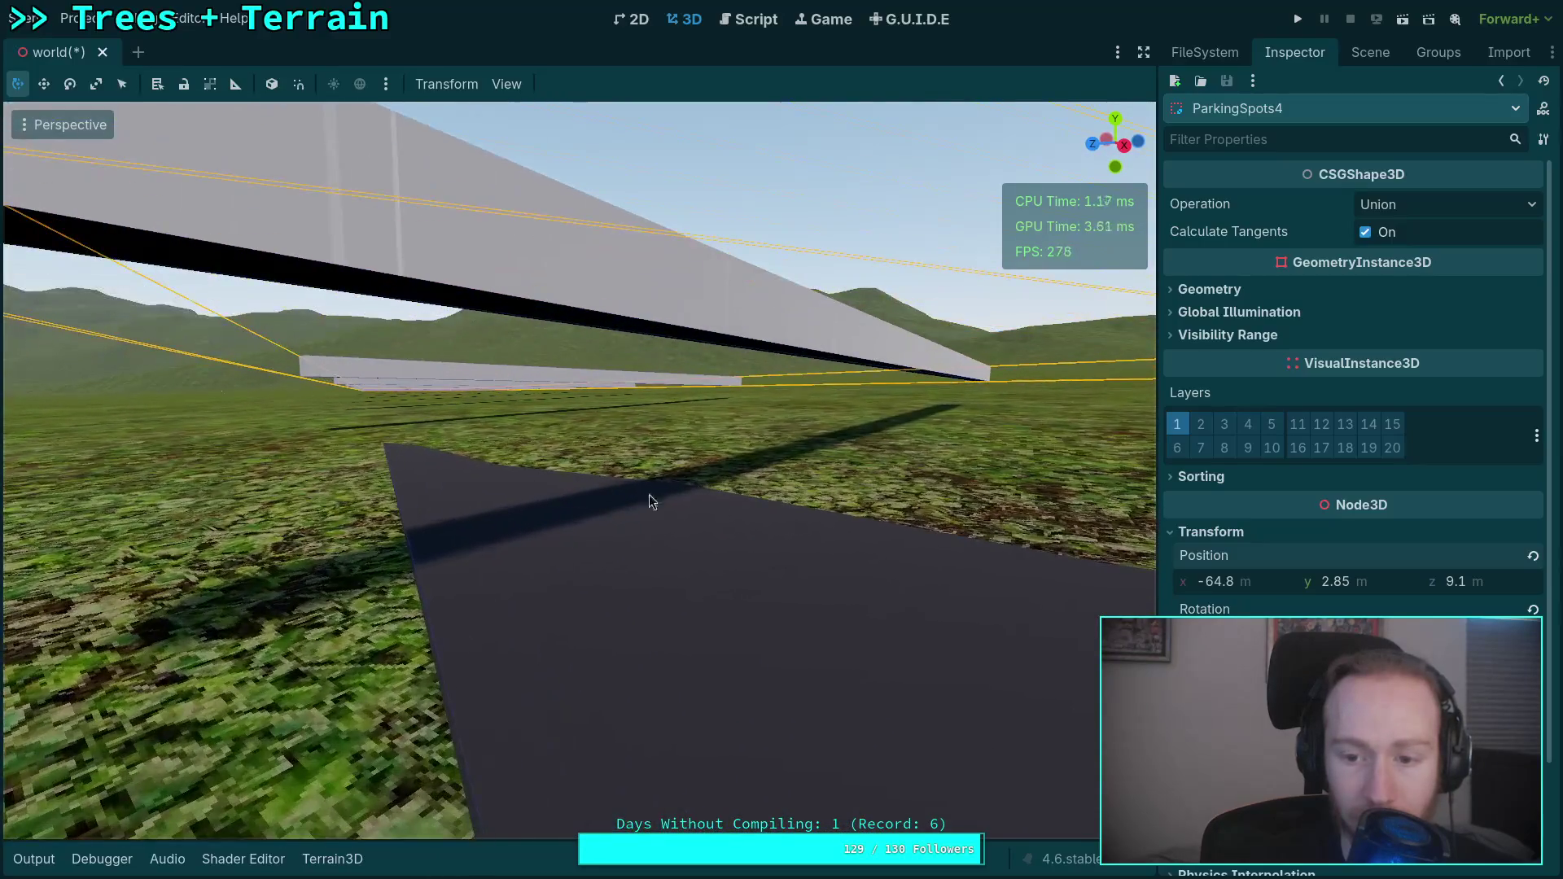
# Set ParkingSpots4's Position Y to 2.388 m so its lines rest on the road slab.
pyautogui.moveTo(1372, 588)
pyautogui.mouseDown()
pyautogui.moveTo(1319, 587)
pyautogui.moveTo(1355, 588)
pyautogui.mouseUp()
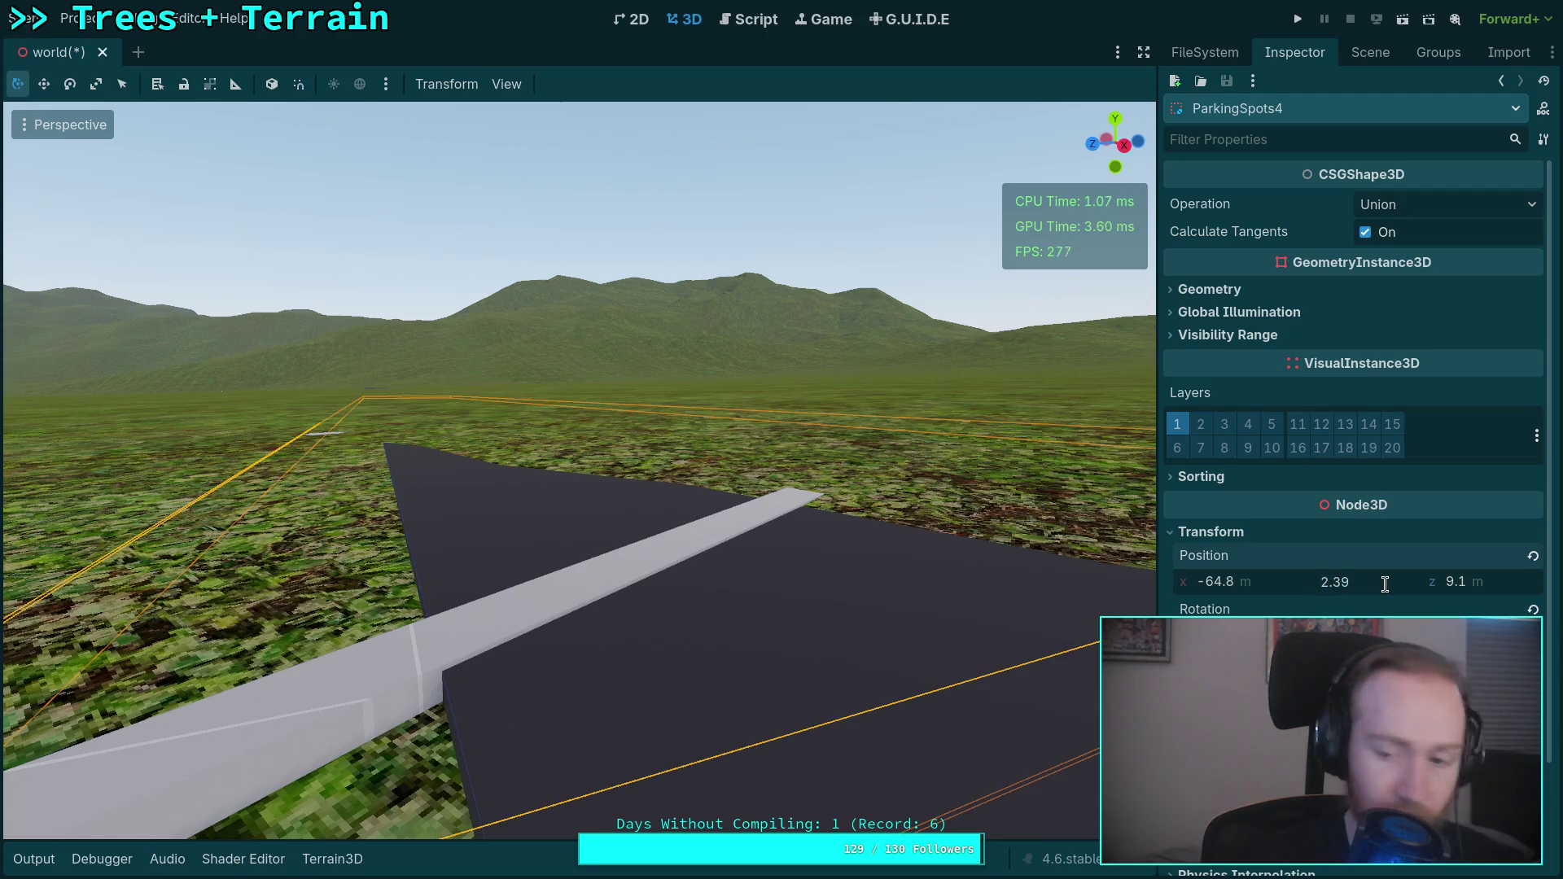
pyautogui.press('BackSpace')
pyautogui.press('Return')
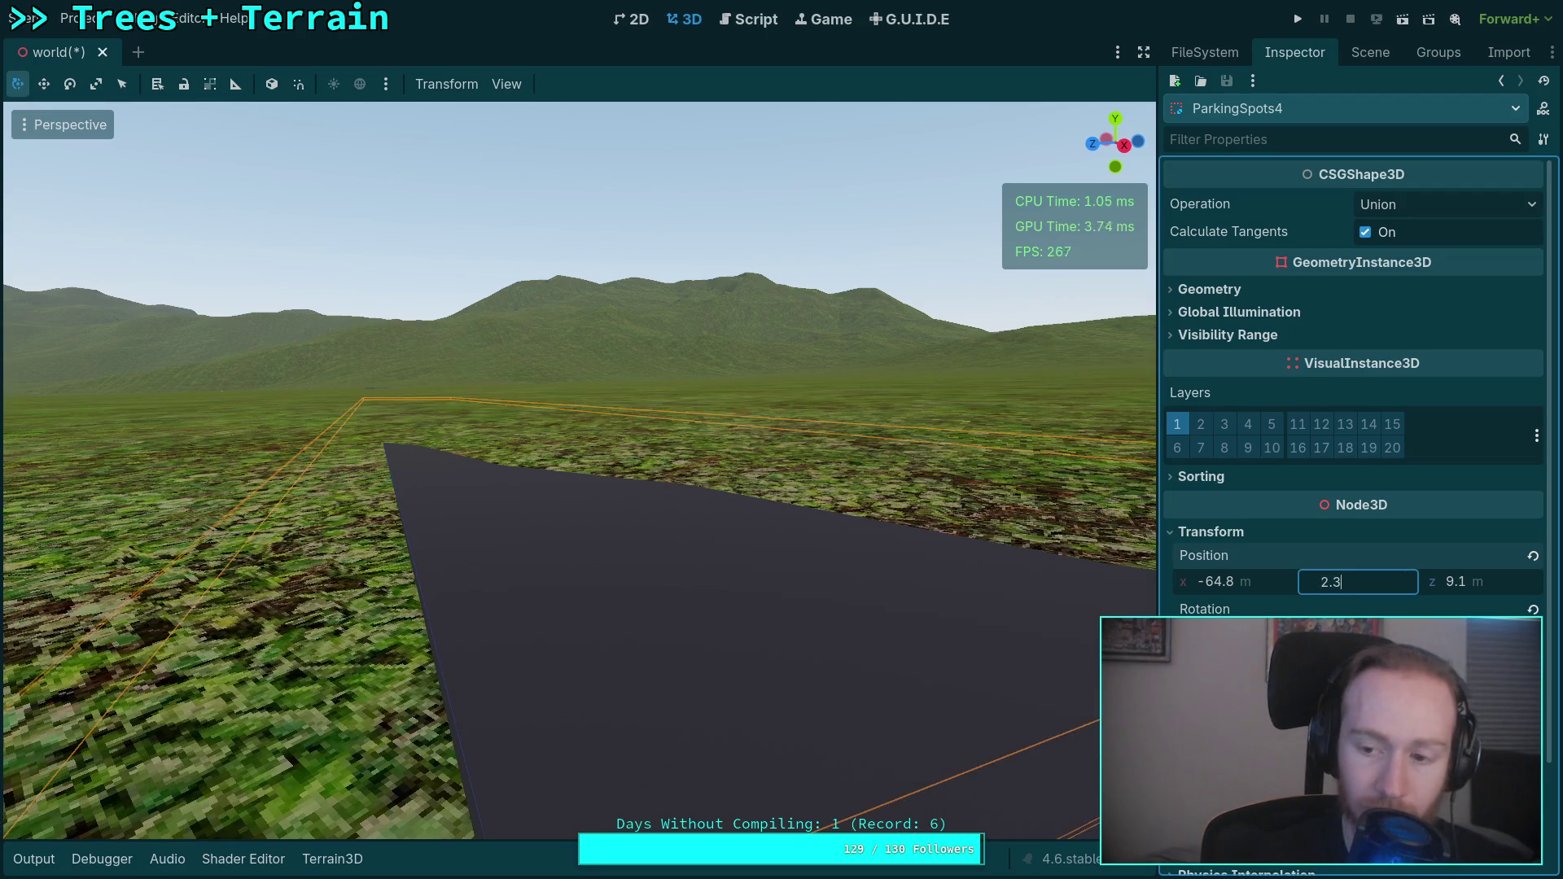
pyautogui.write('8')
pyautogui.press('Return')
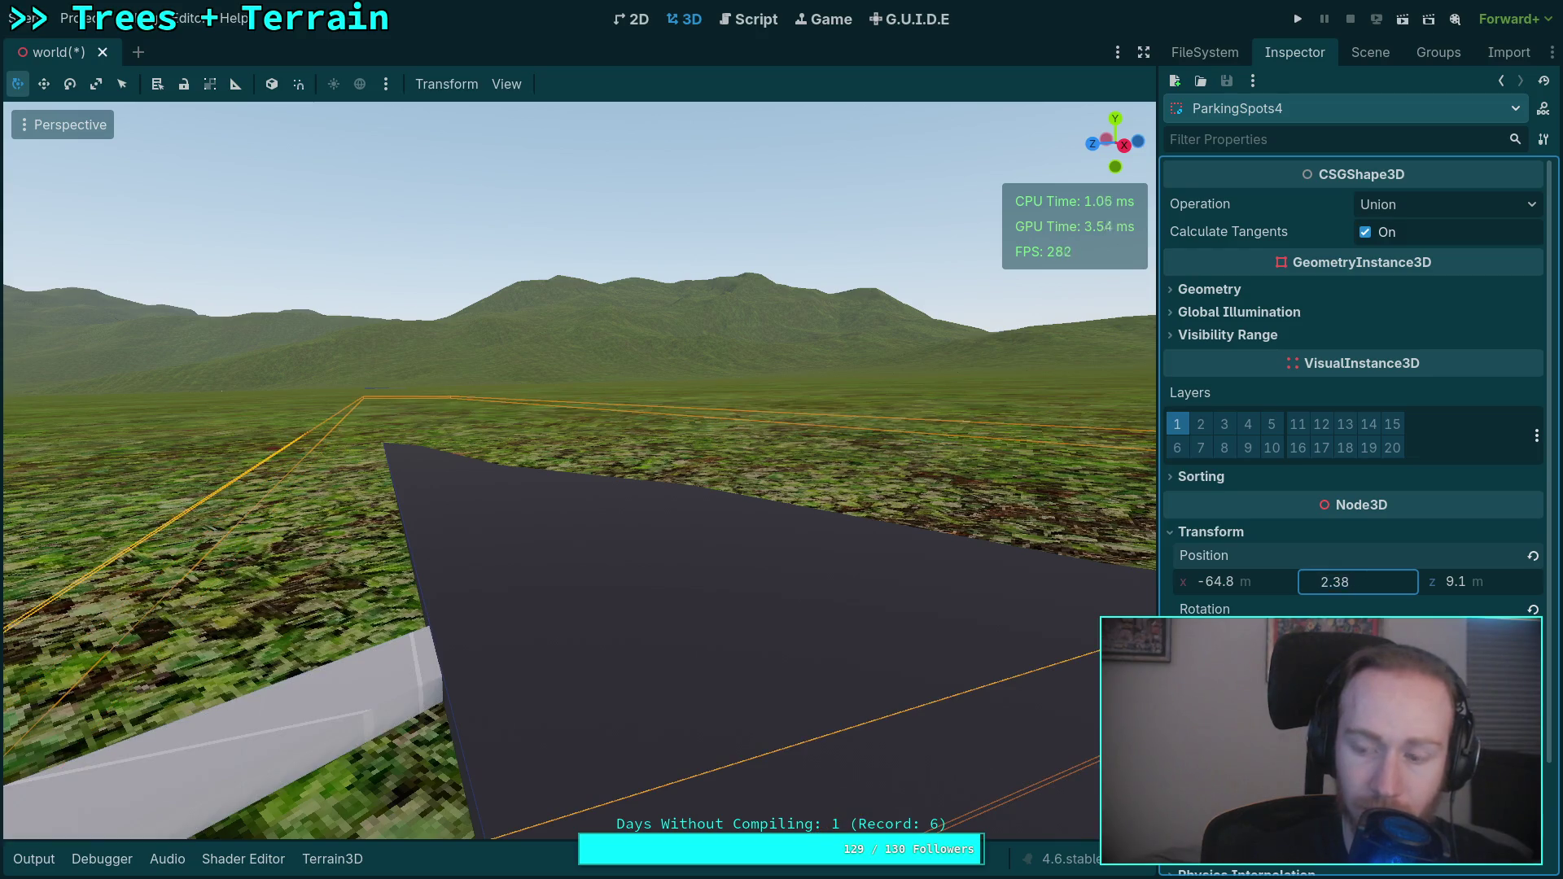
pyautogui.press('Return')
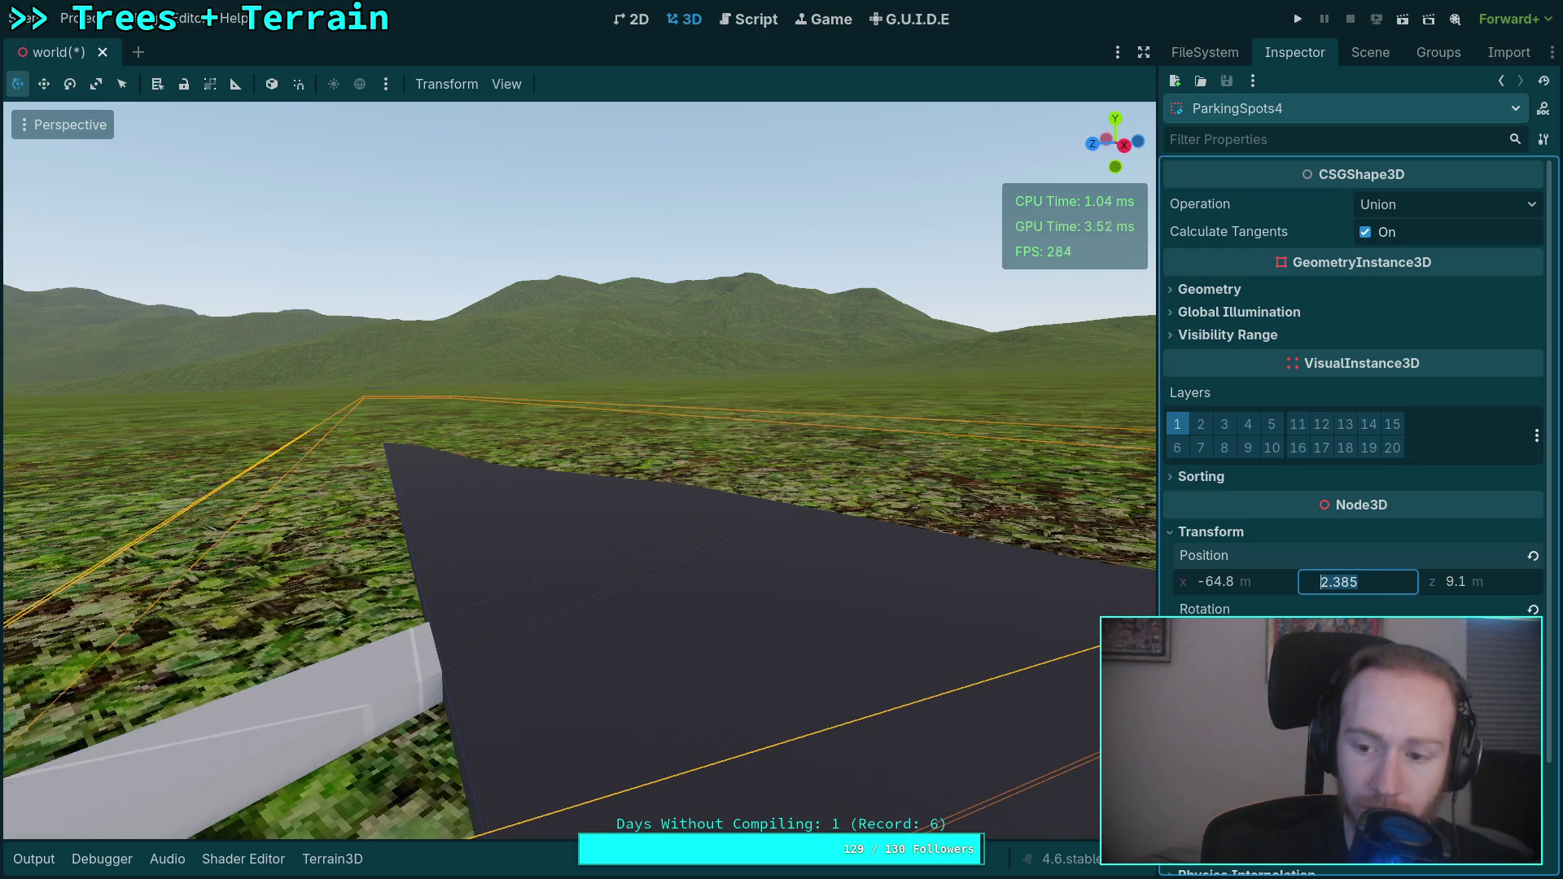
pyautogui.write('2.388')
pyautogui.press('Return')
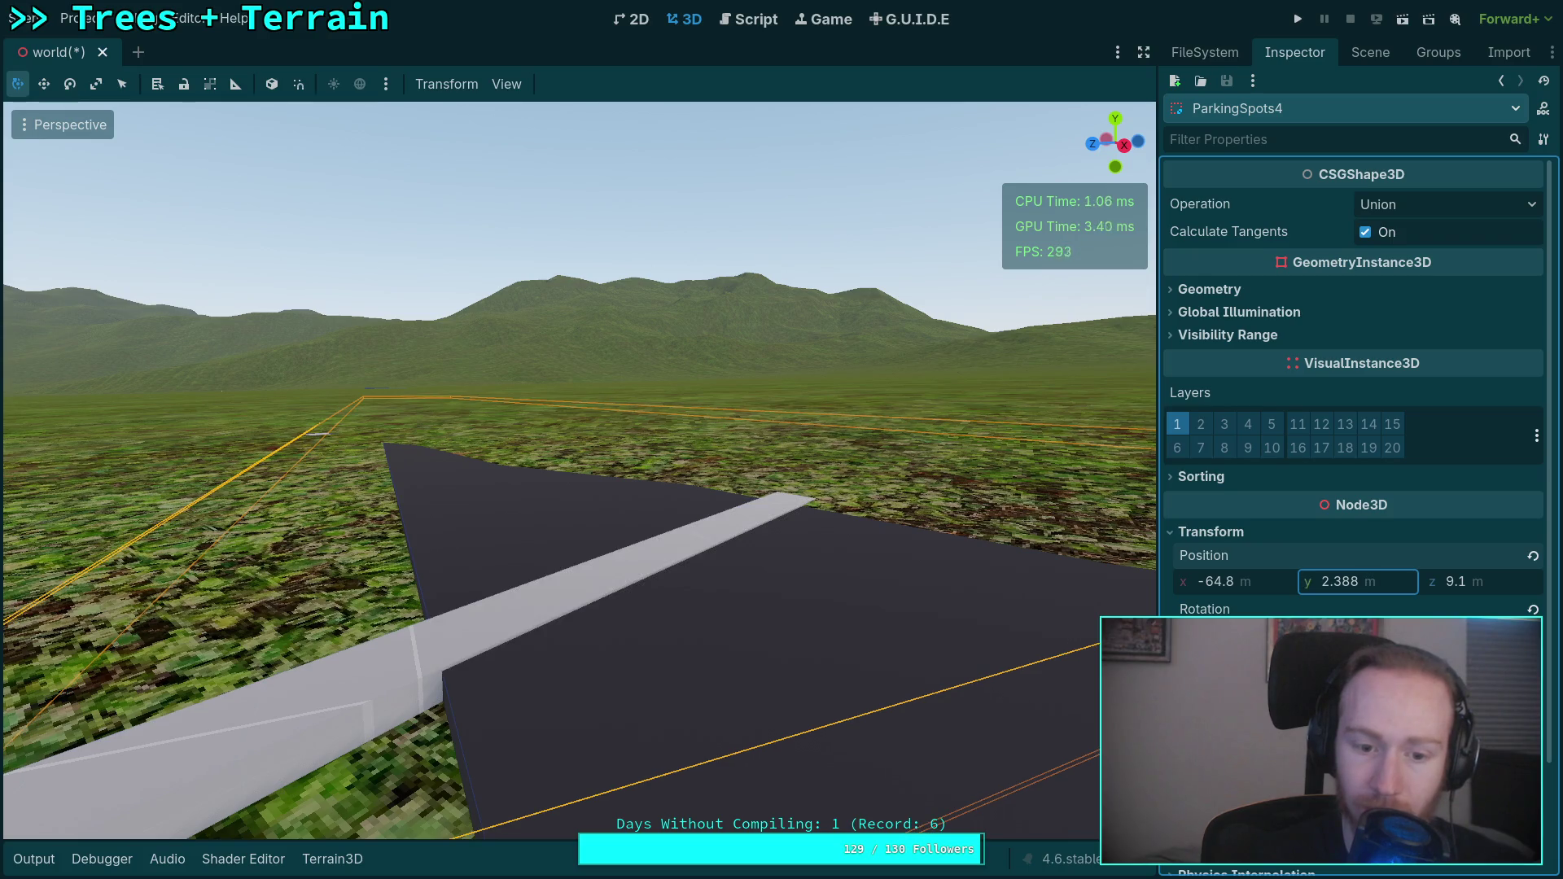
pyautogui.scroll(-5, 1096, 379)
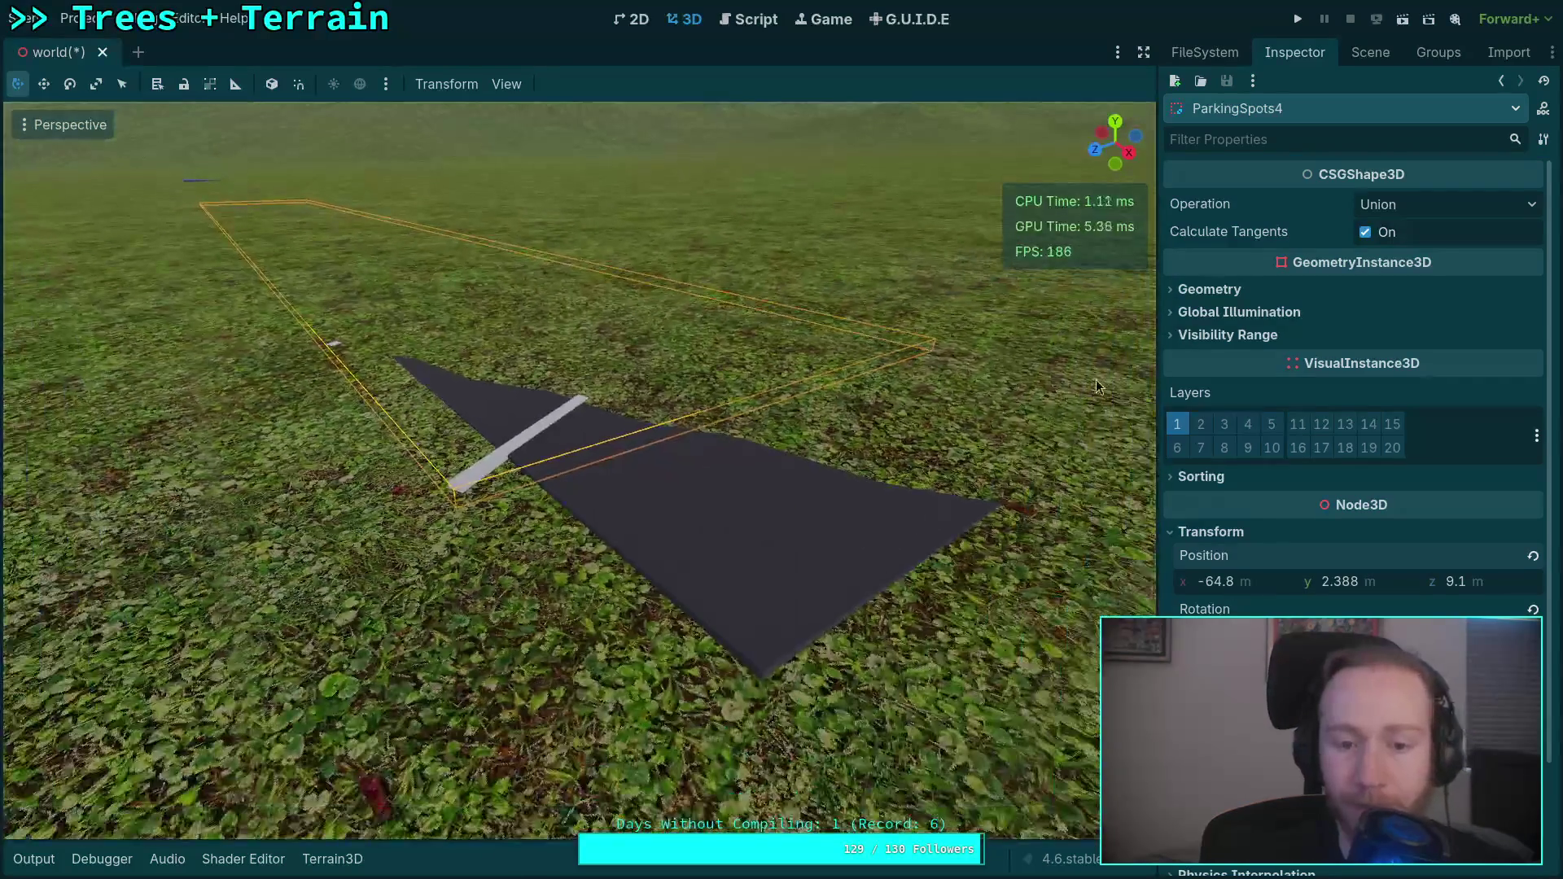
pyautogui.click(1395, 56)
pyautogui.click(1217, 371)
pyautogui.click(1254, 391)
pyautogui.press('w')
pyautogui.scroll(2, 578, 472)
pyautogui.press('w')
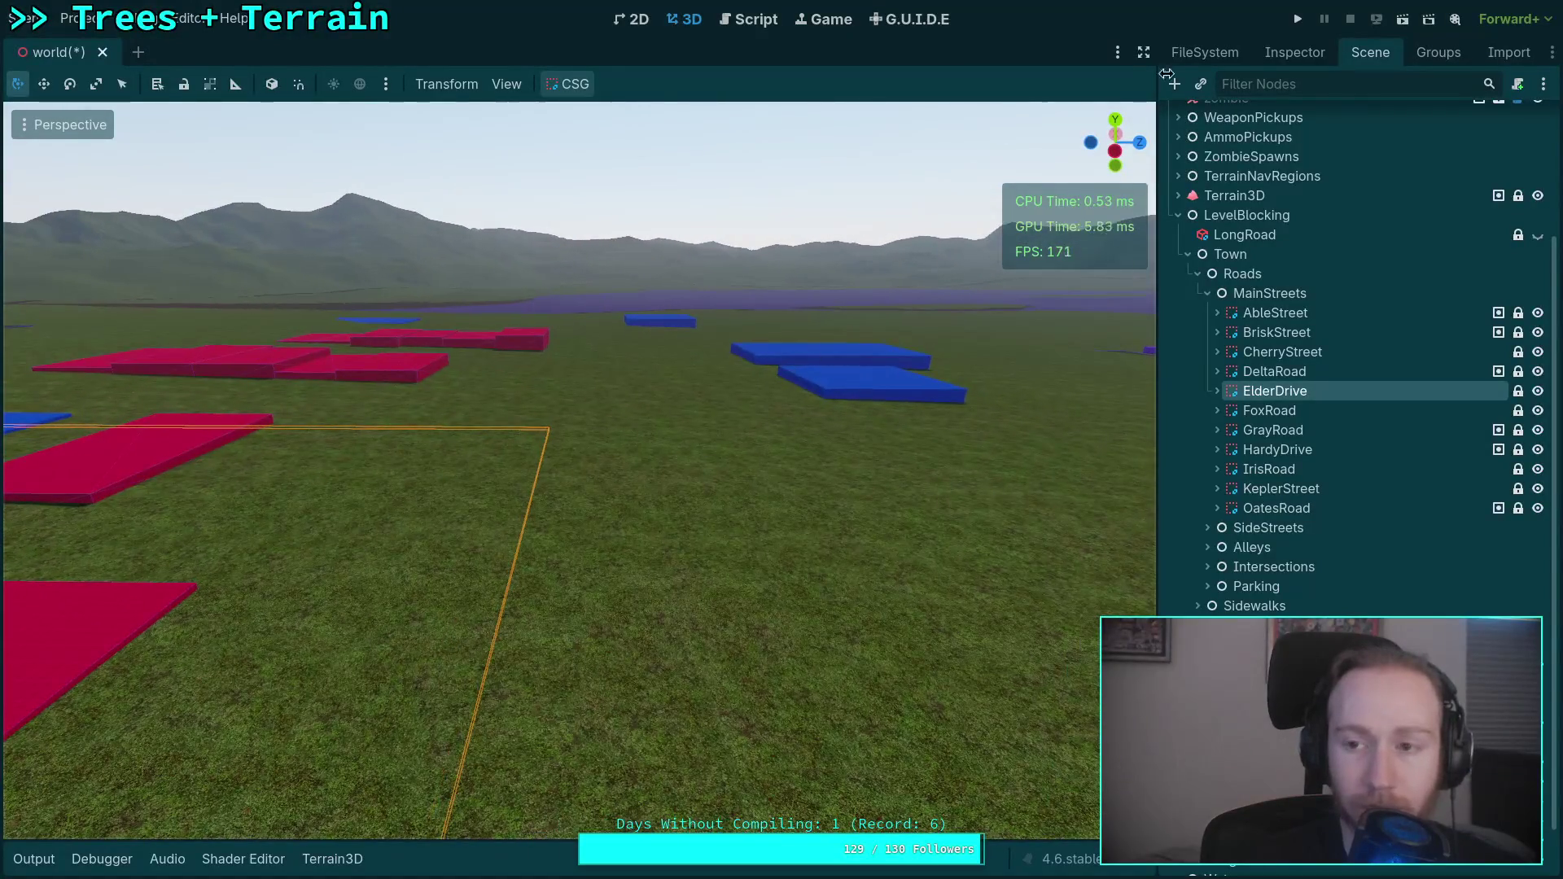
pyautogui.click(1266, 59)
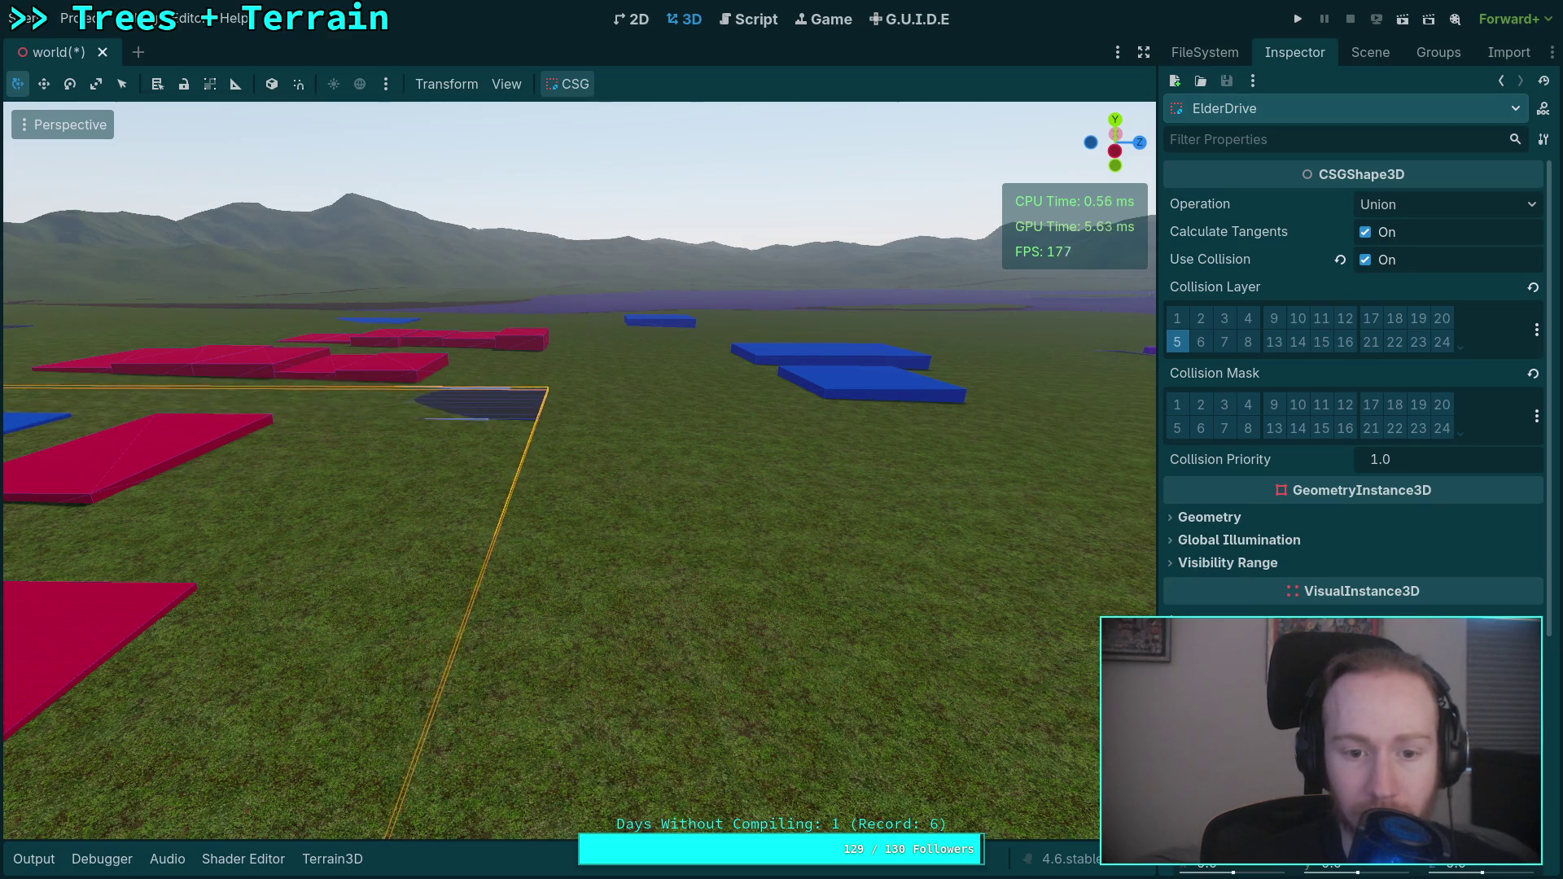
pyautogui.press('w')
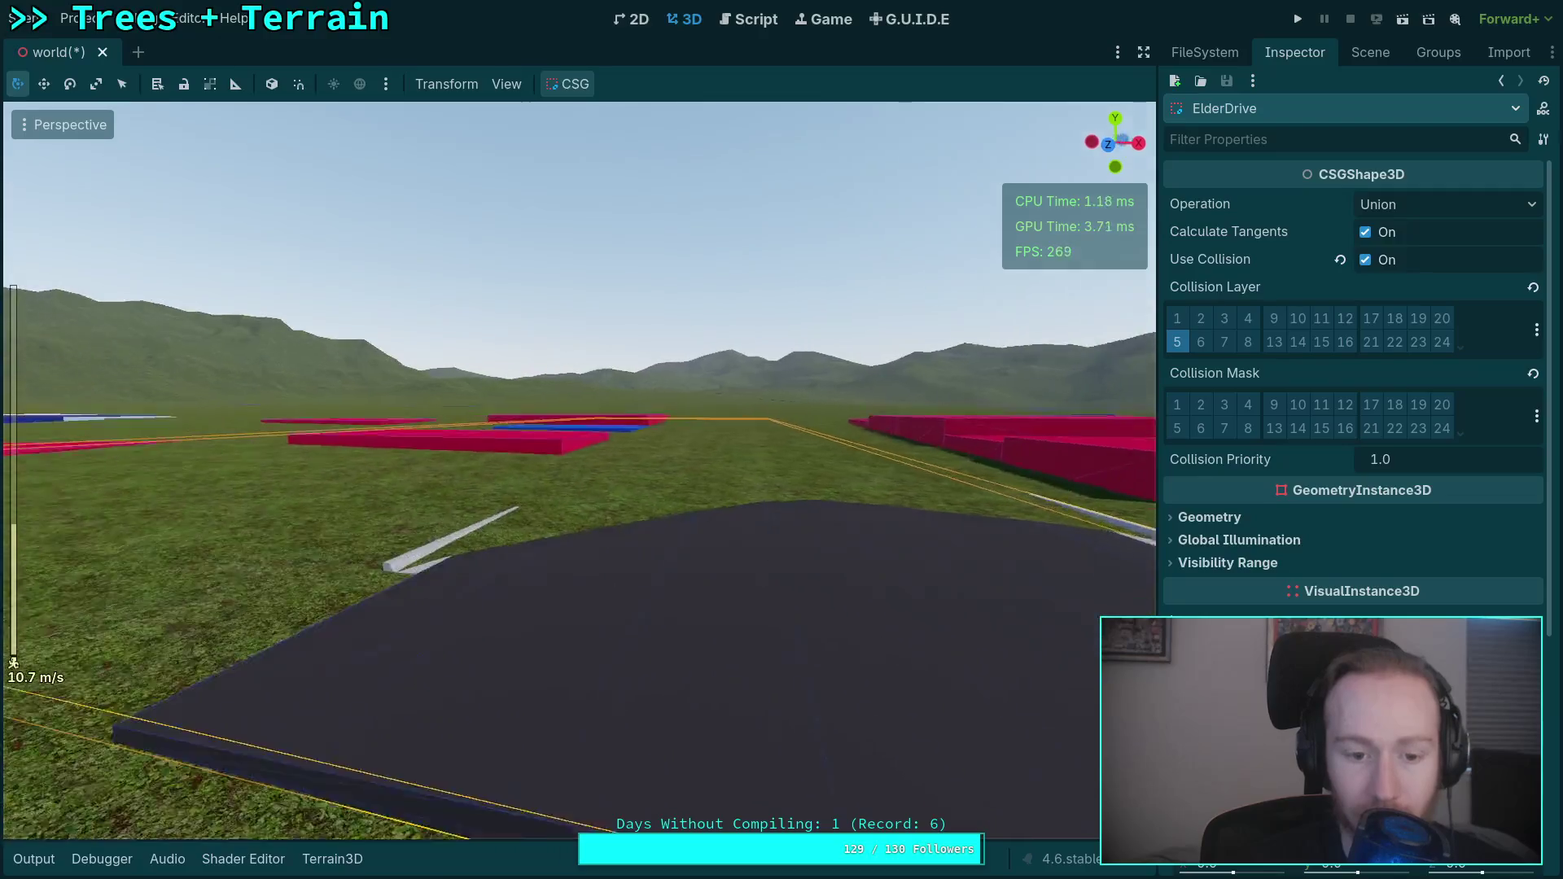
pyautogui.scroll(-2, 580, 470)
pyautogui.press('s')
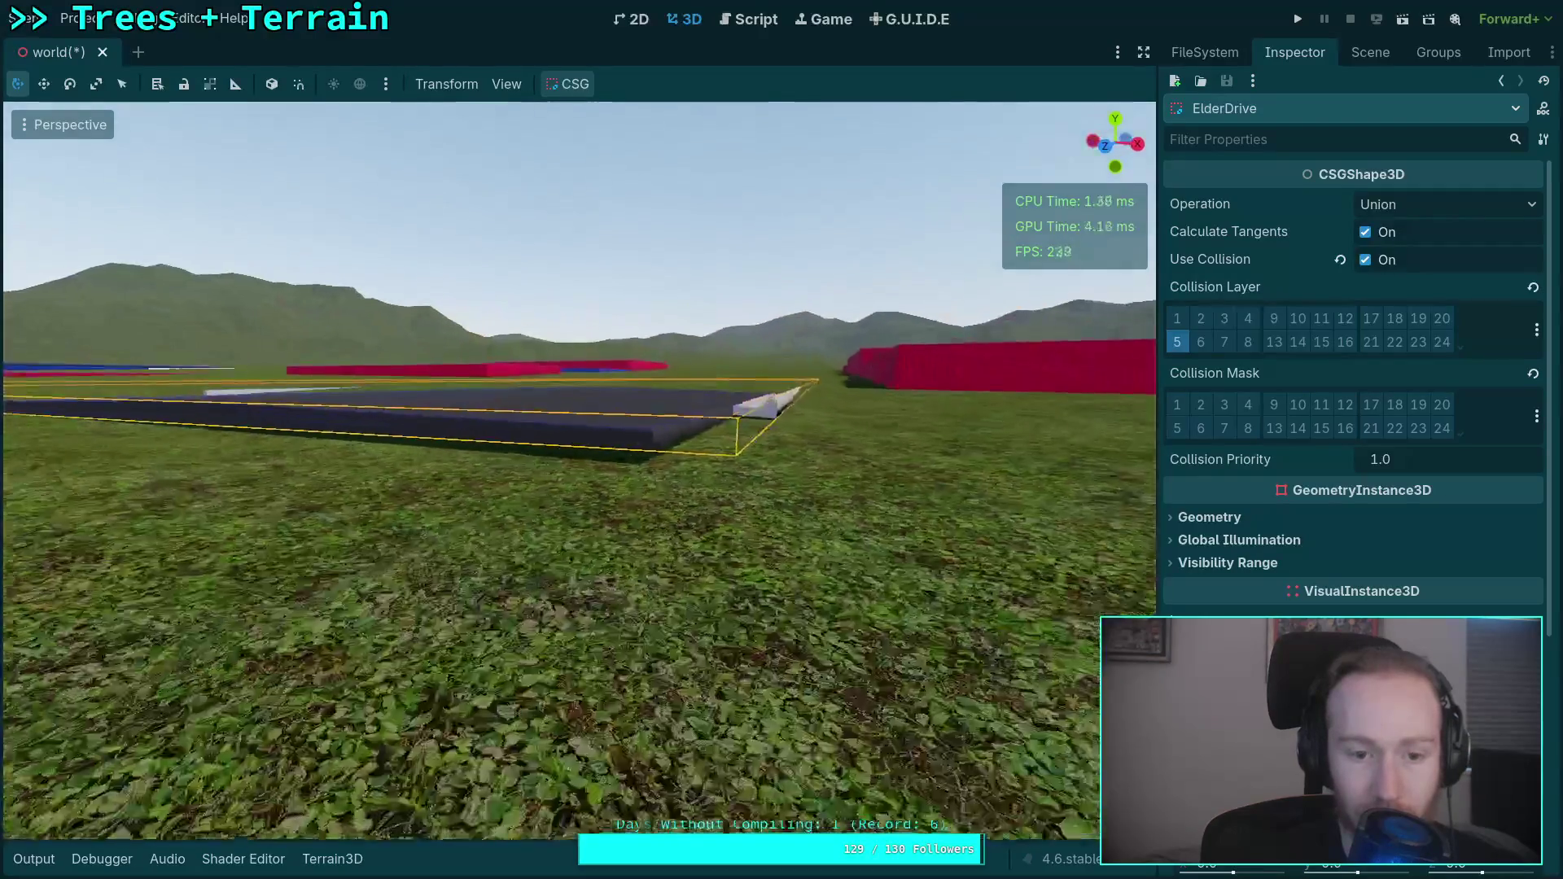
pyautogui.scroll(-3, 1408, 592)
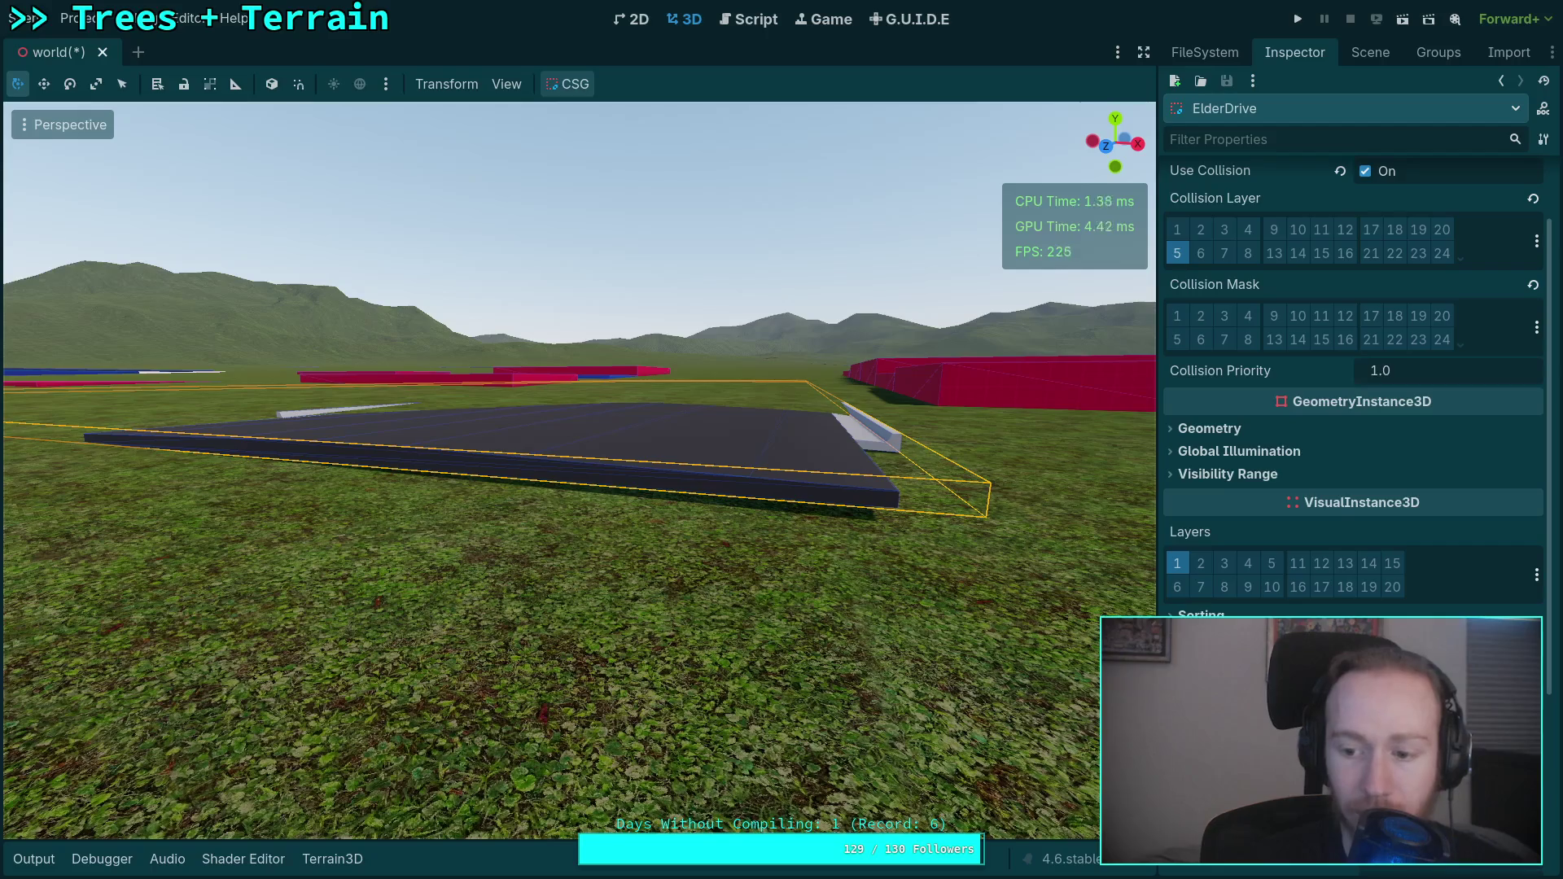
pyautogui.moveTo(913, 569); pyautogui.dragTo(913, 618)
pyautogui.click(1370, 52)
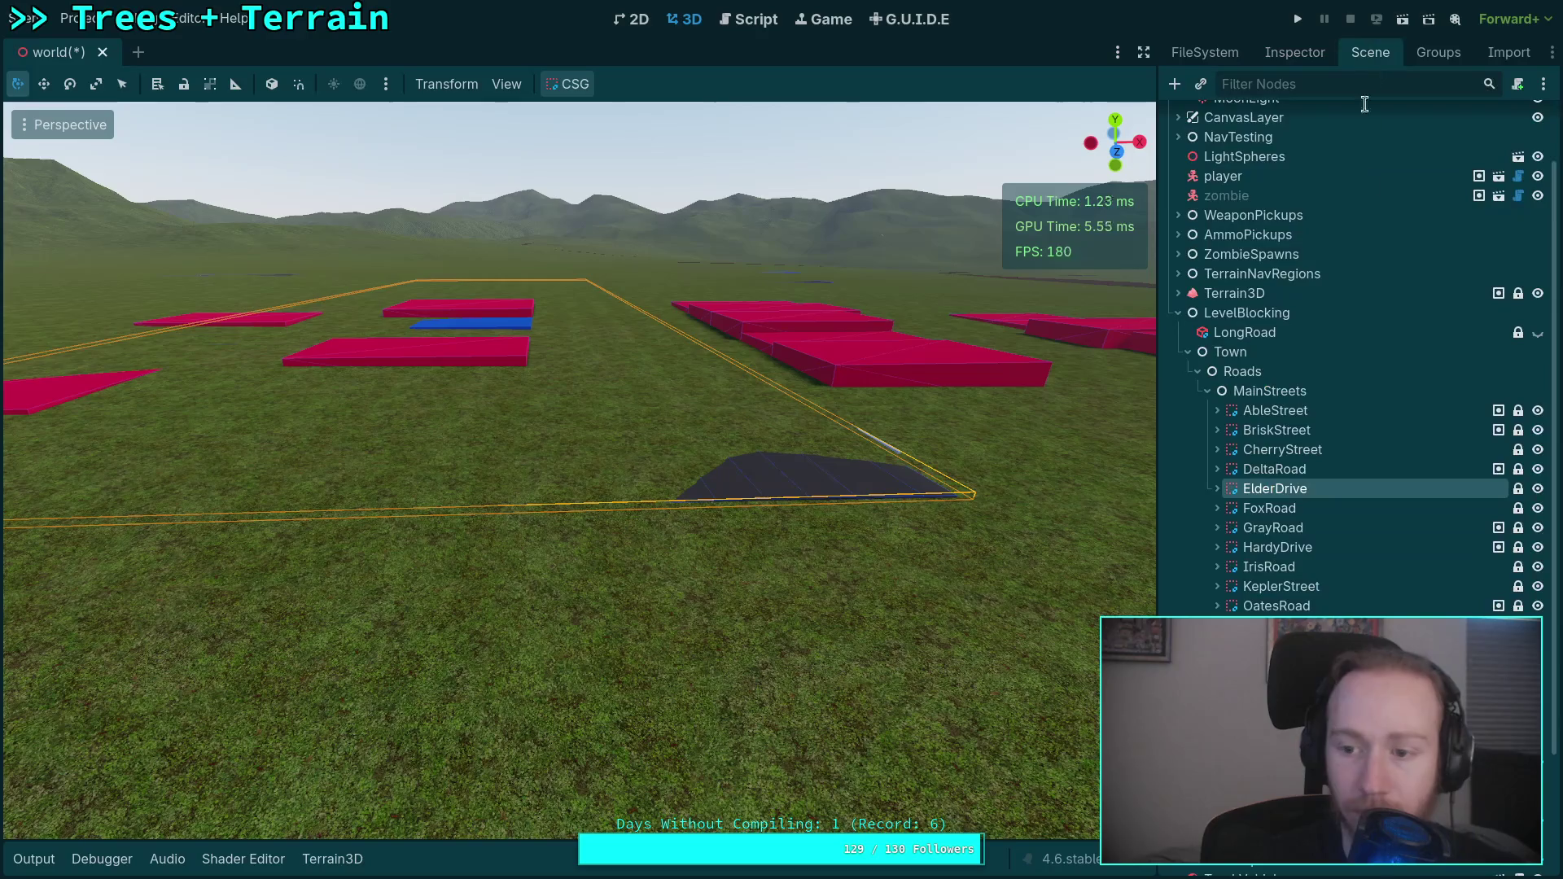
# Expand ElderDrive's road and focus the view on its second curve point, CSGCurvePoint3D2.
pyautogui.click(1283, 515)
pyautogui.click(1217, 489)
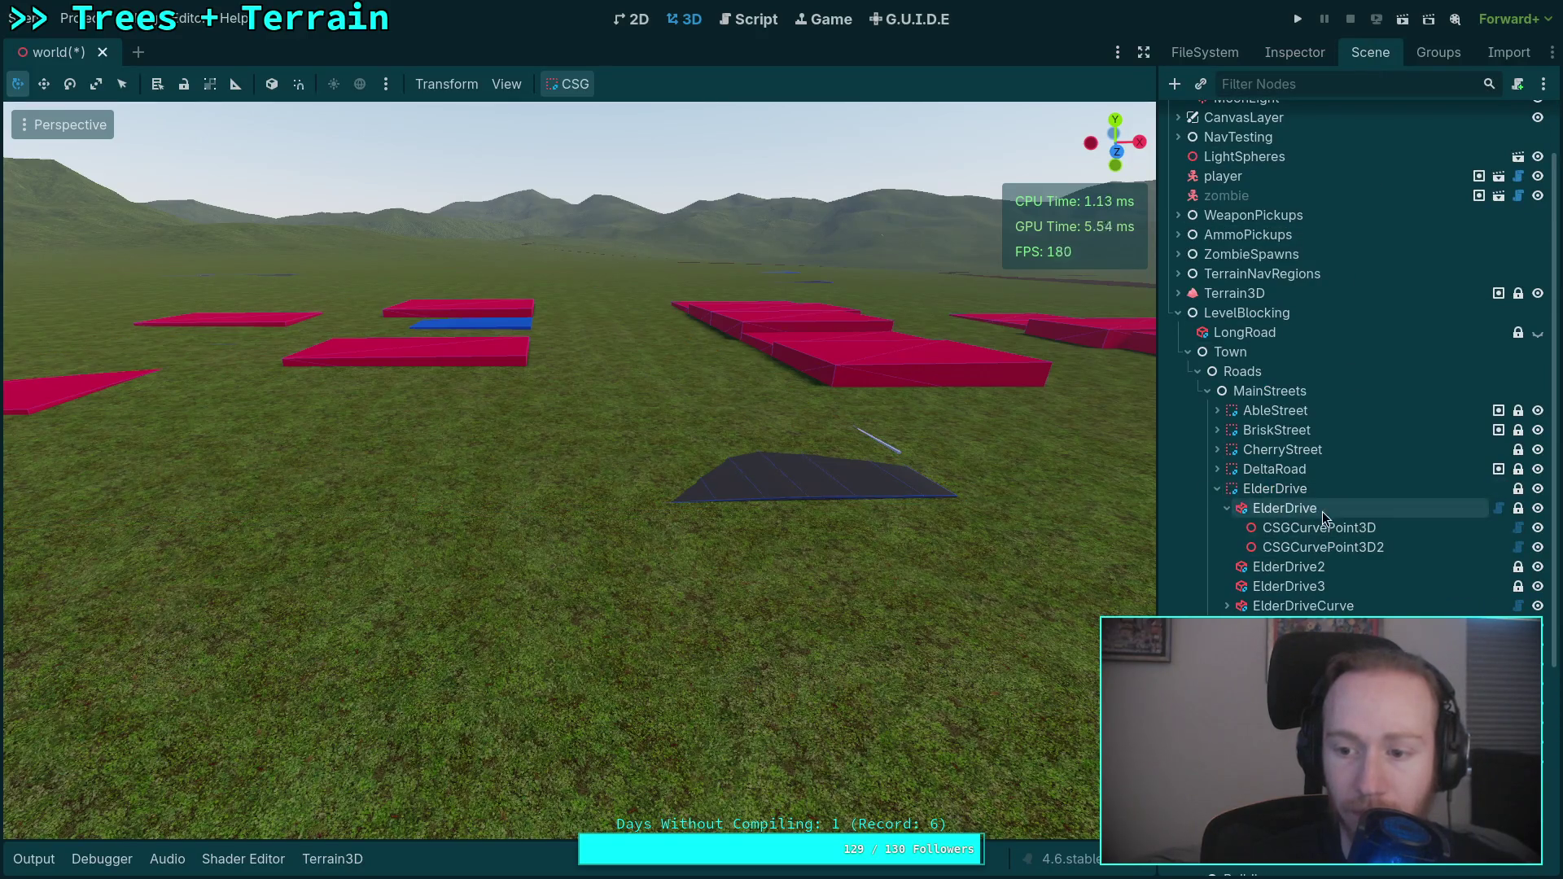
pyautogui.click(1322, 512)
pyautogui.click(1226, 508)
pyautogui.scroll(3, 921, 518)
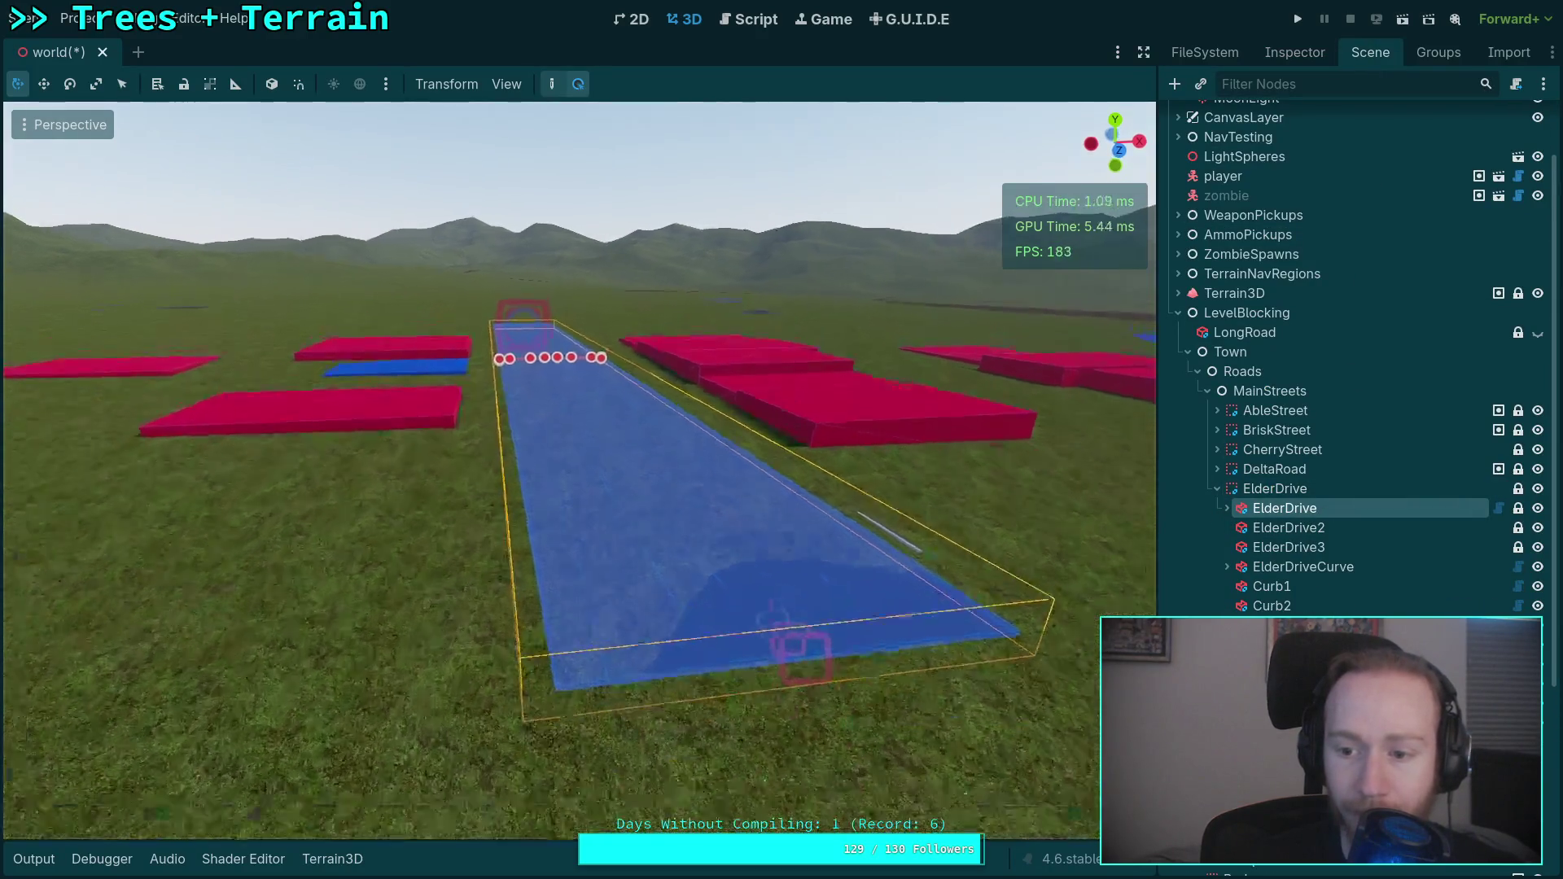
pyautogui.moveTo(570, 489)
pyautogui.mouseDown()
pyautogui.moveTo(489, 529)
pyautogui.moveTo(606, 454)
pyautogui.moveTo(570, 489)
pyautogui.mouseUp()
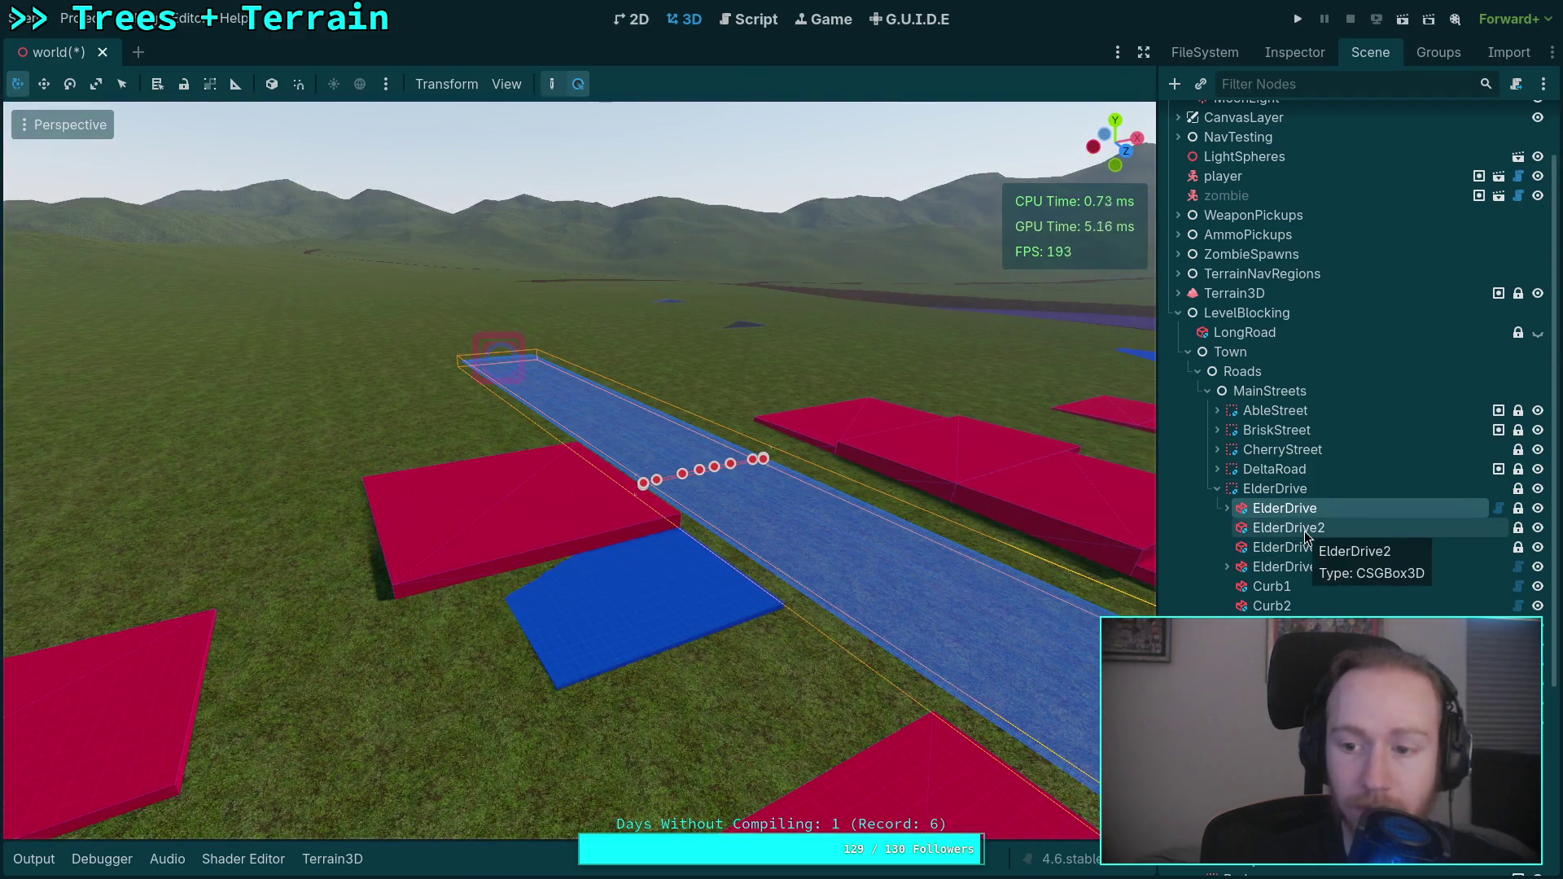
pyautogui.click(1227, 508)
pyautogui.doubleClick(1323, 548)
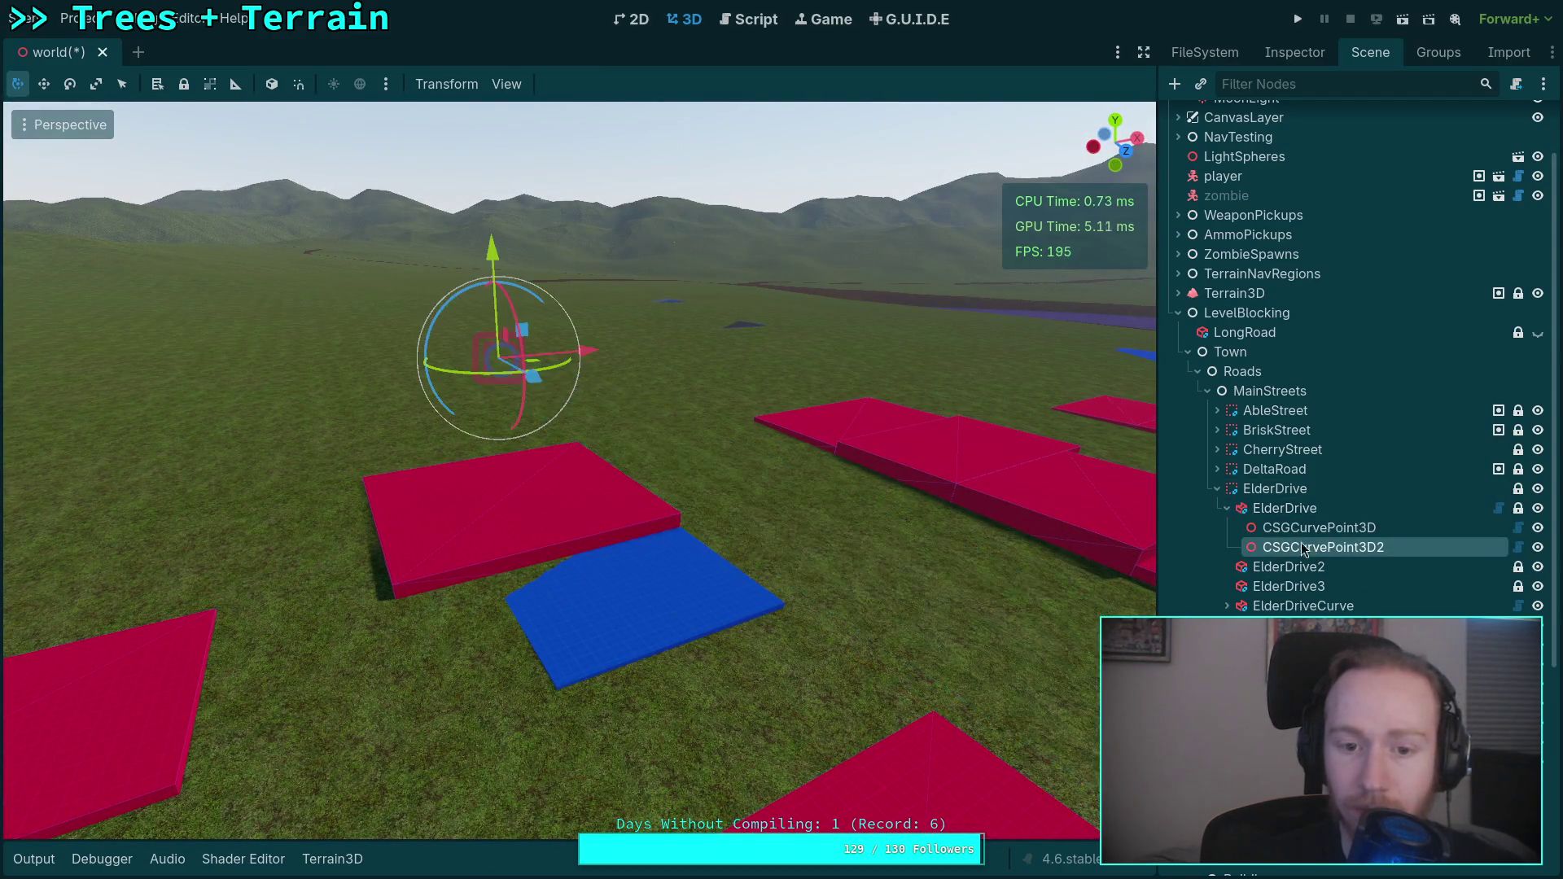
pyautogui.moveTo(570, 489)
pyautogui.mouseDown()
pyautogui.moveTo(700, 498)
pyautogui.moveTo(521, 564)
pyautogui.moveTo(509, 511)
pyautogui.moveTo(603, 562)
pyautogui.moveTo(556, 490)
pyautogui.mouseUp()
# Drag CSGCurvePoint3D2 upward so the ElderDrive road end sits above the grass.
pyautogui.moveTo(863, 482); pyautogui.dragTo(861, 500)
pyautogui.moveTo(570, 488); pyautogui.dragTo(407, 489)
pyautogui.moveTo(563, 415); pyautogui.dragTo(559, 411)
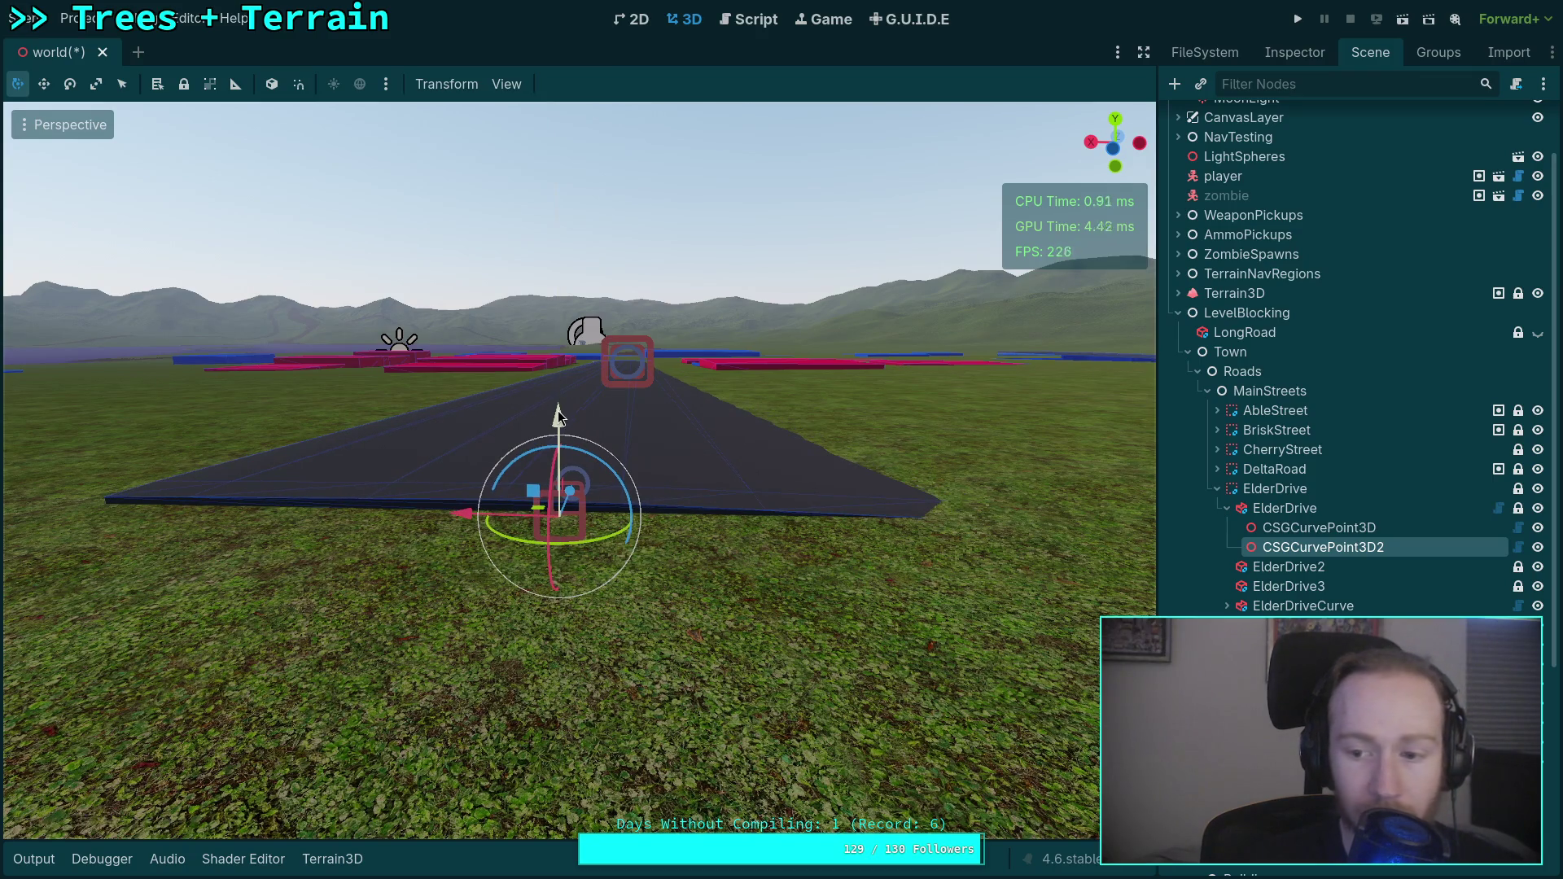
# Select the ElderDrive2 road box and frame it in the viewport.
pyautogui.click(1227, 508)
pyautogui.click(1289, 528)
pyautogui.press('f')
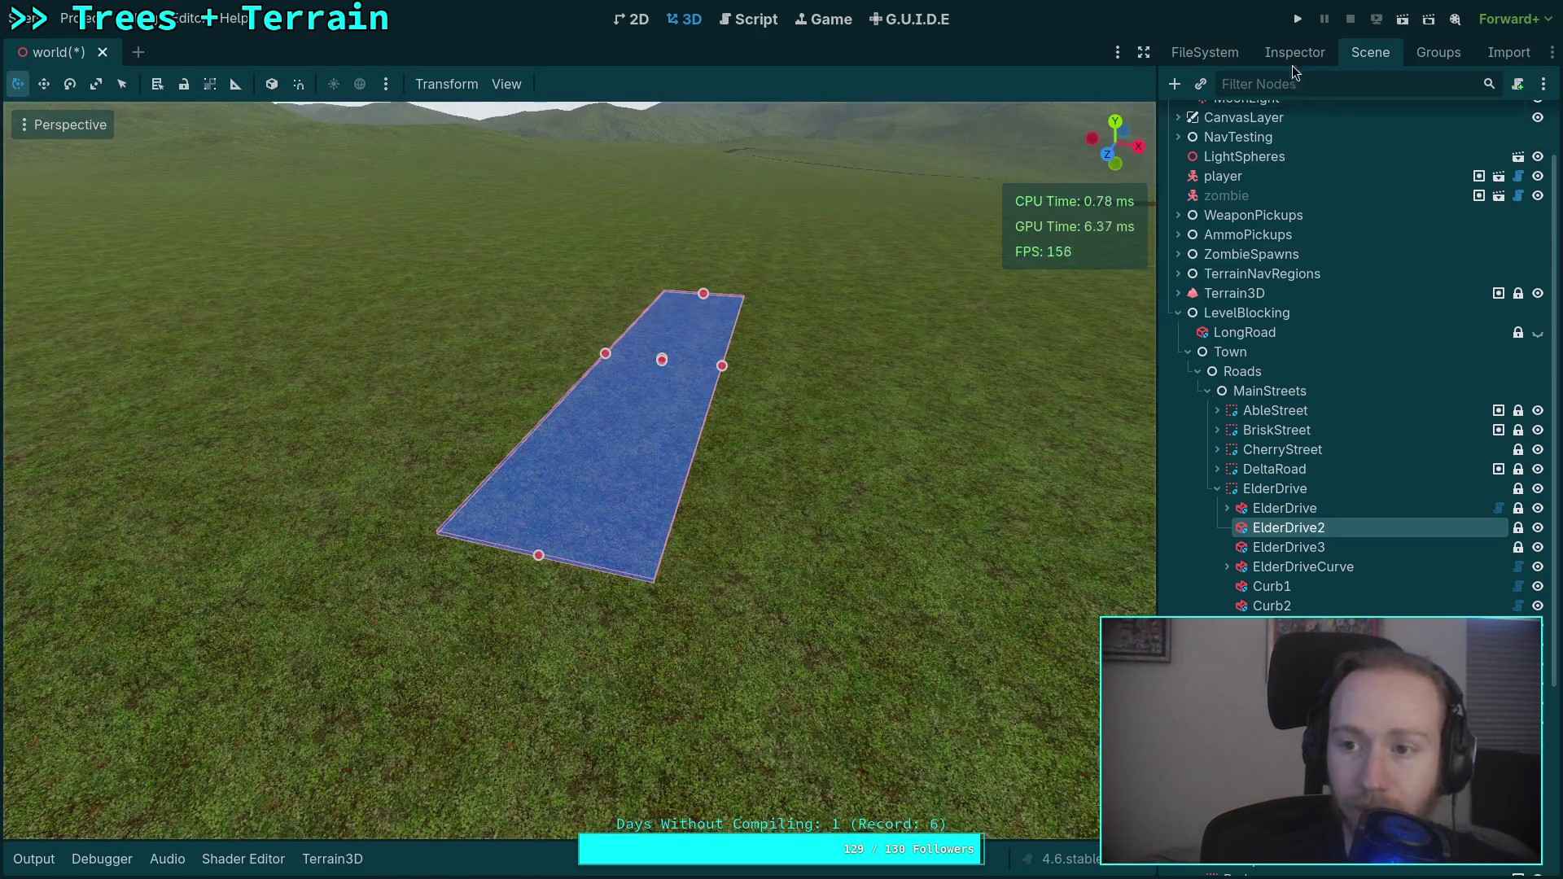
# Drag ElderDrive2's Position Y from 0.18 m up to 4.295 m, lifting it above the grass.
pyautogui.click(1294, 54)
pyautogui.scroll(-3, 1319, 507)
pyautogui.moveTo(1339, 604)
pyautogui.mouseDown()
pyautogui.moveTo(1360, 605)
pyautogui.moveTo(1327, 604)
pyautogui.mouseUp()
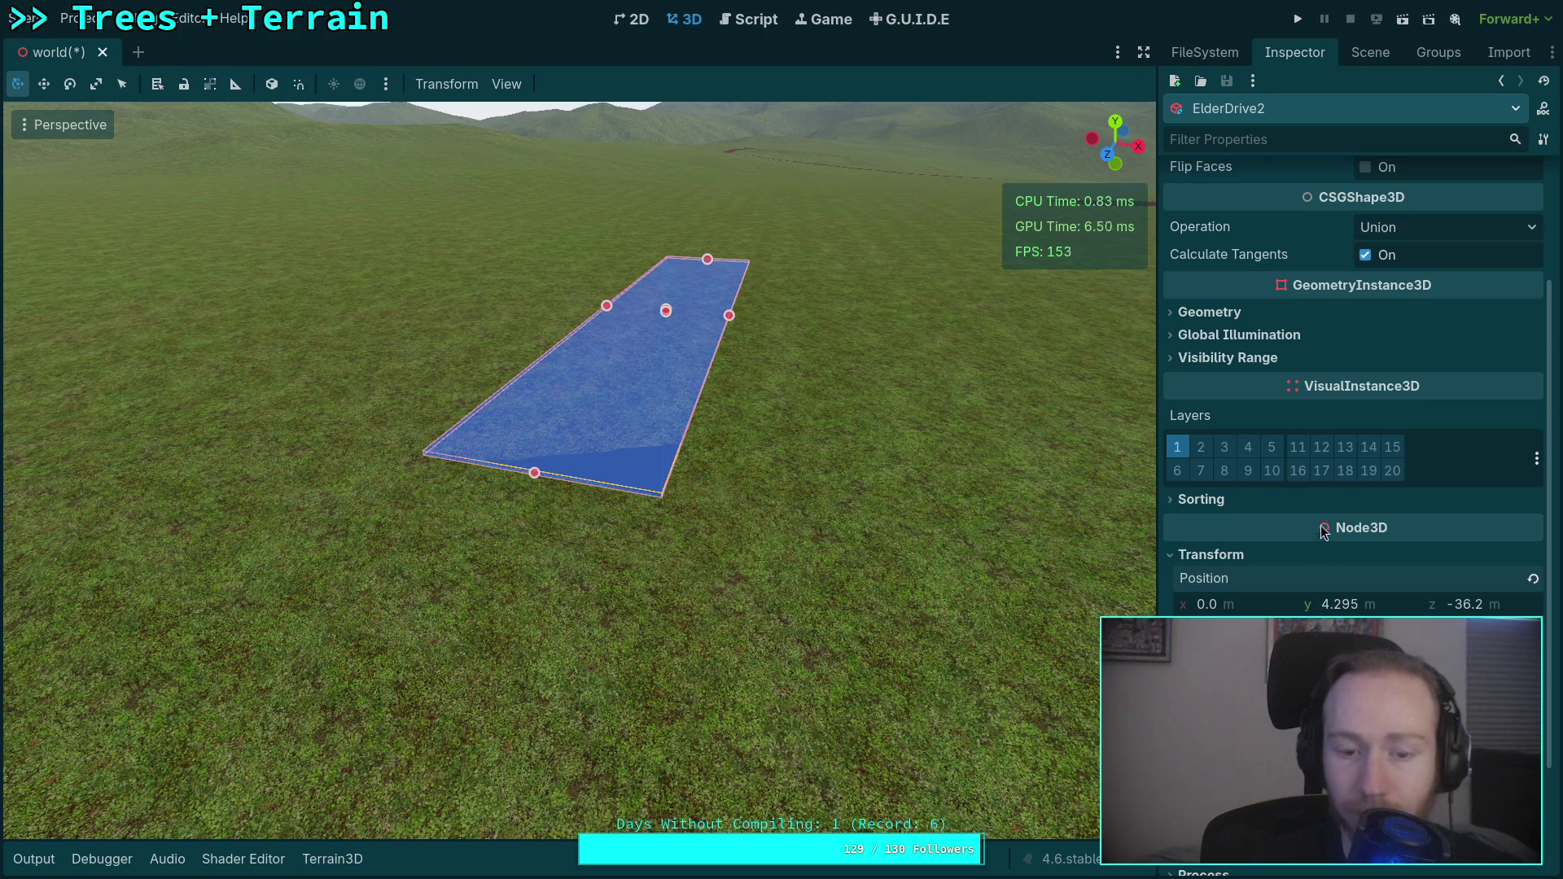
pyautogui.moveTo(1017, 530)
pyautogui.mouseDown()
pyautogui.moveTo(937, 513)
pyautogui.moveTo(955, 518)
pyautogui.mouseUp()
pyautogui.click(1373, 42)
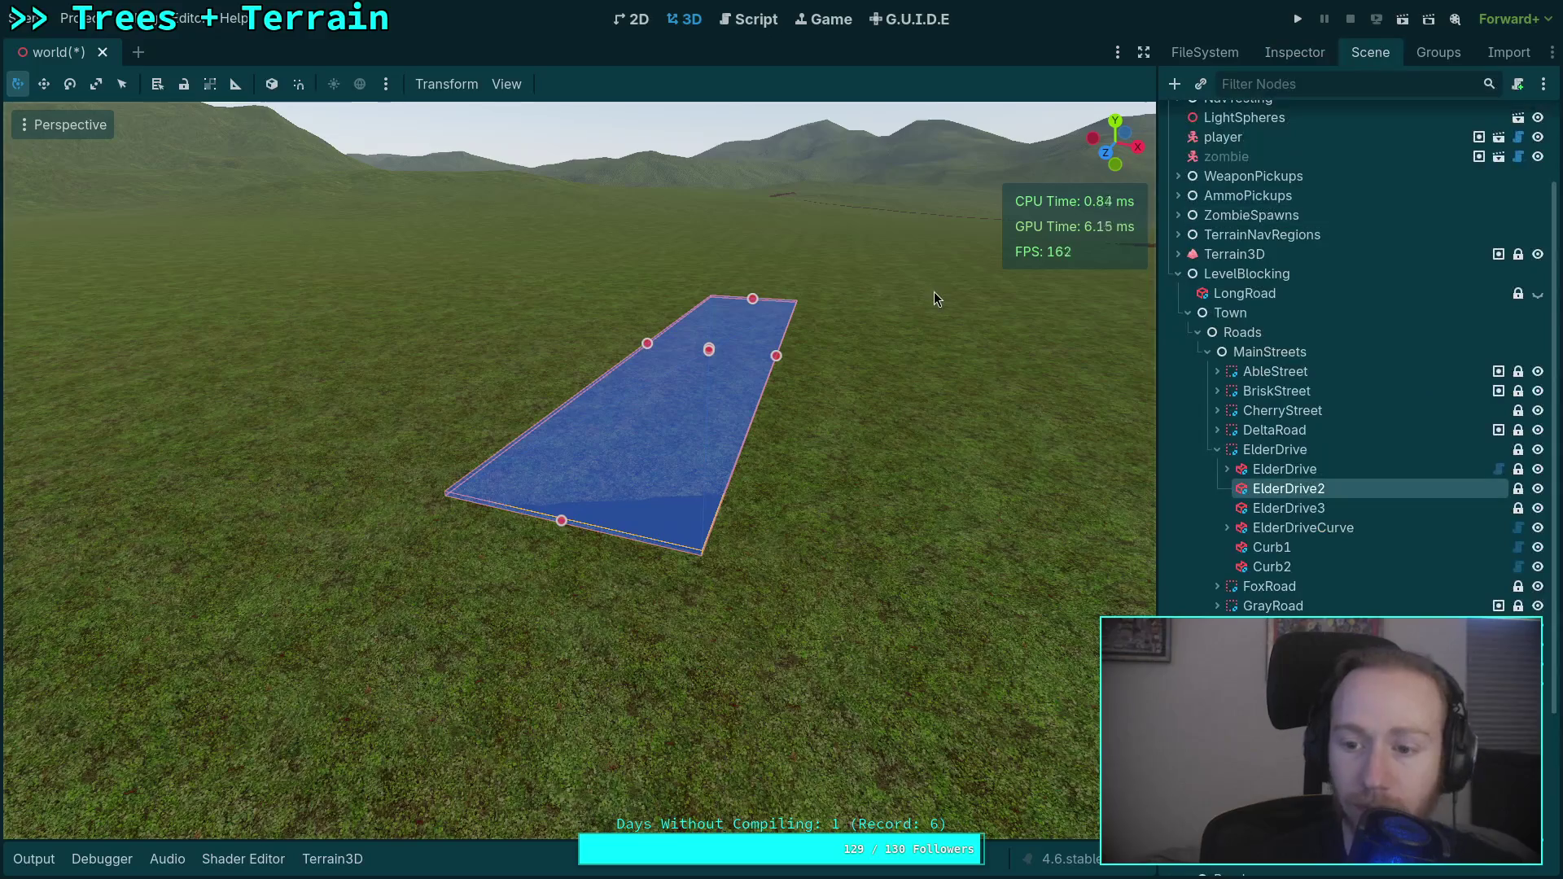
pyautogui.click(1294, 509)
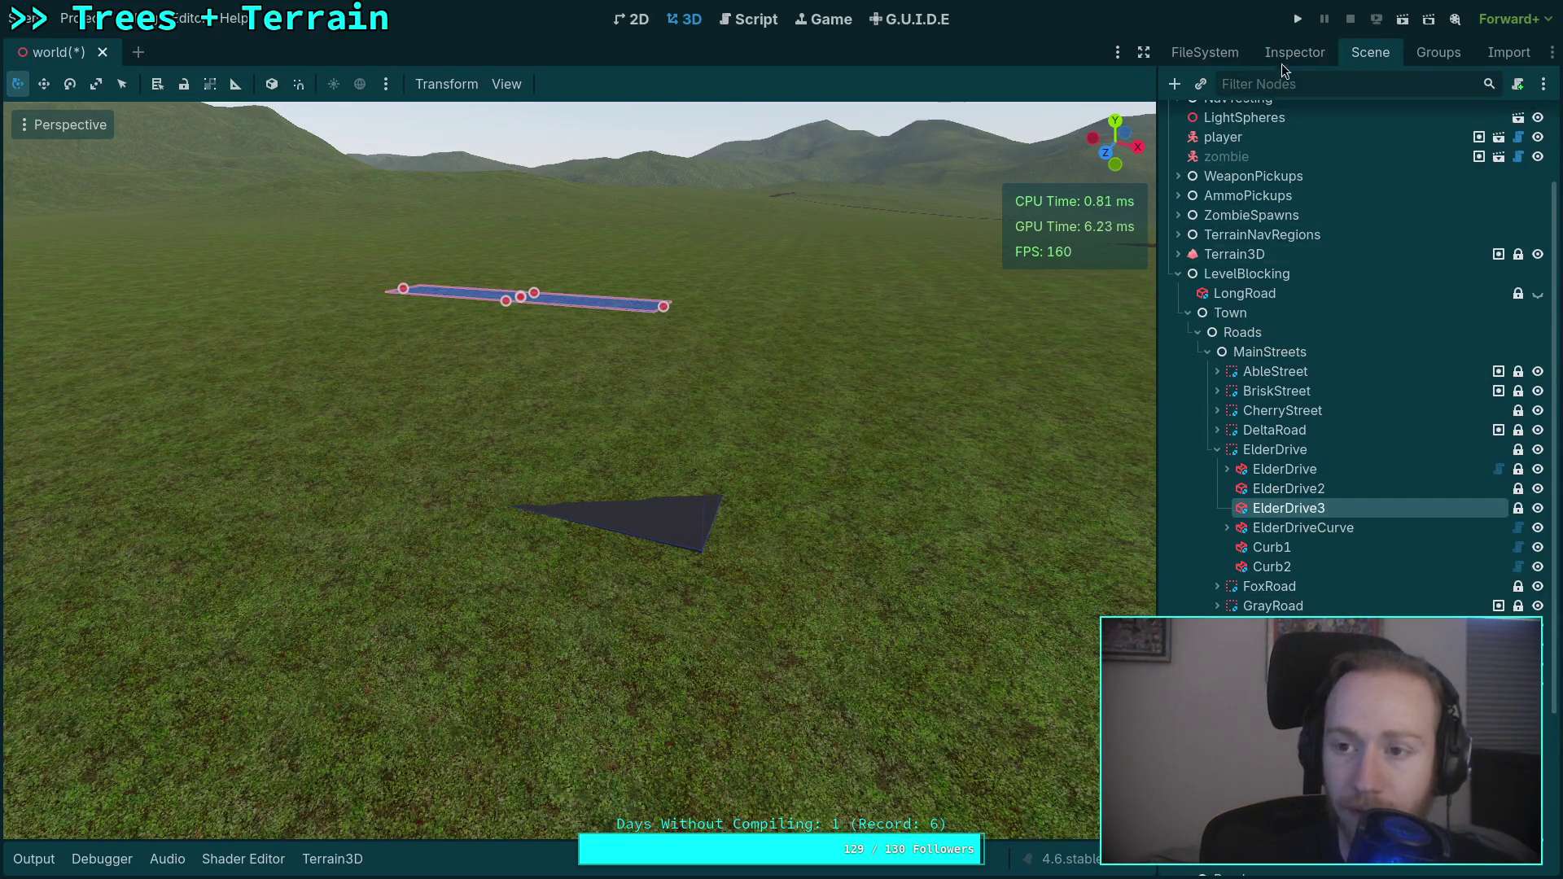
pyautogui.click(1291, 54)
pyautogui.scroll(-2, 1353, 366)
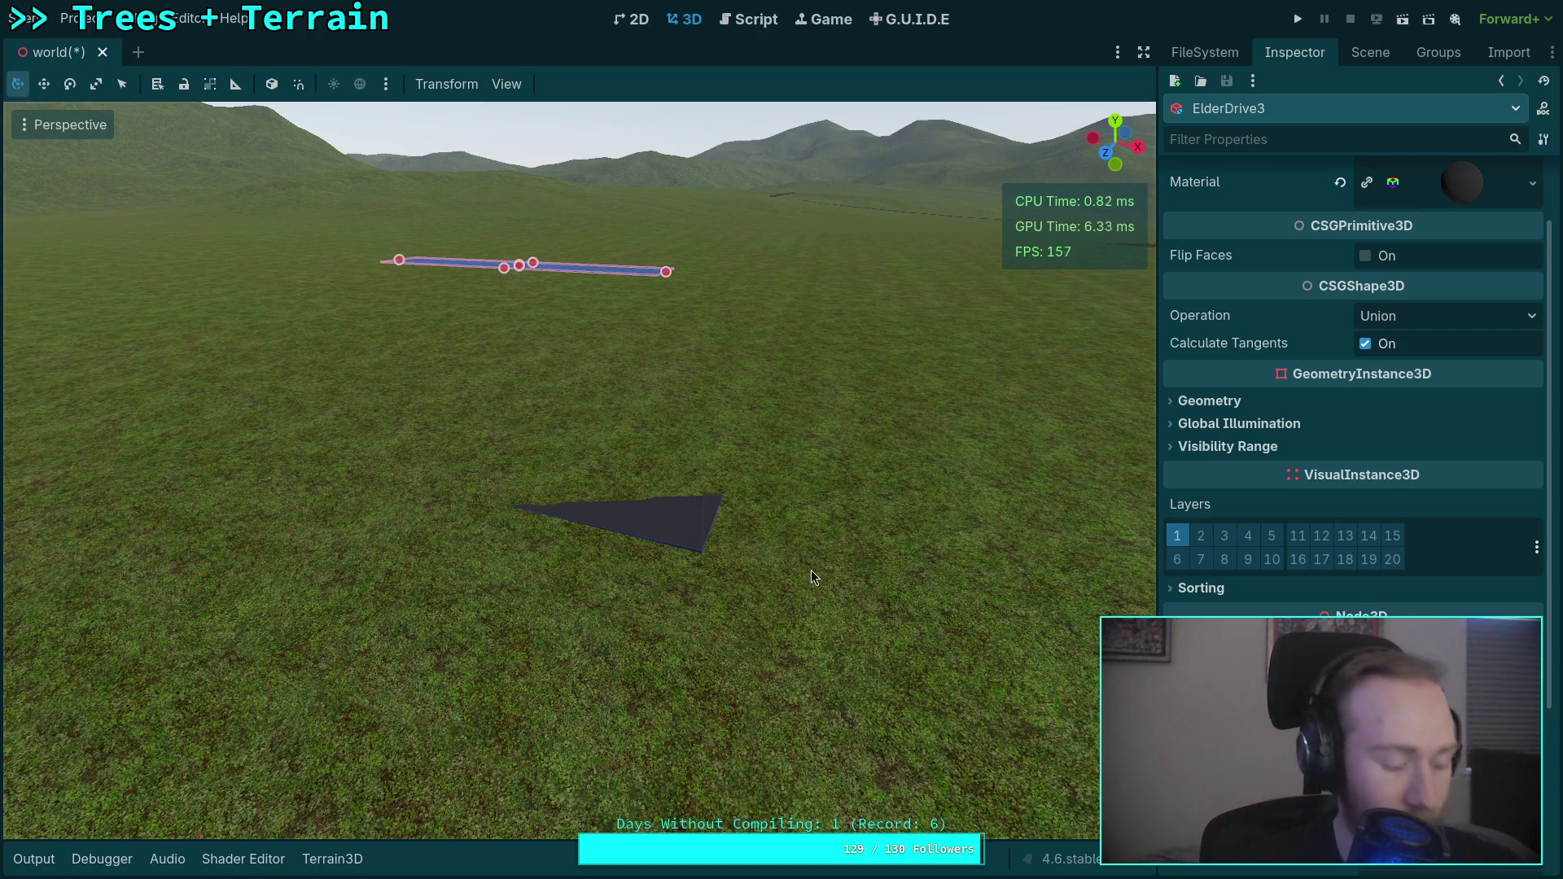
pyautogui.press('f')
pyautogui.scroll(-3, 806, 545)
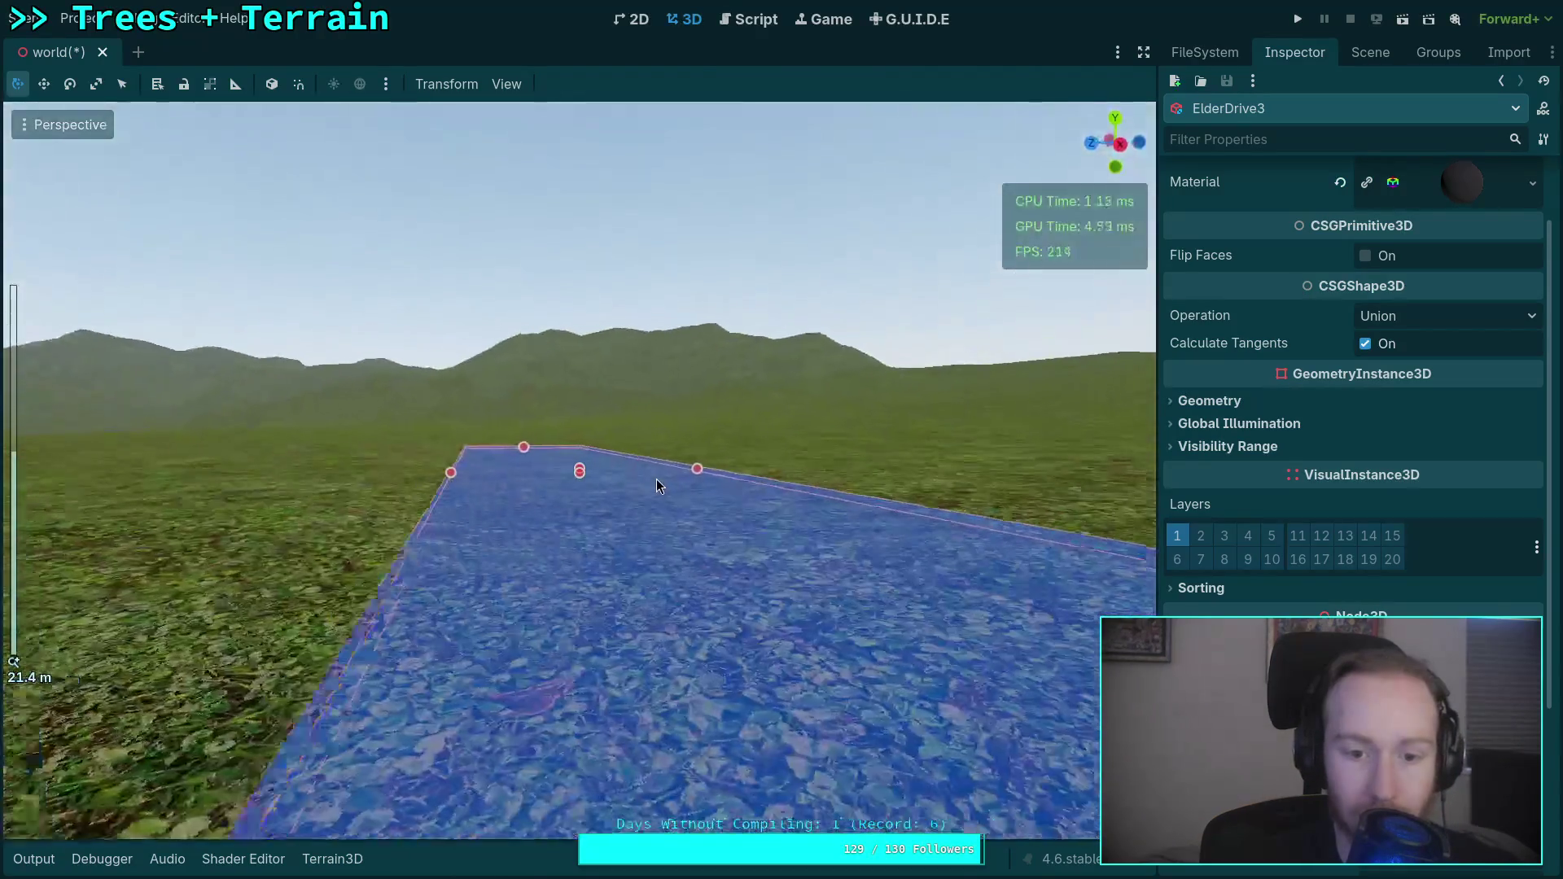
pyautogui.scroll(-5, 656, 479)
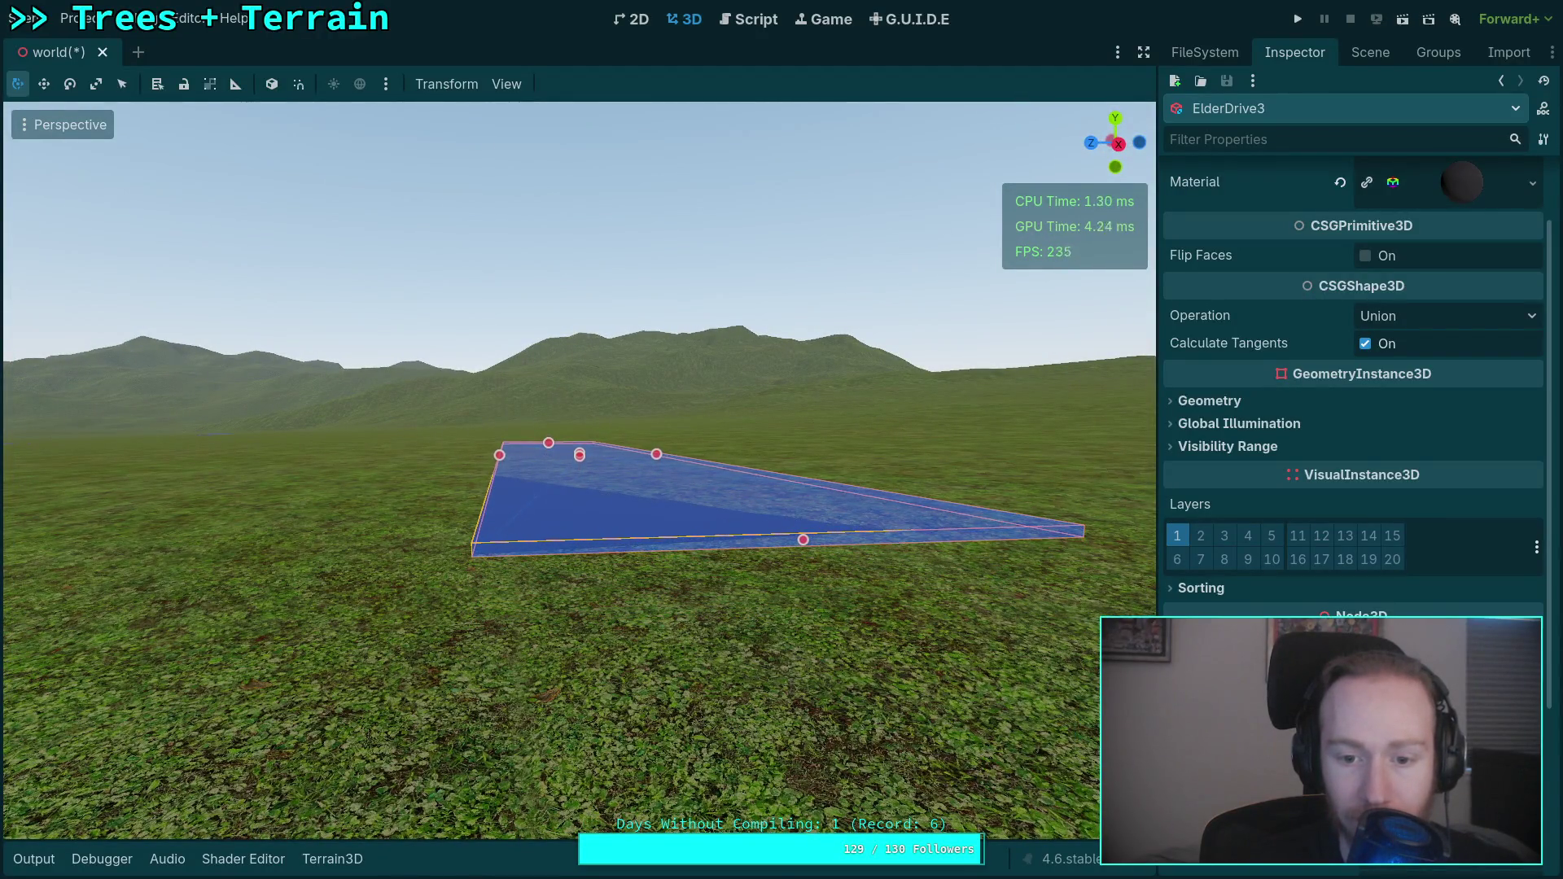
pyautogui.moveTo(951, 629); pyautogui.dragTo(727, 592)
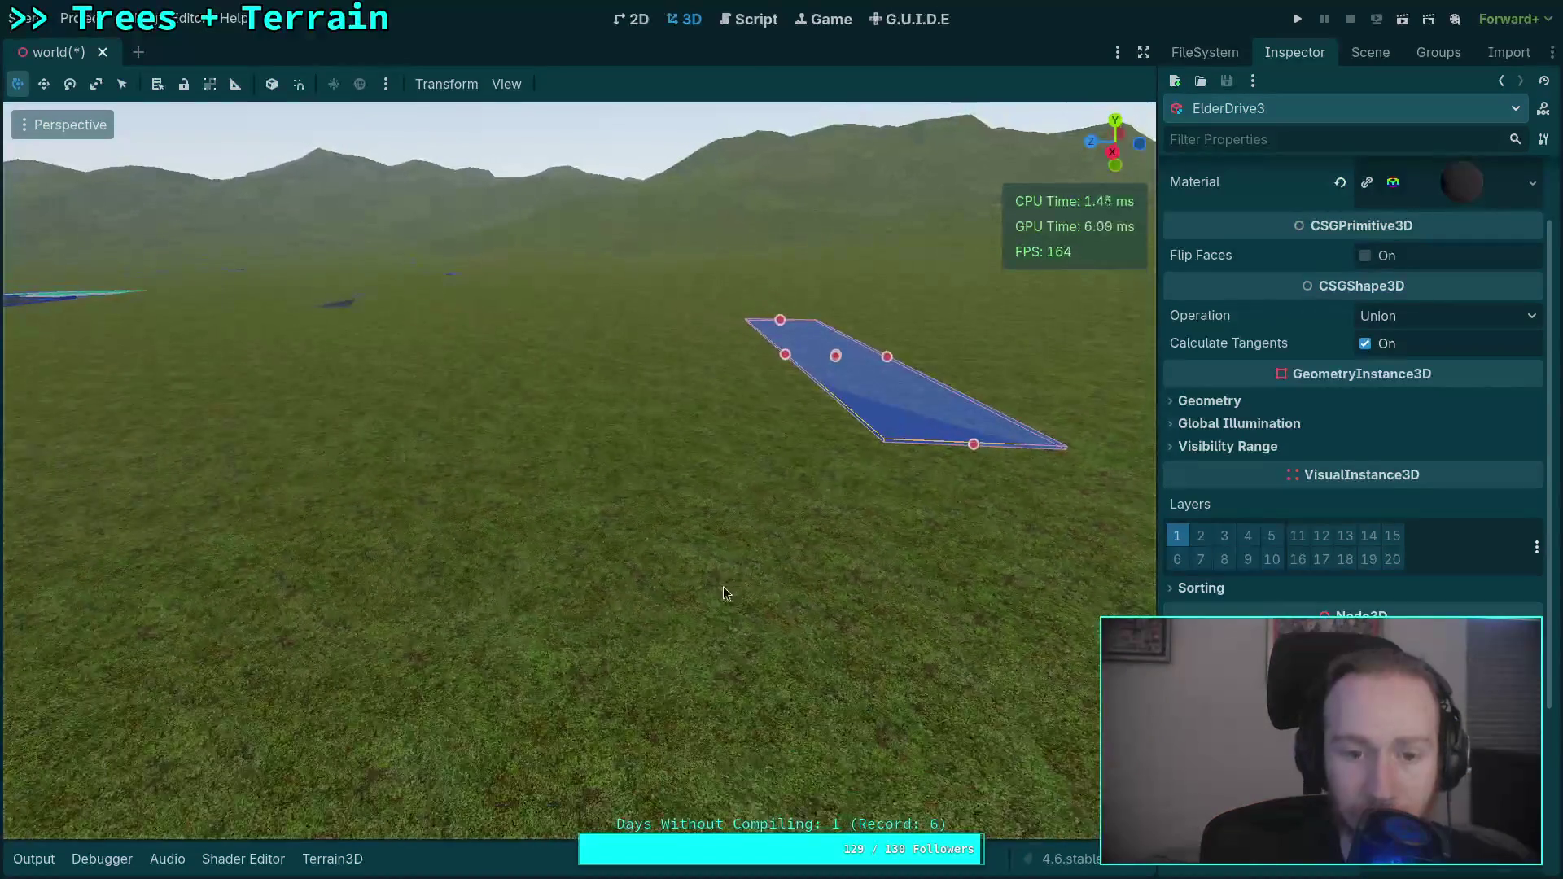
pyautogui.click(1370, 52)
pyautogui.click(1302, 508)
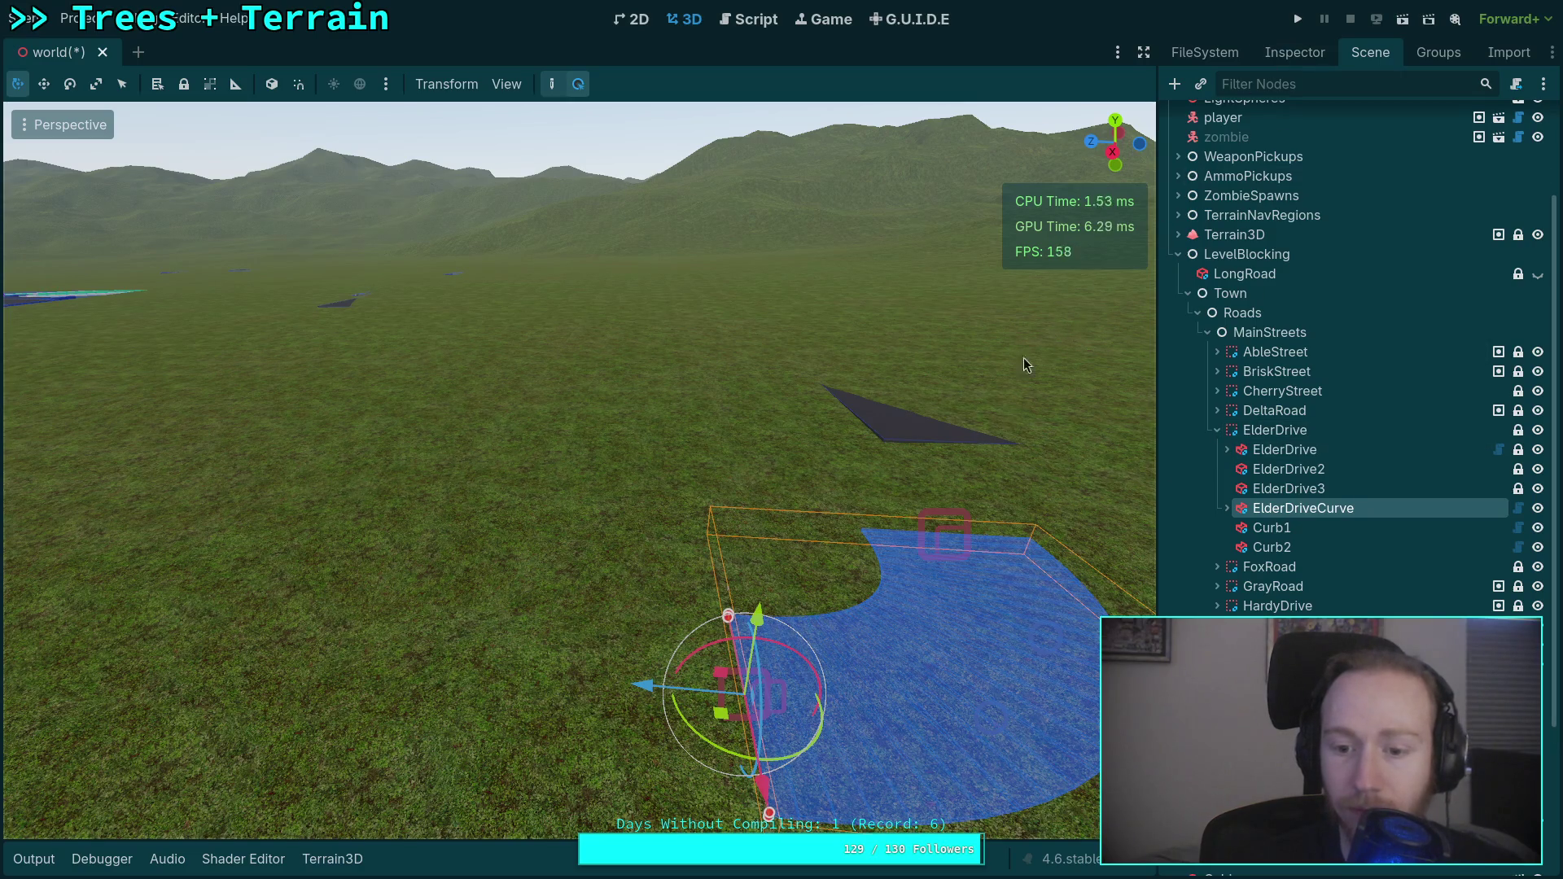
# Lift the ElderDriveCurve road piece on its Y gizmo and fine-tune its height.
pyautogui.moveTo(766, 635); pyautogui.dragTo(765, 522)
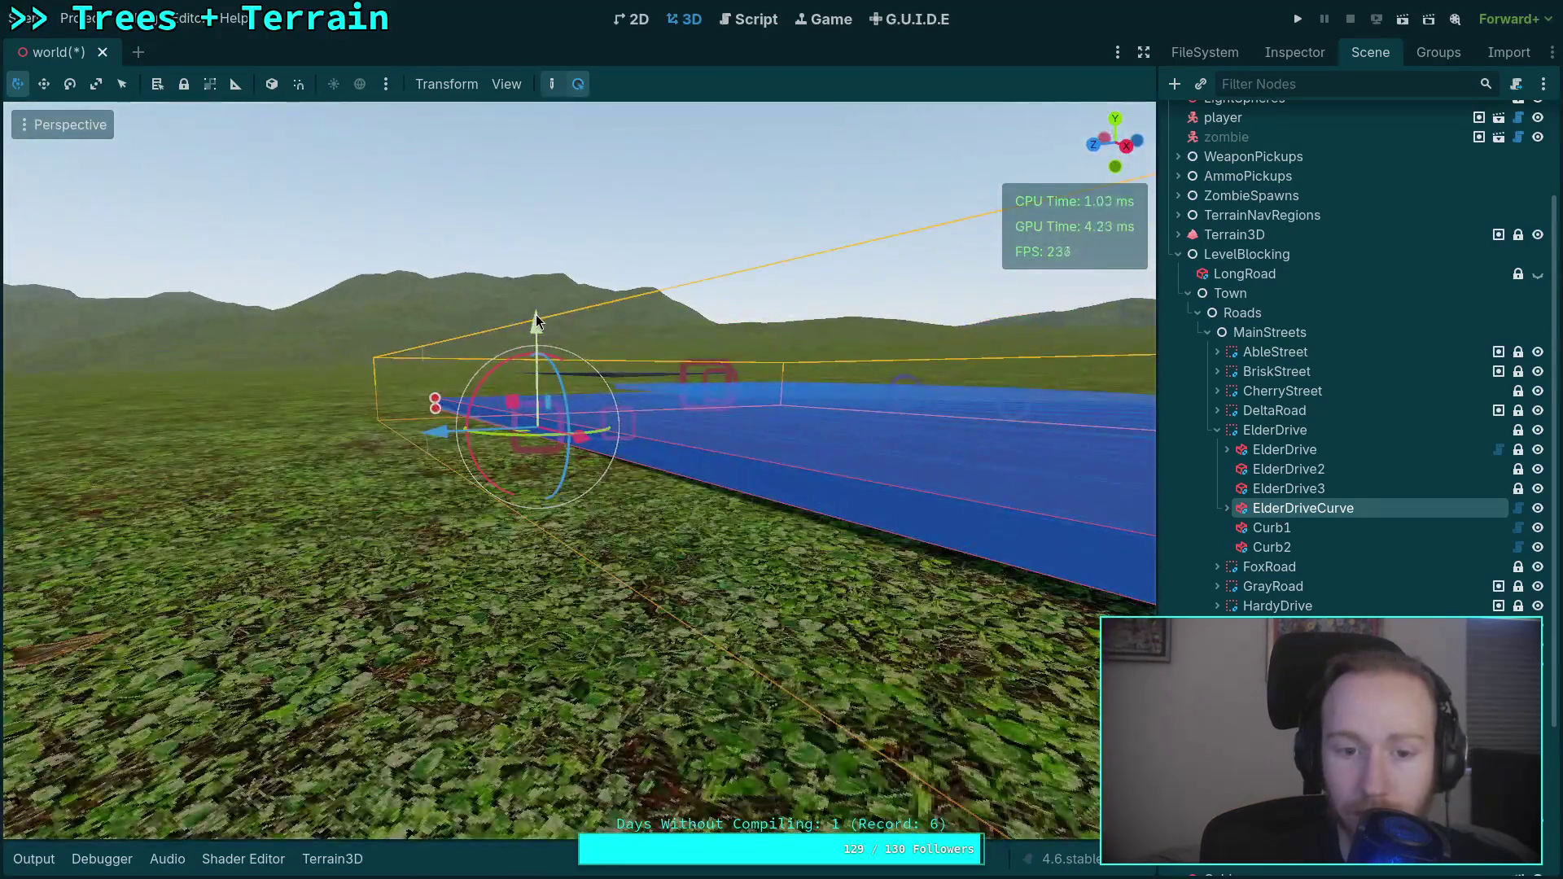
pyautogui.moveTo(535, 320)
pyautogui.mouseDown()
pyautogui.moveTo(533, 338)
pyautogui.moveTo(539, 325)
pyautogui.mouseUp()
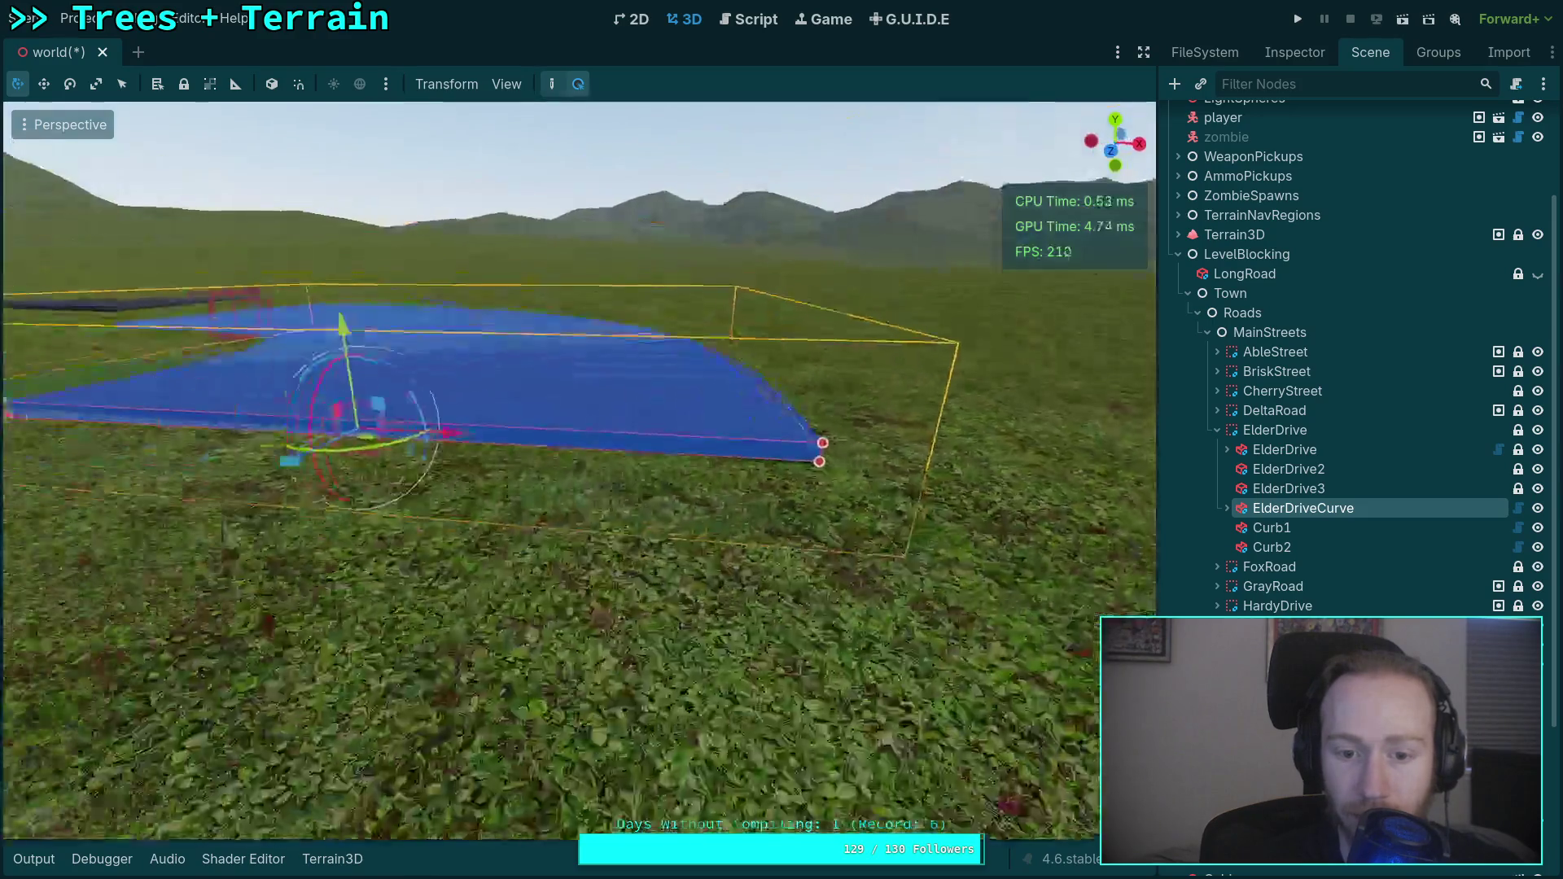
pyautogui.moveTo(684, 326); pyautogui.dragTo(684, 327)
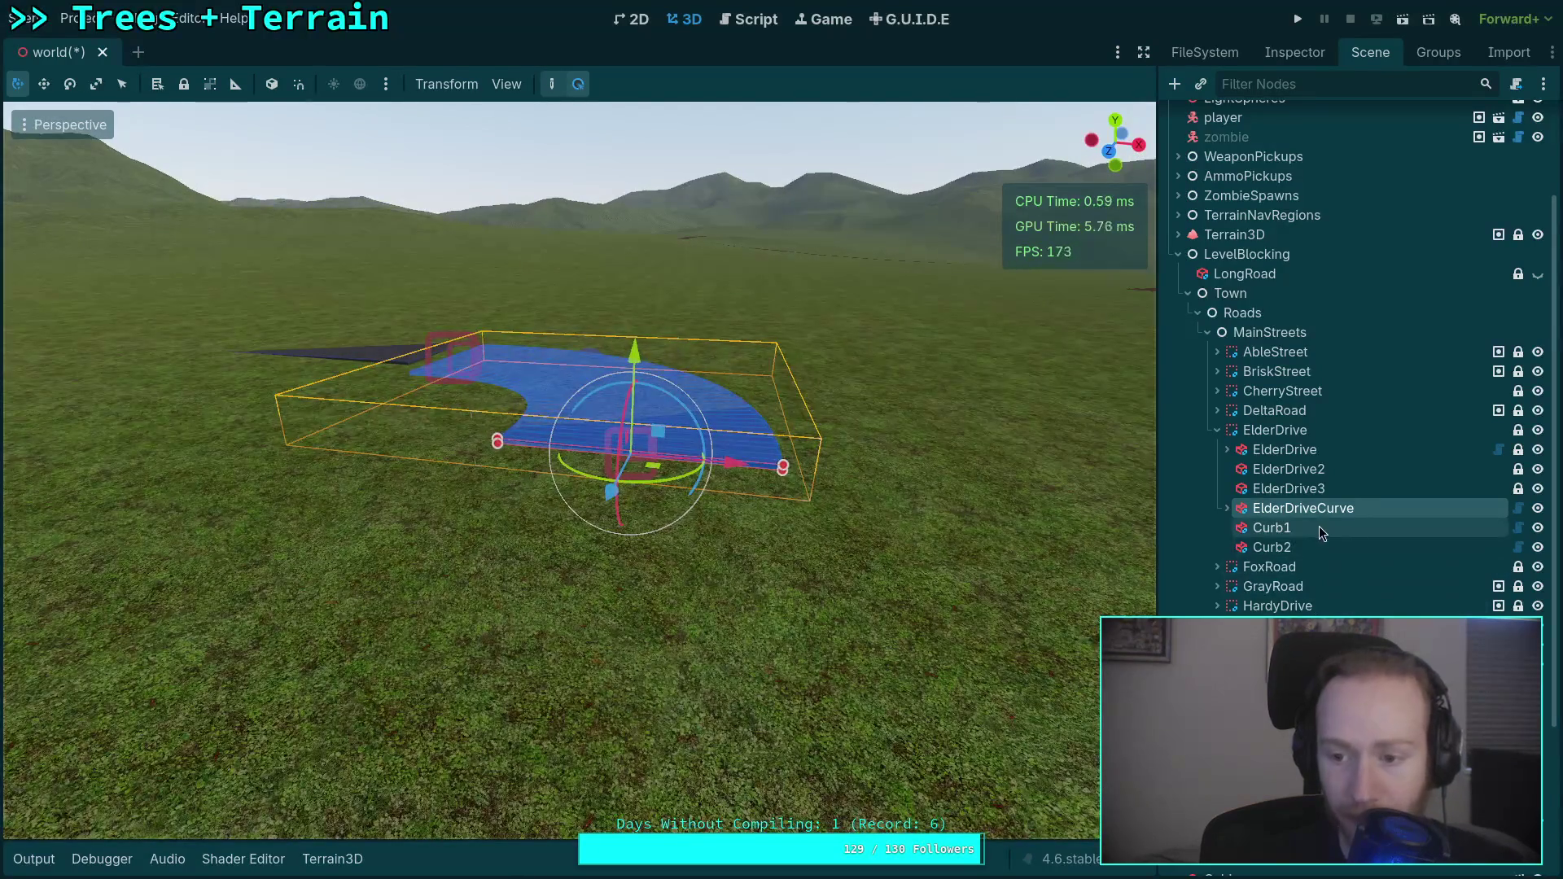
# Raise ElderDriveCurve's CSGCurvePoint3D2 about 0.6 m so the curved slab clears the grass.
pyautogui.click(1264, 547)
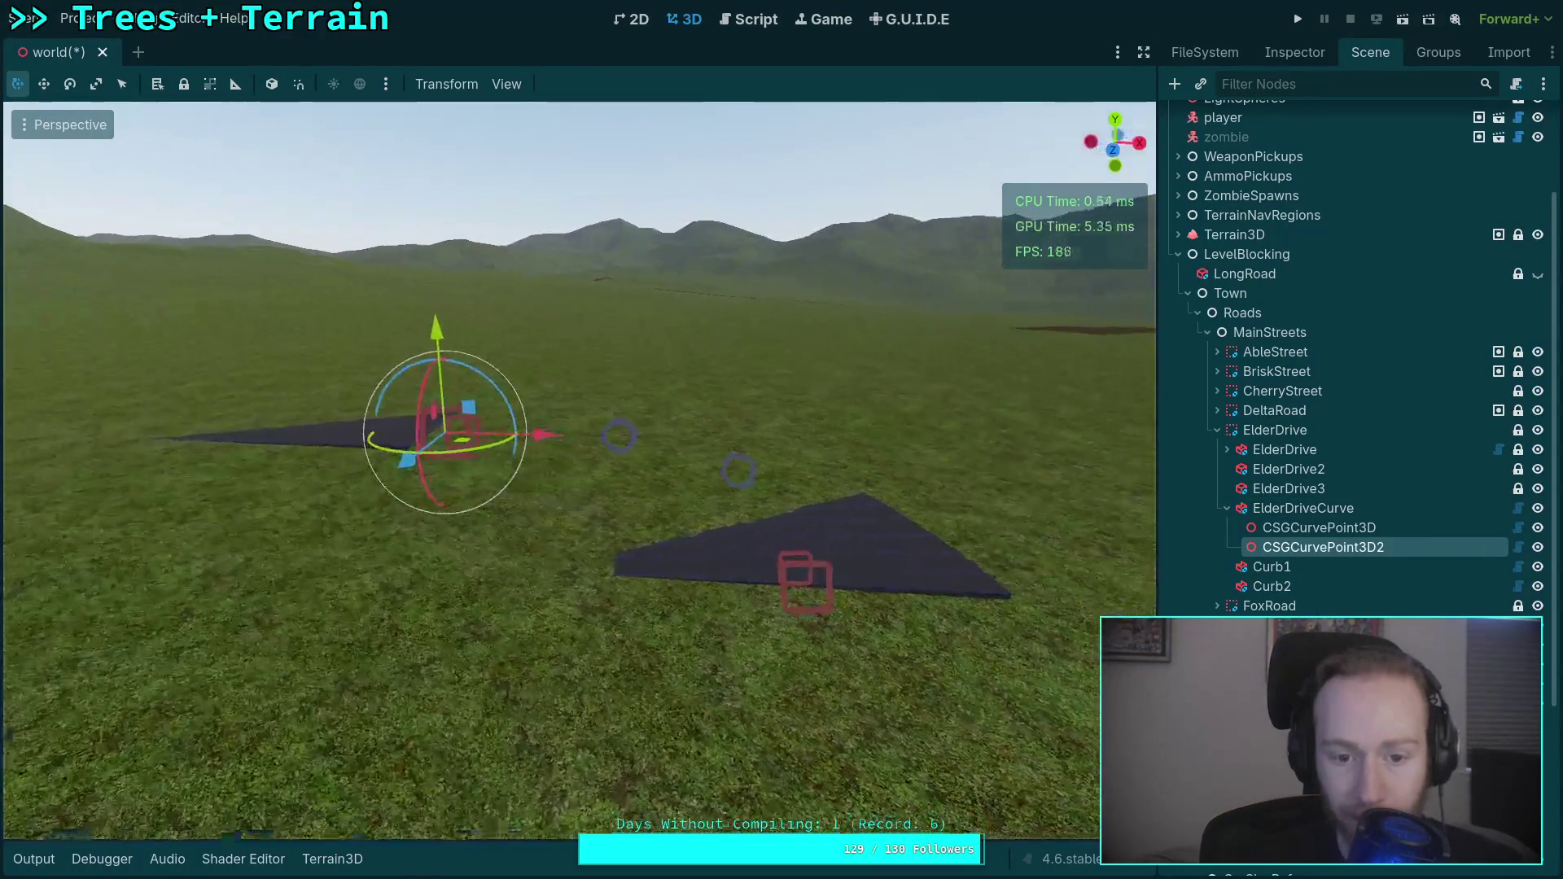
pyautogui.moveTo(350, 315); pyautogui.dragTo(352, 295)
pyautogui.moveTo(574, 399); pyautogui.dragTo(574, 399)
pyautogui.click(1303, 508)
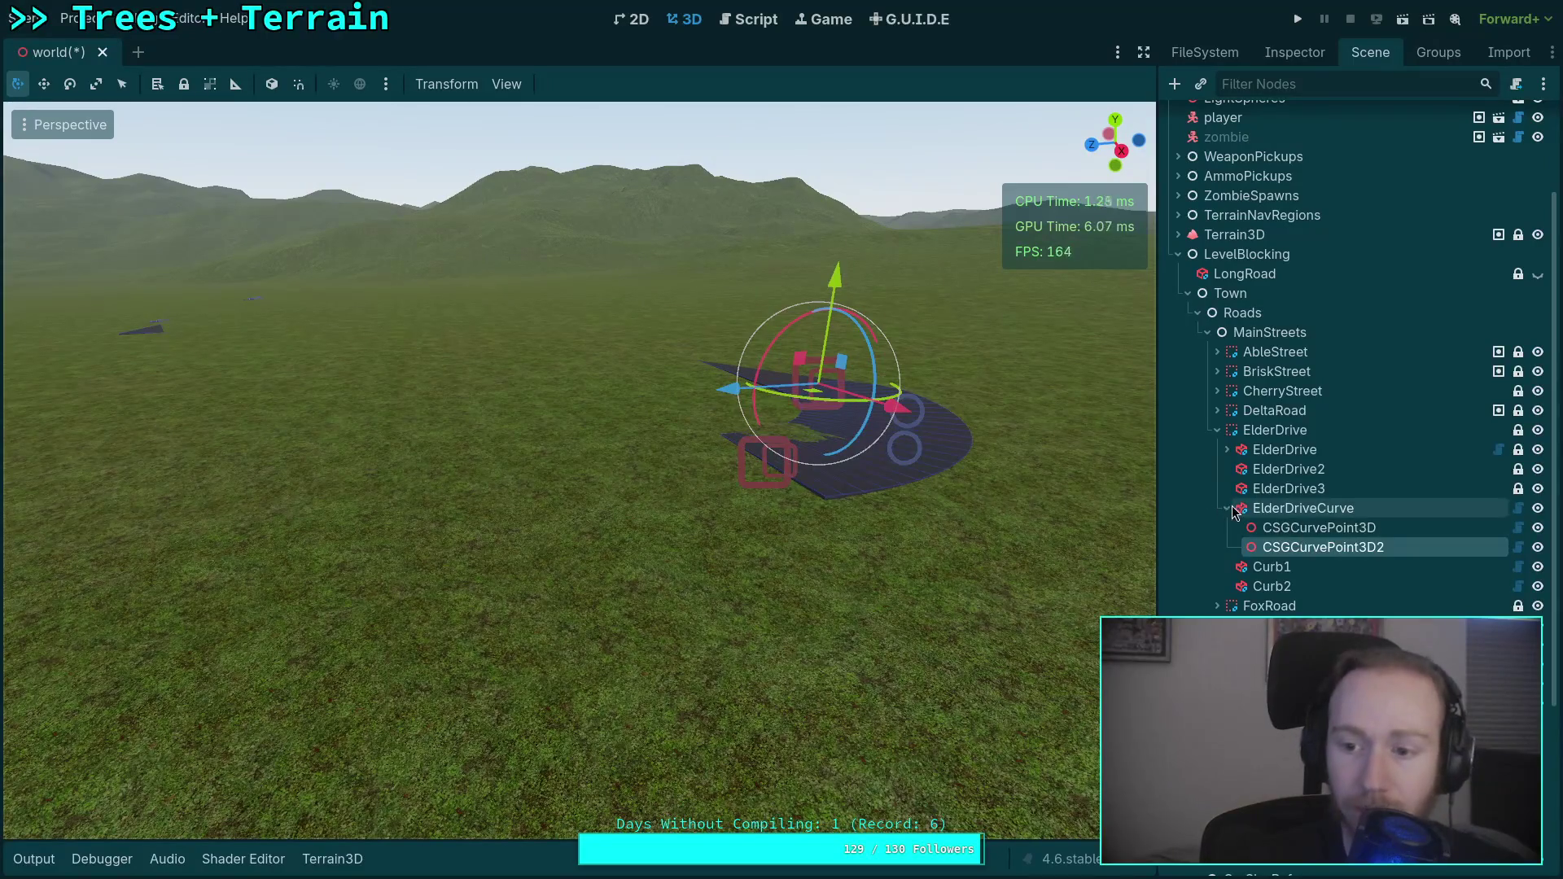
pyautogui.click(1227, 508)
# Inspect ElderDrive's Curb1 and Curb2 pieces, then collapse ElderDrive and frame FoxRoad.
pyautogui.doubleClick(1259, 535)
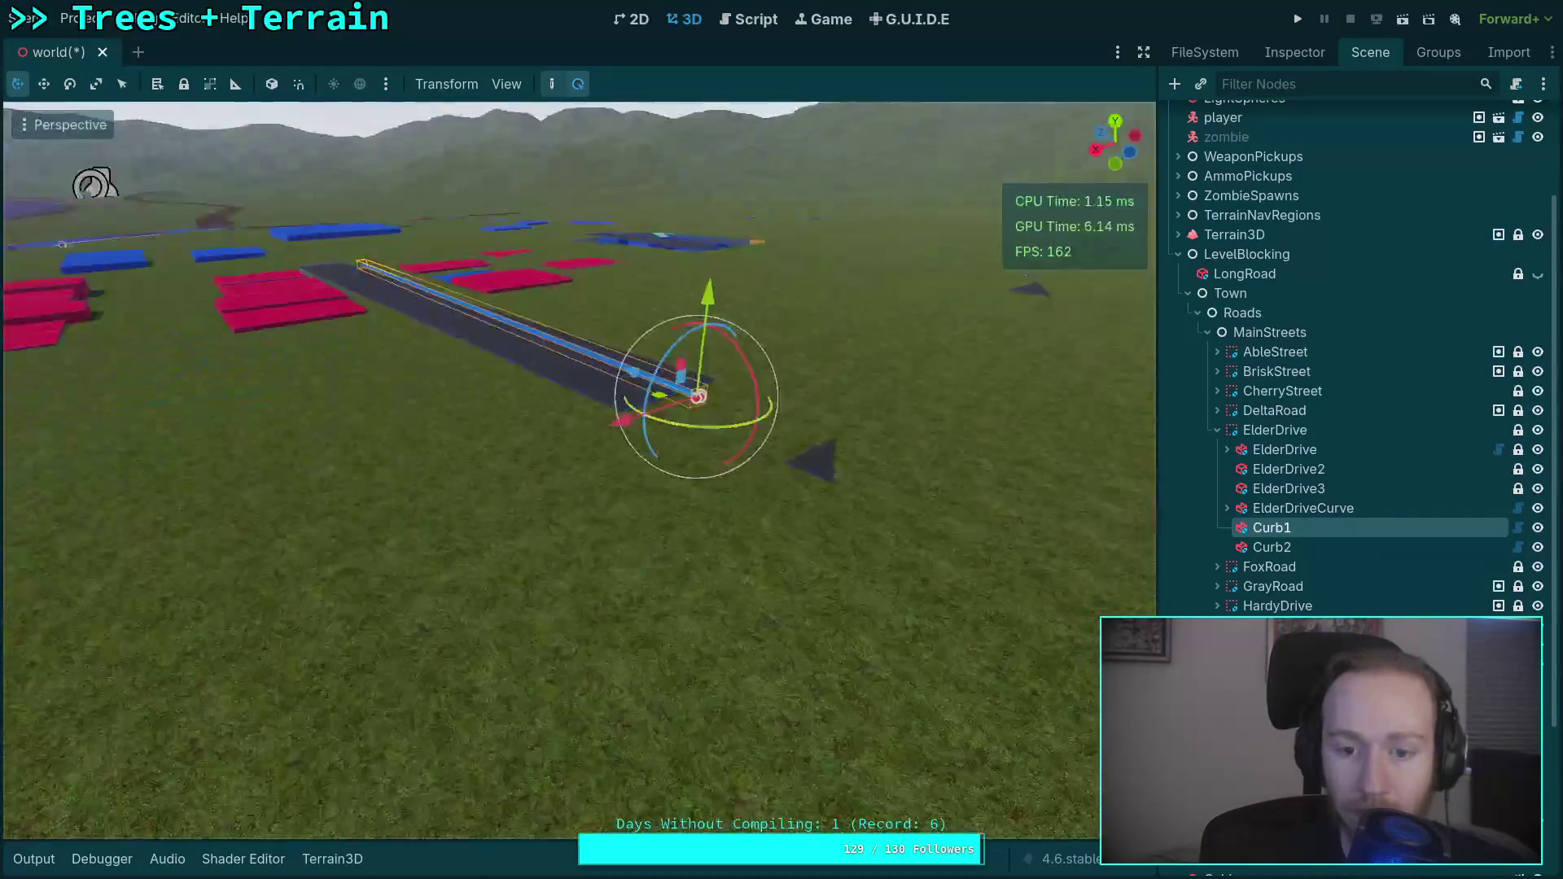
pyautogui.moveTo(1007, 514); pyautogui.dragTo(1006, 515)
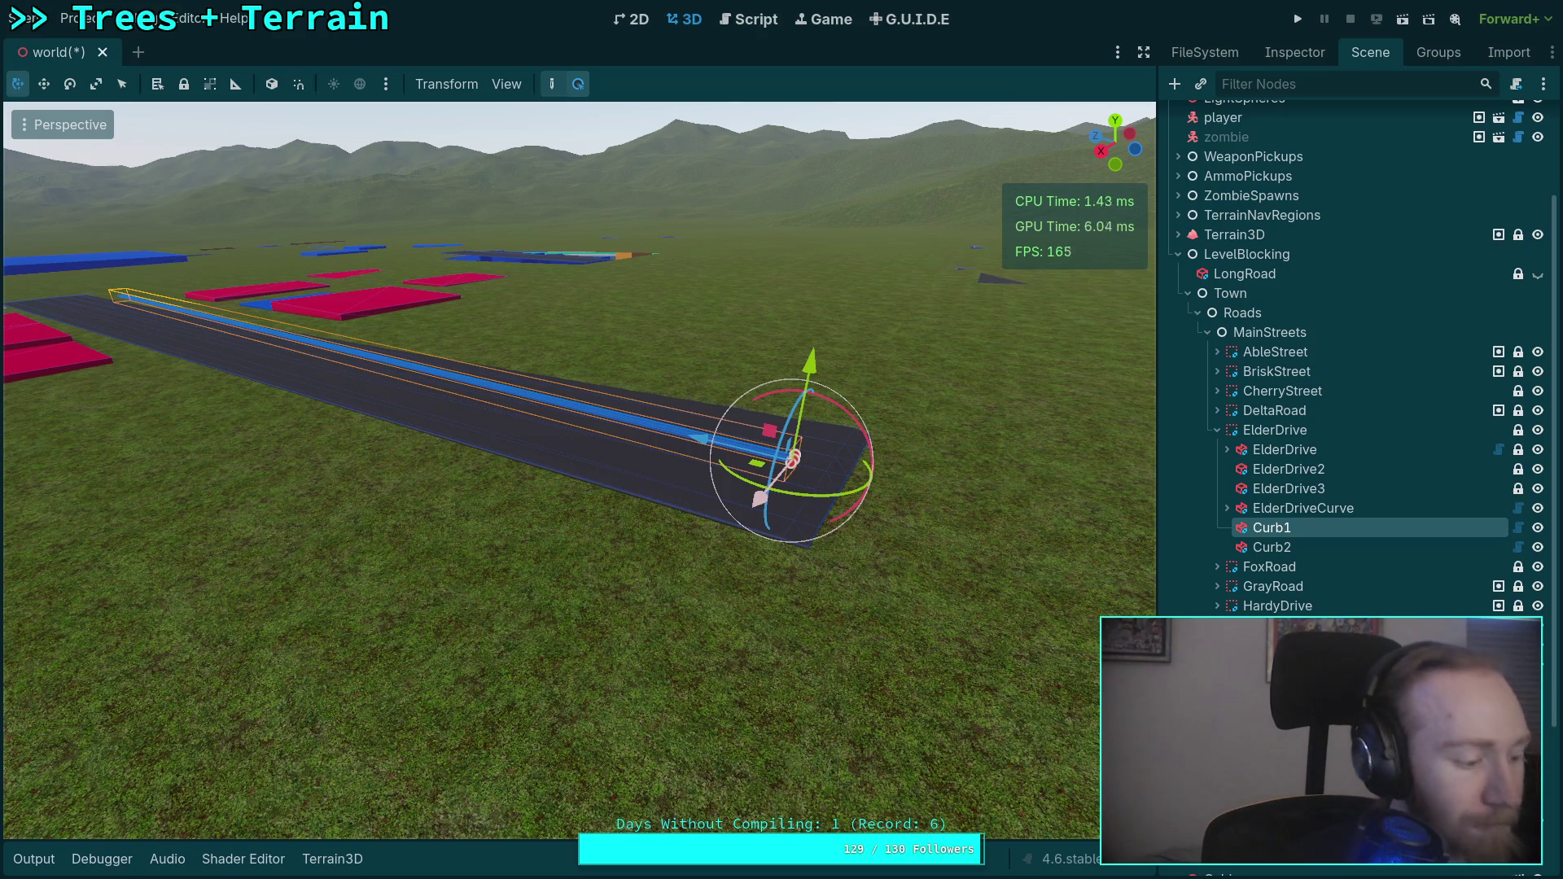
pyautogui.click(1272, 547)
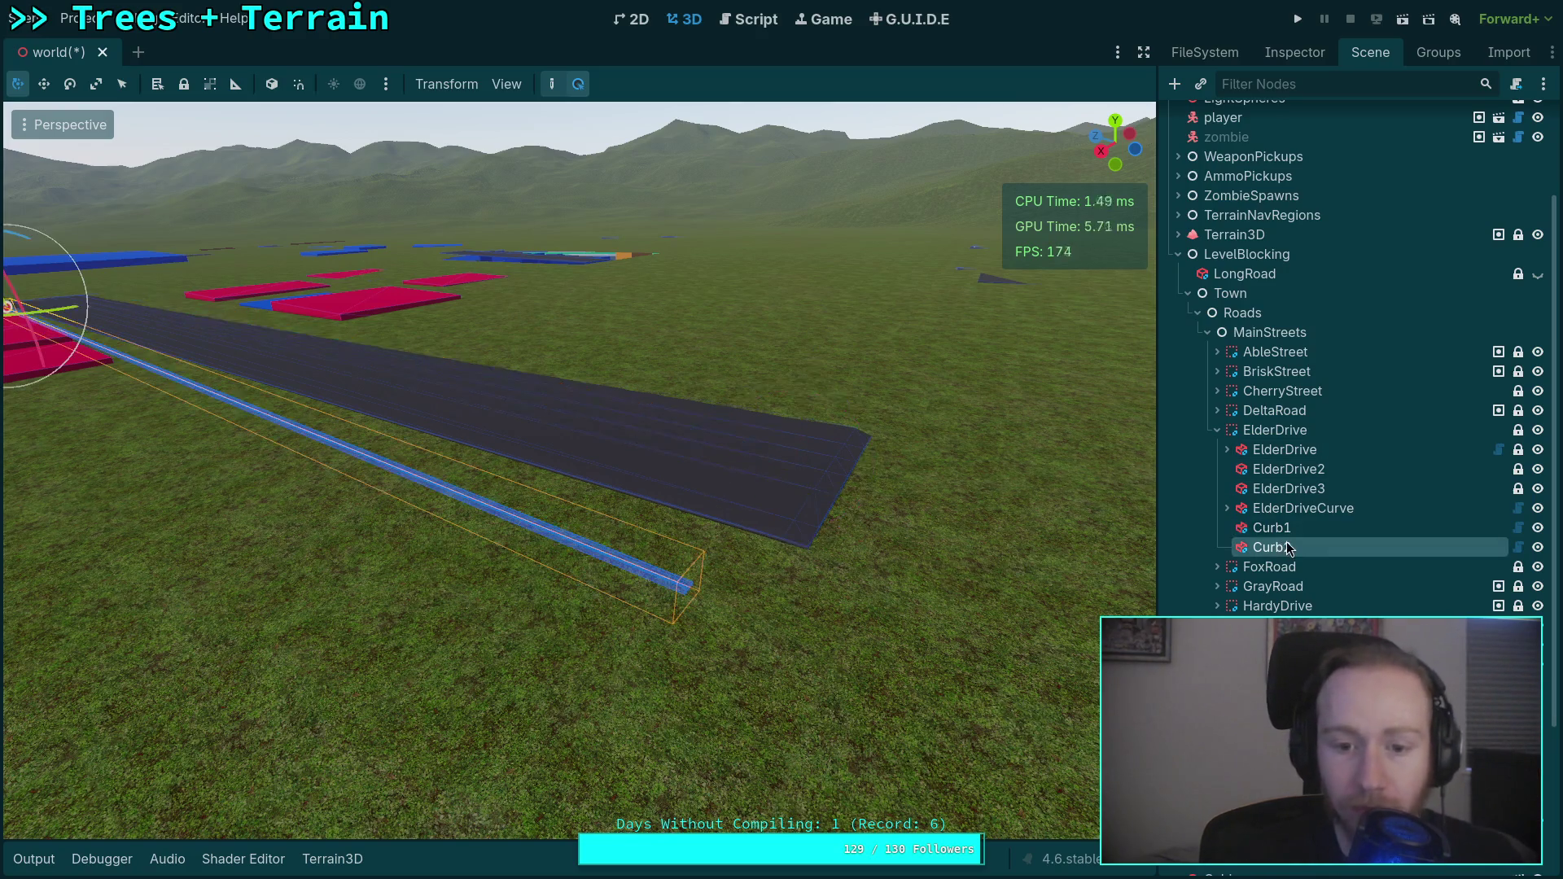
pyautogui.click(1217, 429)
pyautogui.click(1245, 449)
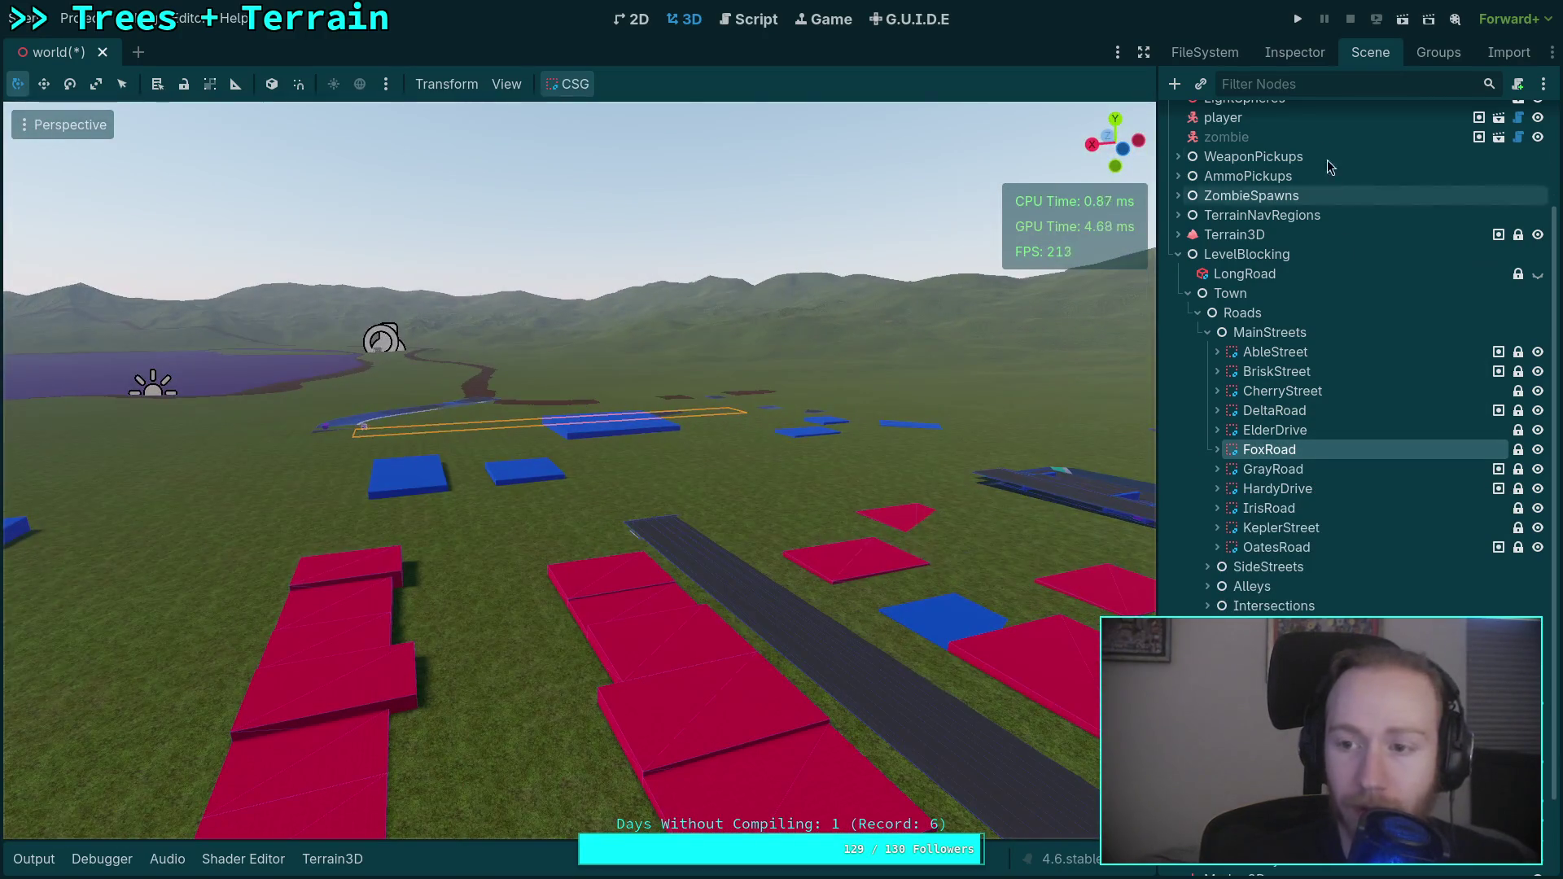
pyautogui.click(1288, 52)
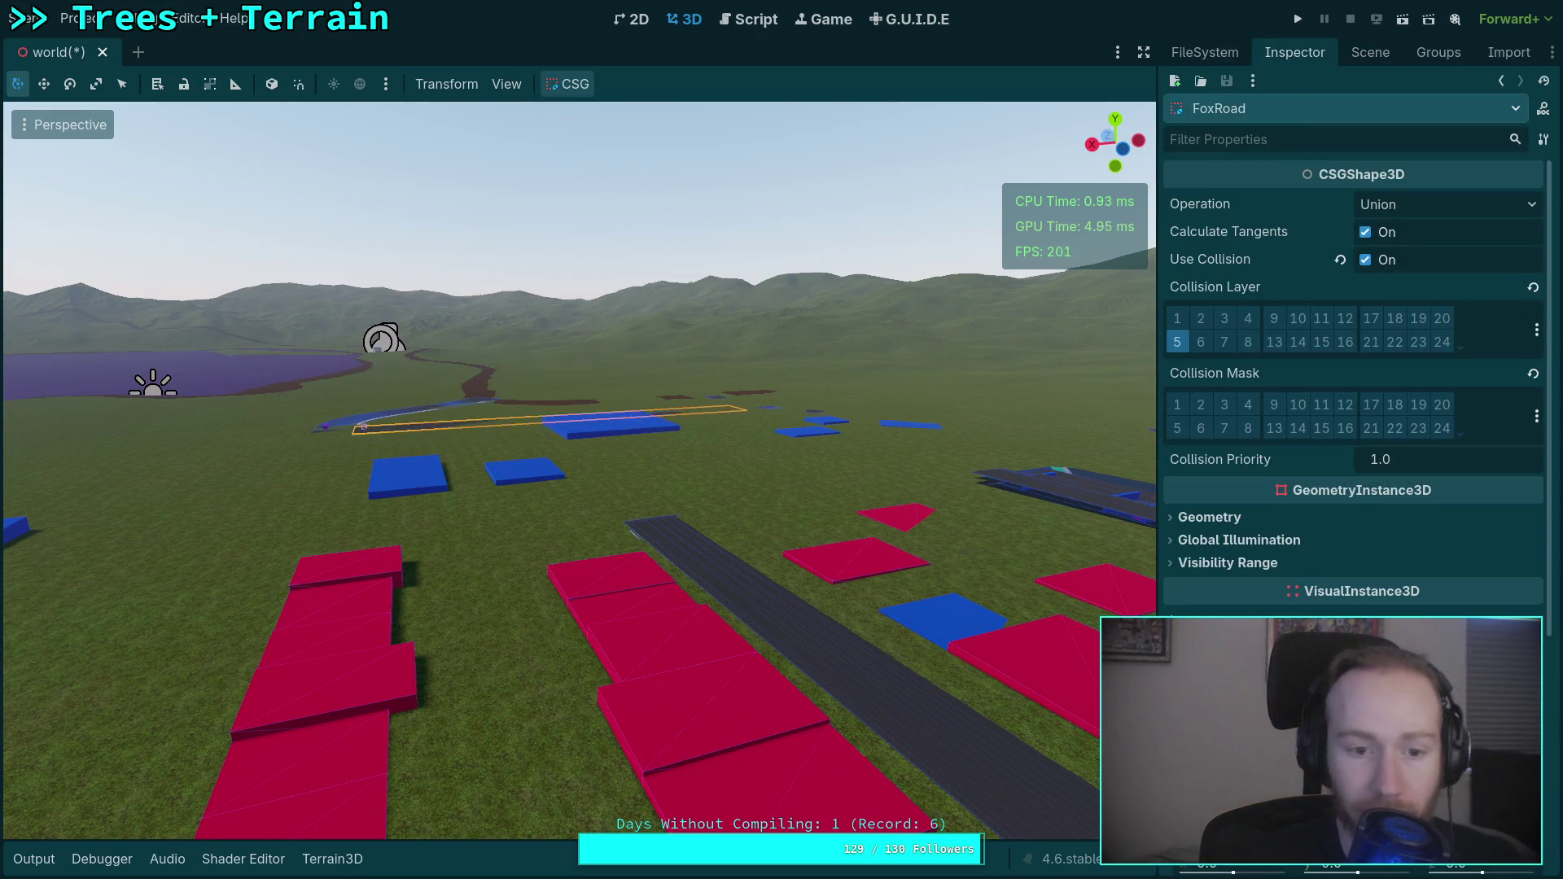
pyautogui.press('w')
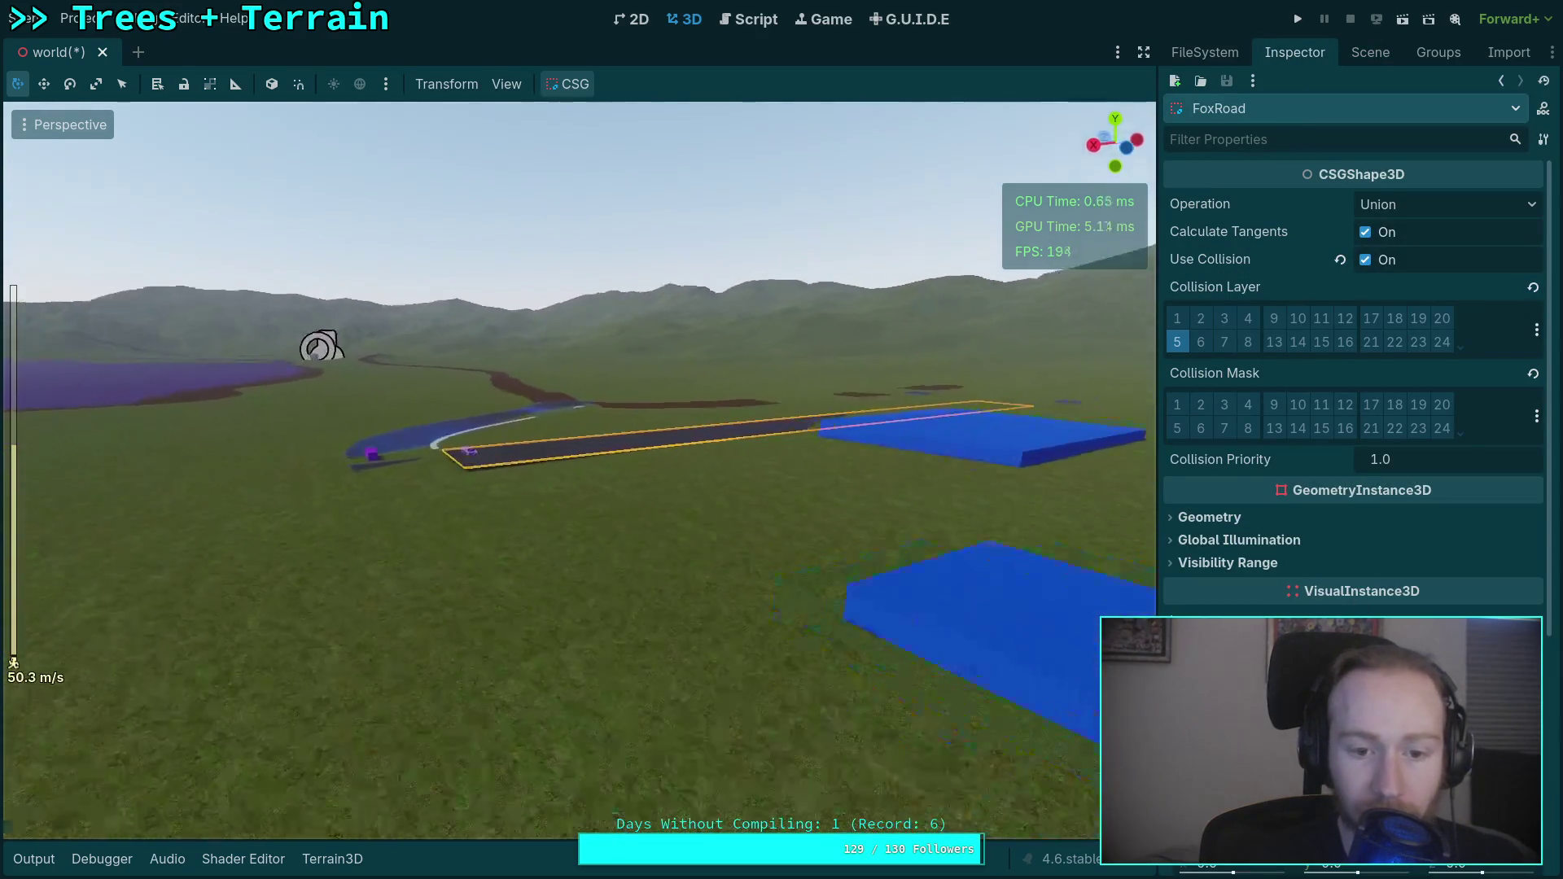
pyautogui.scroll(2, 707, 637)
pyautogui.scroll(-10, 579, 470)
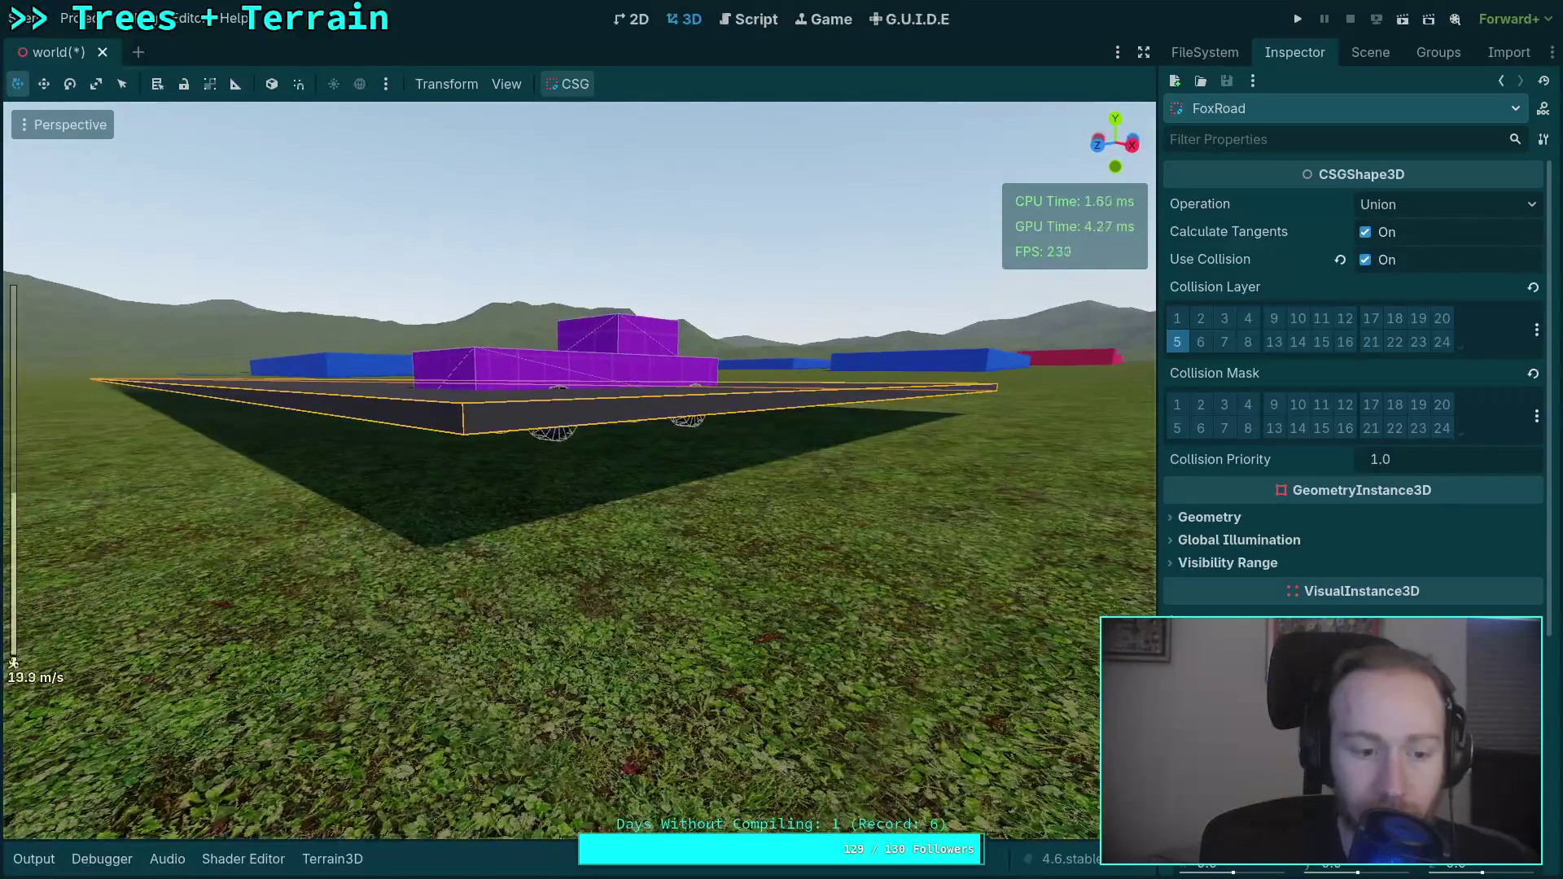
pyautogui.press('f')
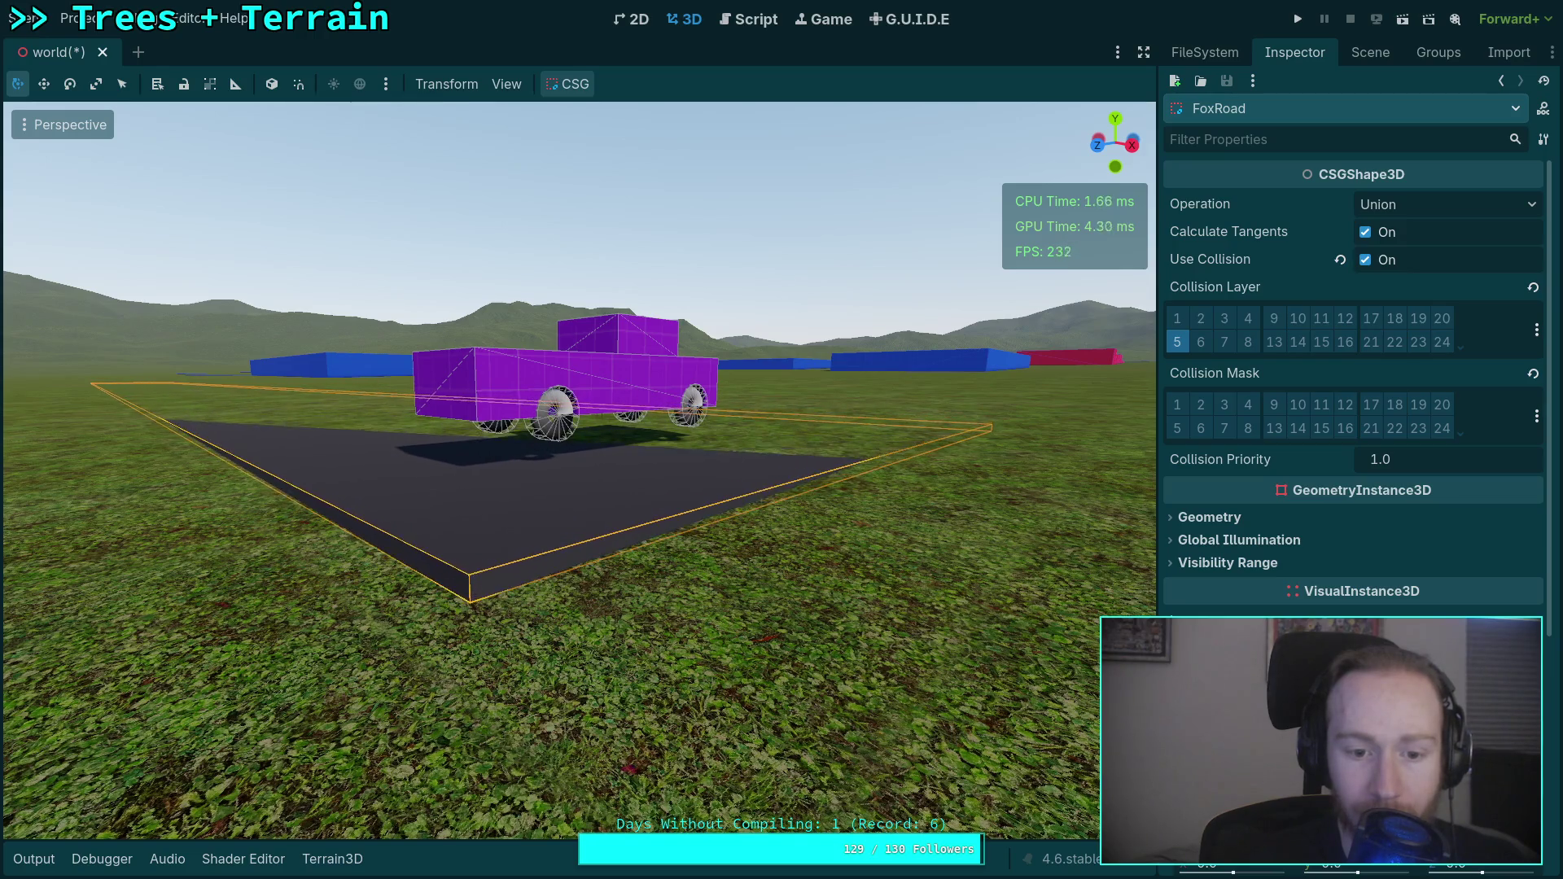
pyautogui.scroll(-5, 945, 625)
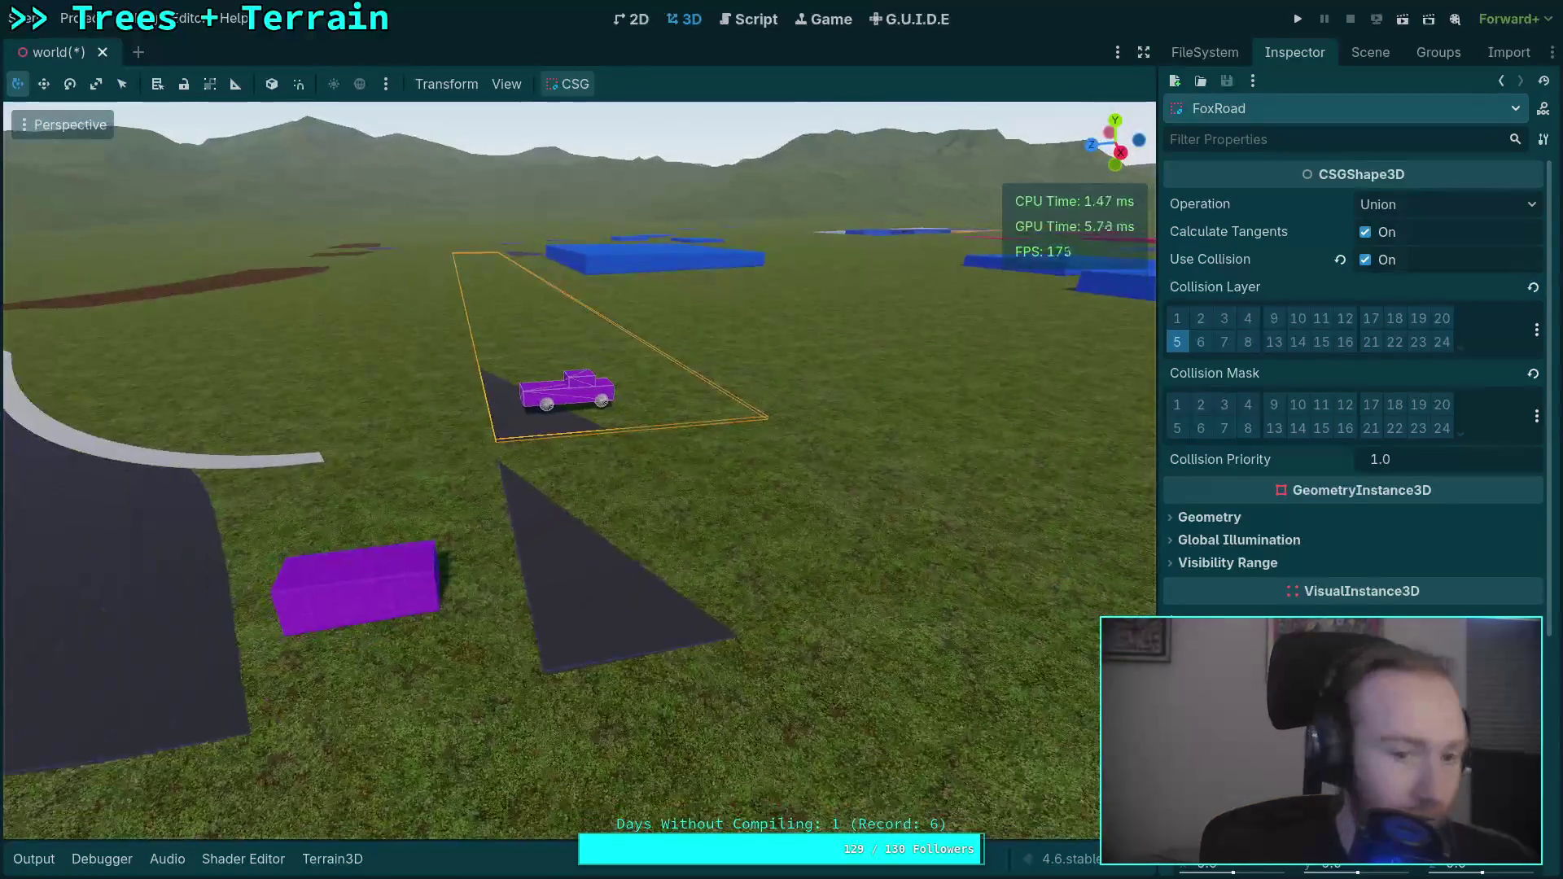
pyautogui.scroll(3, 857, 590)
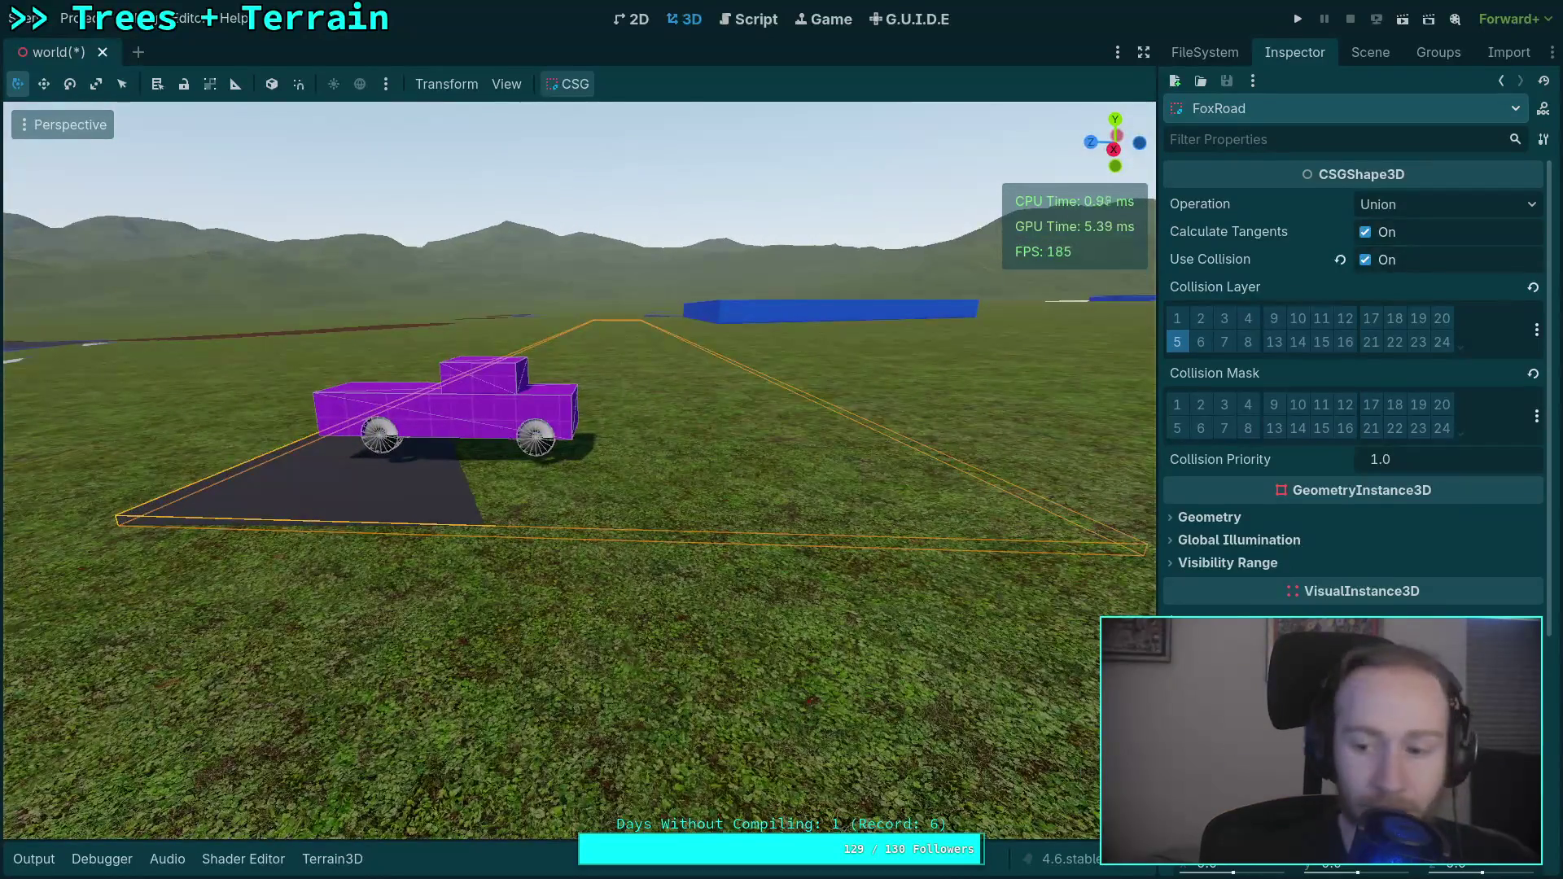
pyautogui.scroll(-3, 579, 471)
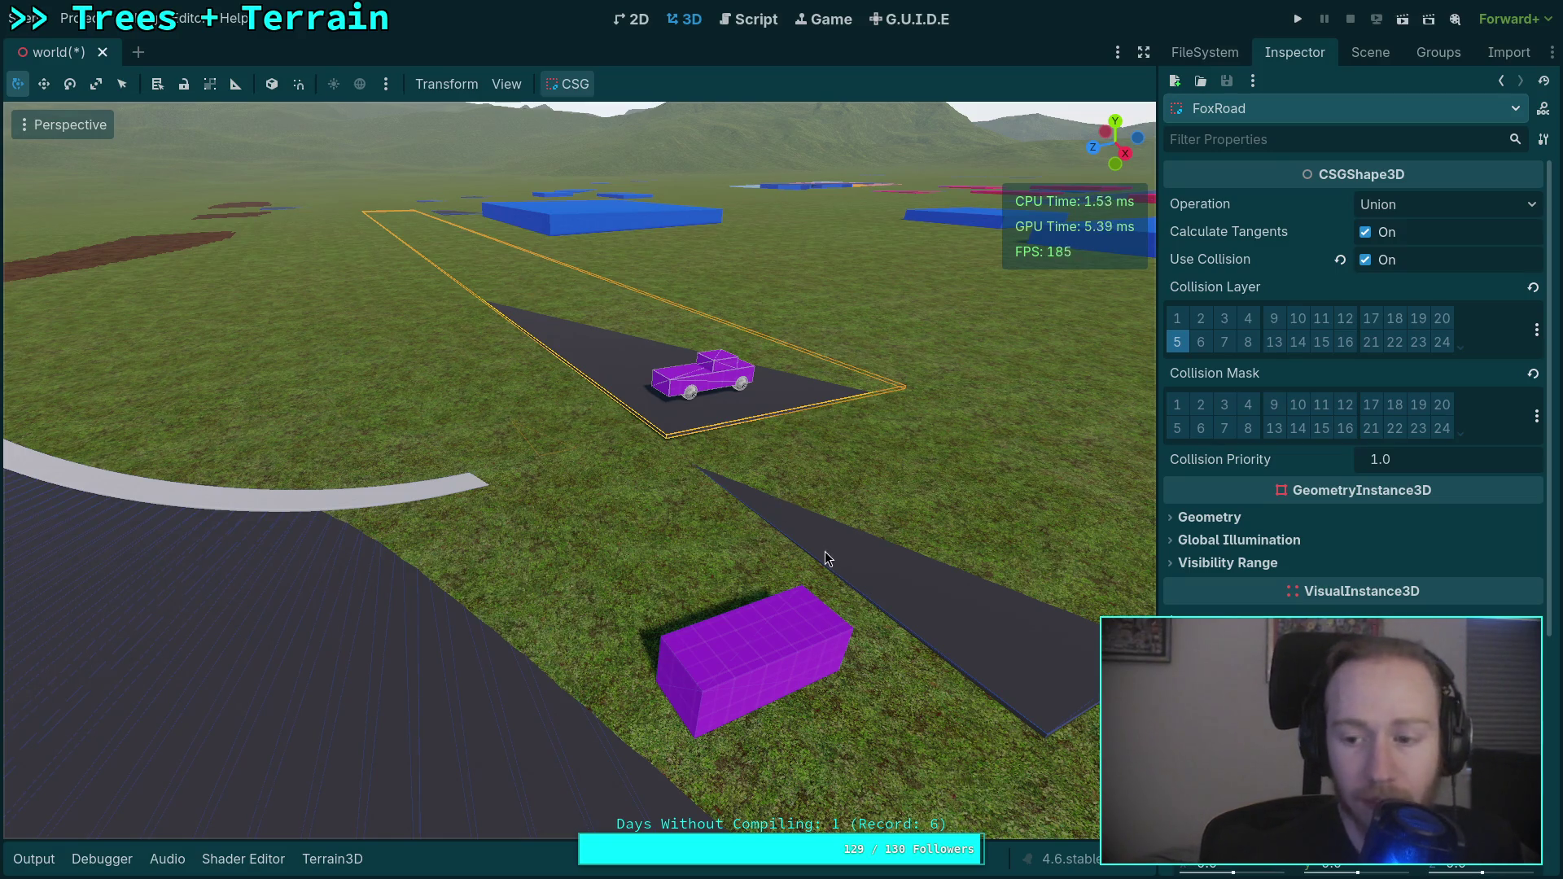
pyautogui.click(1384, 56)
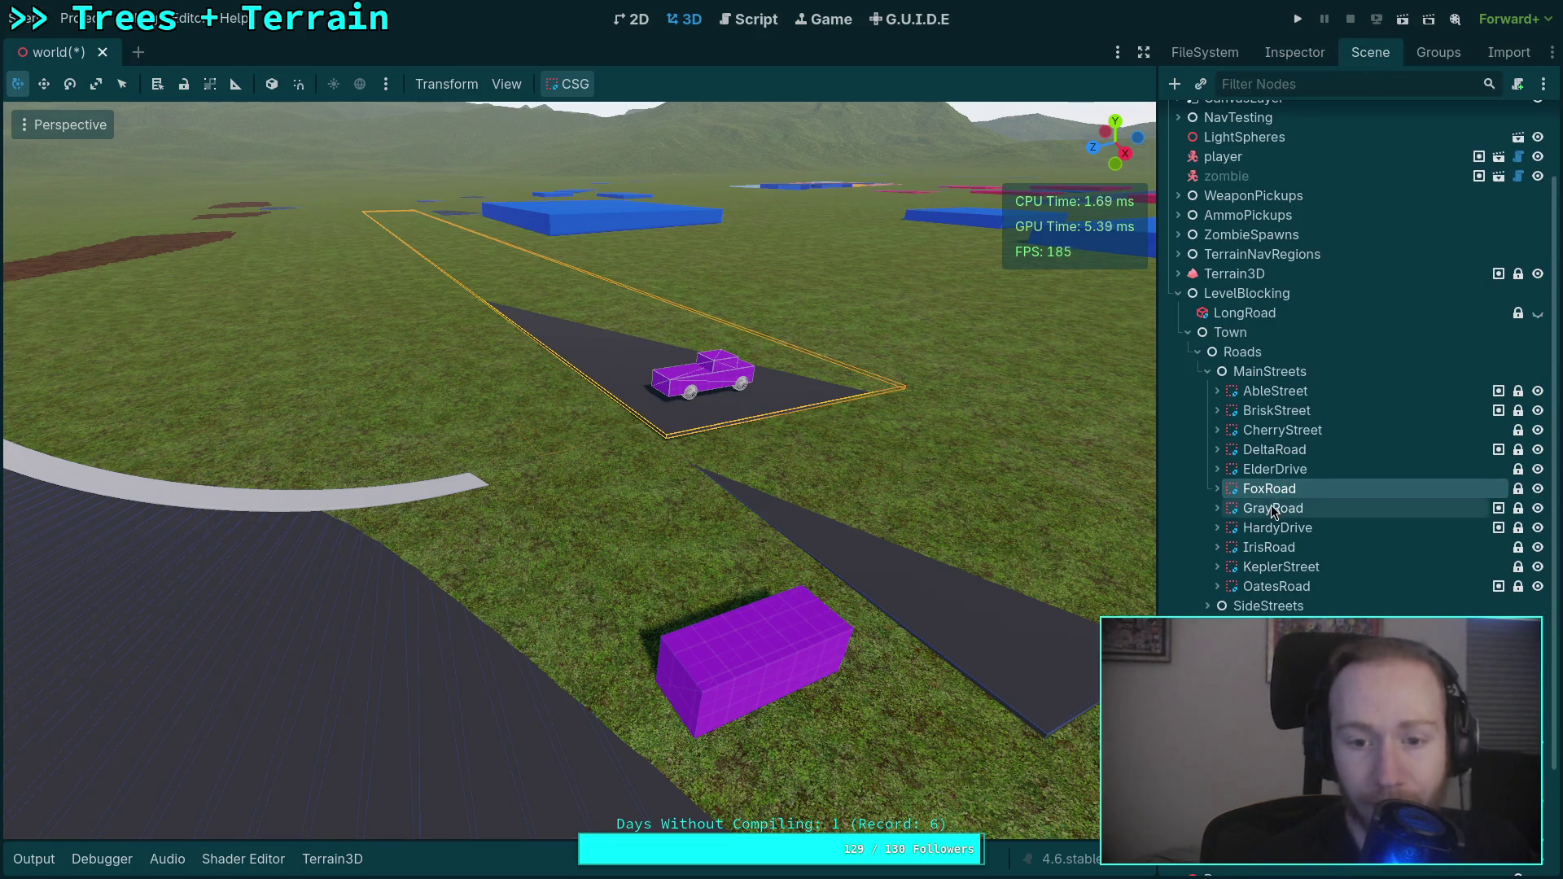
# Collapse FoxRoad, then frame and expand GrayRoad at a low angle over the terrain.
pyautogui.click(1219, 490)
pyautogui.click(1217, 490)
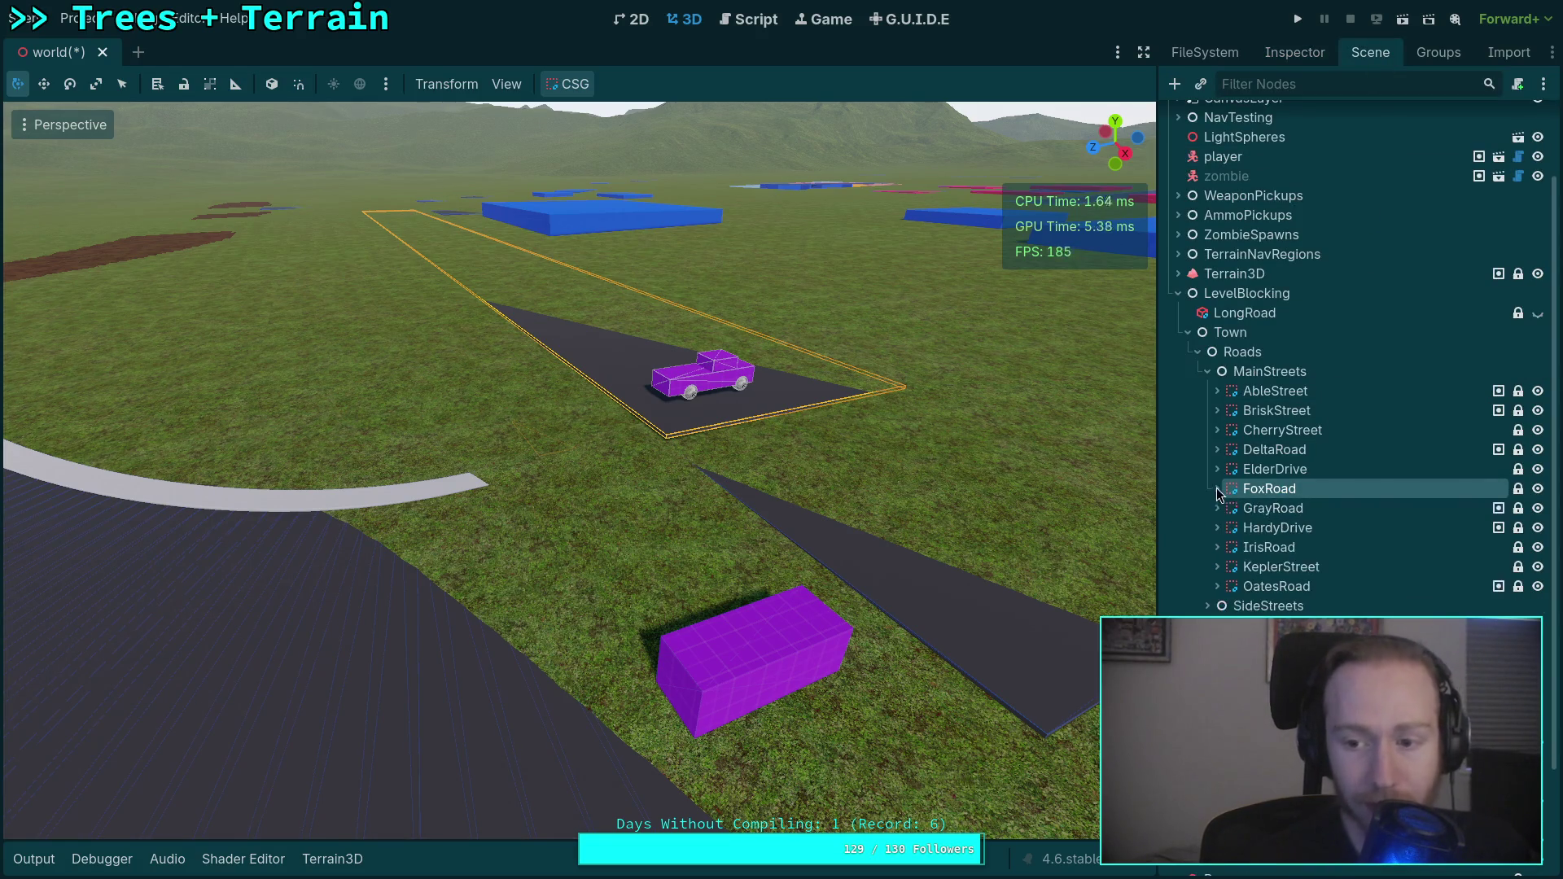
pyautogui.doubleClick(1223, 509)
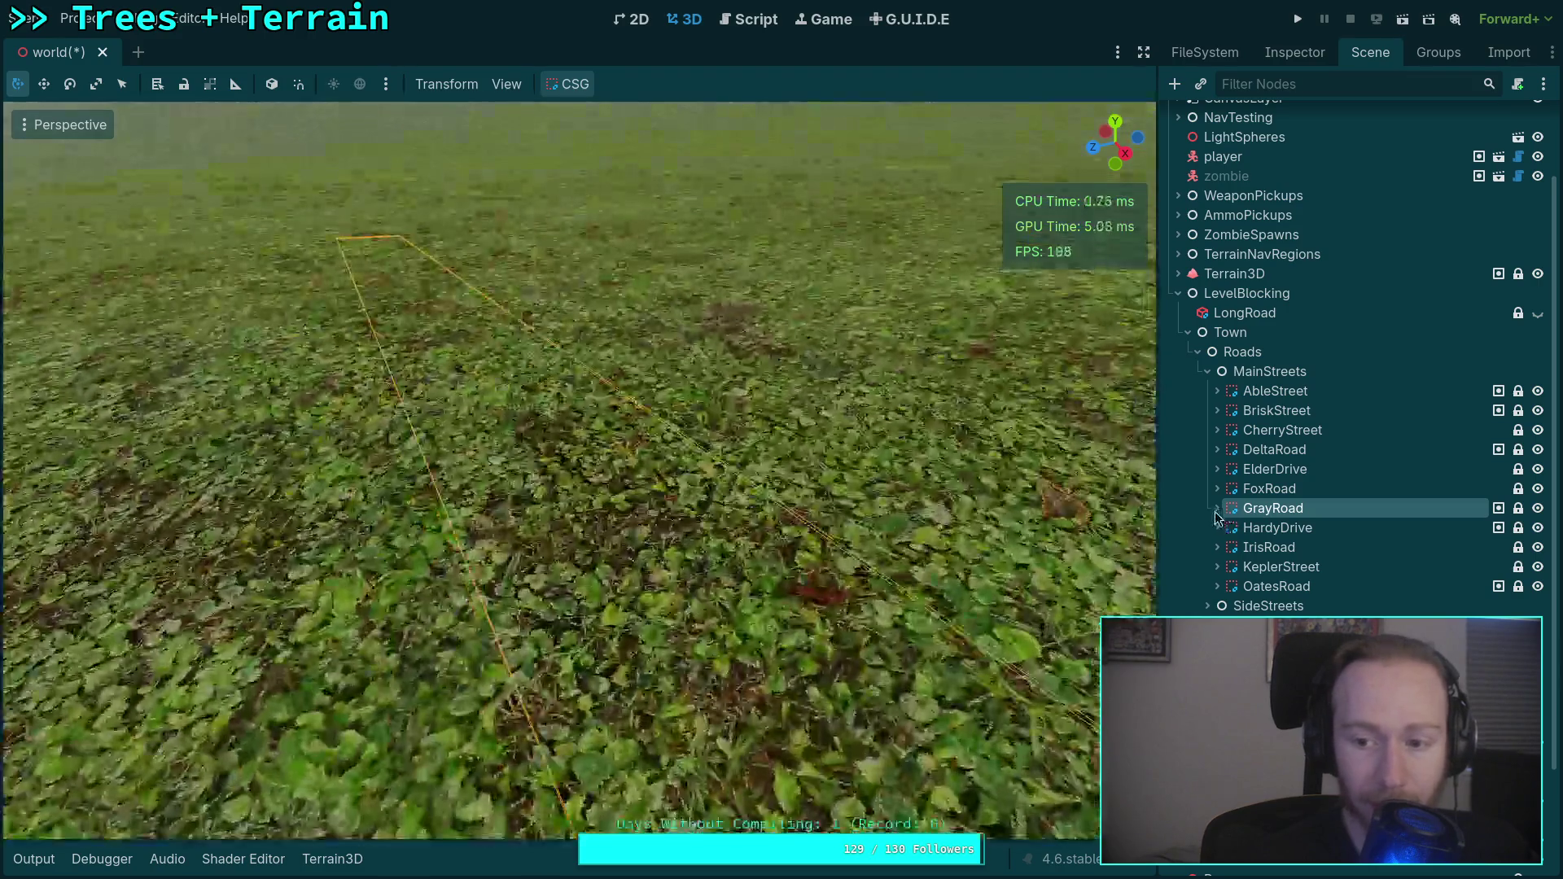
pyautogui.click(1218, 509)
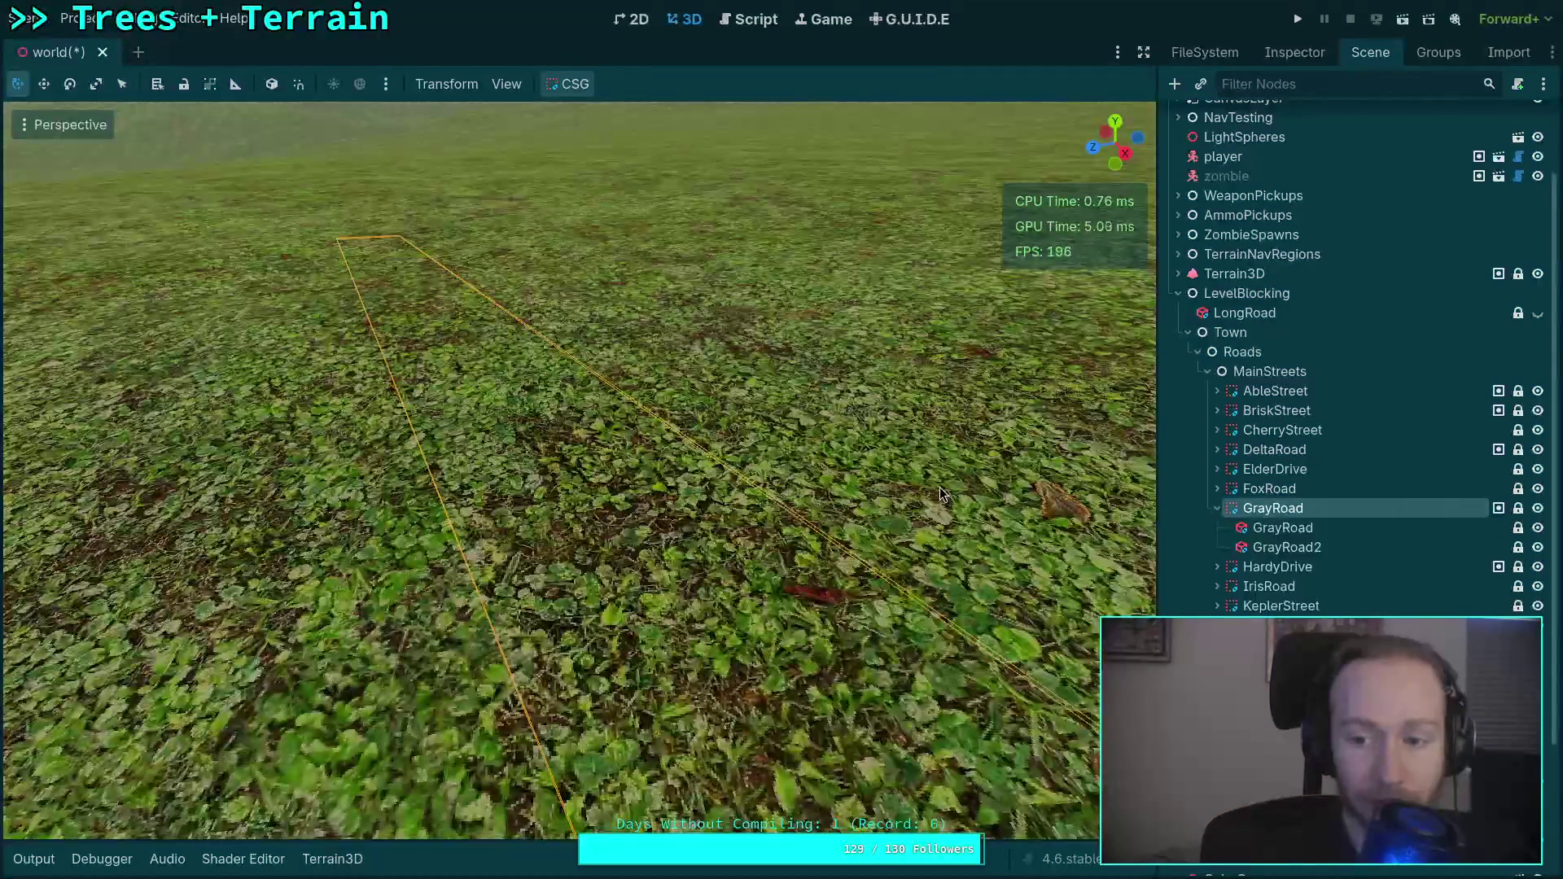
pyautogui.moveTo(1124, 150); pyautogui.dragTo(1136, 158)
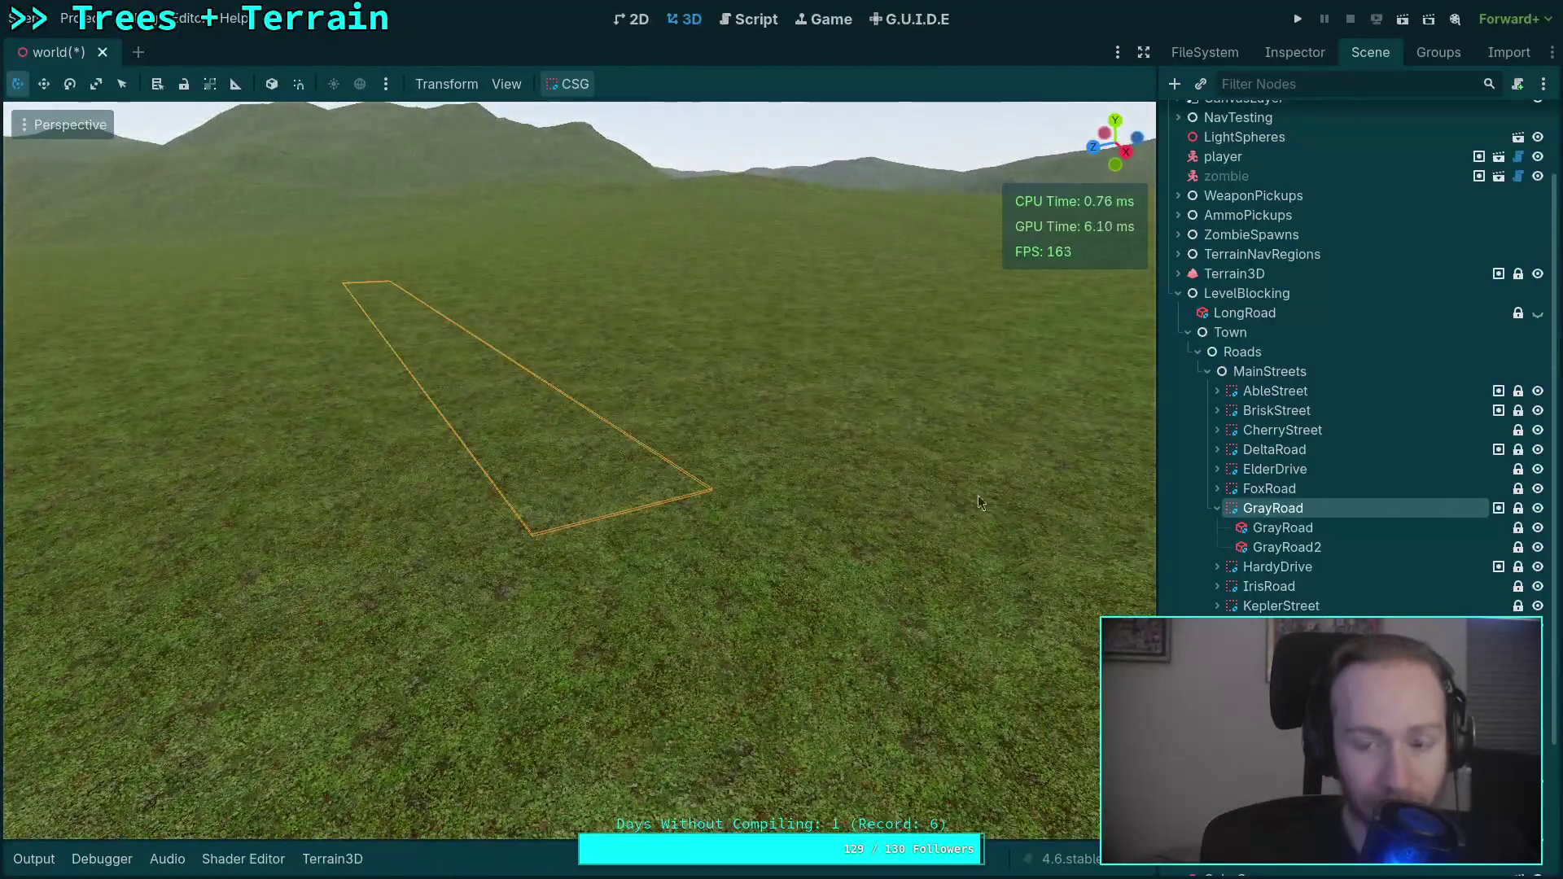
# Drag GrayRoad's Position Y up to about 17.09 m, above the terrain.
pyautogui.click(1294, 53)
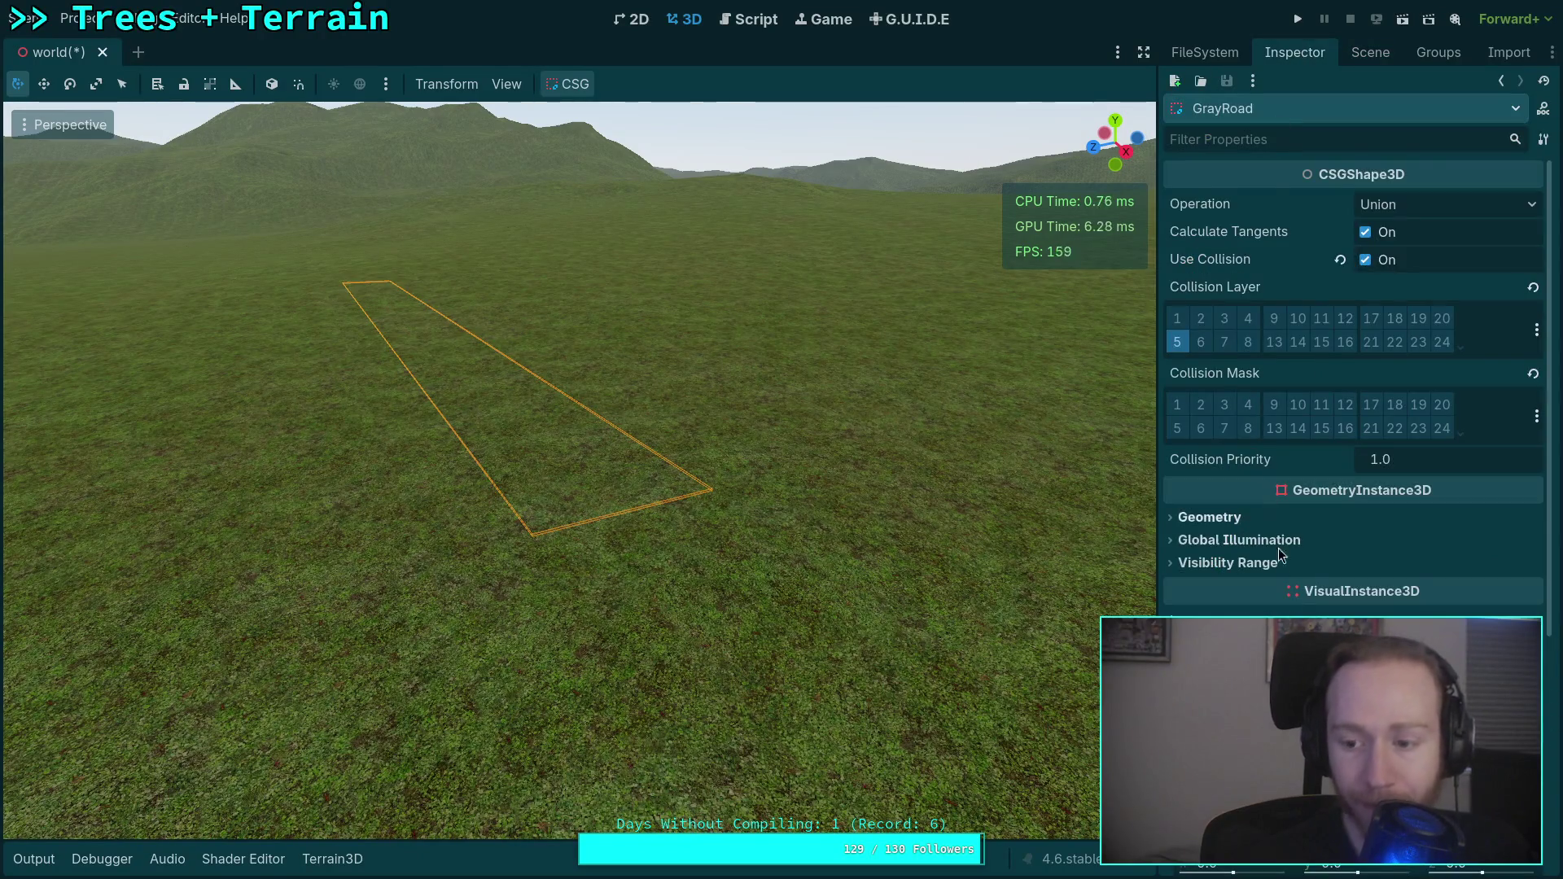
pyautogui.scroll(-5, 1336, 554)
pyautogui.moveTo(1336, 547); pyautogui.dragTo(1441, 547)
pyautogui.press('w')
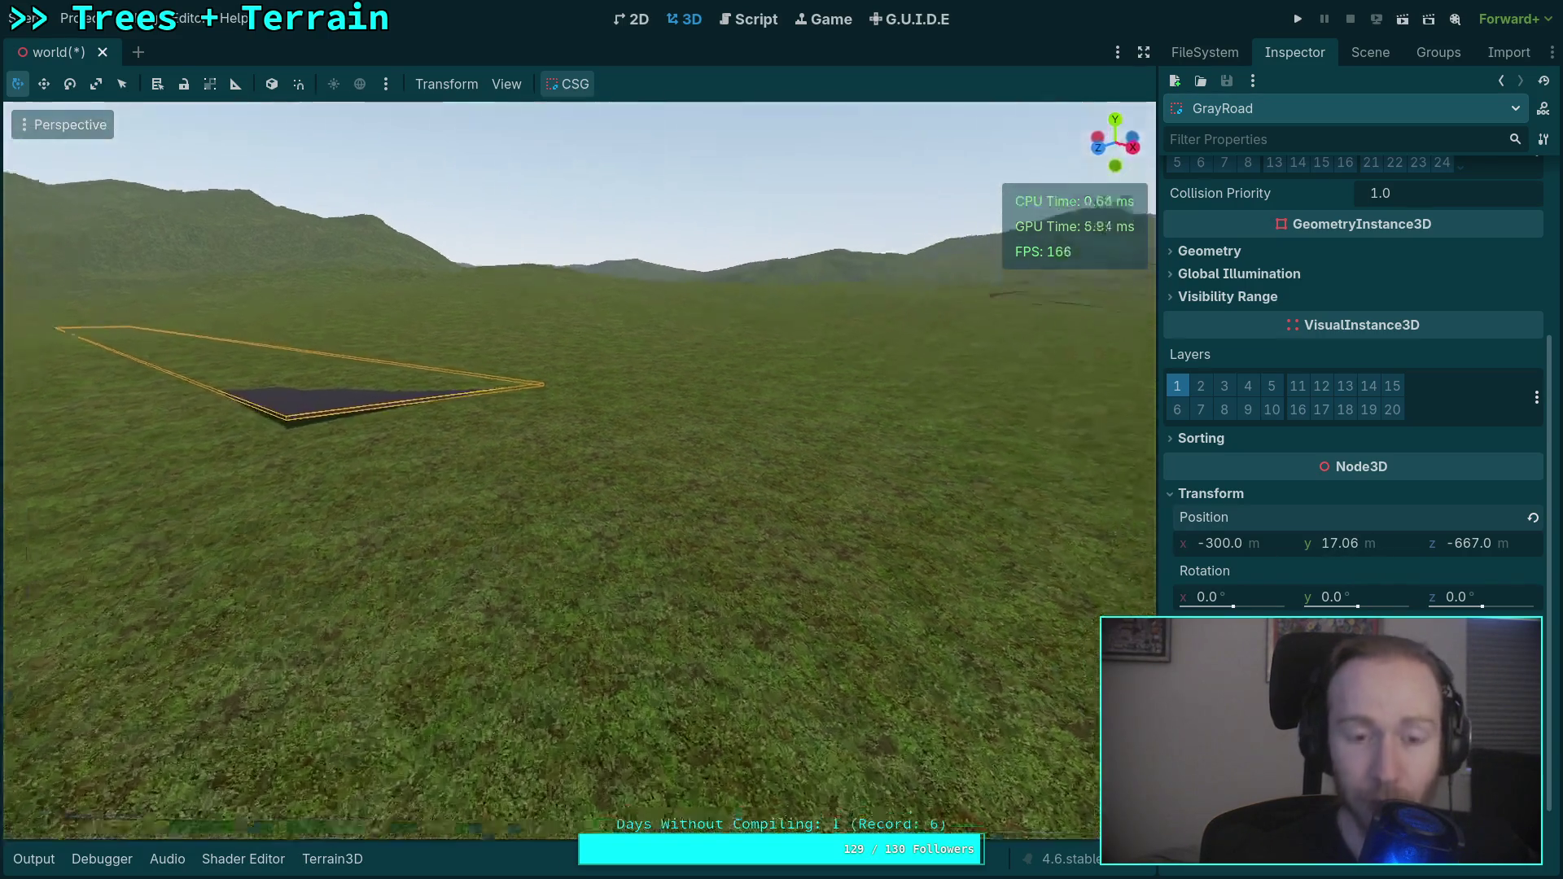
pyautogui.moveTo(1166, 540); pyautogui.dragTo(1166, 539)
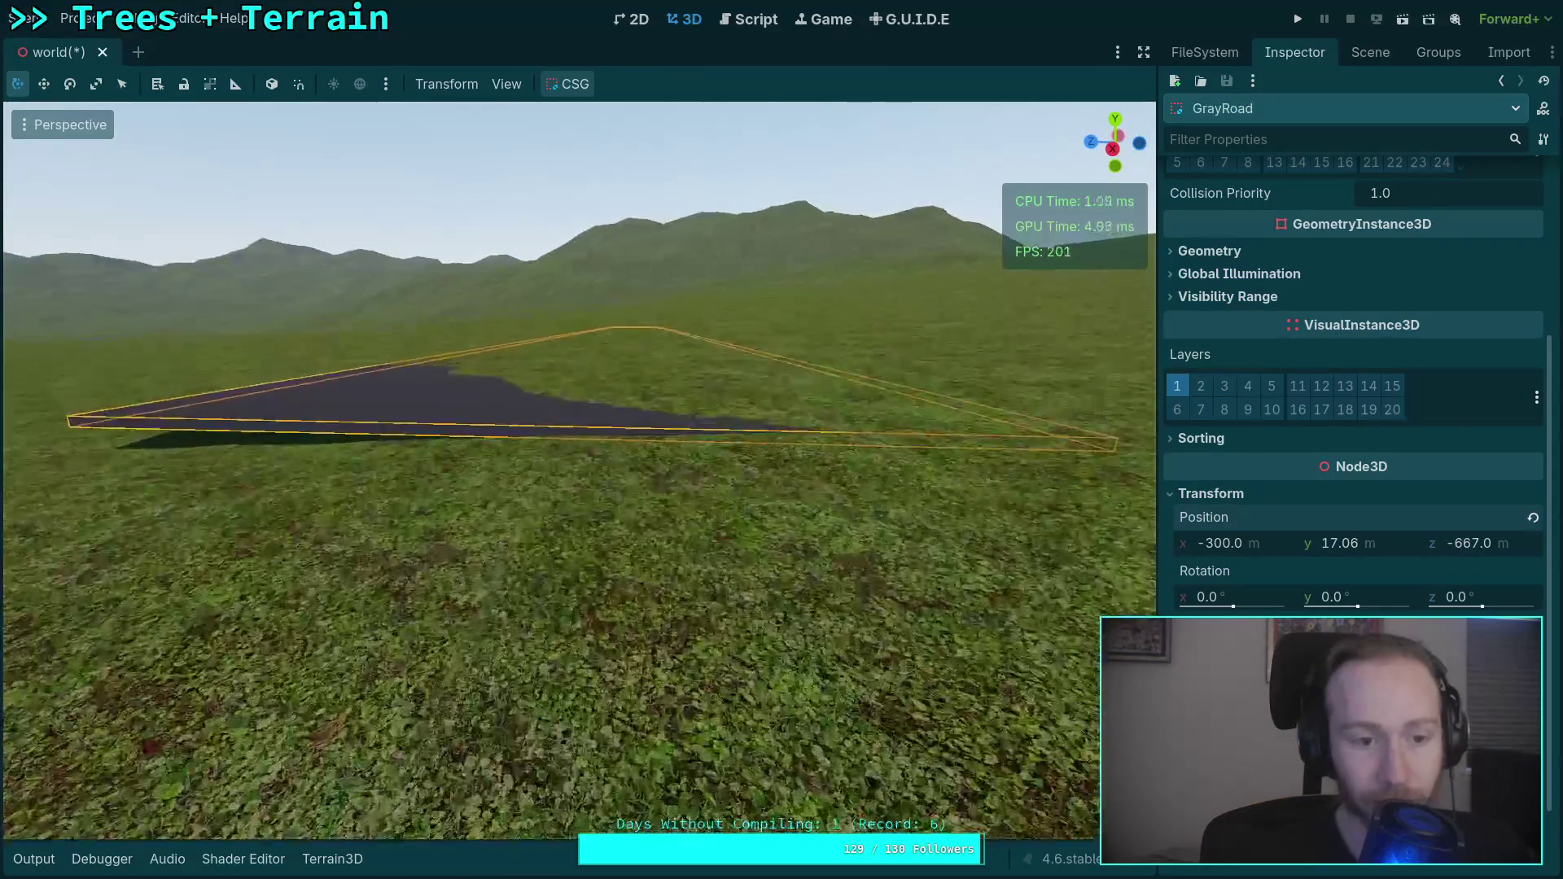
pyautogui.moveTo(1335, 543); pyautogui.dragTo(1345, 543)
pyautogui.press('s')
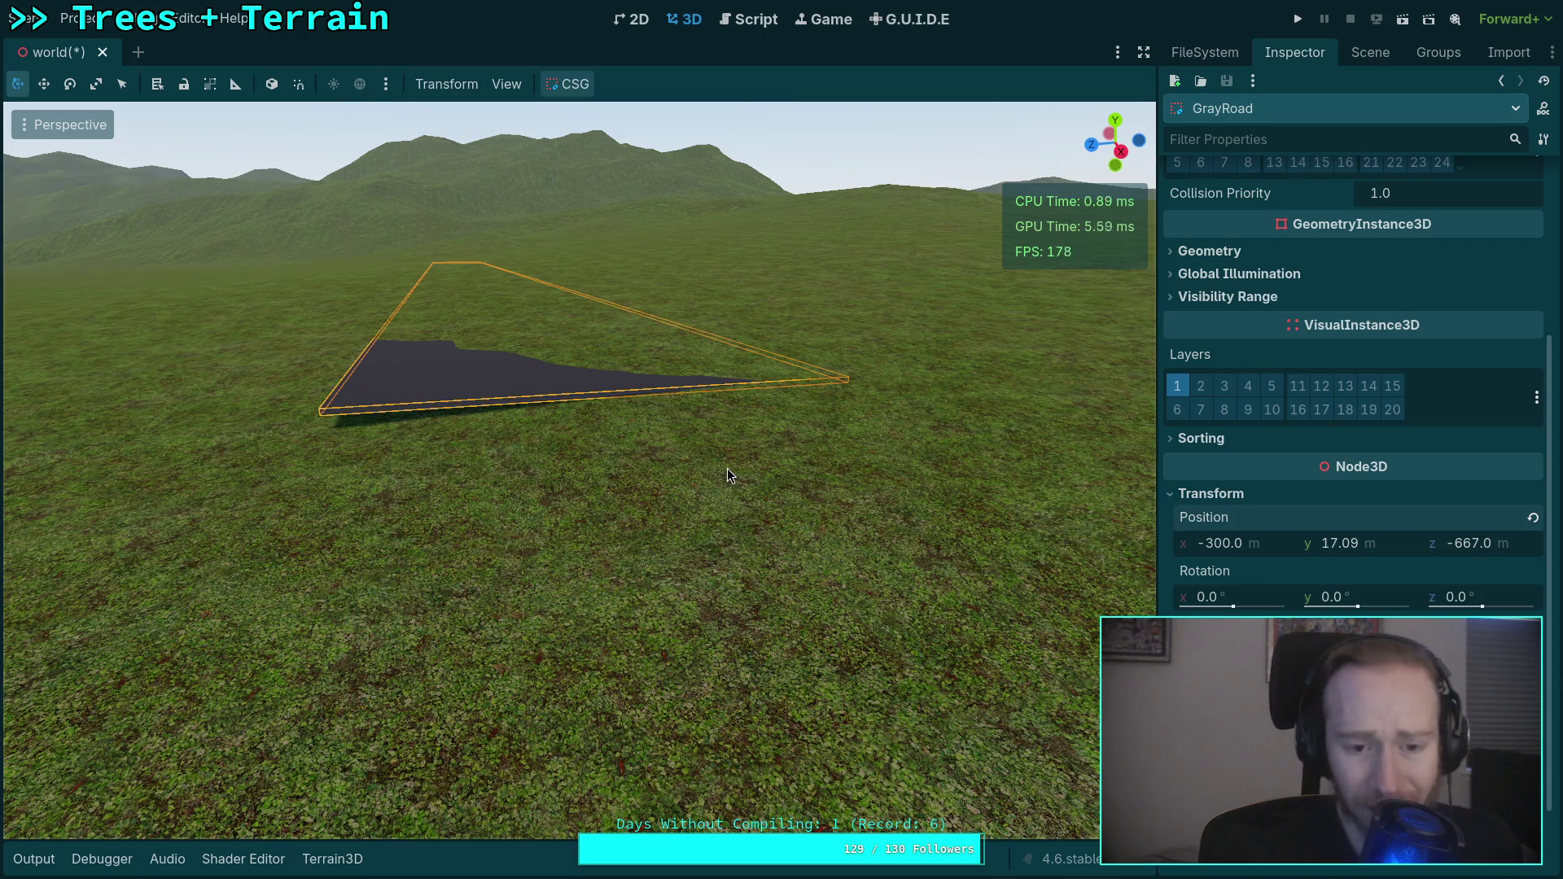
# Select GrayRoad's inner box and view its 10.2 × 0.2 × 147.6 m size.
pyautogui.click(1373, 48)
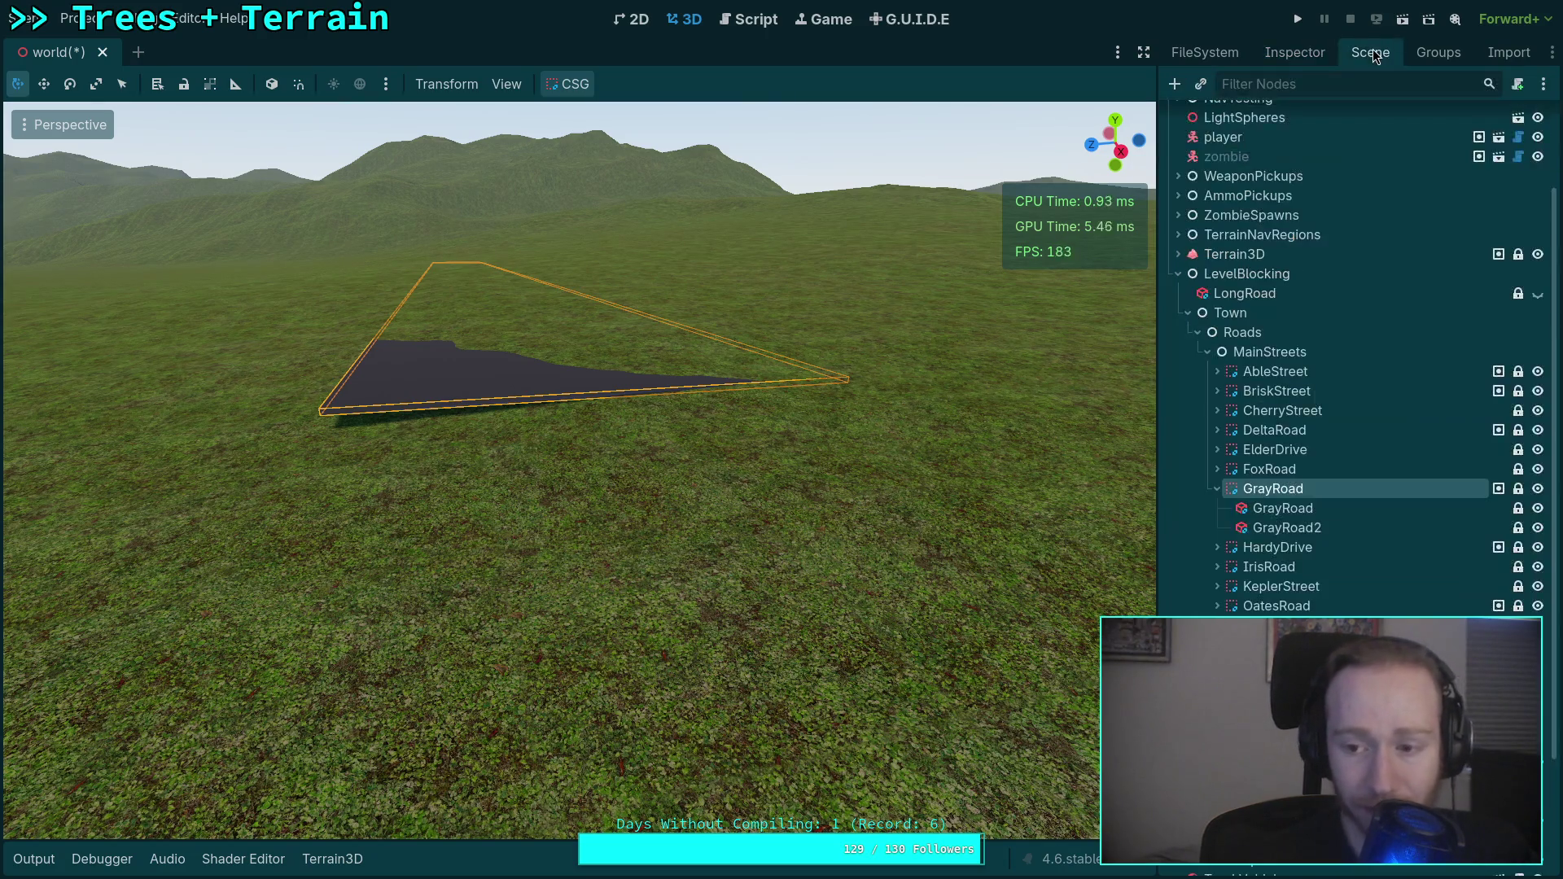
pyautogui.click(1291, 508)
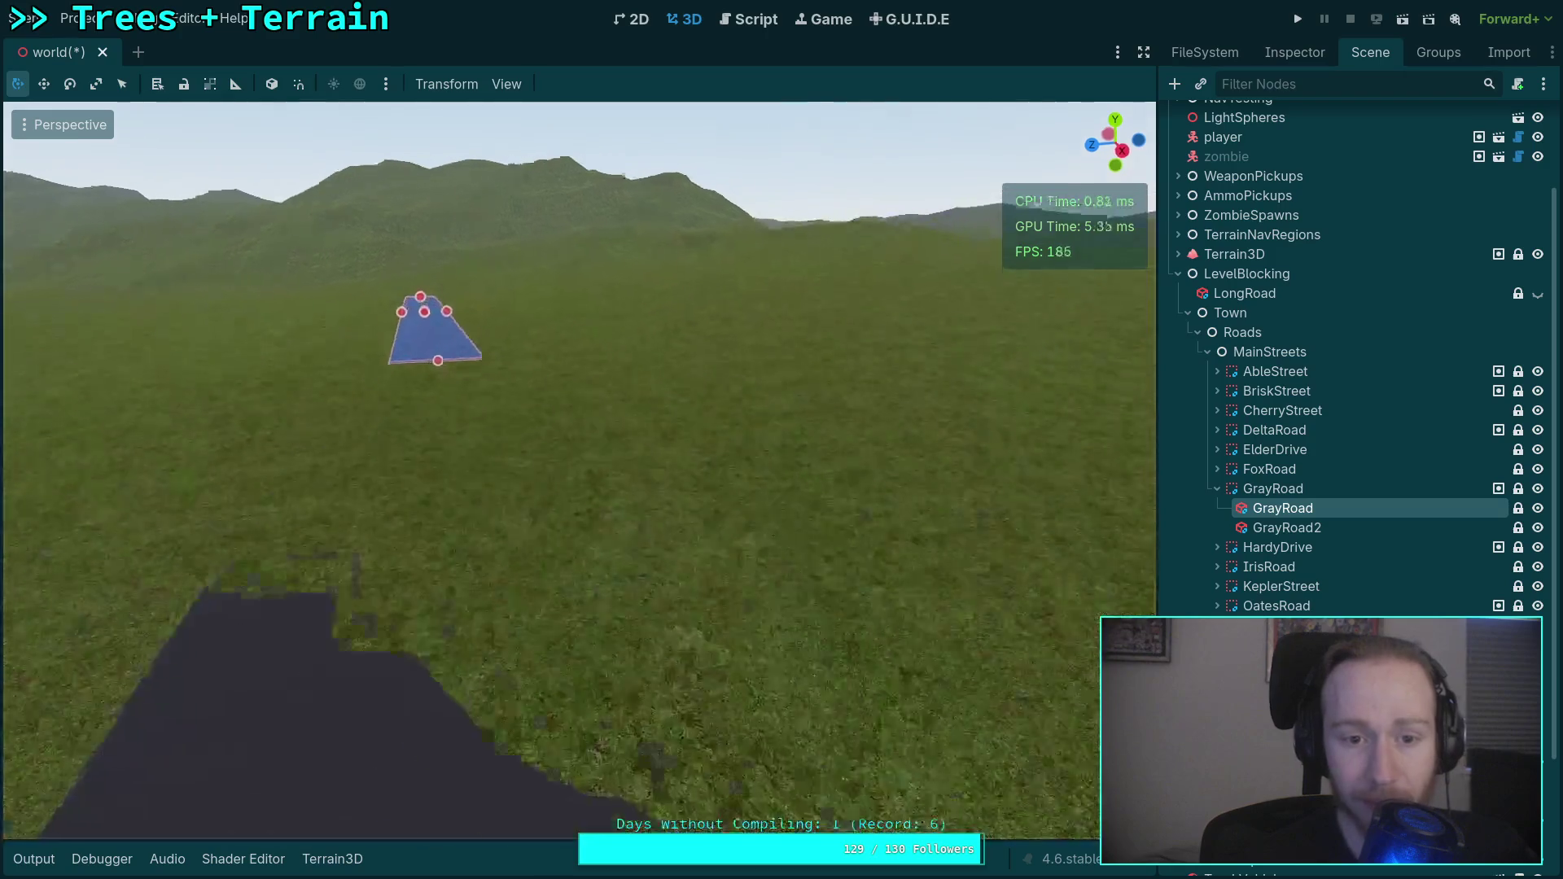
pyautogui.click(1295, 52)
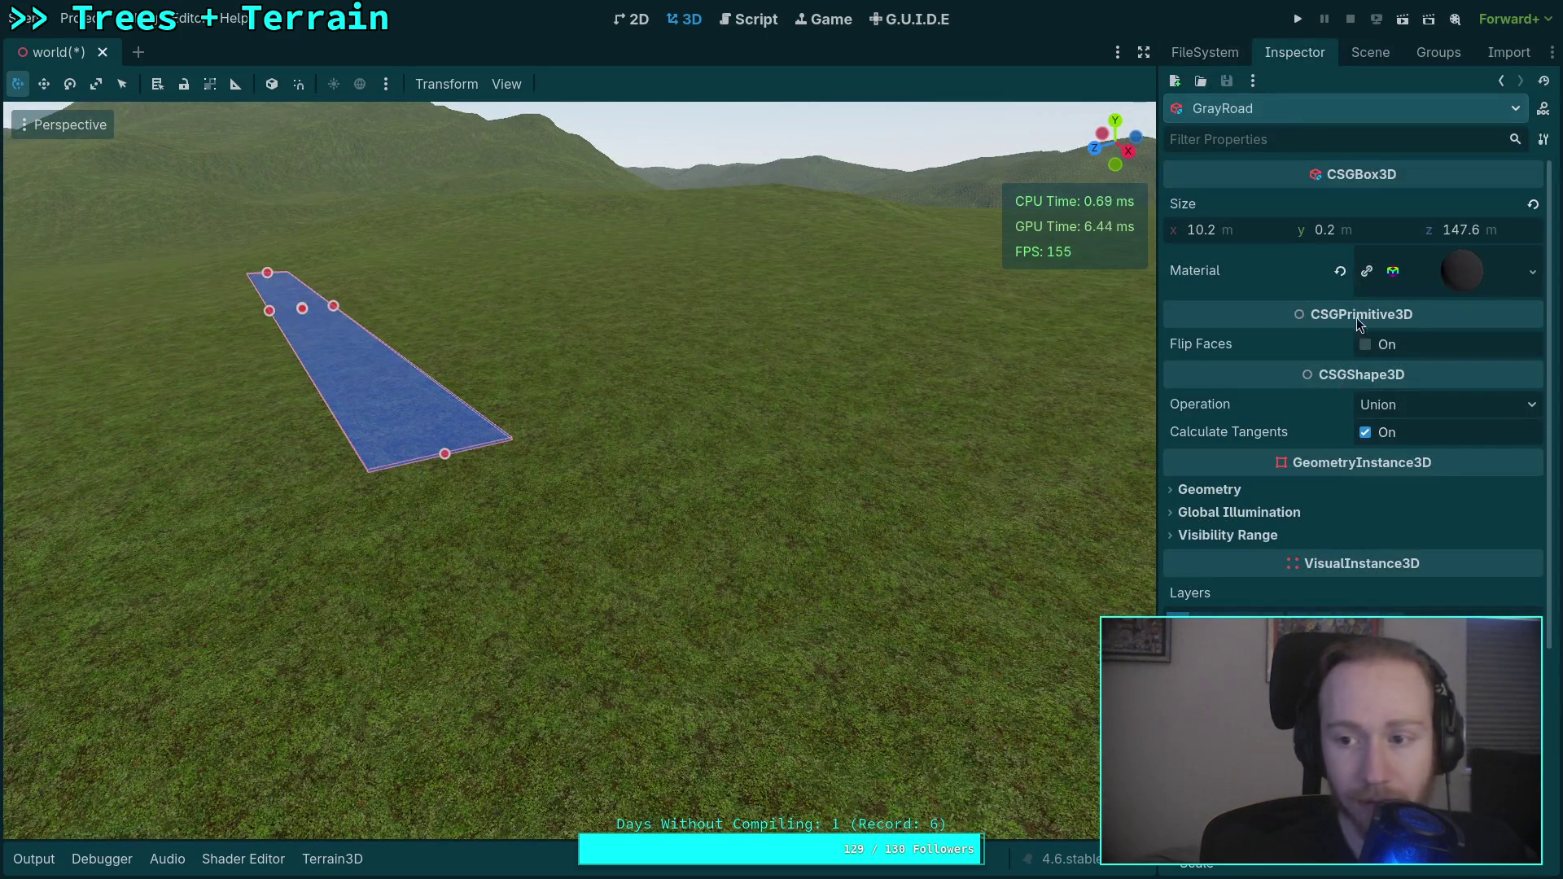